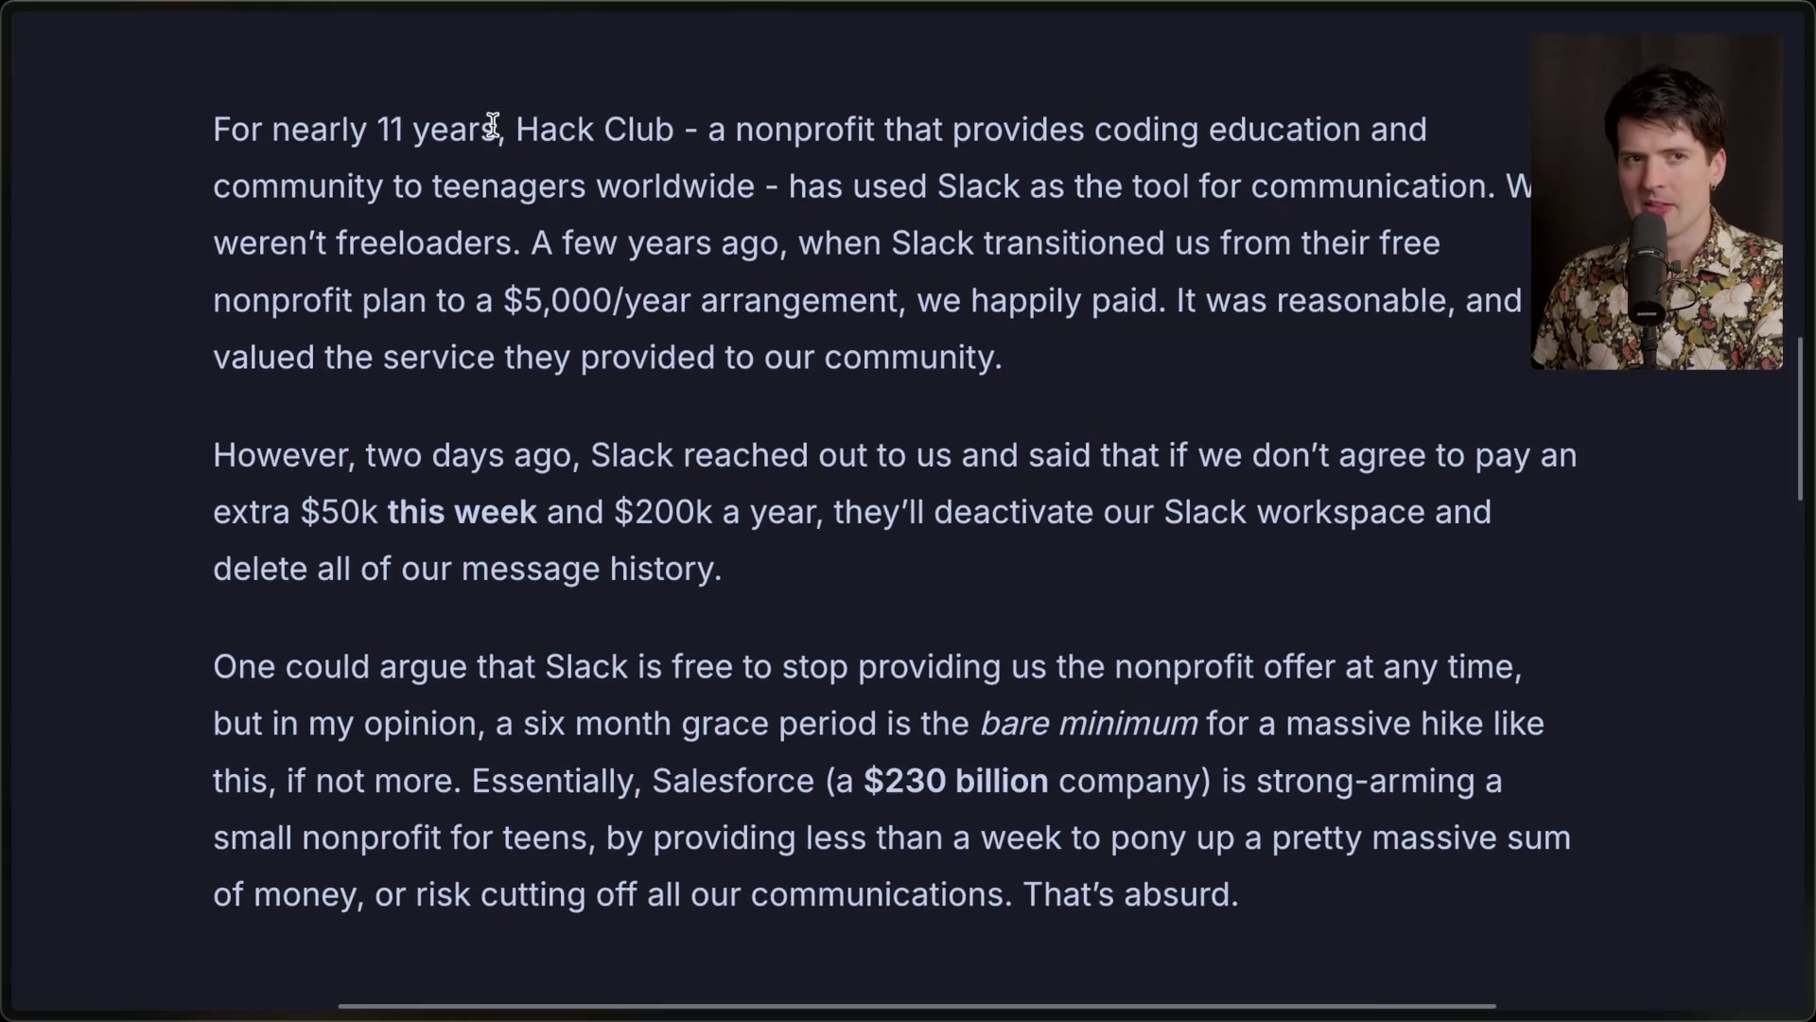
Scroll into The impact section and highlight the $5,000/year phrase.
scroll(493, 124, down, 1)
scroll(493, 124, right, 2)
scroll(493, 124, down, 3)
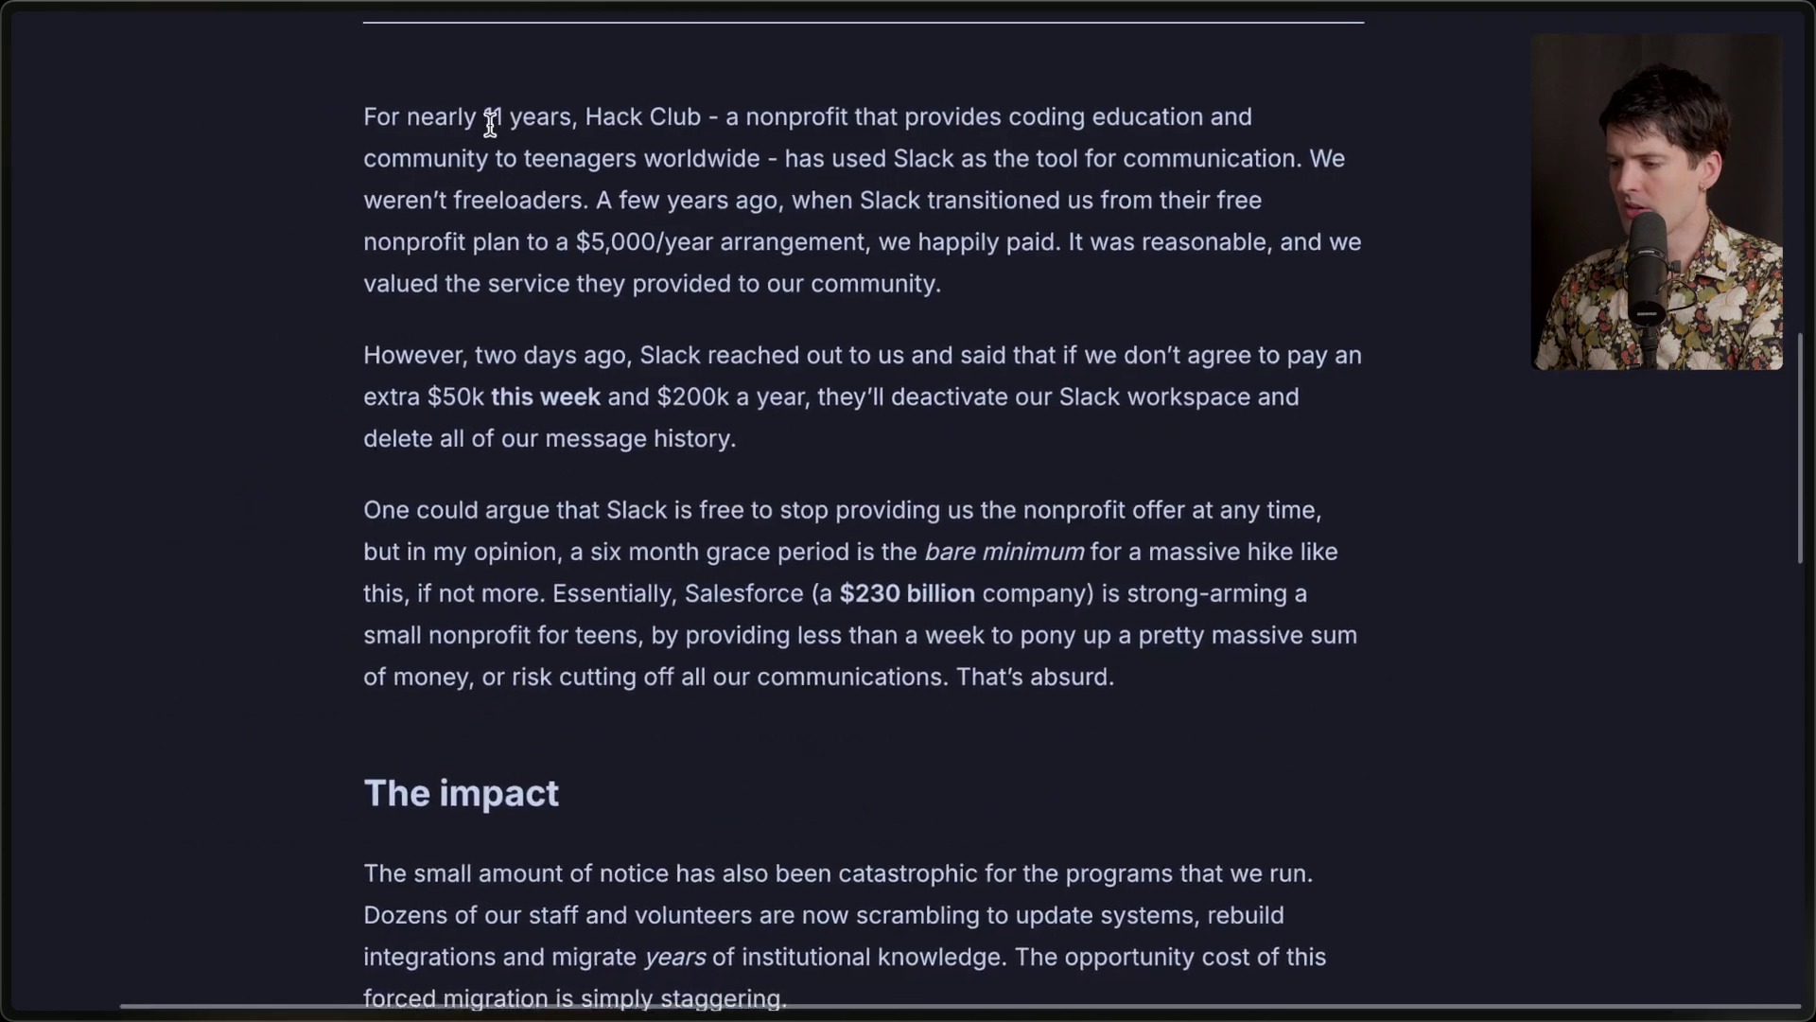
scroll(653, 365, down, 1)
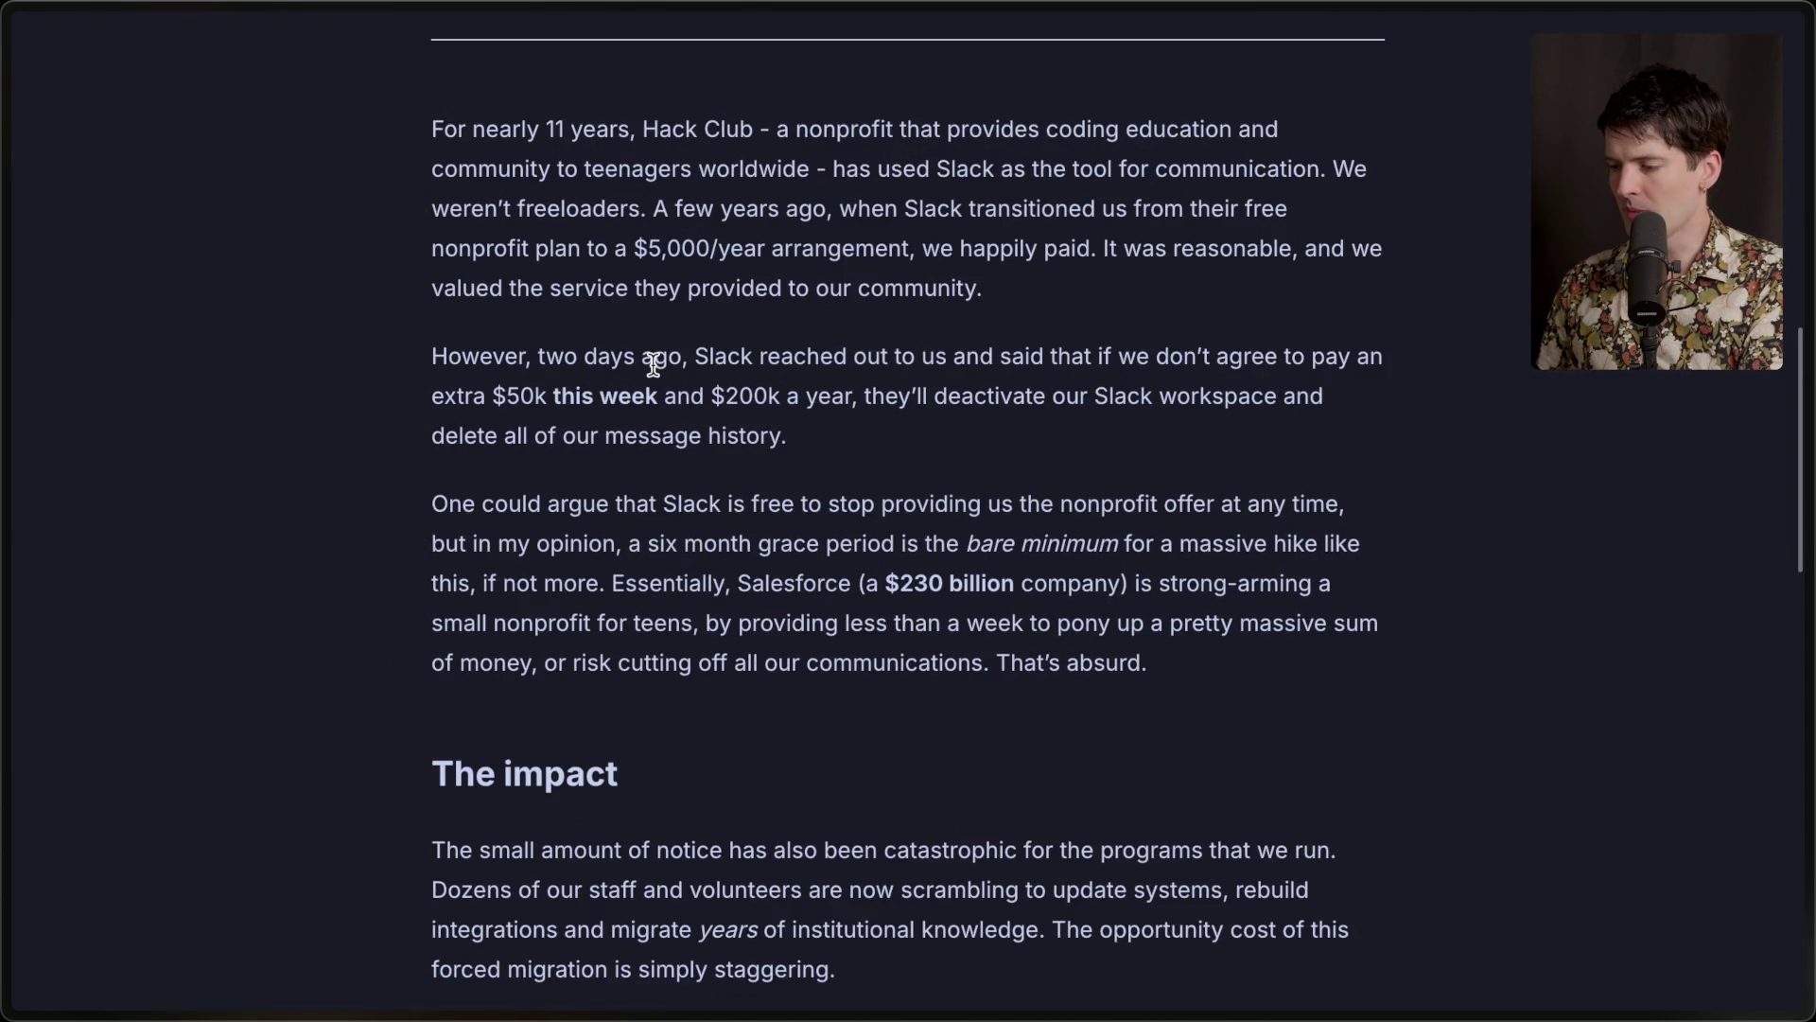
scroll(653, 365, up, 2)
scroll(649, 356, up, 1)
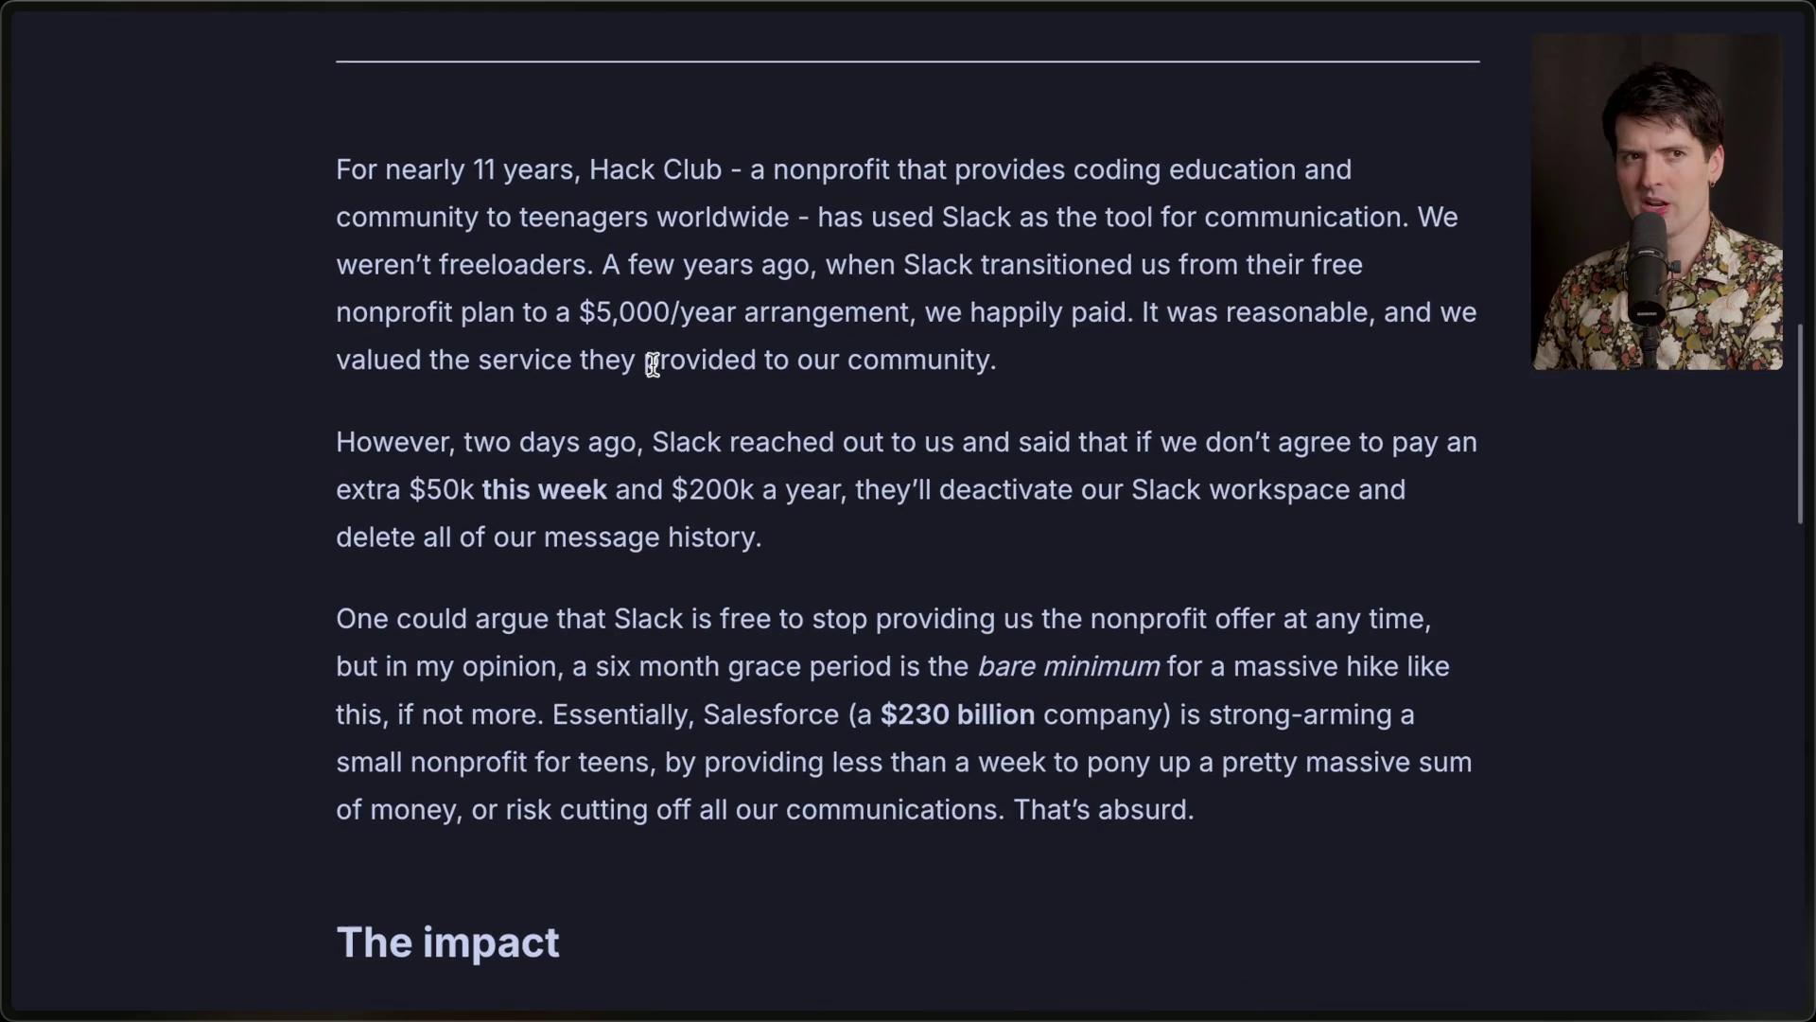
scroll(653, 363, down, 1)
drag(579, 240, 1121, 244)
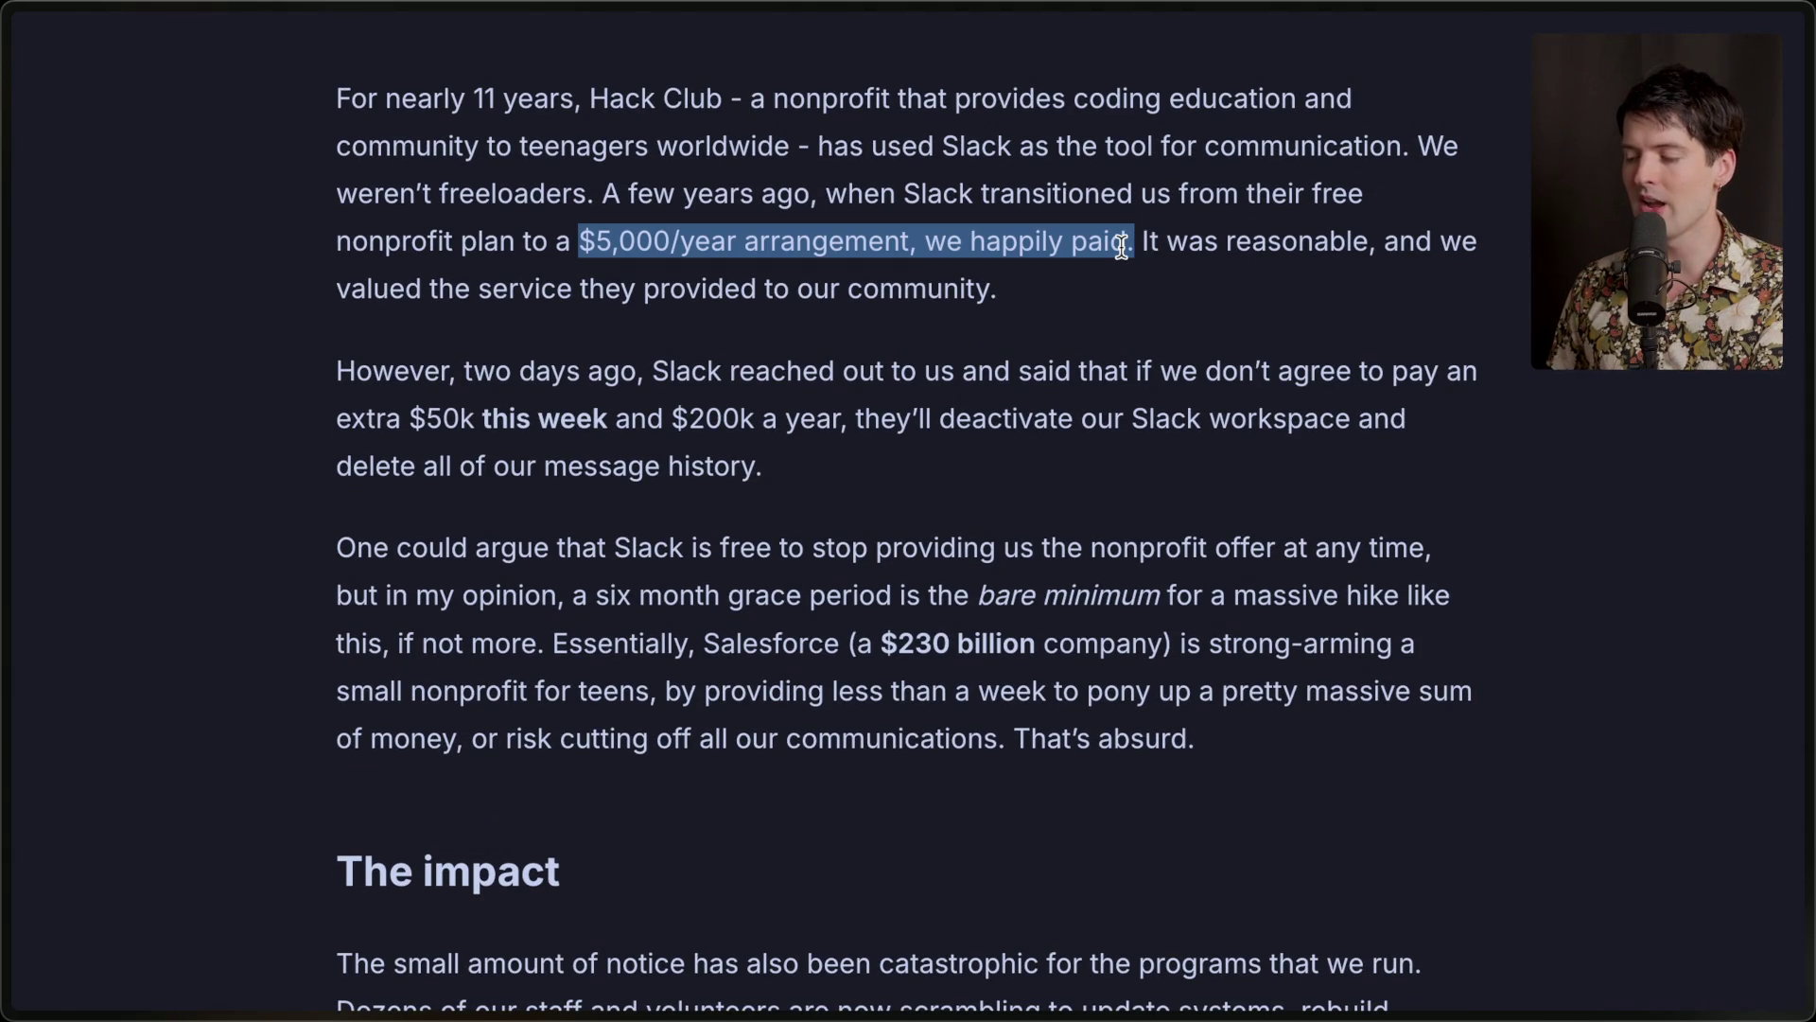
click(1202, 291)
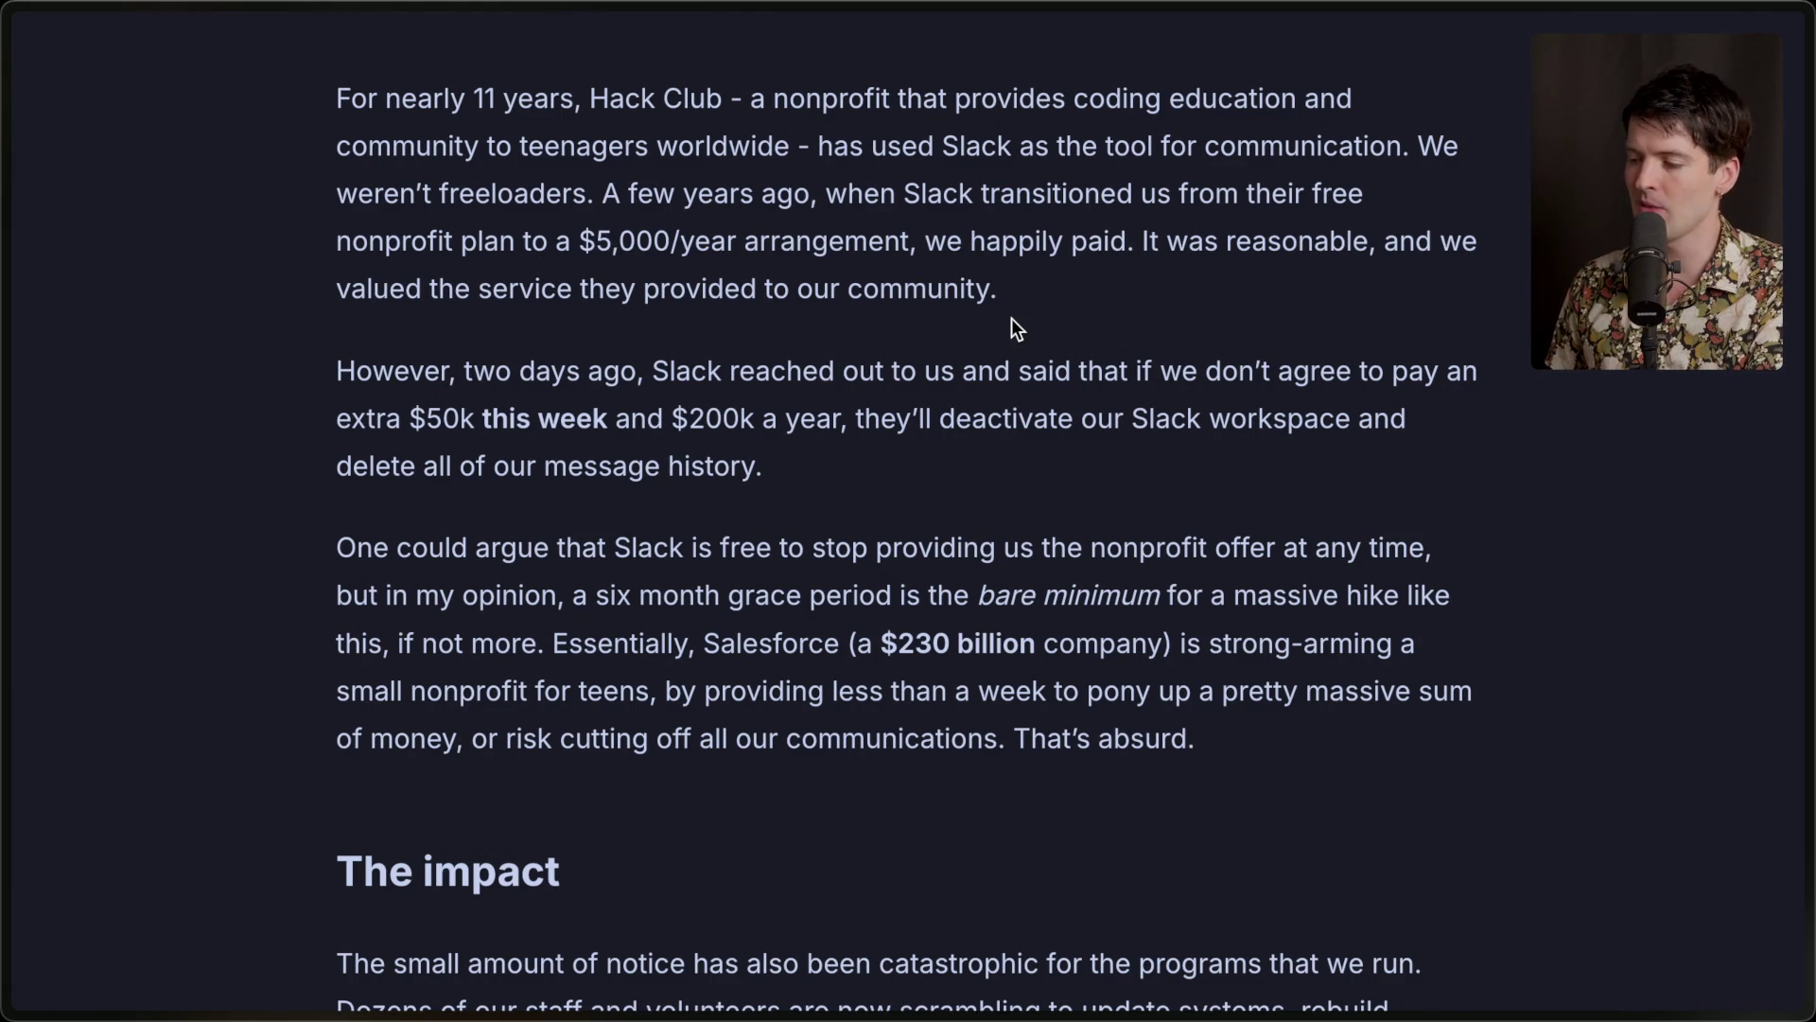
Highlight Slack's demands: '$50k this week' and 'delete all of our message history'.
scroll(900, 324, down, 2)
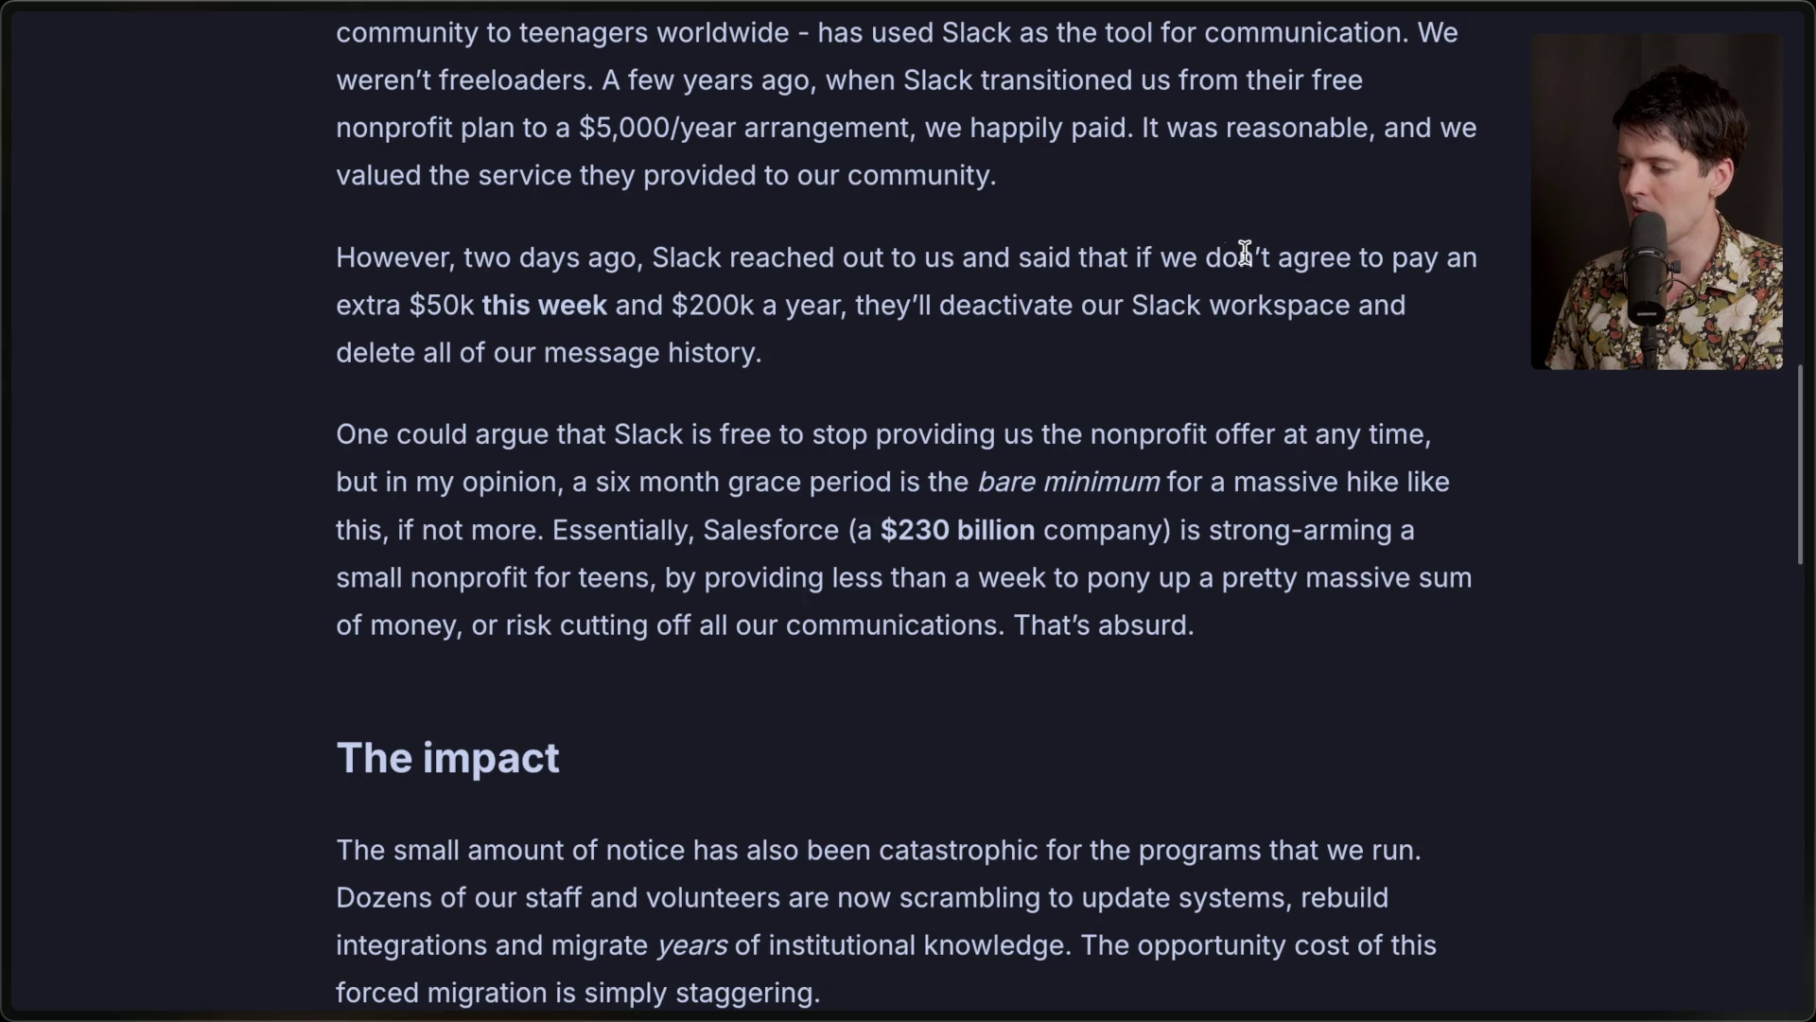
drag(407, 305, 858, 307)
click(862, 317)
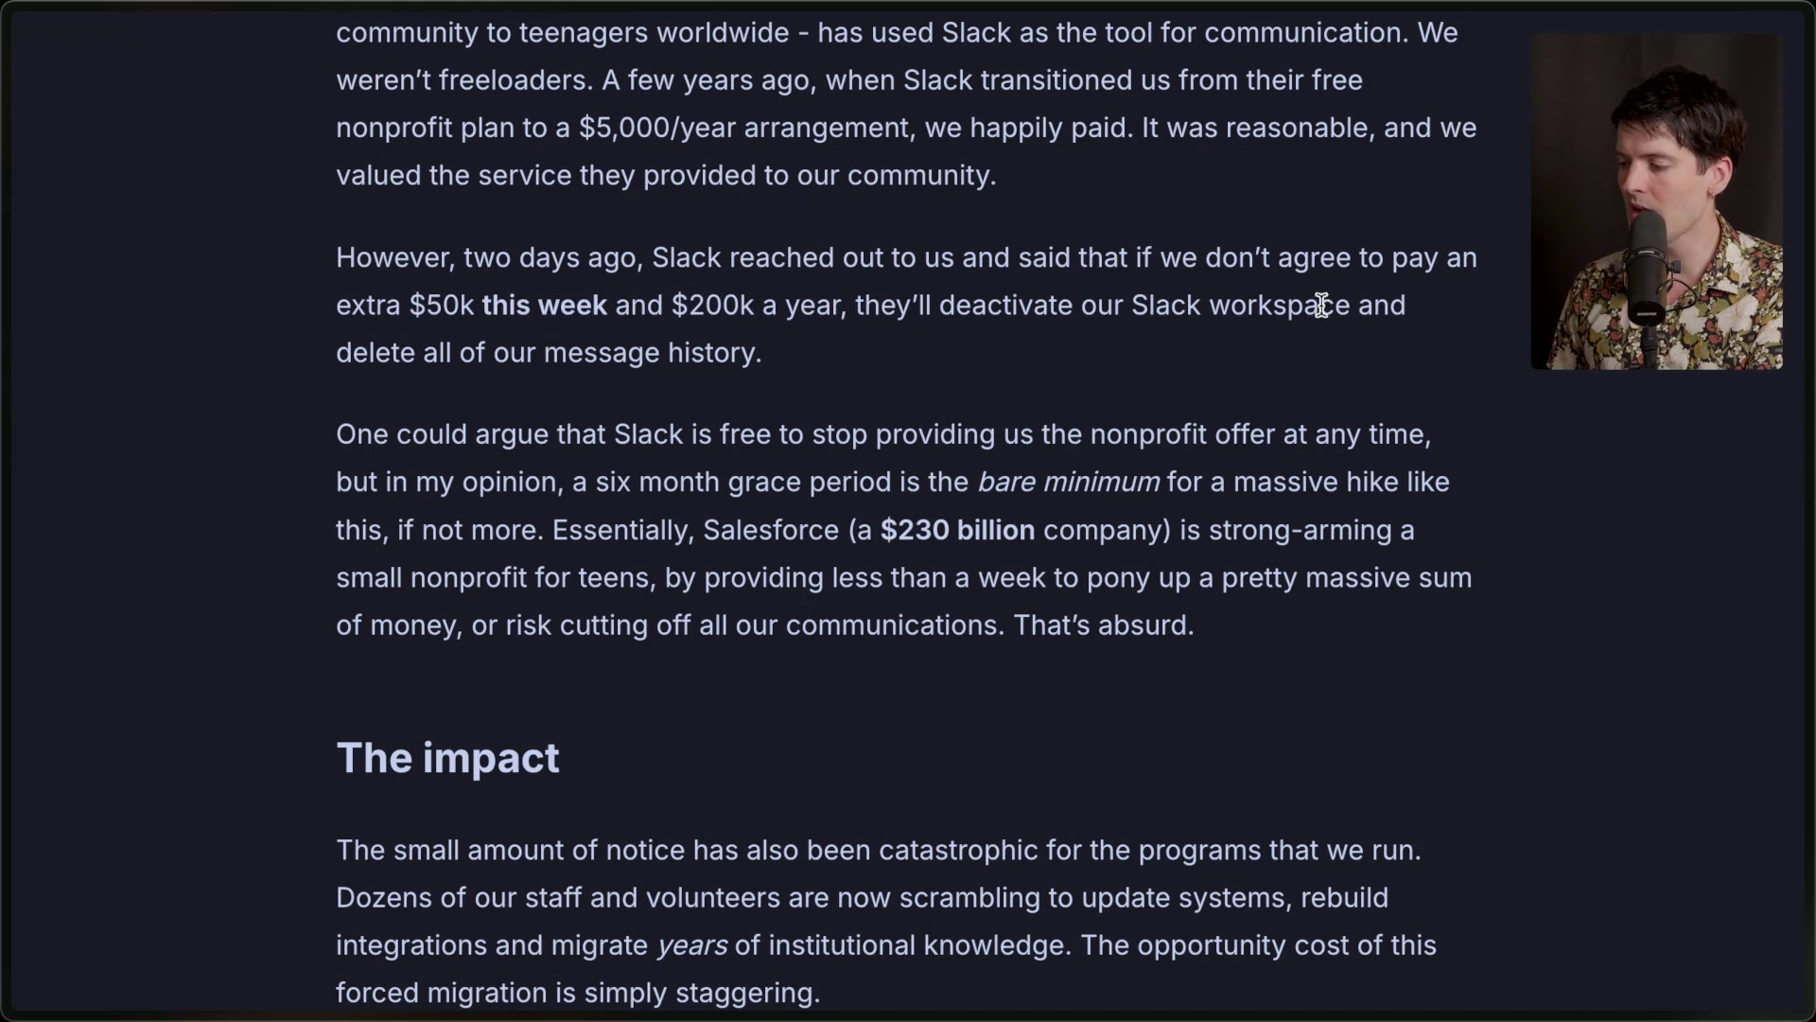
drag(320, 349, 789, 350)
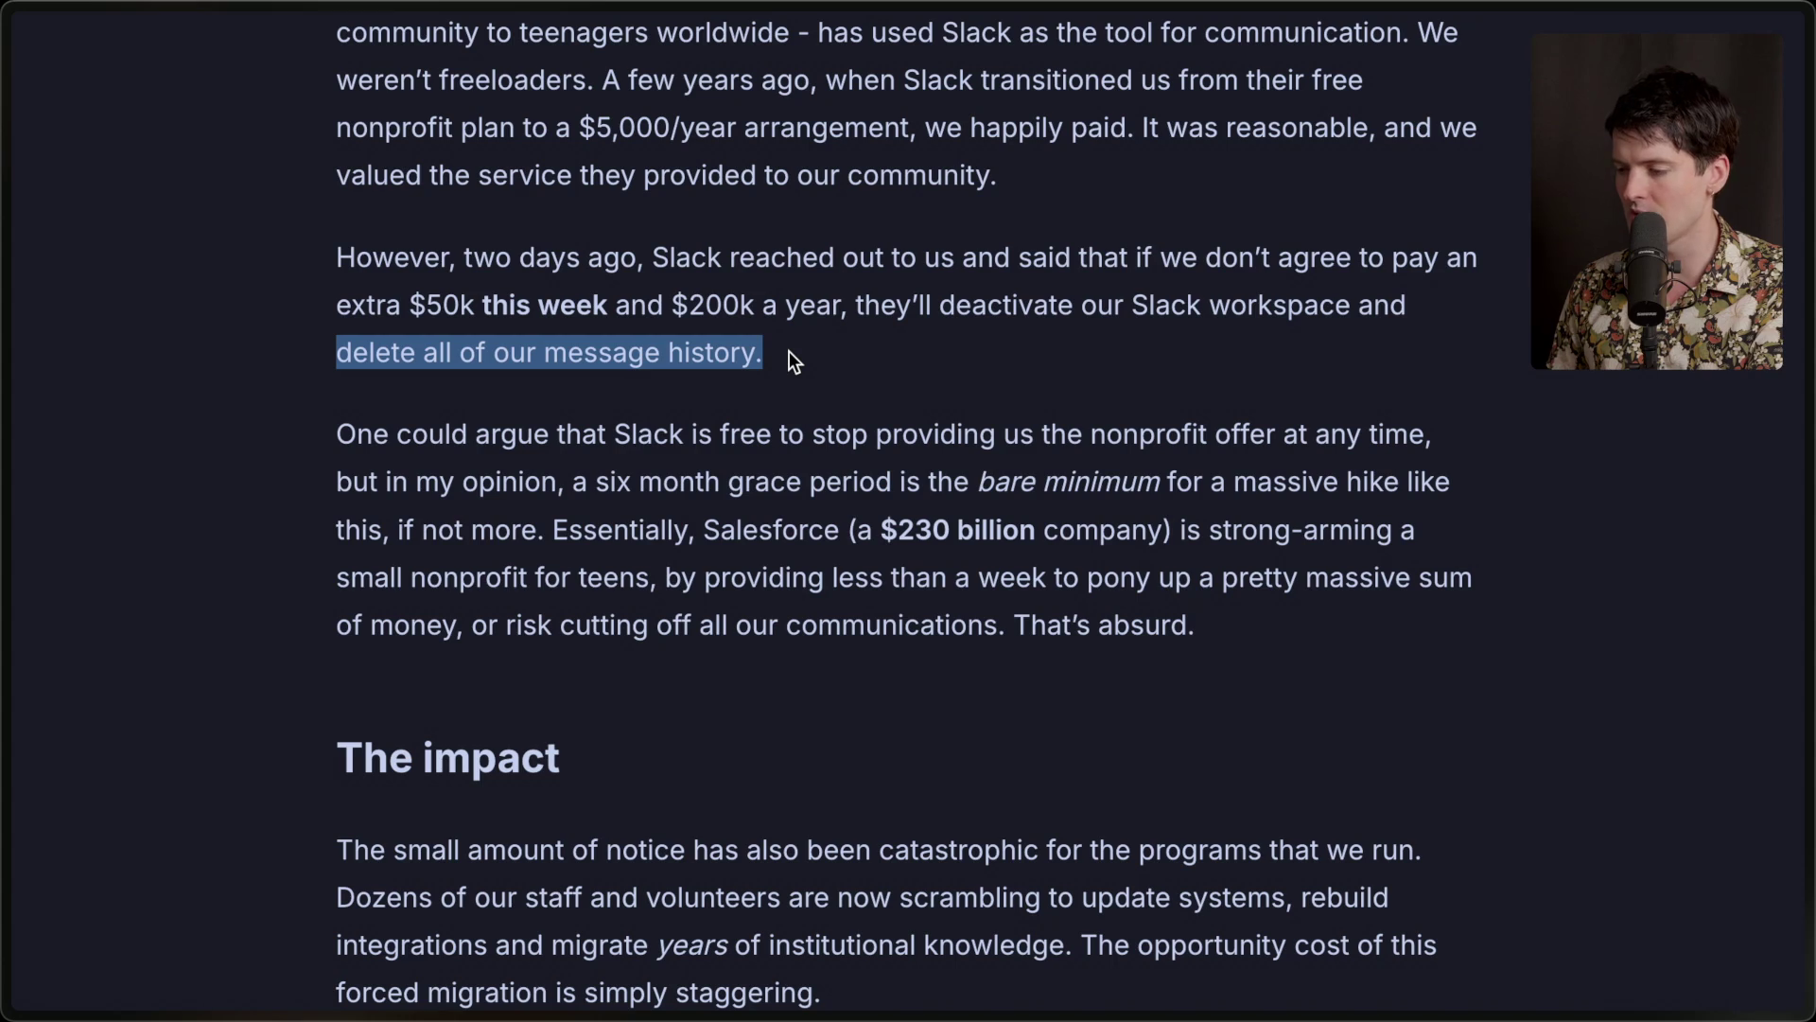
click(789, 350)
drag(927, 365, 339, 254)
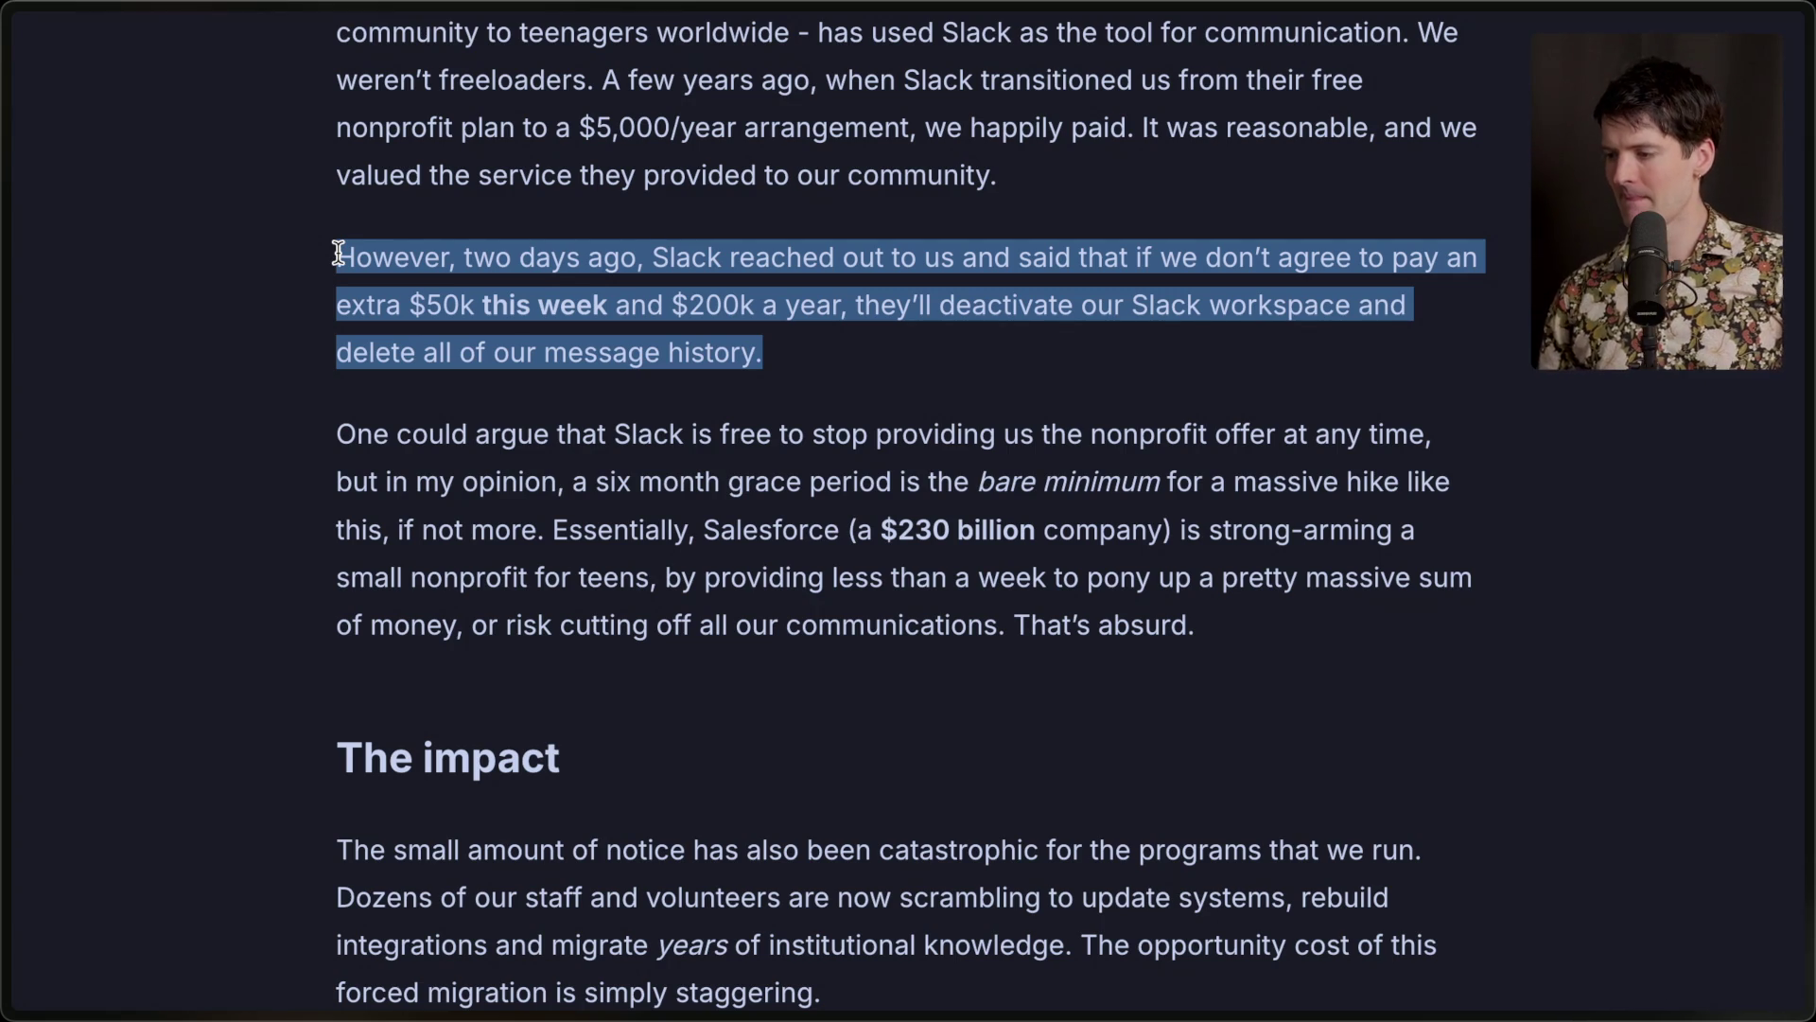
click(364, 356)
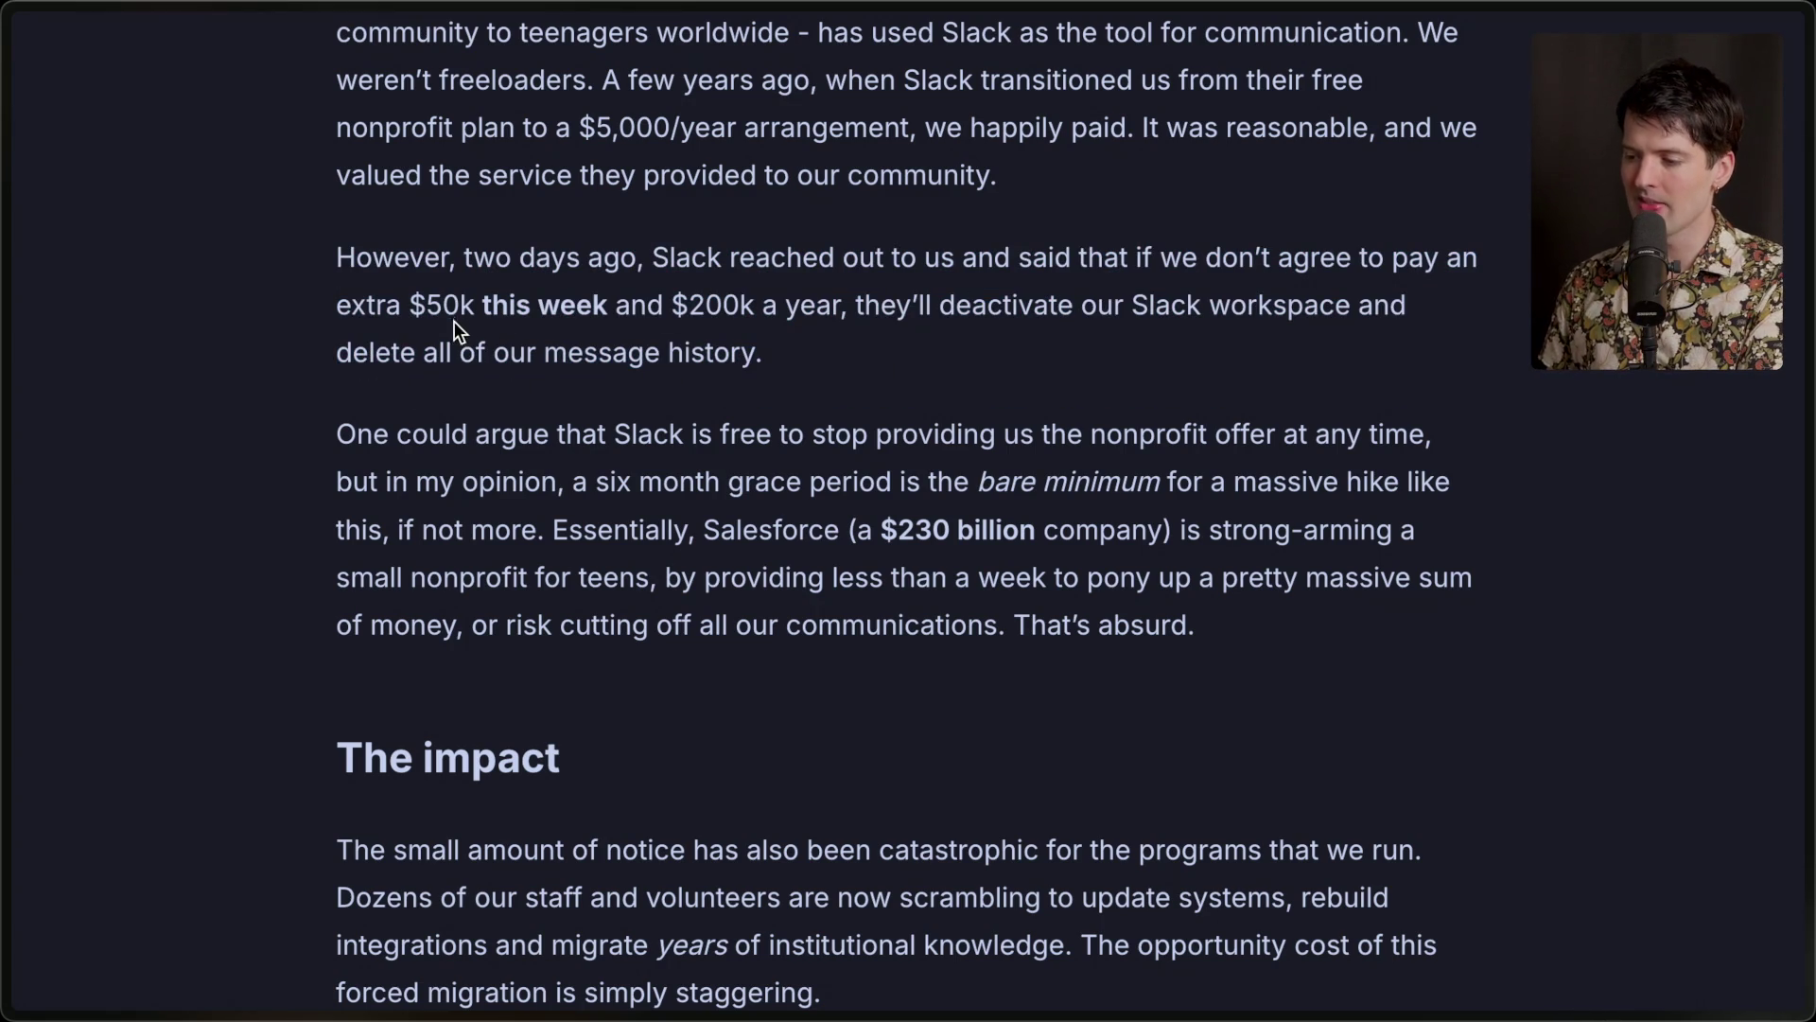
drag(409, 305, 806, 348)
click(837, 359)
scroll(701, 416, up, 1)
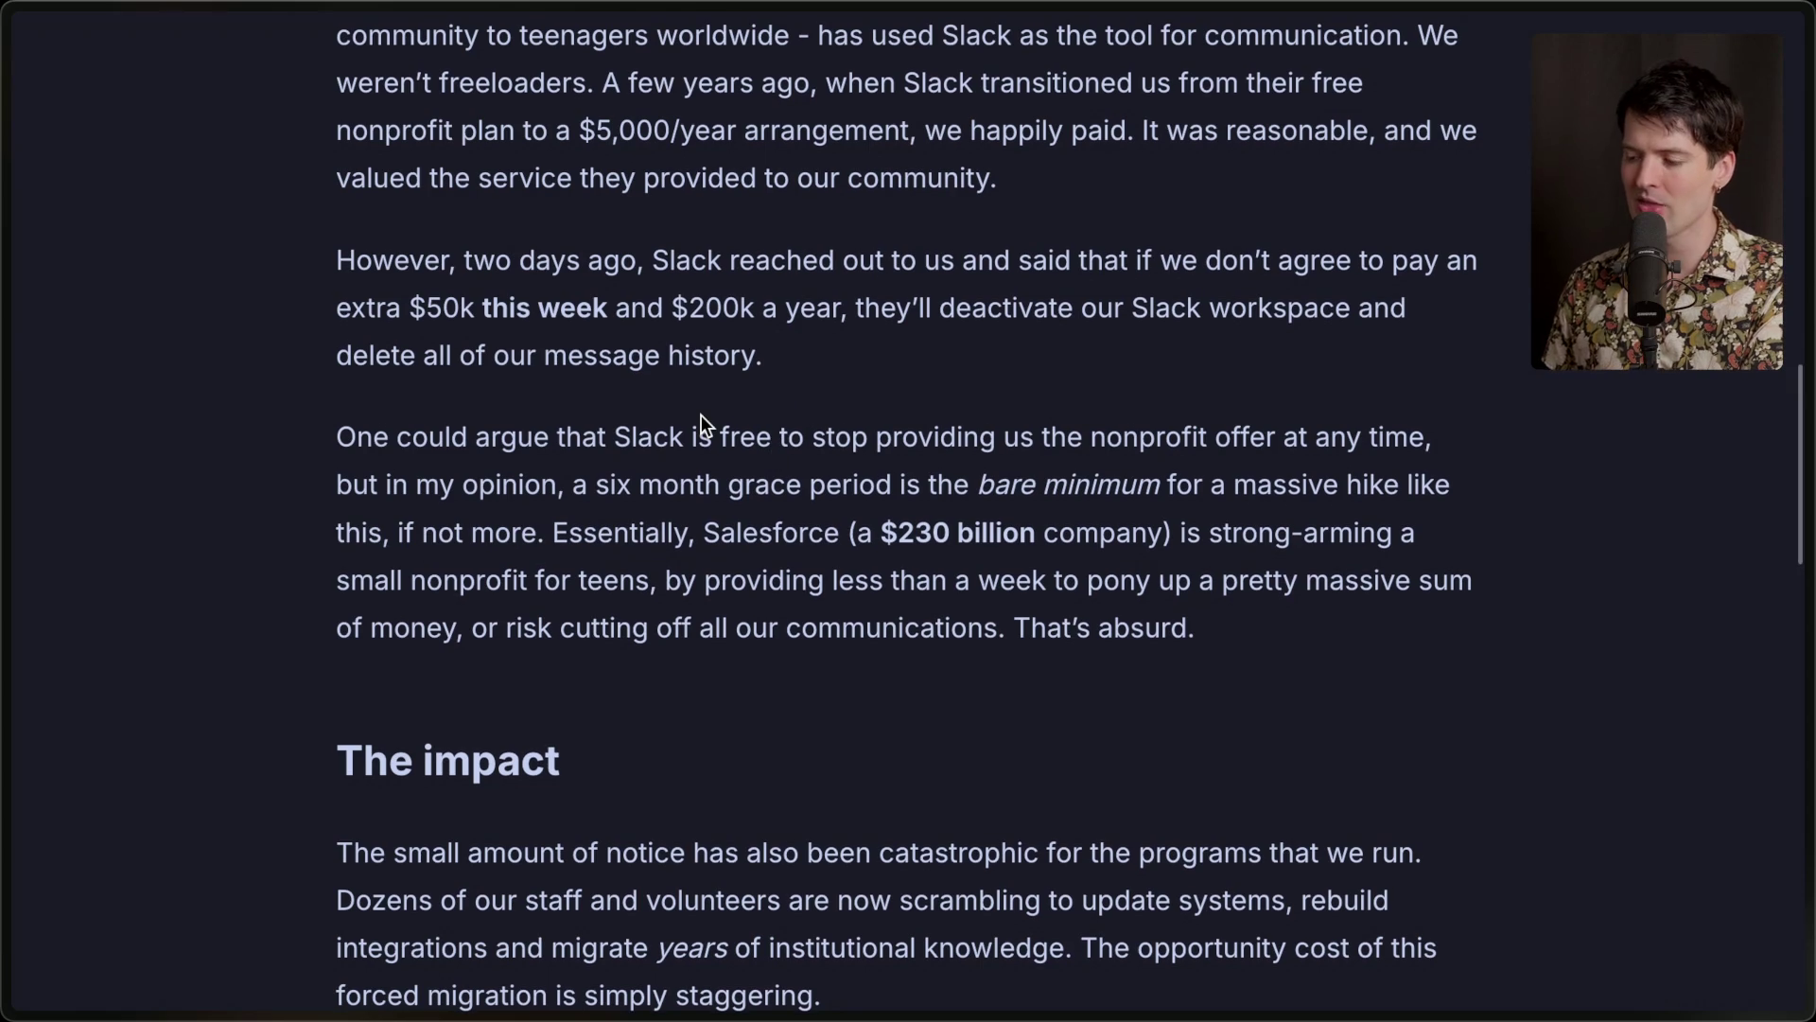
scroll(701, 416, down, 1)
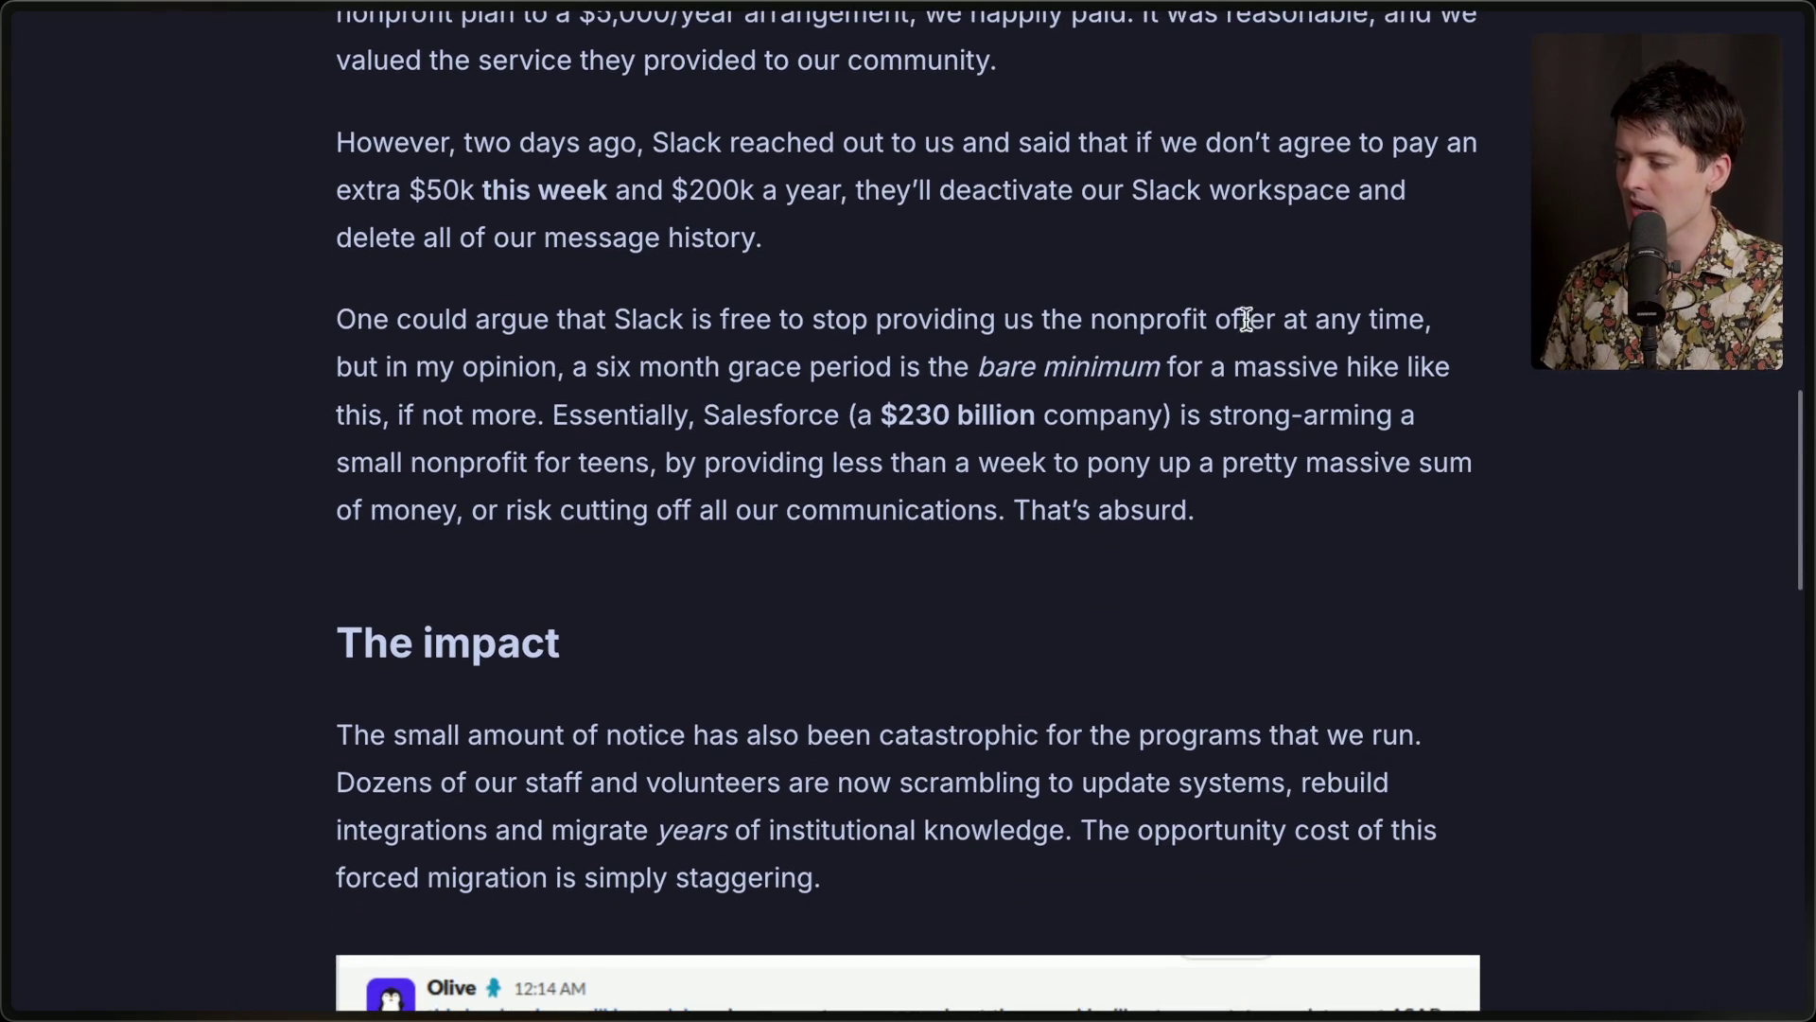
Highlight the six-month grace period, 'if not more', $230 billion and 'That's absurd.' passages.
drag(312, 323, 1447, 358)
click(1447, 360)
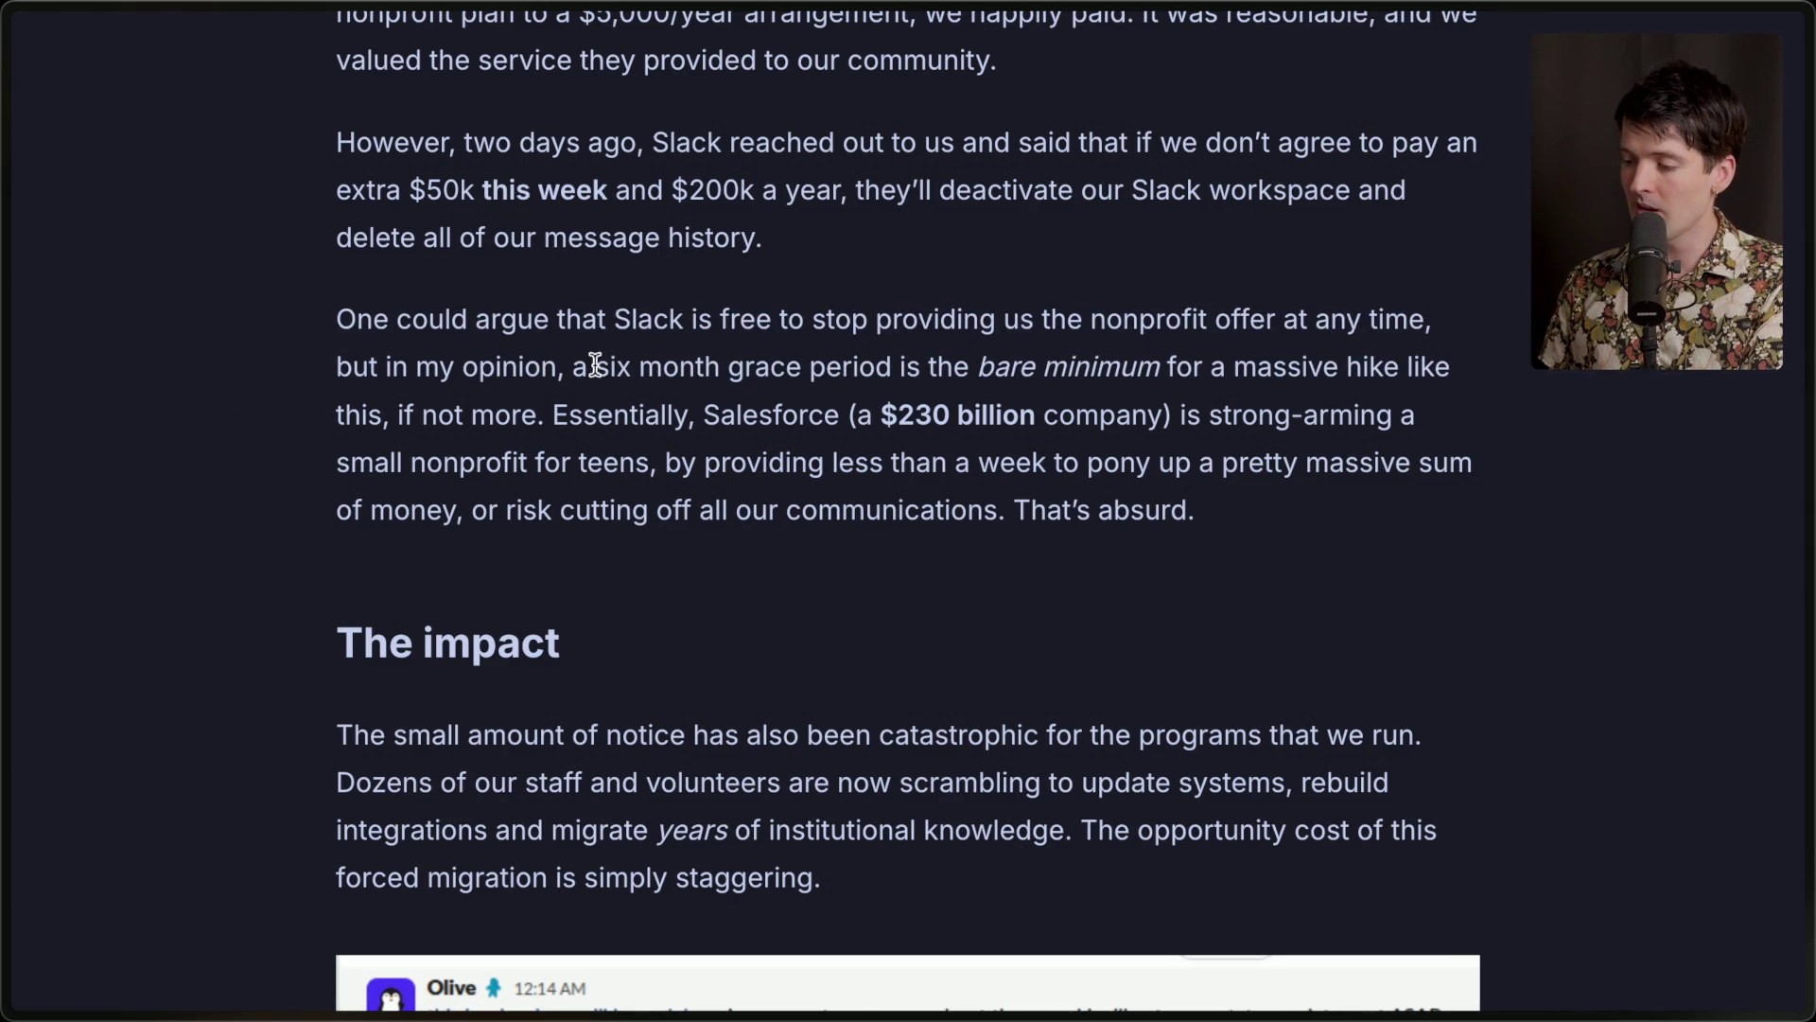
drag(572, 366, 1083, 363)
click(1074, 361)
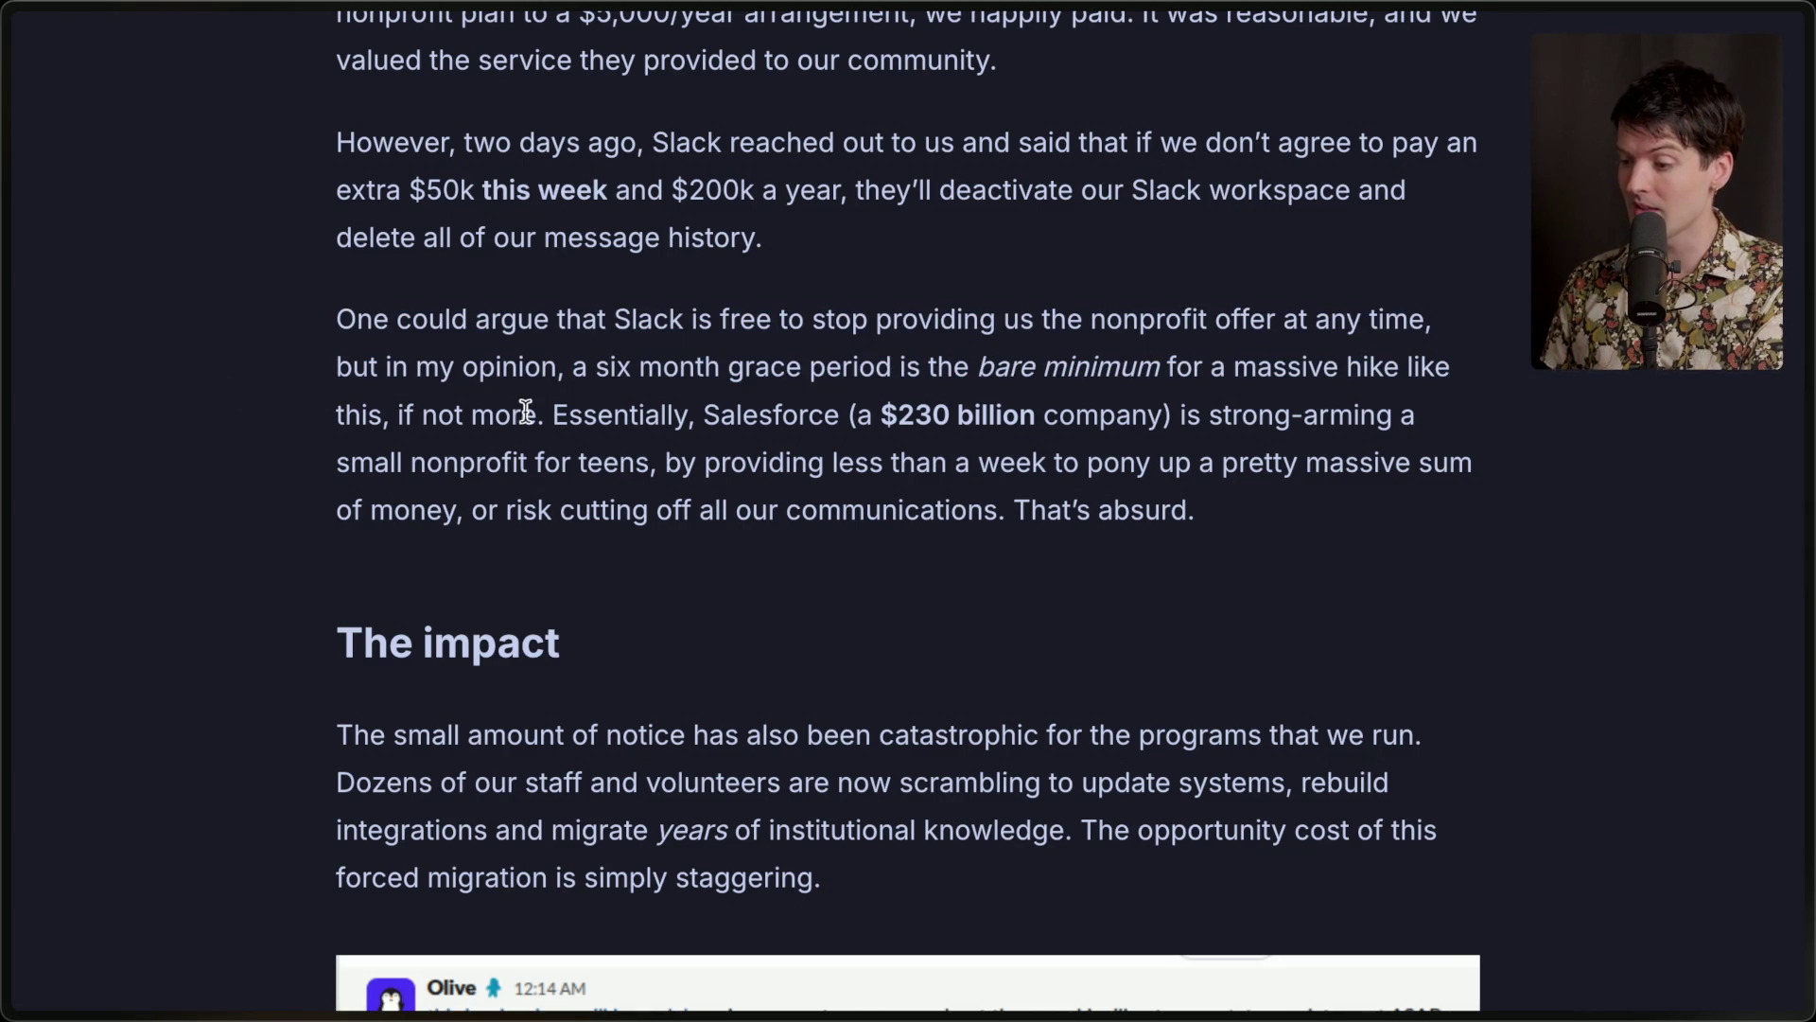
drag(545, 416, 398, 421)
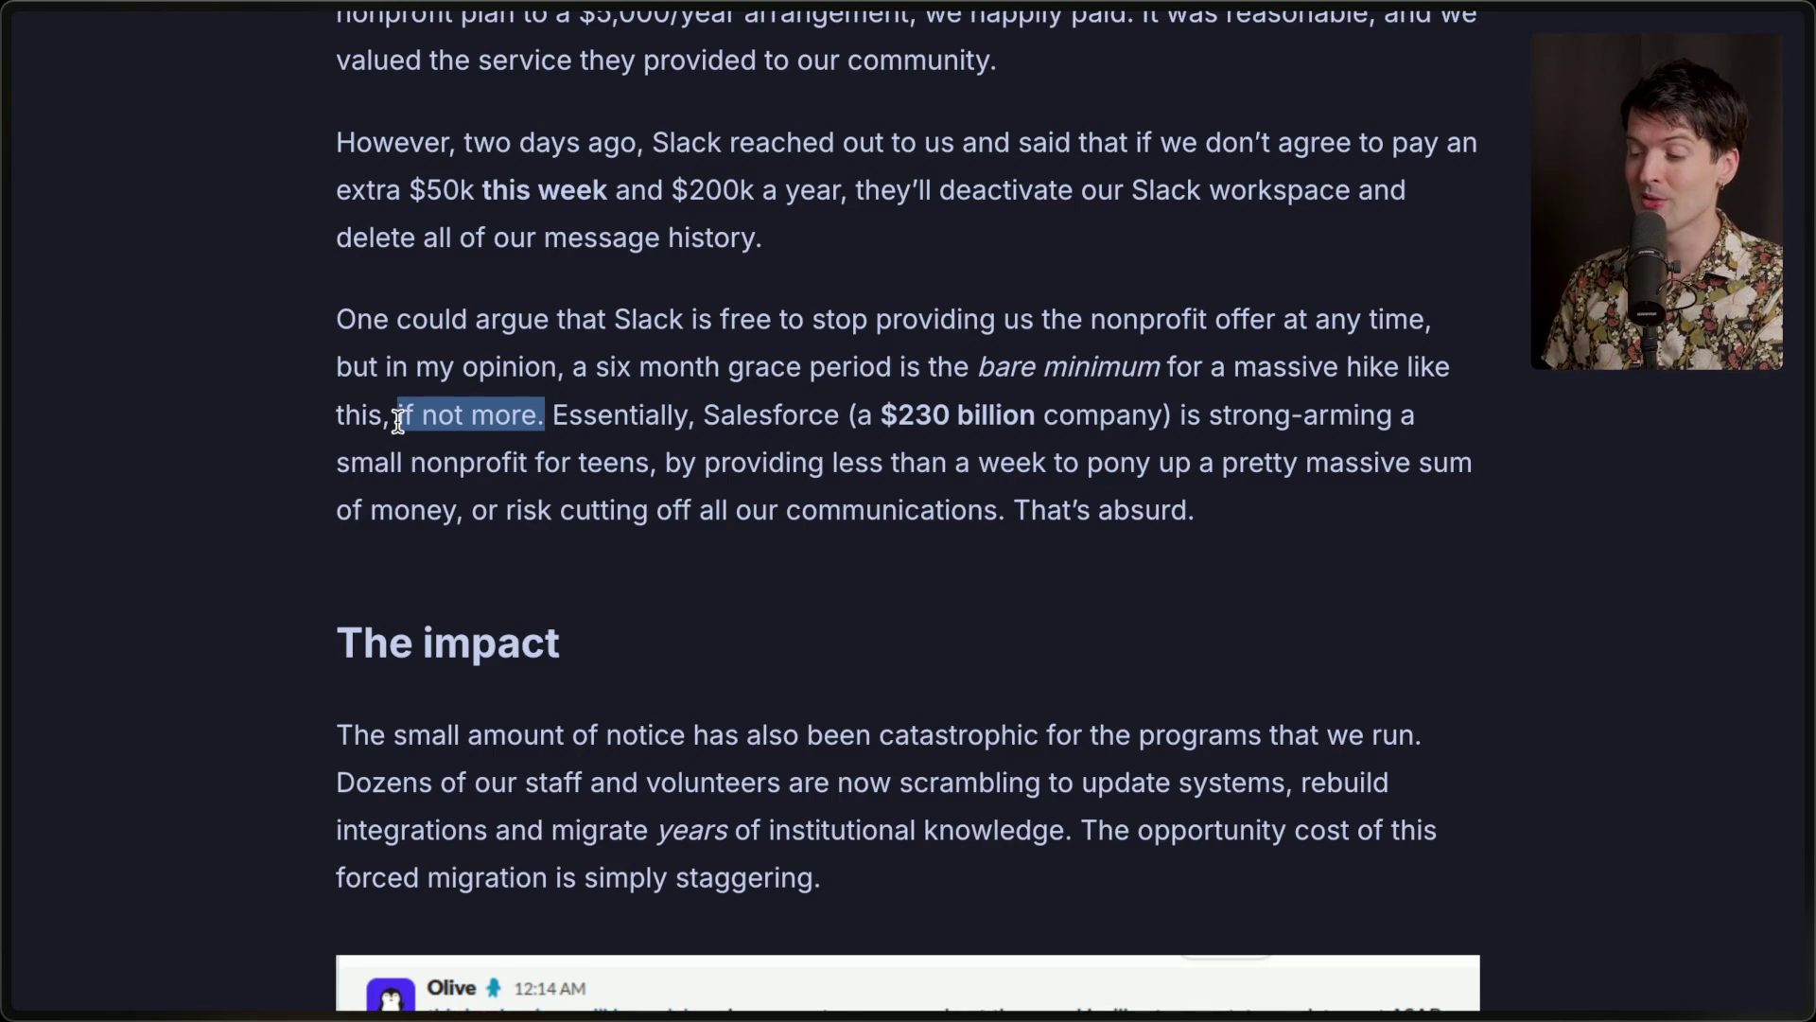
click(398, 421)
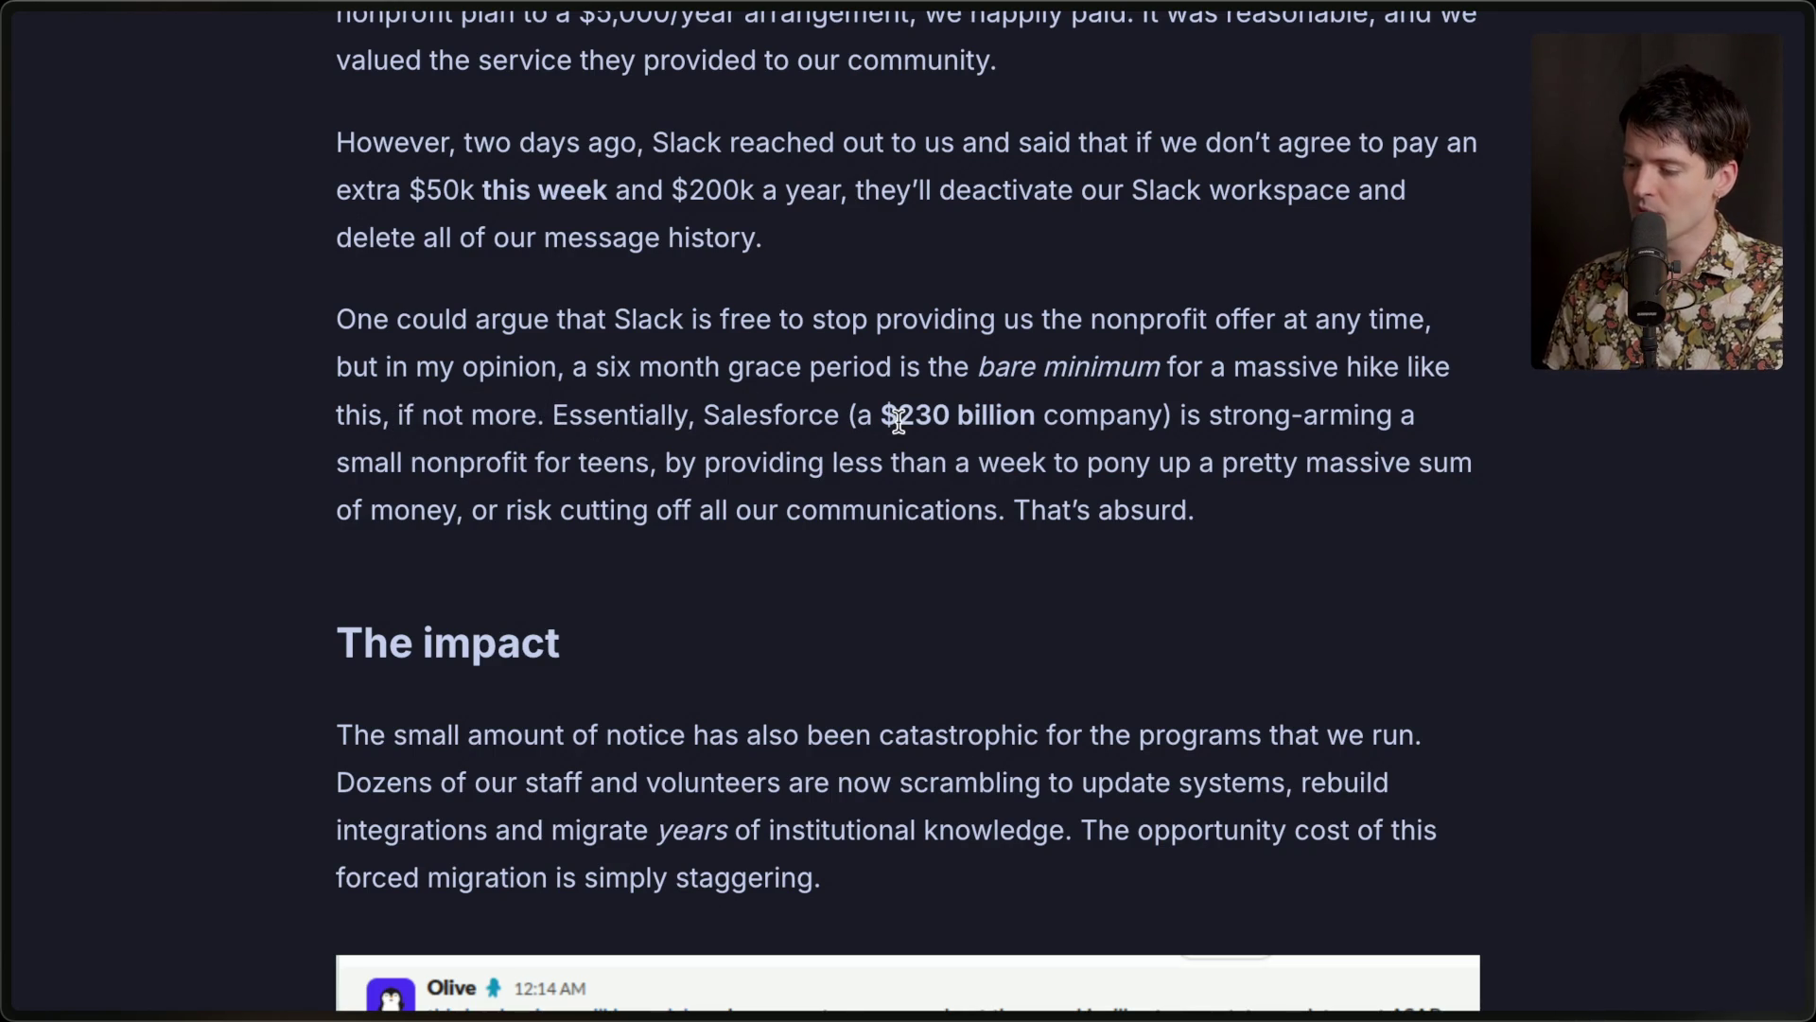
drag(883, 414, 1171, 414)
click(1166, 414)
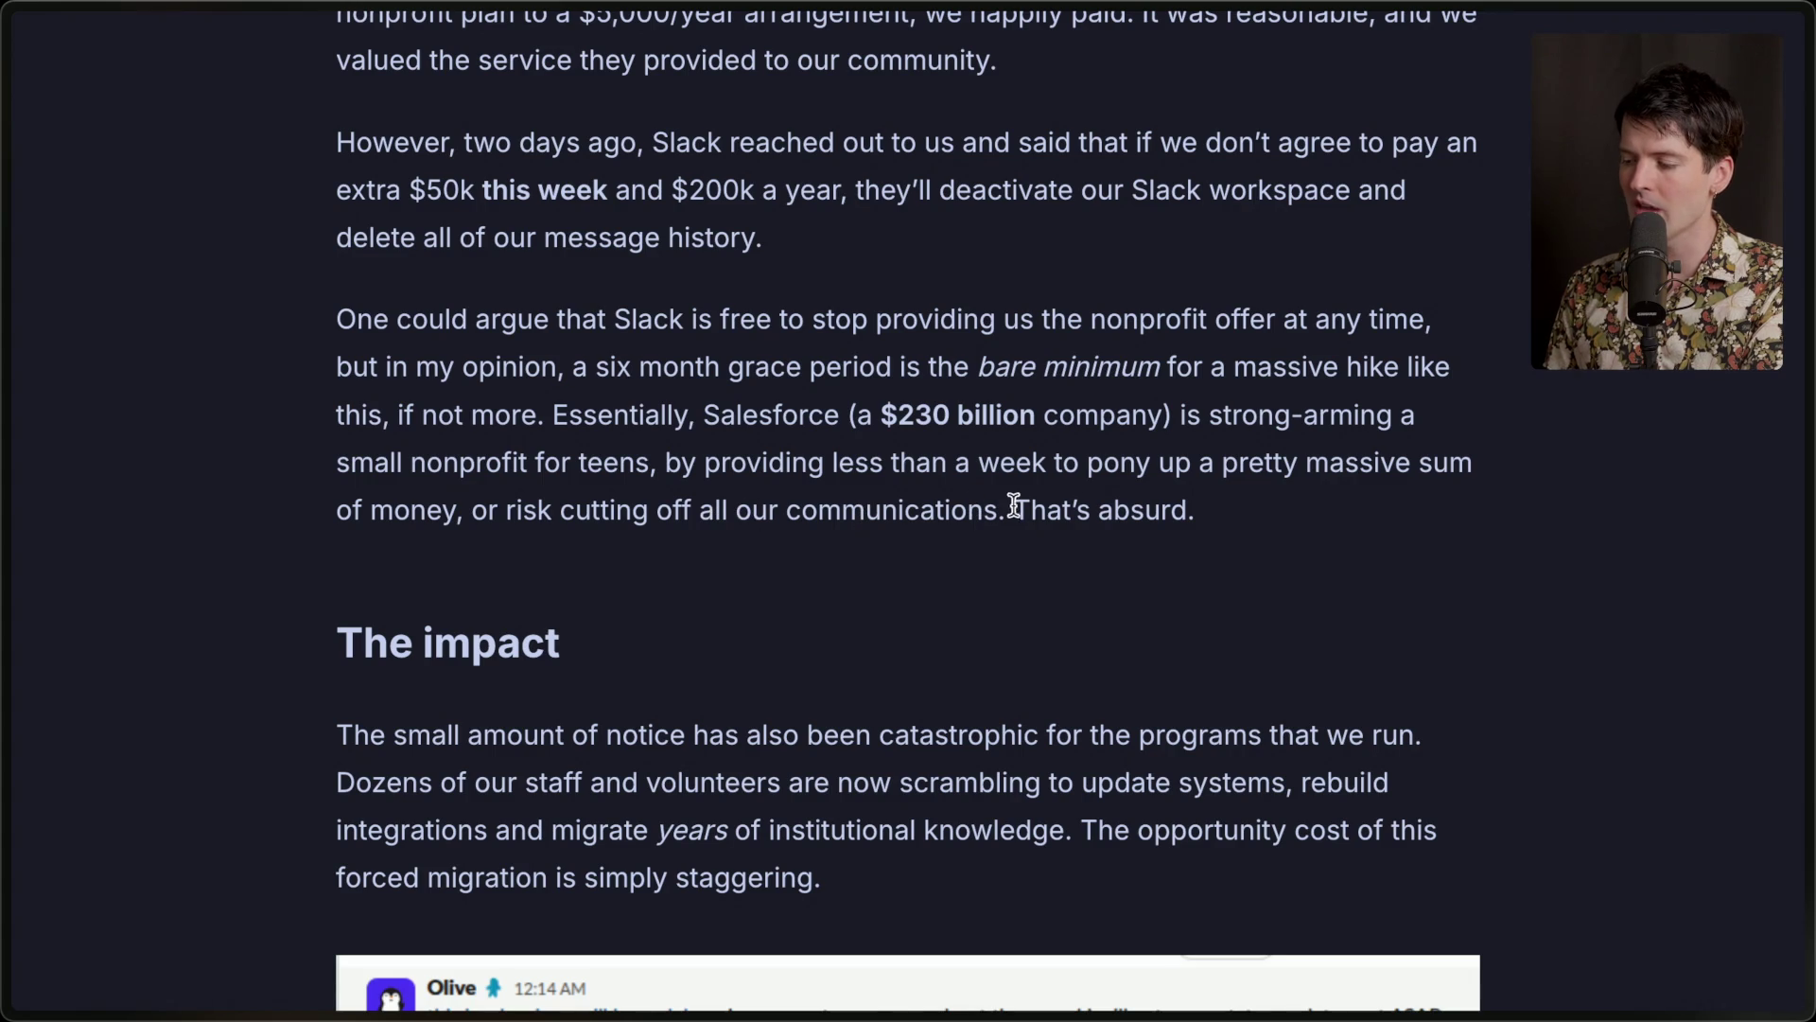
drag(1016, 508, 1268, 521)
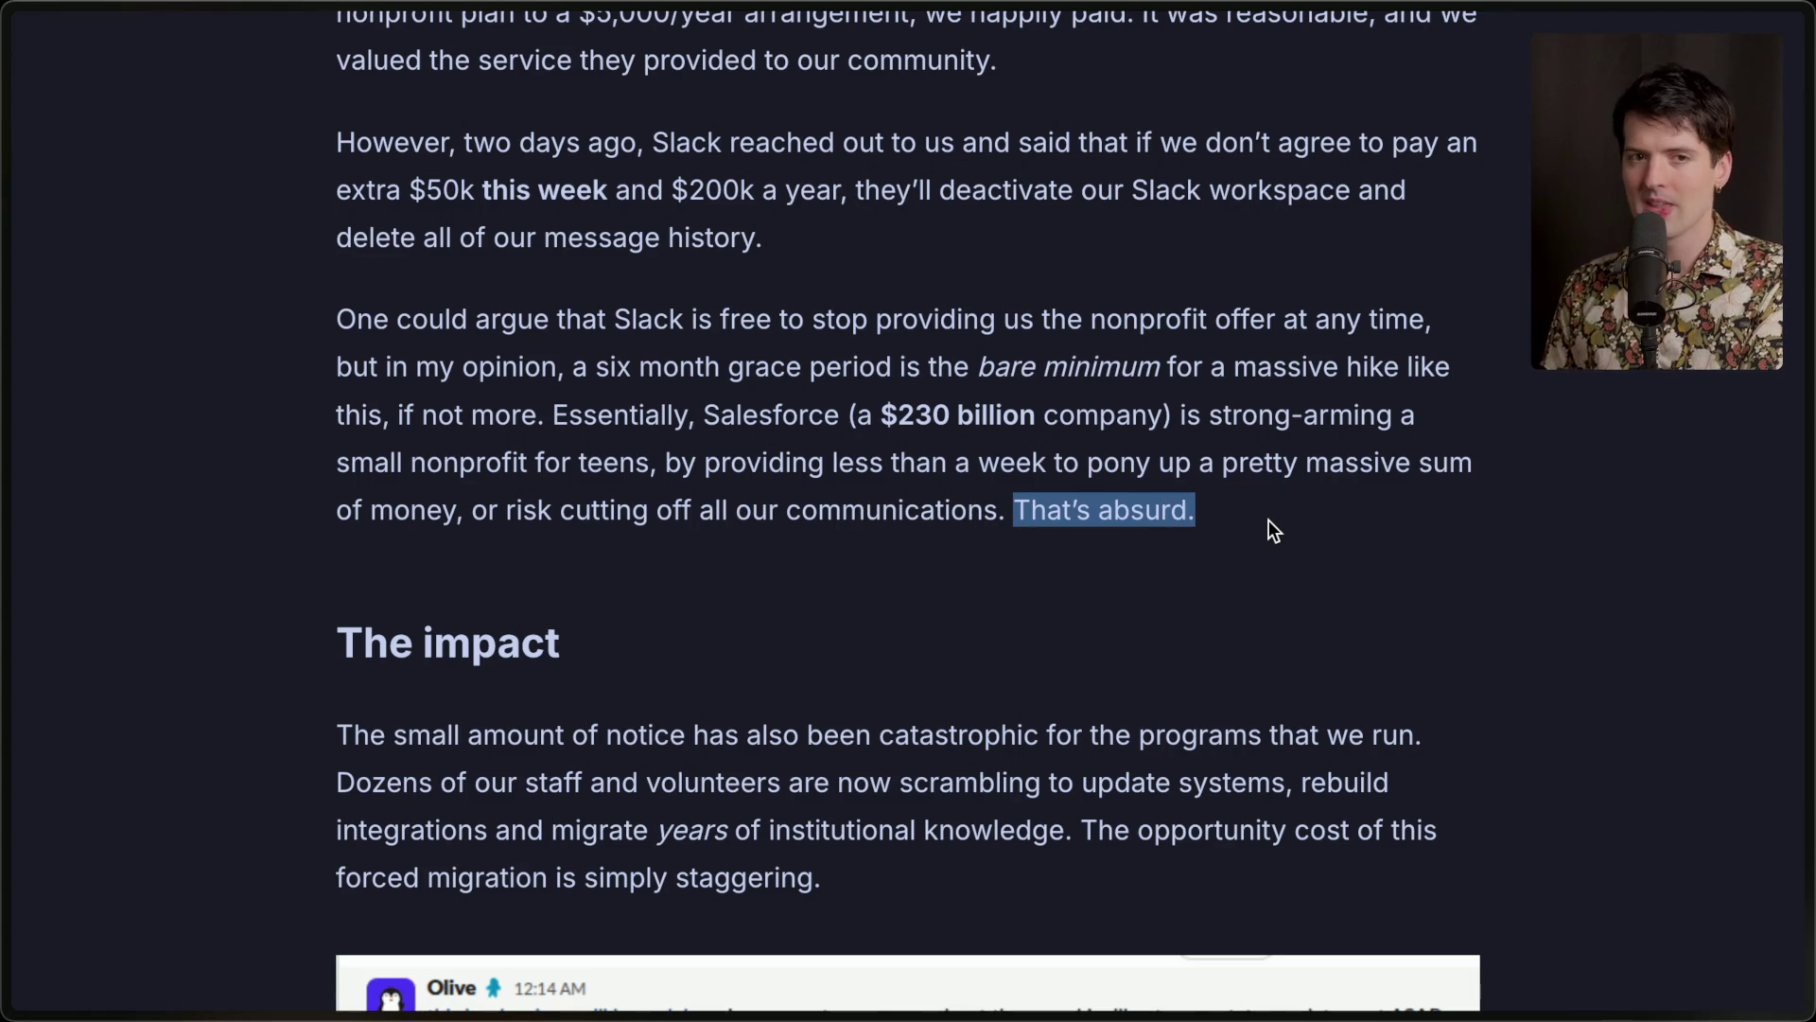
click(889, 605)
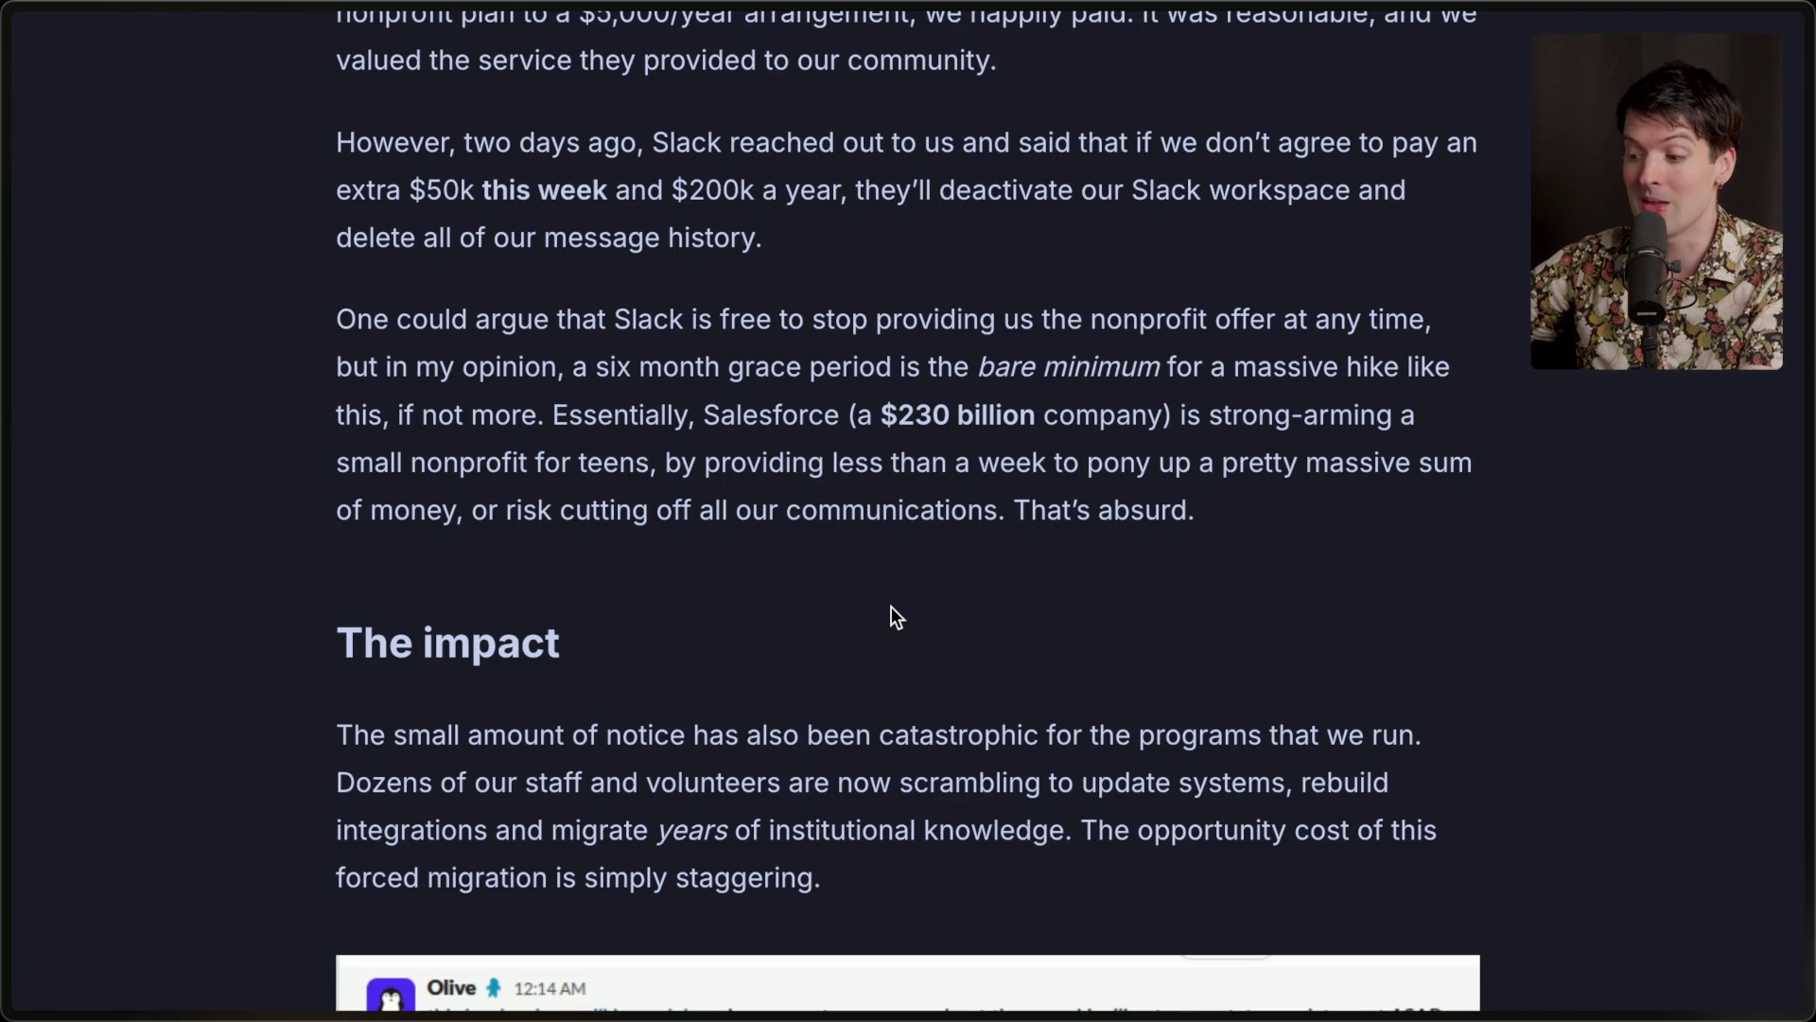
Highlight the institutional knowledge and opportunity cost lines, then scroll to the Mattermost screenshot.
scroll(891, 607, down, 2)
scroll(892, 608, down, 4)
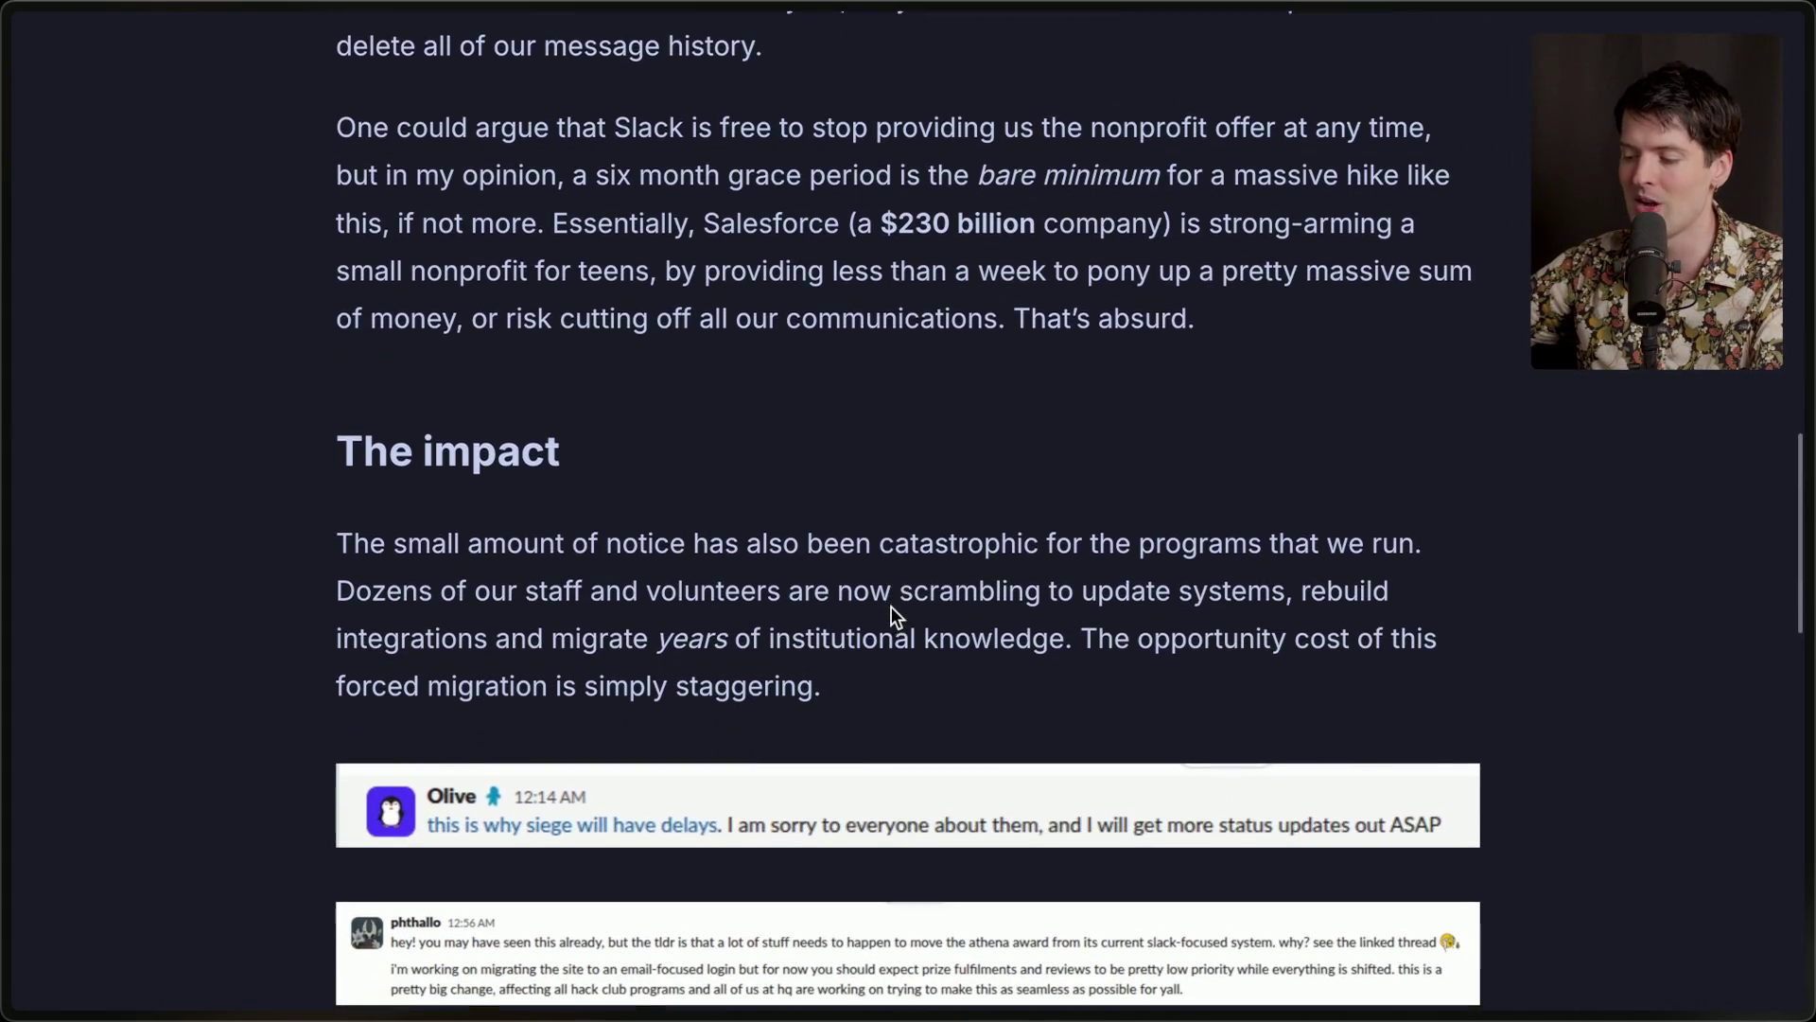
scroll(891, 610, down, 1)
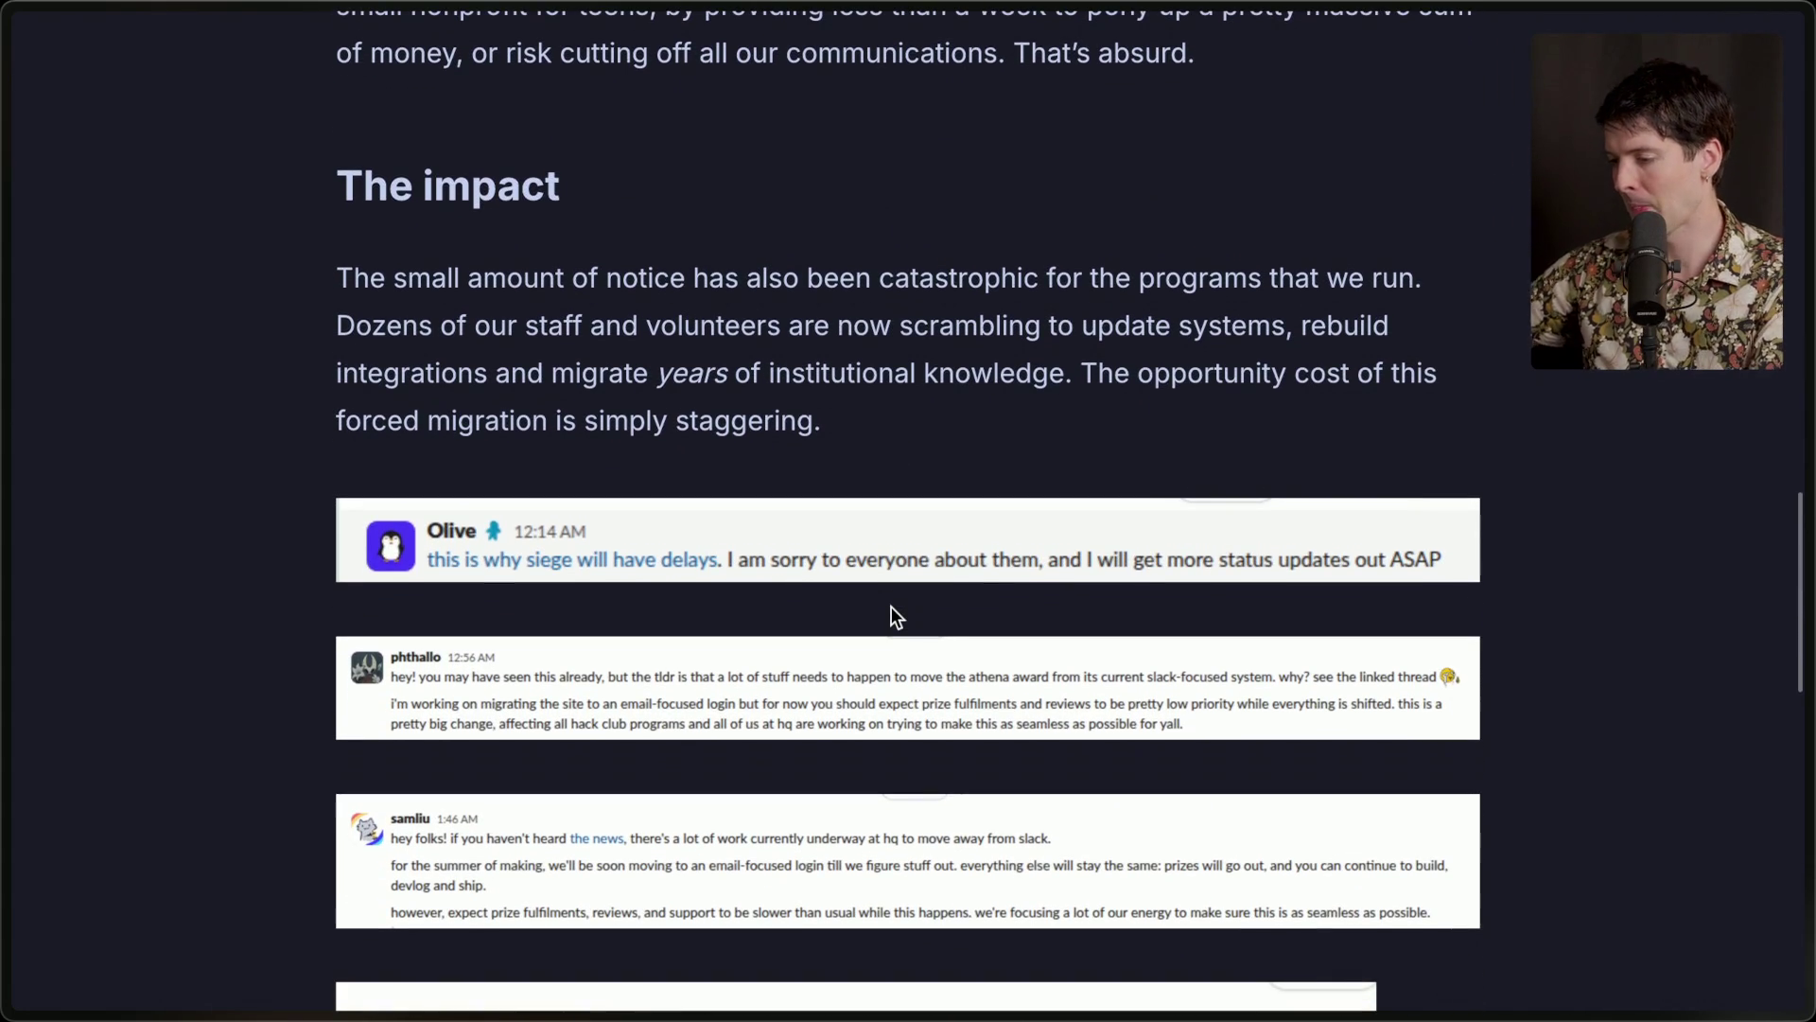
drag(336, 186, 559, 186)
click(714, 187)
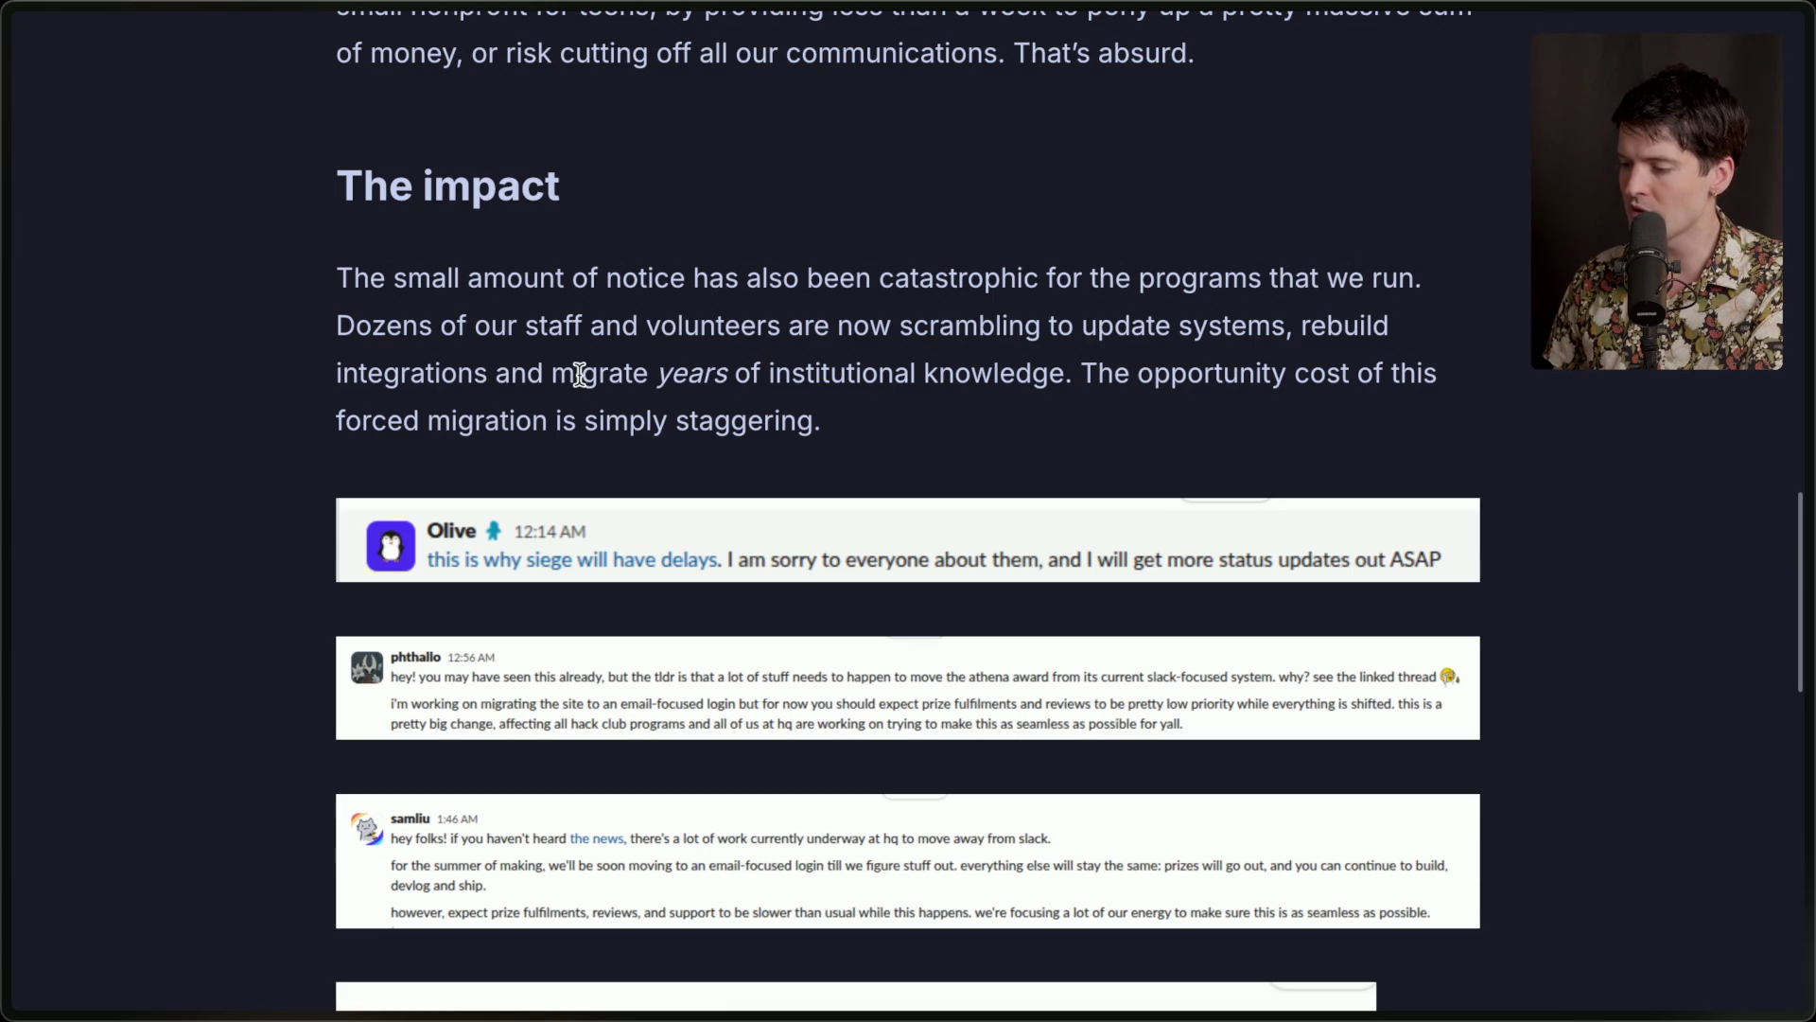
mouse_move(660, 374)
mouse_down()
mouse_move(1070, 372)
mouse_move(1104, 425)
mouse_up()
click(1070, 373)
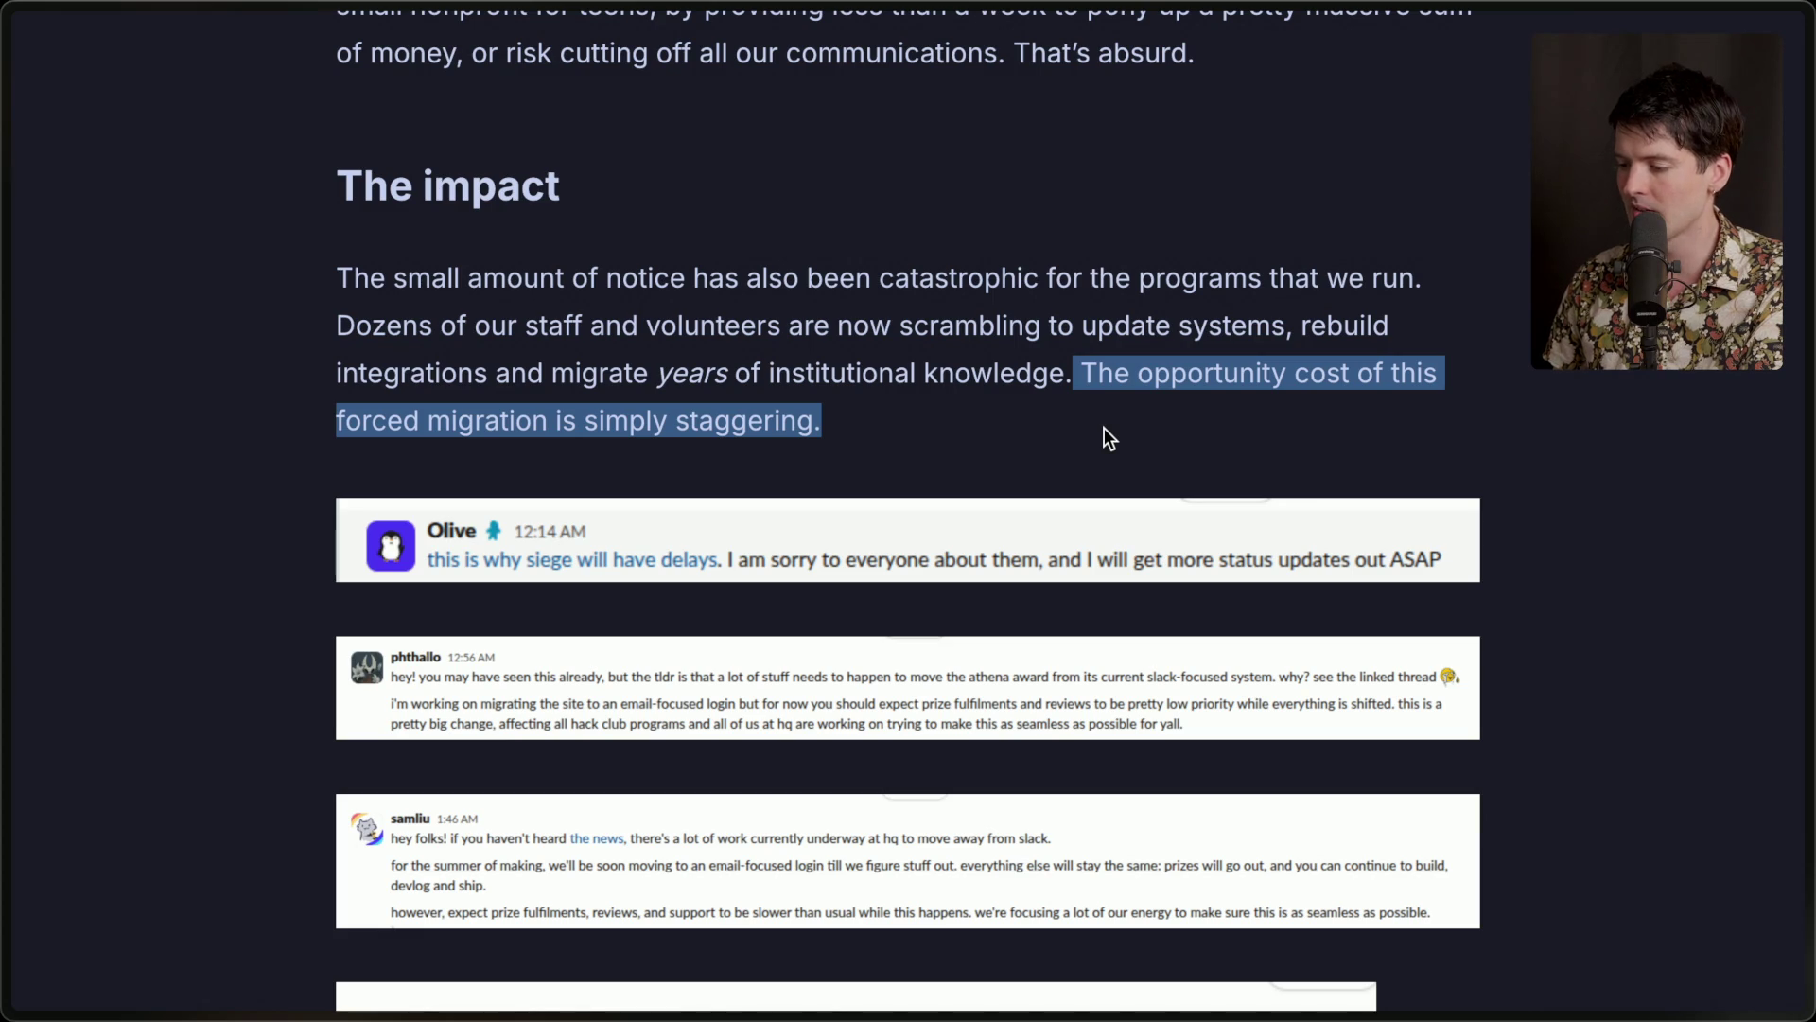
click(1039, 462)
scroll(1038, 462, down, 2)
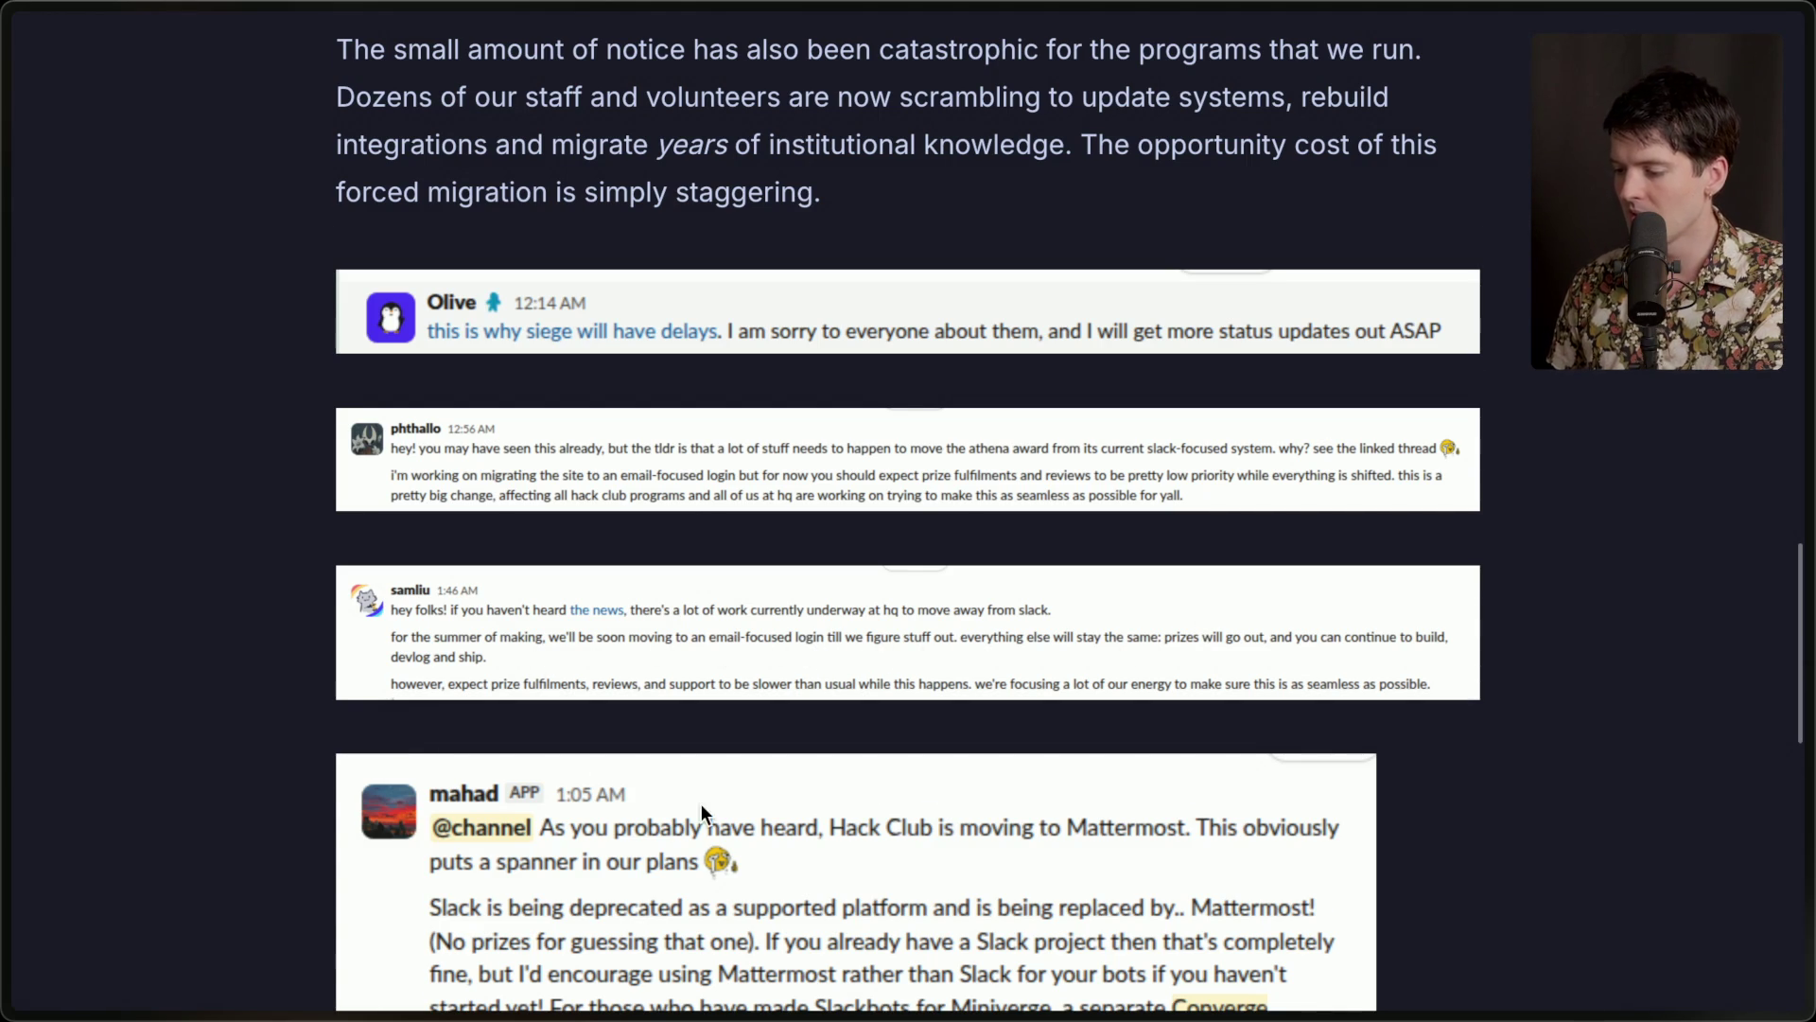
scroll(701, 803, down, 1)
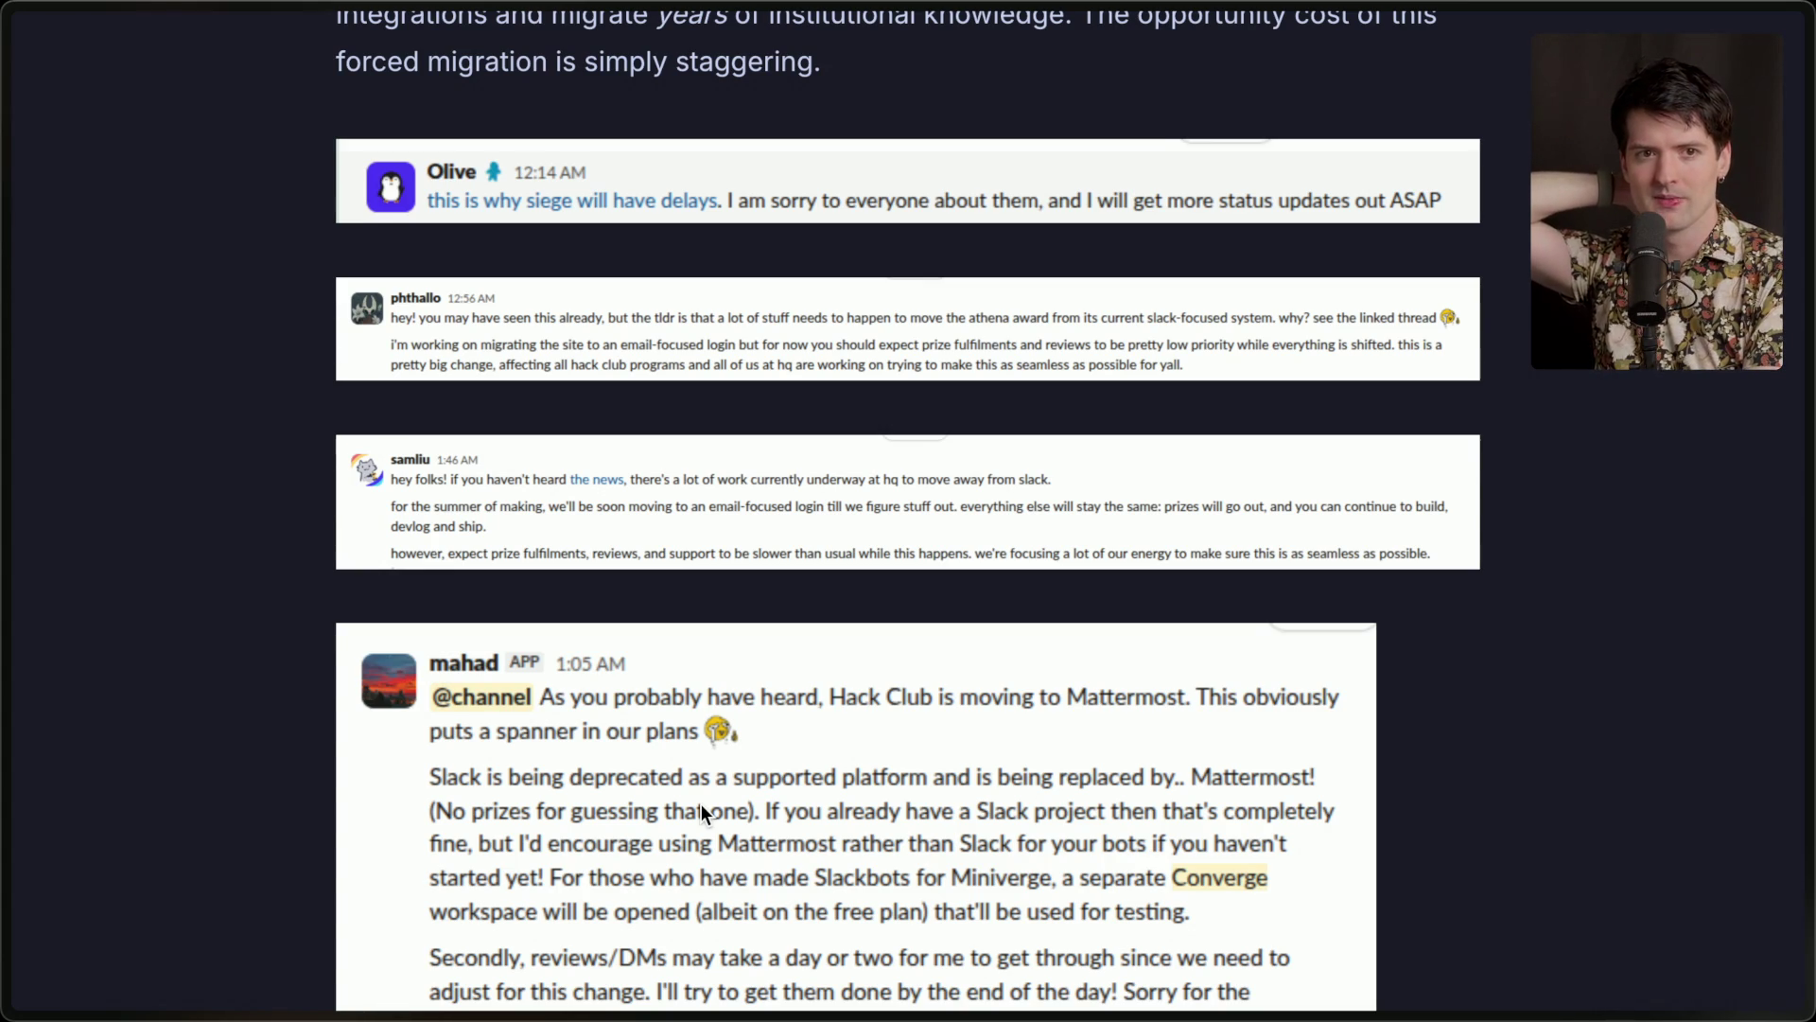
Scroll further down the post and highlight the sentence about moving to Mattermost.
scroll(701, 804, down, 2)
scroll(701, 804, down, 3)
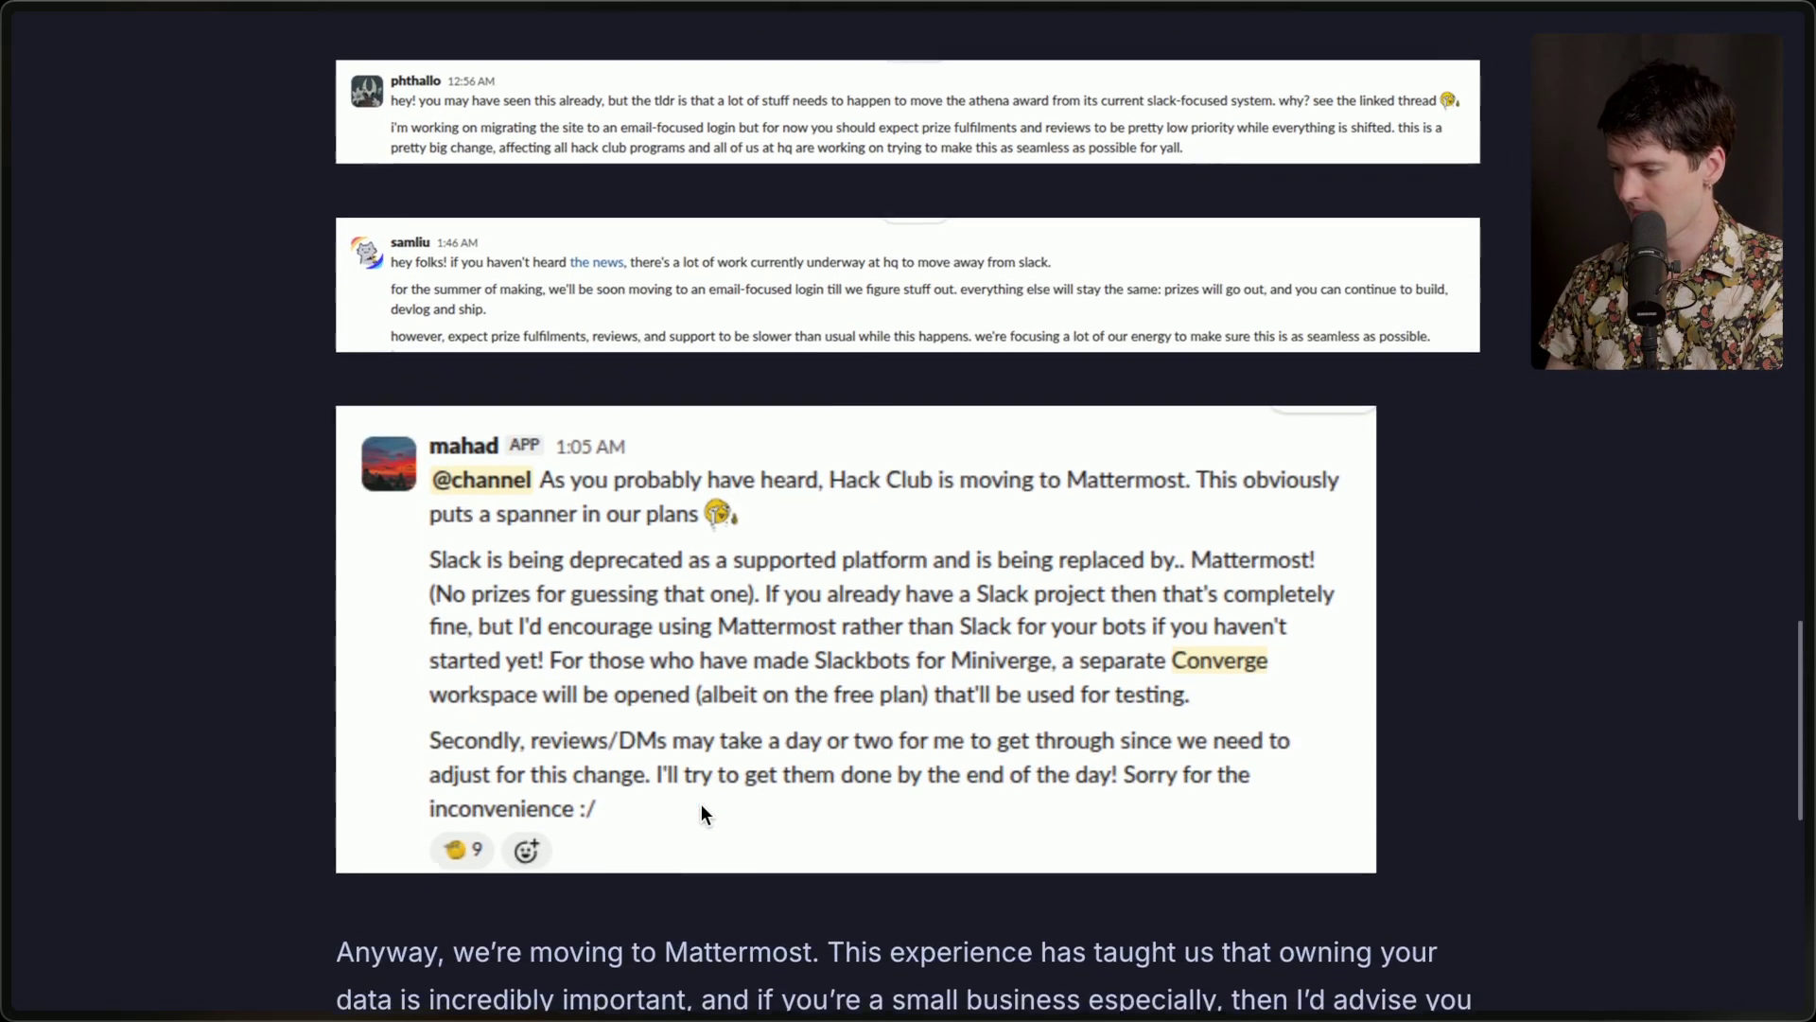
scroll(701, 804, down, 2)
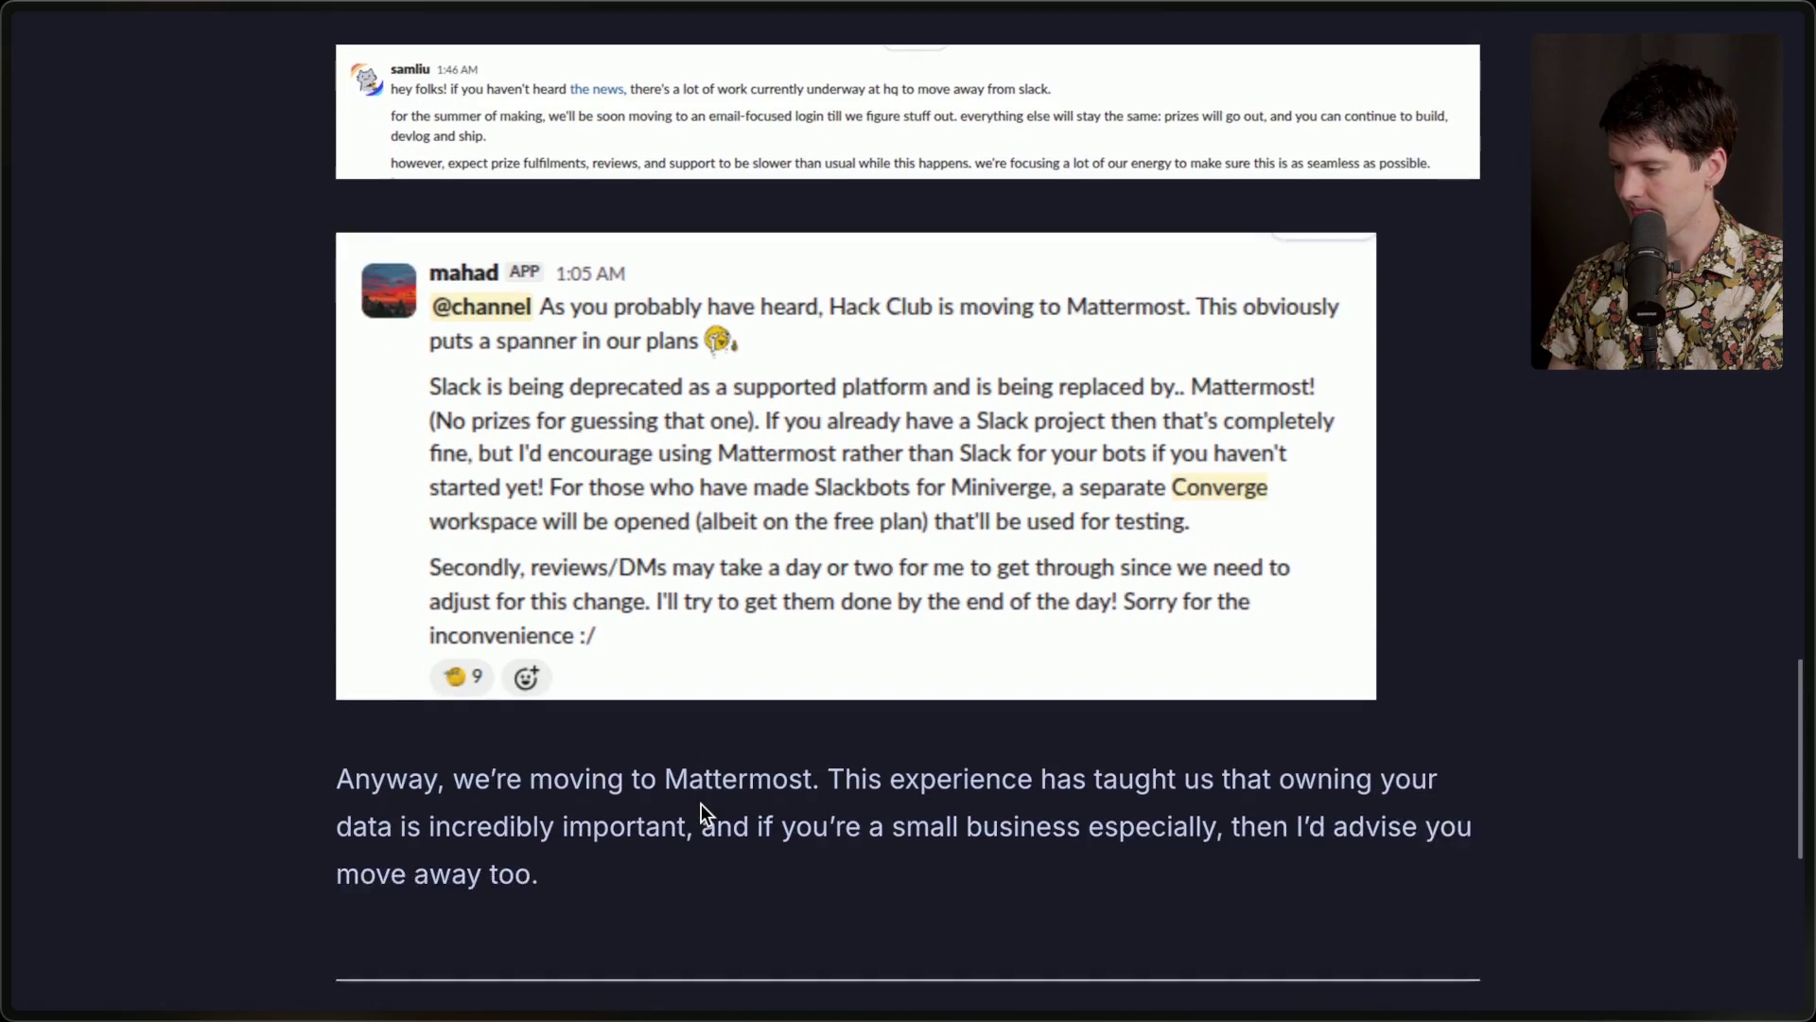
scroll(701, 809, down, 1)
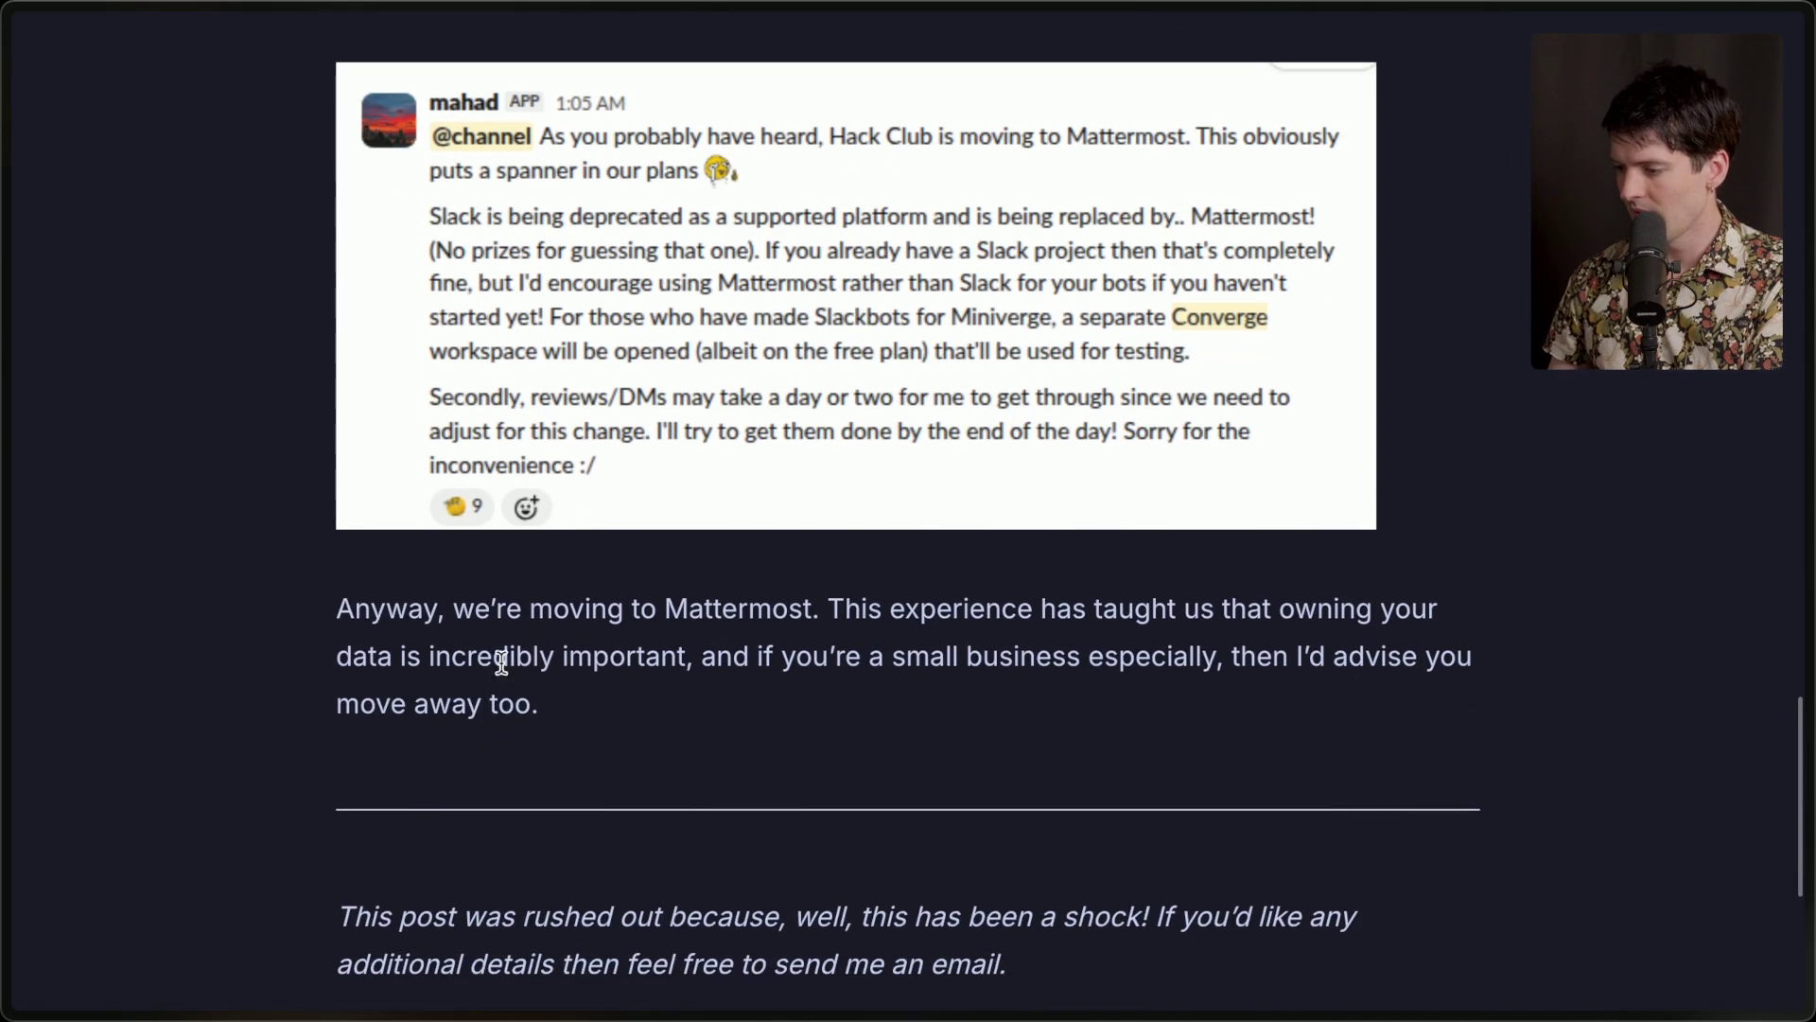
drag(337, 606, 816, 610)
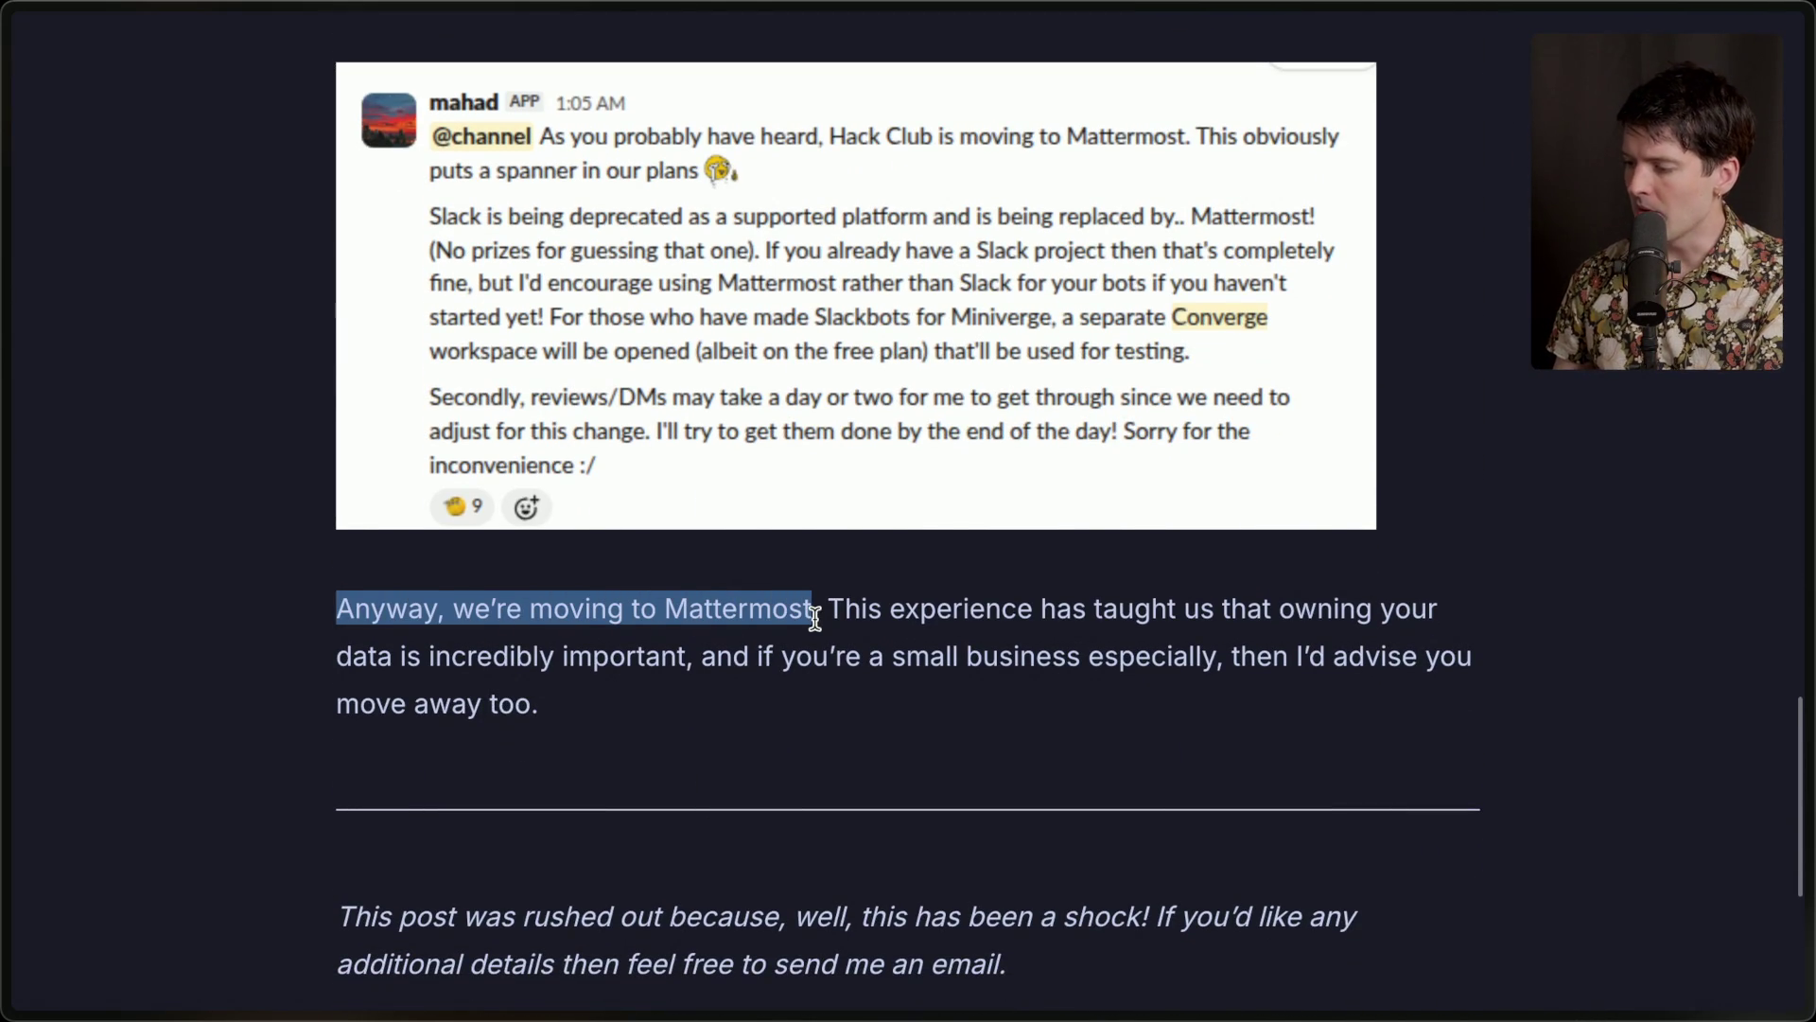
click(819, 610)
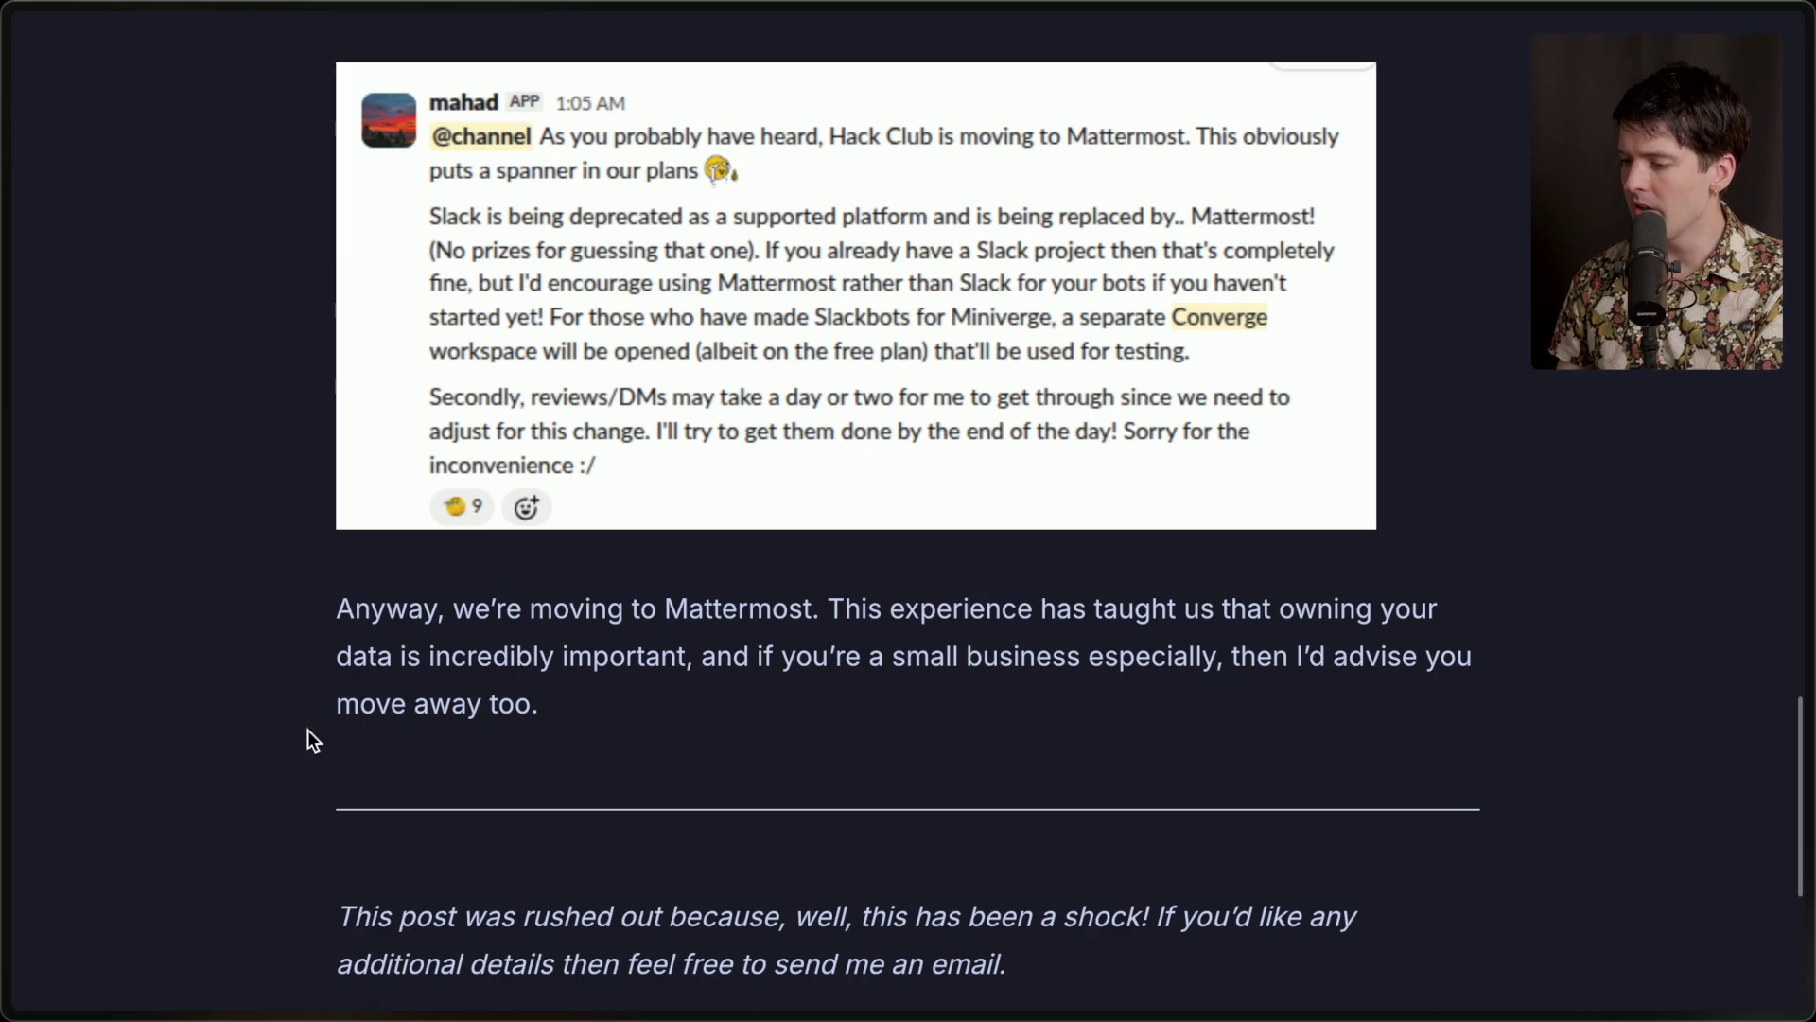
Highlight the small-business advice and the italic closing paragraph at the post's end.
drag(708, 656, 756, 718)
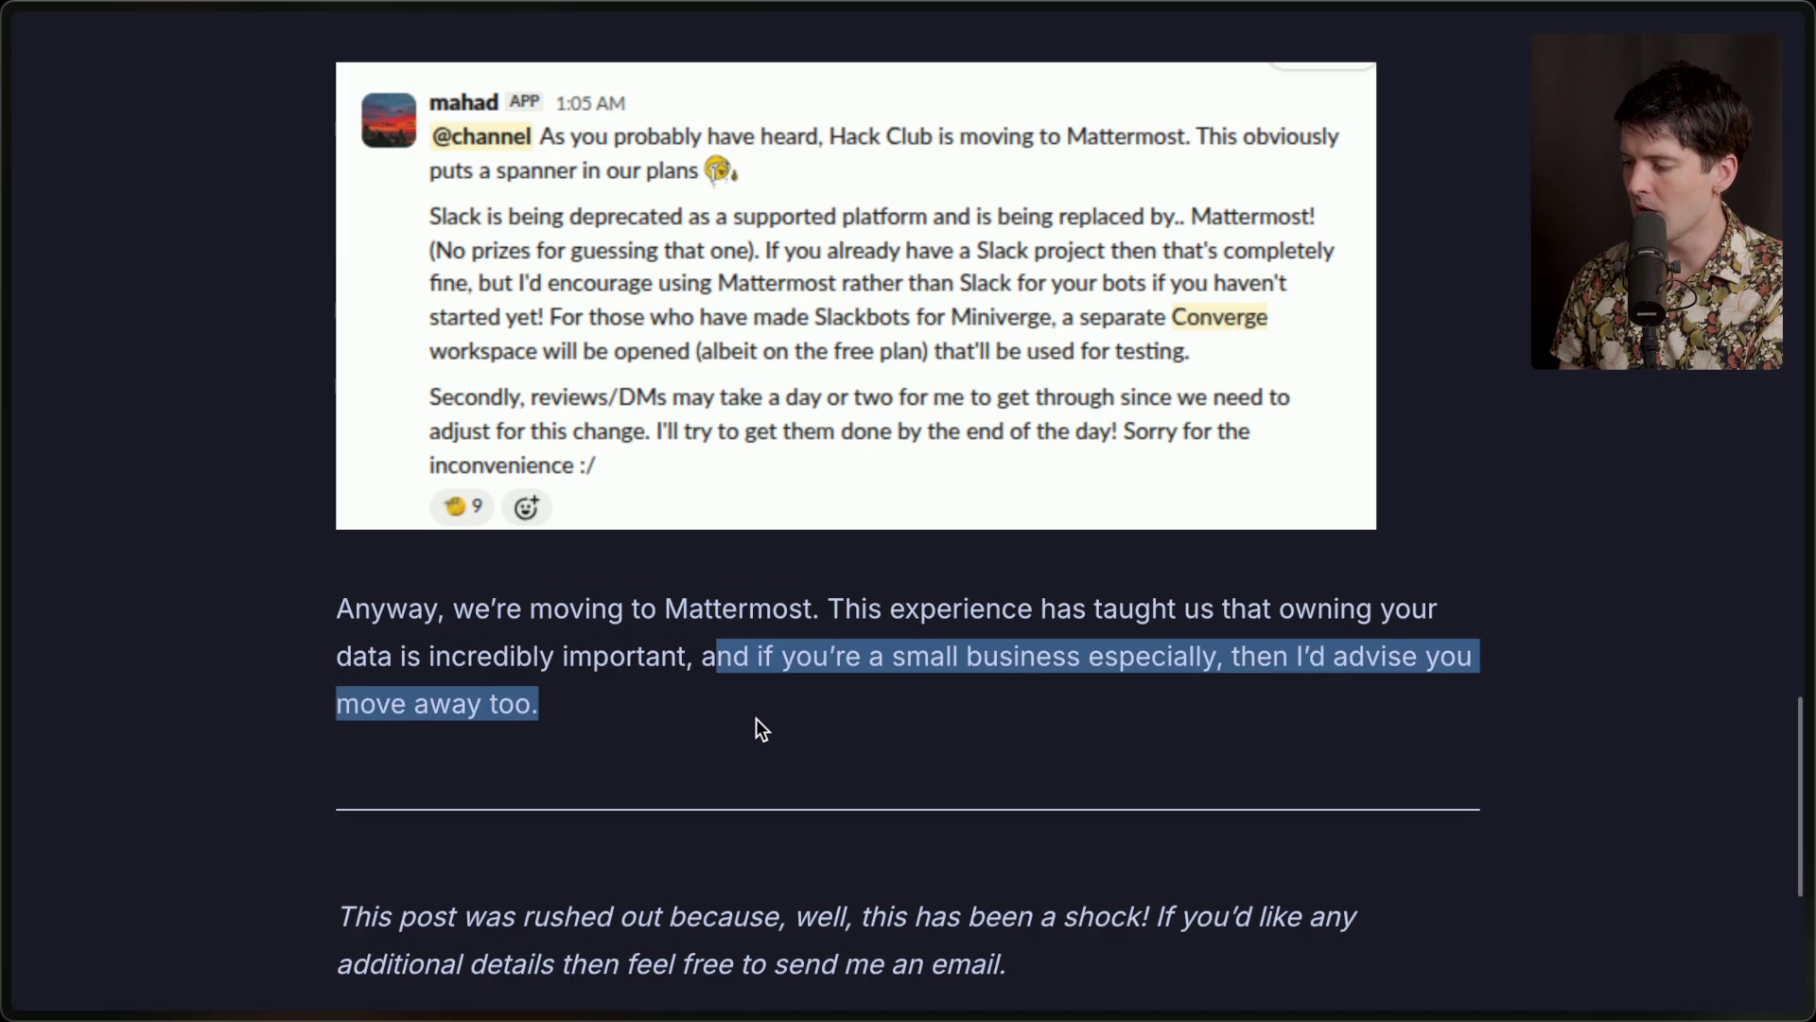
click(757, 718)
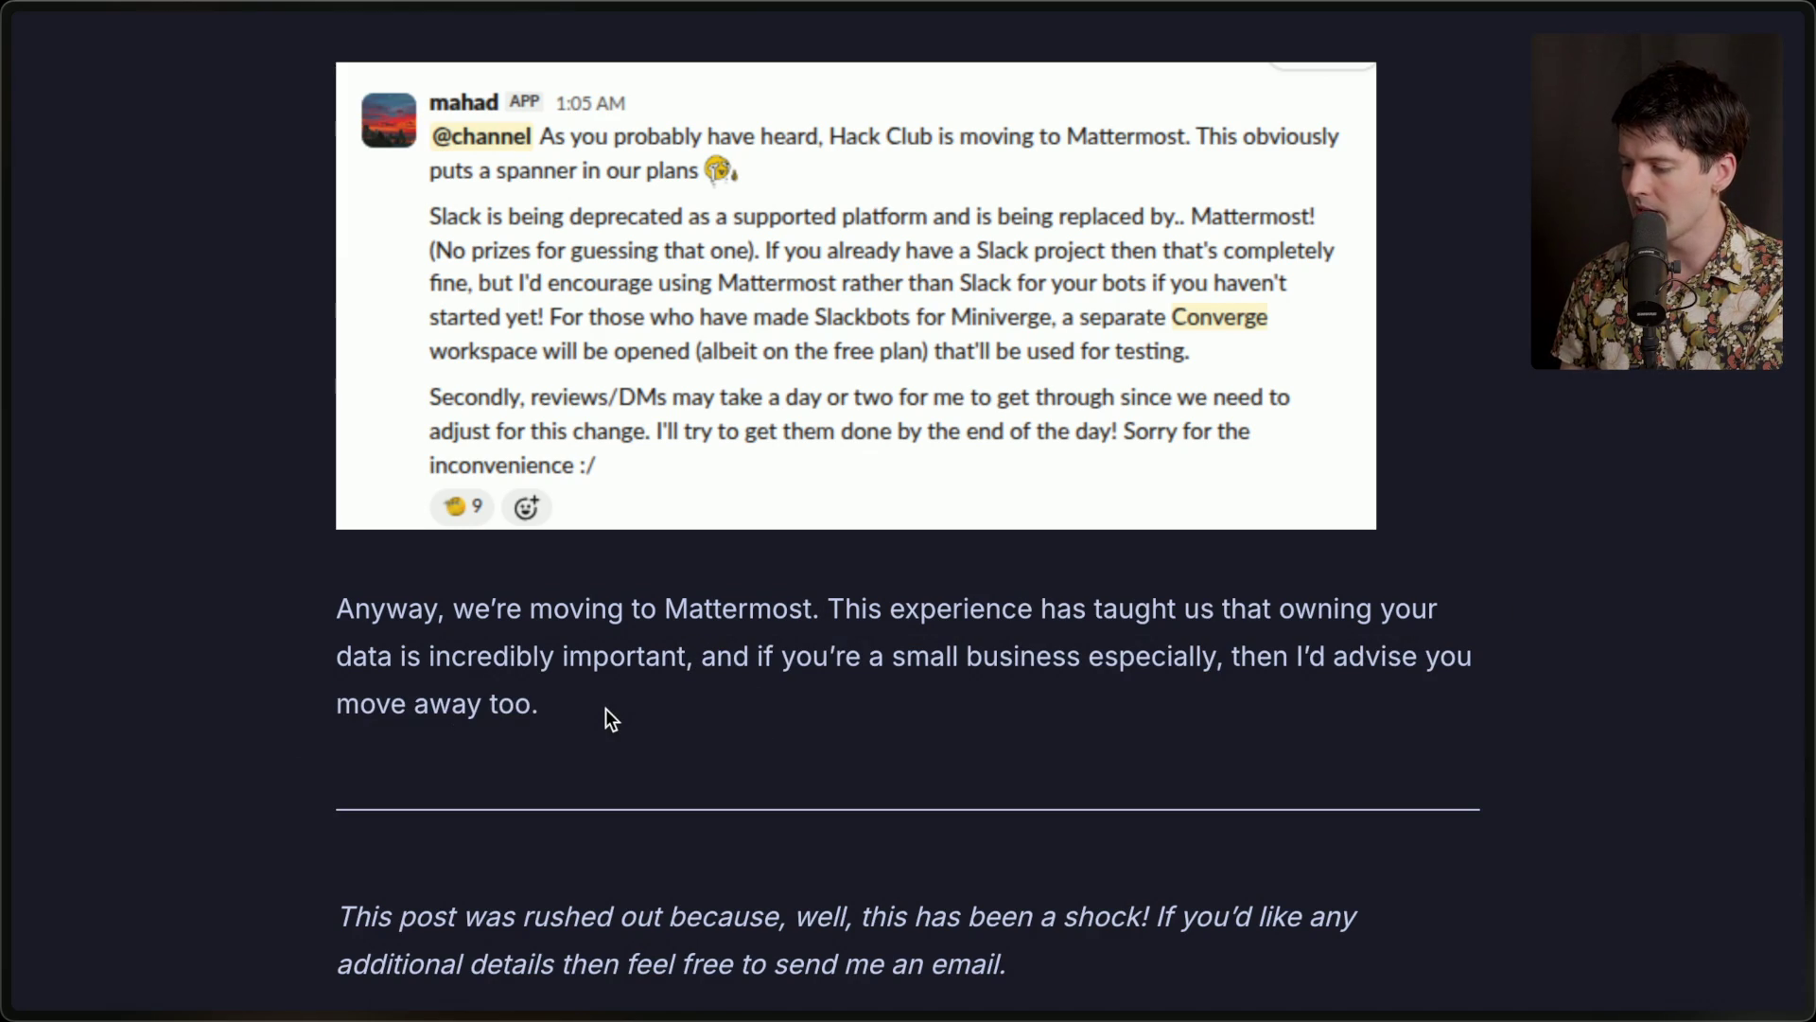
scroll(625, 719, down, 2)
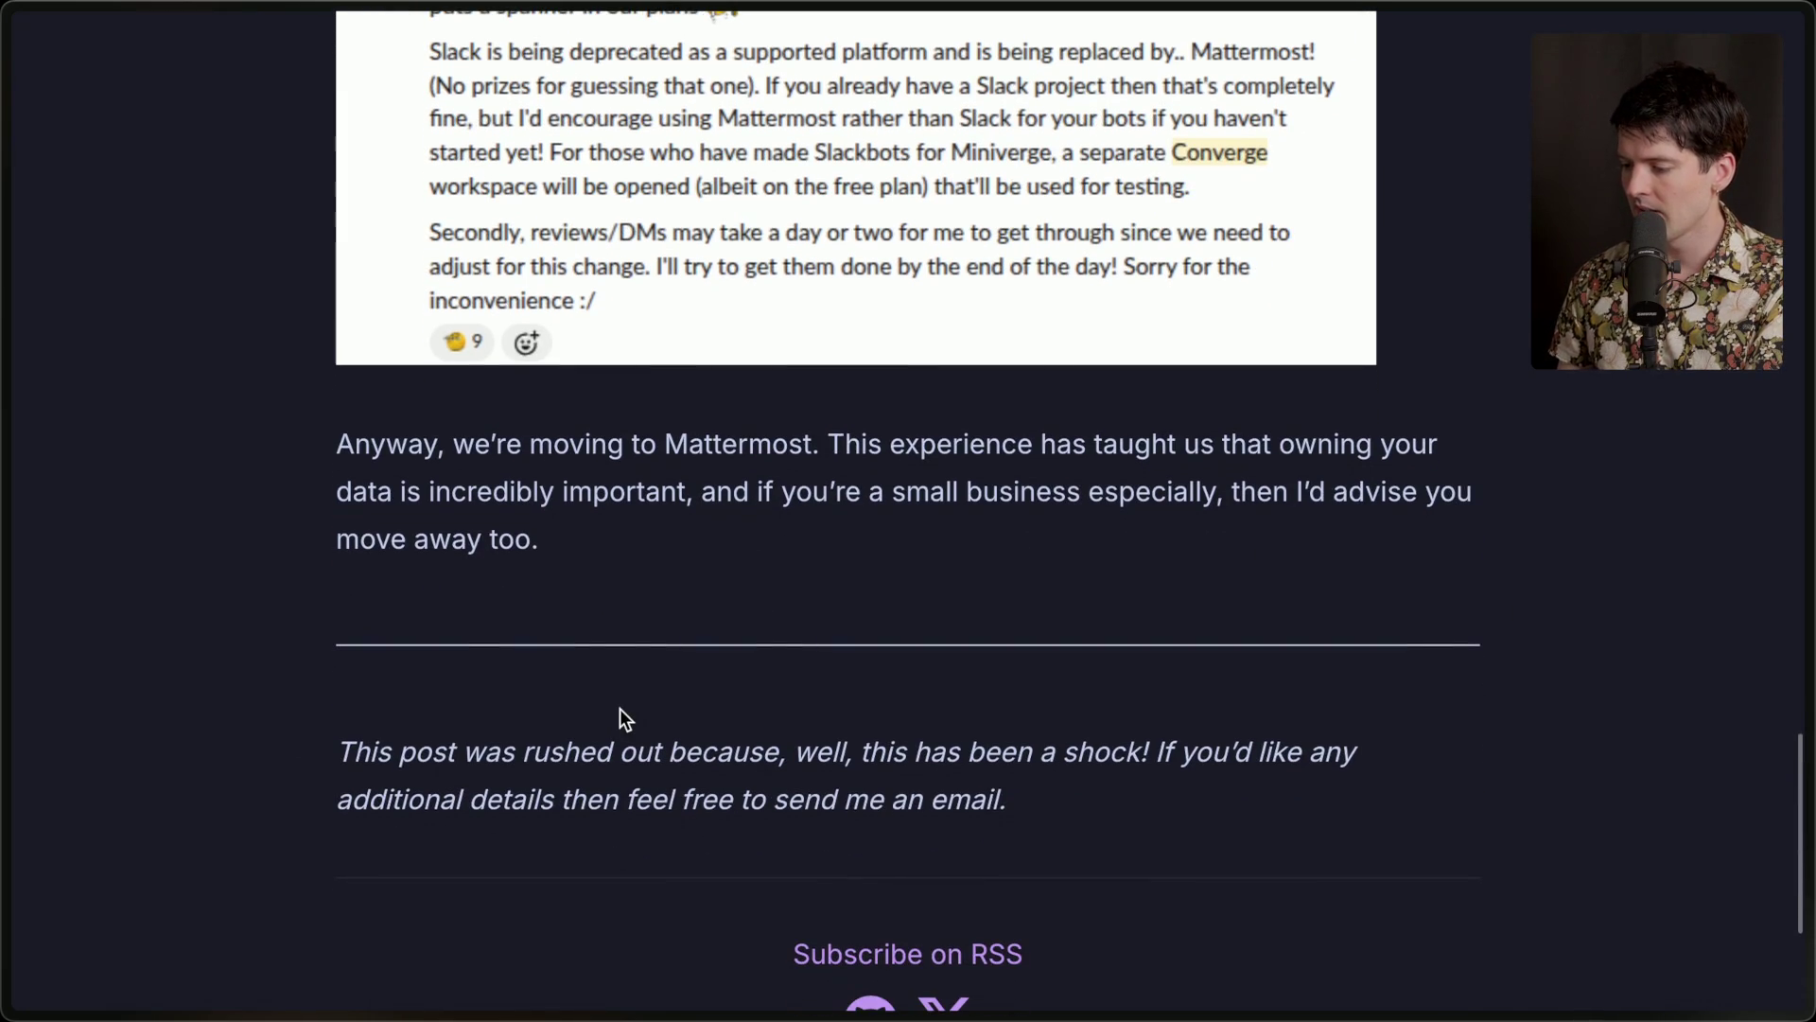
drag(338, 754, 1084, 797)
click(1084, 797)
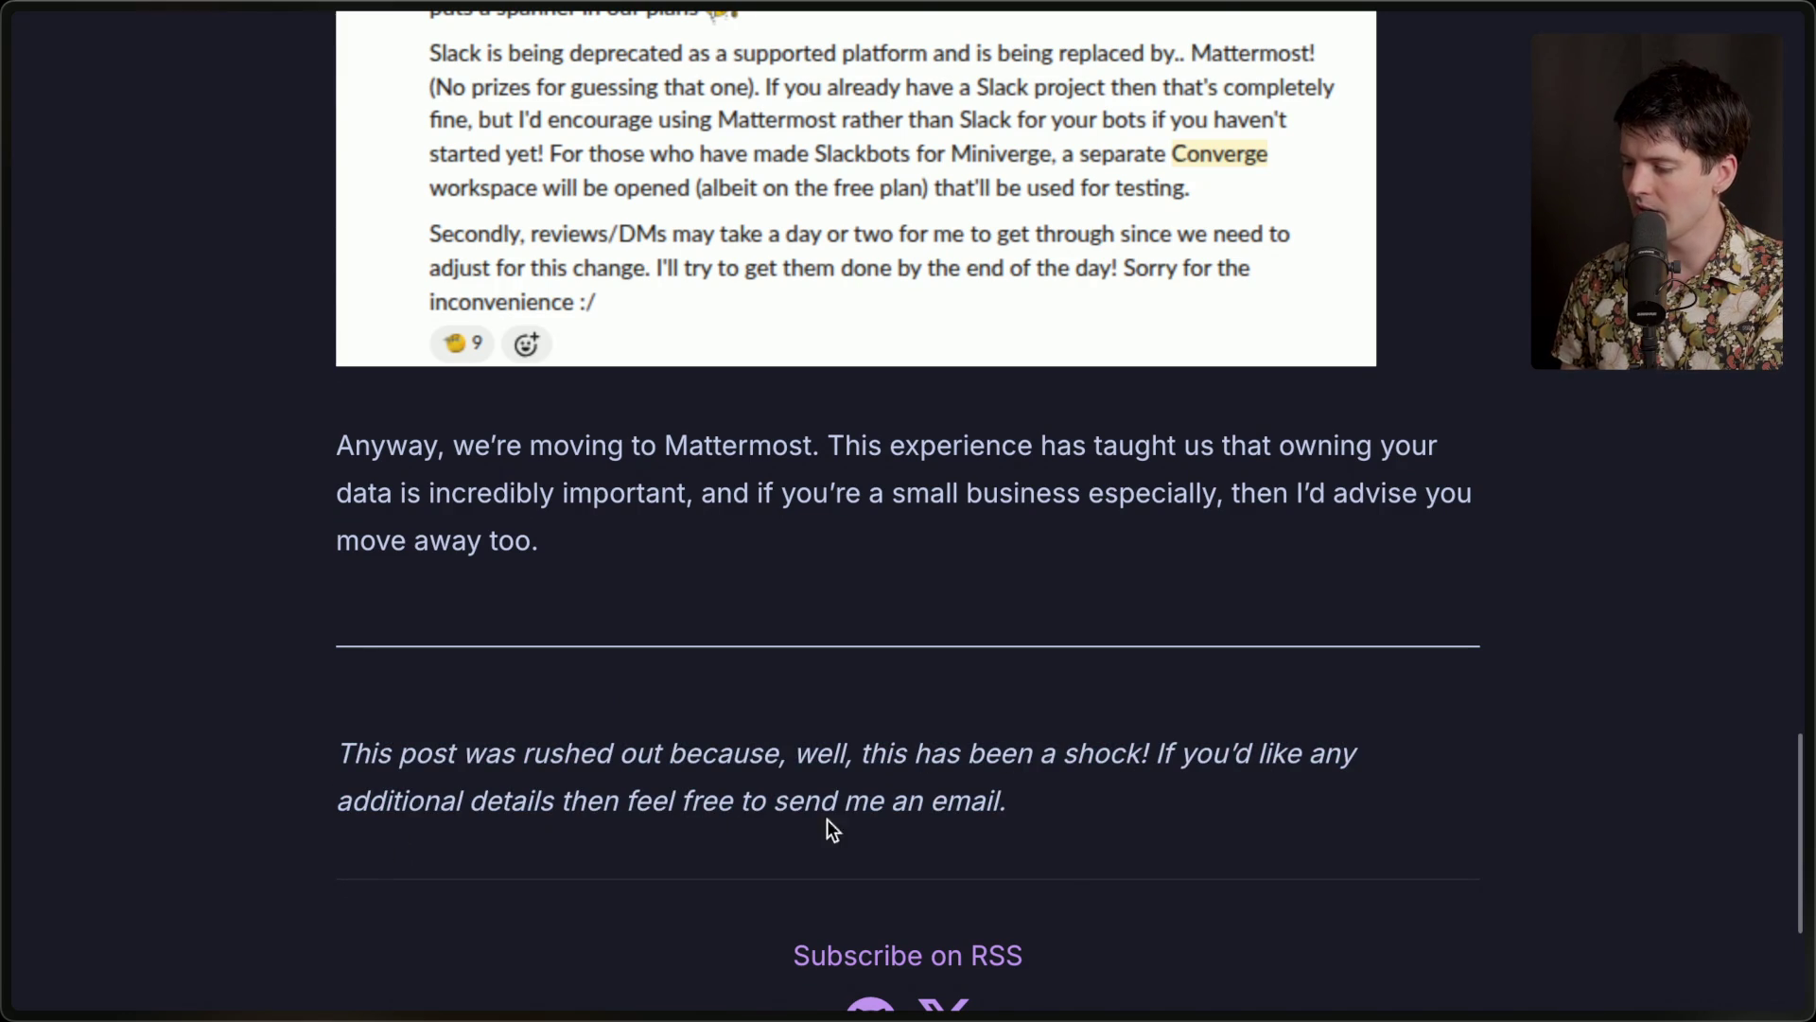
scroll(1053, 808, up, 8)
scroll(1053, 808, down, 5)
Switch to the Excalidraw+ tab and create a new scene titled 'The Slack Problem'.
mouse_move(1807, 615)
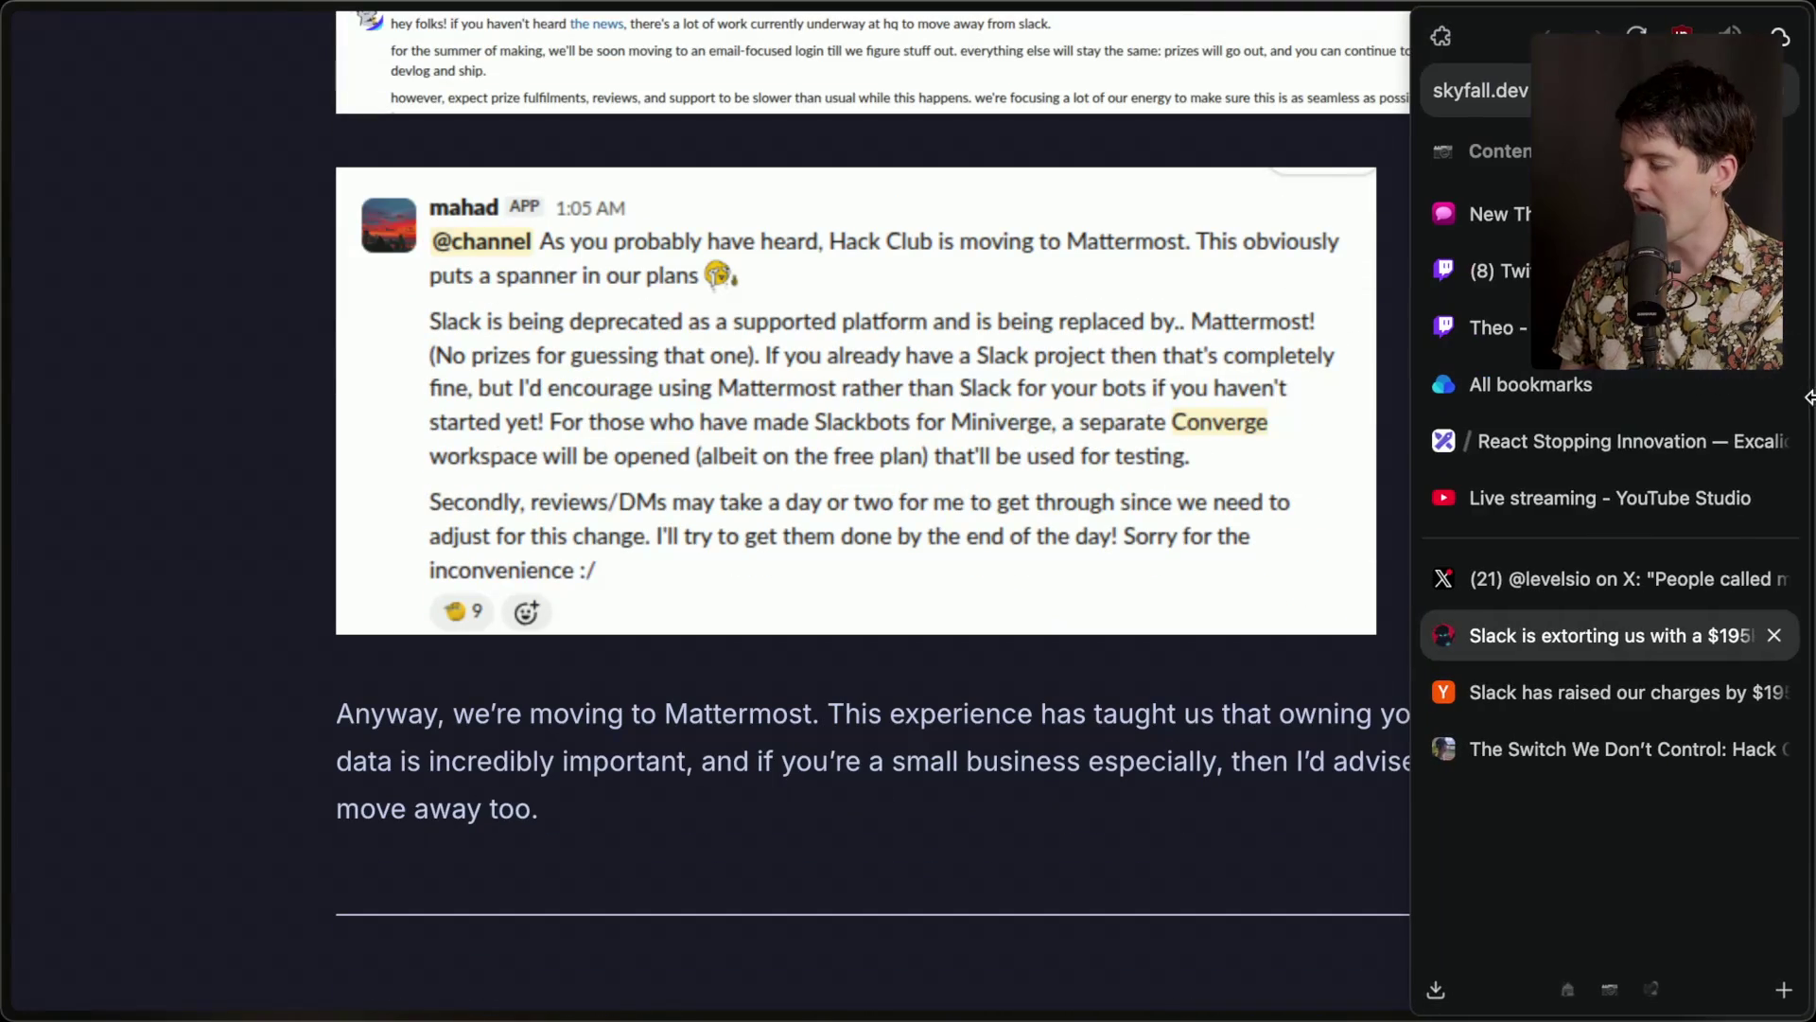
click(1575, 450)
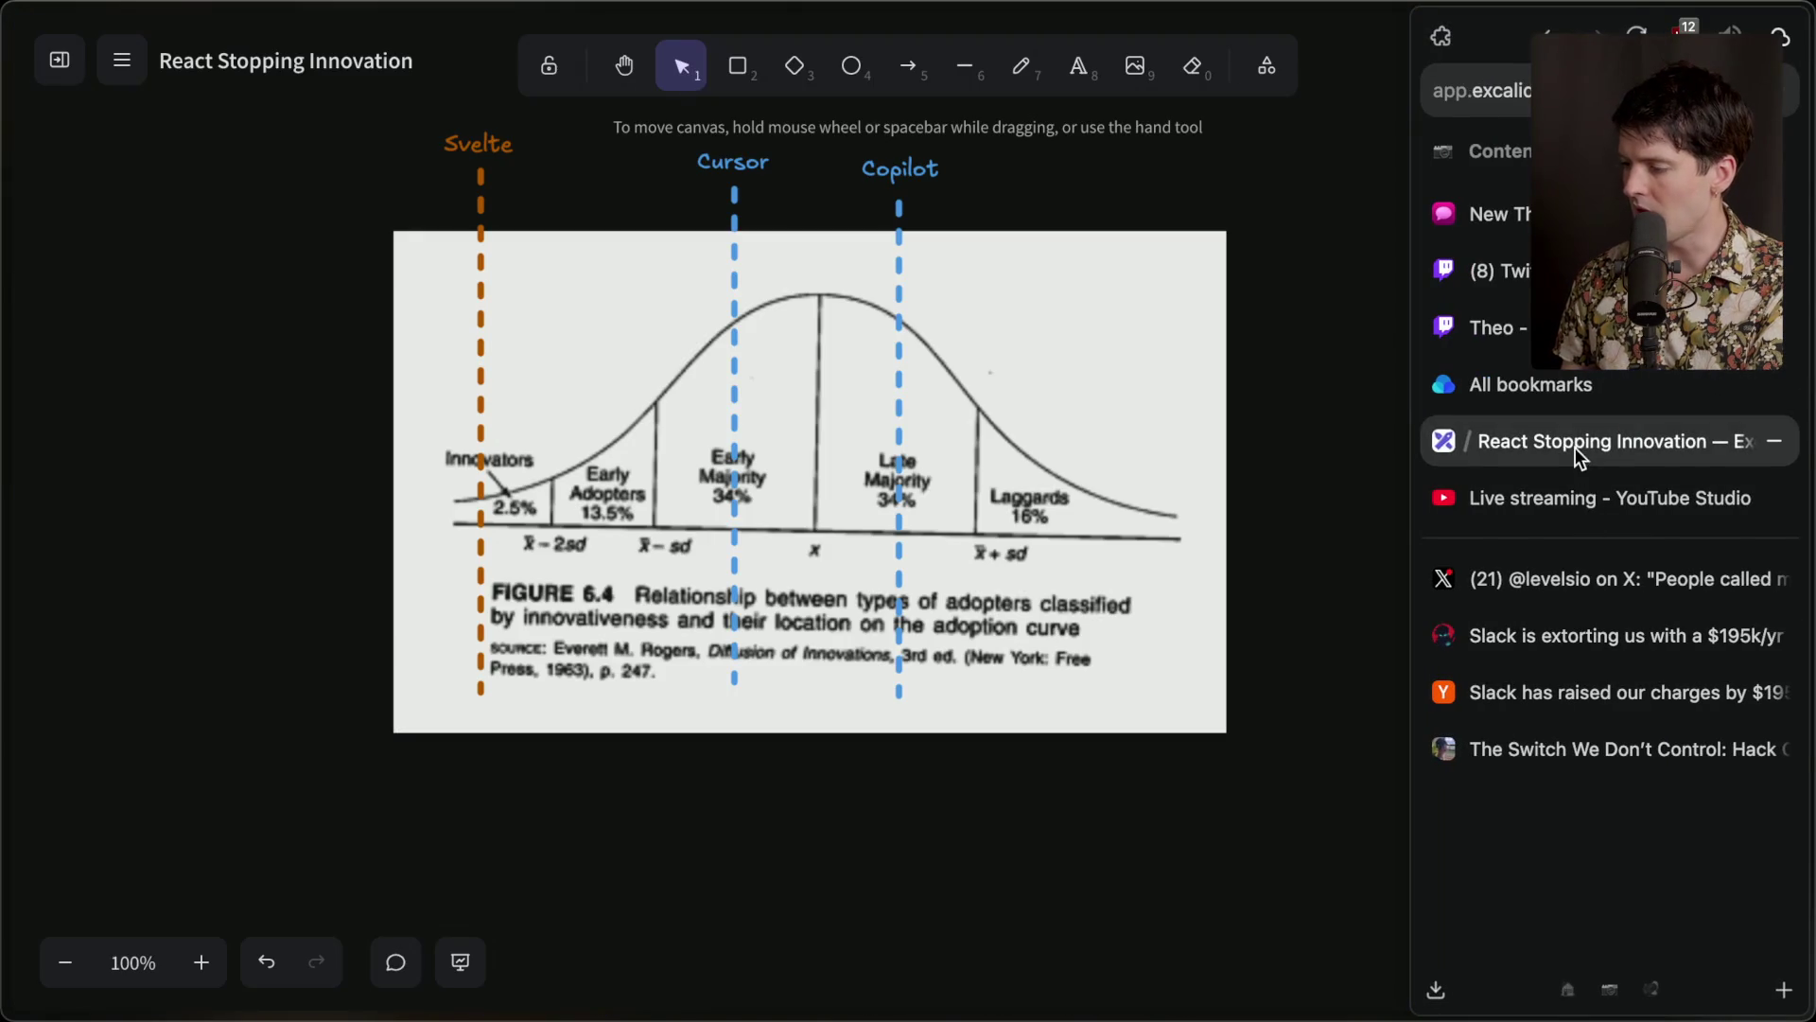
click(59, 60)
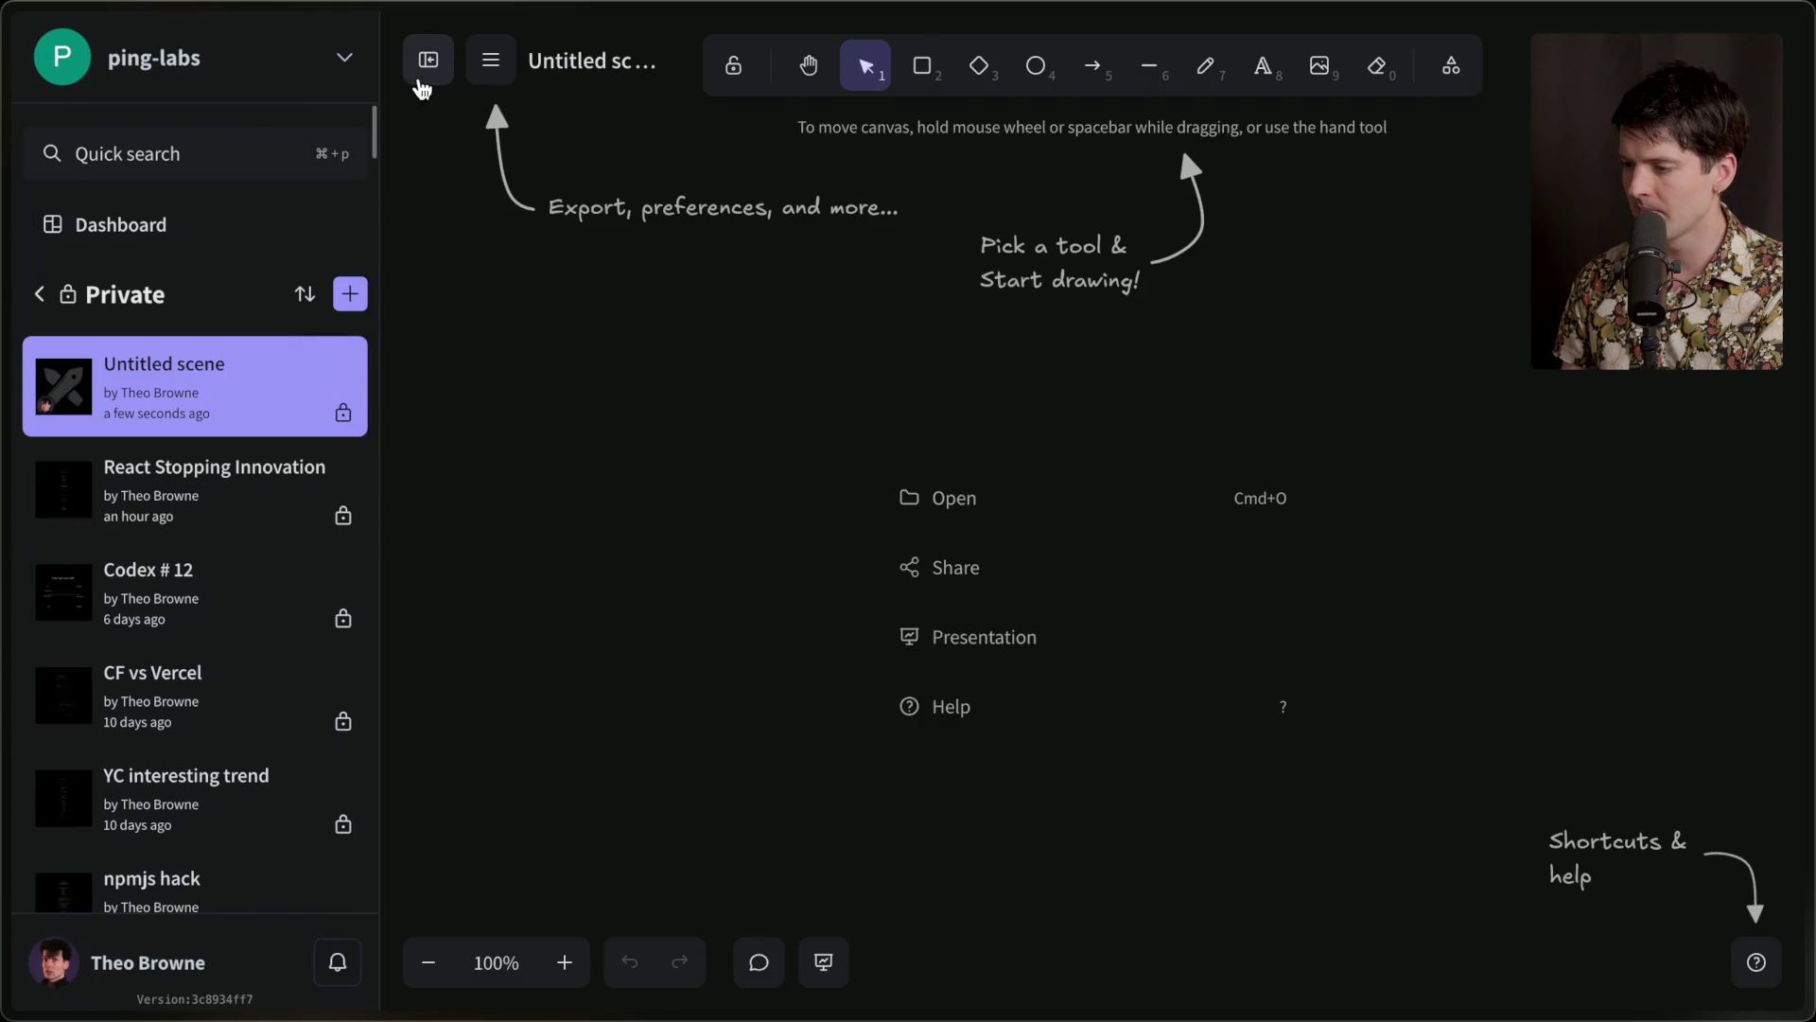
click(425, 64)
click(237, 62)
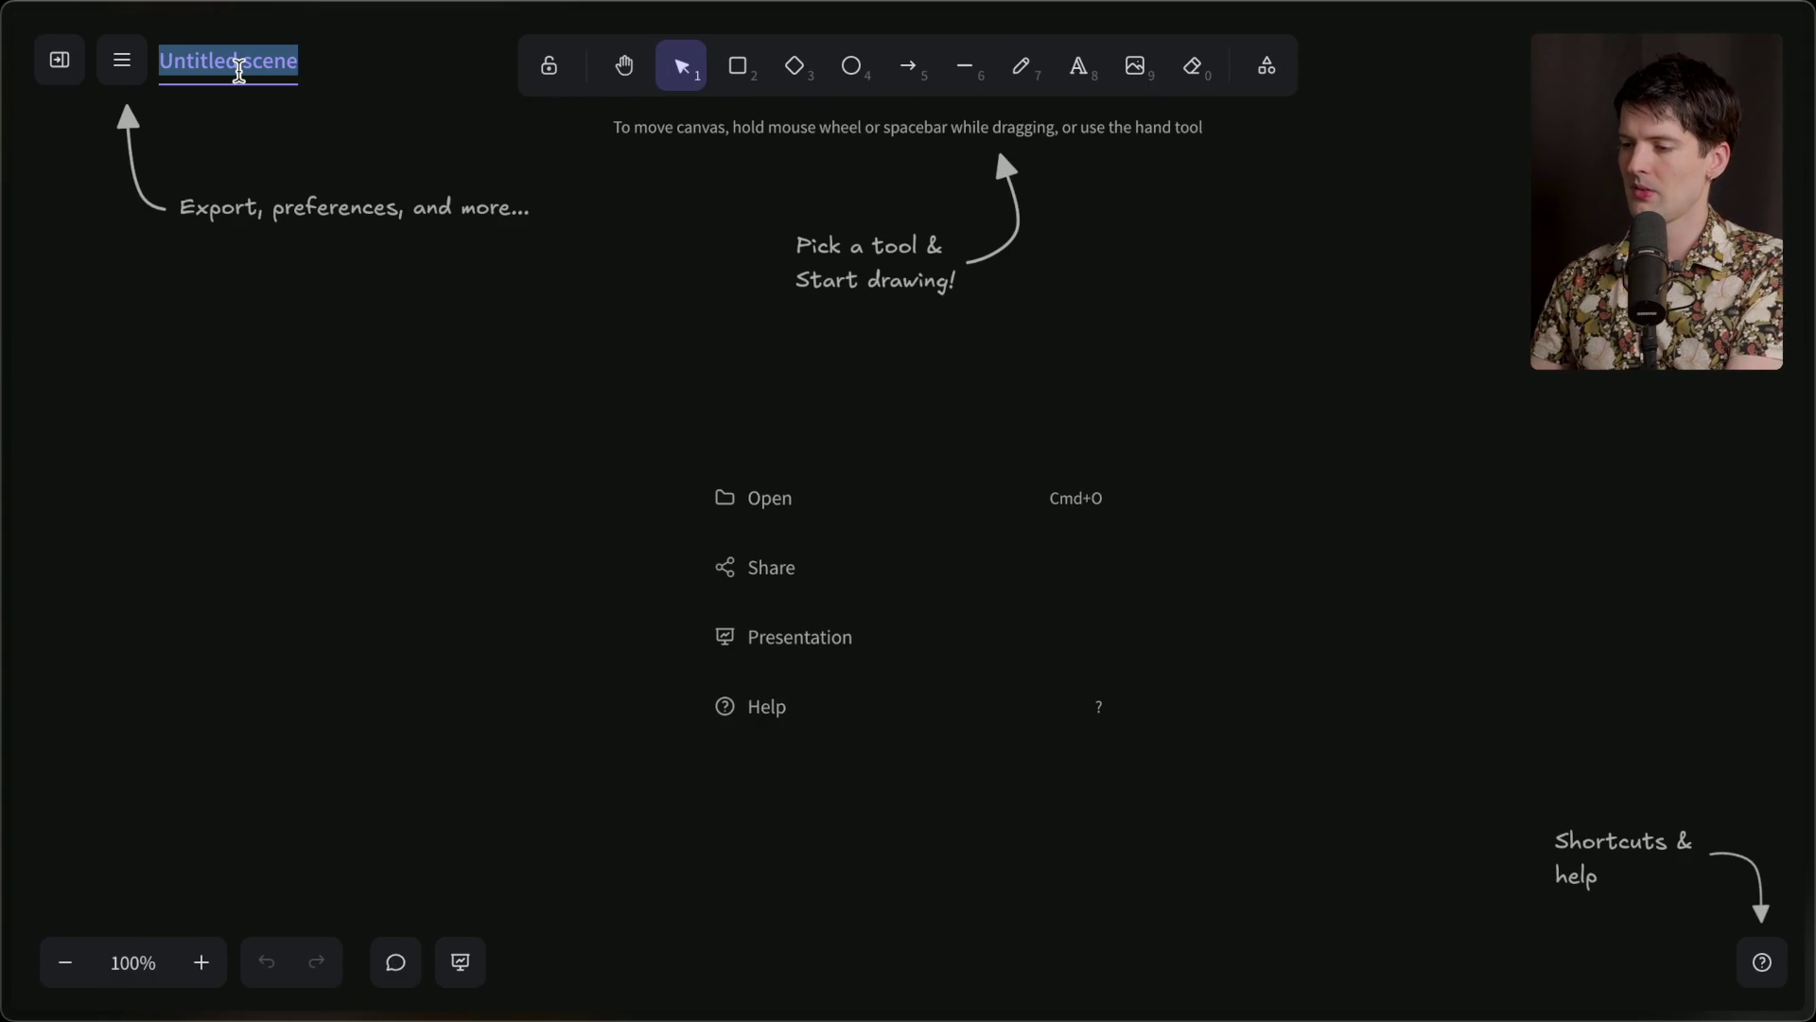
text(The Slack Problem)
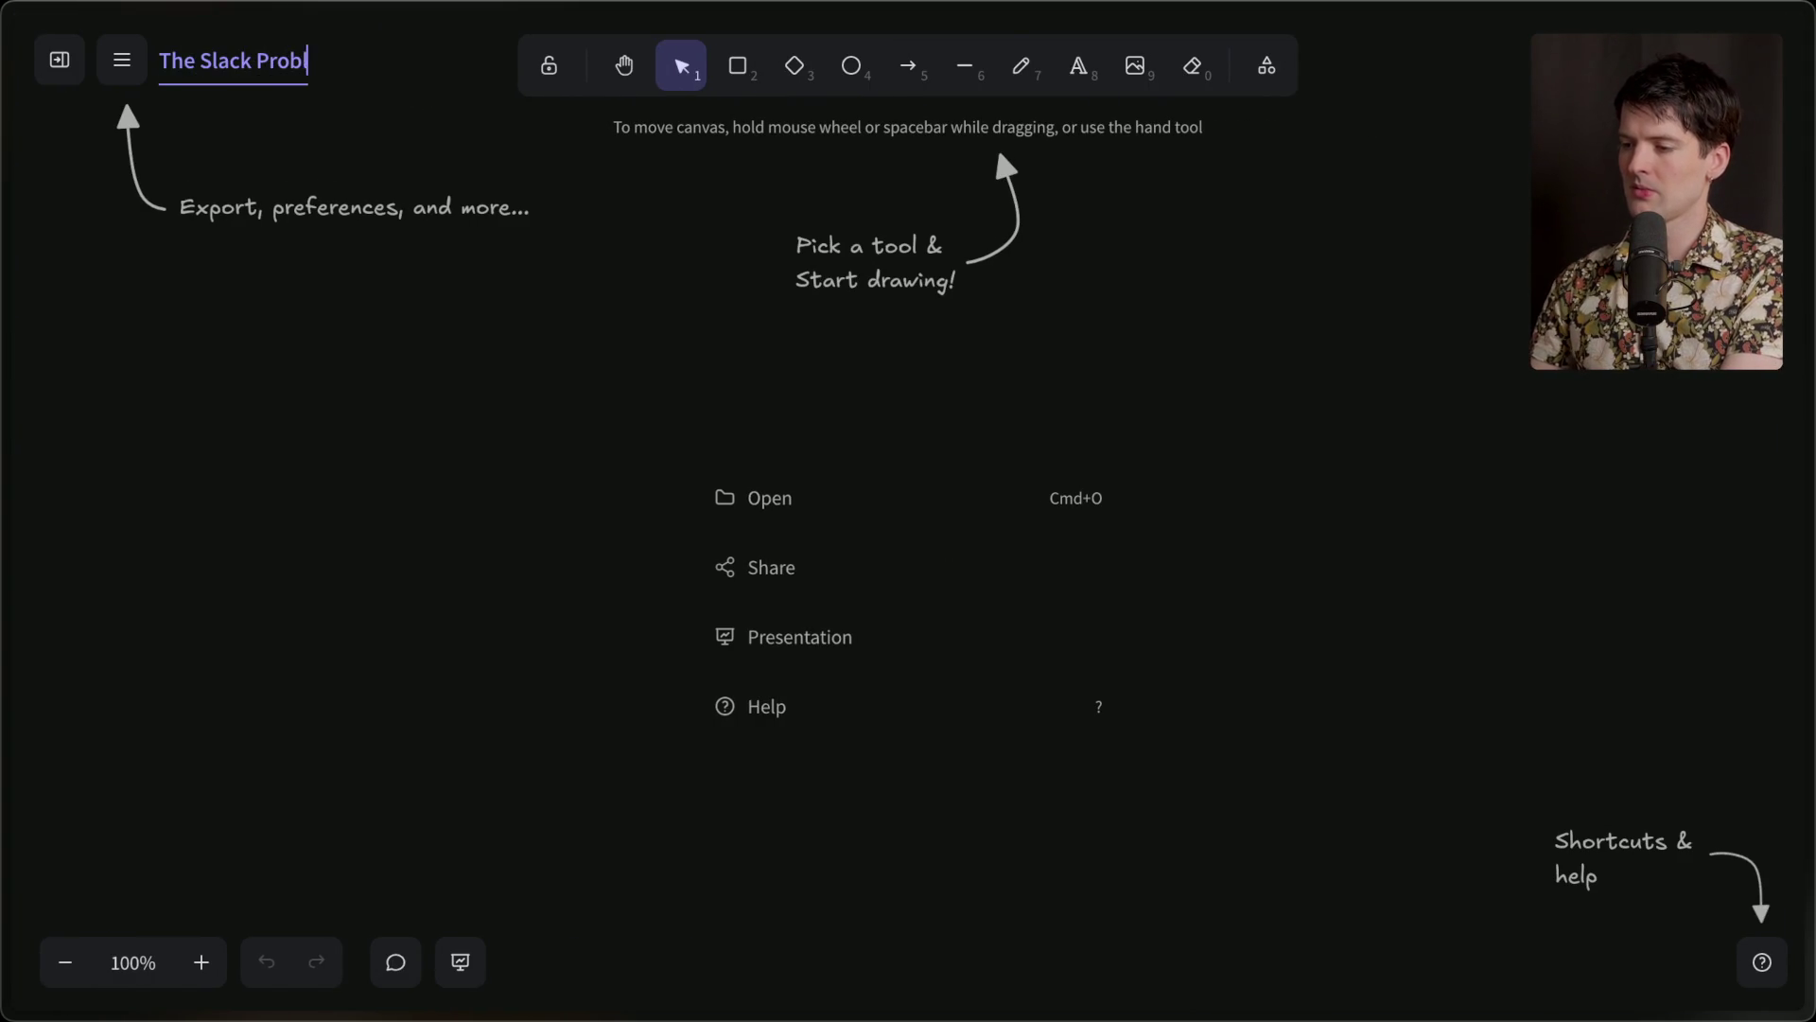
key(Return)
click(1078, 65)
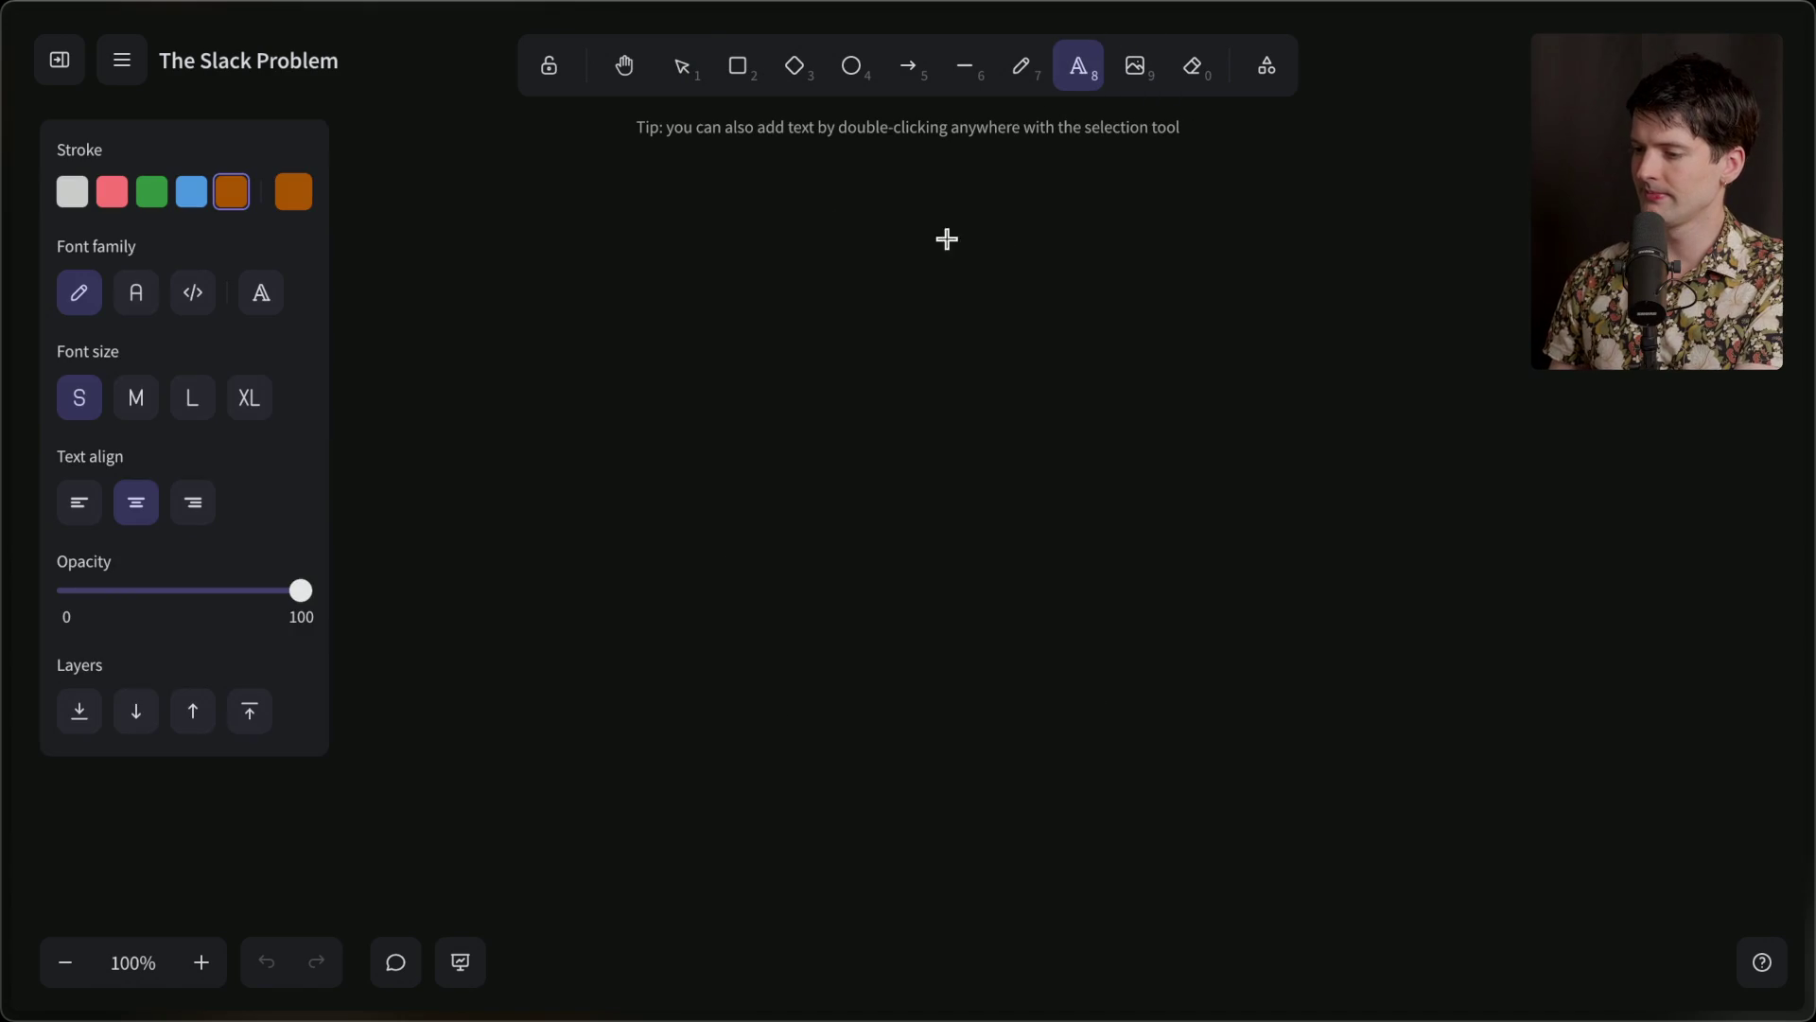
Add a white extra-large heading 'The Slack Problem' near the top centre.
click(245, 416)
click(72, 192)
click(924, 237)
text(The Slack Problem)
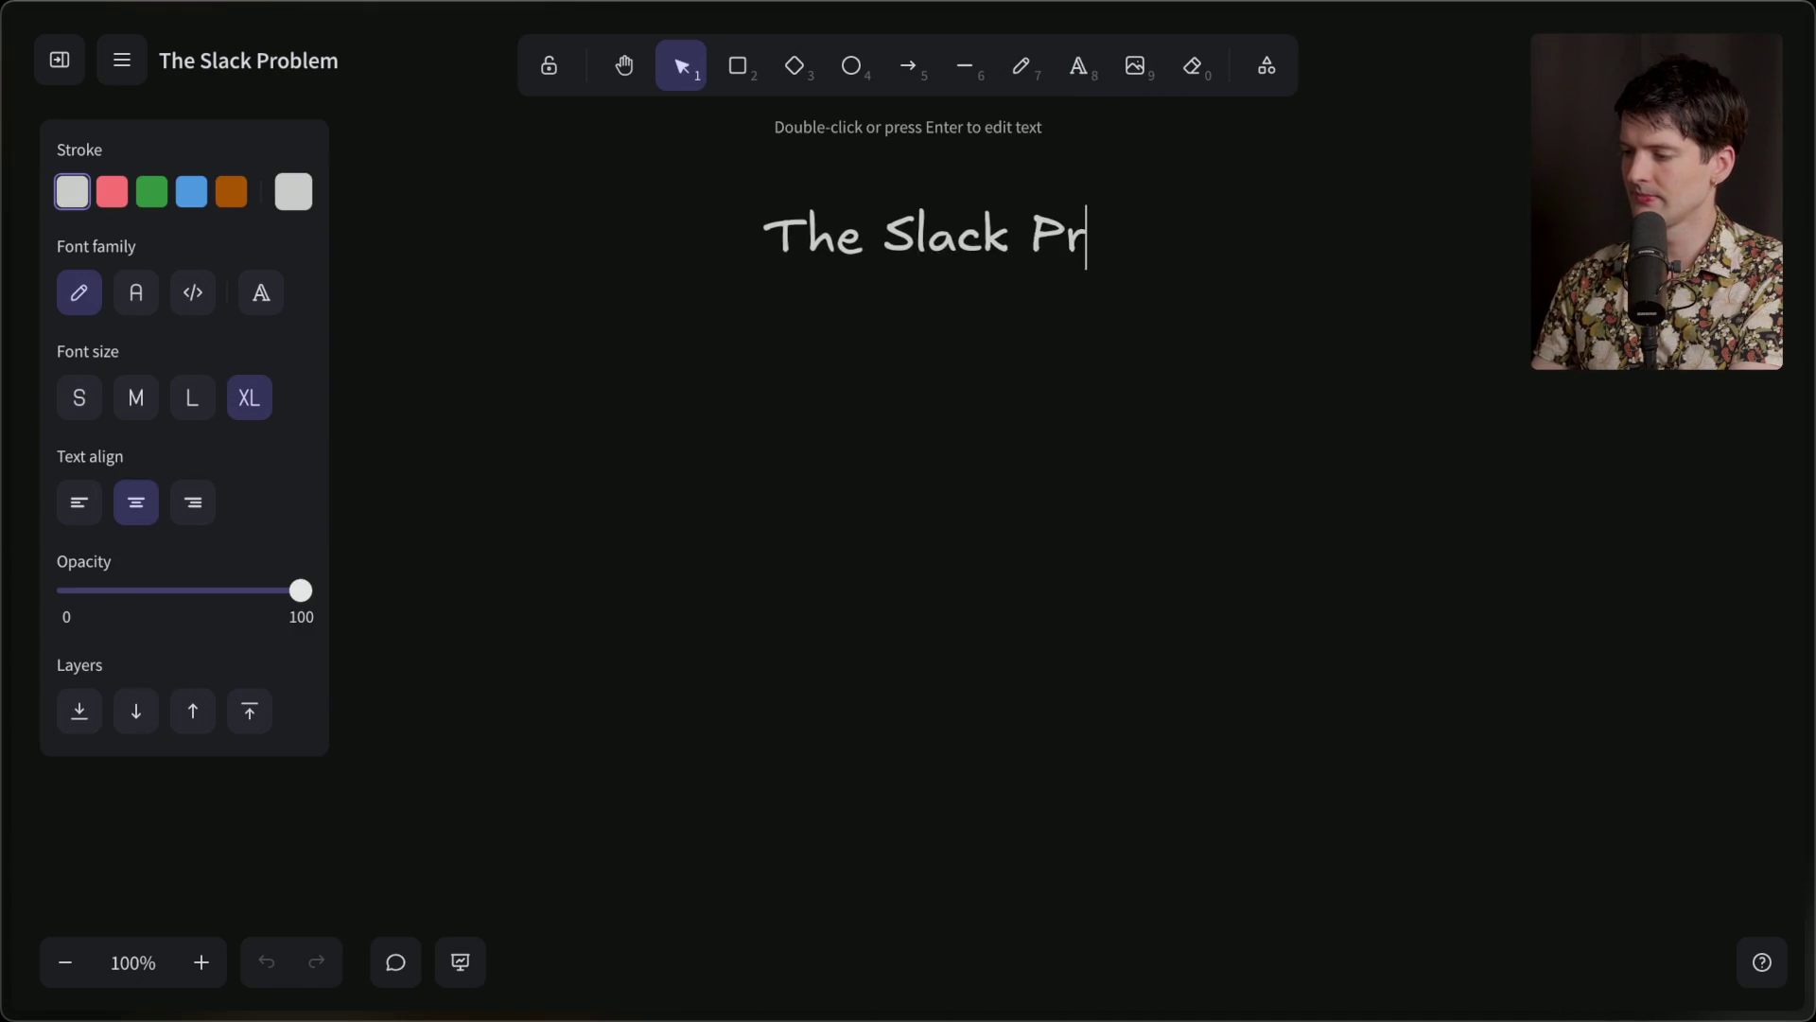
click(1083, 397)
drag(928, 252, 898, 224)
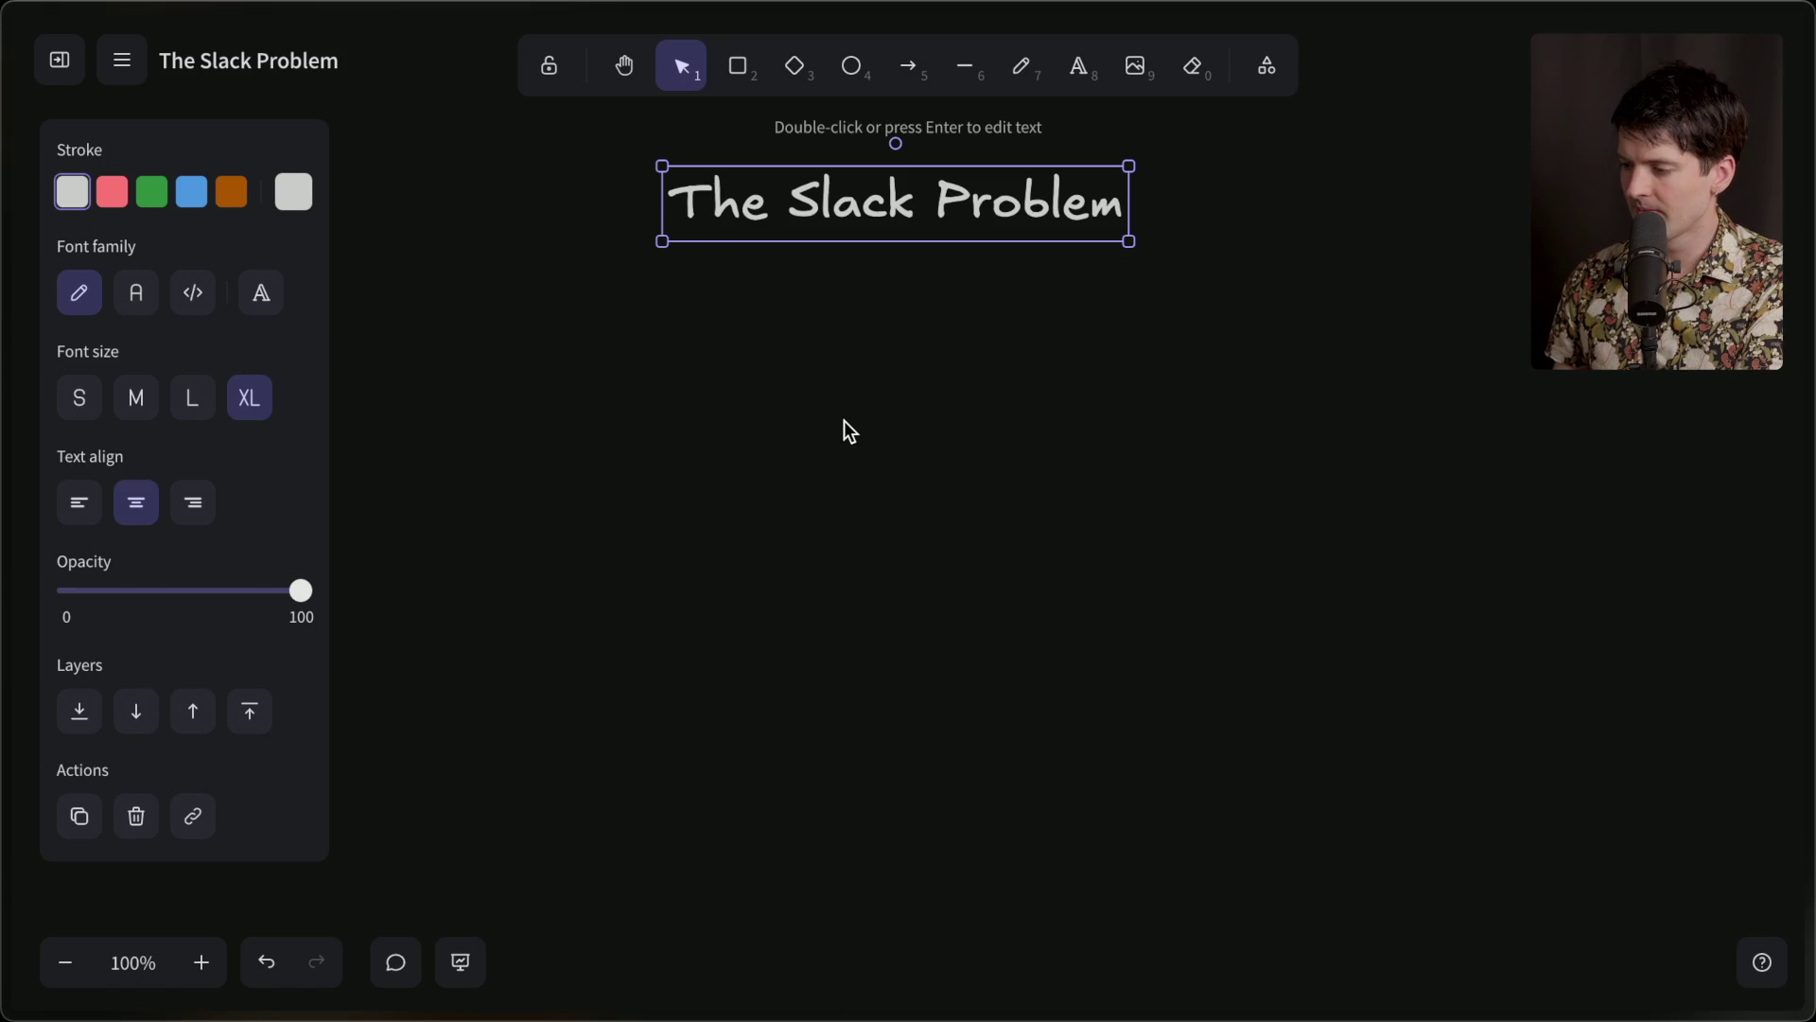
Add medium text '1. "live chats" for businesses SUCKED.' just below the heading.
double_click(872, 380)
click(135, 398)
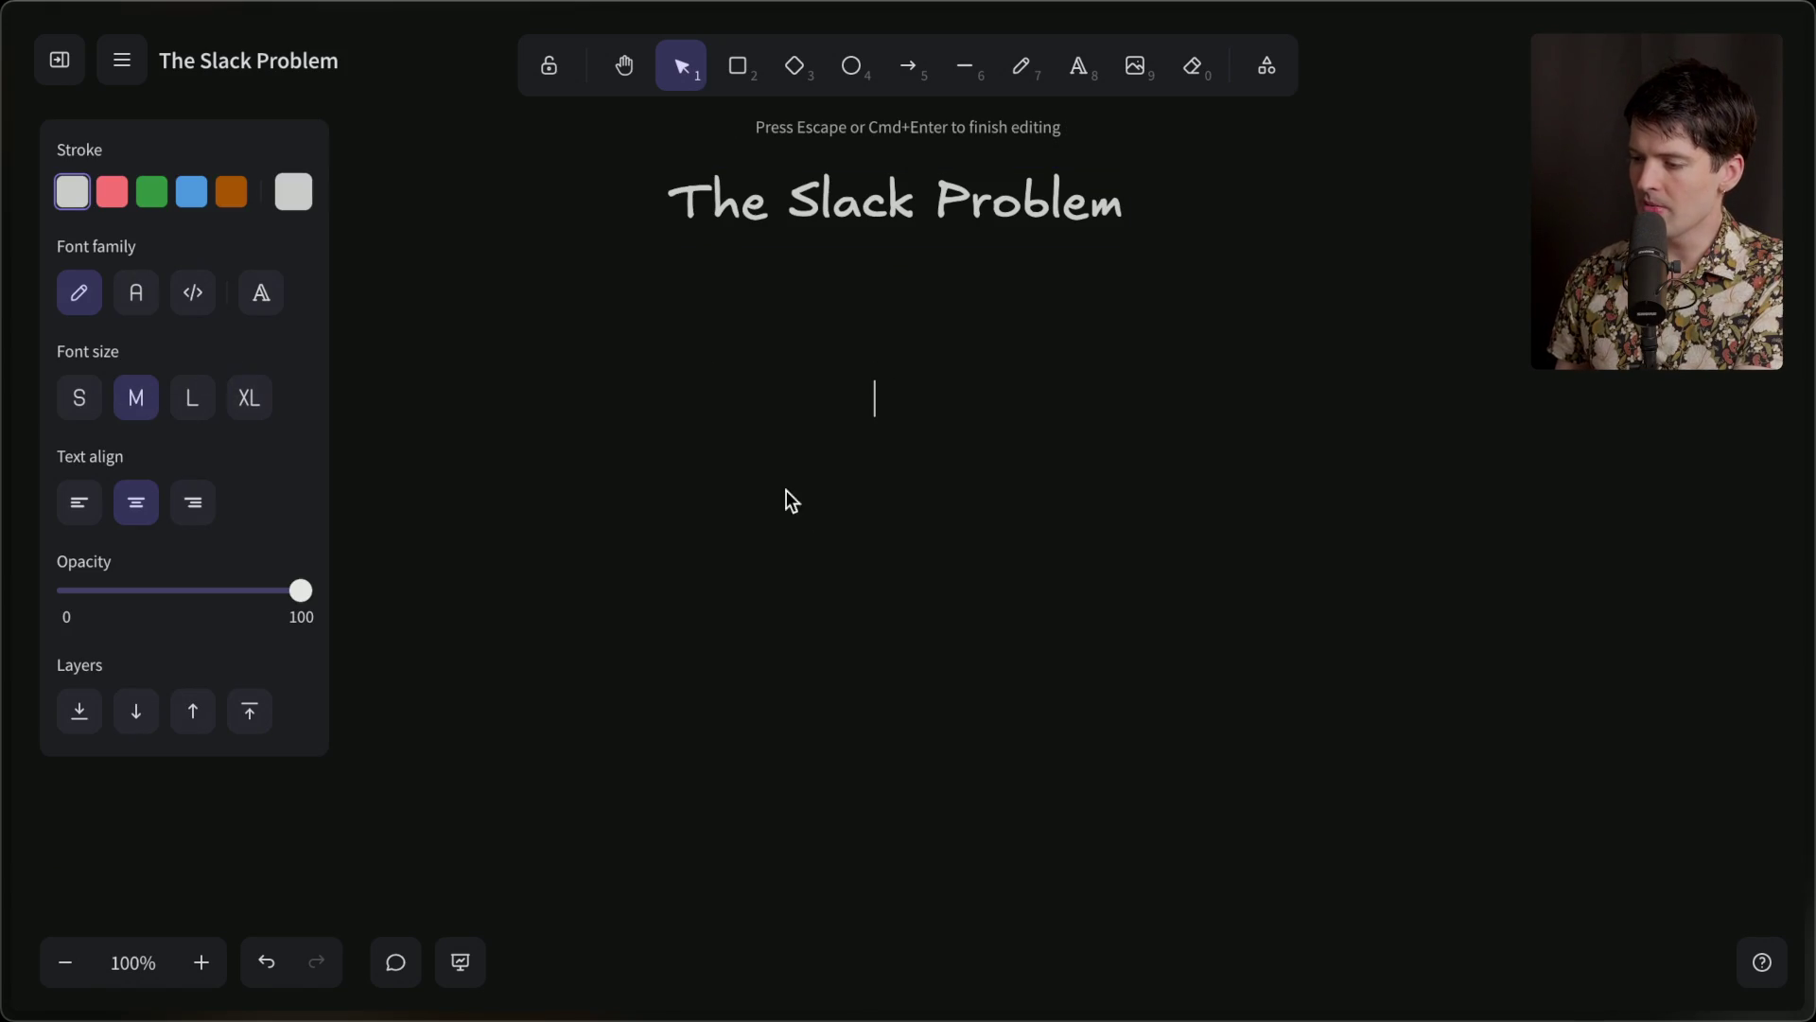
text(1.)
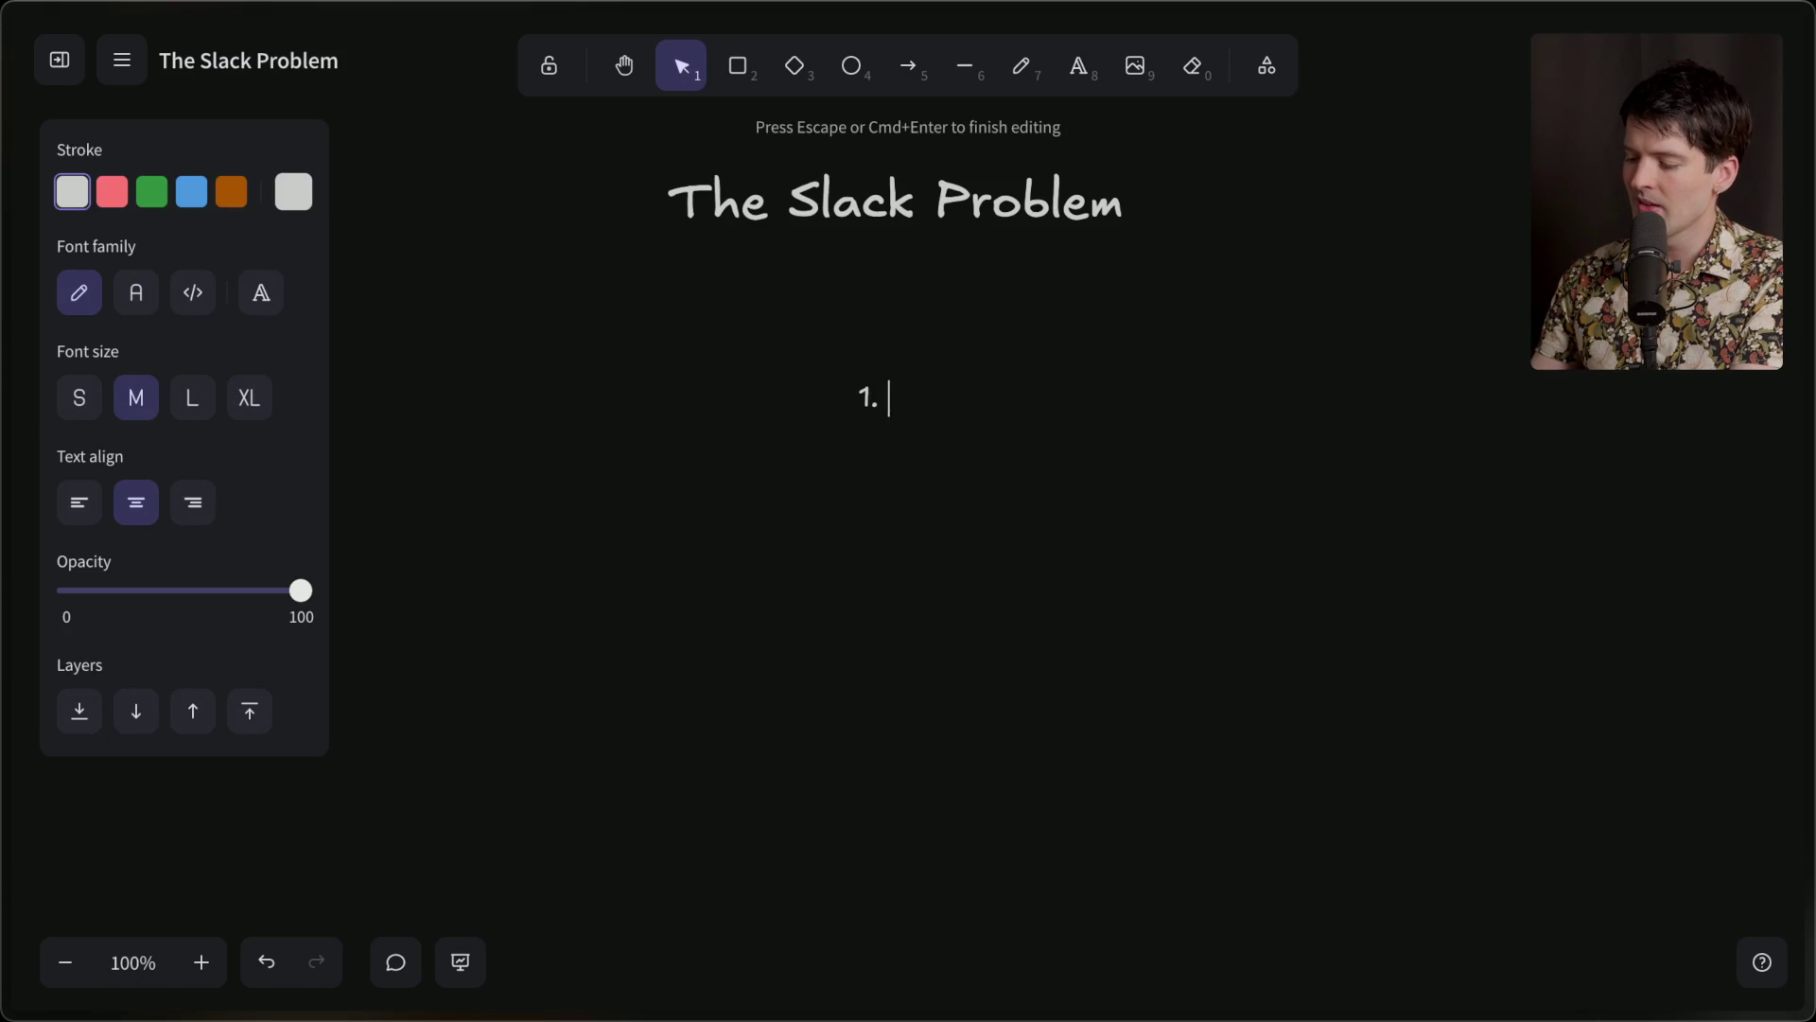
text( "live)
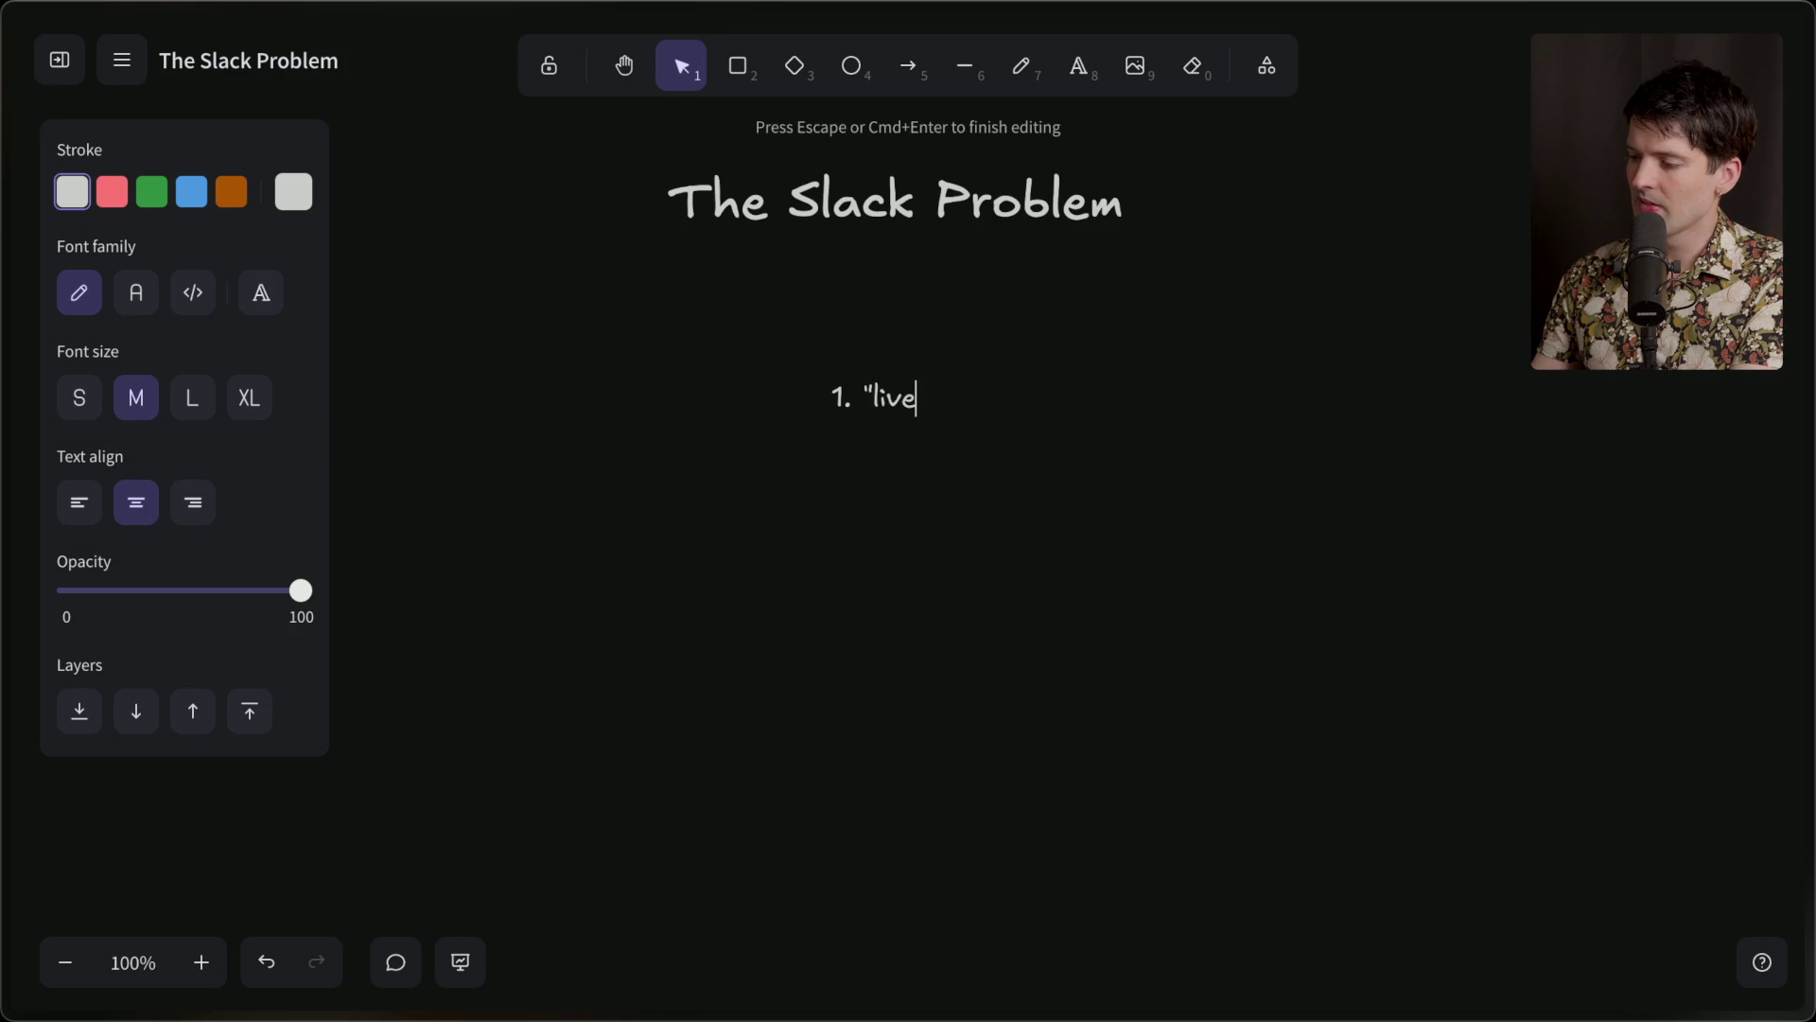
text( chats" for busin)
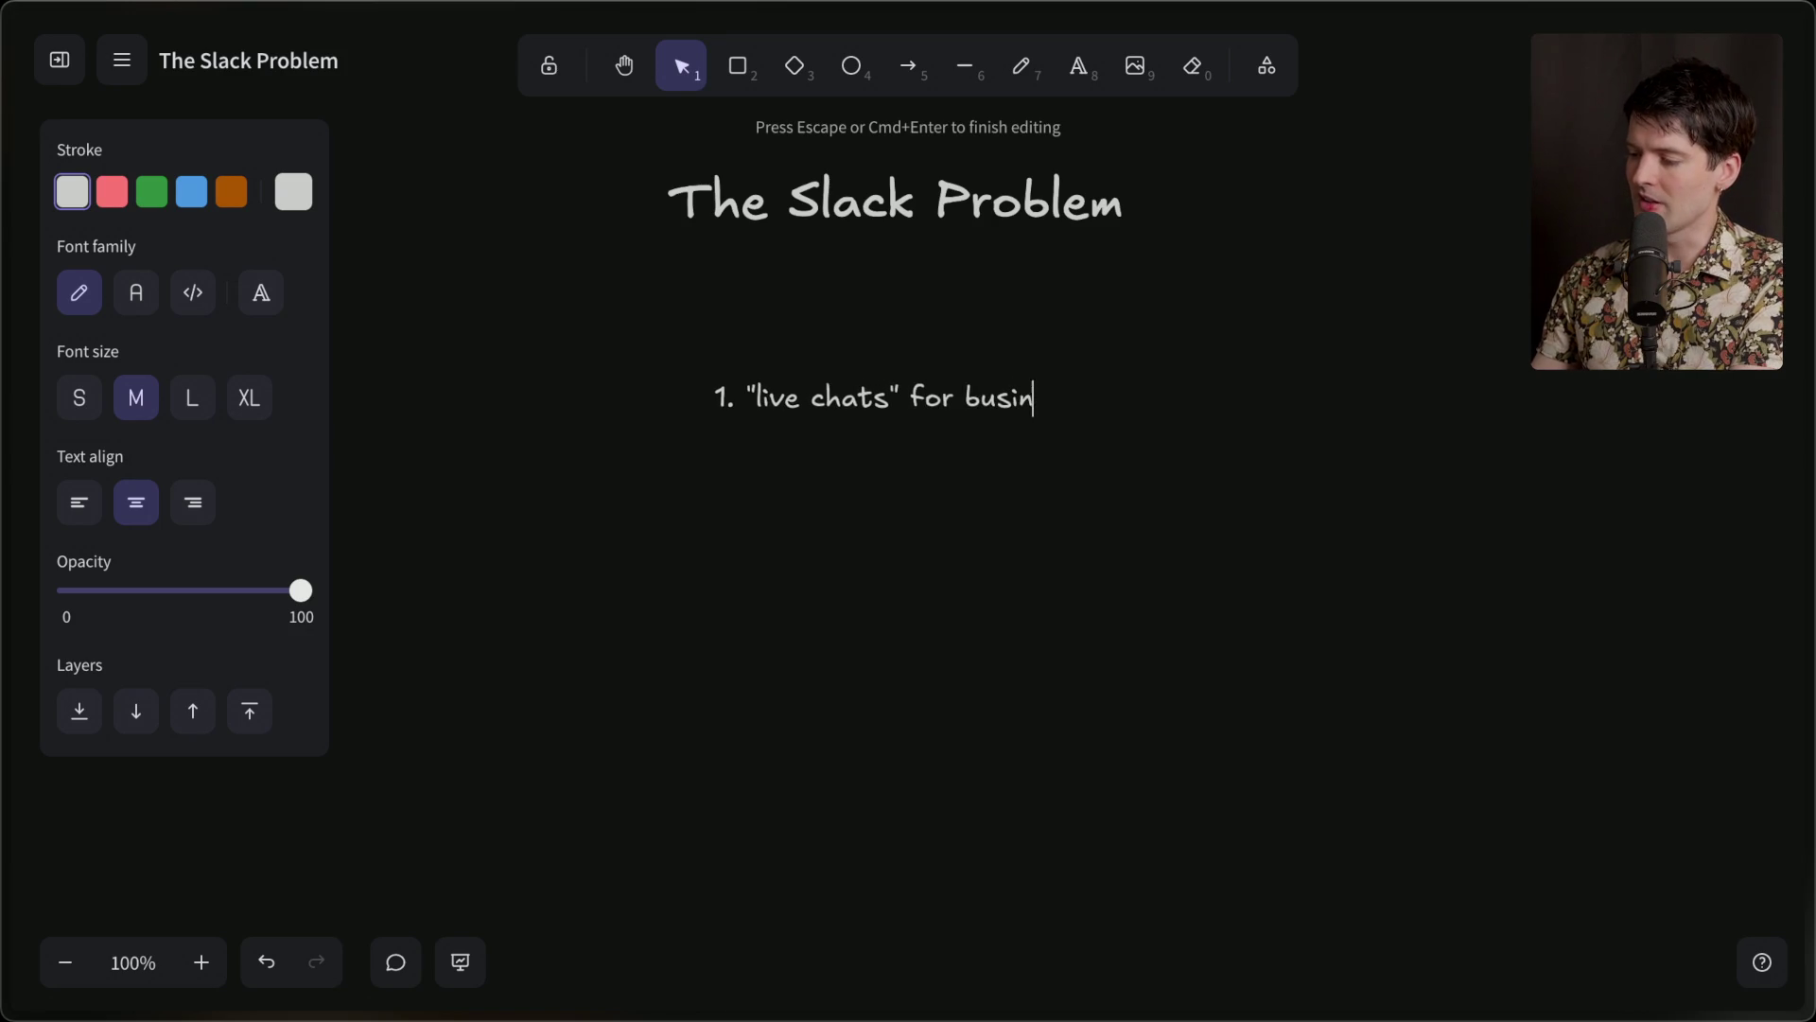
text(esses SUCKED.)
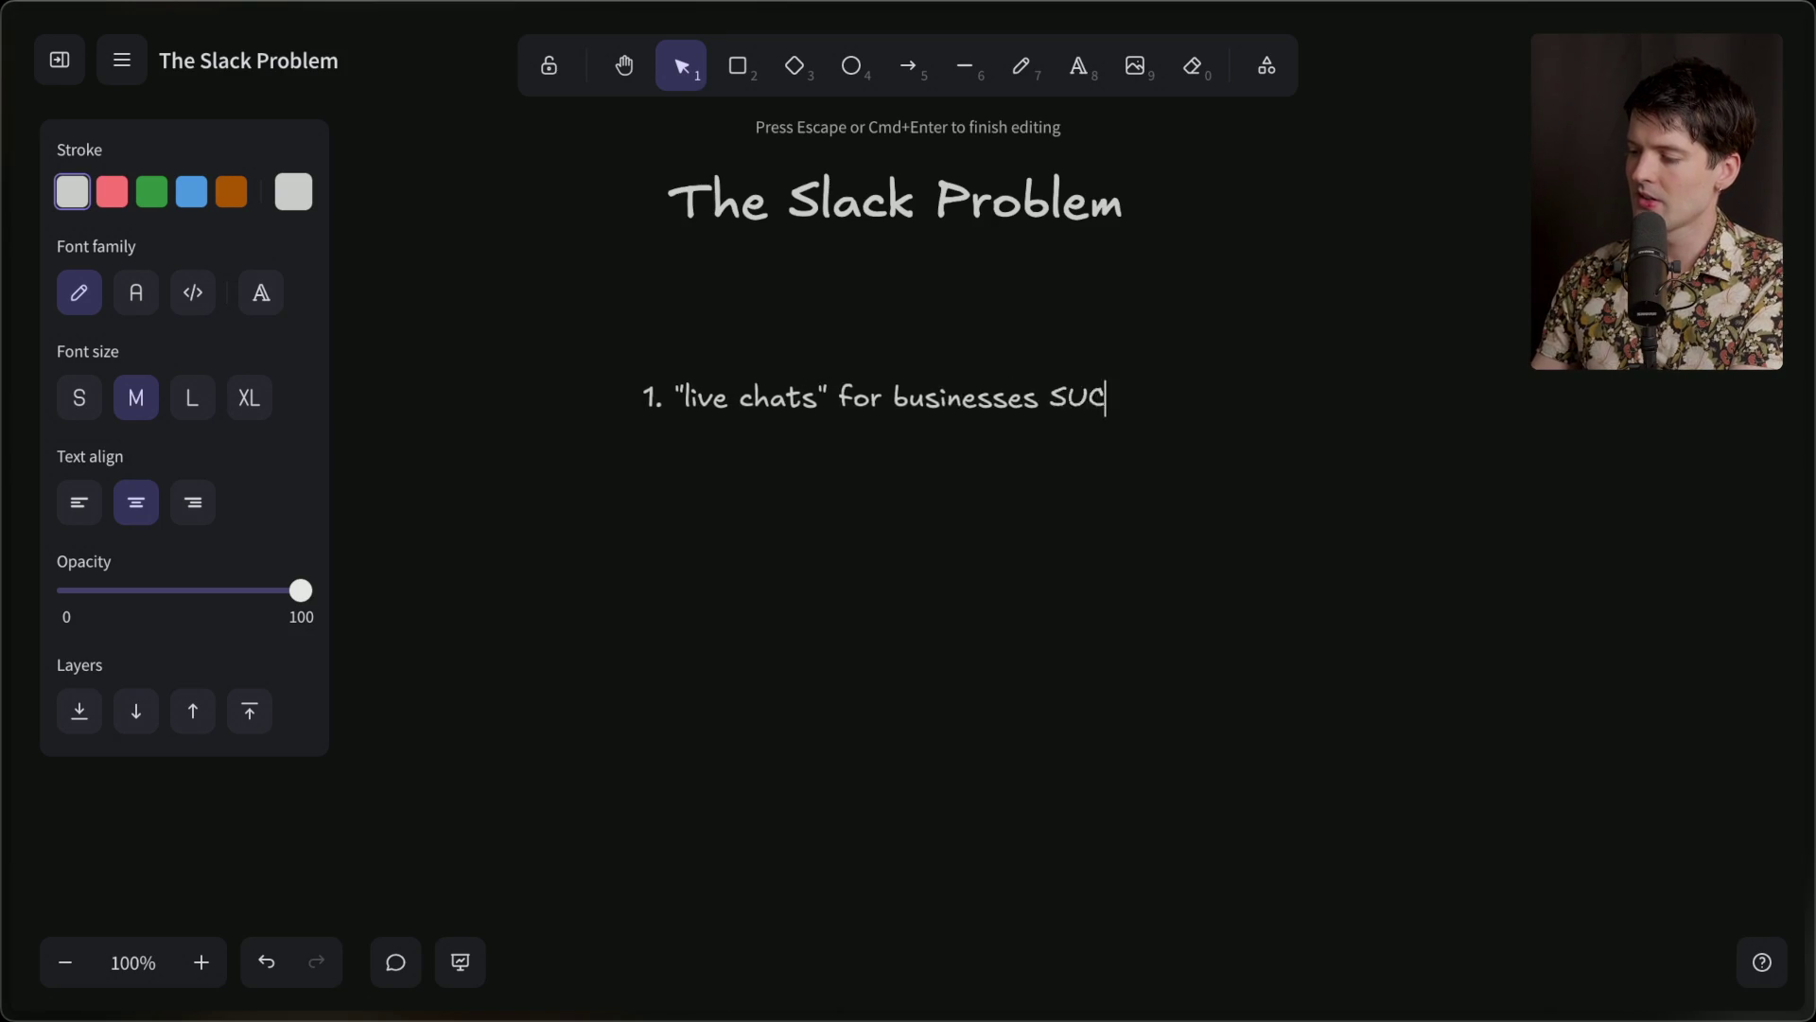
key(Escape)
drag(855, 385, 878, 353)
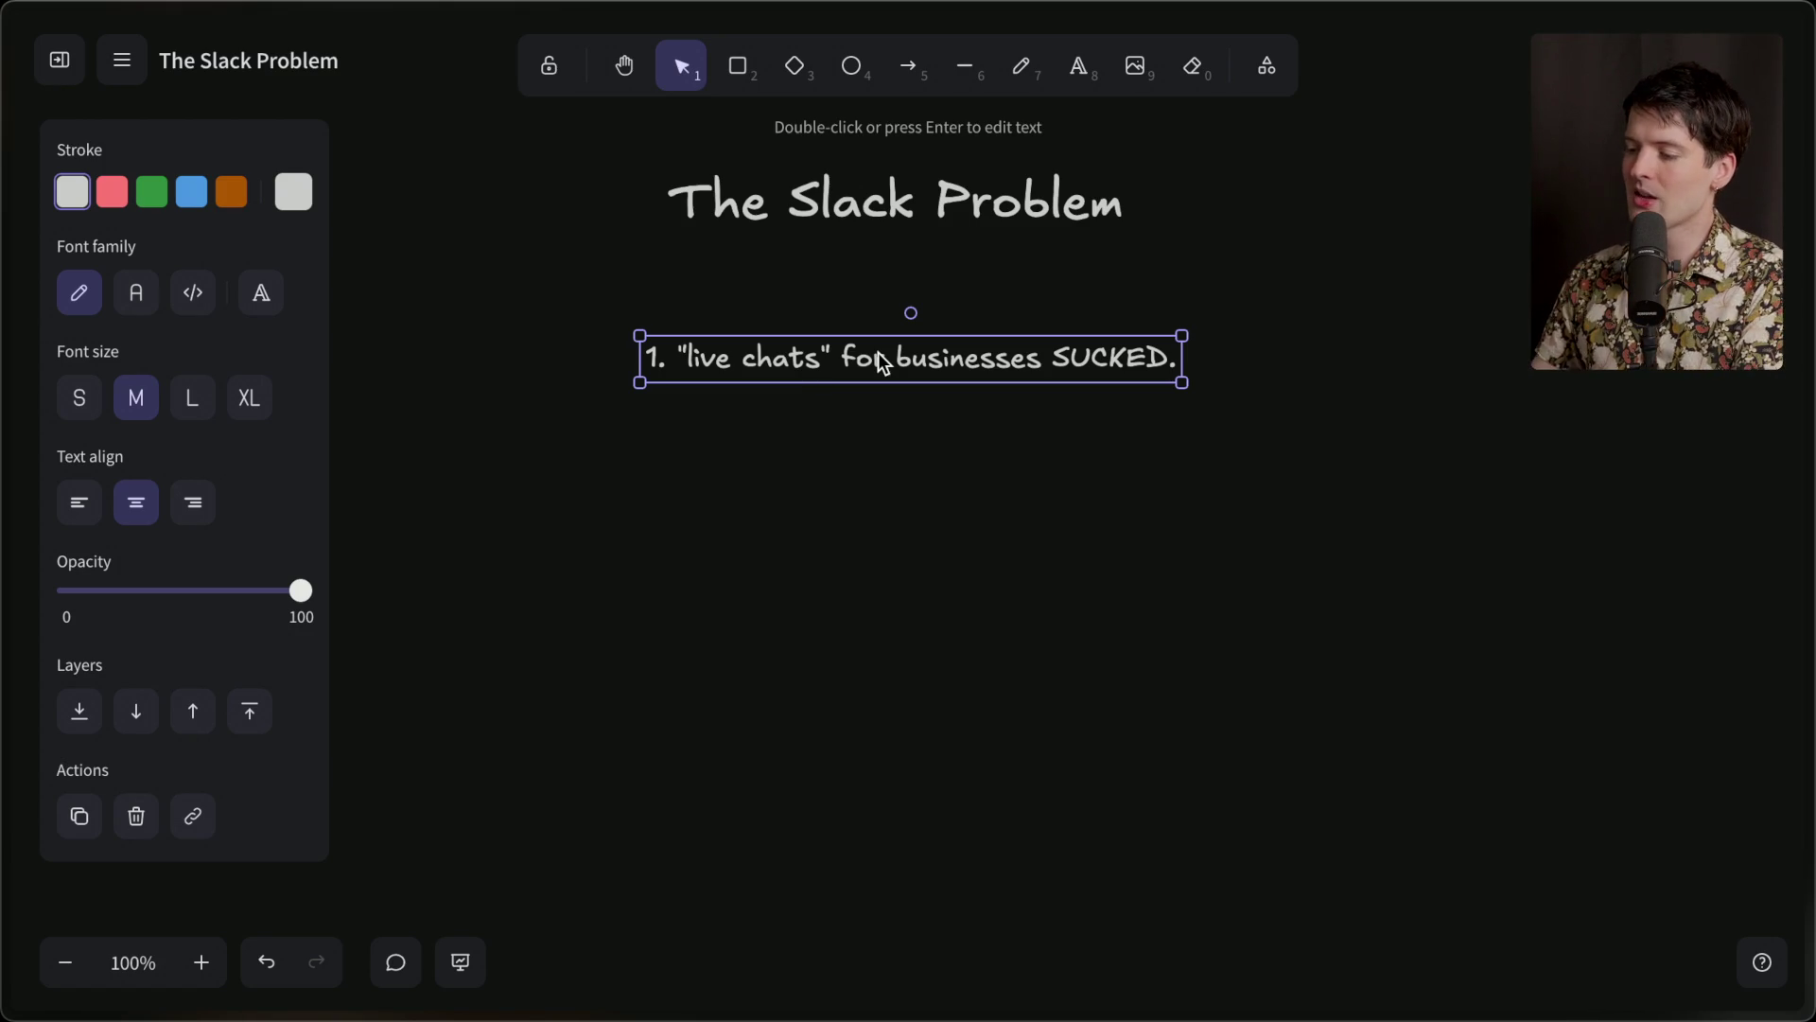
Add list item '2. Slack started as a game dev building MMOs' and begin '3.' below.
double_click(941, 365)
key(Return)
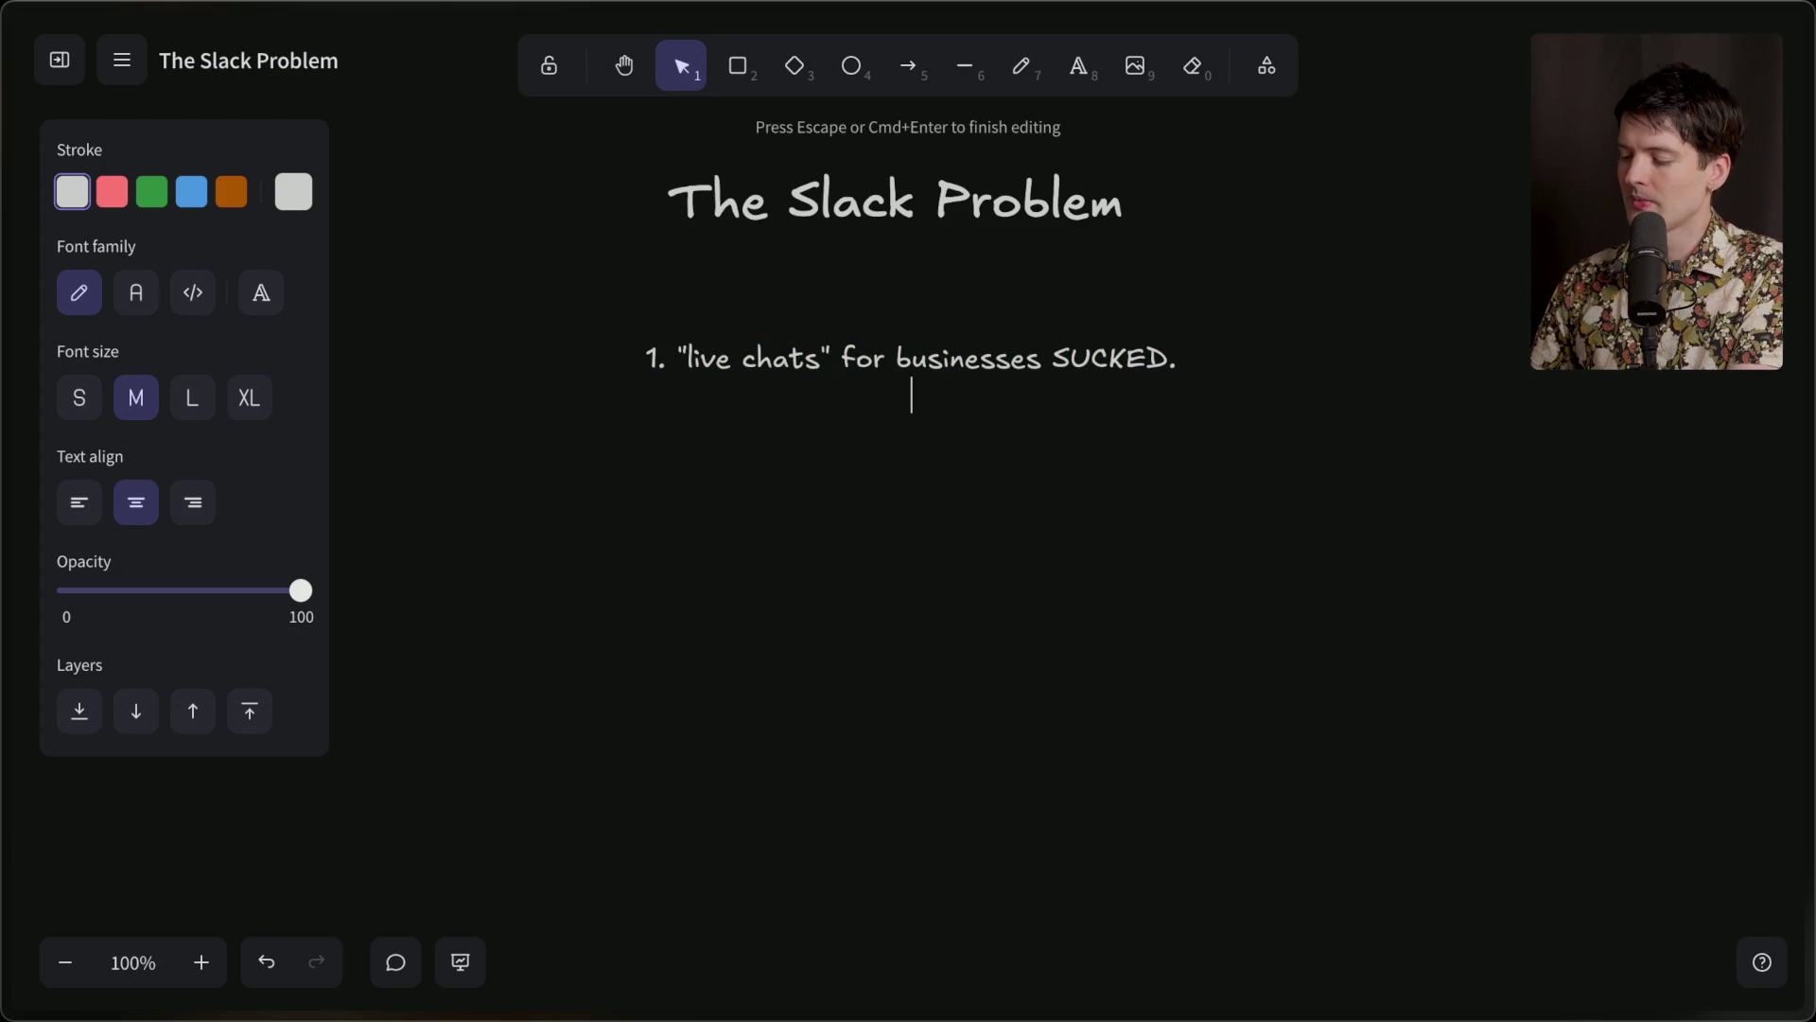
text(2. SLac)
key(BackSpace)
key(BackSpace)
key(BackSpace)
text(lack )
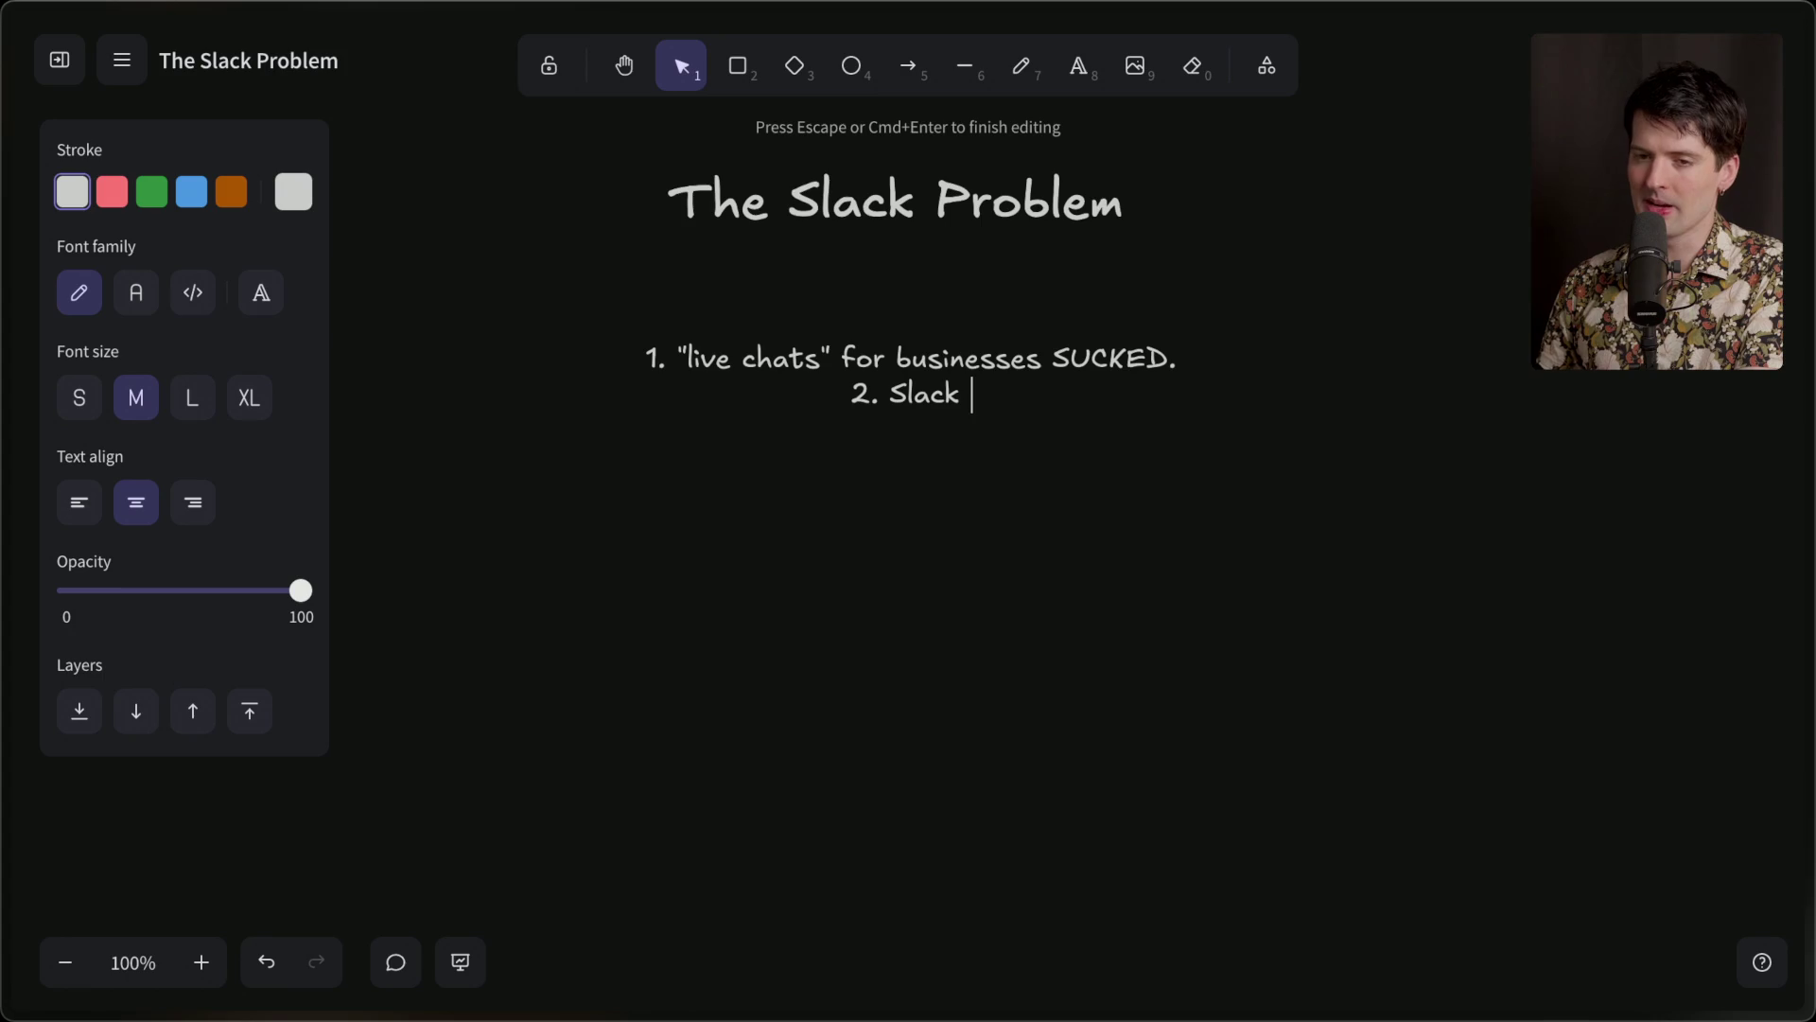
text(started as )
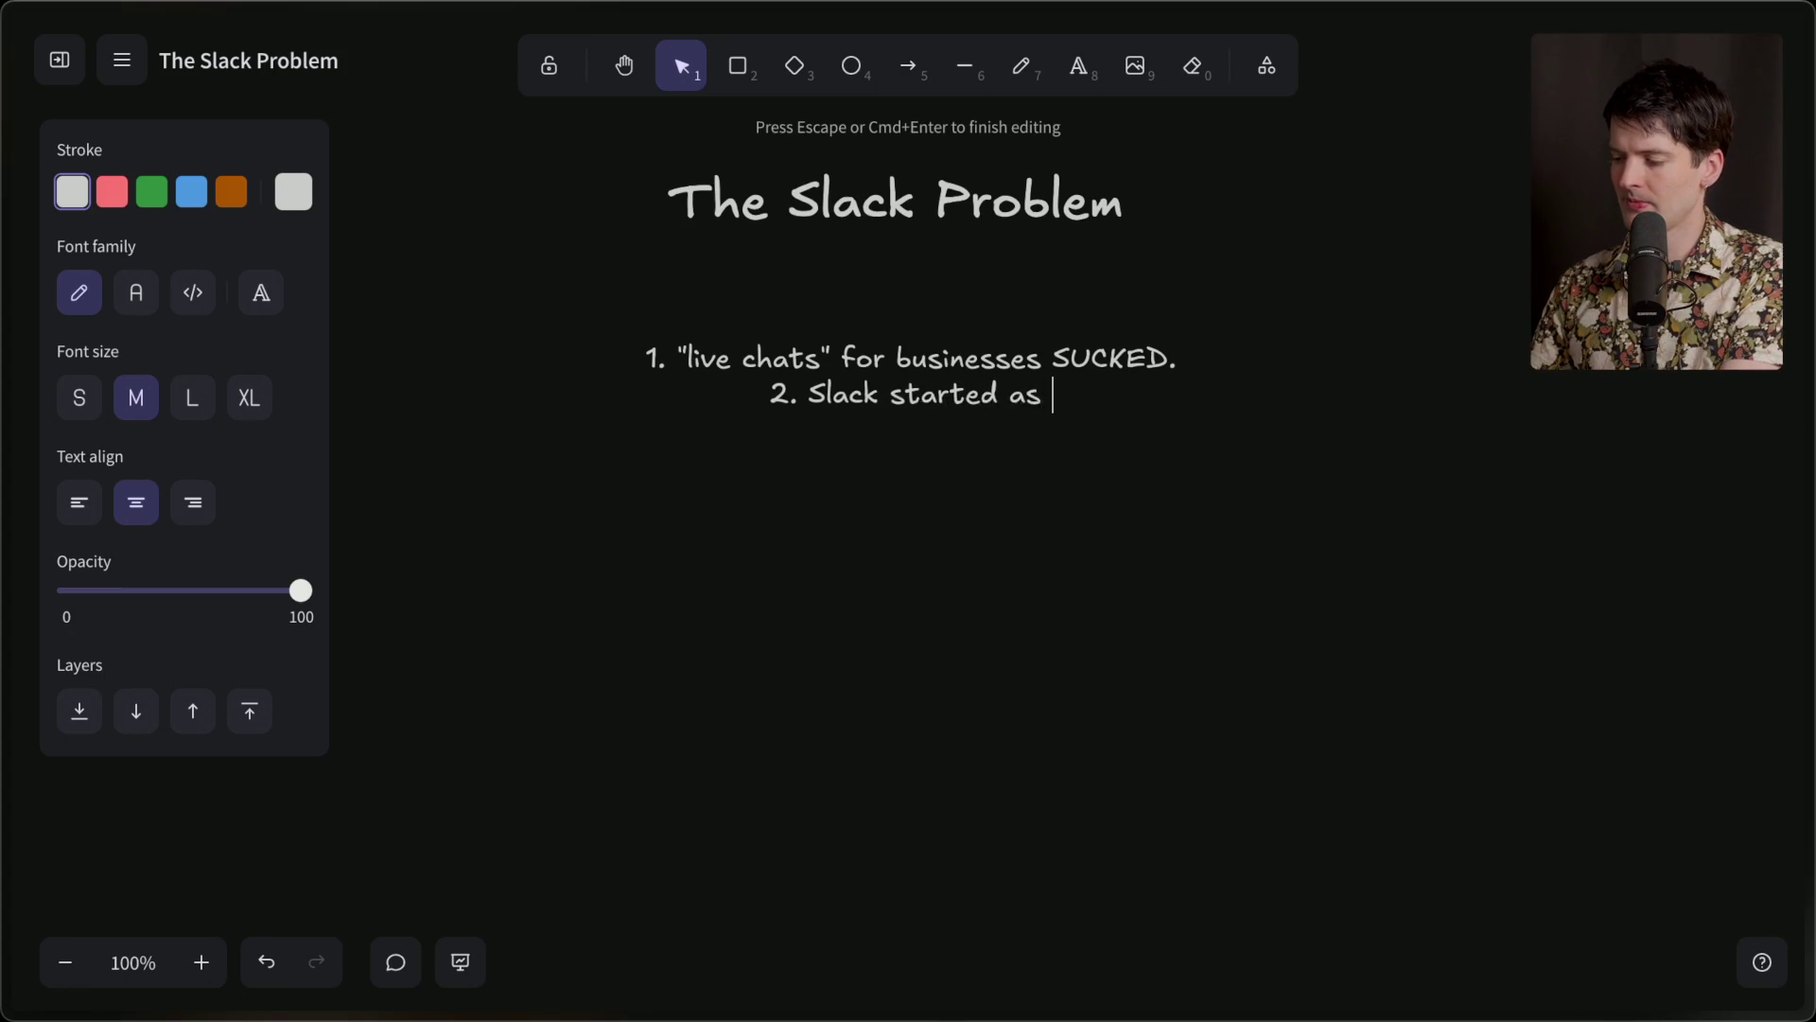
text(a game dev)
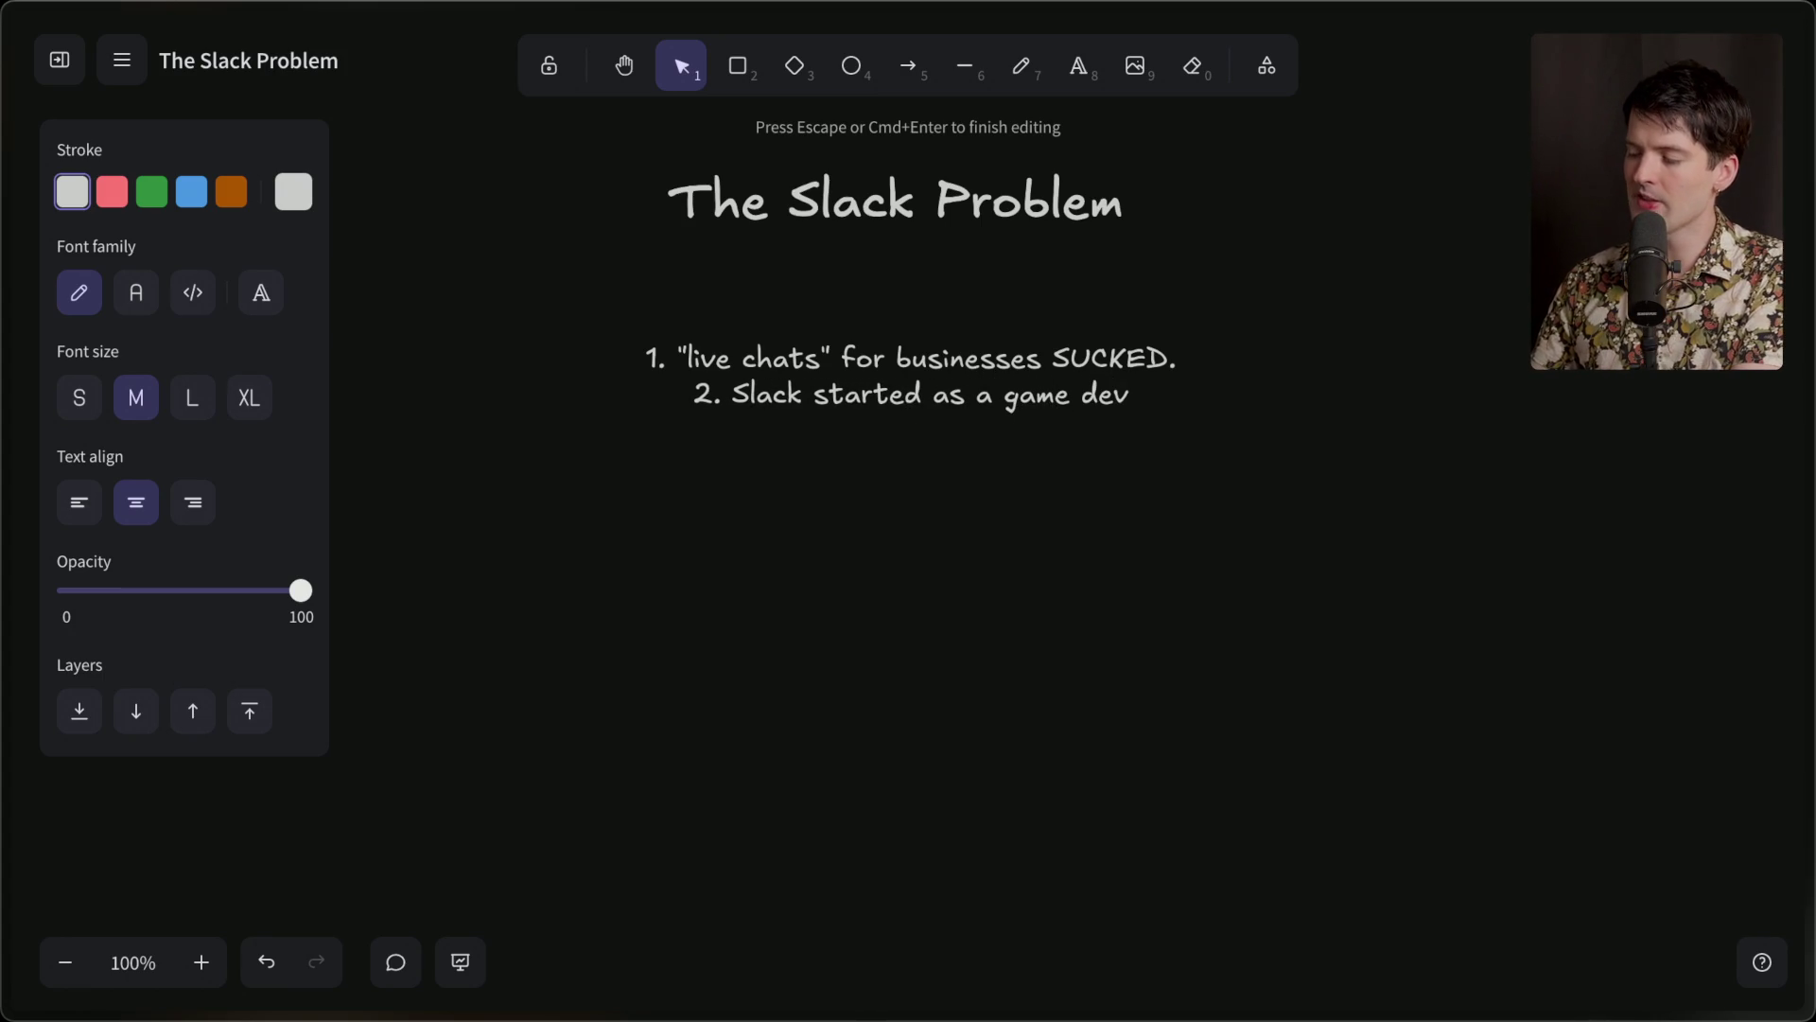
text( building MMOs)
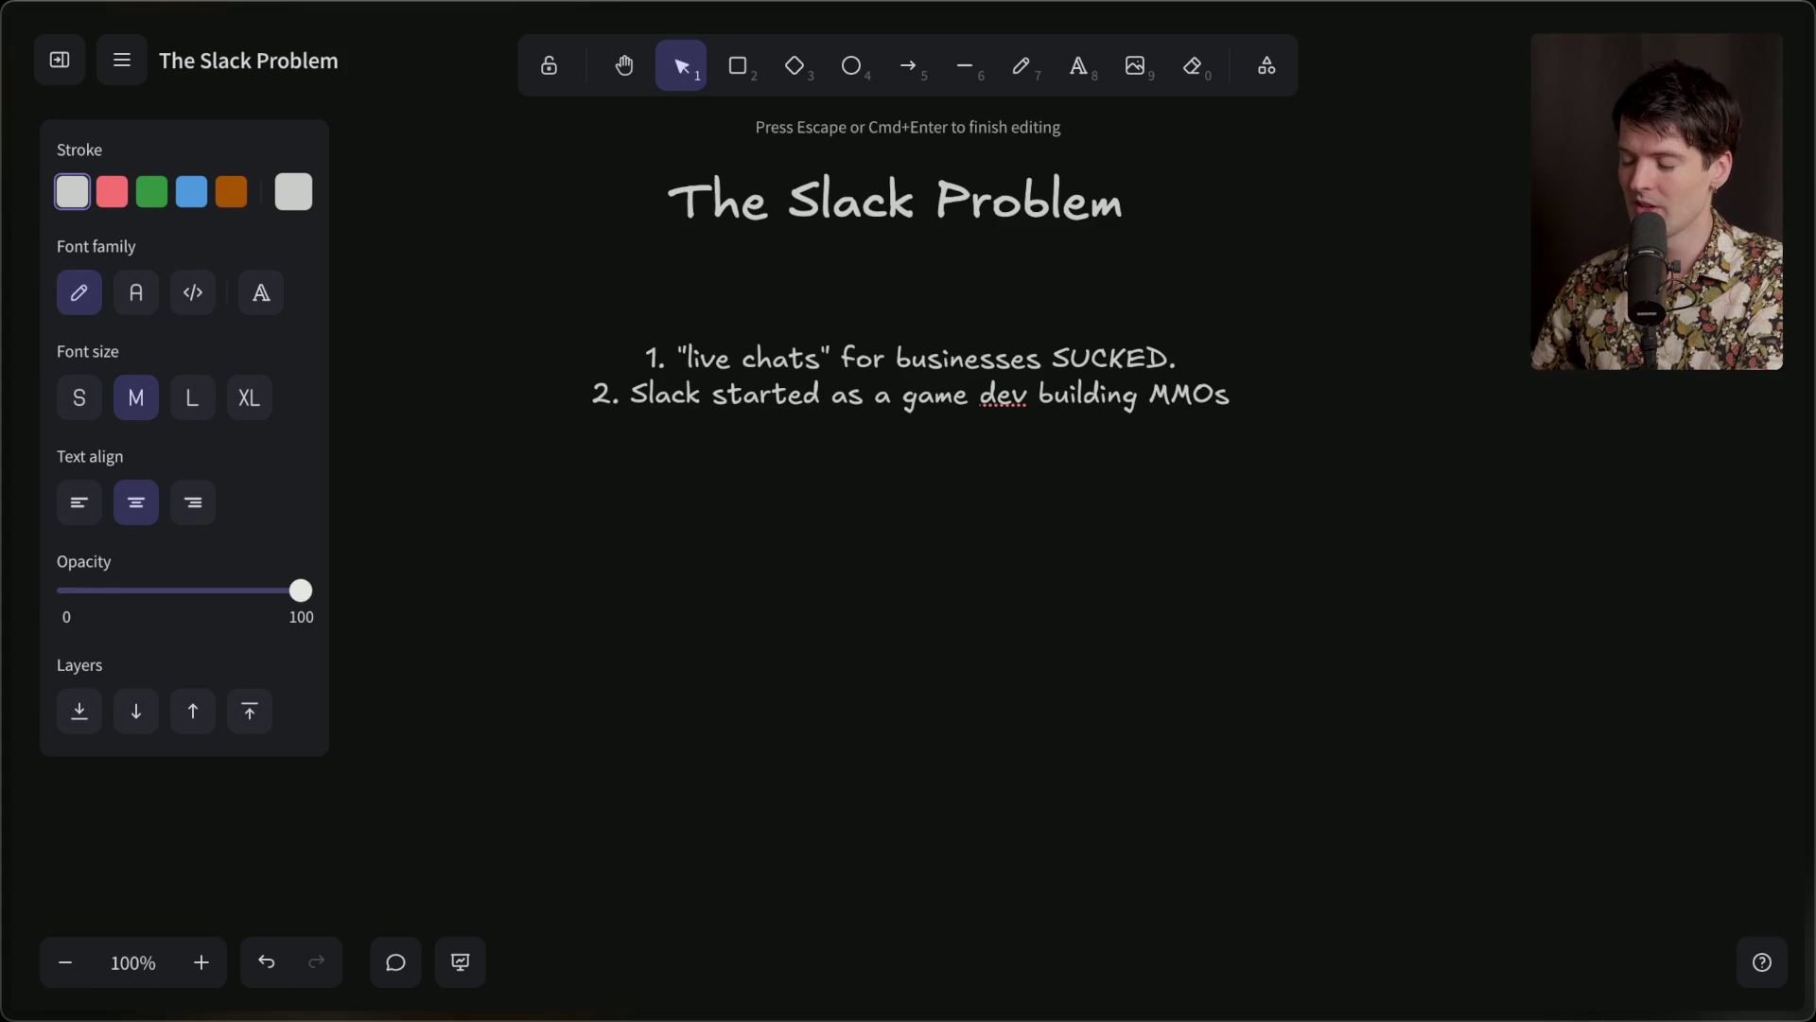
key(Return)
text(3.)
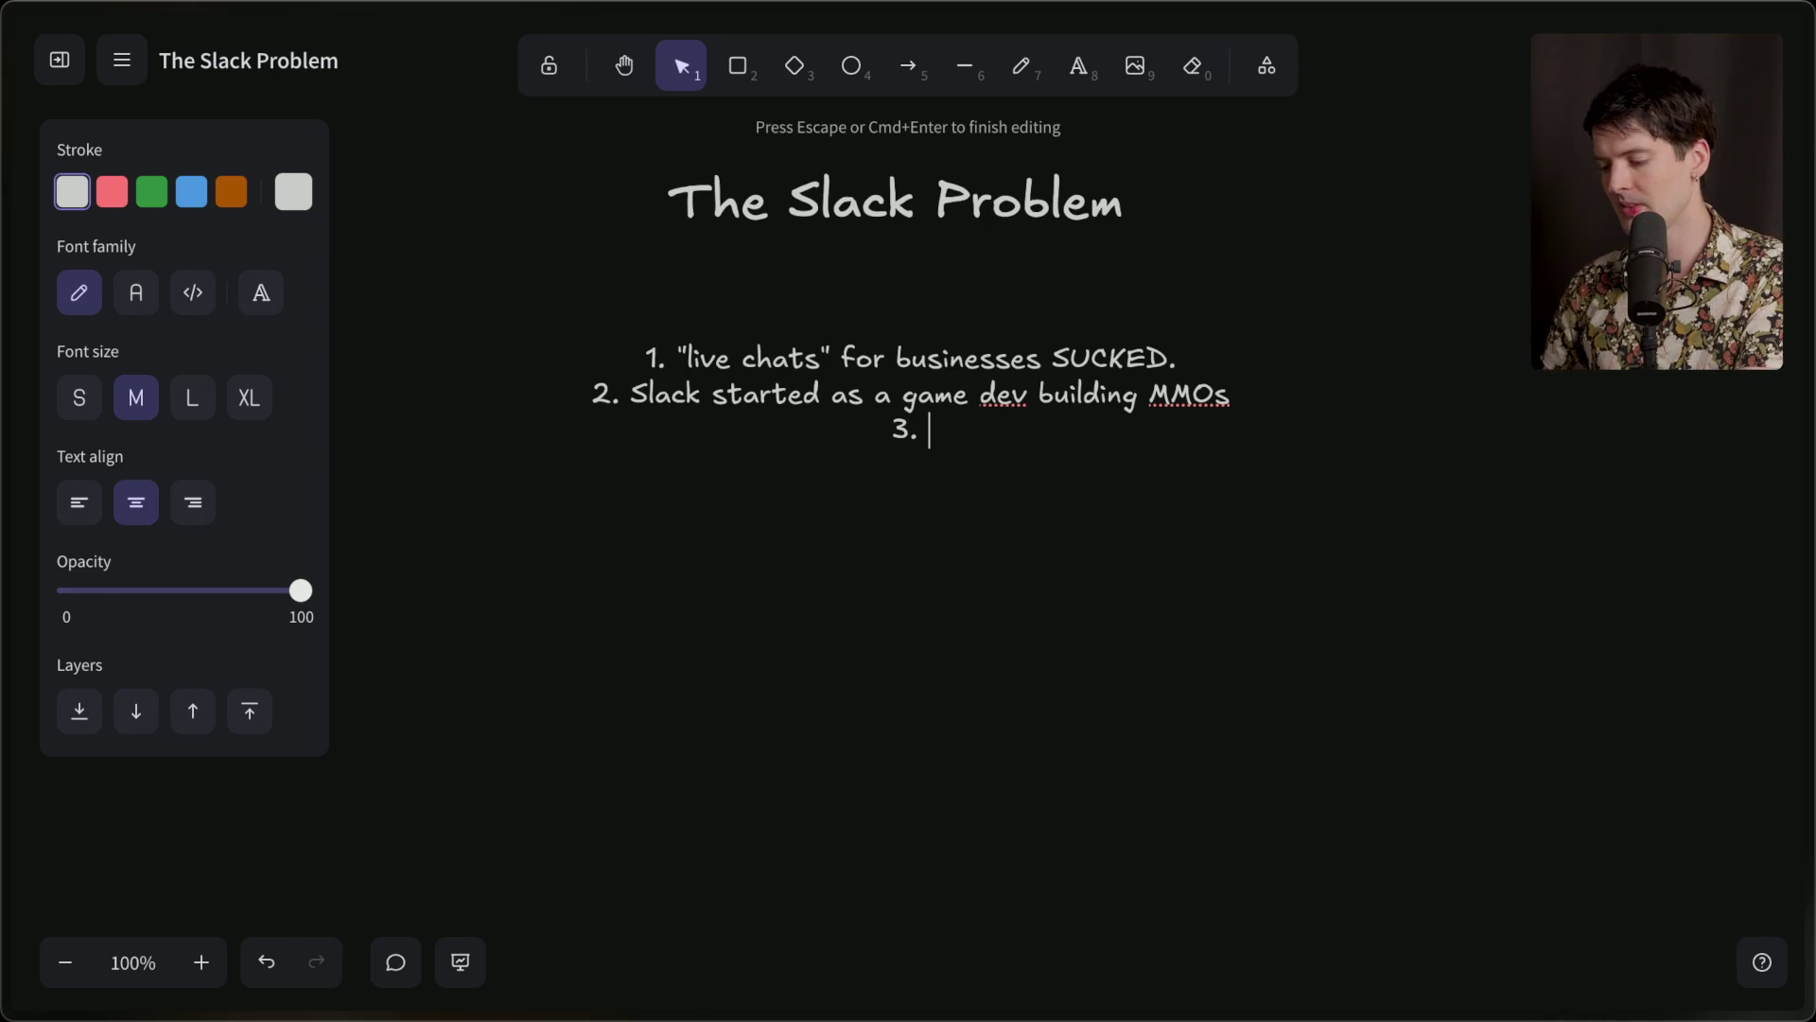
Dictate item 3, replacing 'internal' with 'game' and trimming the trailing space.
key(fn)
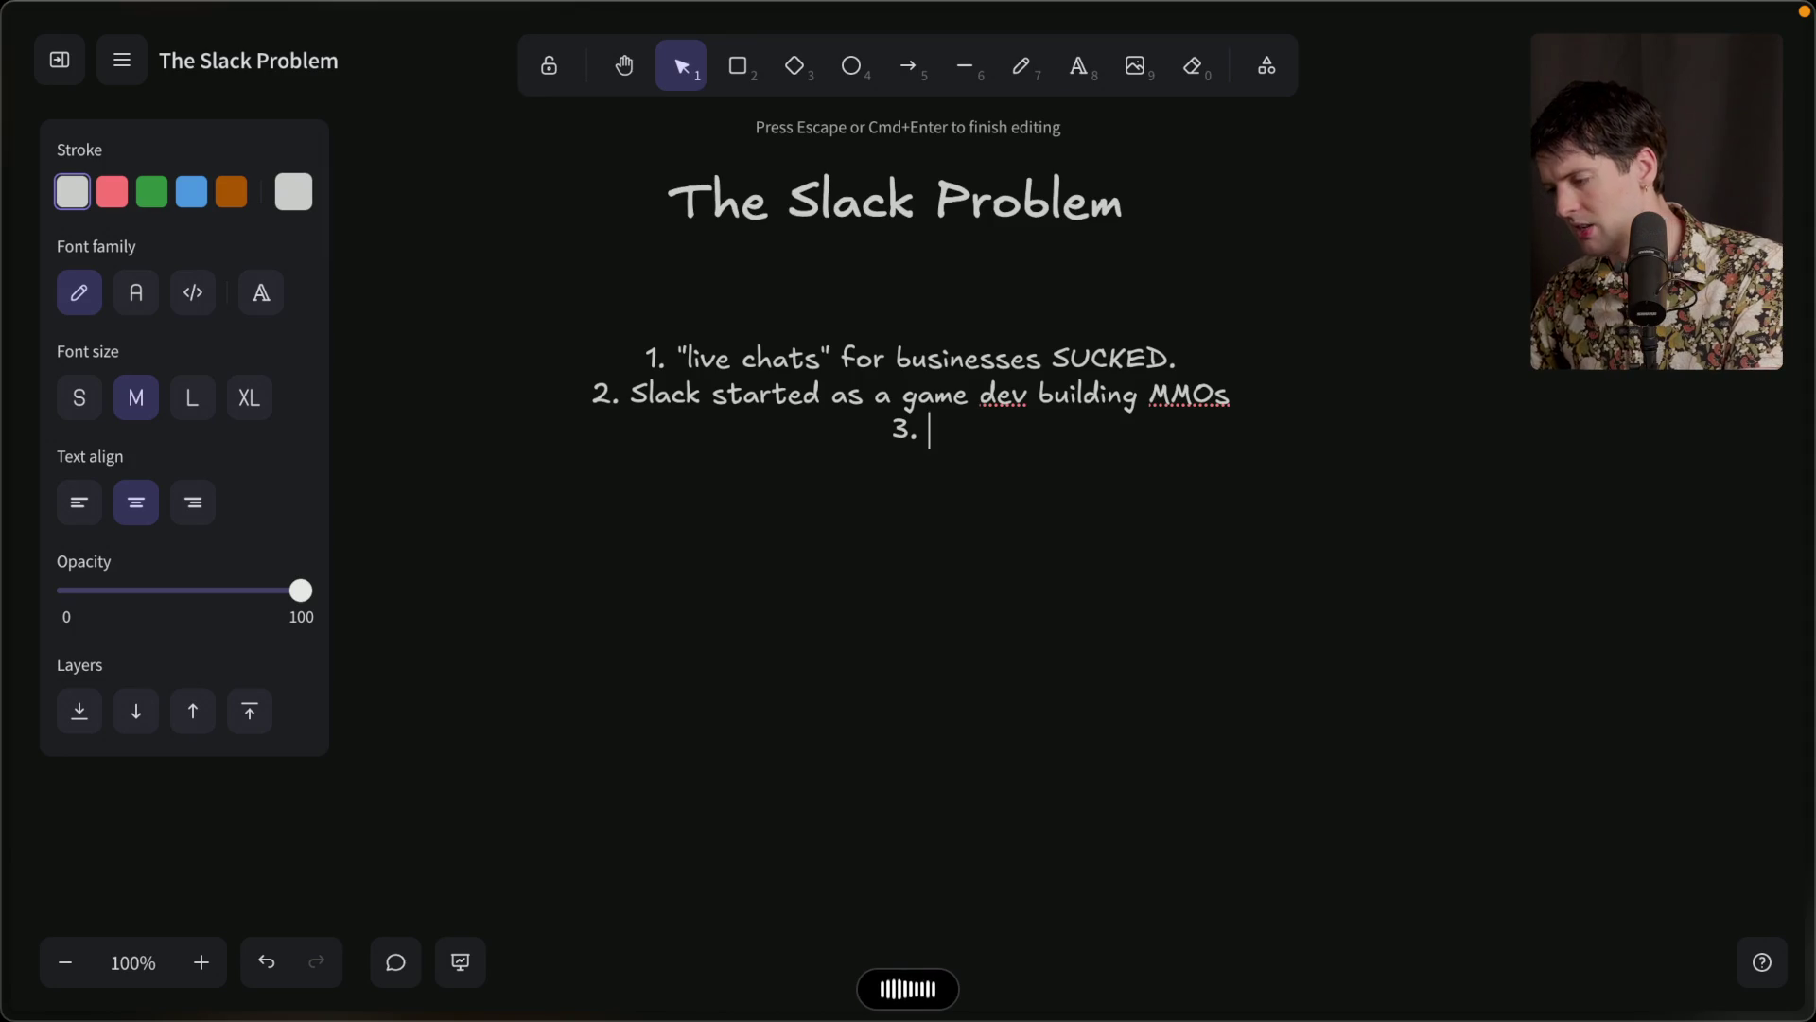
key(fn)
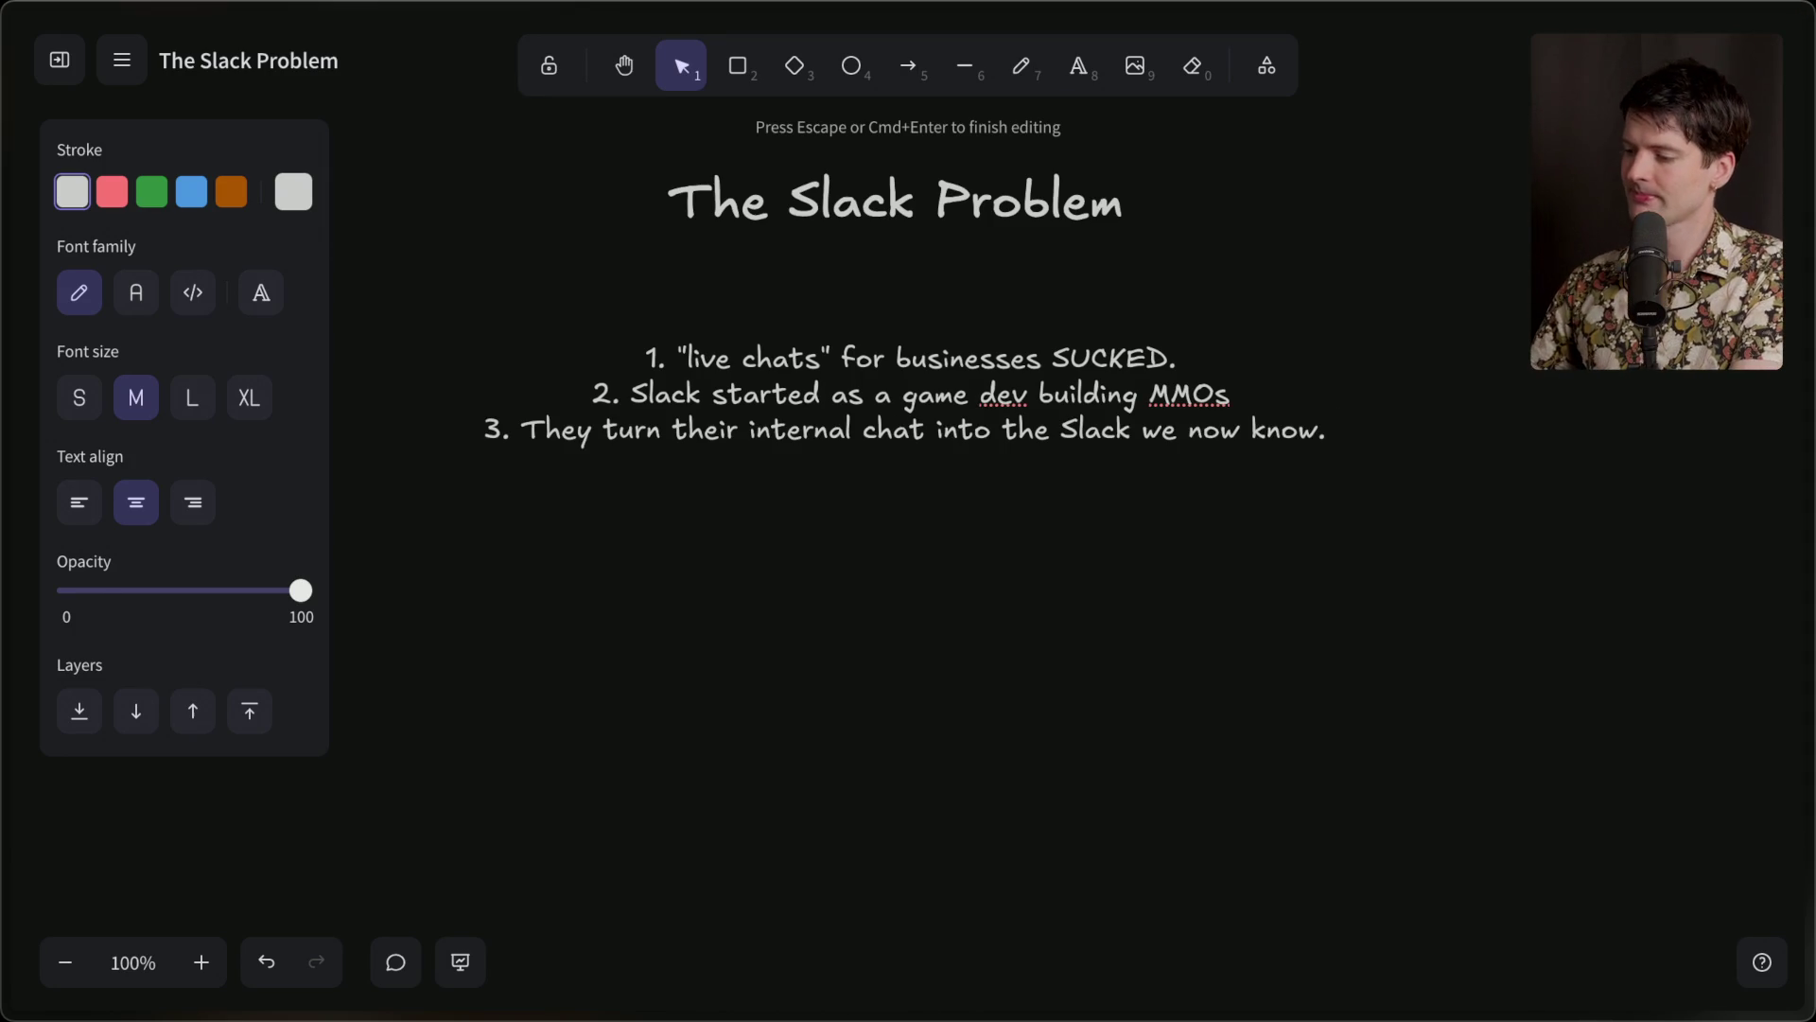
double_click(792, 432)
text(game)
key(super+Right)
key(BackSpace)
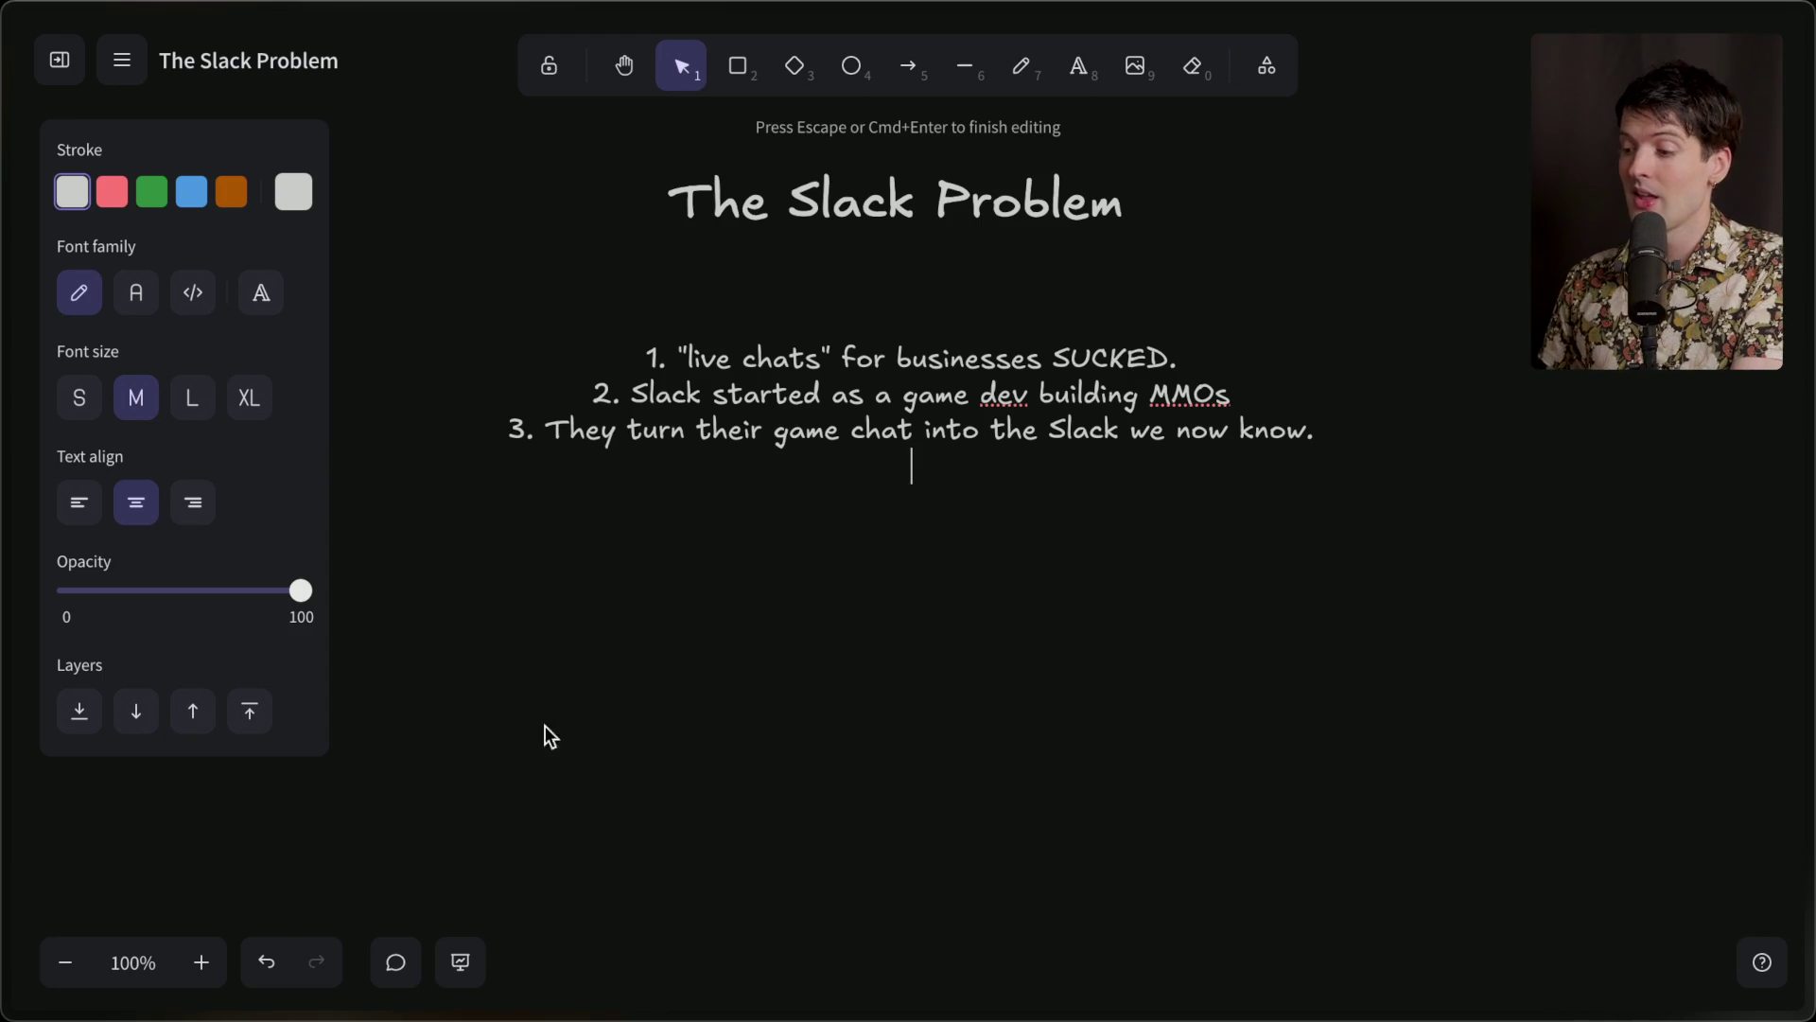
key(BackSpace)
Move the 'The Slack Problem' title to sit just above the numbered list.
click(815, 723)
scroll(815, 723, down, 1)
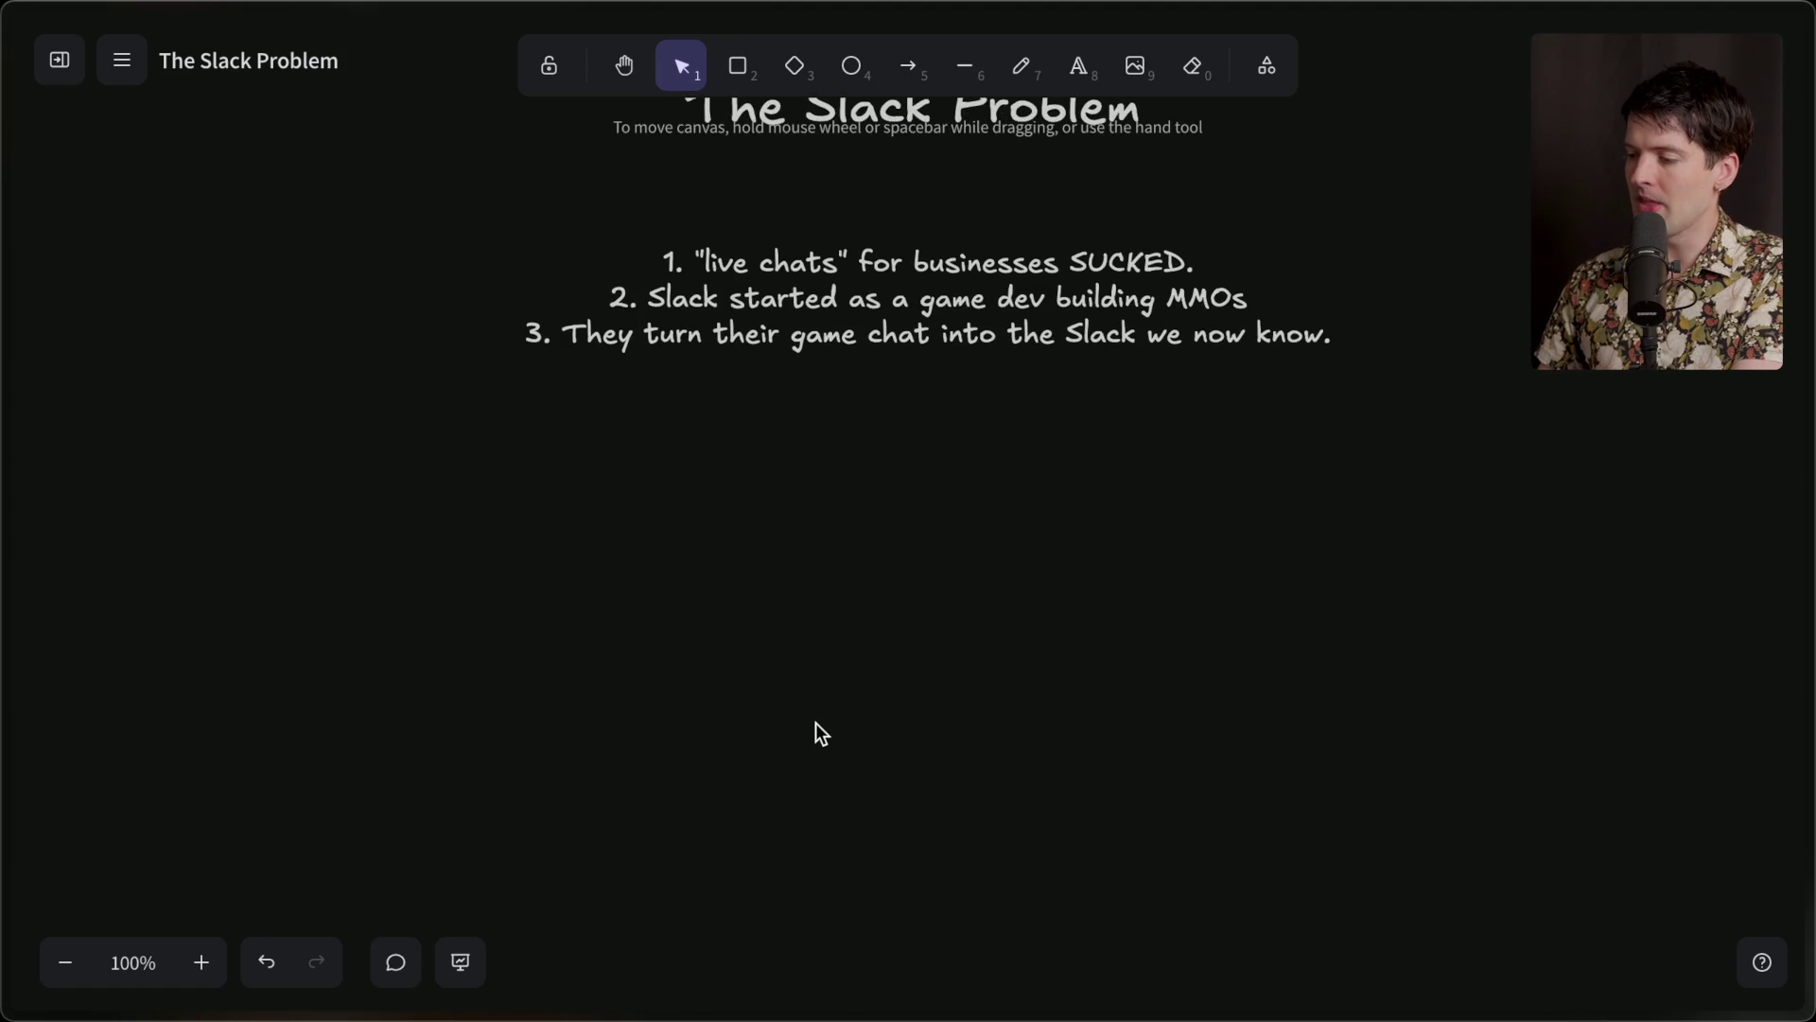
scroll(852, 591, up, 1)
mouse_move(899, 201)
mouse_down()
mouse_move(931, 294)
mouse_move(932, 276)
mouse_up()
click(804, 667)
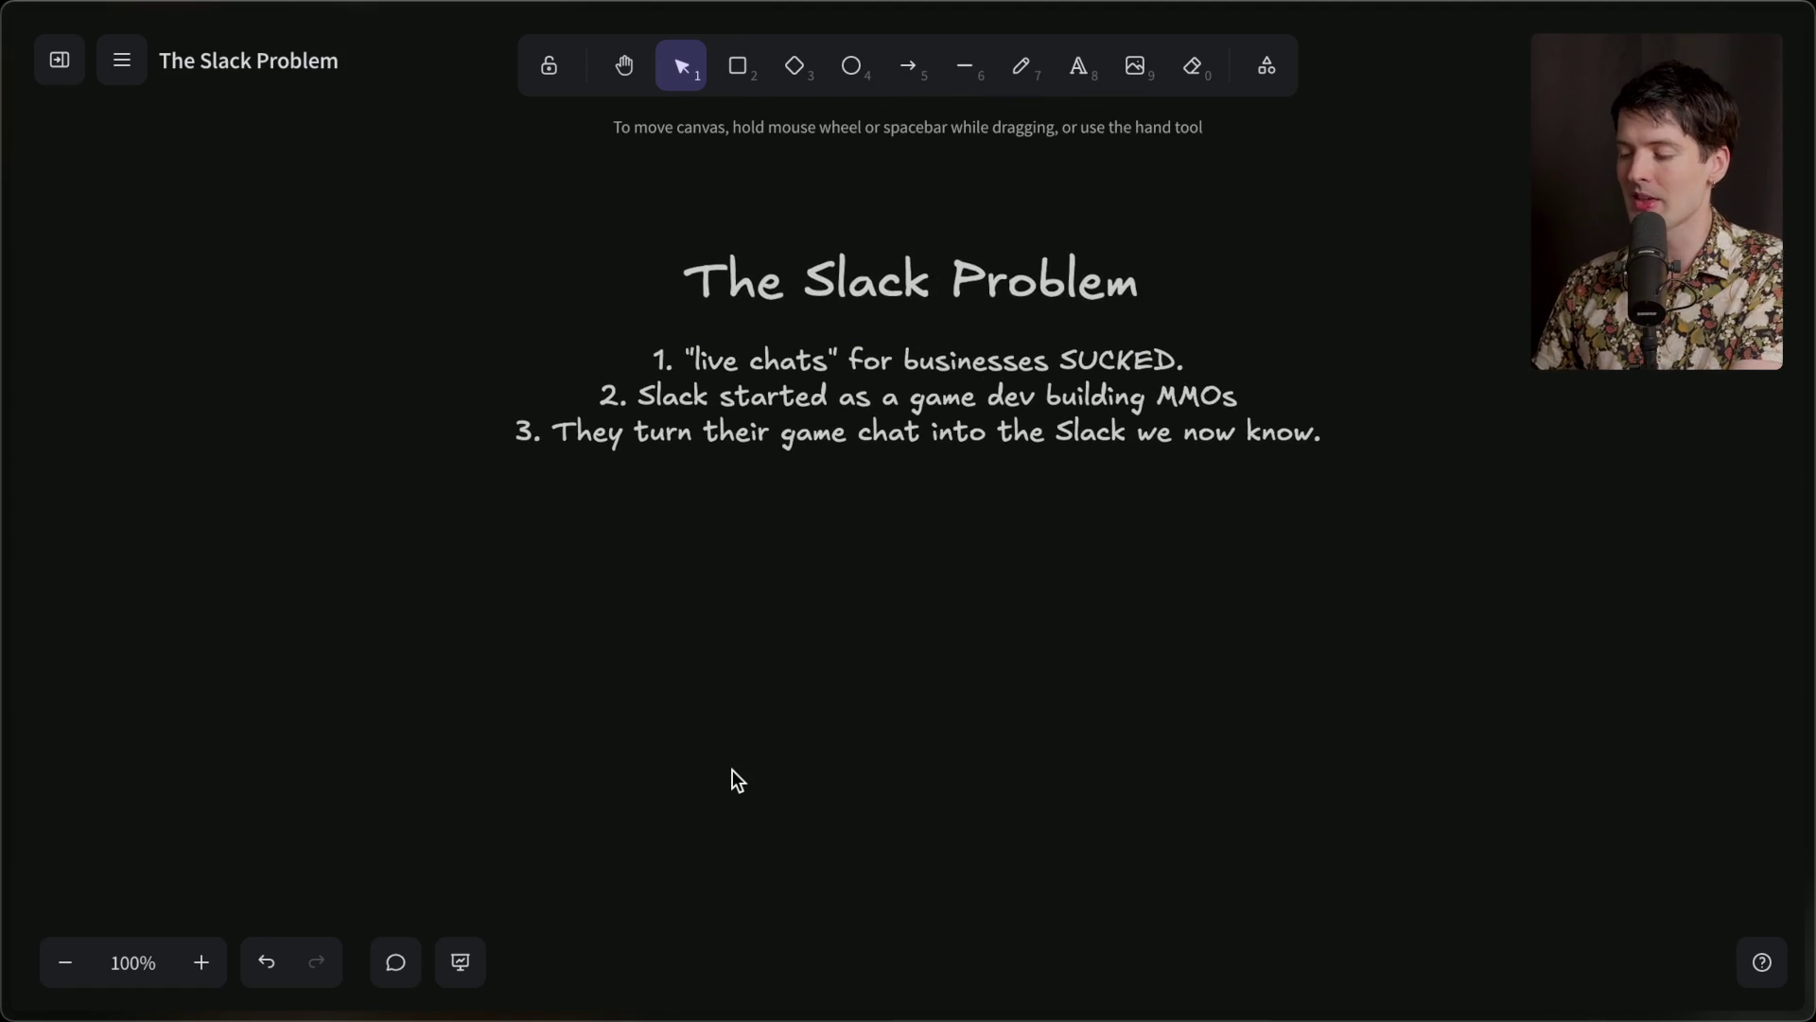
Add 'Slack' and 'Discord' text labels side by side below the list.
double_click(580, 609)
text(Slack)
click(1087, 613)
double_click(1086, 615)
text(Discord)
click(977, 700)
Make both labels extra large and spread Discord right, Slack slightly up.
click(611, 636)
shift+click(1088, 629)
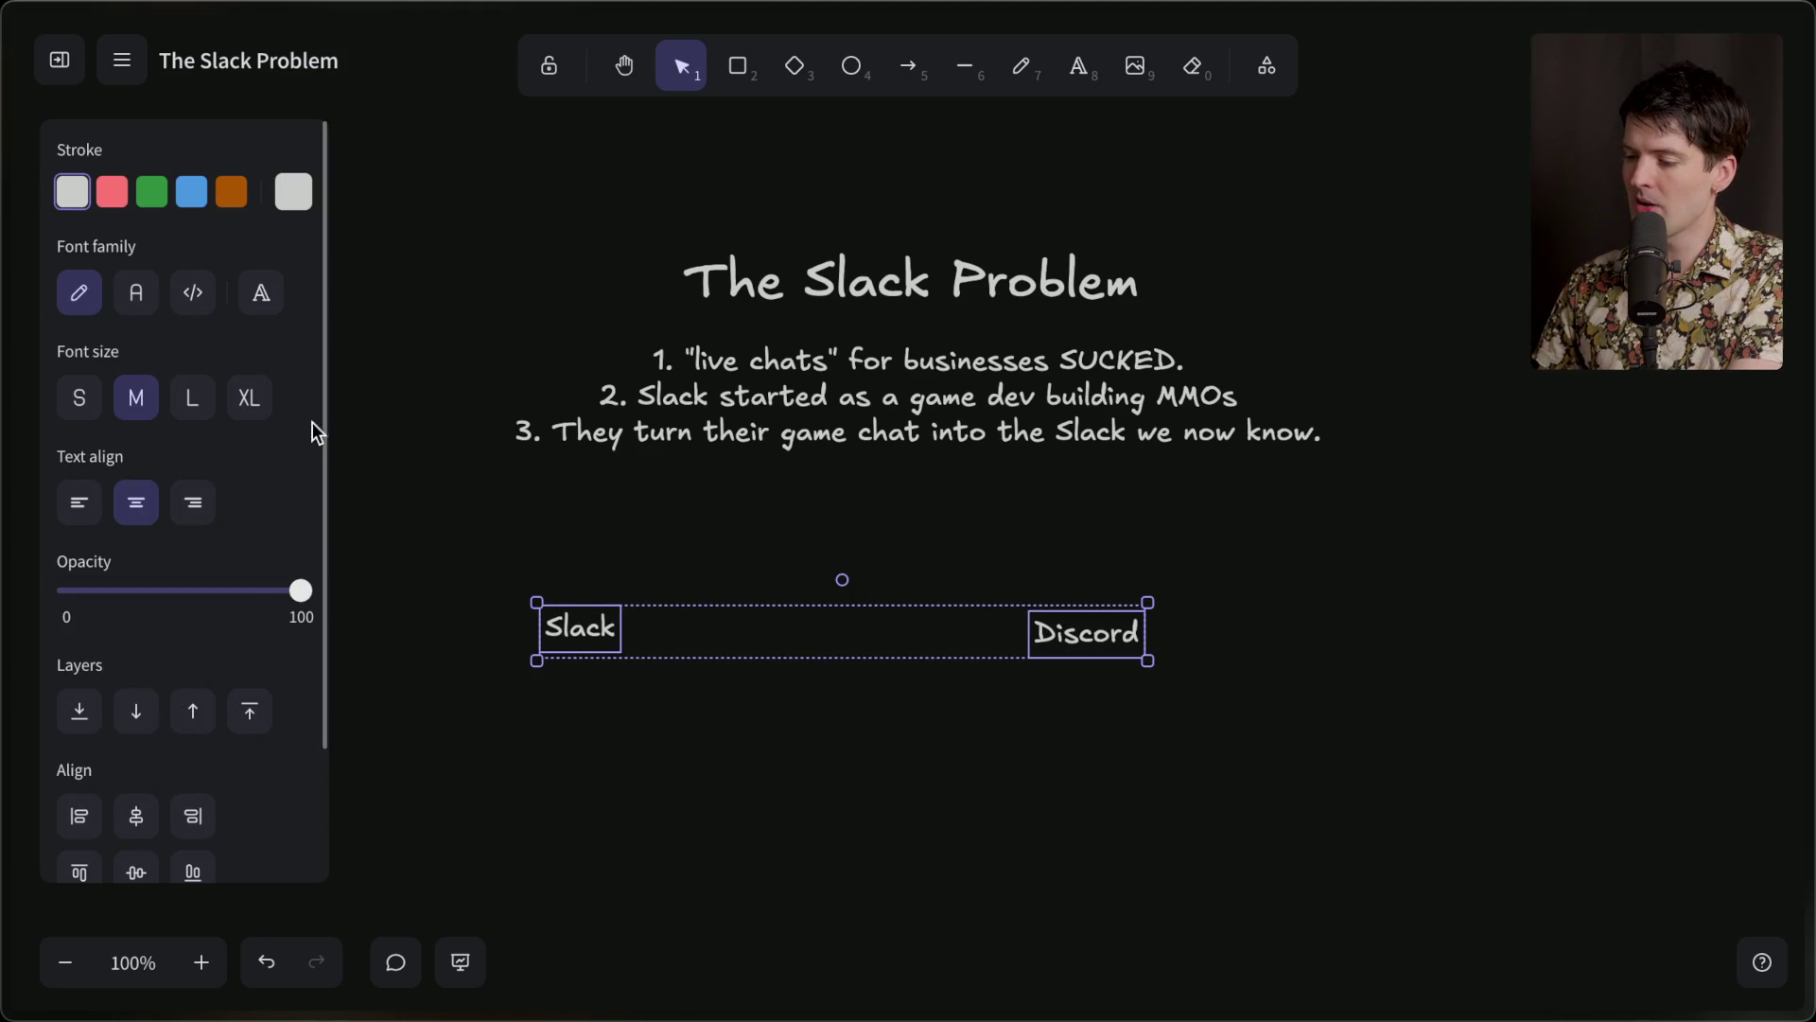
click(249, 398)
click(843, 647)
drag(1136, 657, 1162, 660)
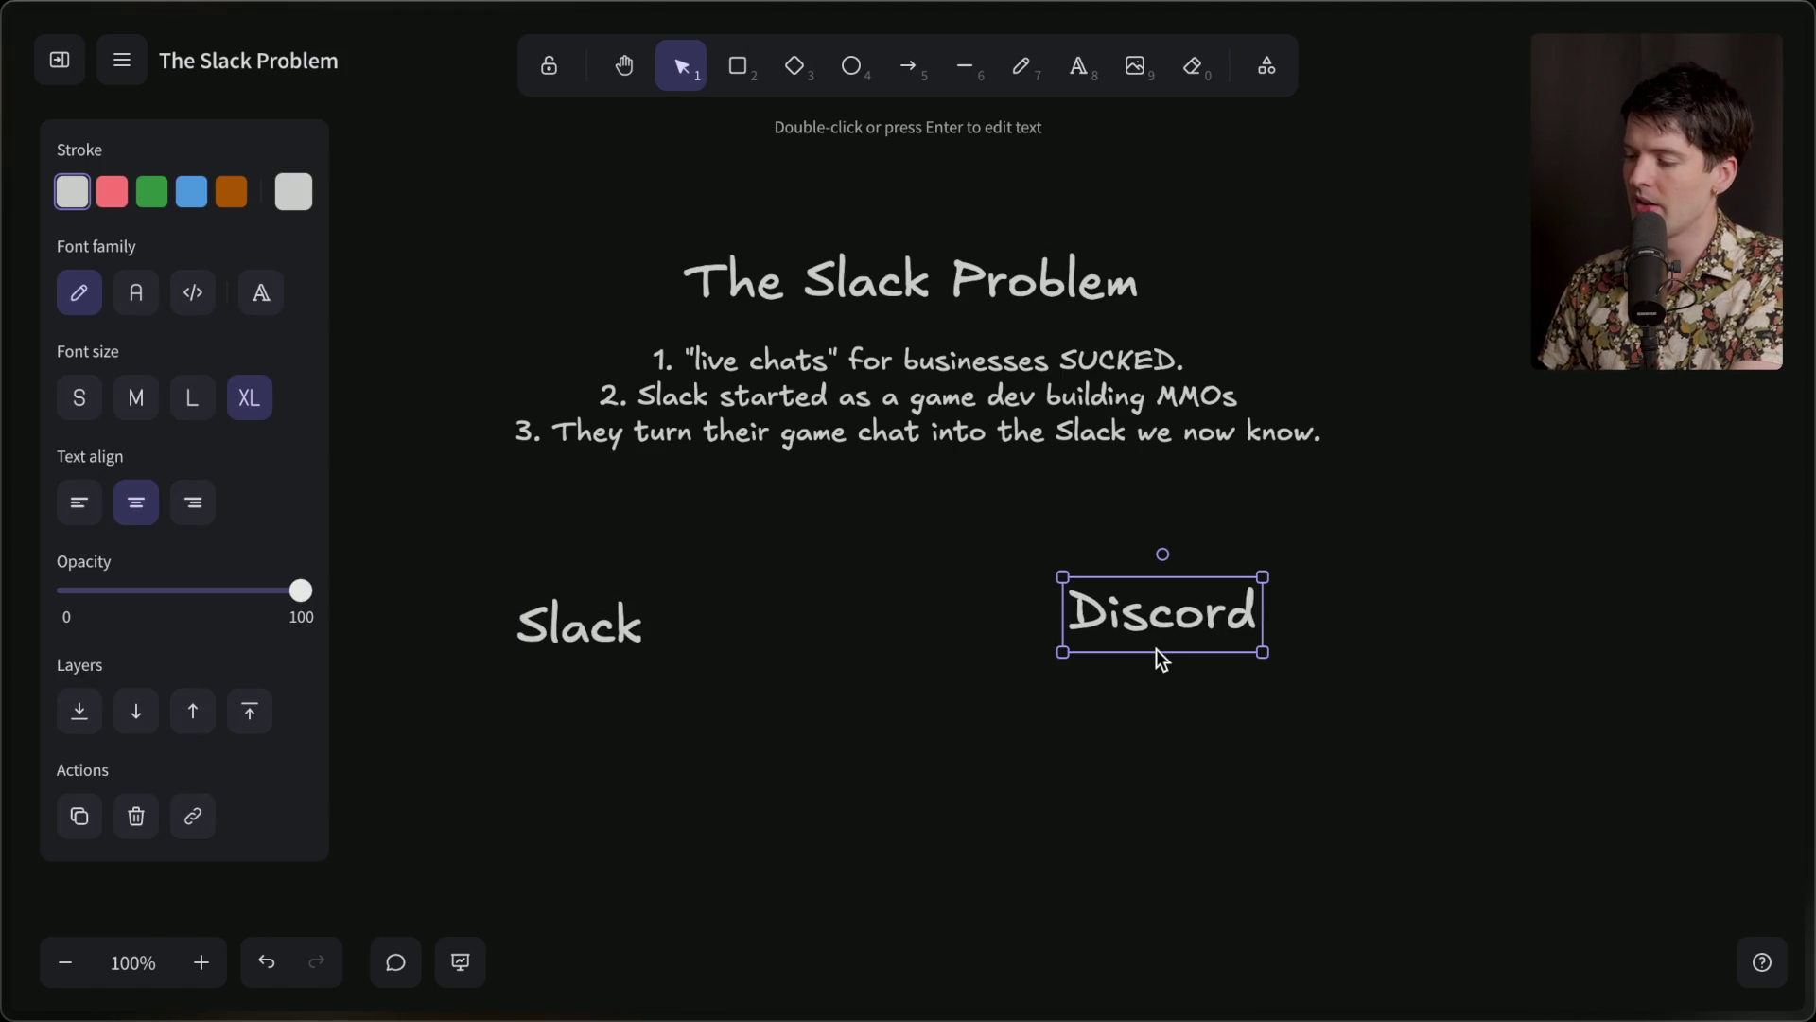
drag(572, 644, 587, 624)
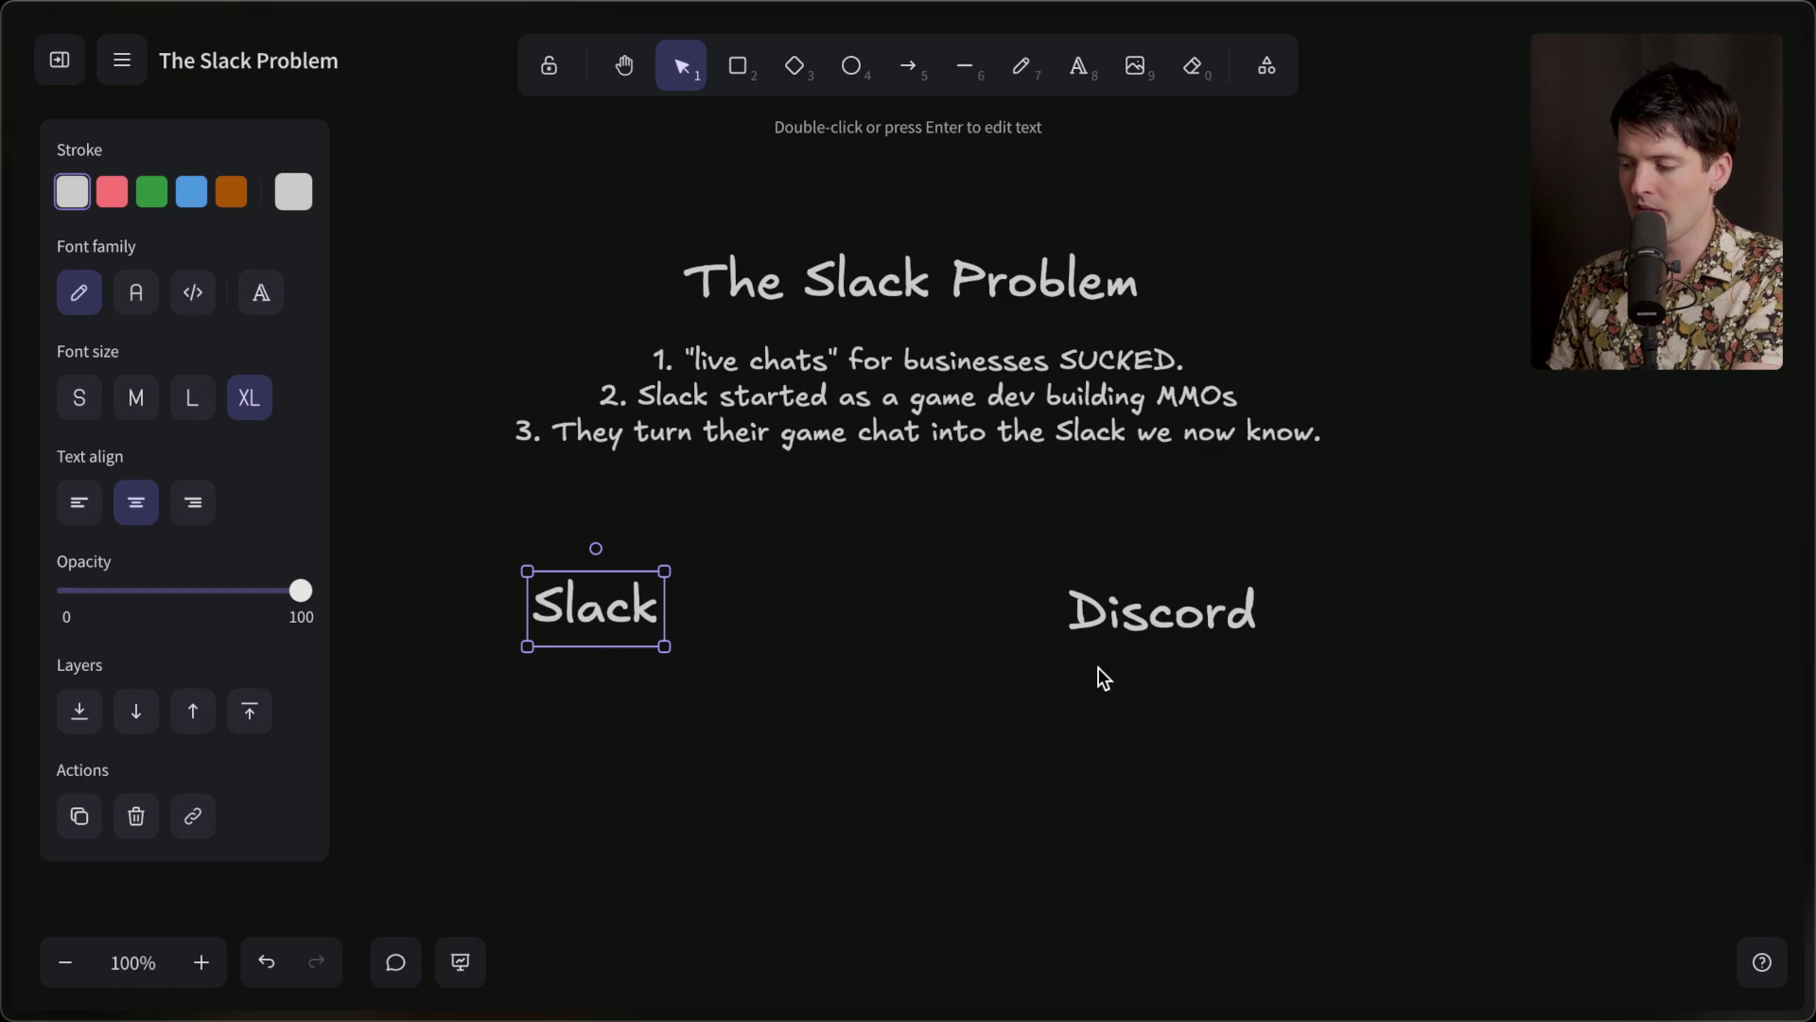
Nudge the Discord label upward to line up with the Slack label.
click(1128, 608)
click(598, 602)
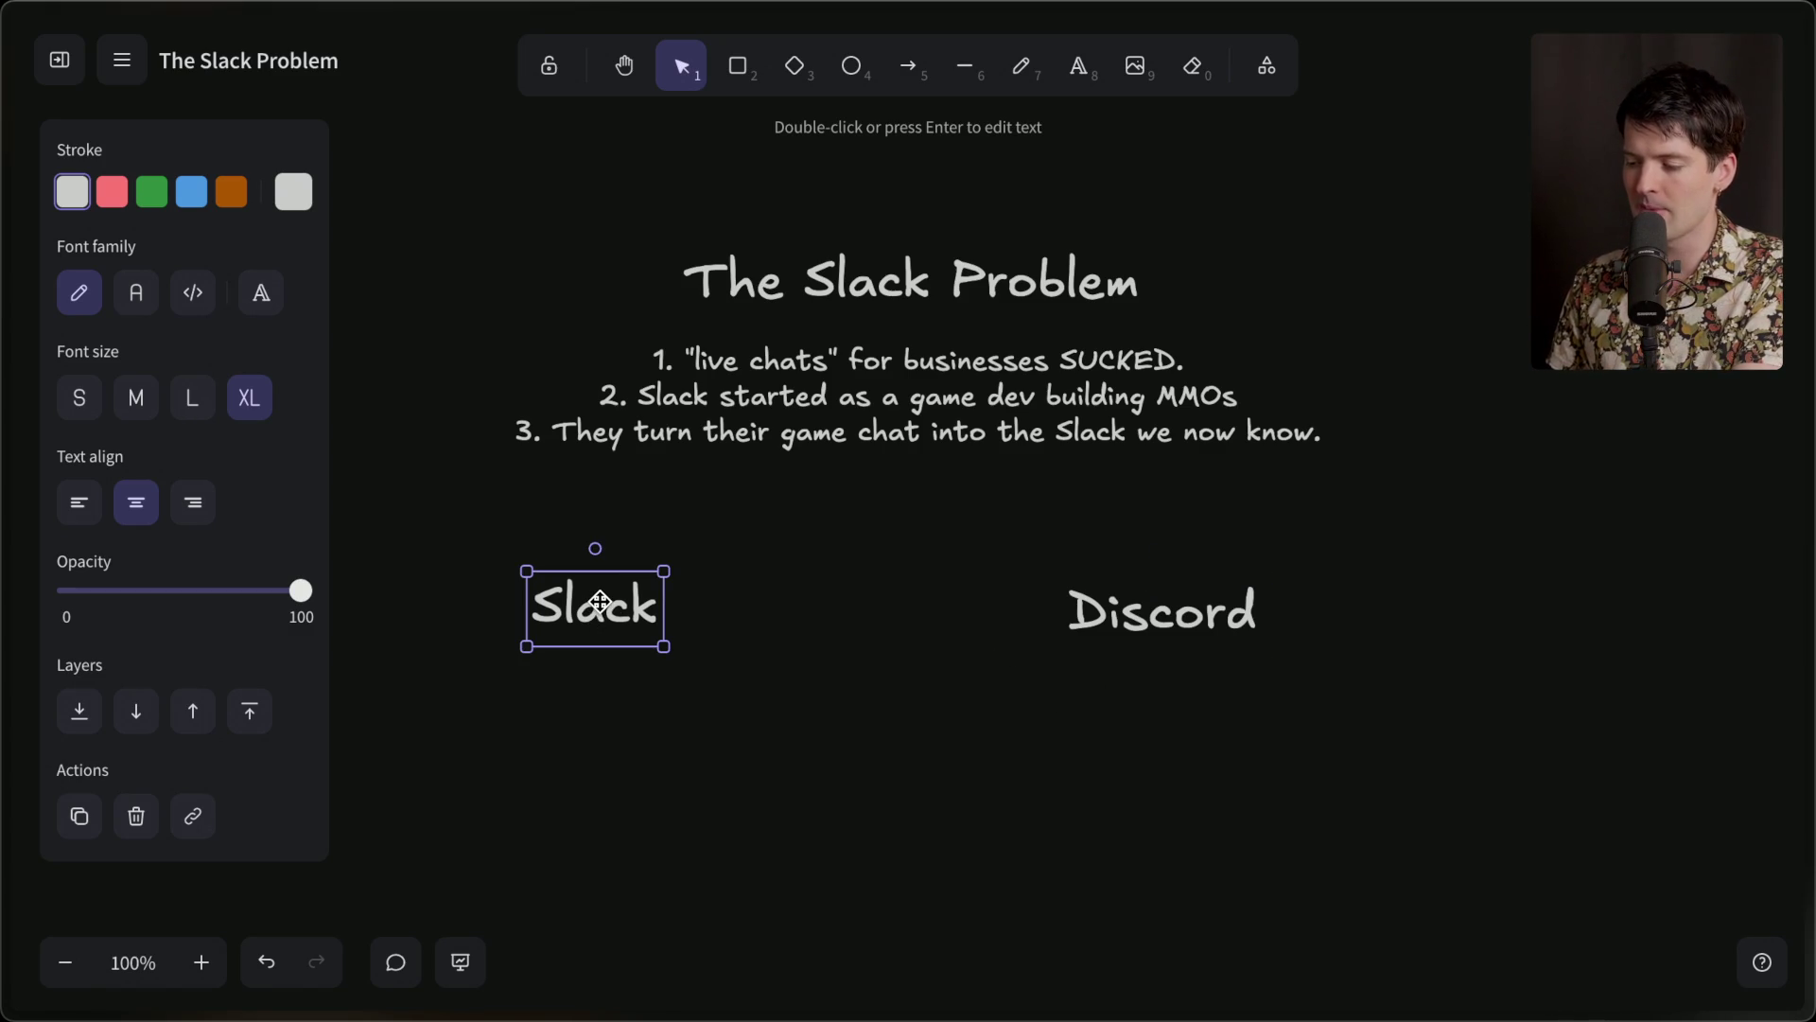
mouse_move(382, 472)
mouse_down()
mouse_move(507, 530)
mouse_move(1667, 807)
mouse_move(1371, 799)
mouse_up()
drag(1135, 612, 1135, 602)
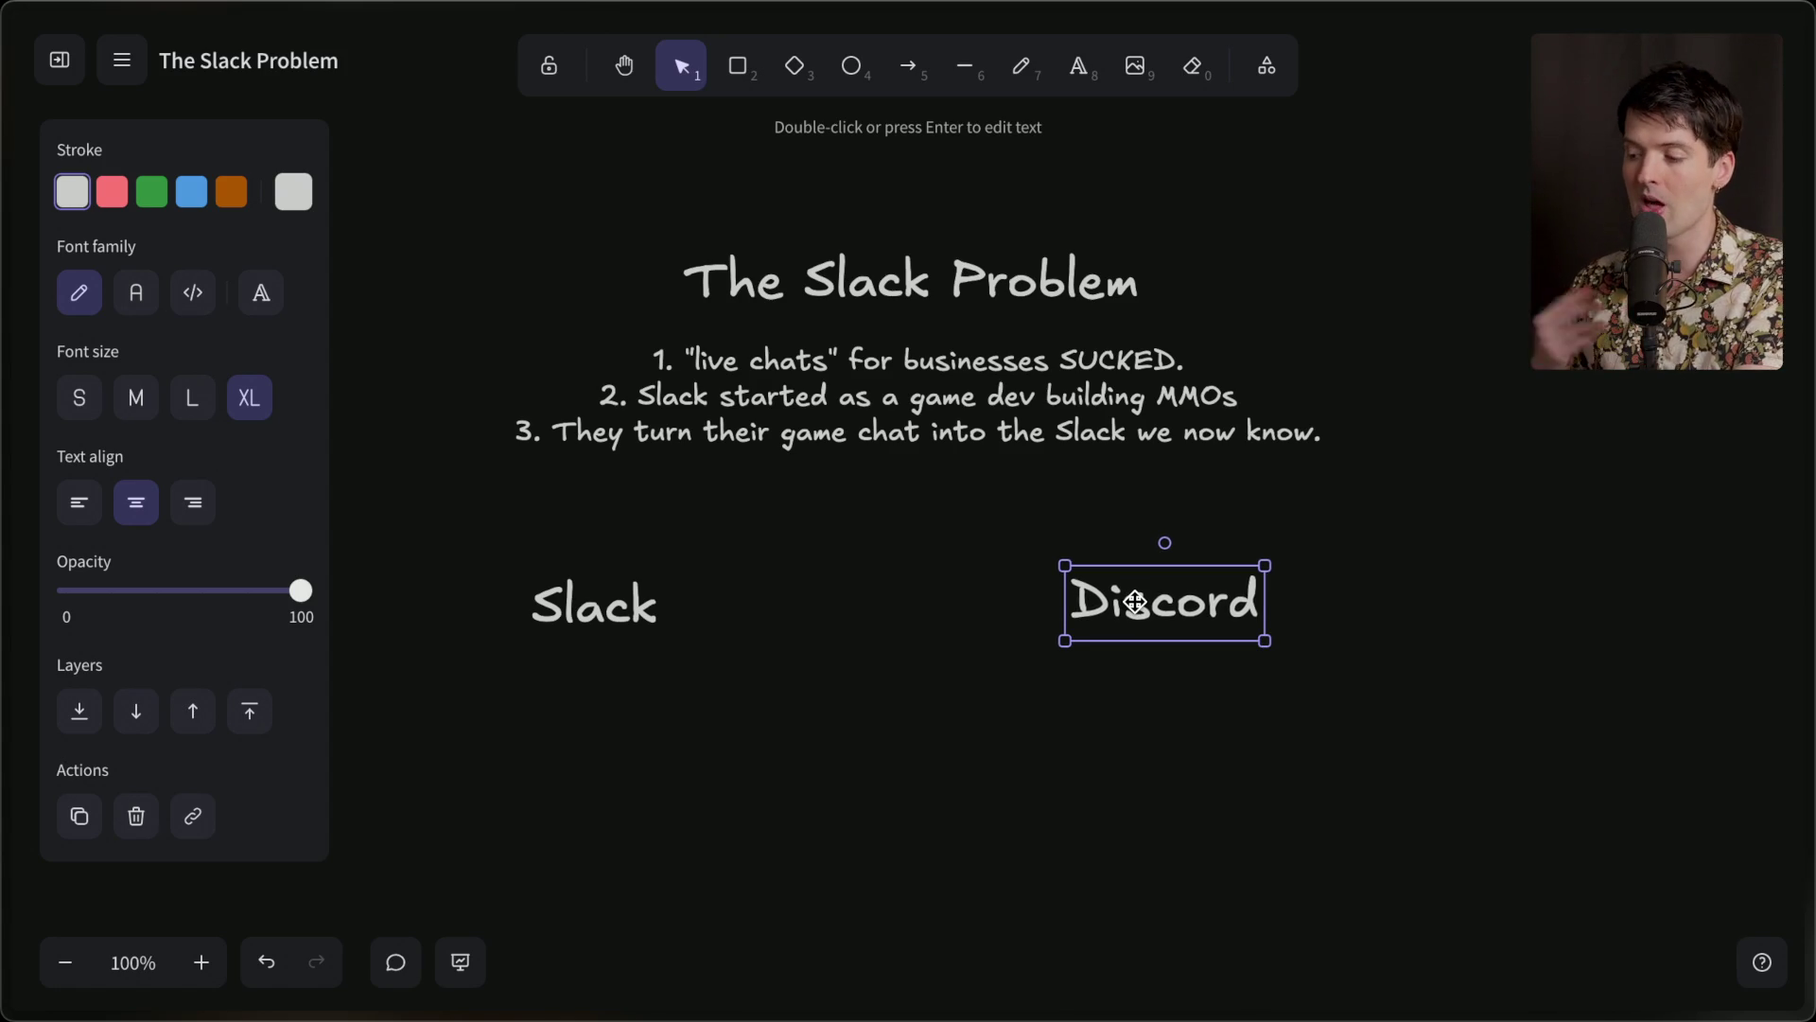
click(558, 620)
click(1123, 629)
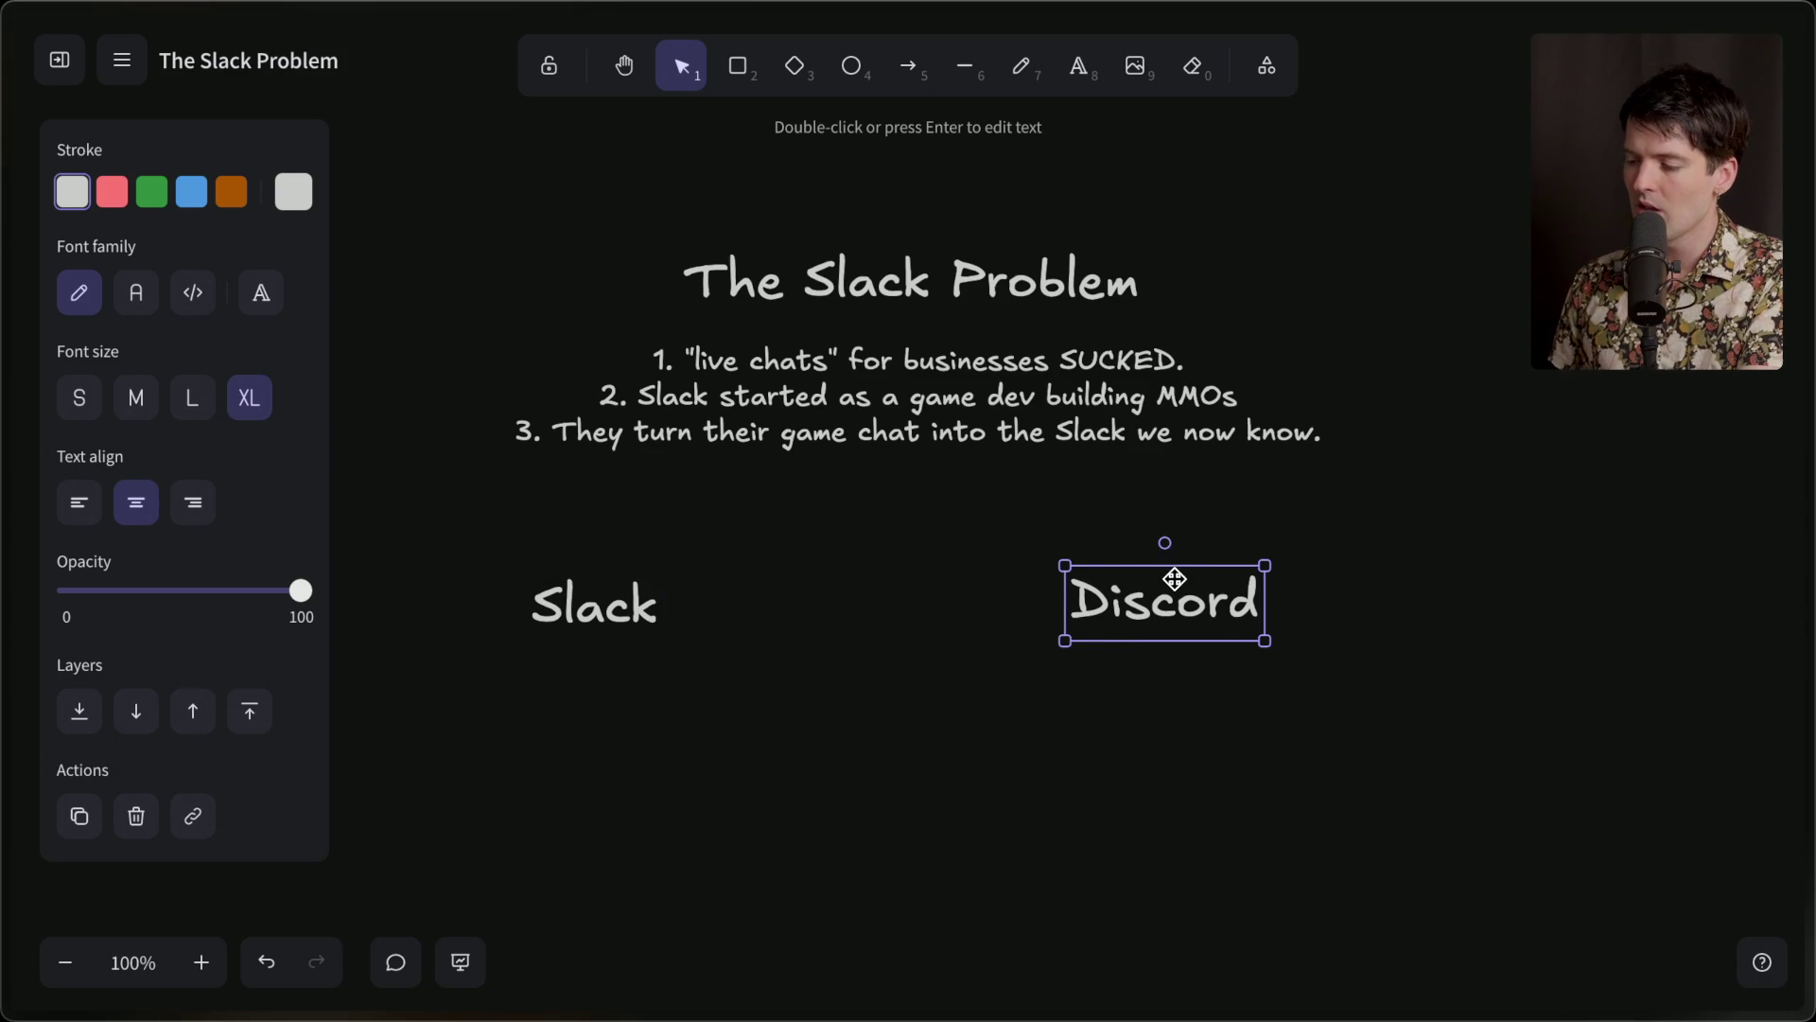
click(644, 596)
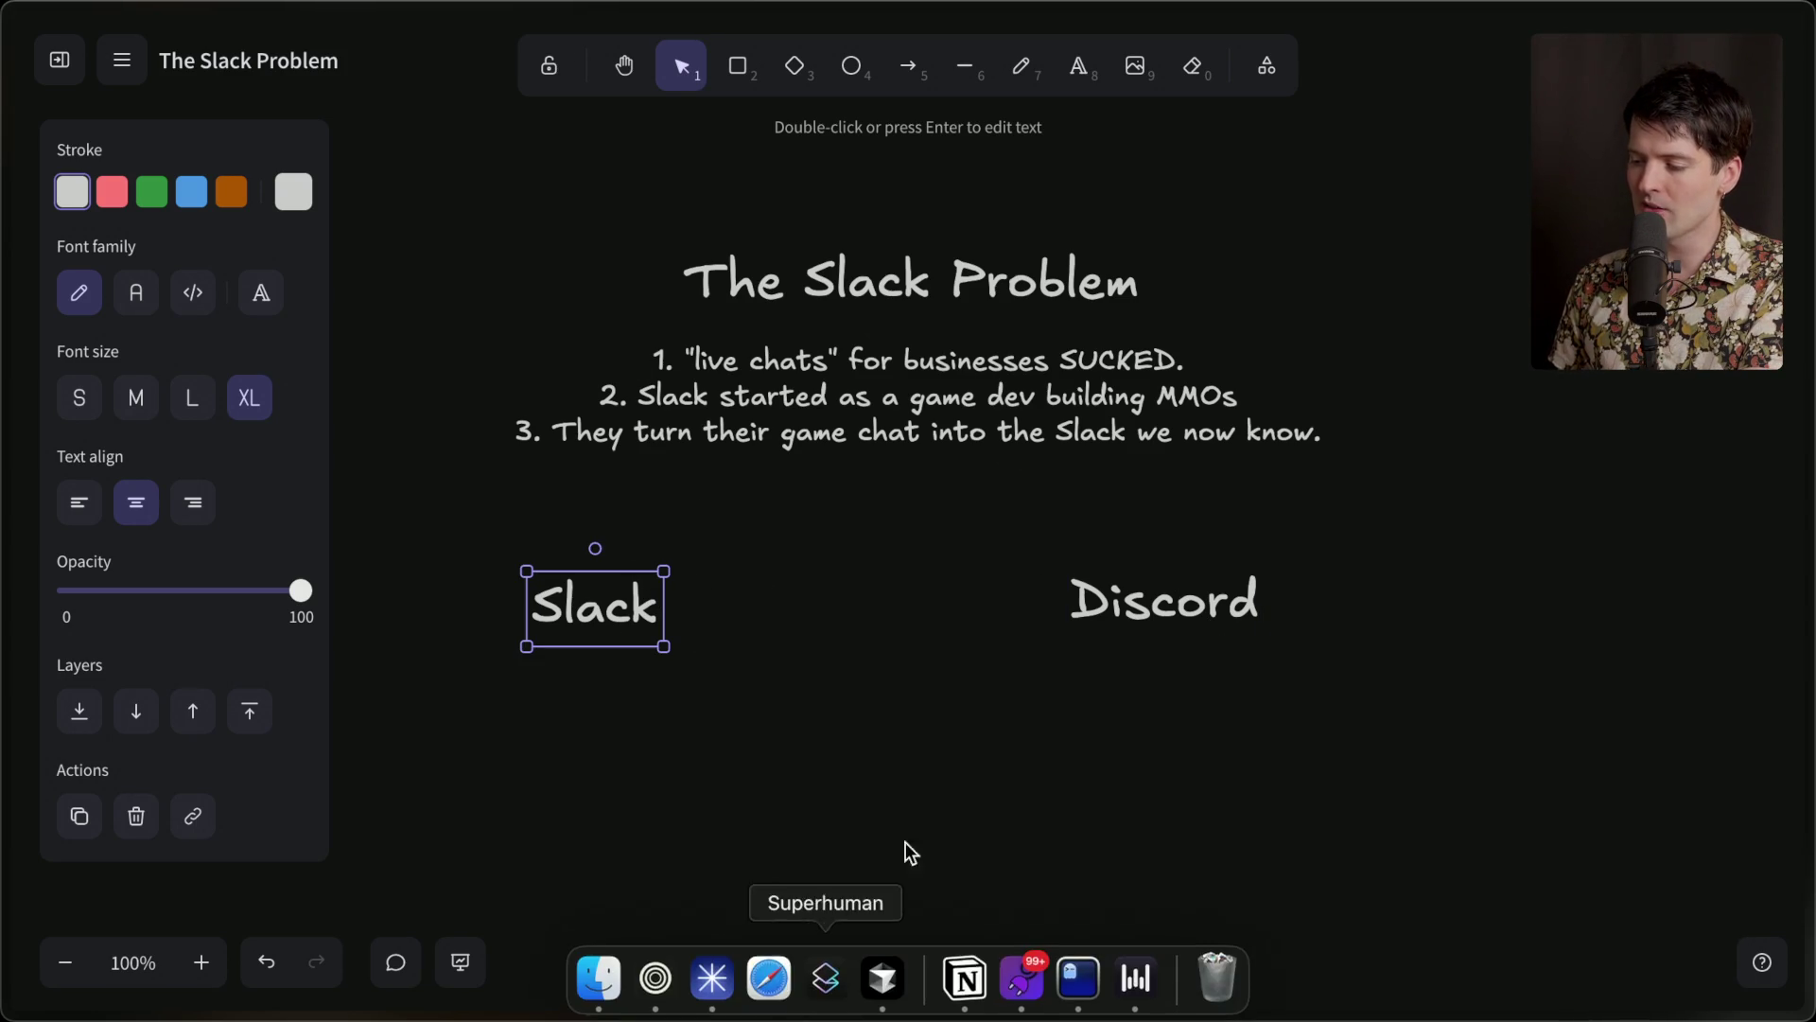
click(1133, 613)
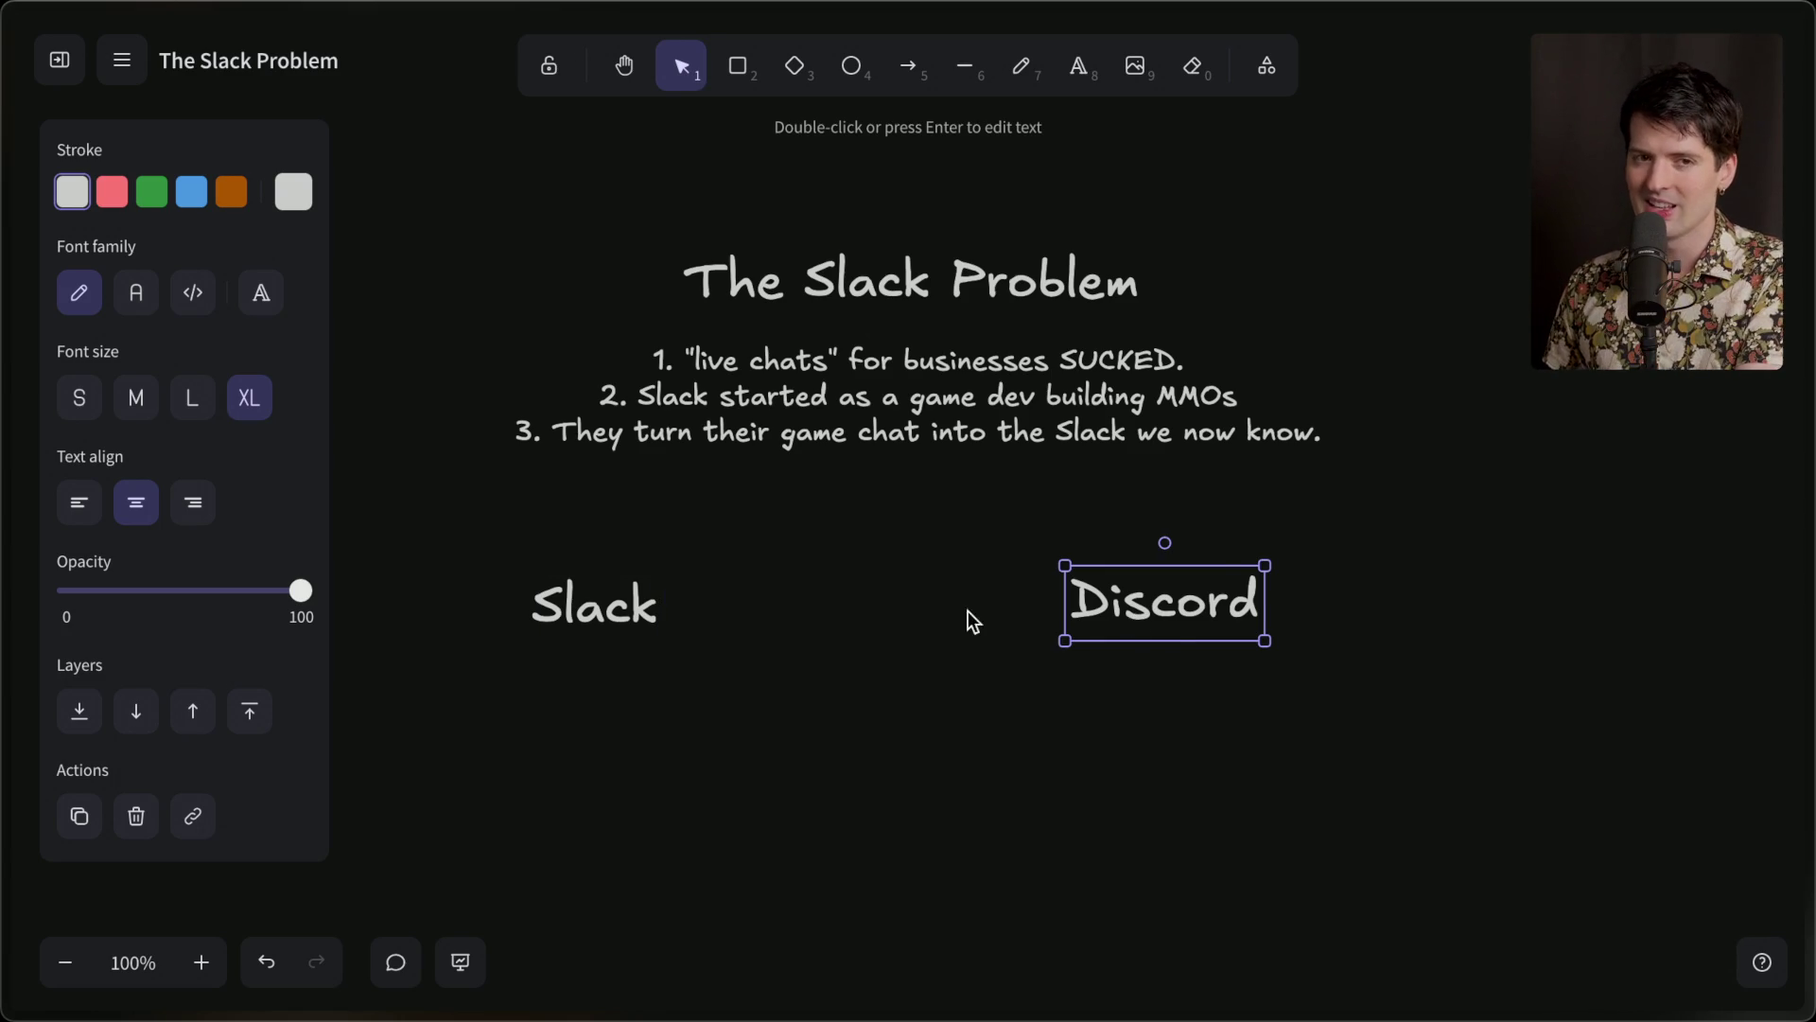
Fine-tune spacing: shift Discord slightly left and Slack about 55 px right.
drag(1335, 536, 933, 739)
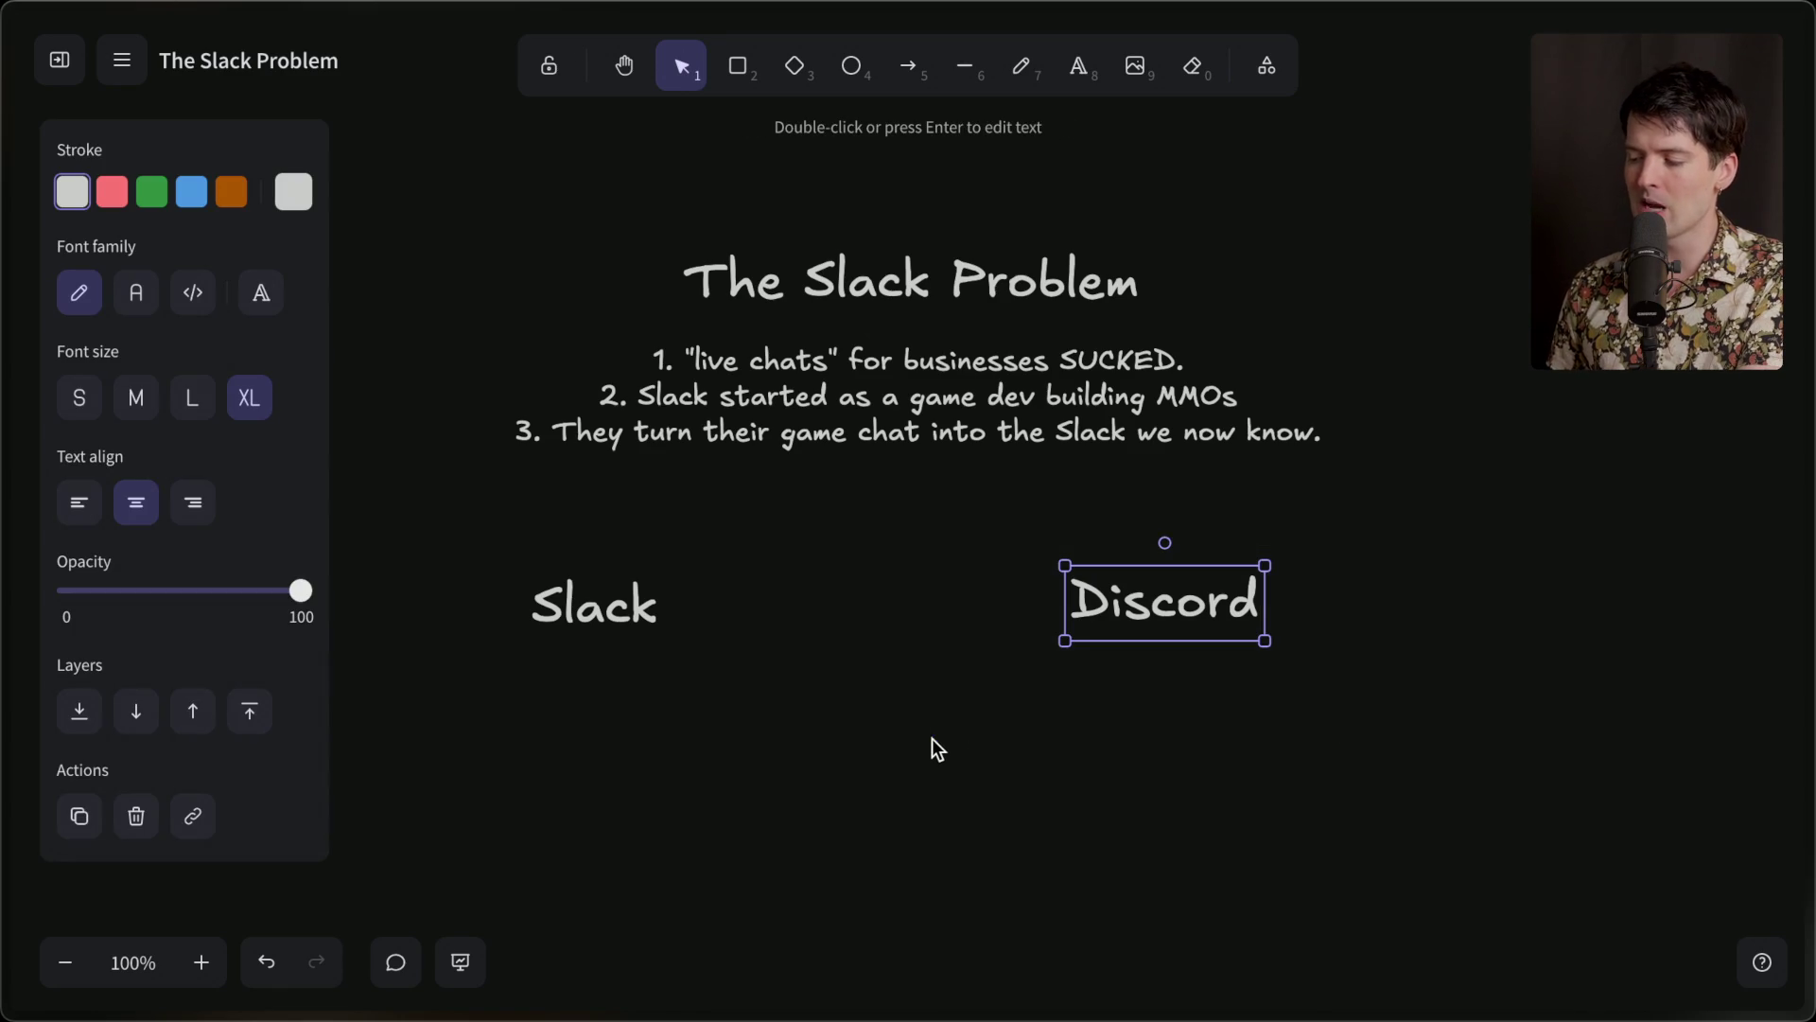
drag(496, 531, 785, 702)
click(784, 703)
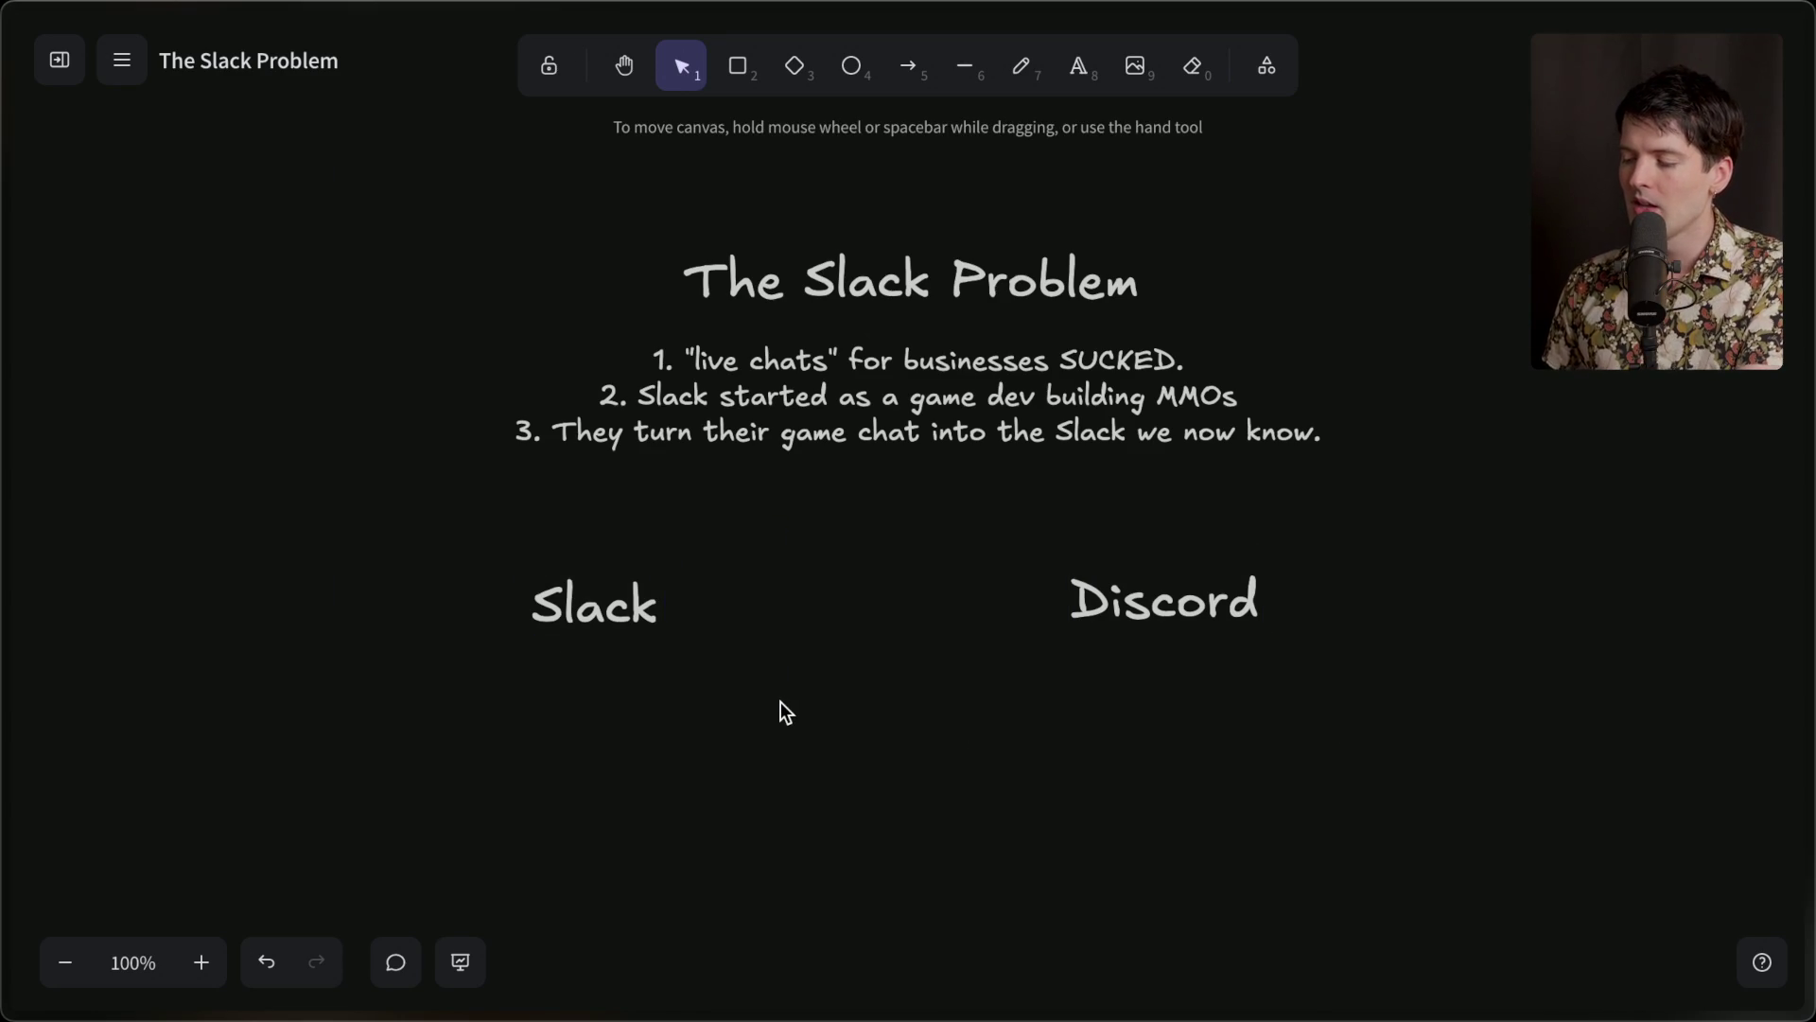
click(1158, 613)
drag(1158, 613, 1143, 615)
drag(582, 597, 635, 598)
click(934, 649)
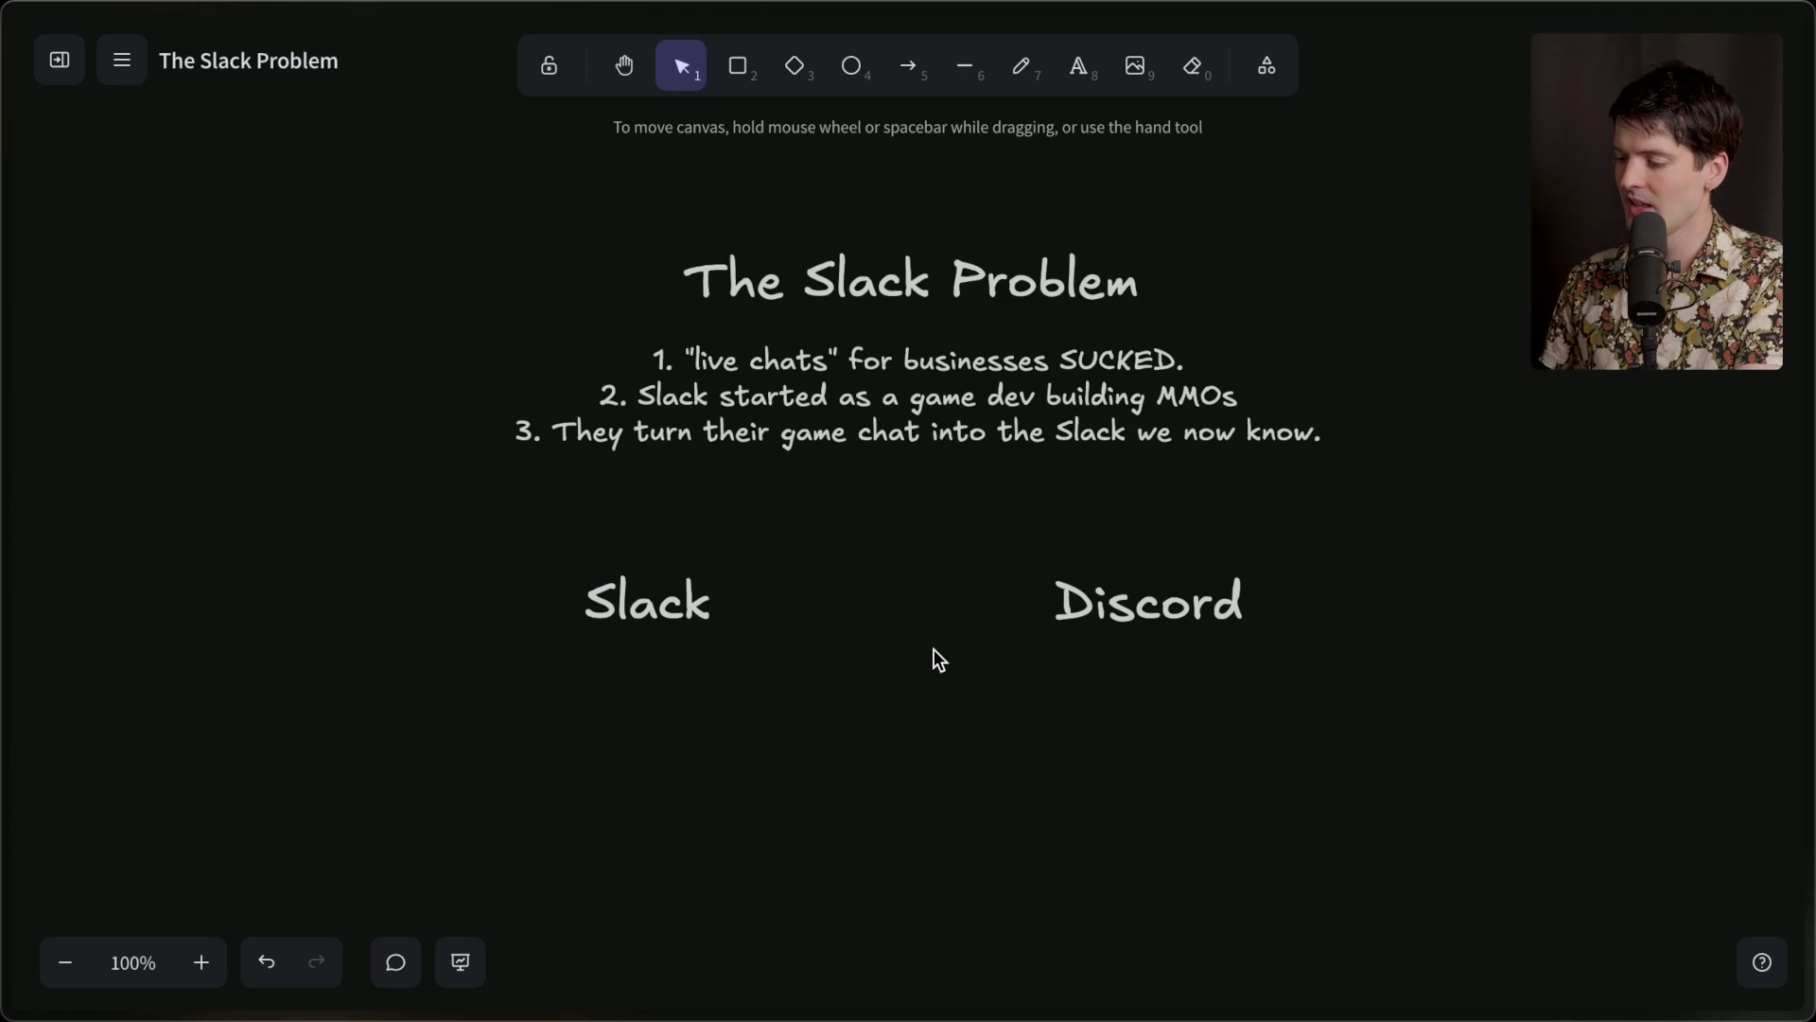
Duplicate the Discord label into a copy placed below the two labels.
scroll(934, 649, down, 3)
scroll(934, 649, down, 3)
scroll(934, 649, down, 2)
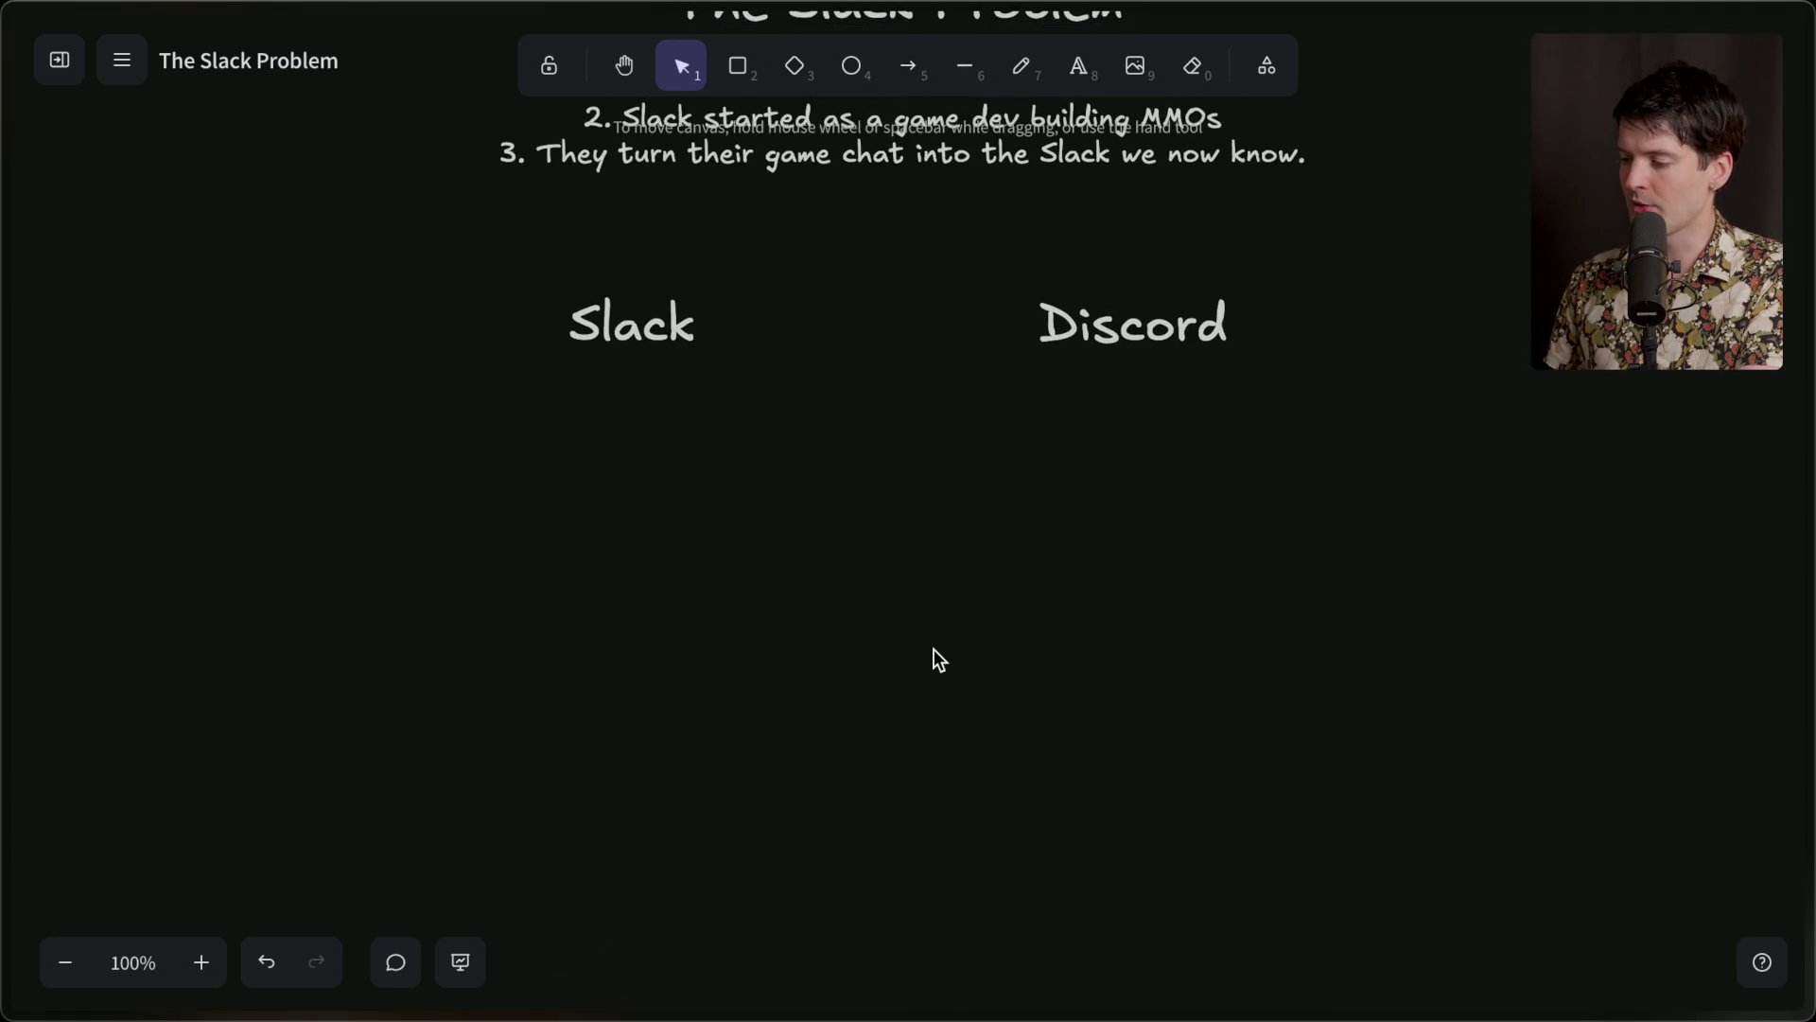
mouse_move(407, 568)
mouse_down()
mouse_move(1524, 8)
mouse_move(1513, 19)
mouse_up()
click(925, 599)
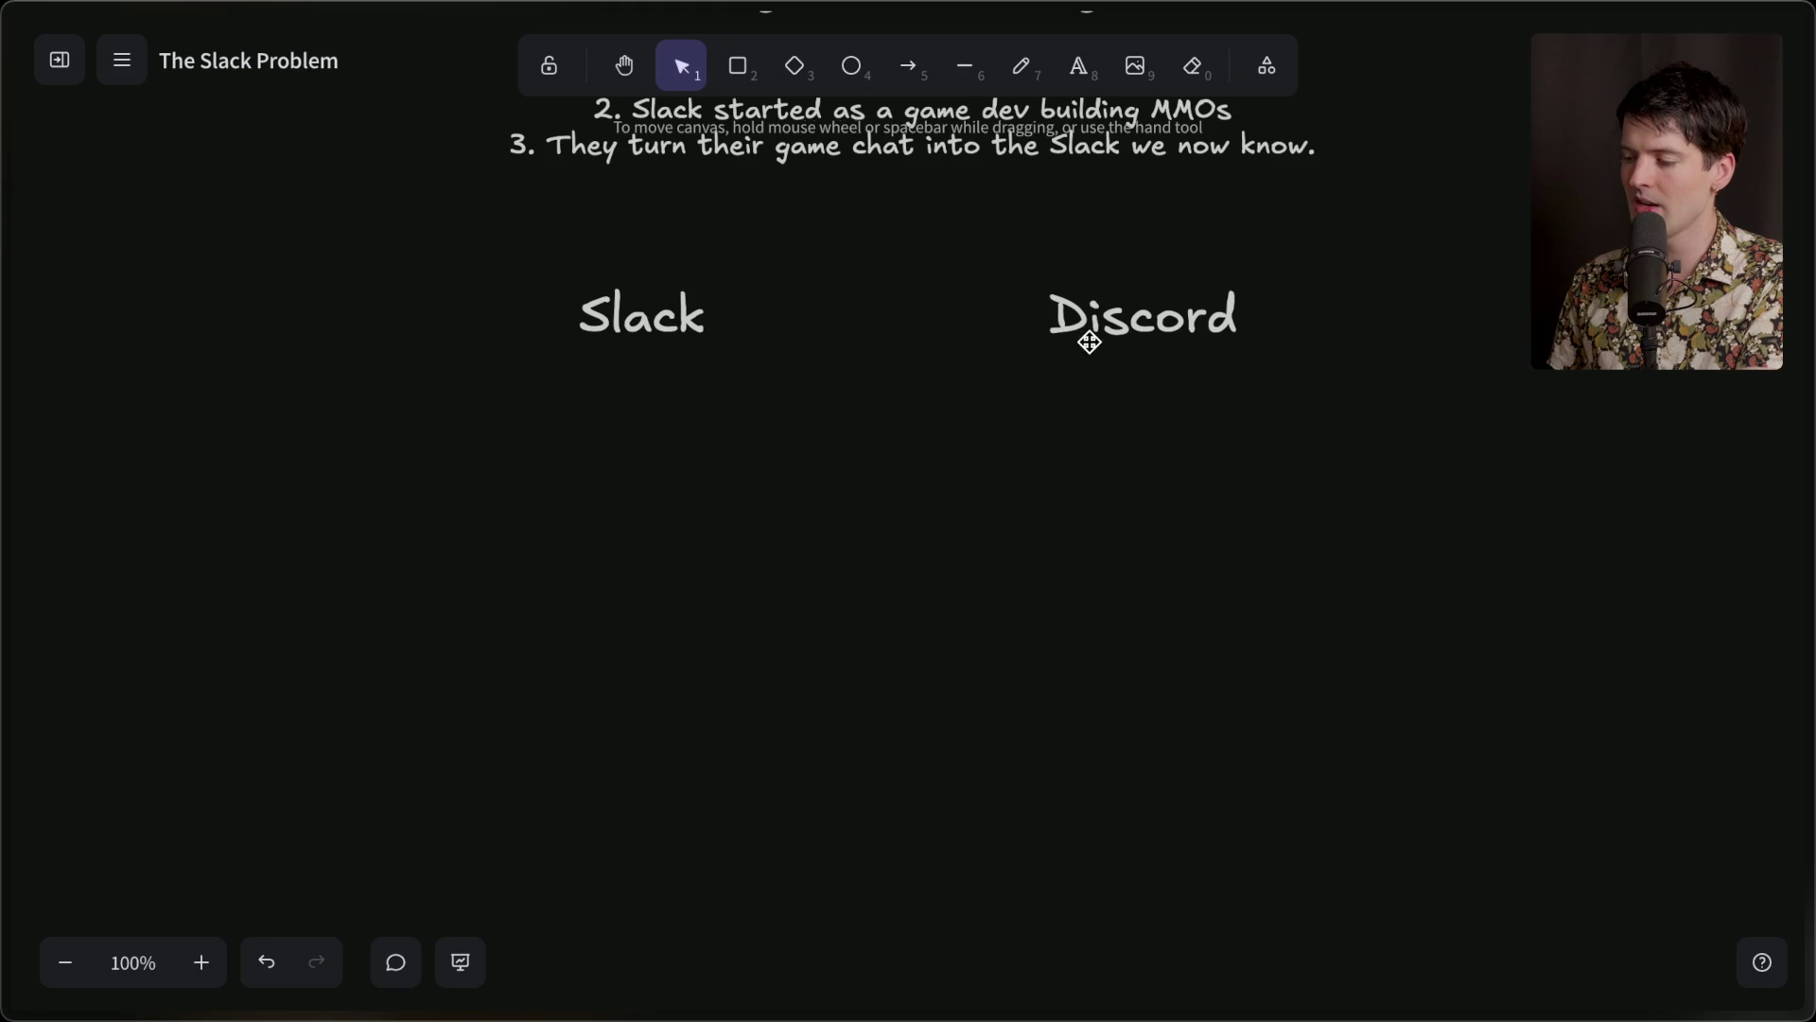
click(1088, 346)
drag(1088, 345, 904, 492)
Retype the copy as 'Microsoft Teams!' and shift it right to centre it.
double_click(904, 492)
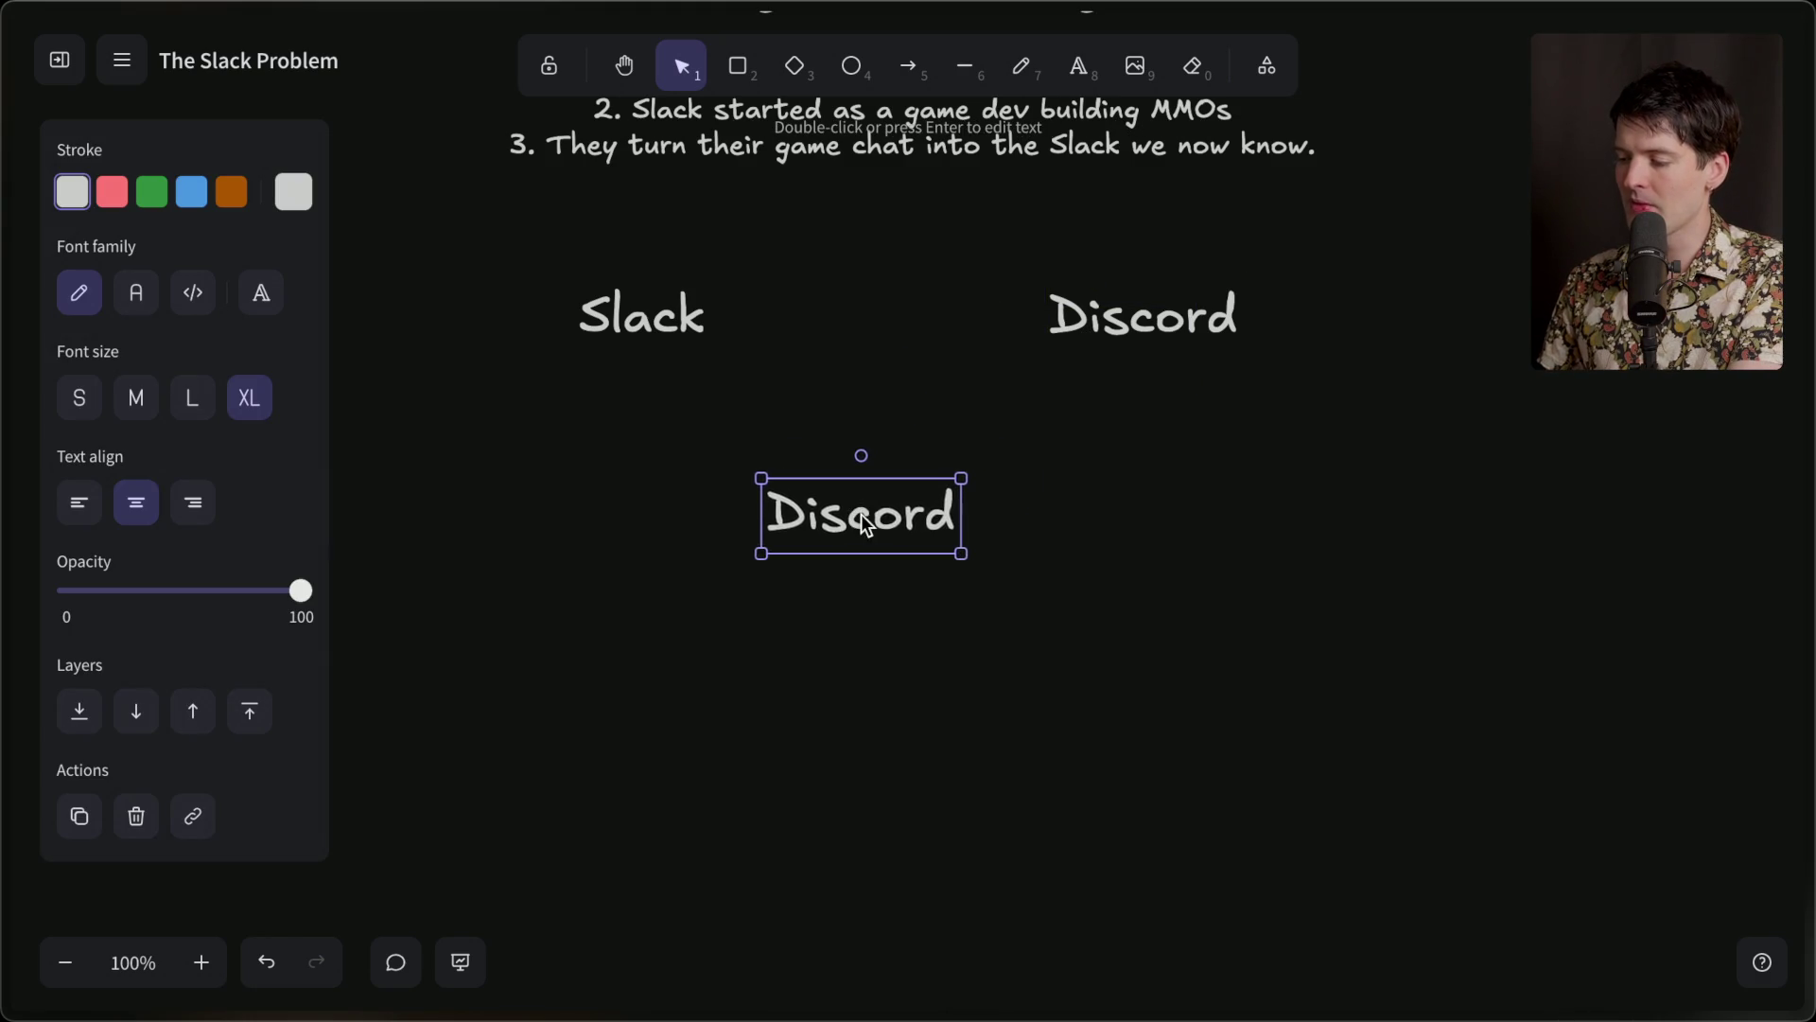
text(Microsoft Teams!)
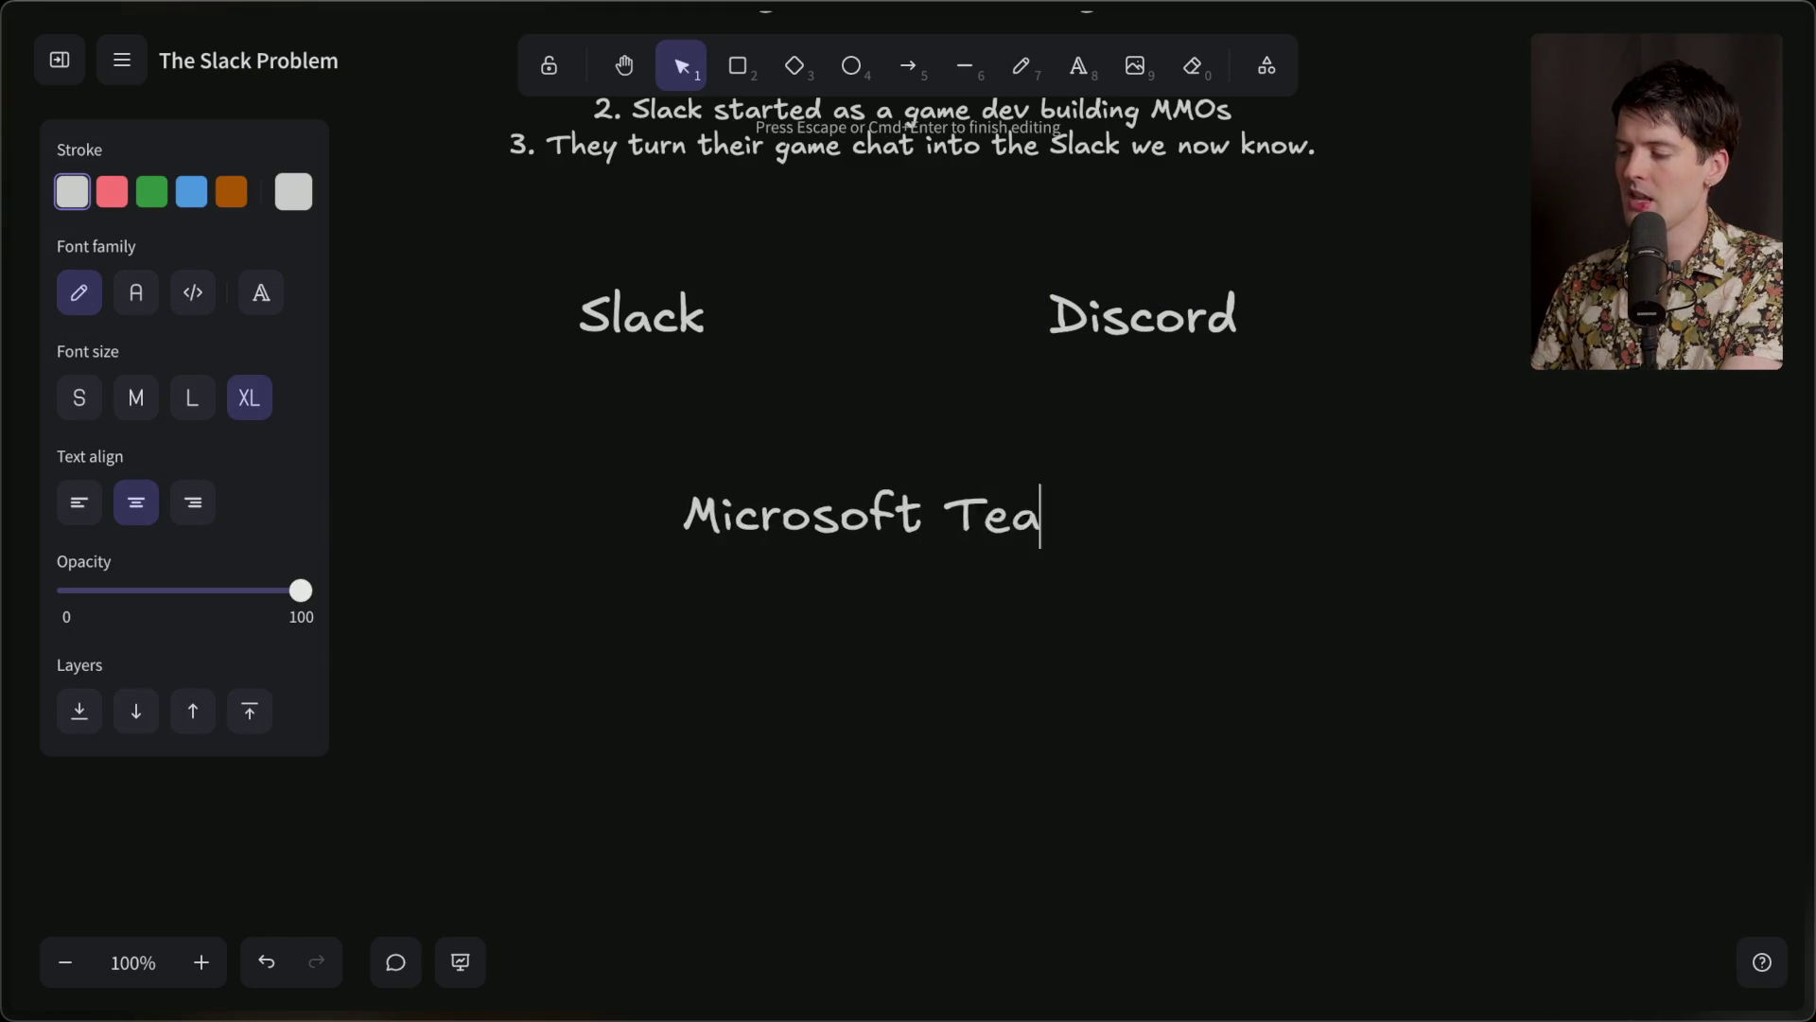
click(911, 686)
click(944, 527)
drag(944, 527, 970, 532)
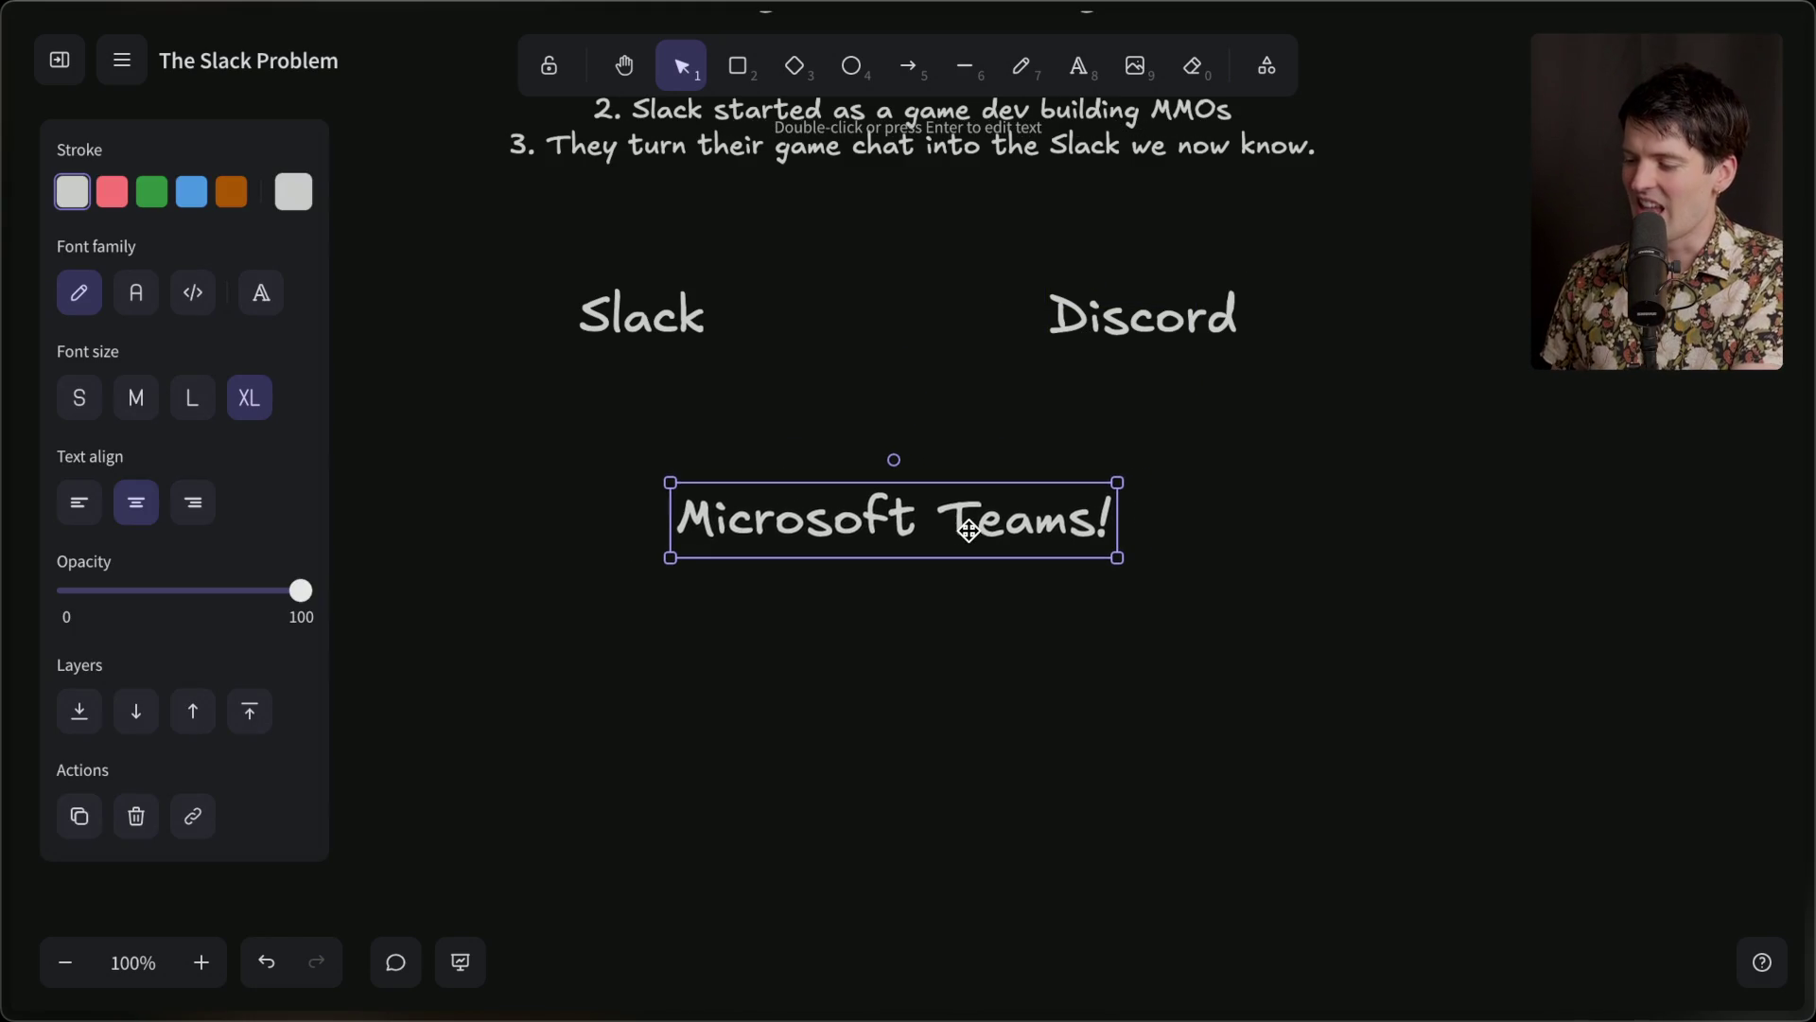
click(633, 319)
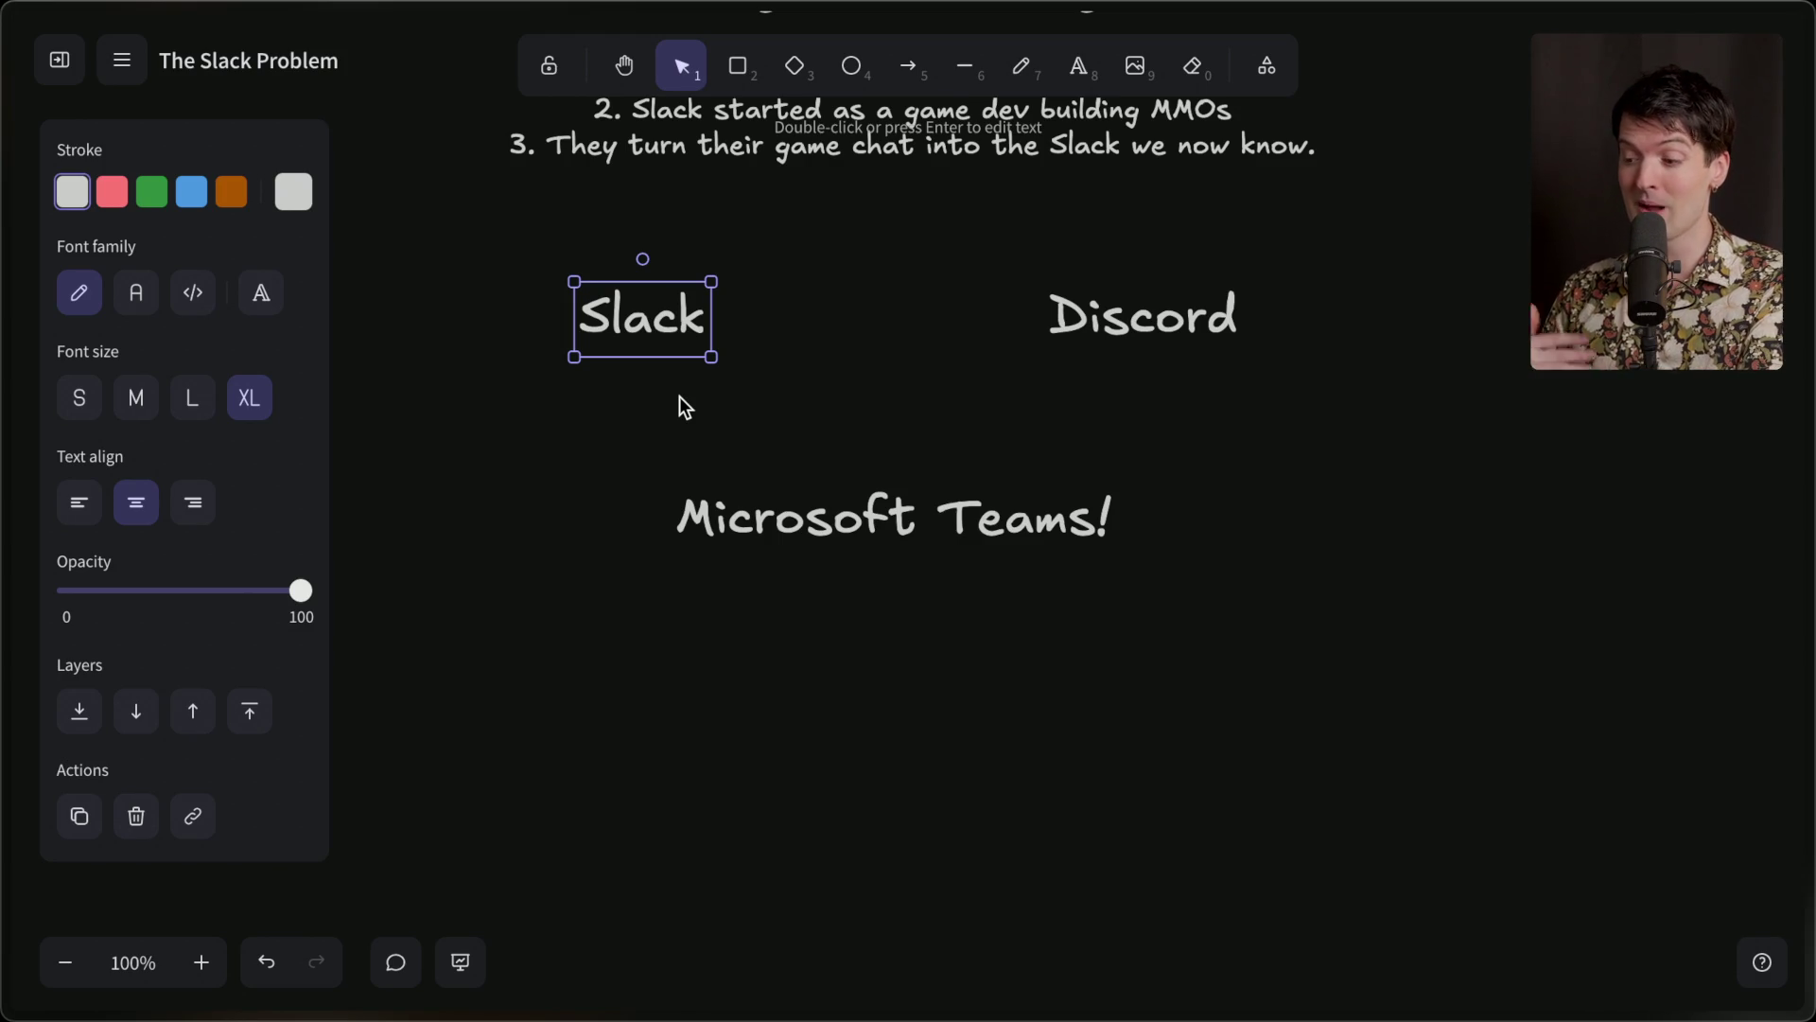
Search Google for 'slack pricing' and open Slack's pricing page from the results.
key(ctrl+t)
text(sp)
key(BackSpace)
key(BackSpace)
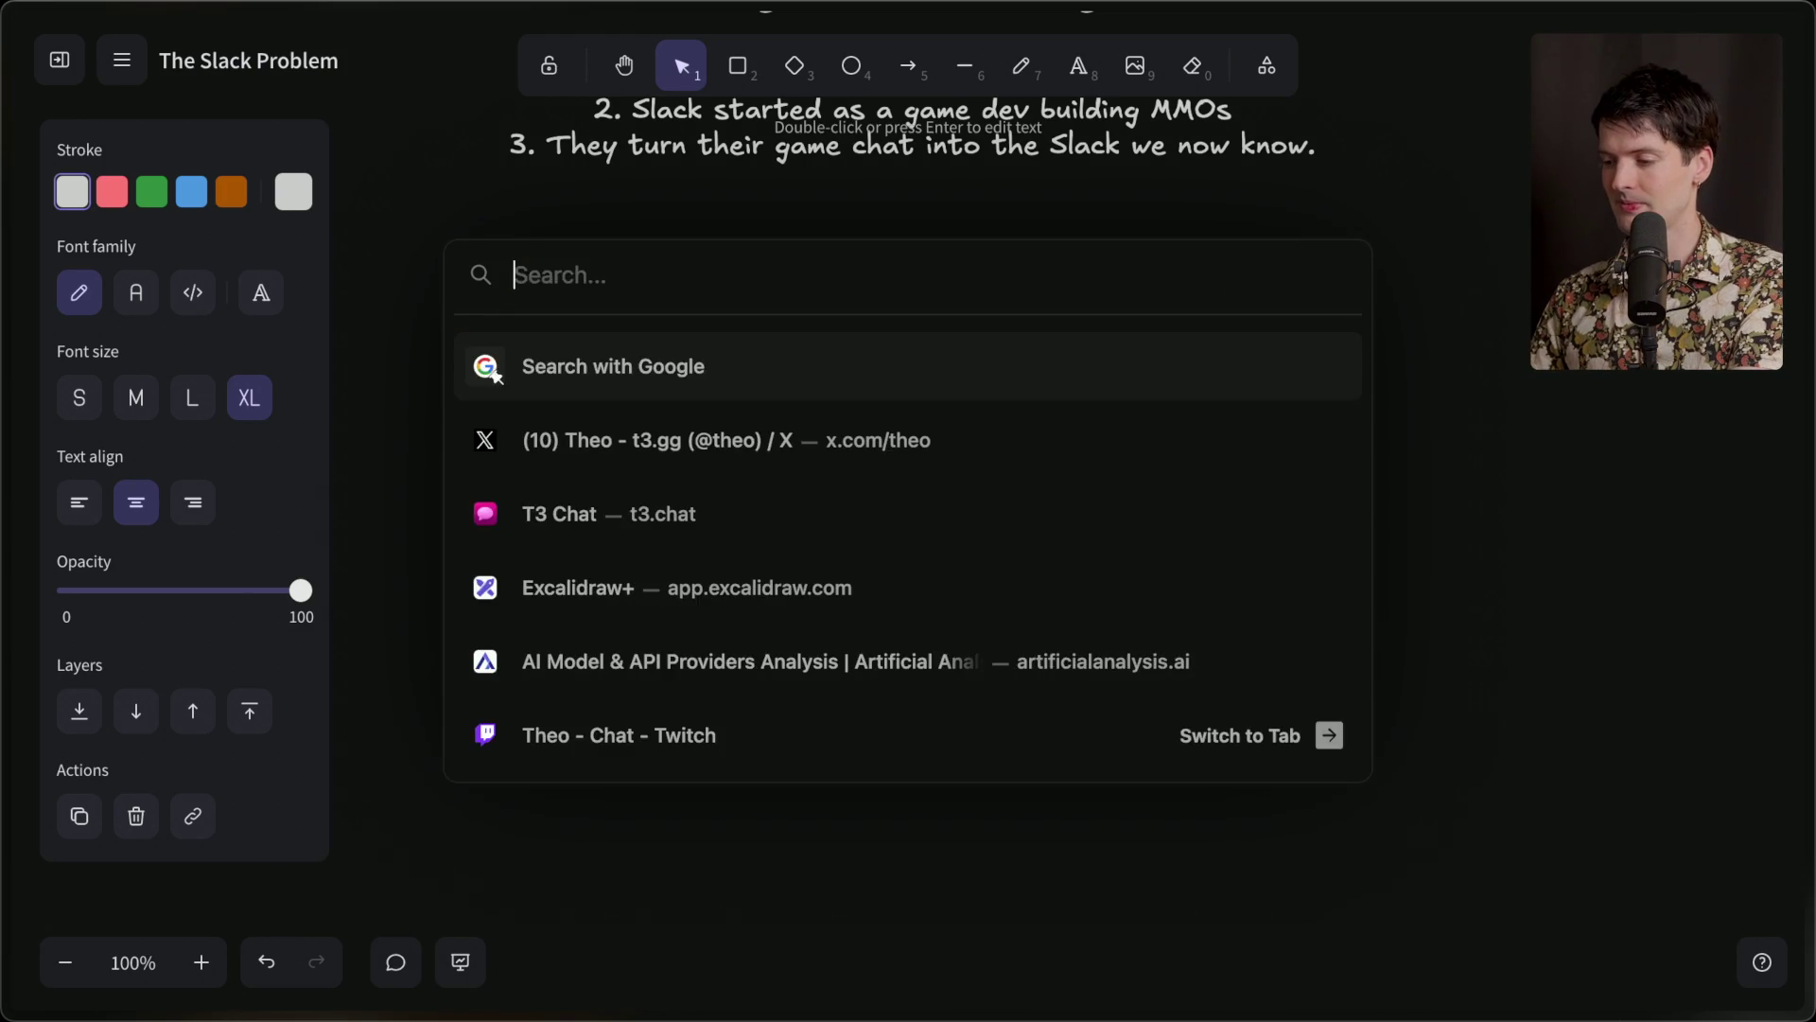
text(slack pricing)
key(Return)
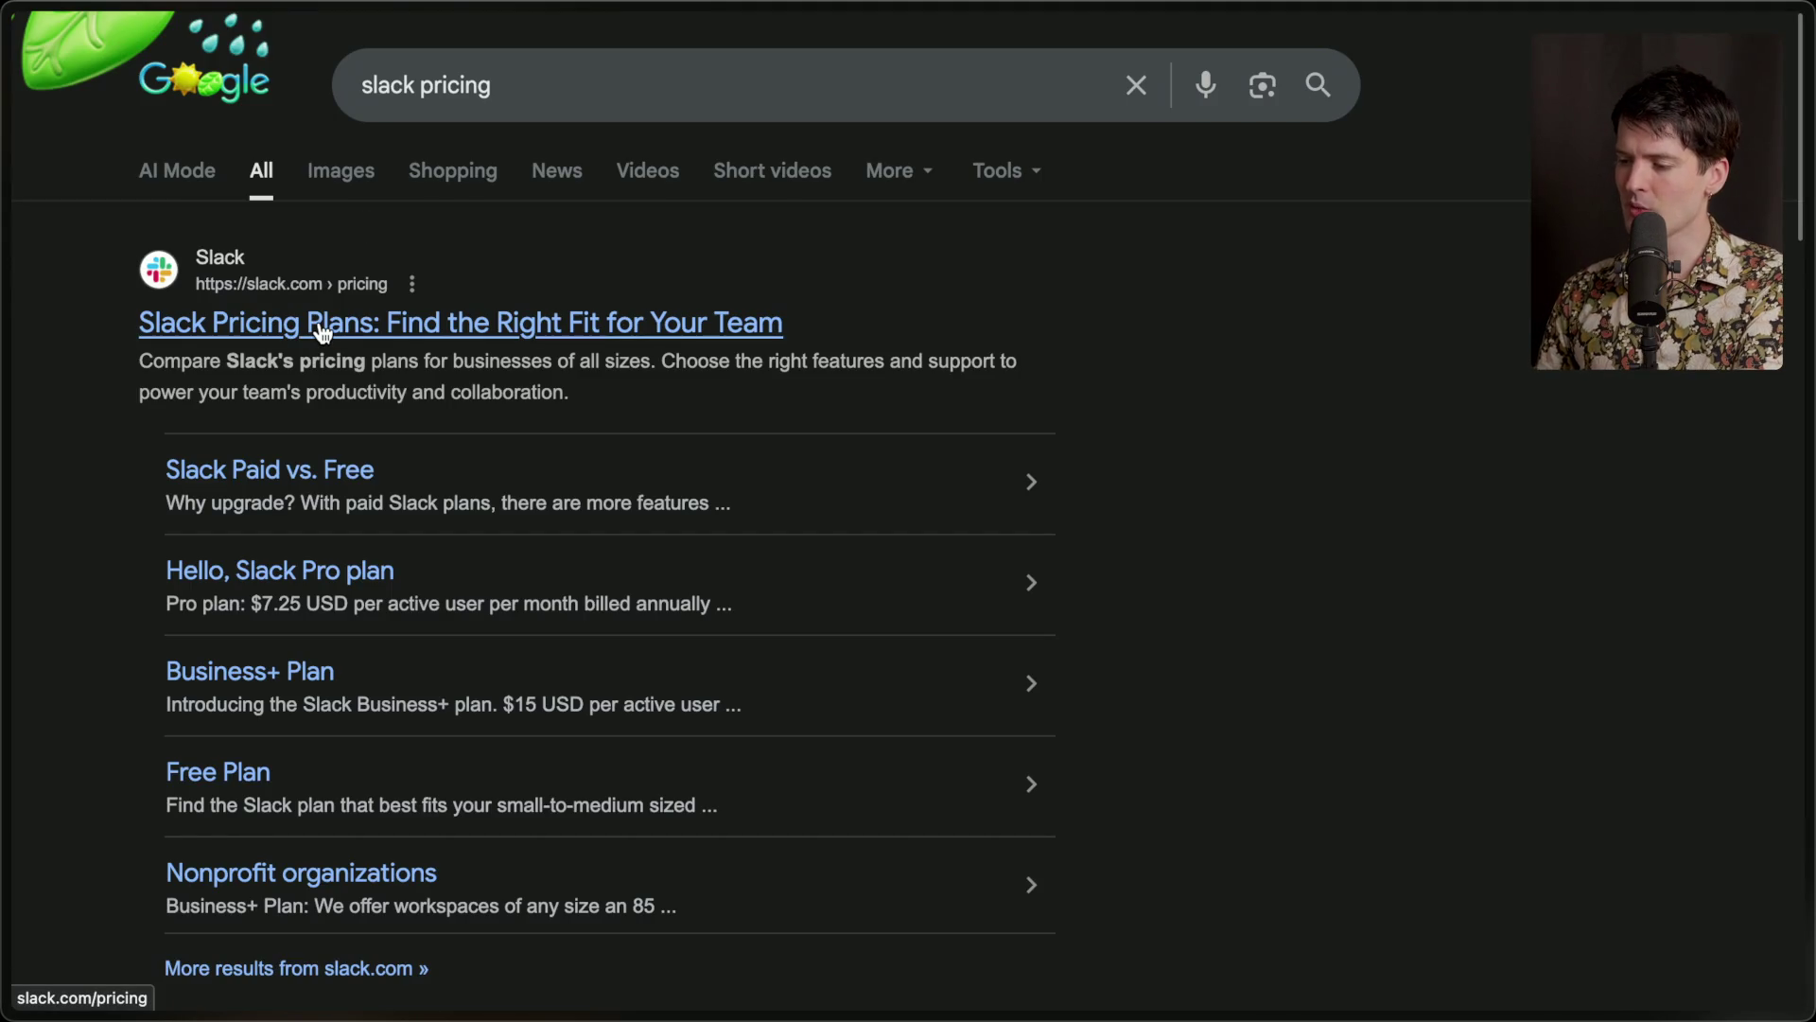
click(322, 331)
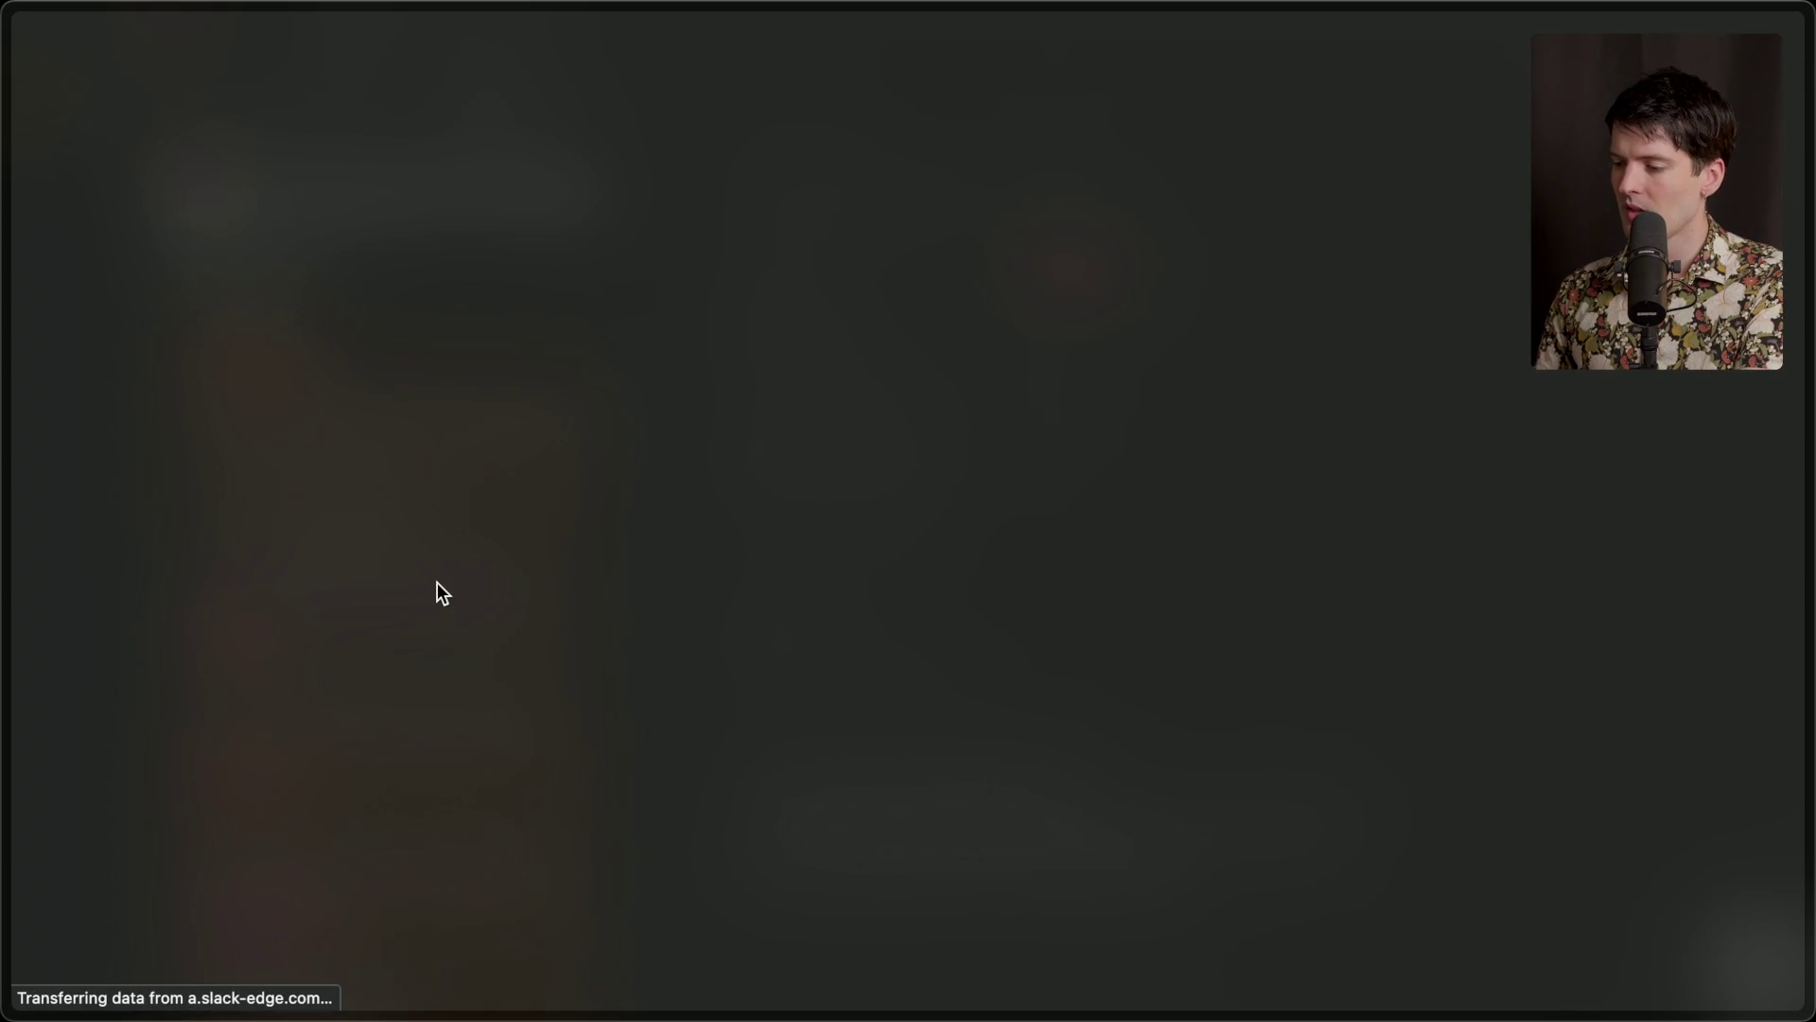
Review the Business+ plan and its SAML single sign-on and SCIM user management features.
scroll(343, 337, down, 3)
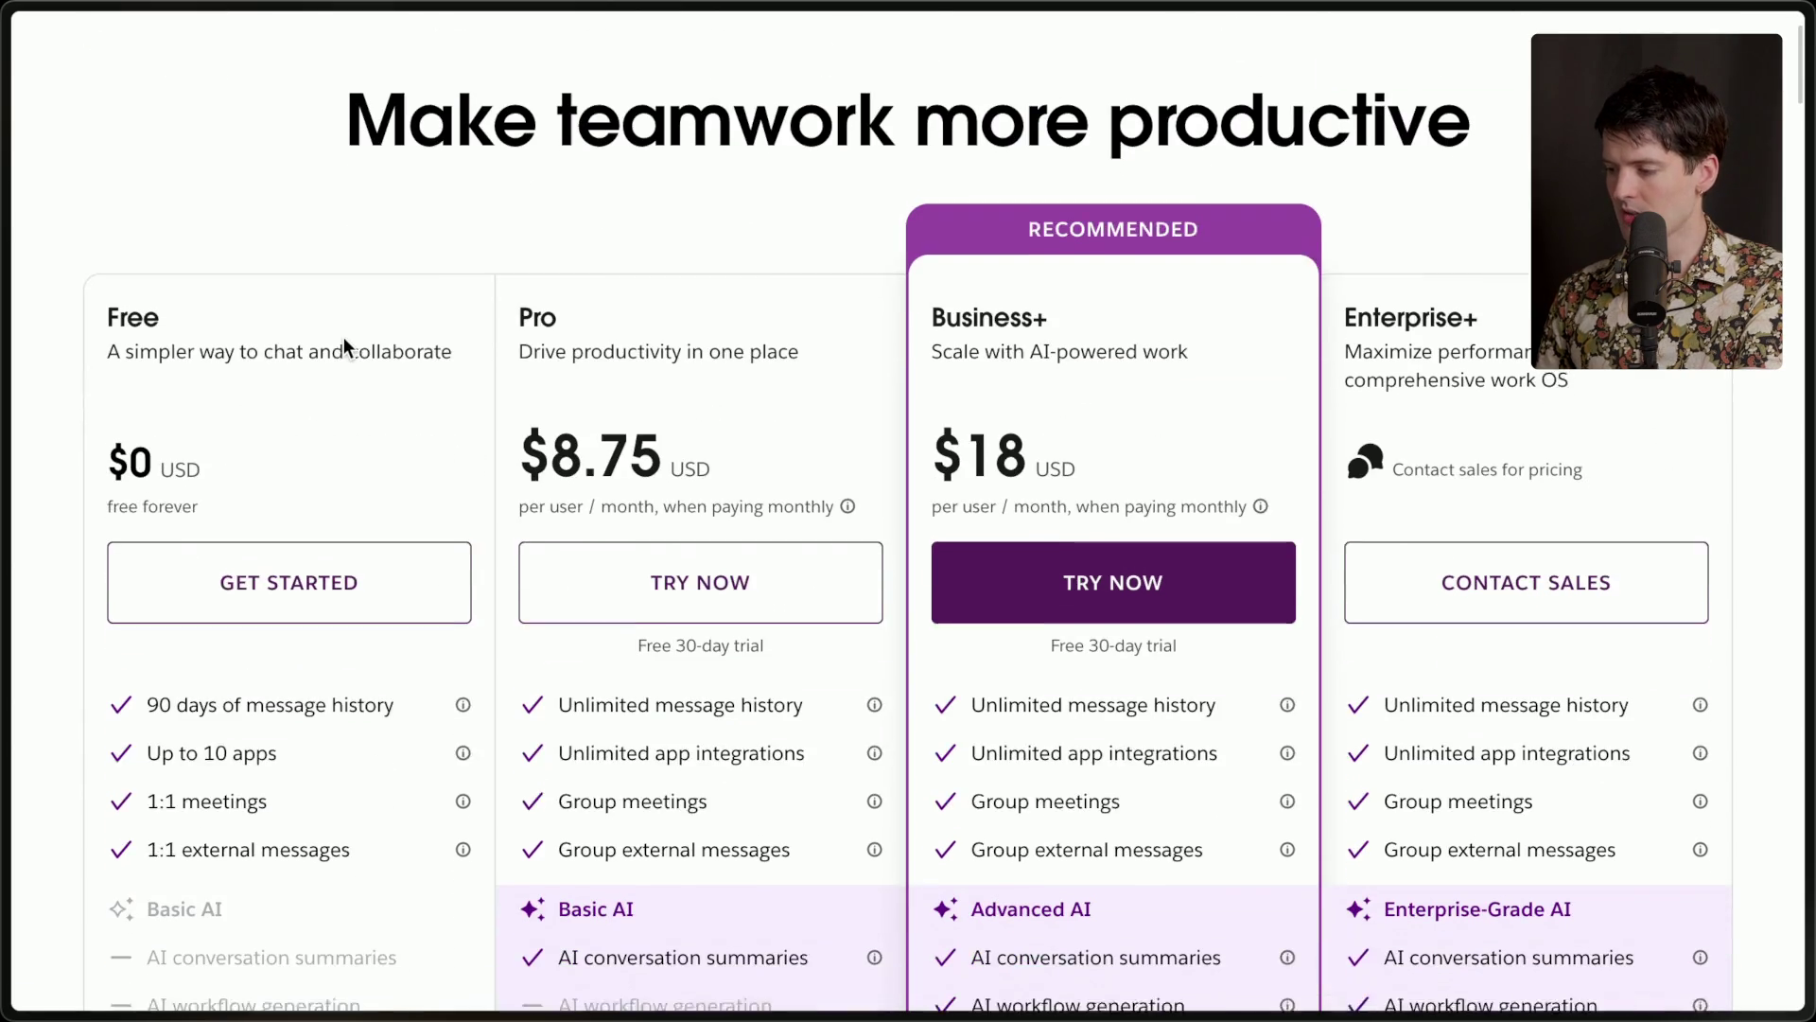
mouse_move(886, 482)
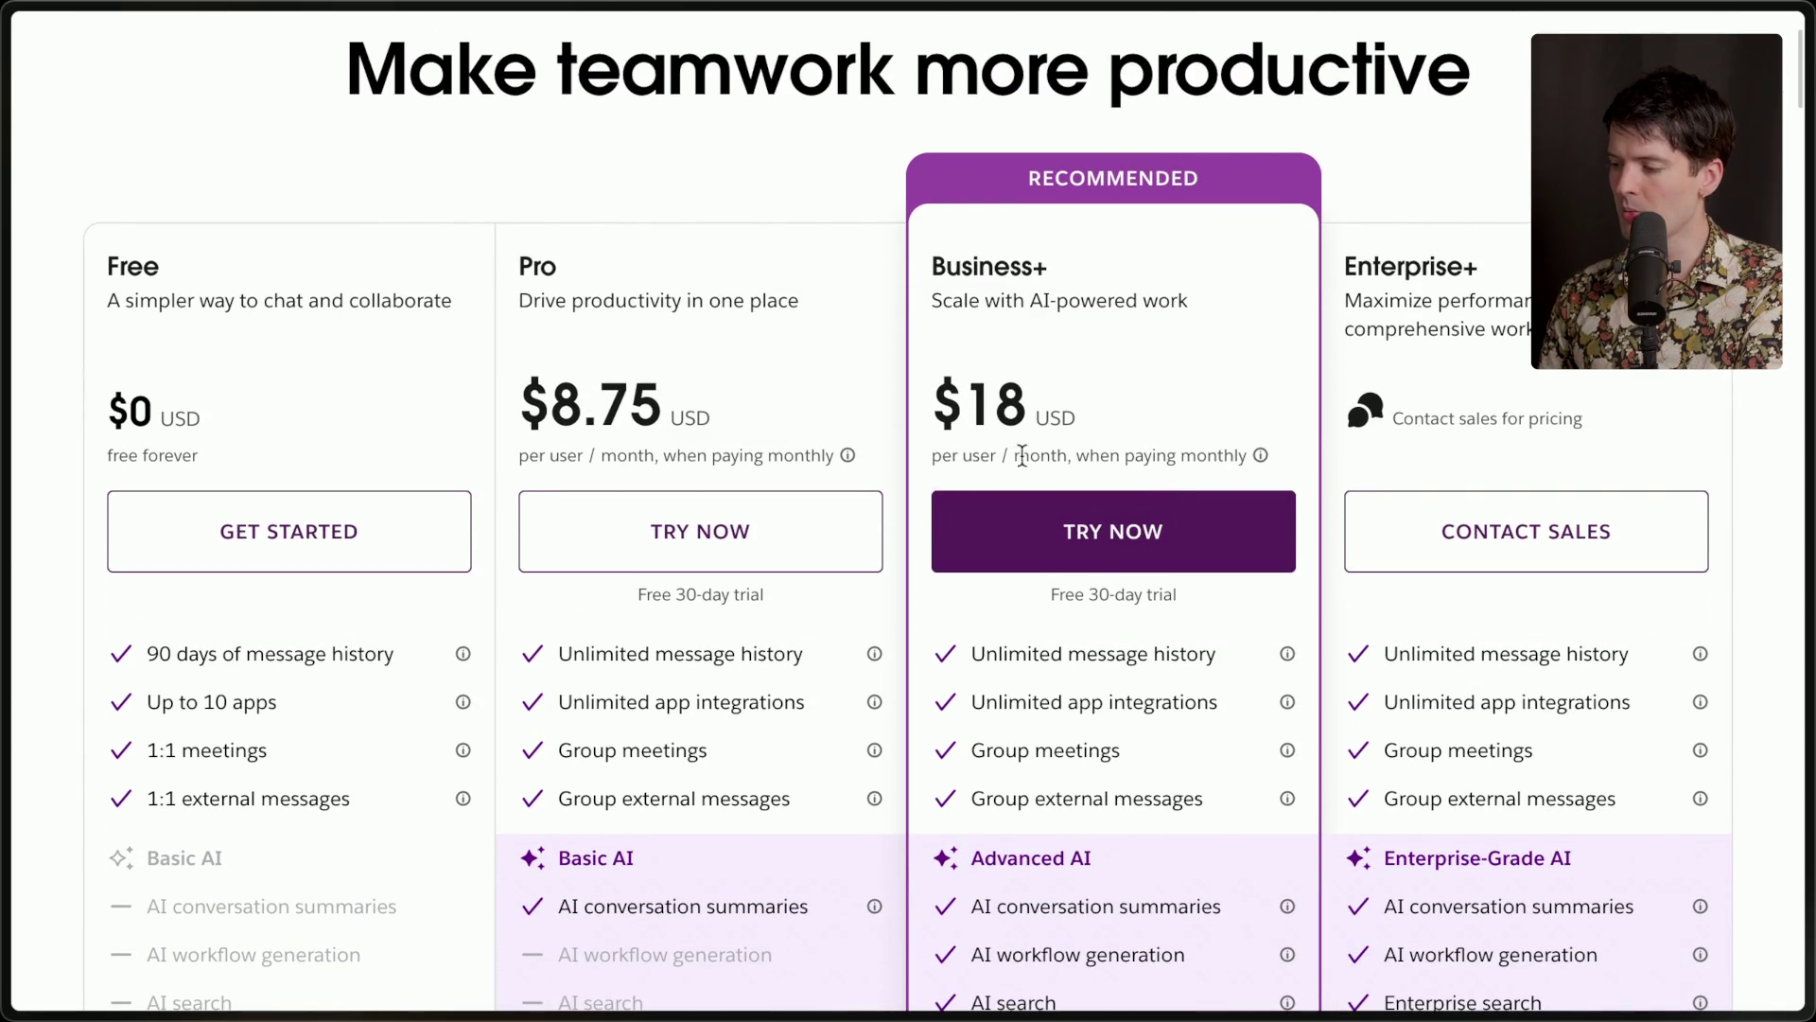
drag(929, 253, 1223, 300)
click(1223, 302)
scroll(1204, 310, down, 2)
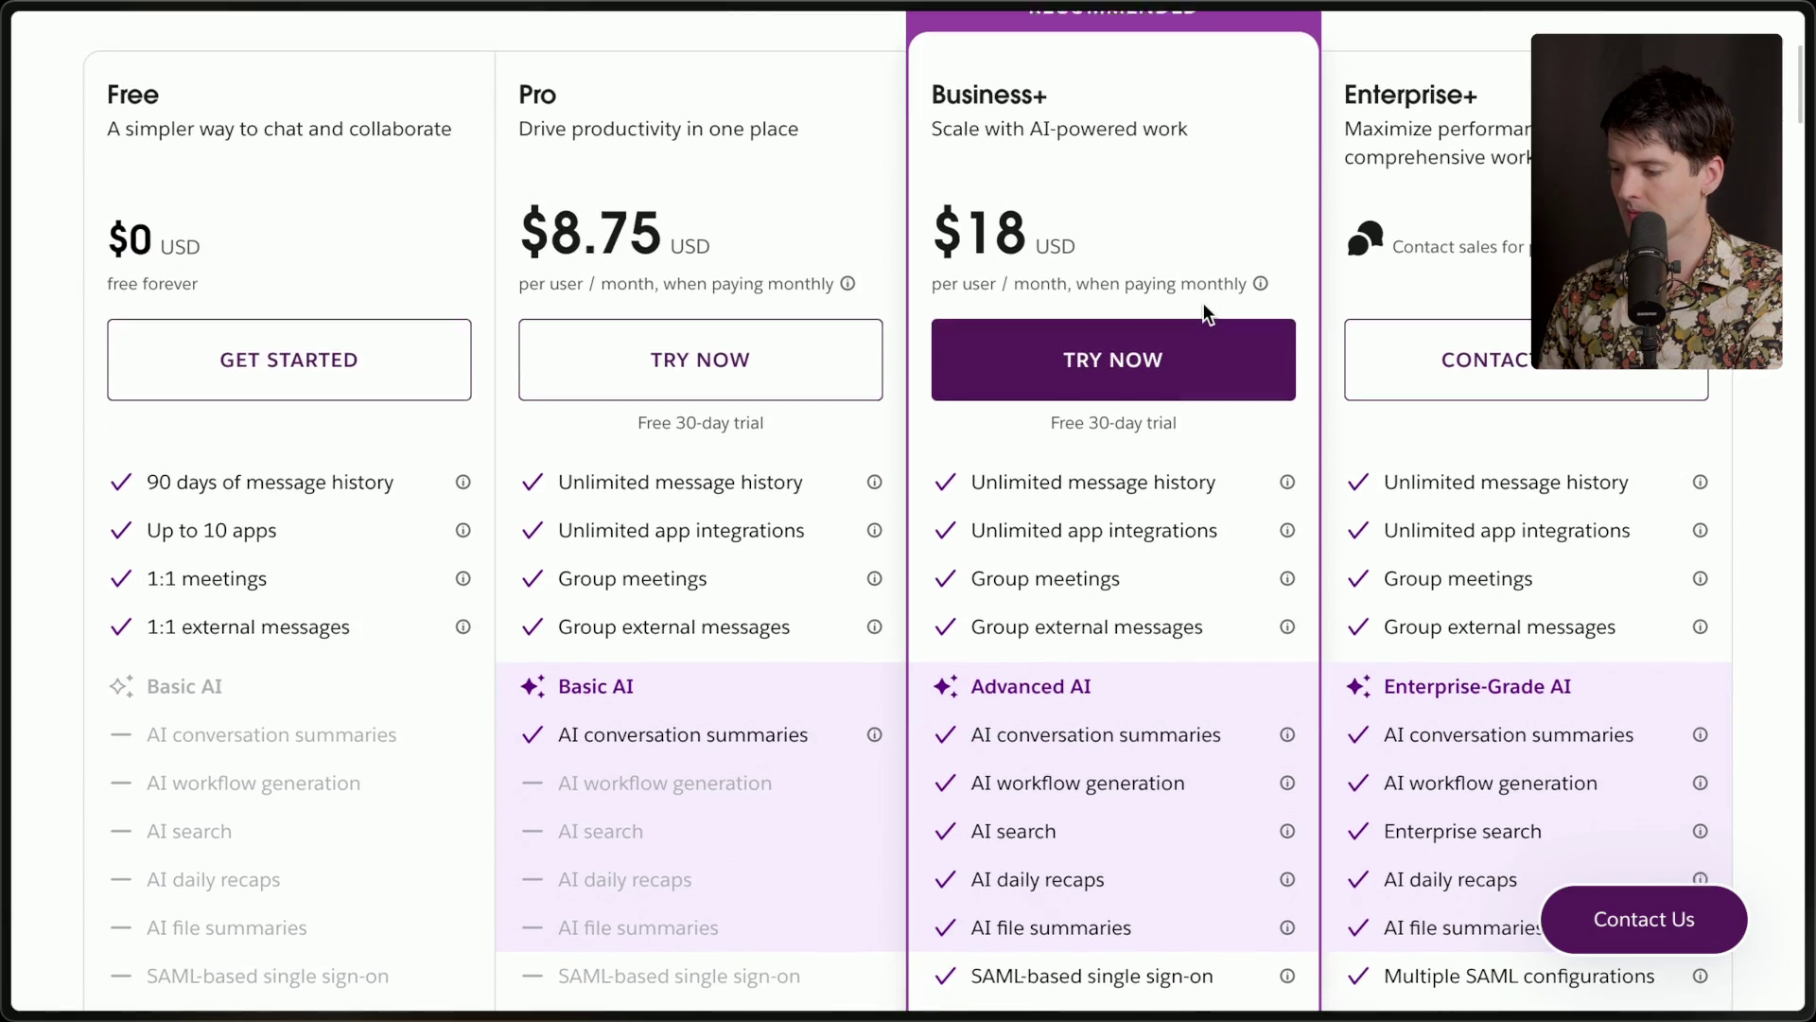
scroll(1203, 305, down, 5)
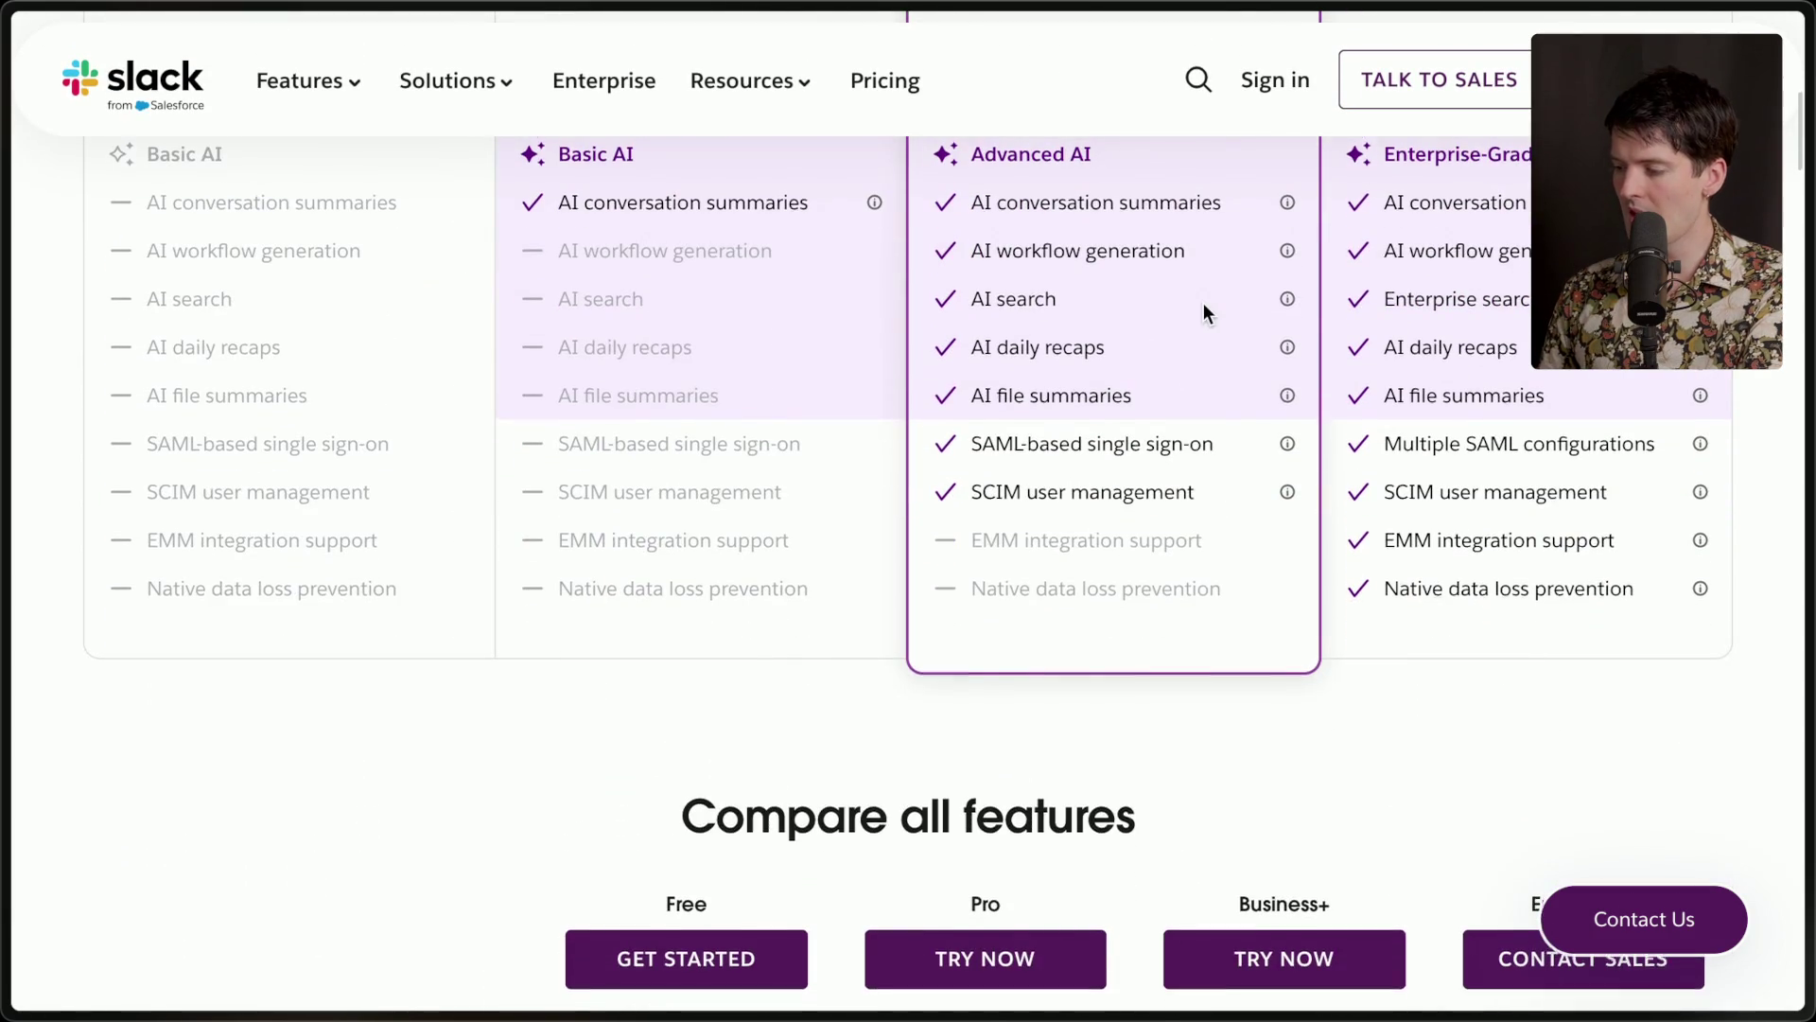
scroll(1204, 304, up, 3)
drag(973, 688, 1285, 691)
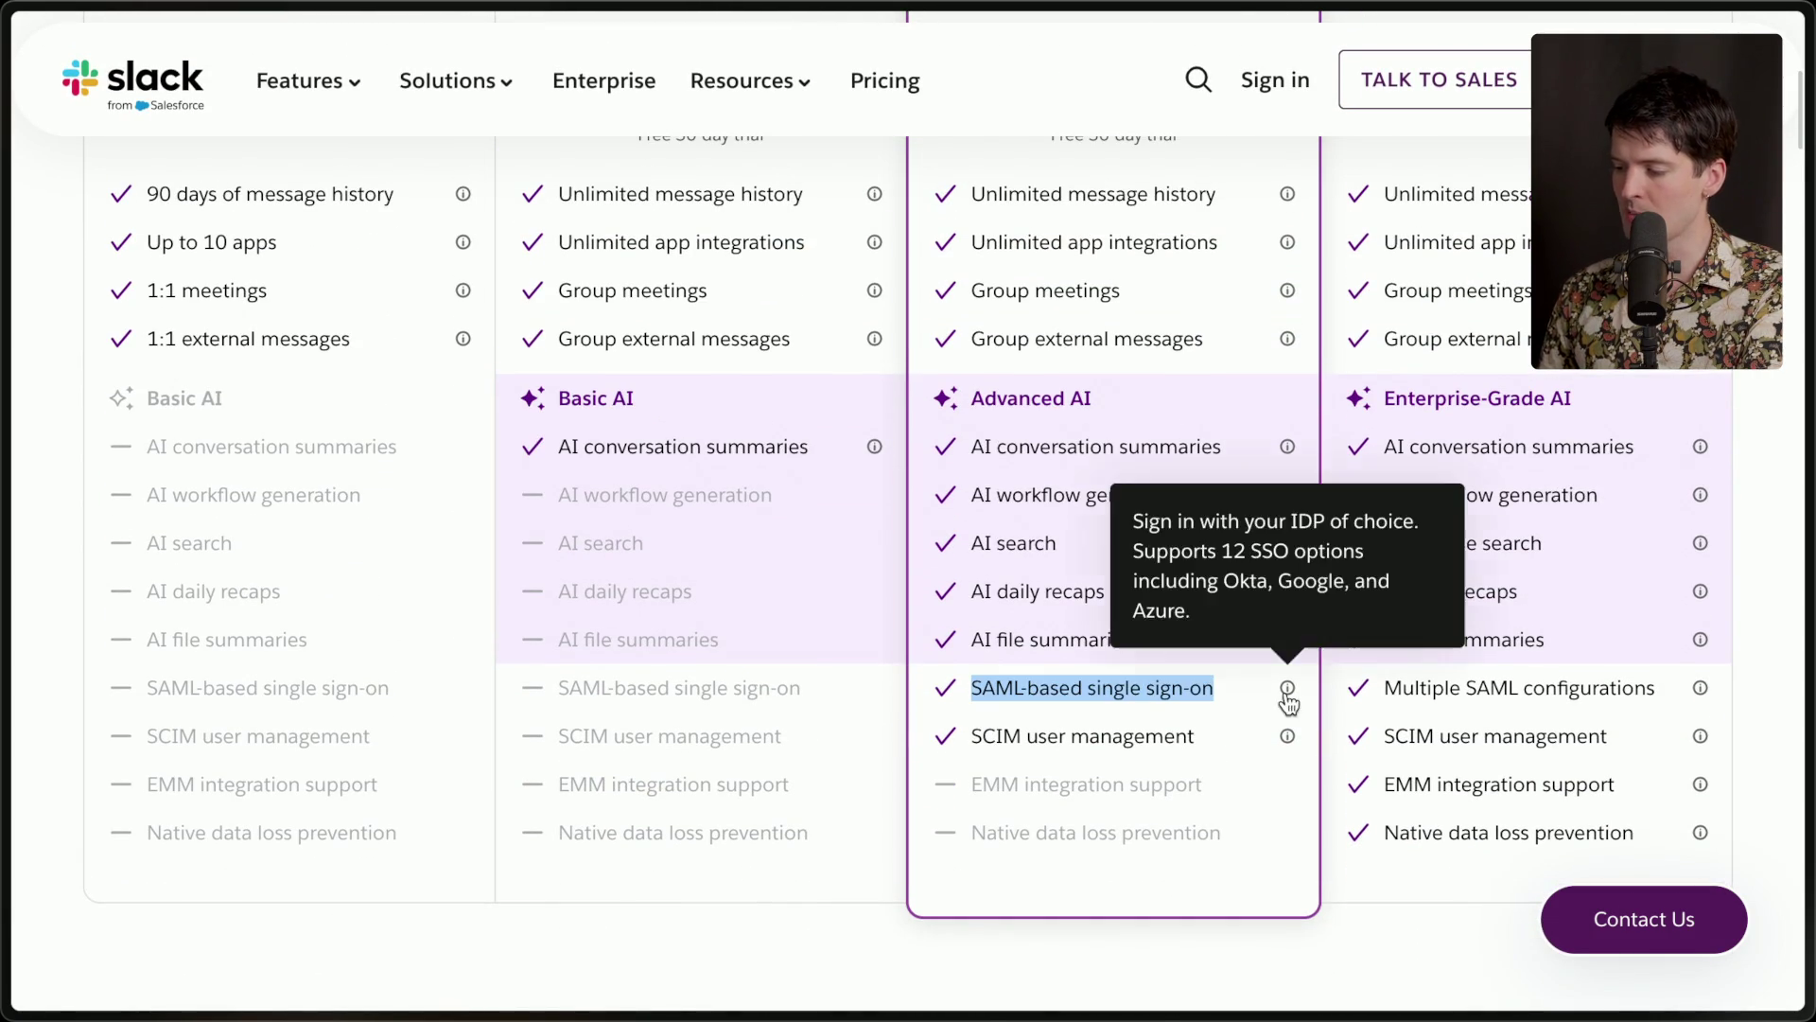
click(974, 738)
drag(975, 738, 1220, 756)
click(1074, 738)
Scroll back up to check the Pro plan's $8.75 monthly price.
scroll(1075, 738, up, 3)
scroll(1022, 756, down, 2)
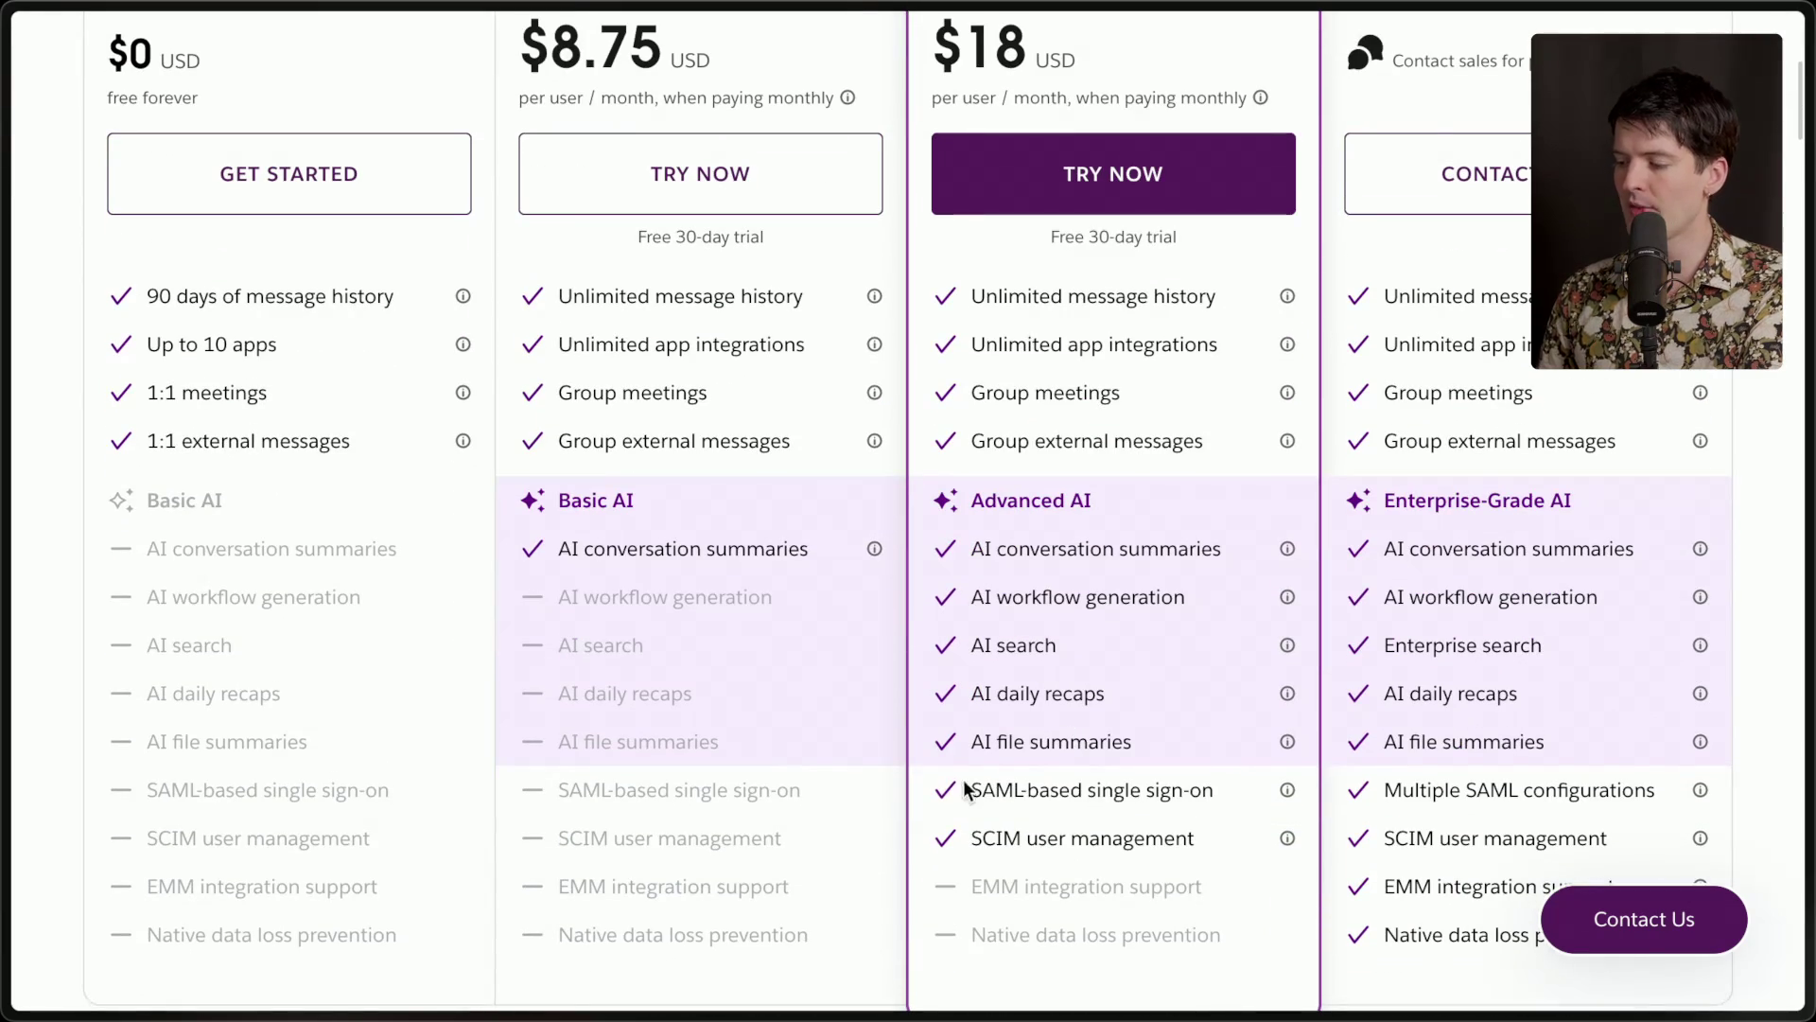
drag(976, 781, 1196, 843)
scroll(1234, 854, up, 4)
scroll(1160, 814, up, 2)
drag(508, 519, 839, 602)
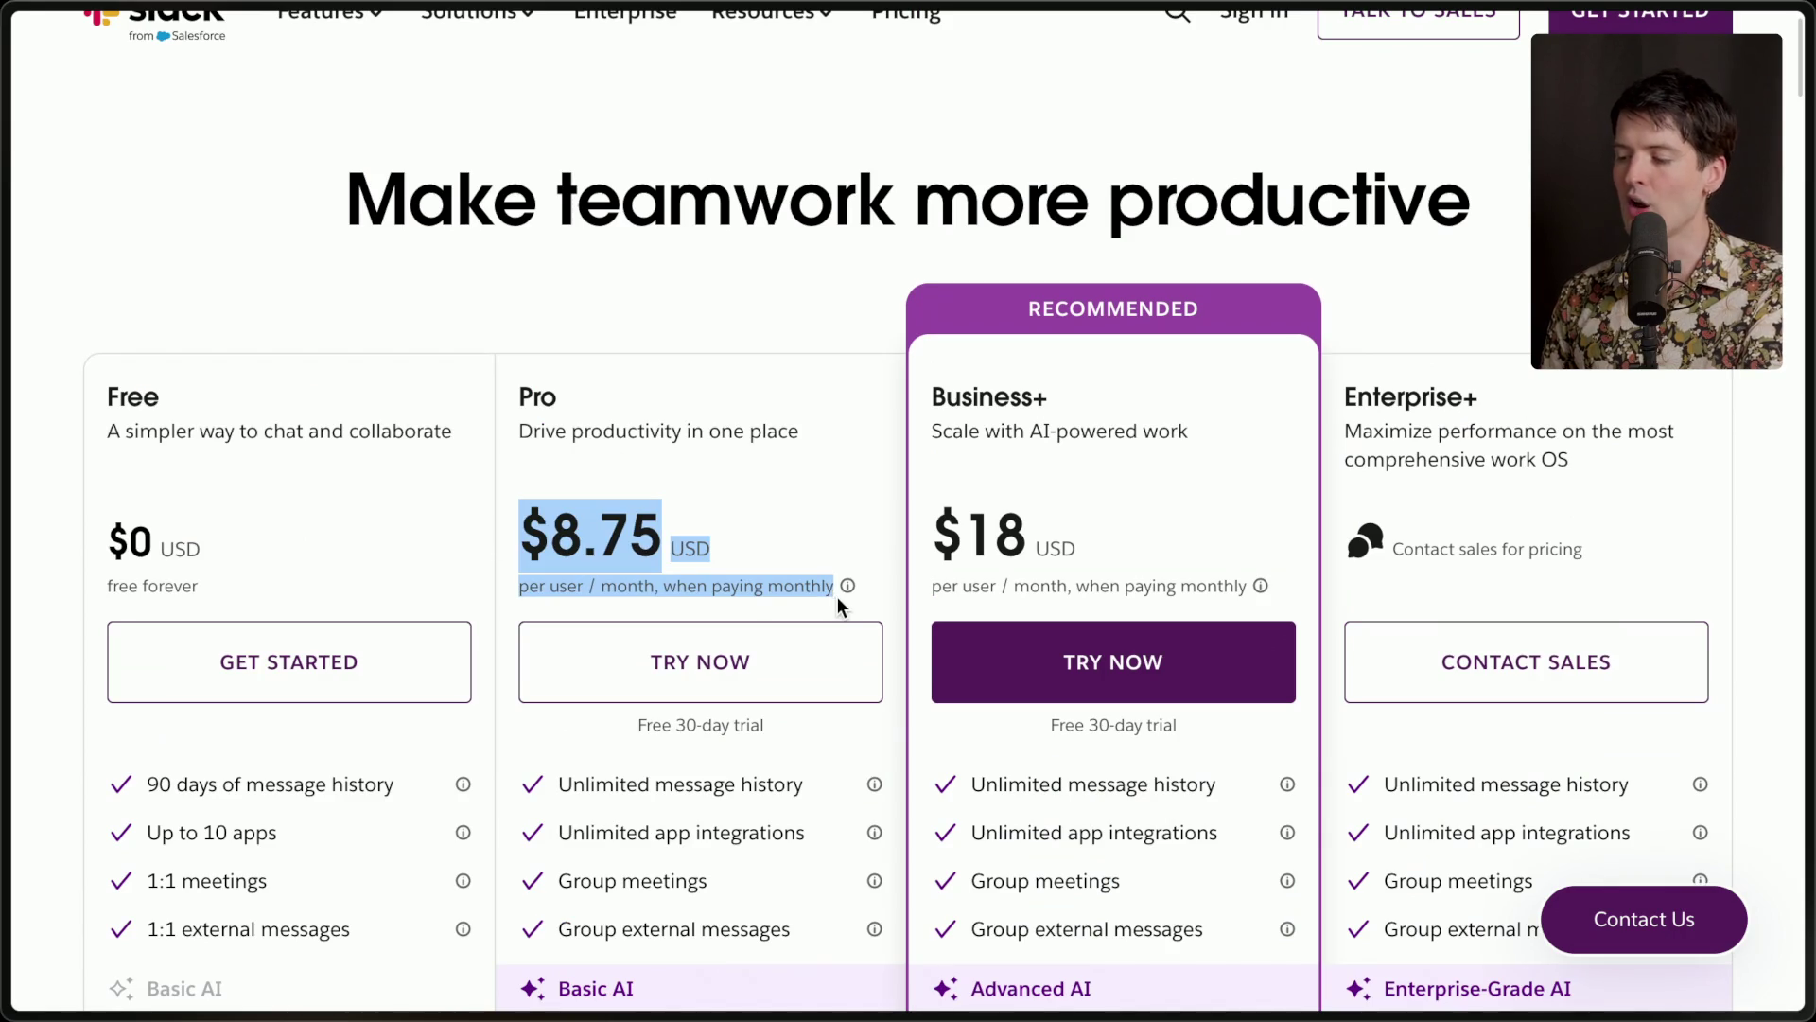
click(766, 504)
Calculate 100 * 8.75 * 12 = 10,500 in Raycast's calculator, then close the launcher.
key(alt+space)
text(ca)
key(Down)
key(Return)
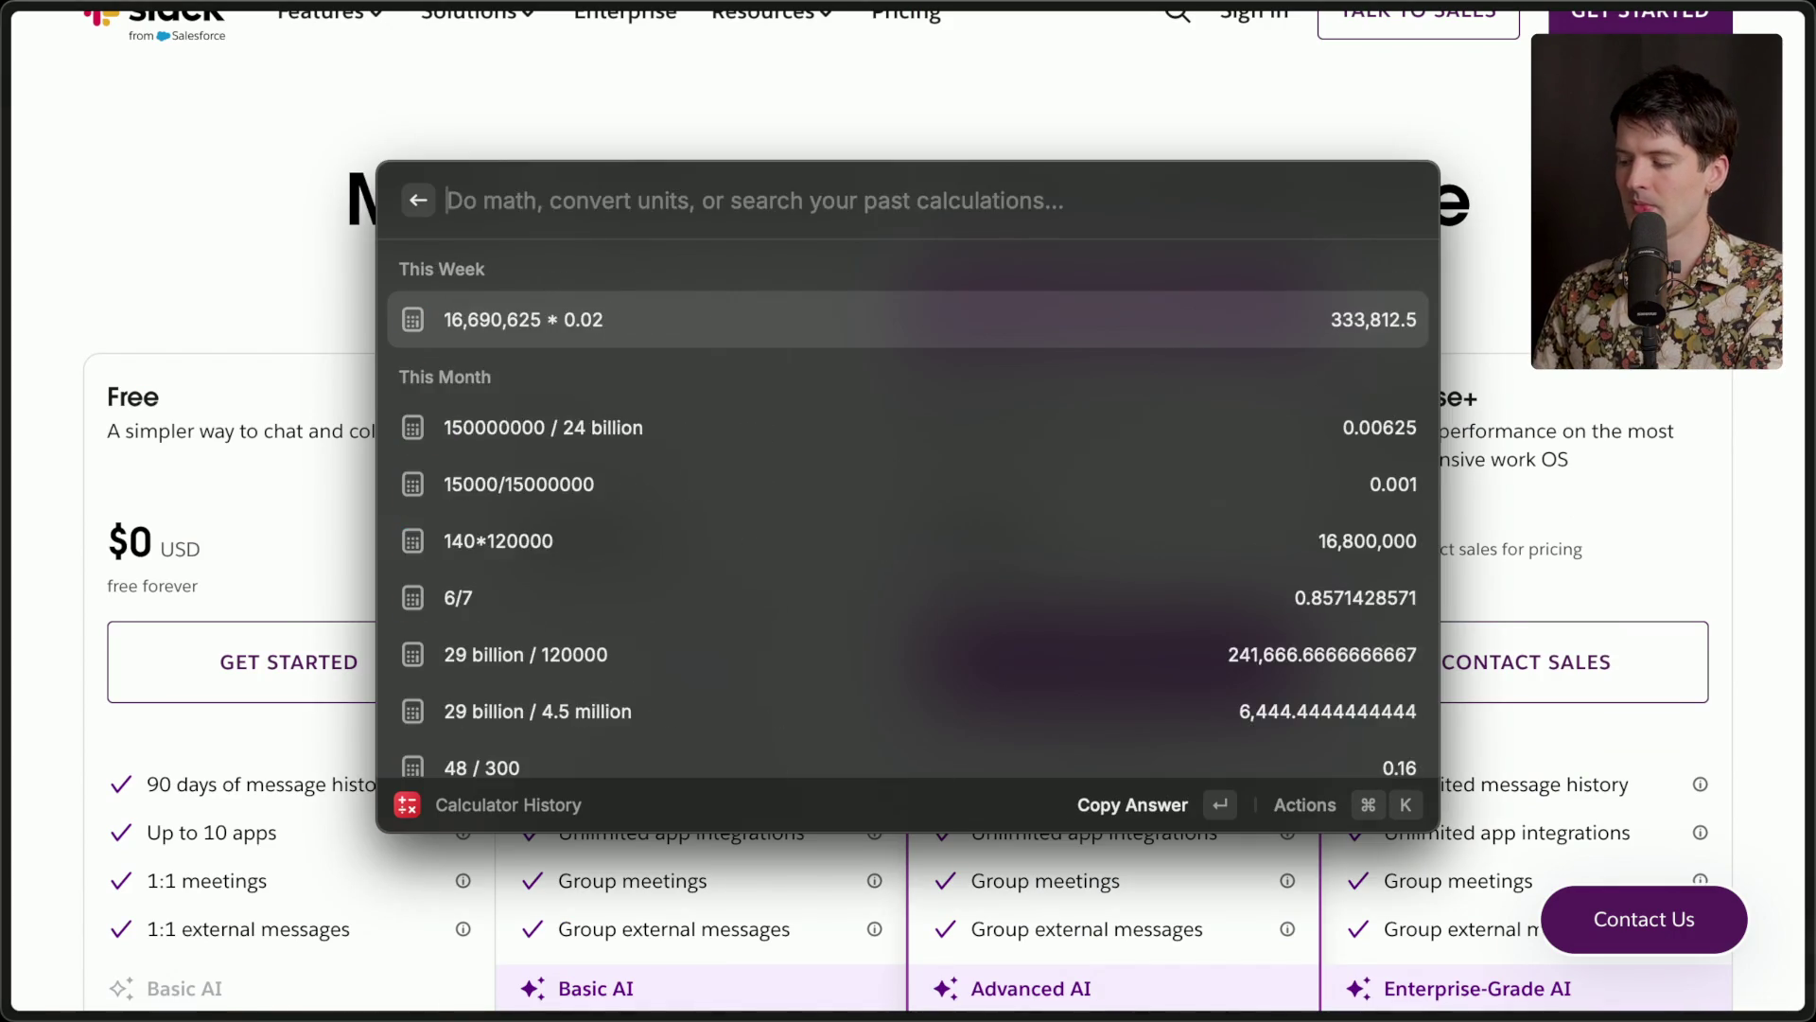
text(100 * 8.75 * 1)
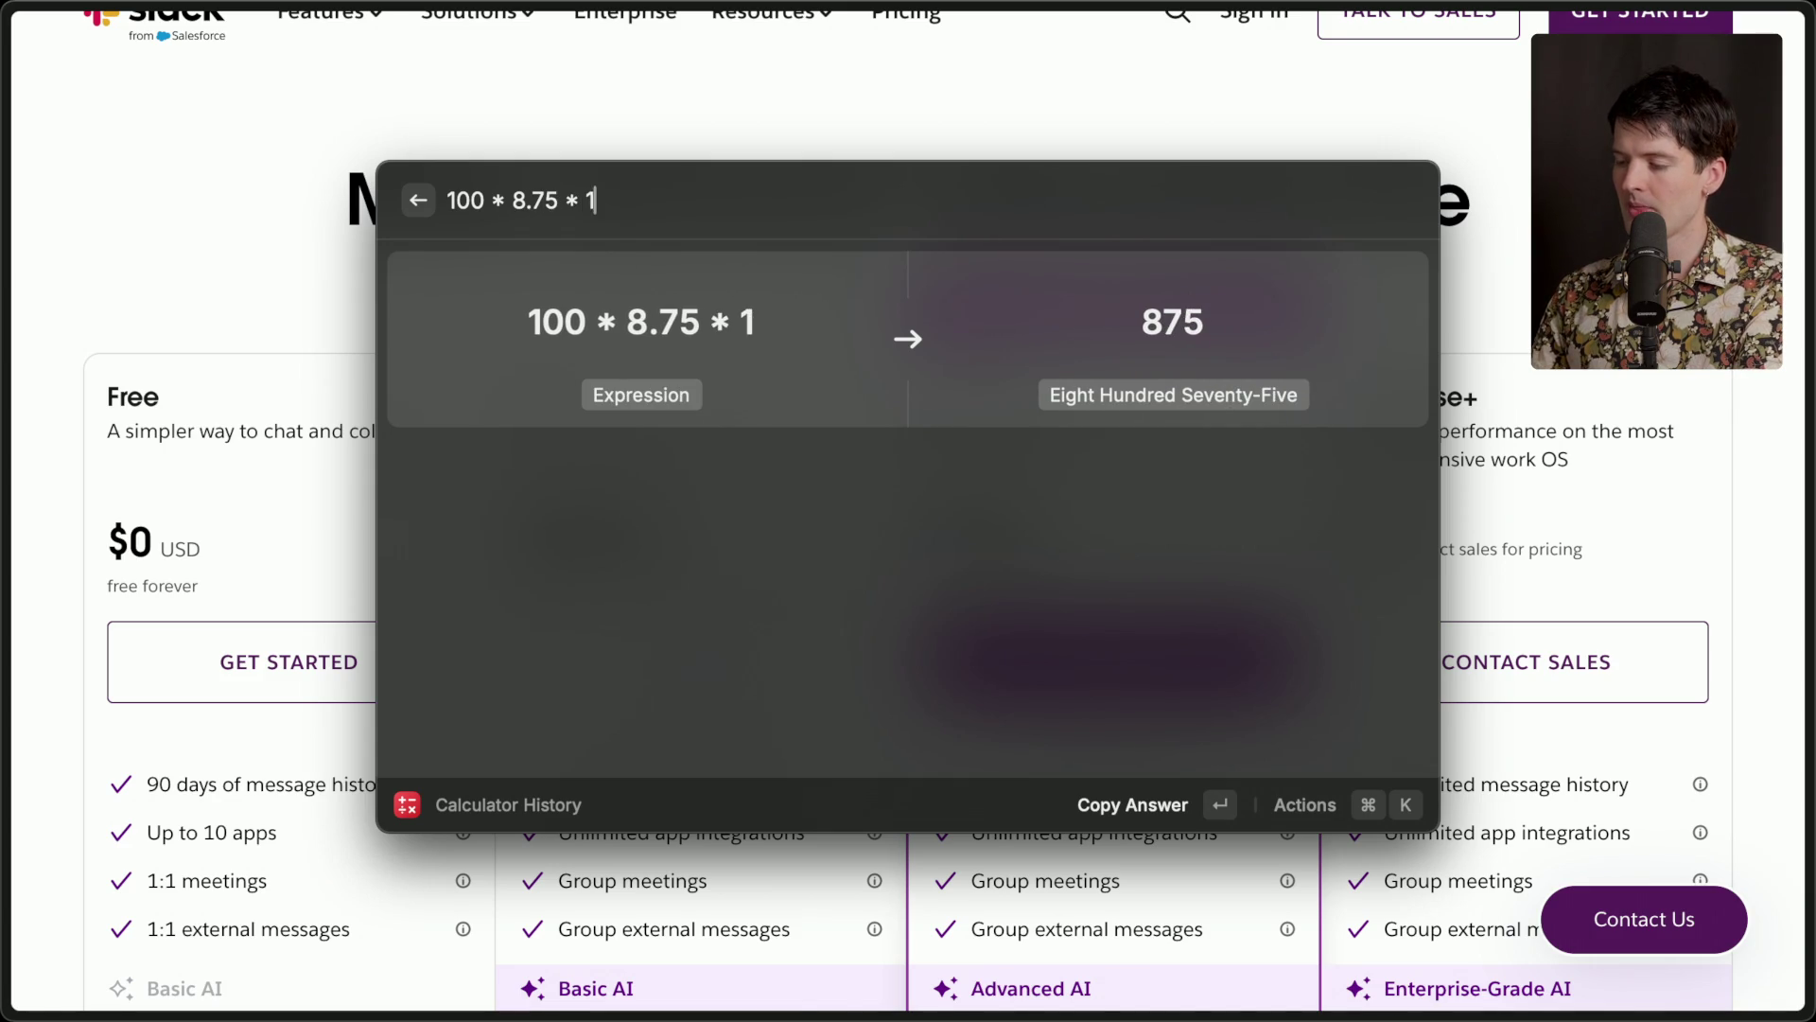
text(2)
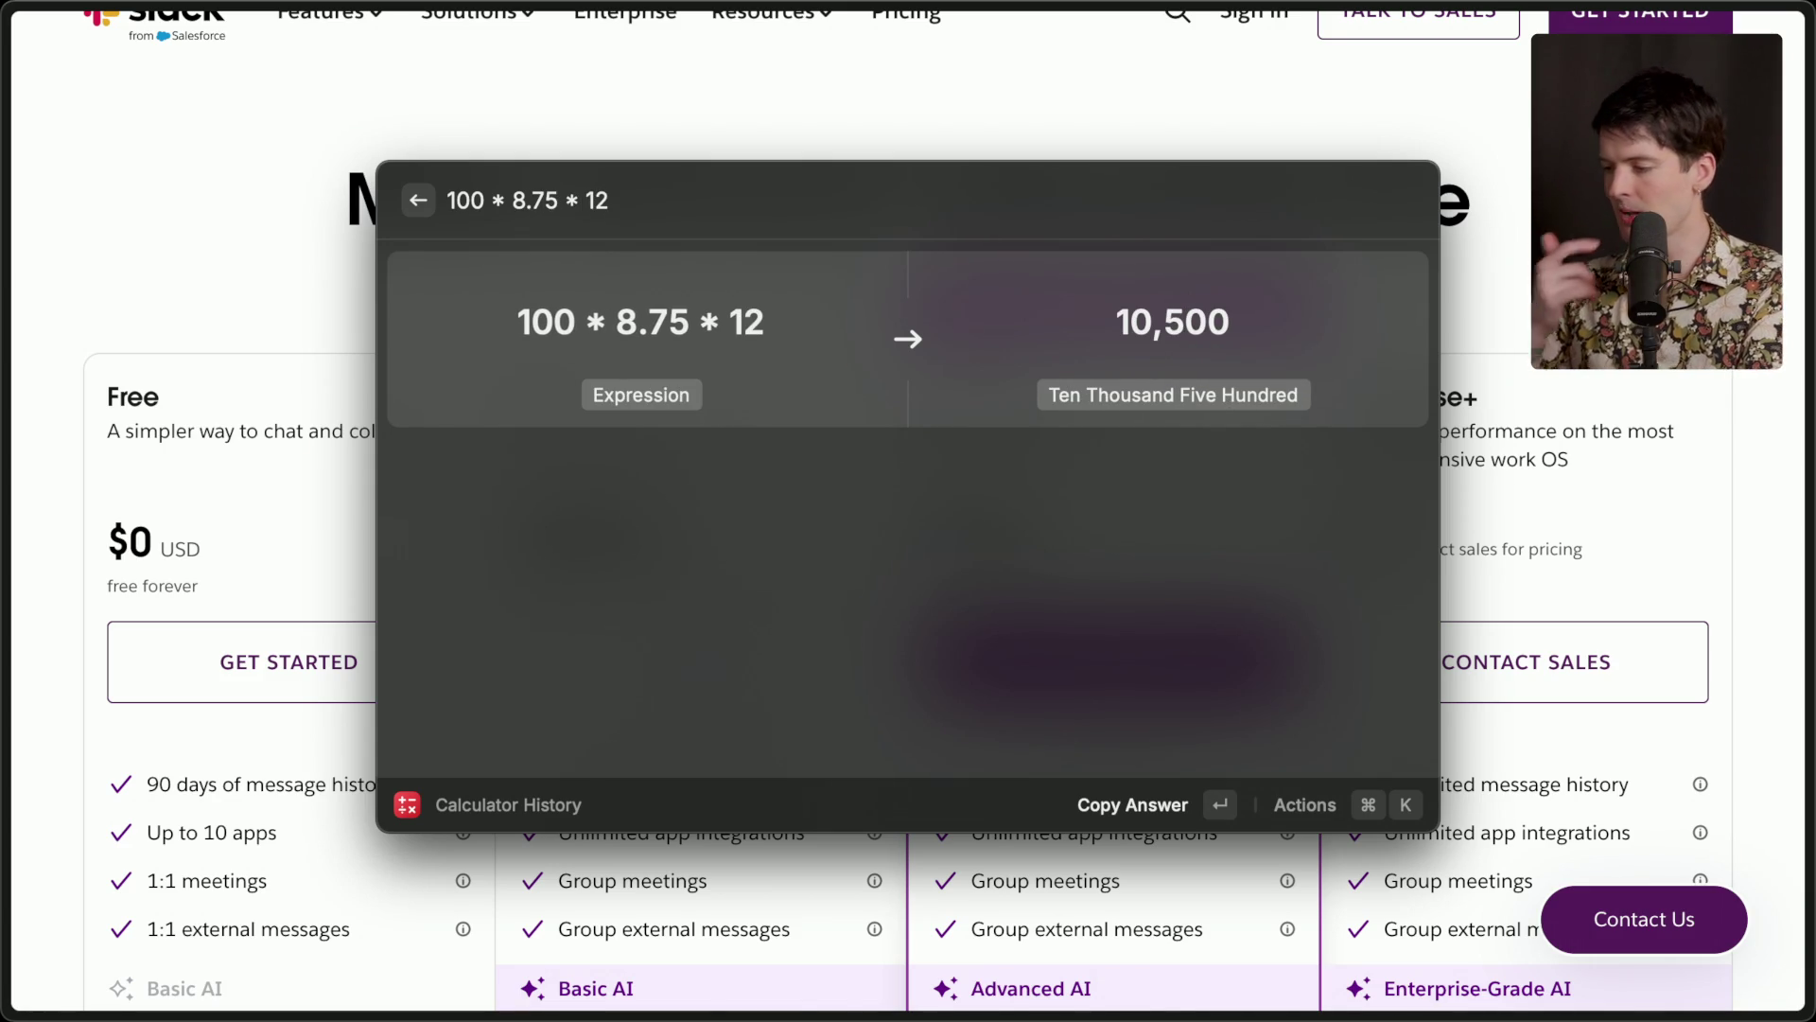
key(Escape)
key(Escape)
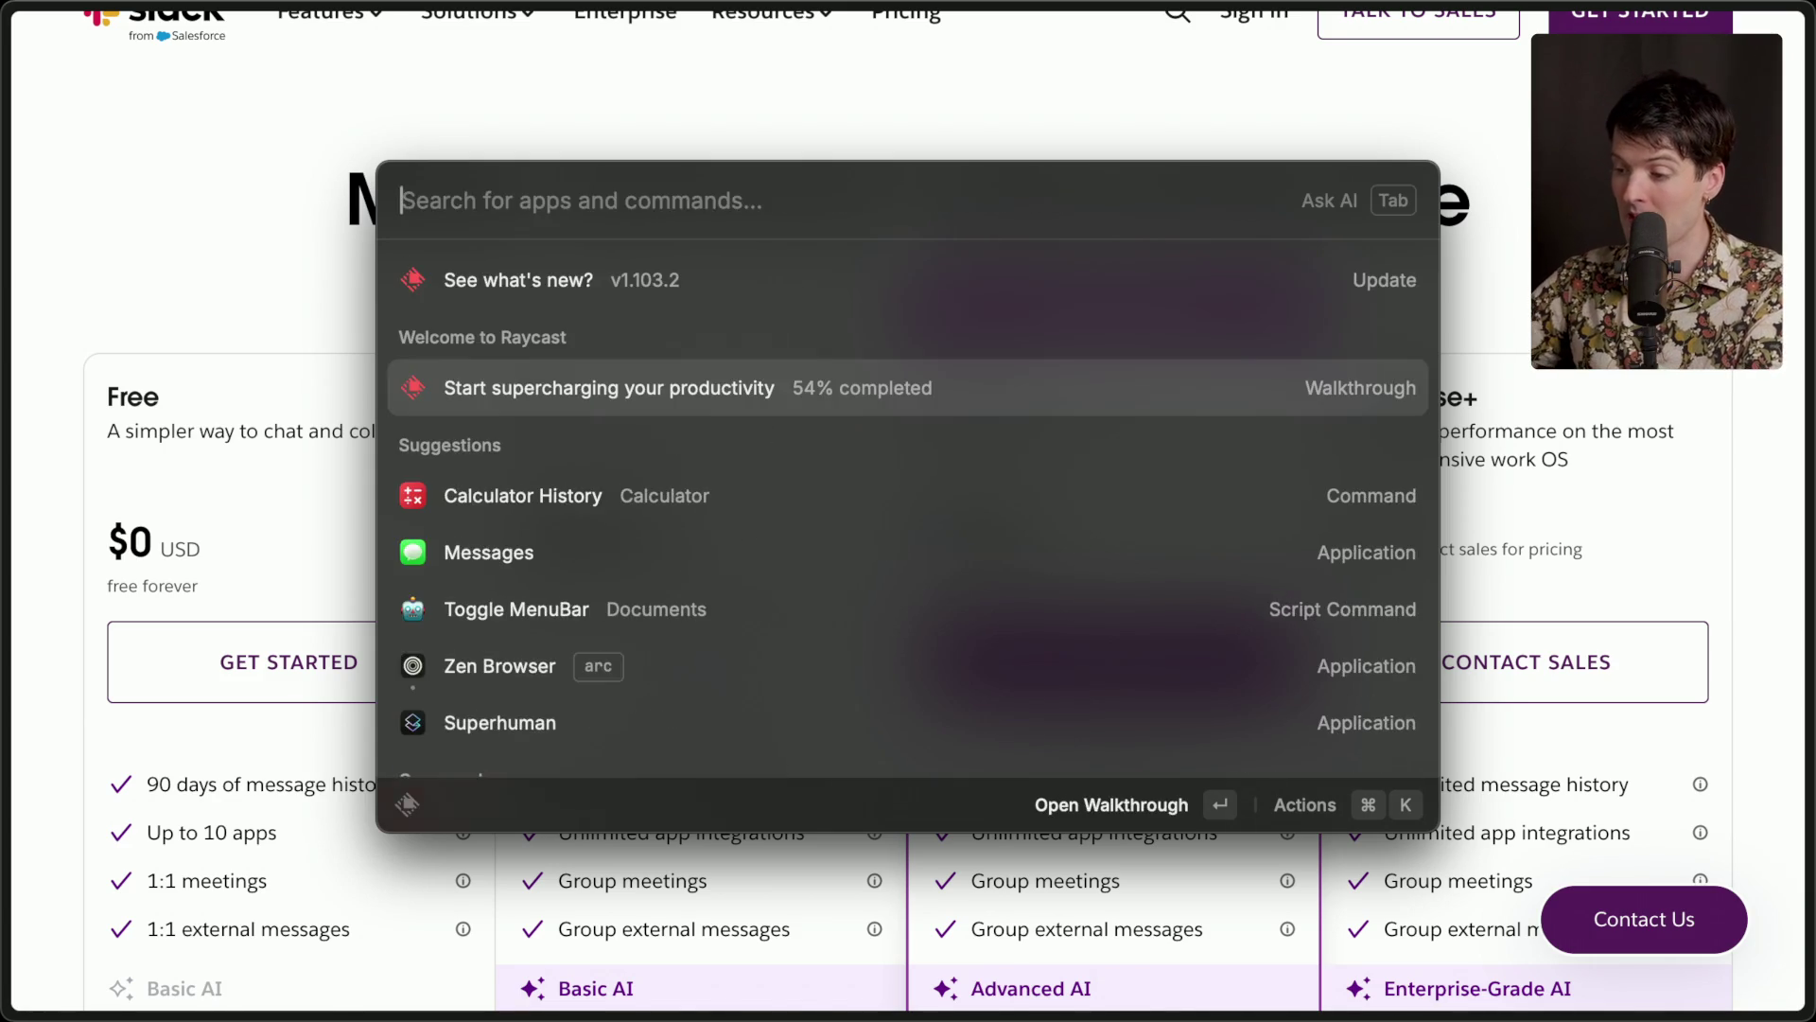
key(Escape)
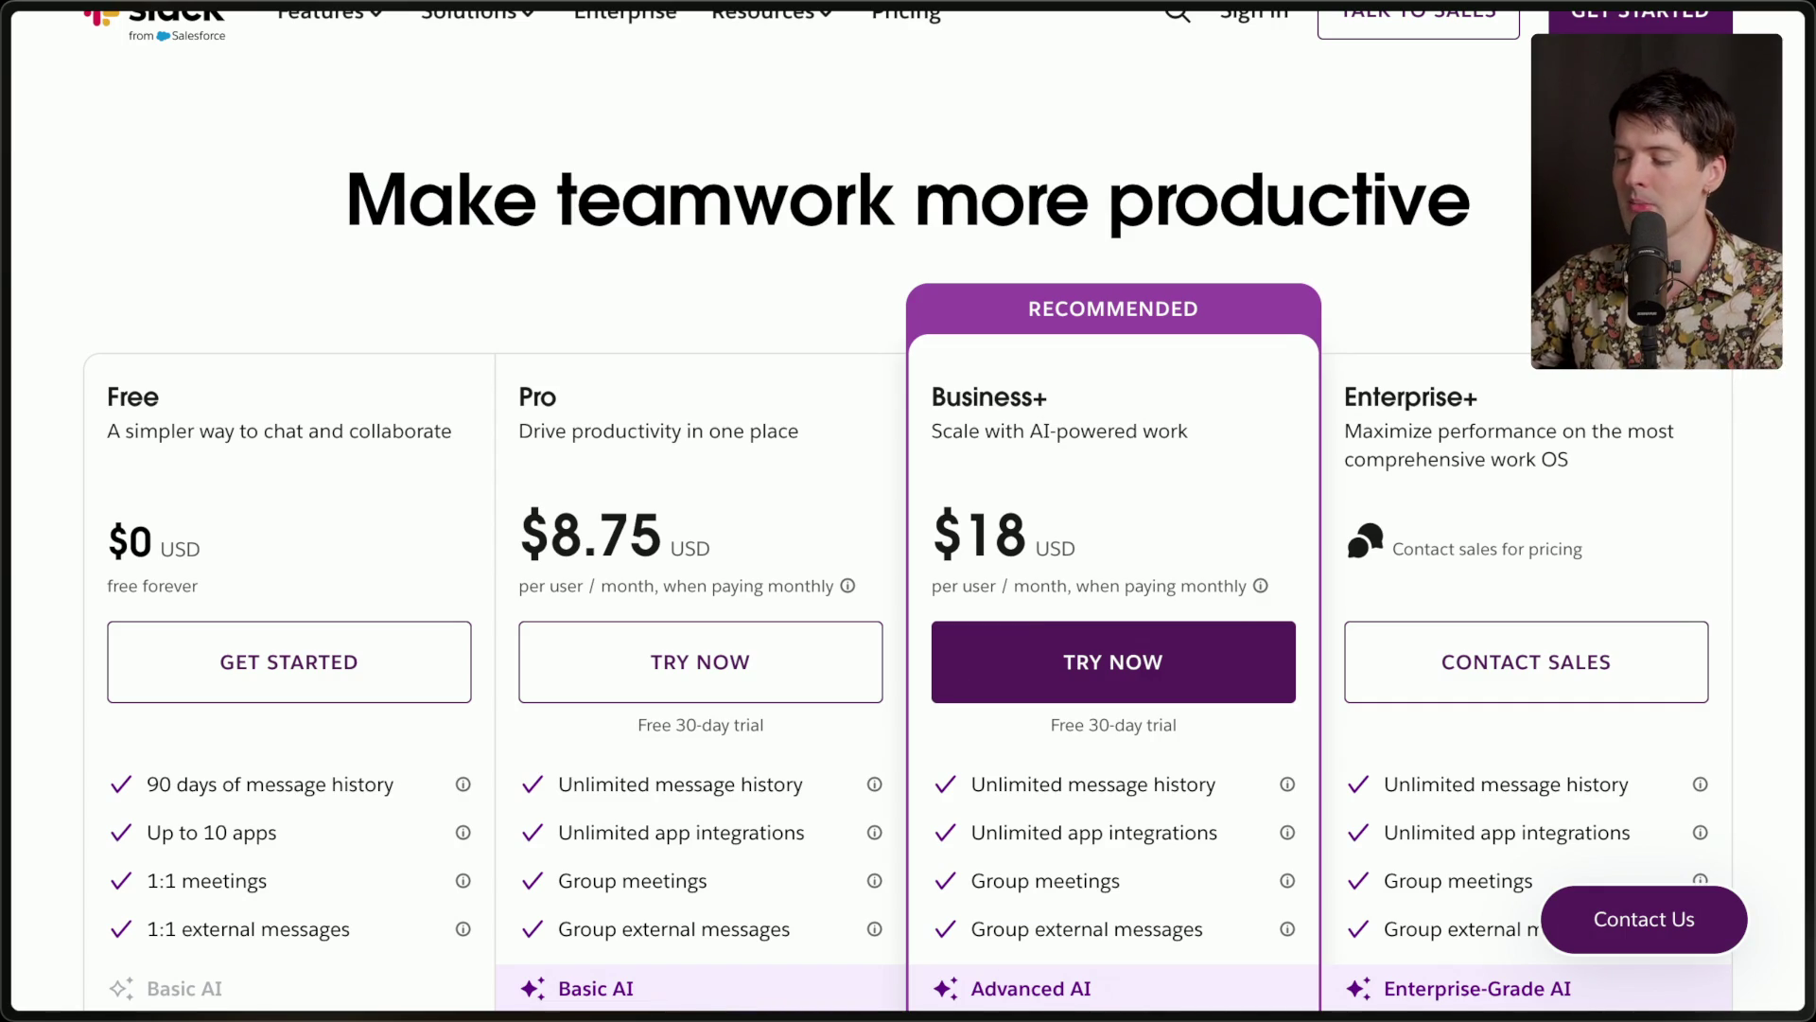
scroll(242, 434, down, 5)
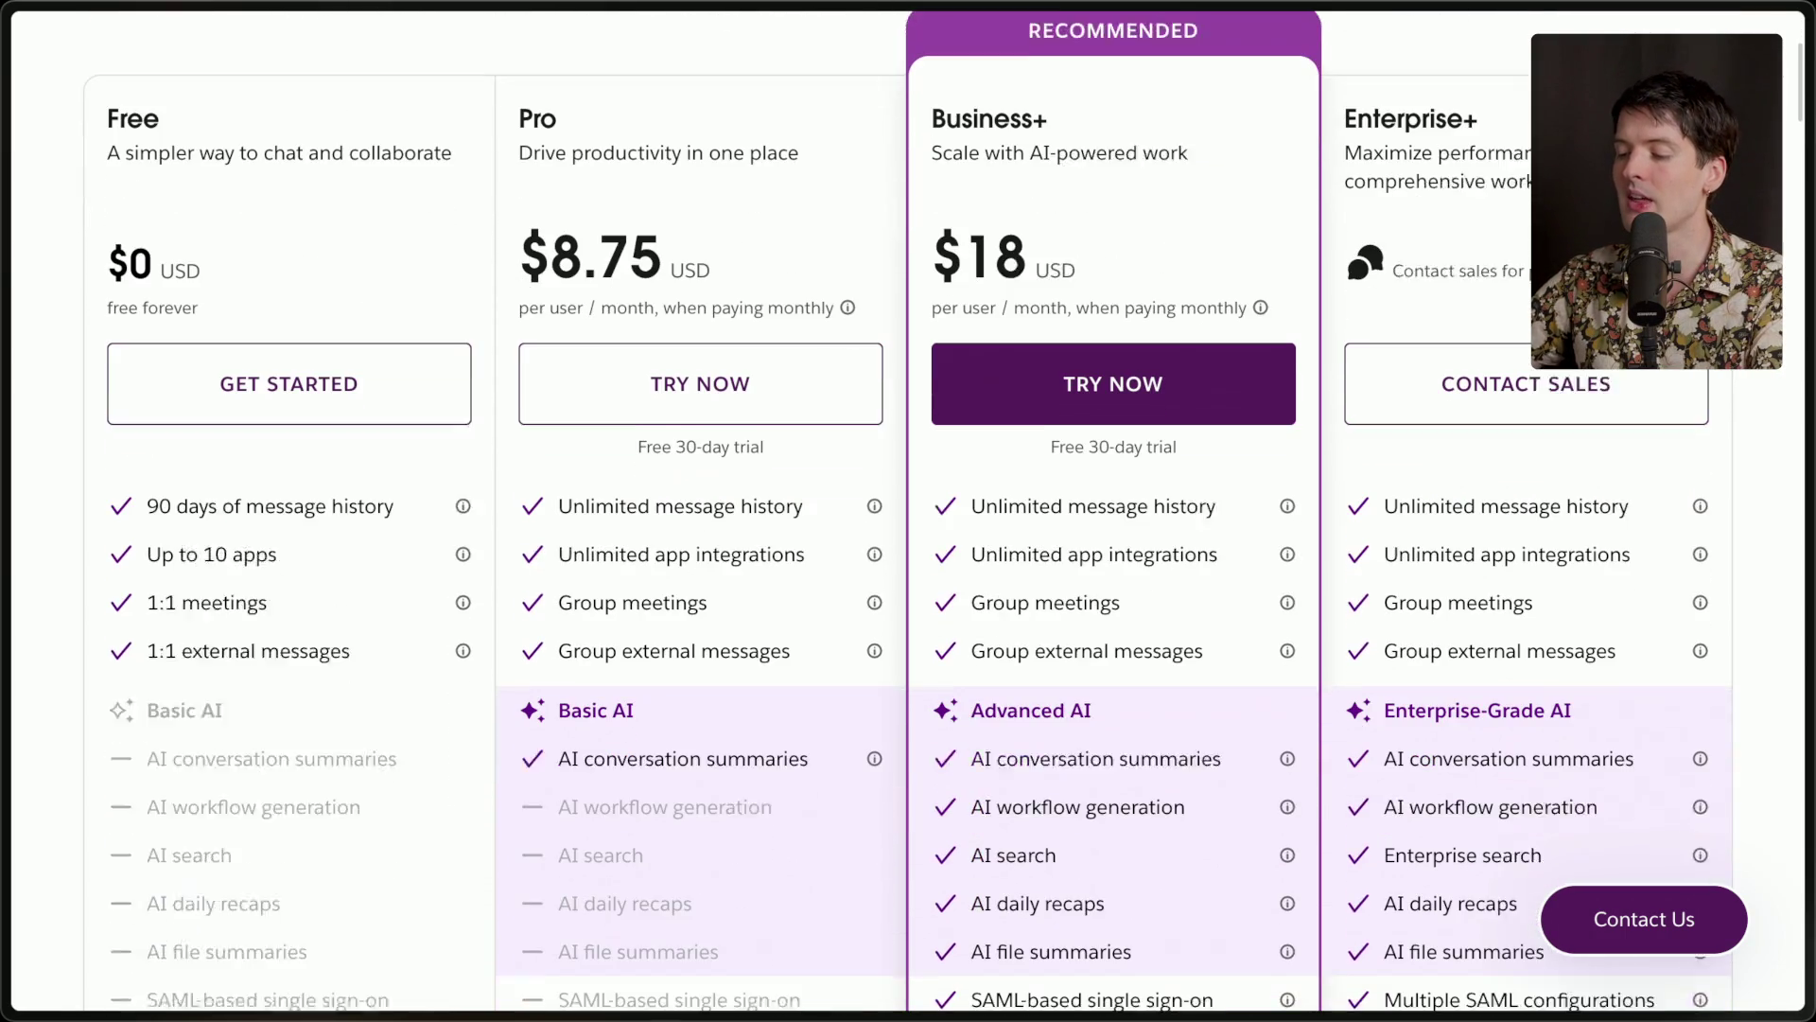
mouse_move(466, 467)
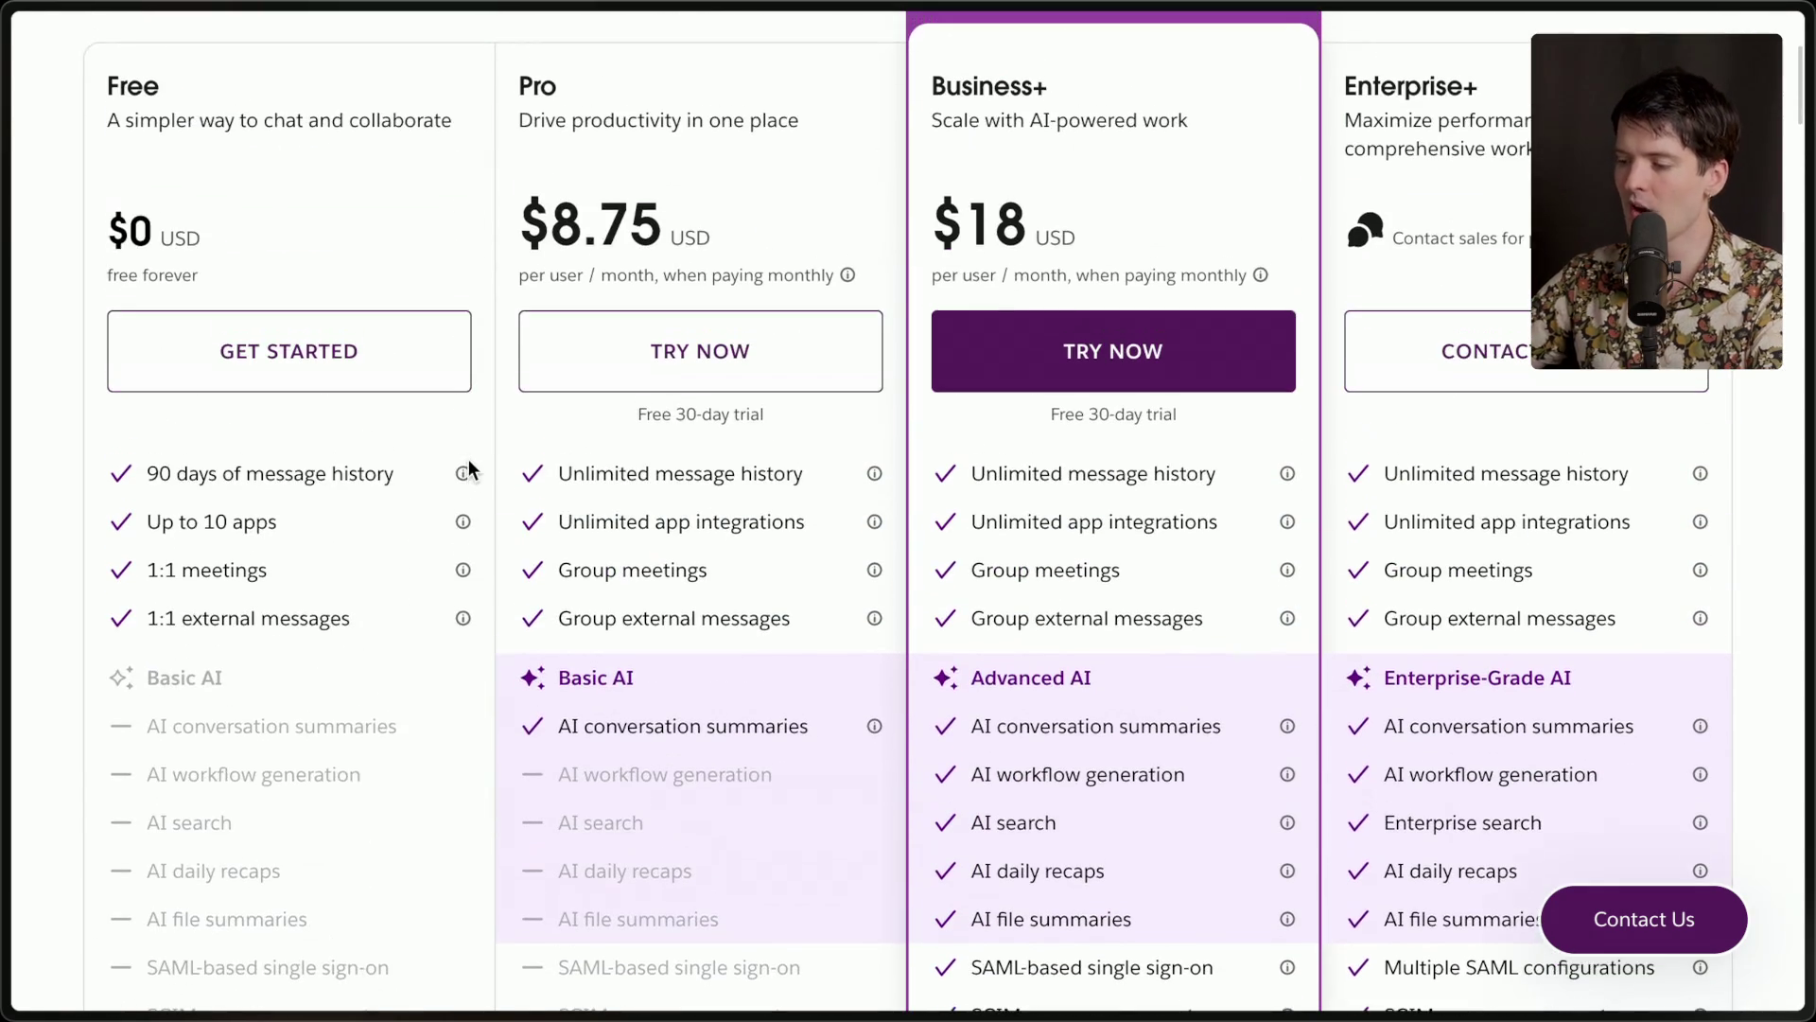
mouse_move(1807, 511)
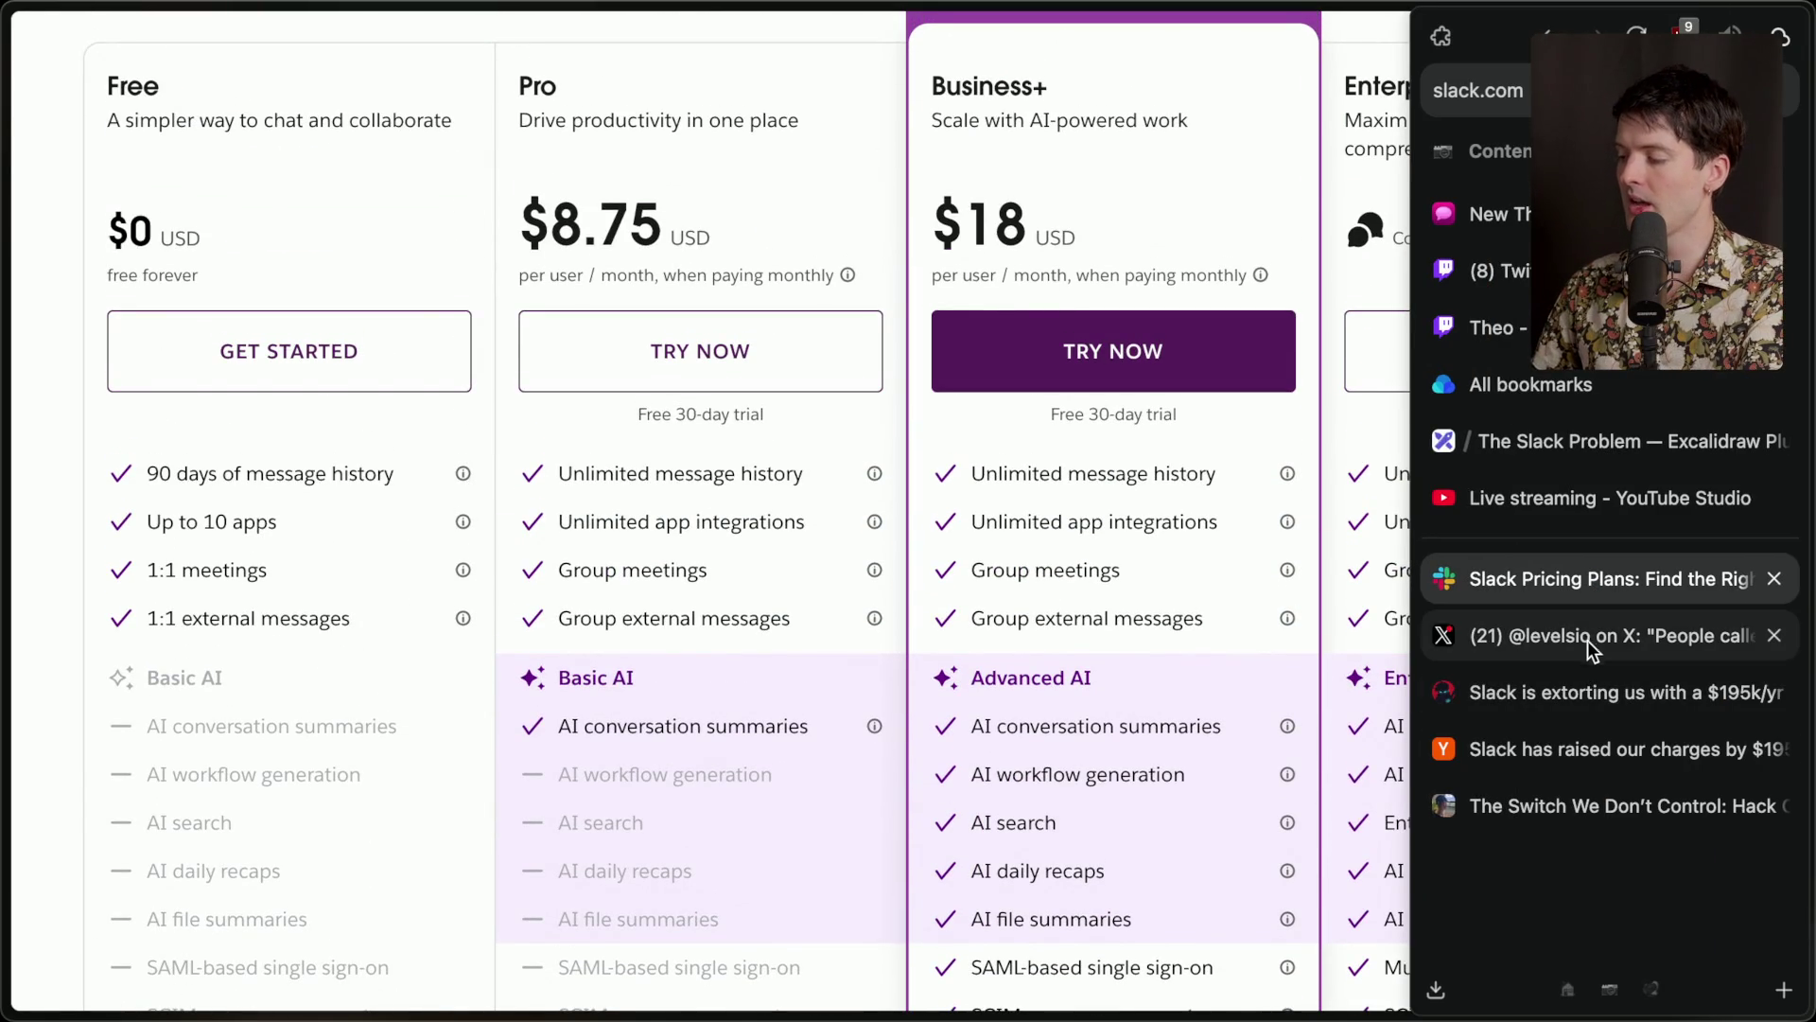
Open the X post and highlight its claim of paying $120,000/year for Slack.
click(1560, 632)
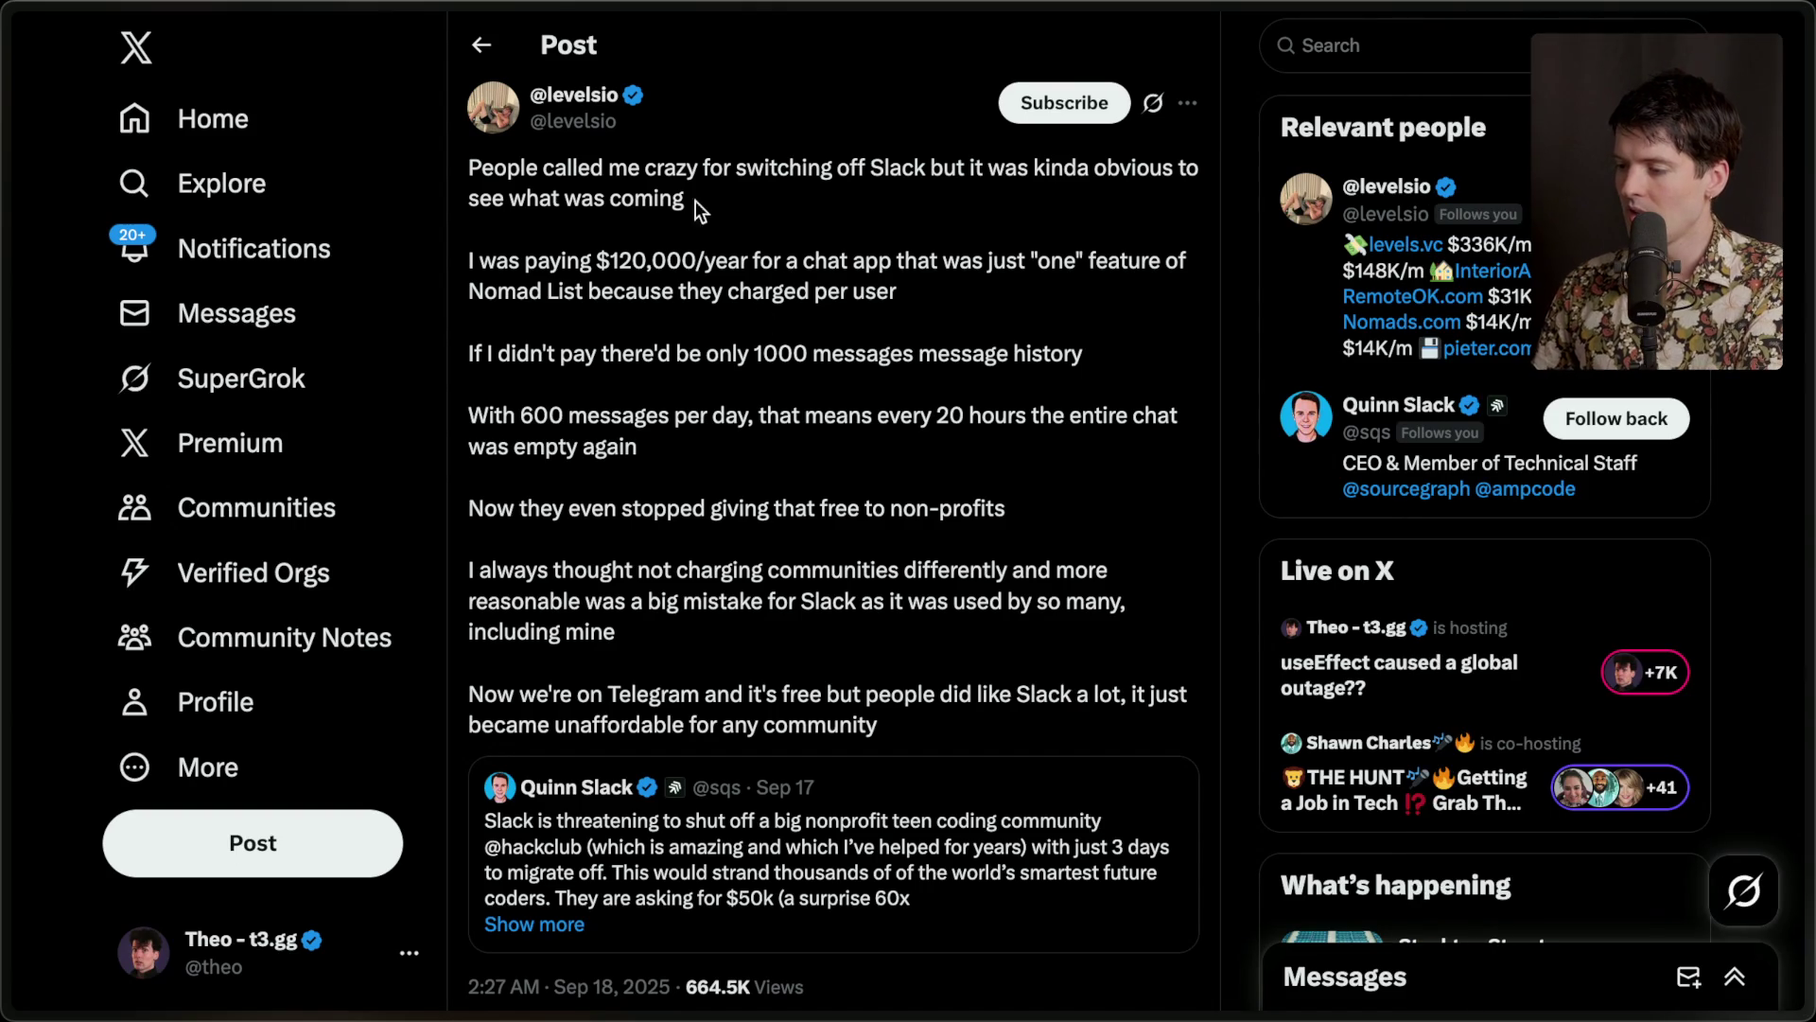
mouse_move(596, 260)
mouse_down()
mouse_move(806, 264)
mouse_move(936, 293)
mouse_up()
click(936, 293)
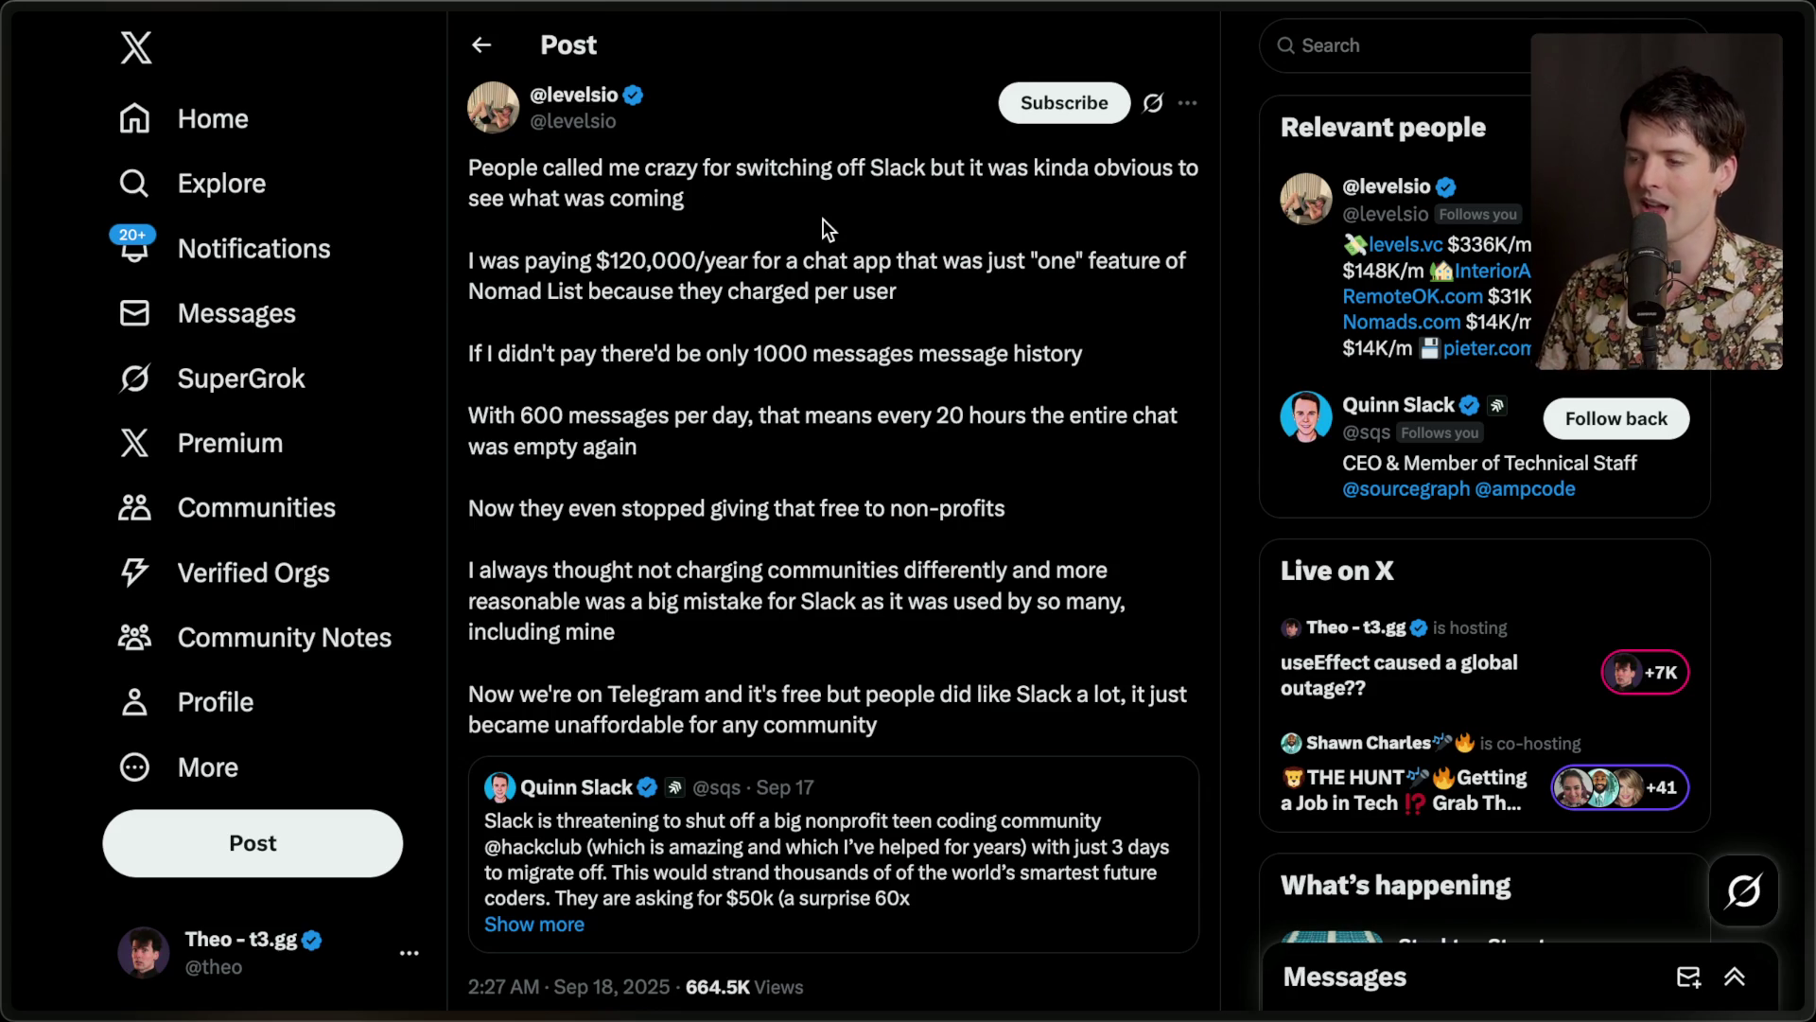
drag(456, 263, 1055, 260)
click(979, 289)
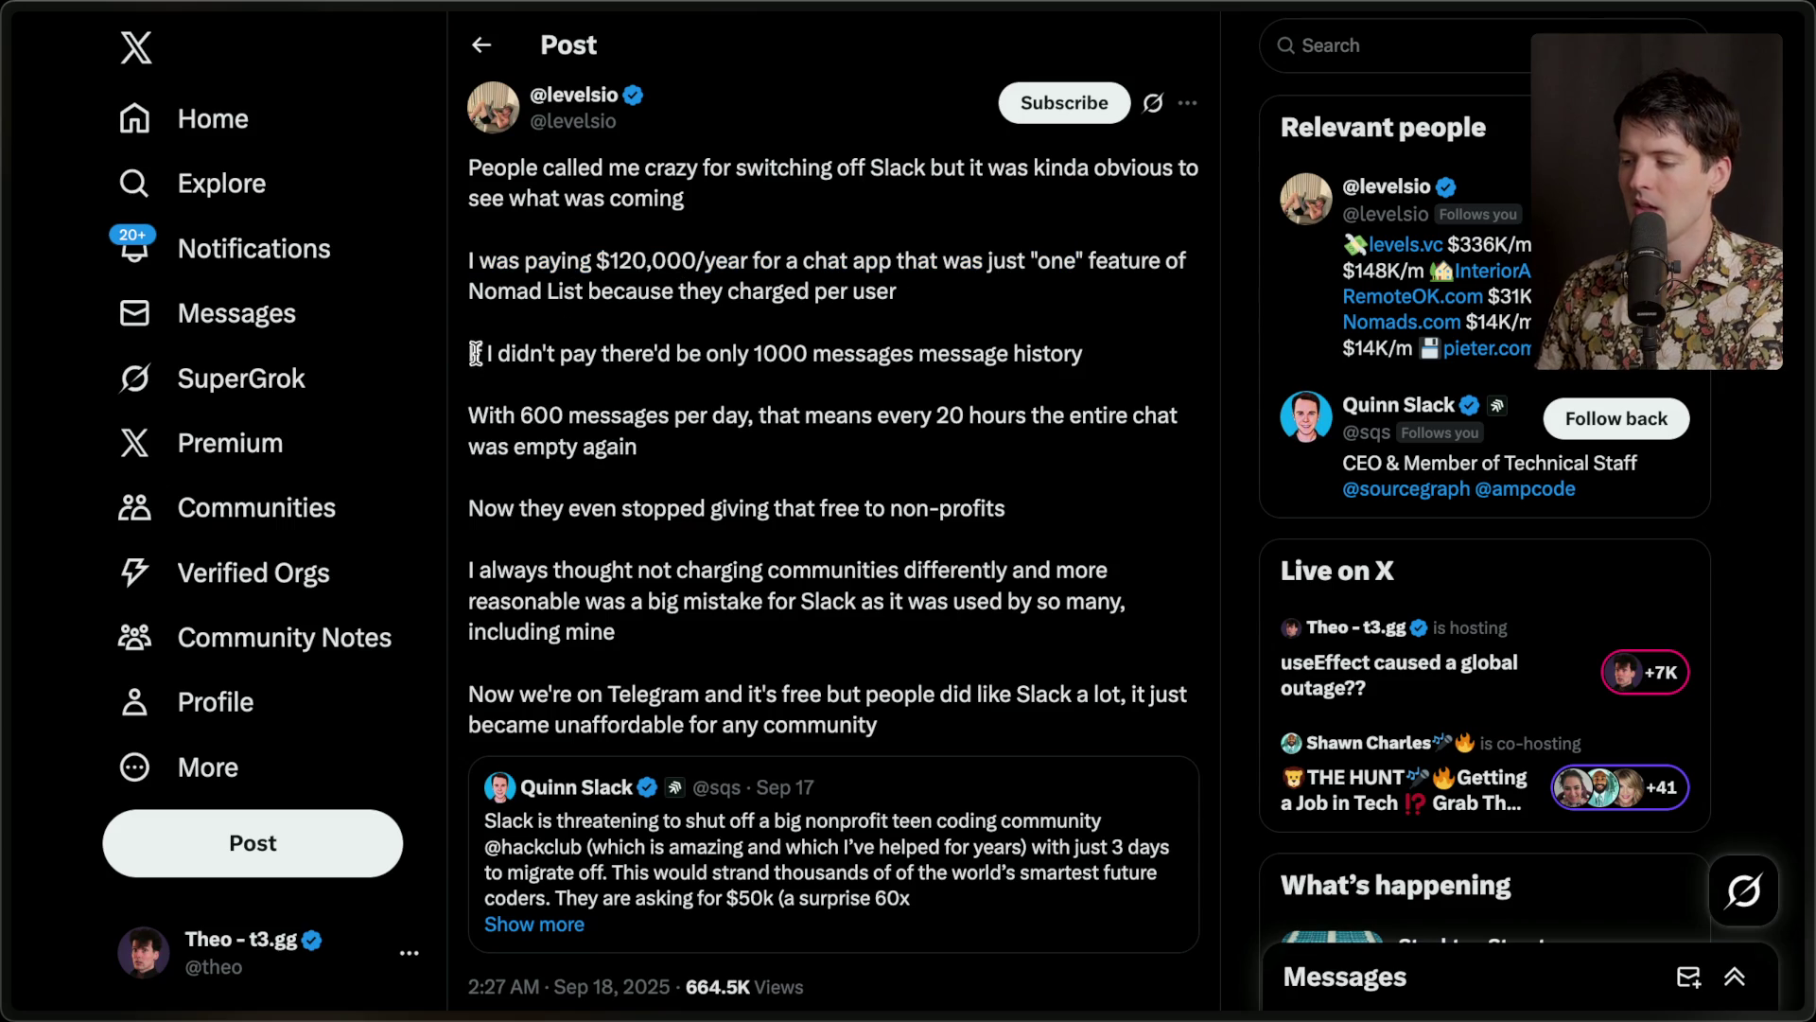
Highlight the 1000-message history limit and 600-messages-per-day paragraph, then return to Slack pricing.
drag(754, 350, 1143, 341)
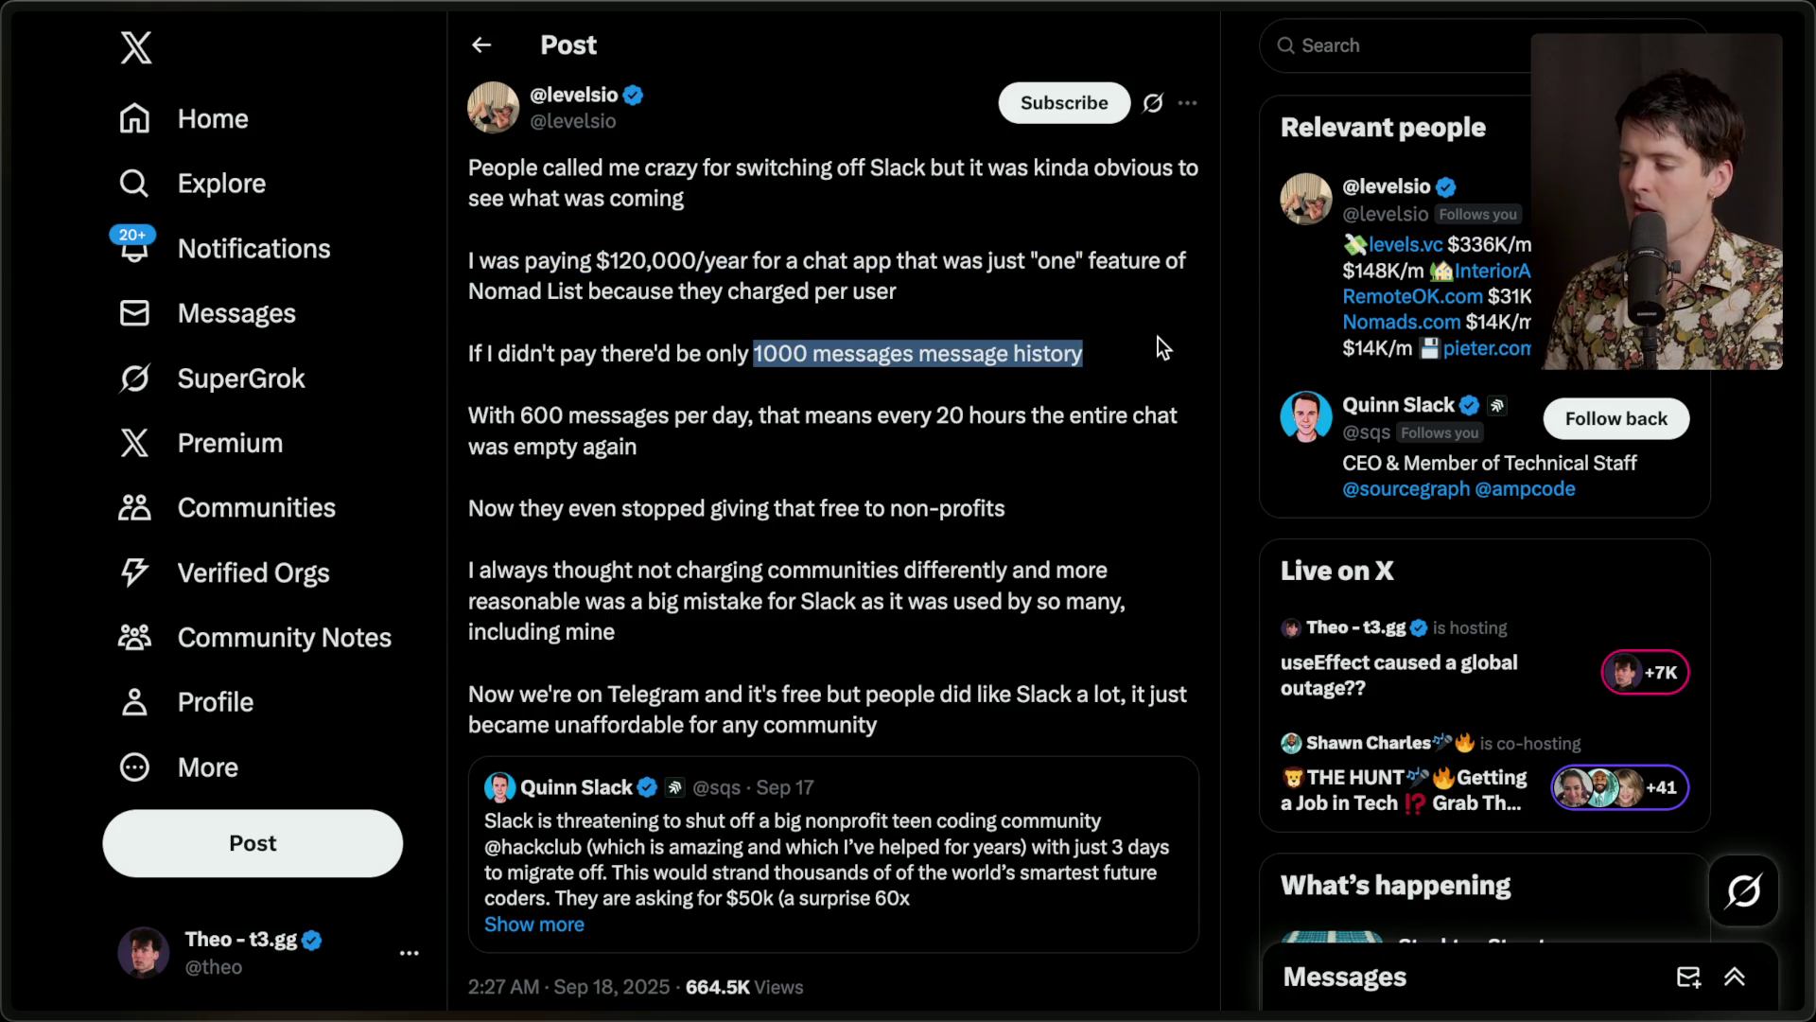
click(1151, 345)
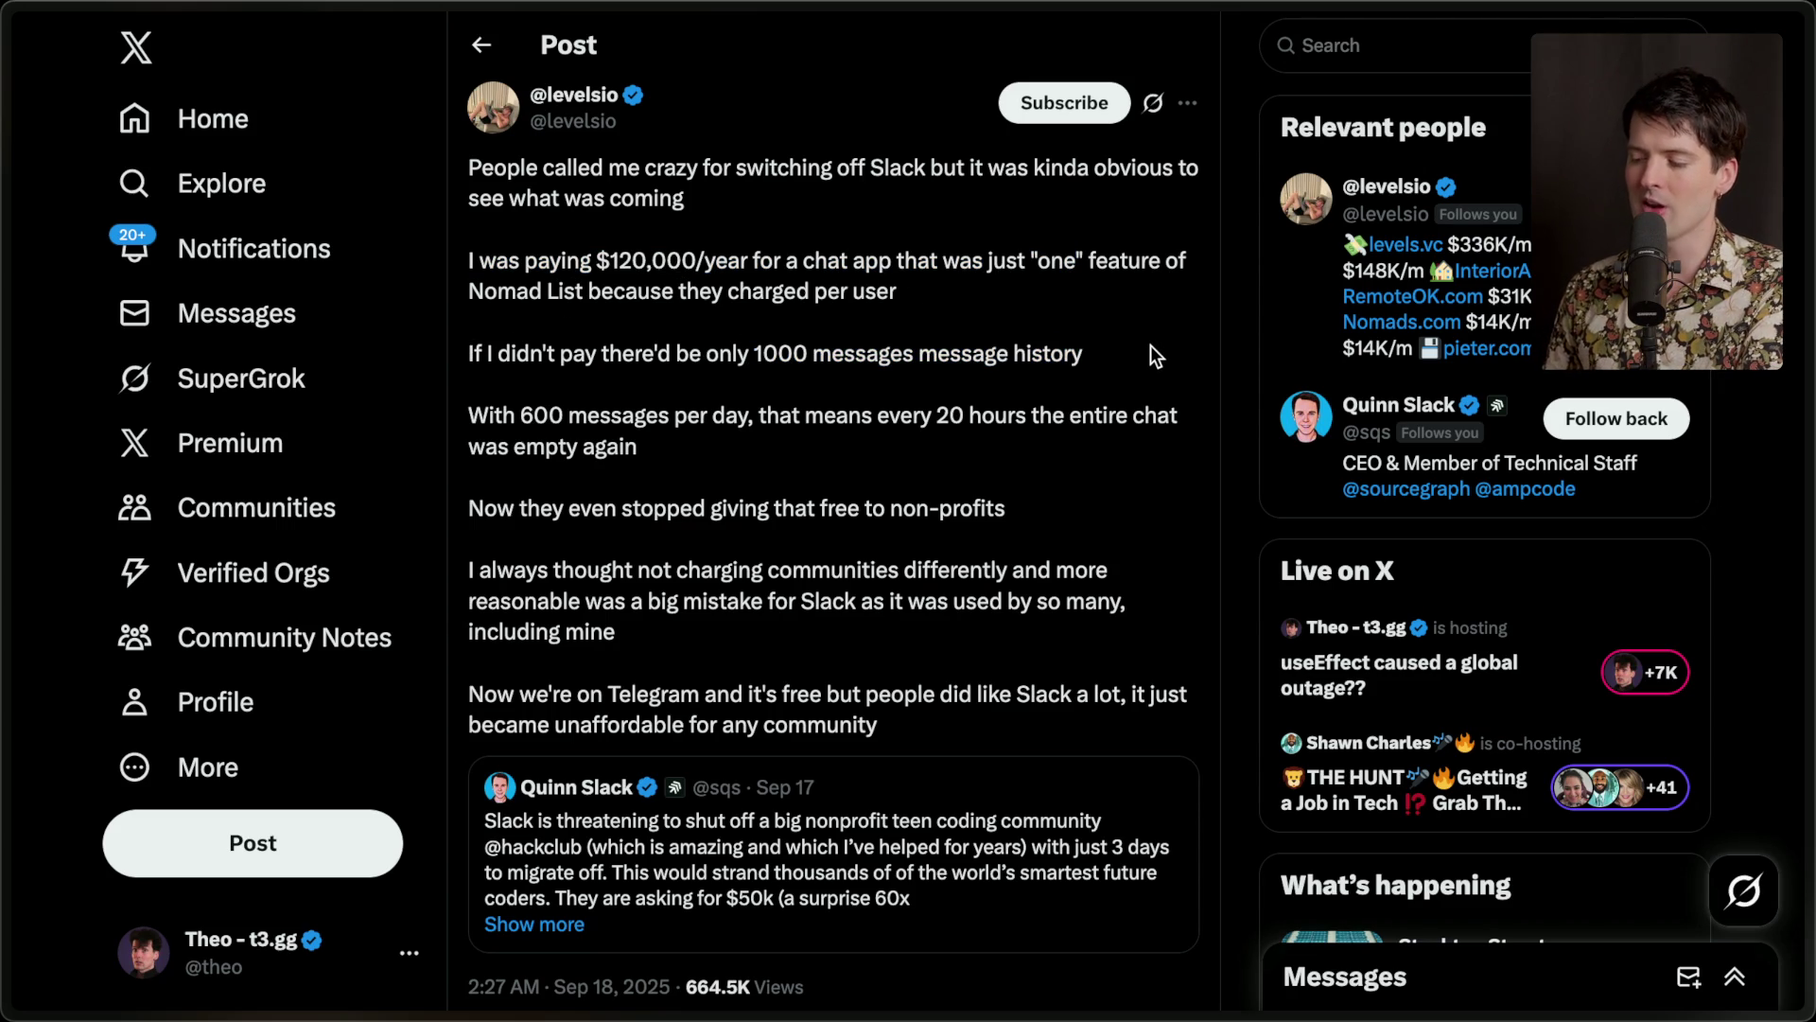
mouse_move(470, 416)
mouse_down()
mouse_move(564, 422)
mouse_move(636, 454)
mouse_up()
click(635, 463)
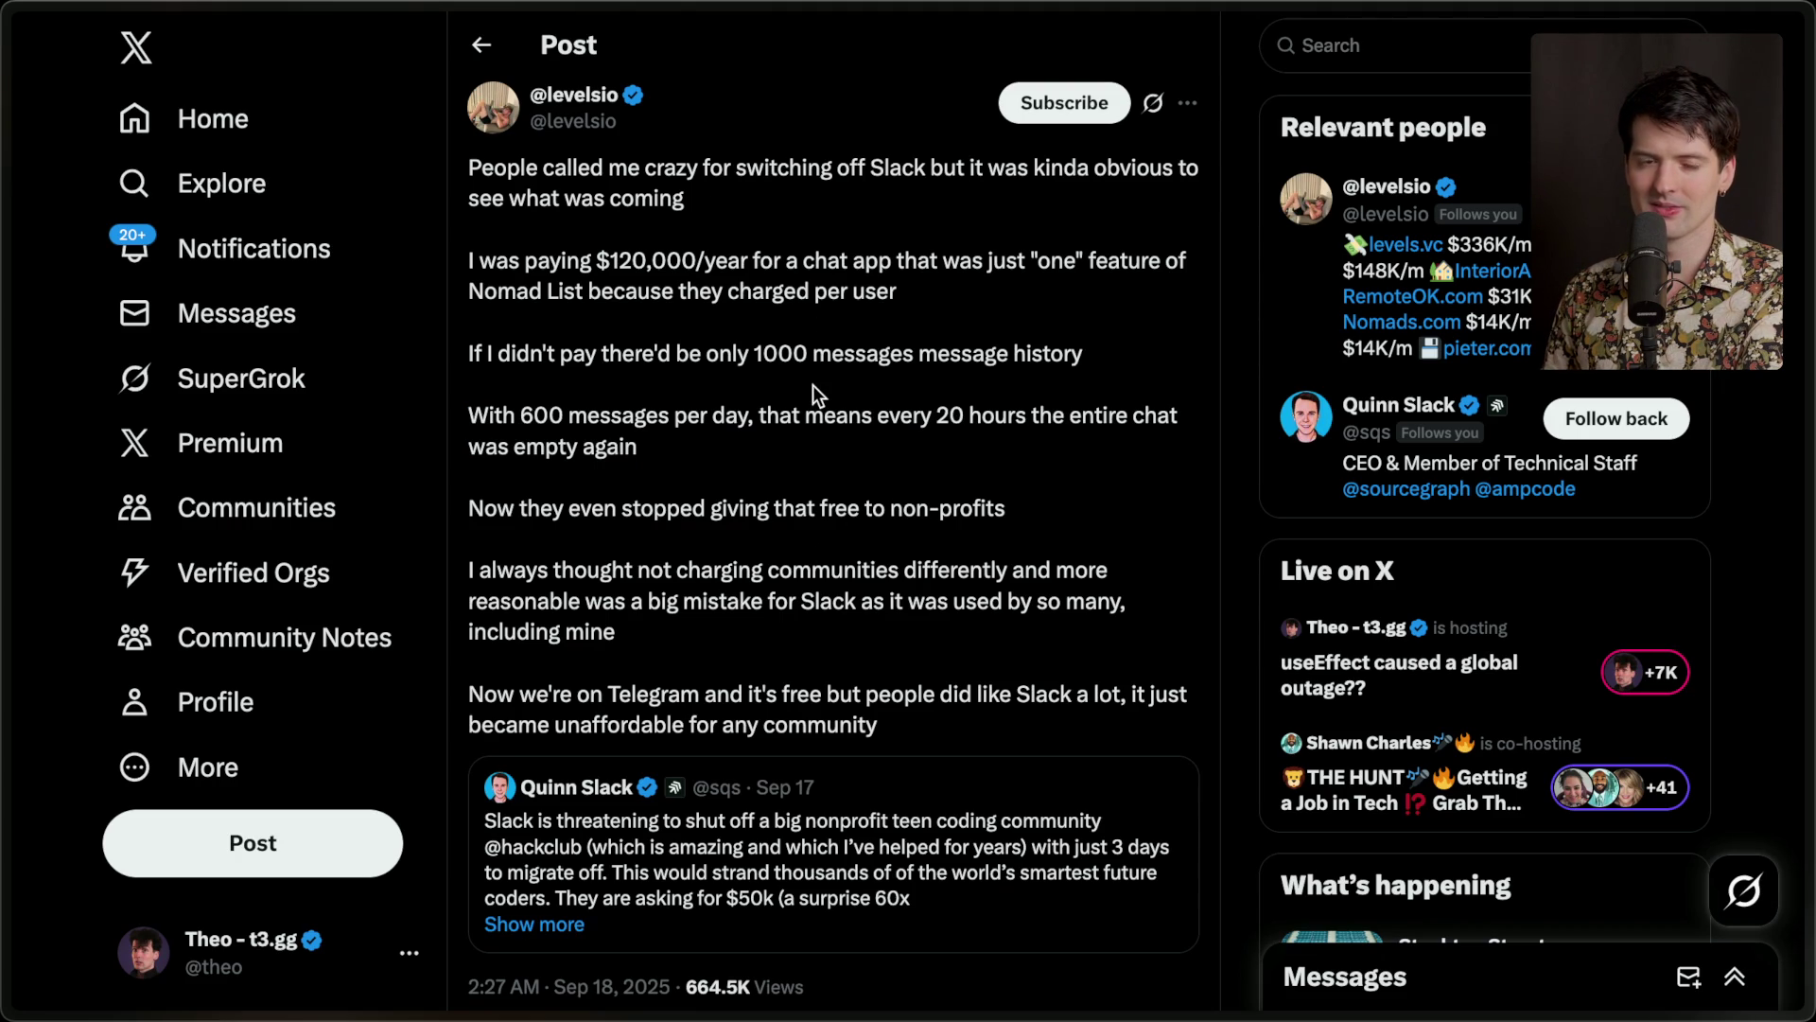
mouse_move(1803, 530)
click(1638, 568)
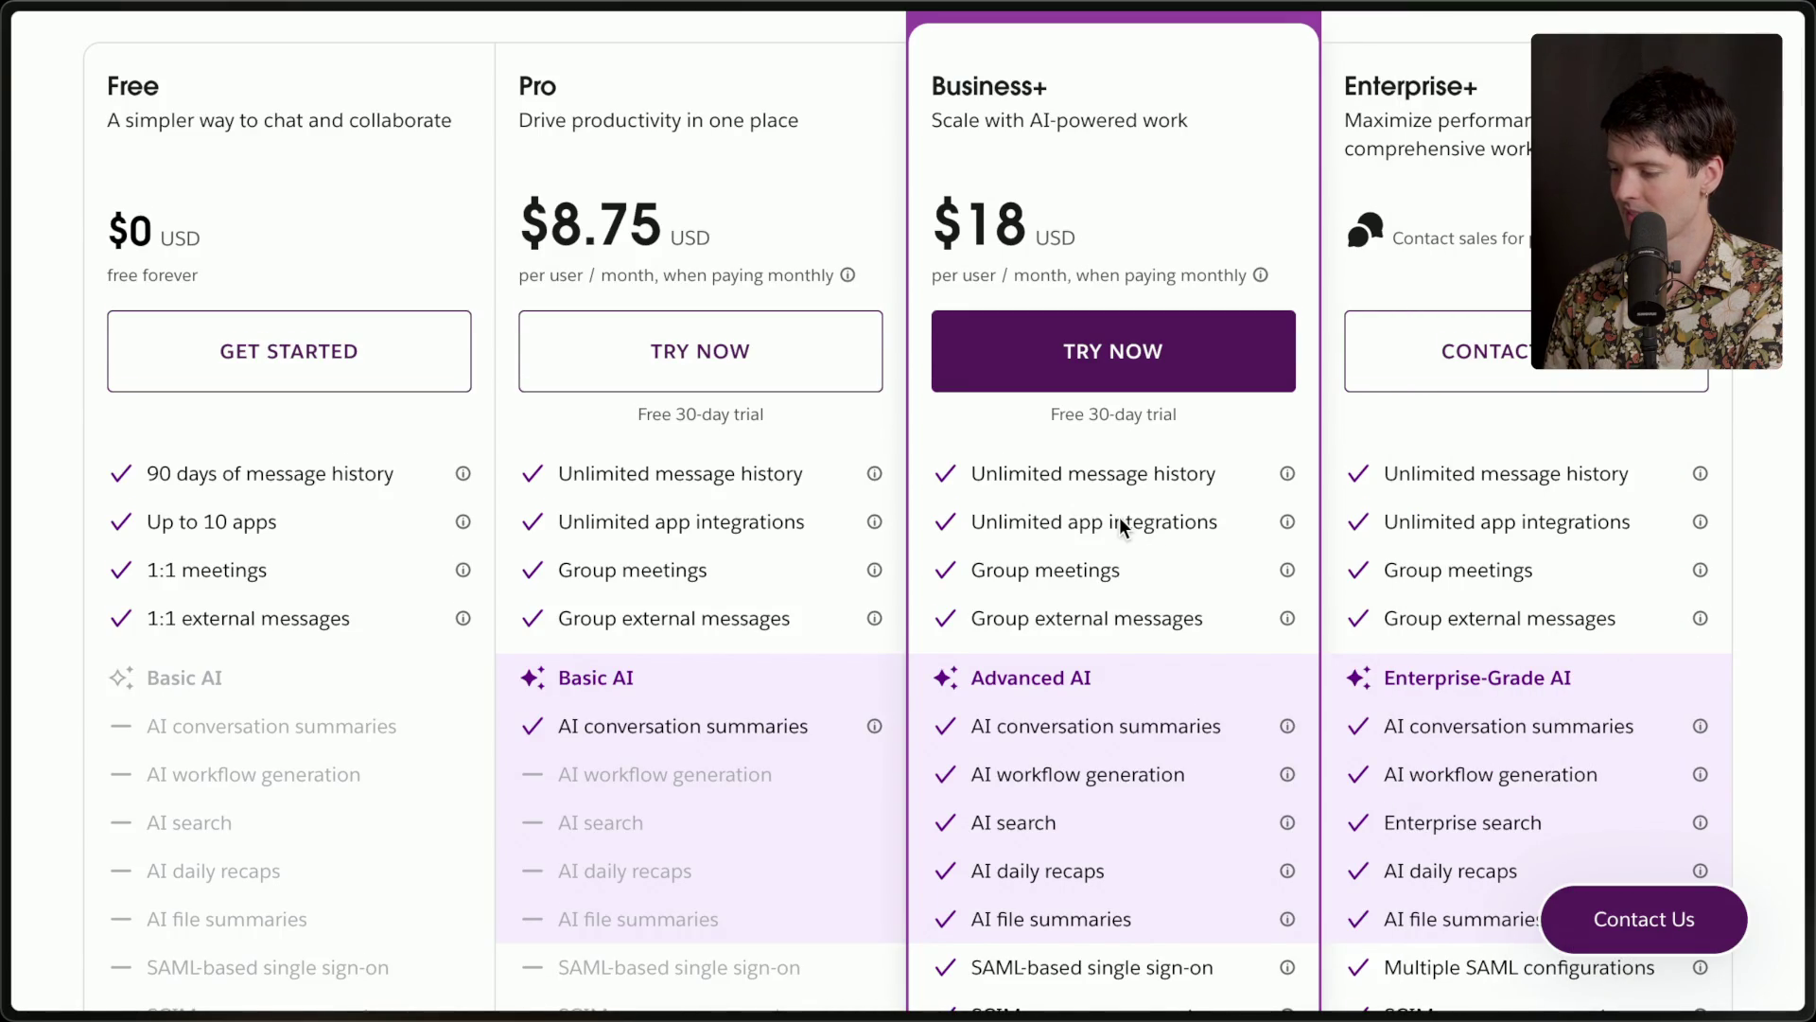
Scroll through Slack's Compare all features table.
scroll(1121, 516, down, 5)
scroll(1120, 519, down, 10)
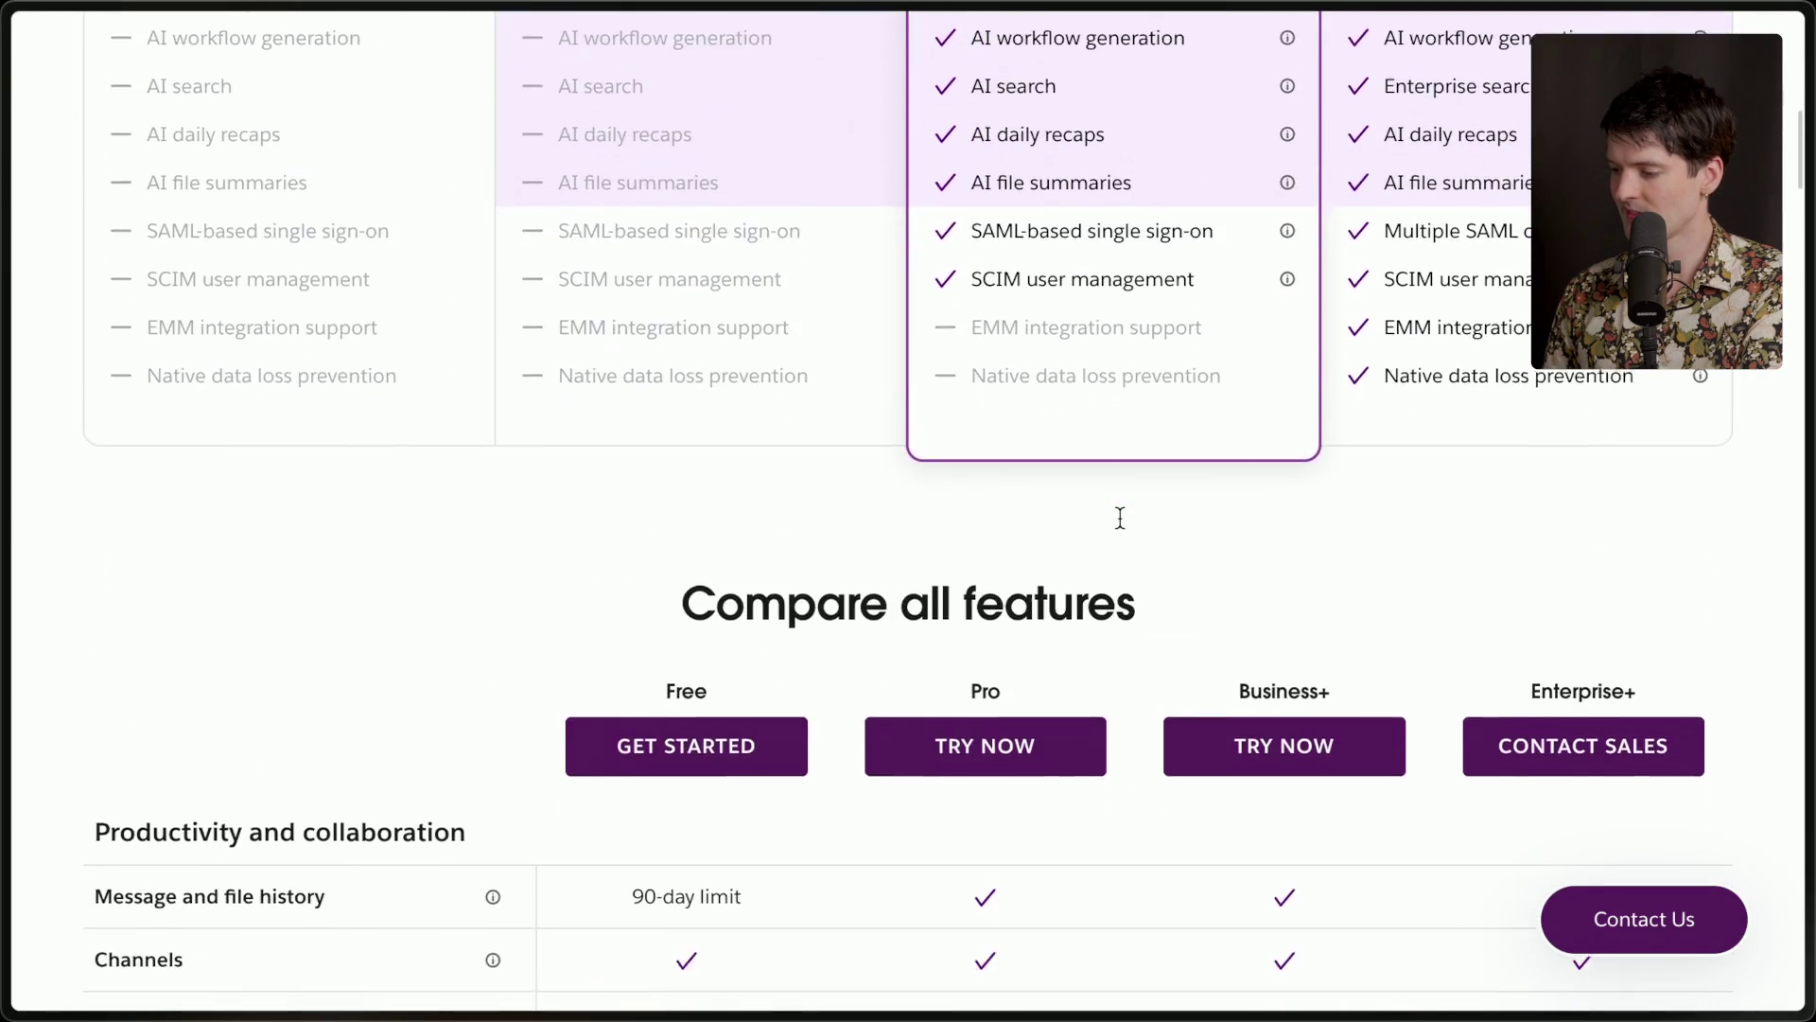
scroll(1121, 518, down, 4)
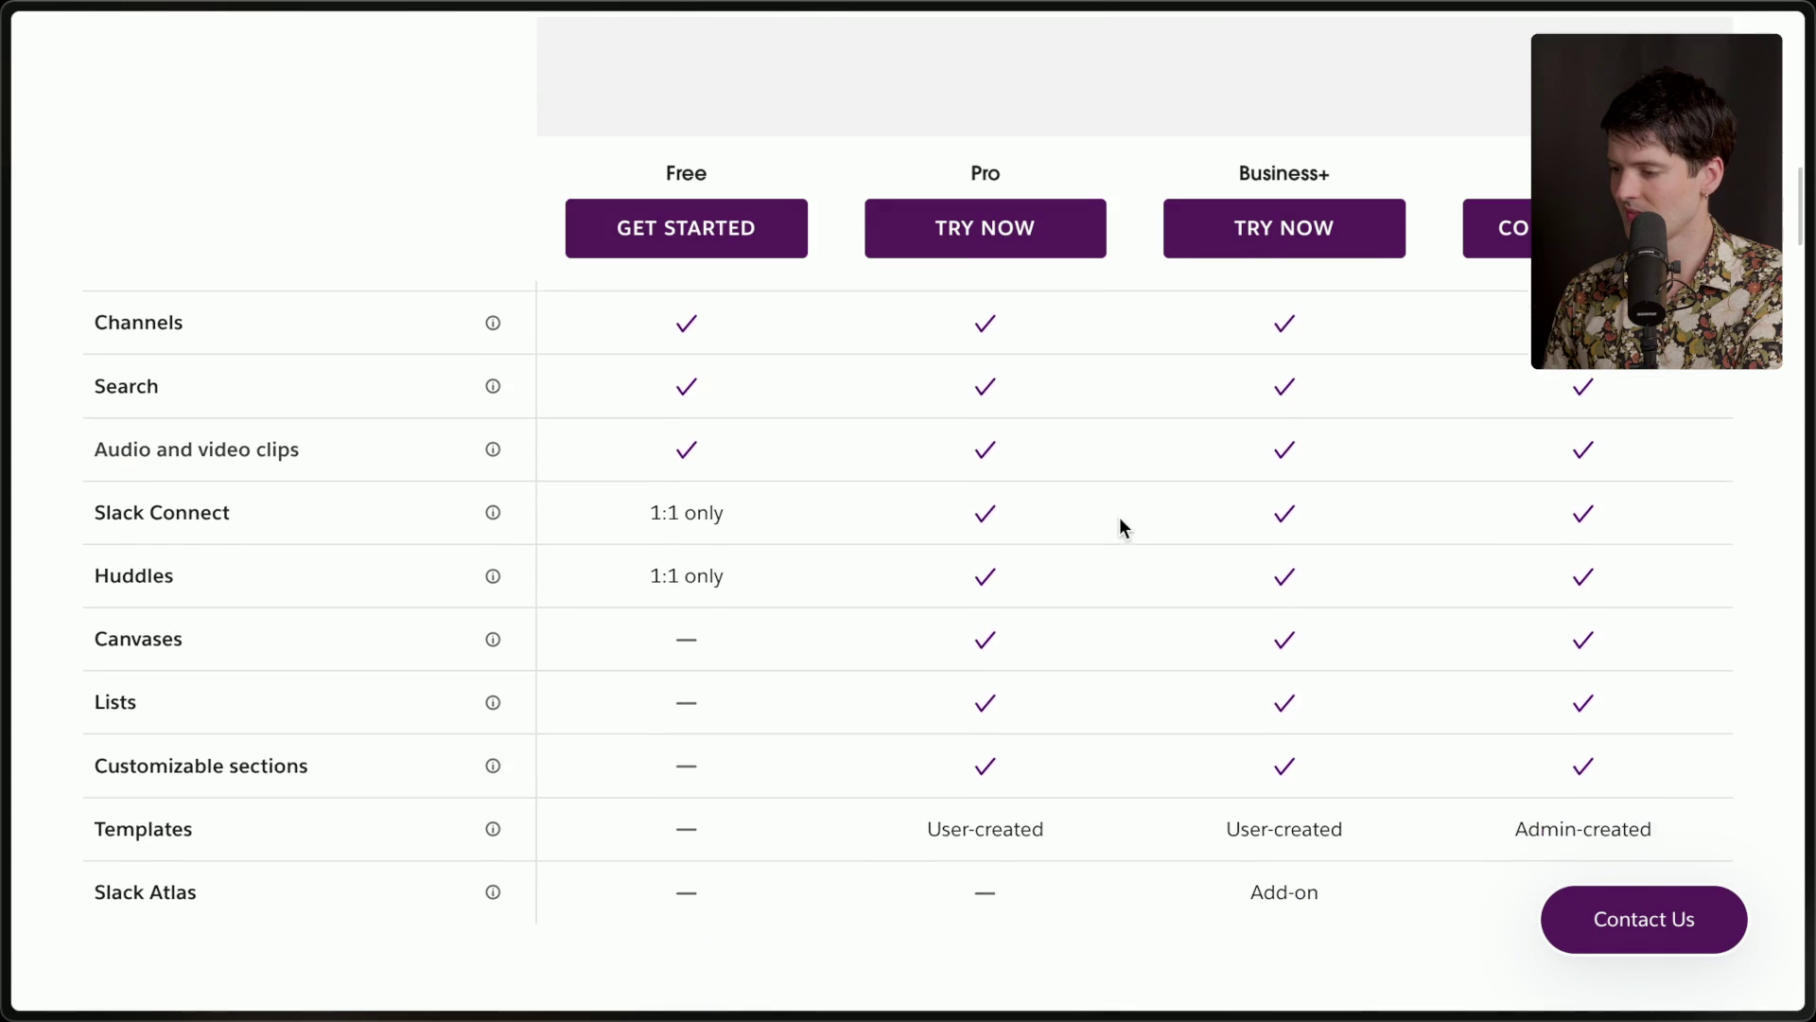
scroll(1120, 518, up, 6)
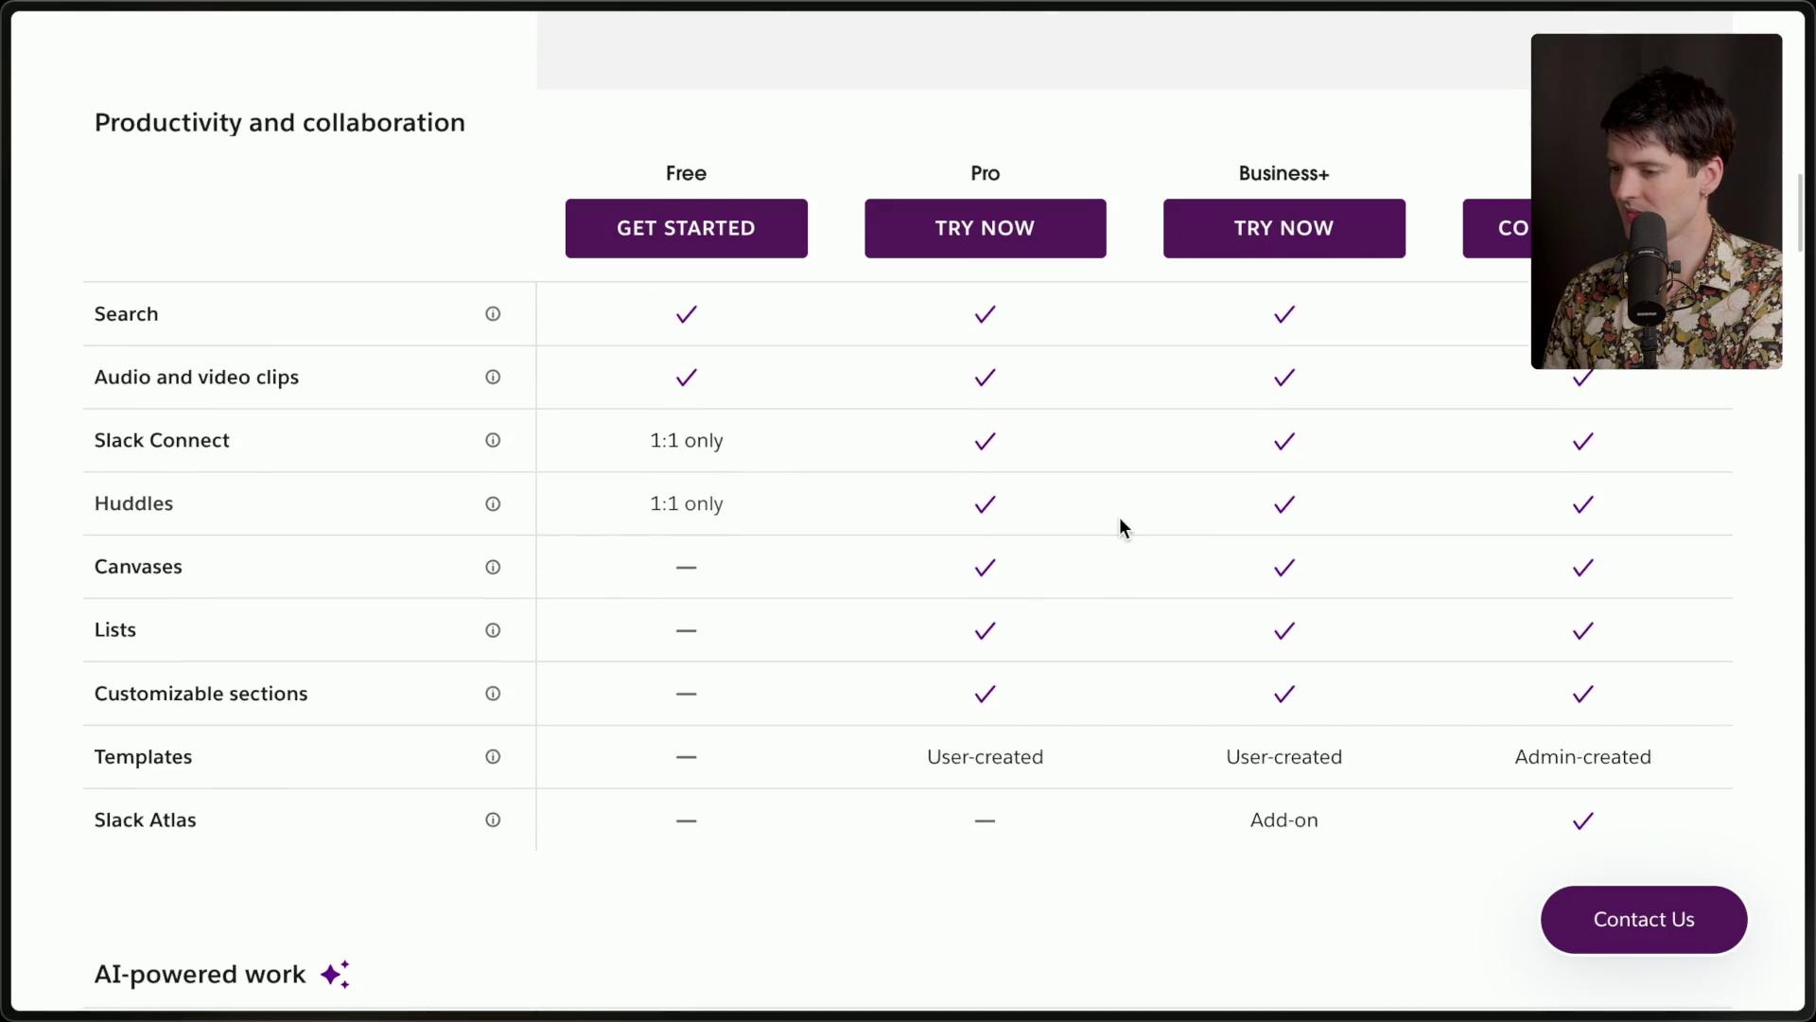
scroll(1120, 519, down, 2)
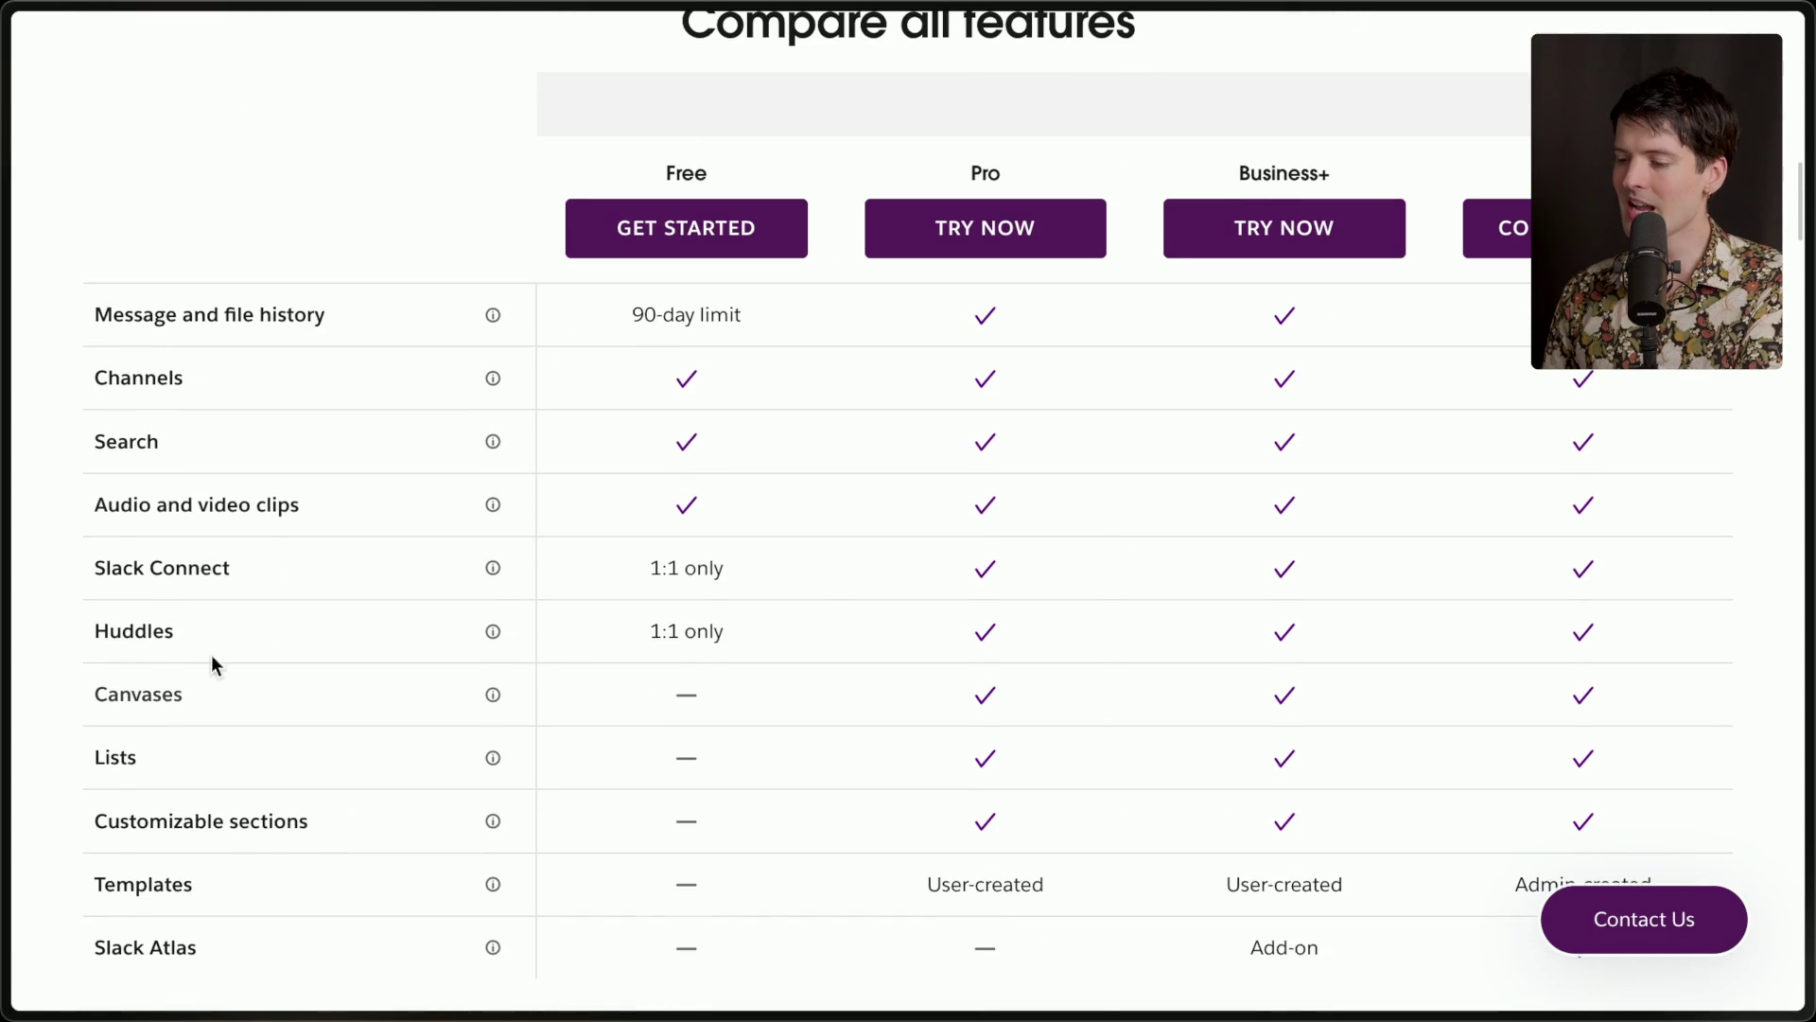
mouse_move(493, 572)
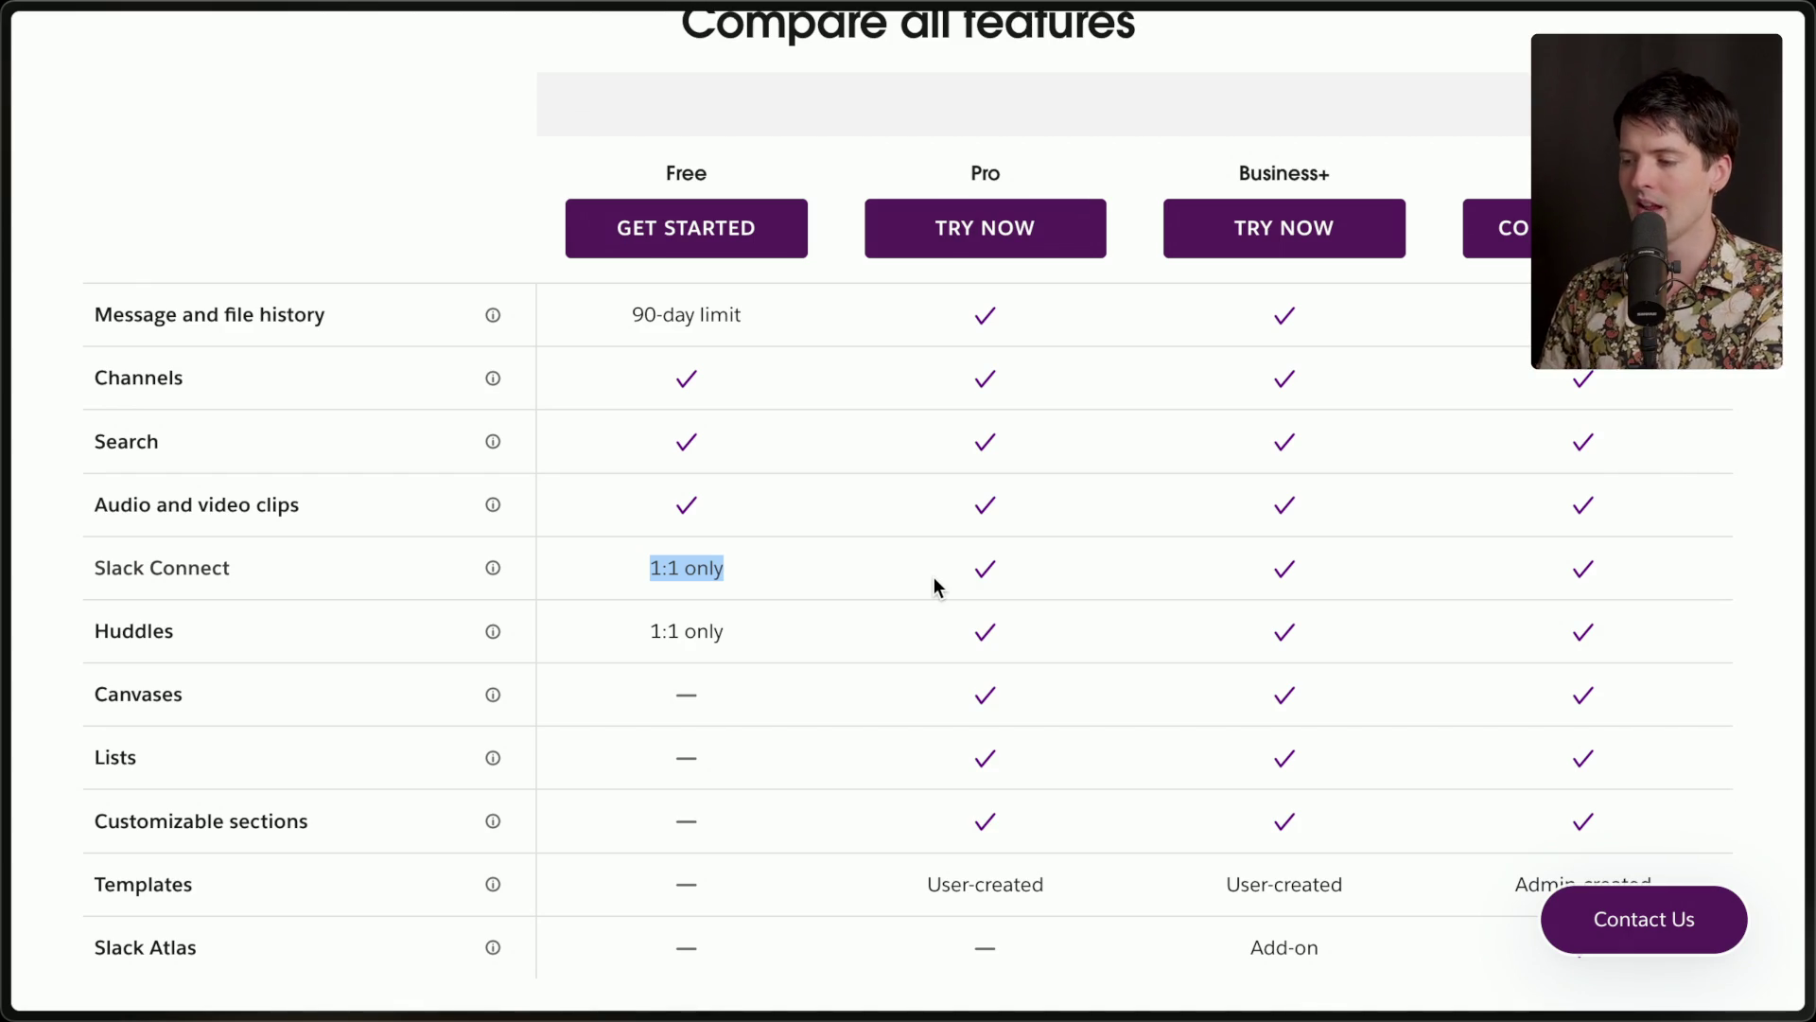
scroll(934, 579, up, 15)
scroll(937, 588, down, 1)
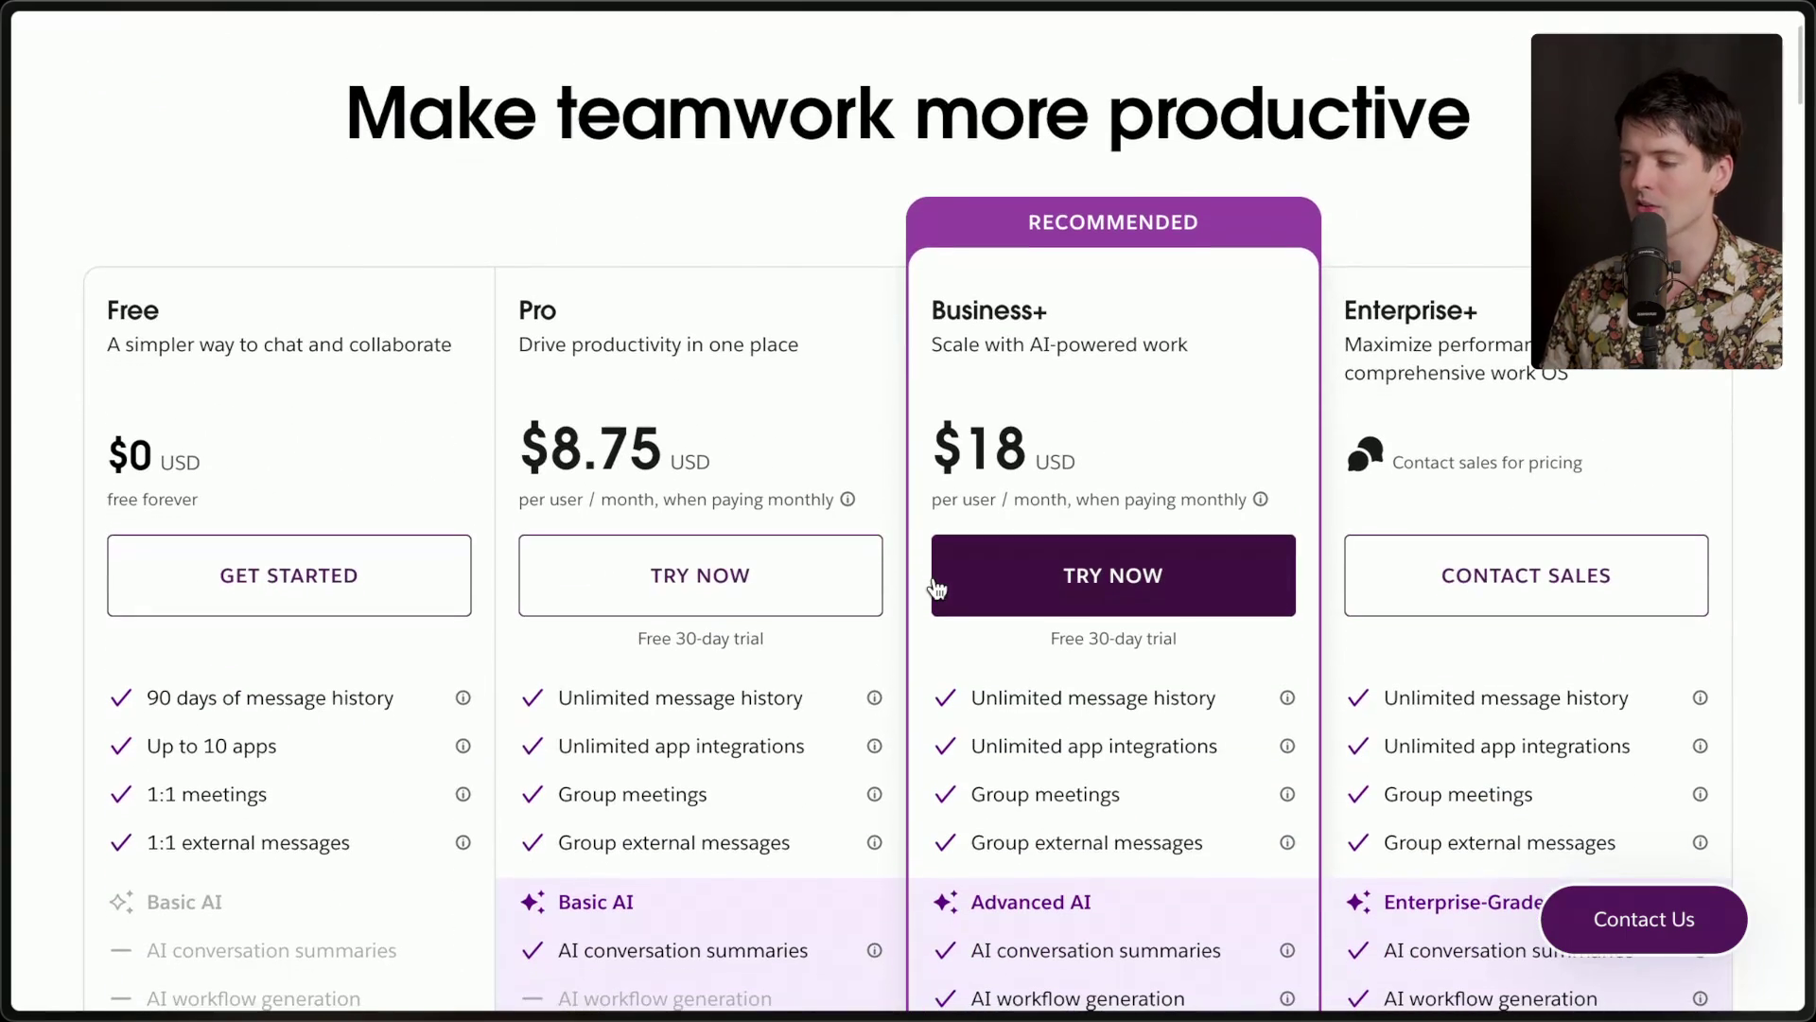
Highlight the Business+ plan card and its $18 USD per-user monthly price.
drag(924, 450, 1093, 461)
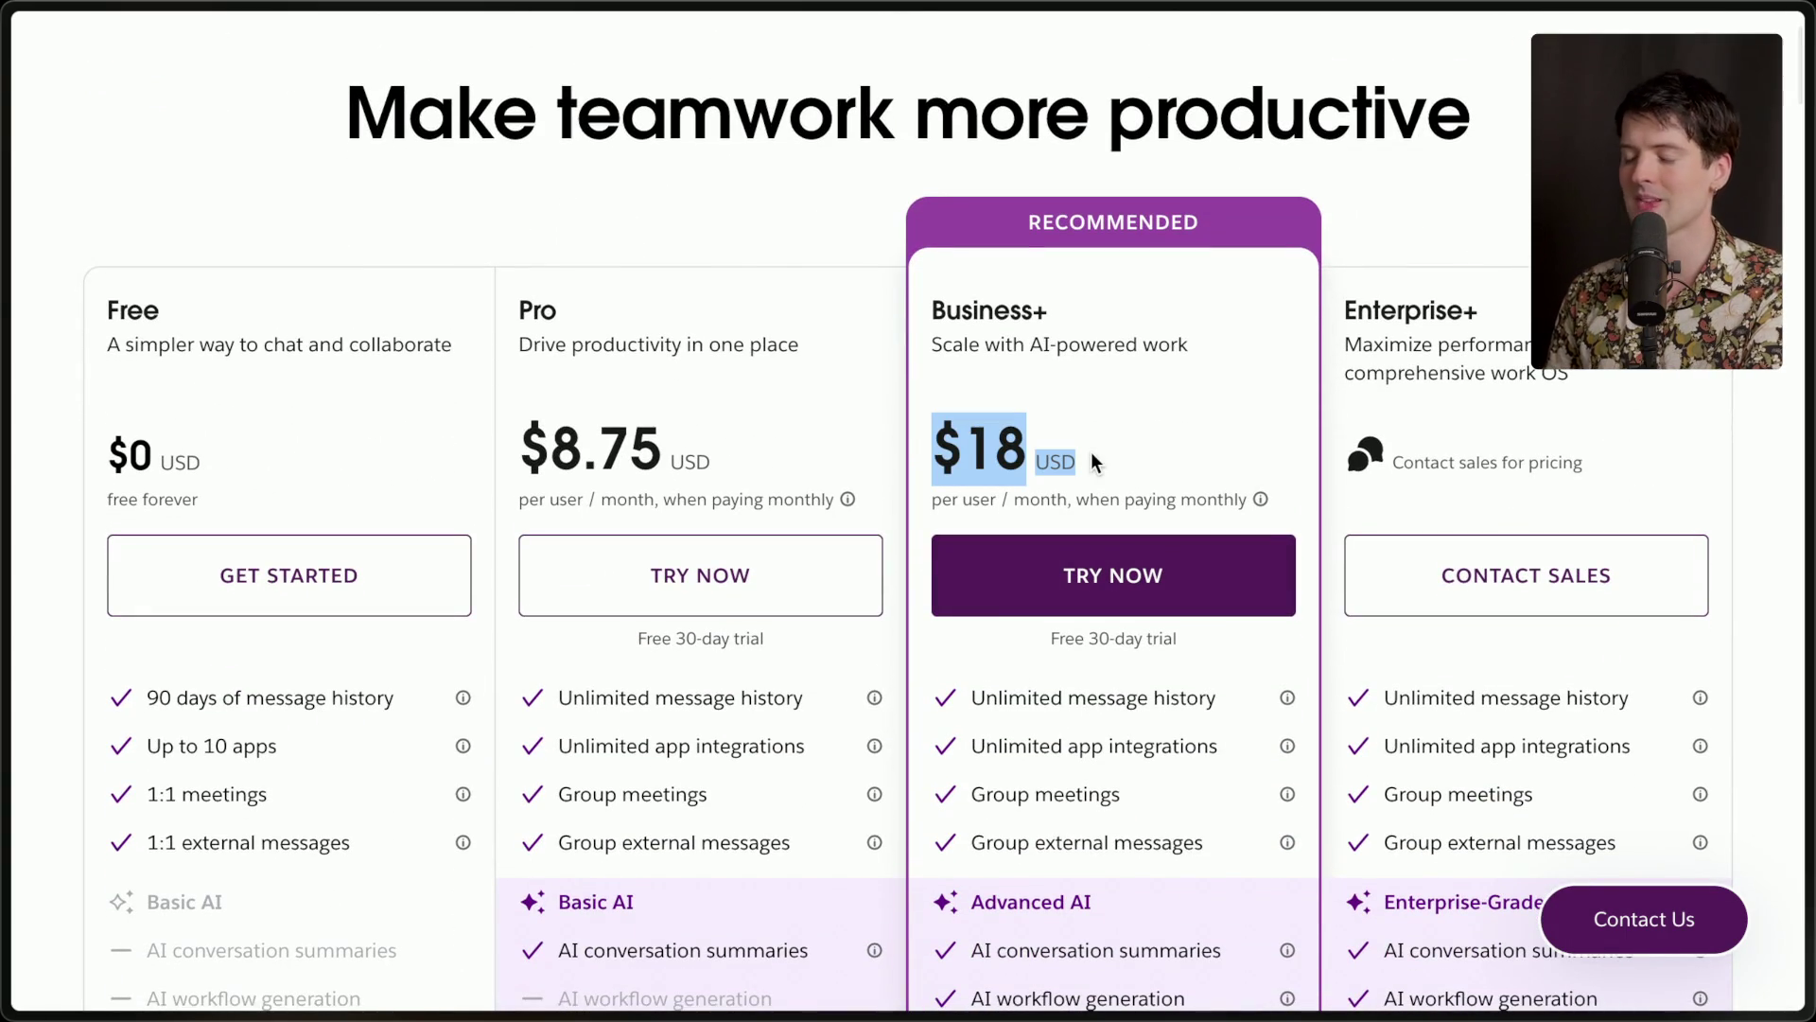
click(1093, 460)
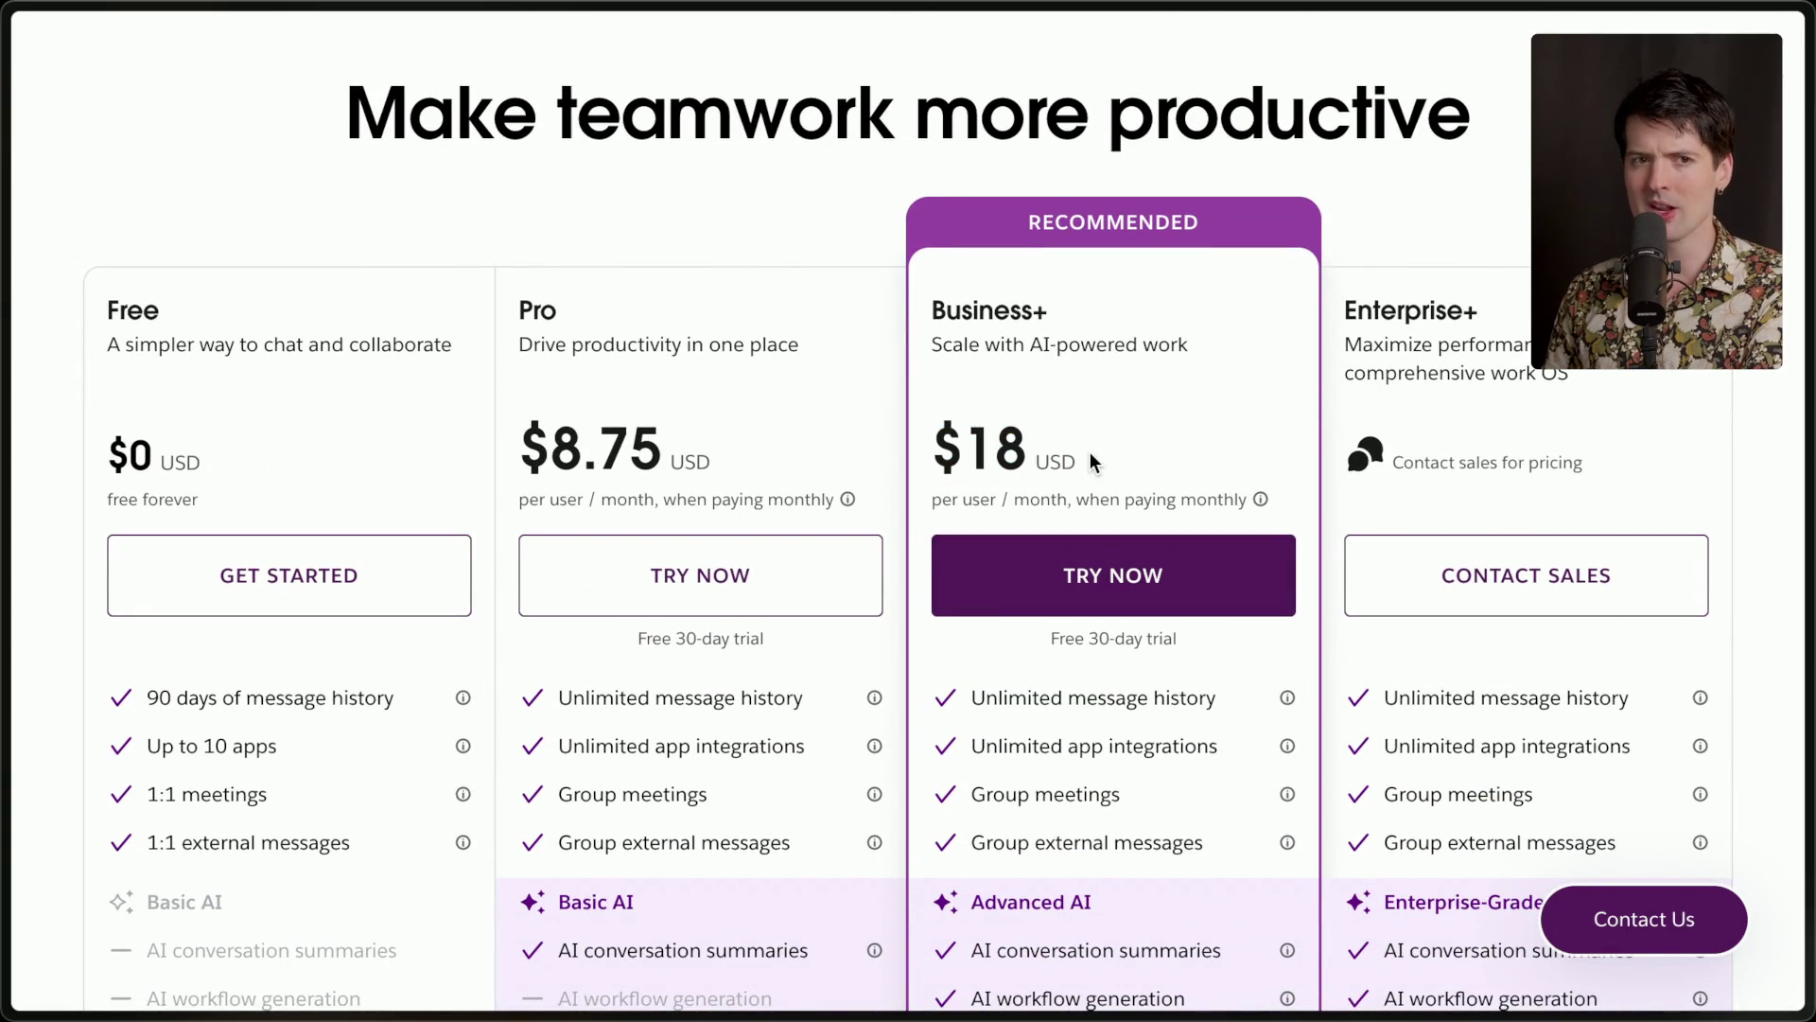
drag(929, 445, 1131, 480)
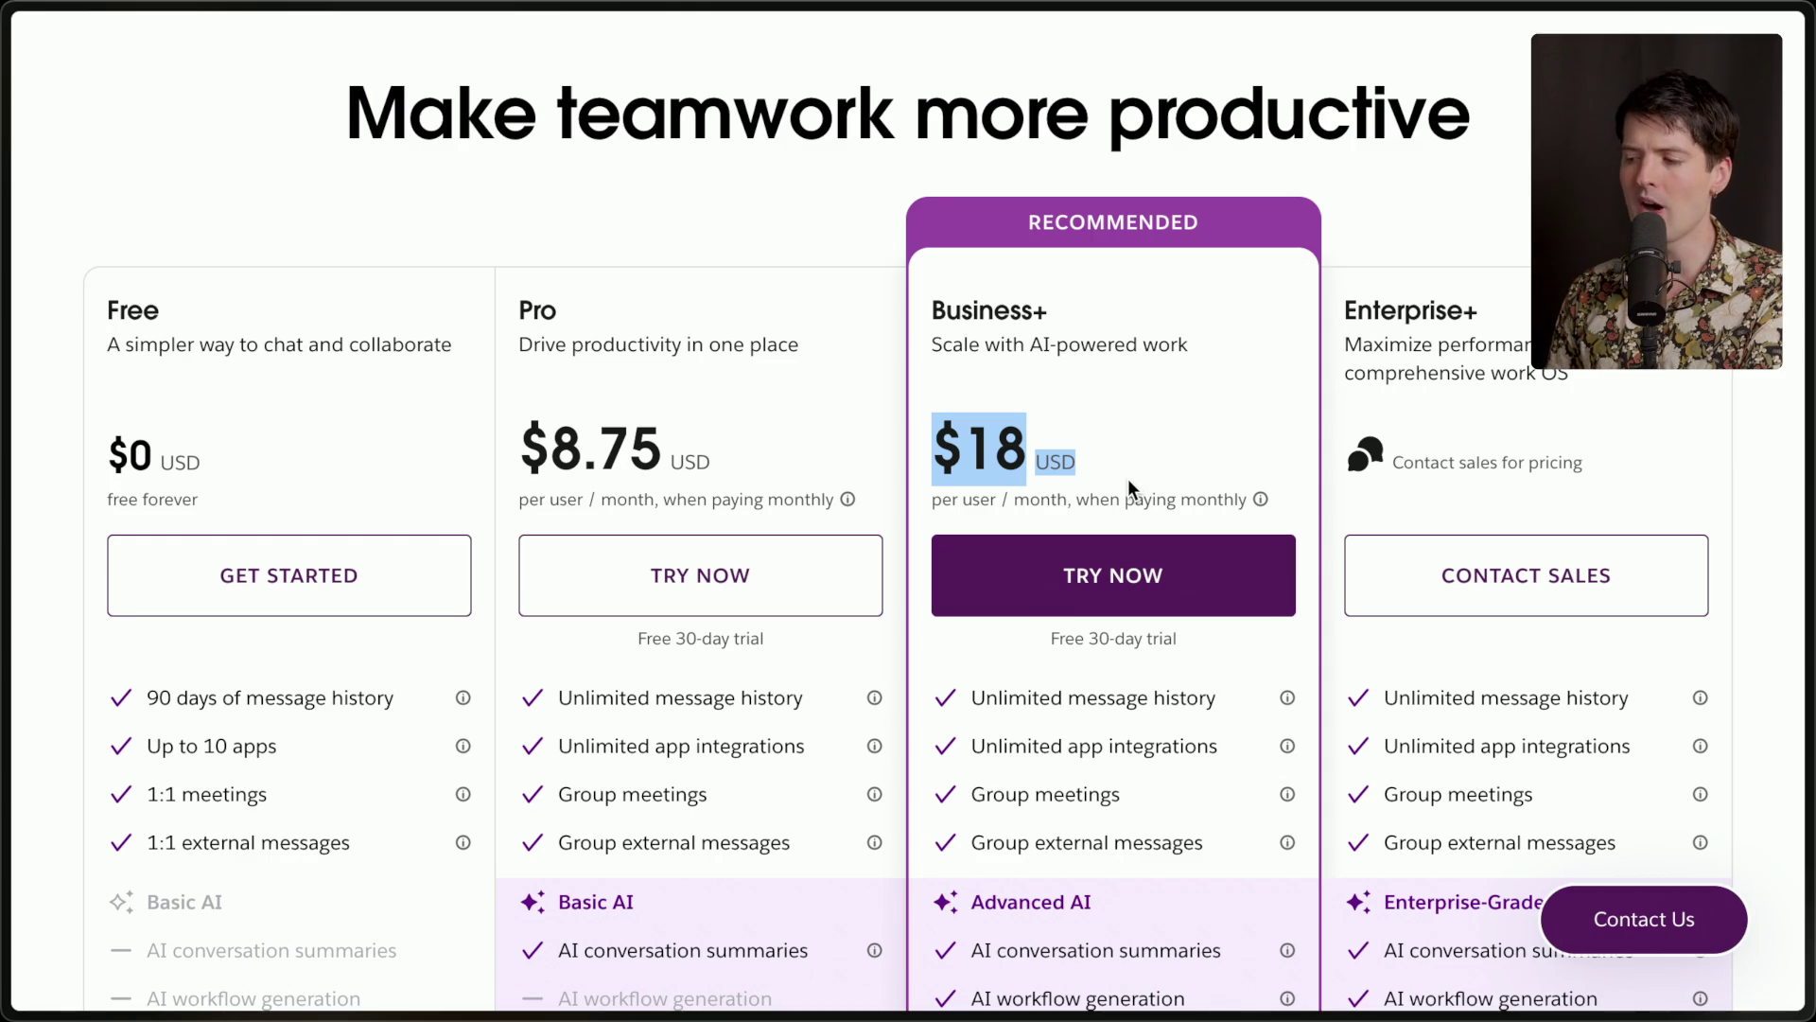
click(1131, 473)
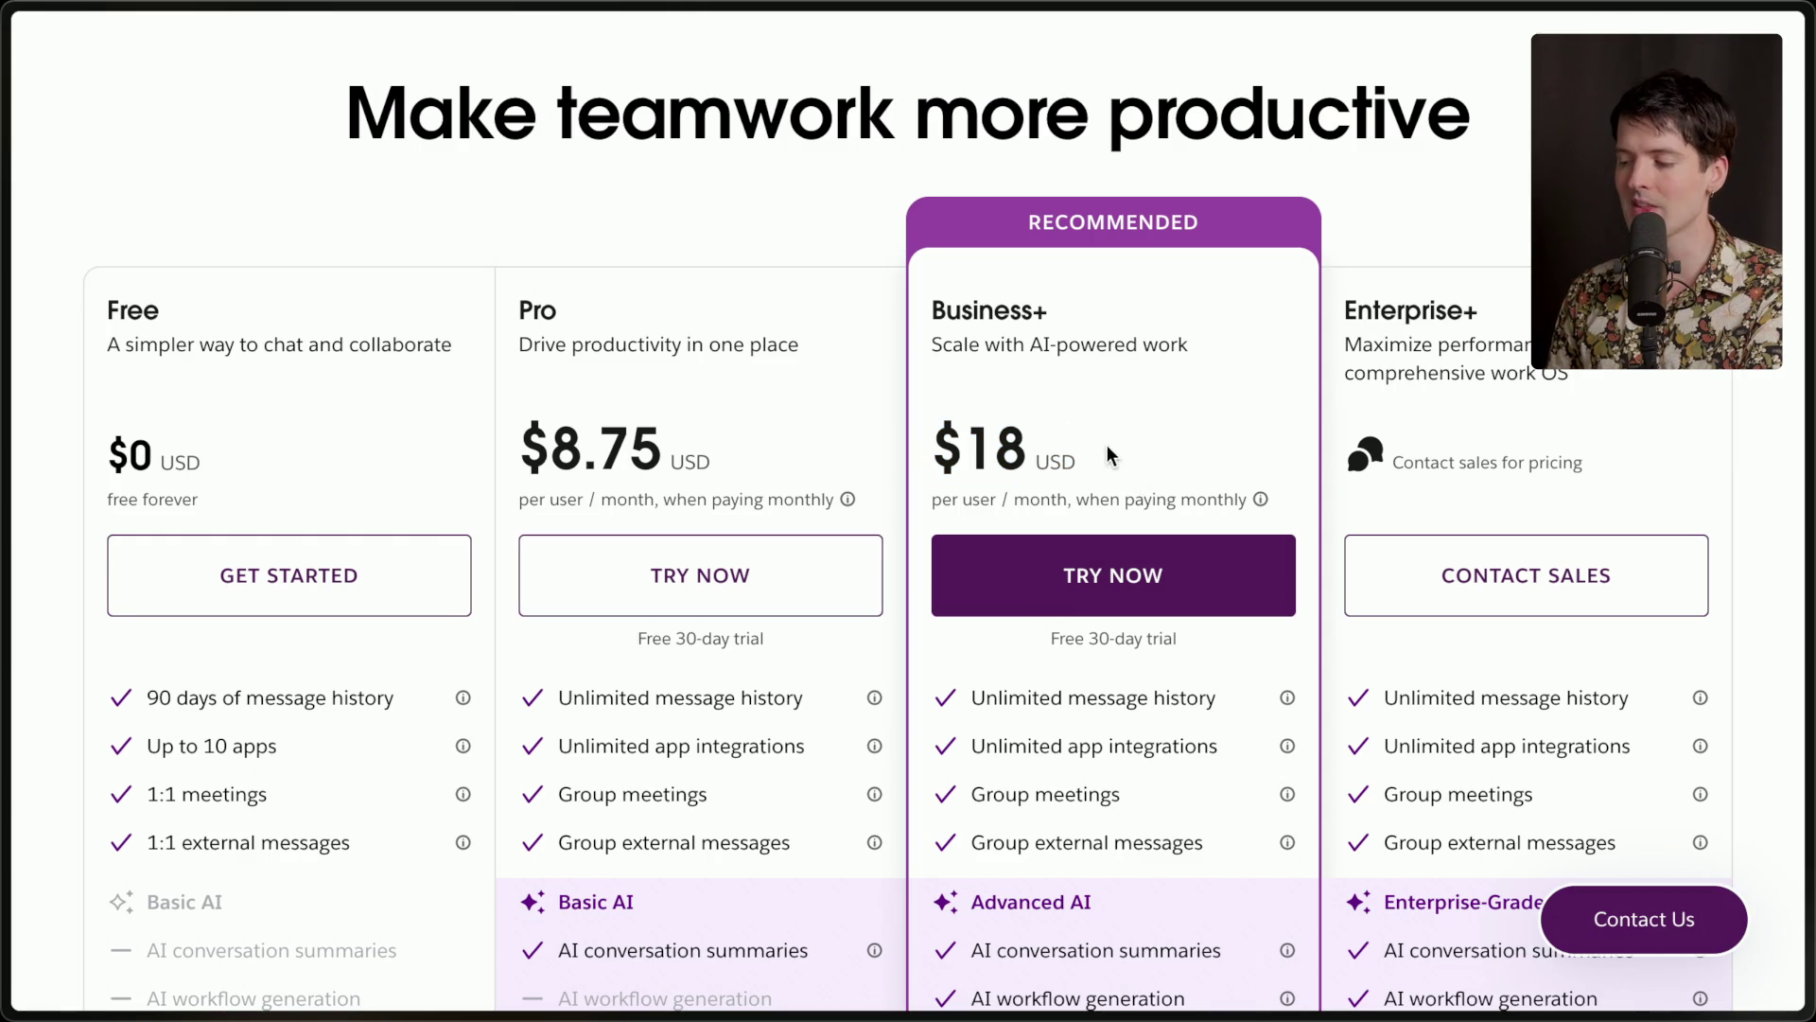
drag(1269, 502, 922, 304)
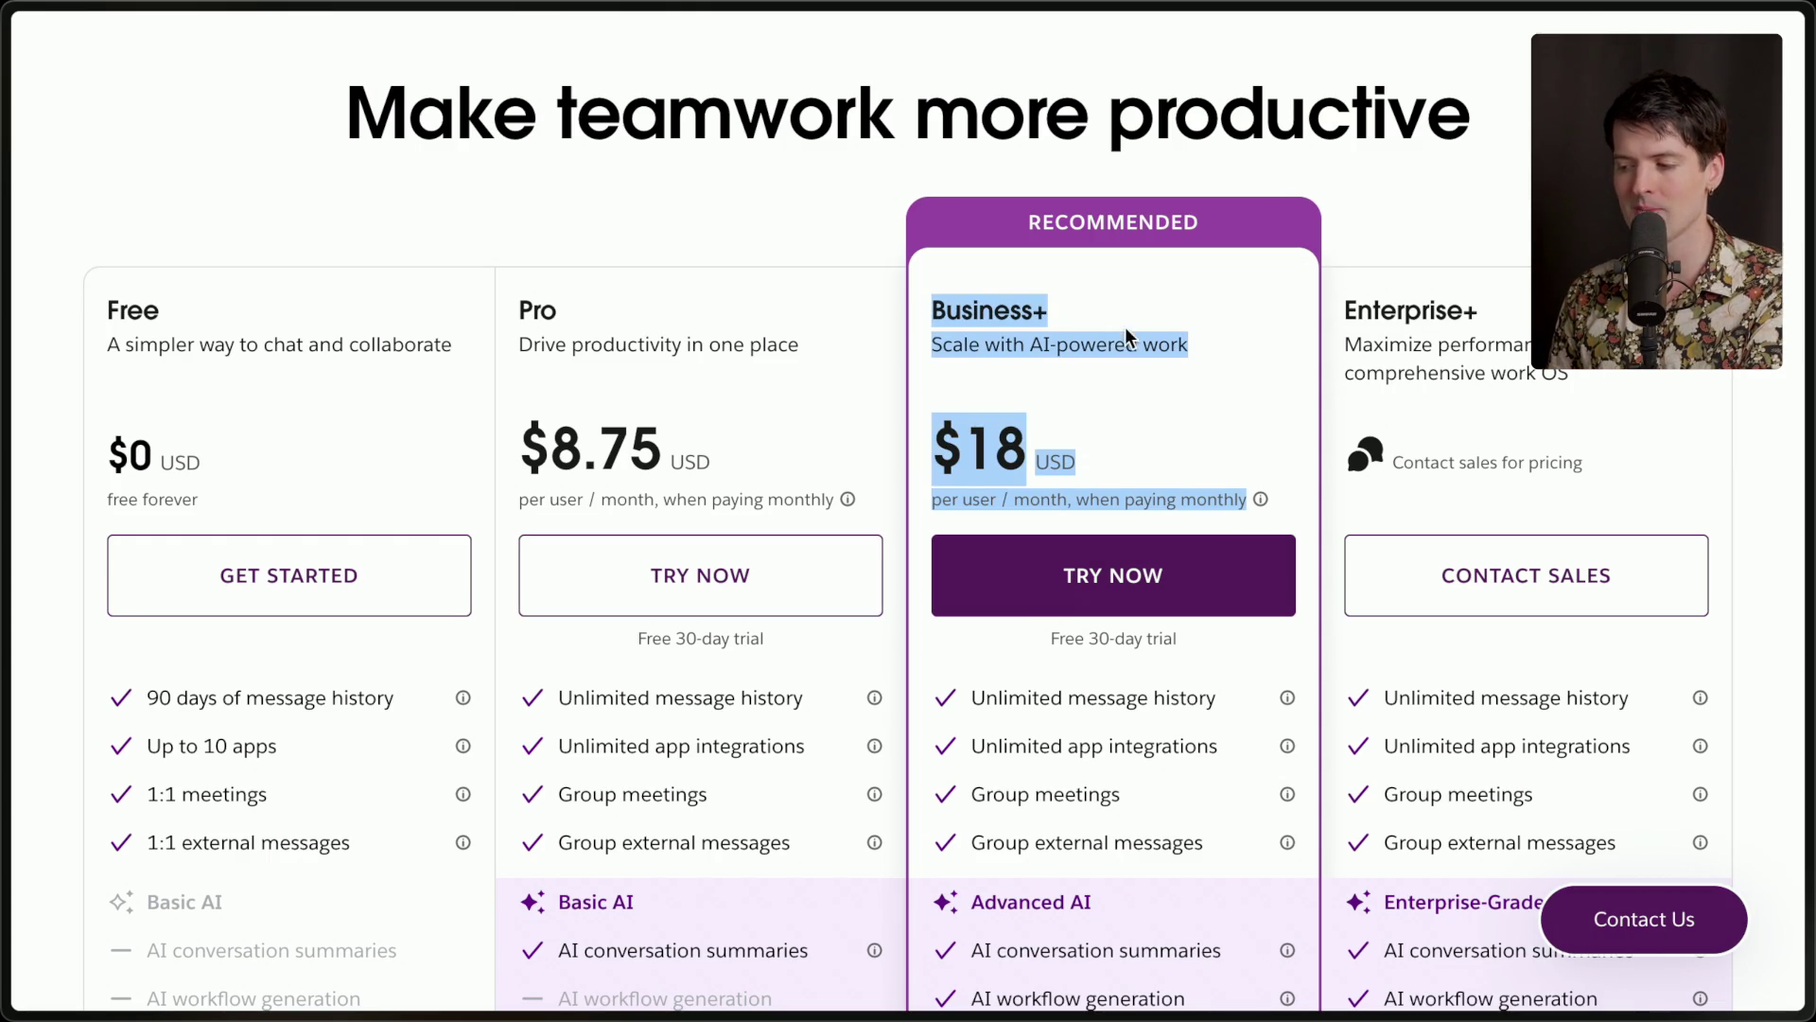
click(1082, 388)
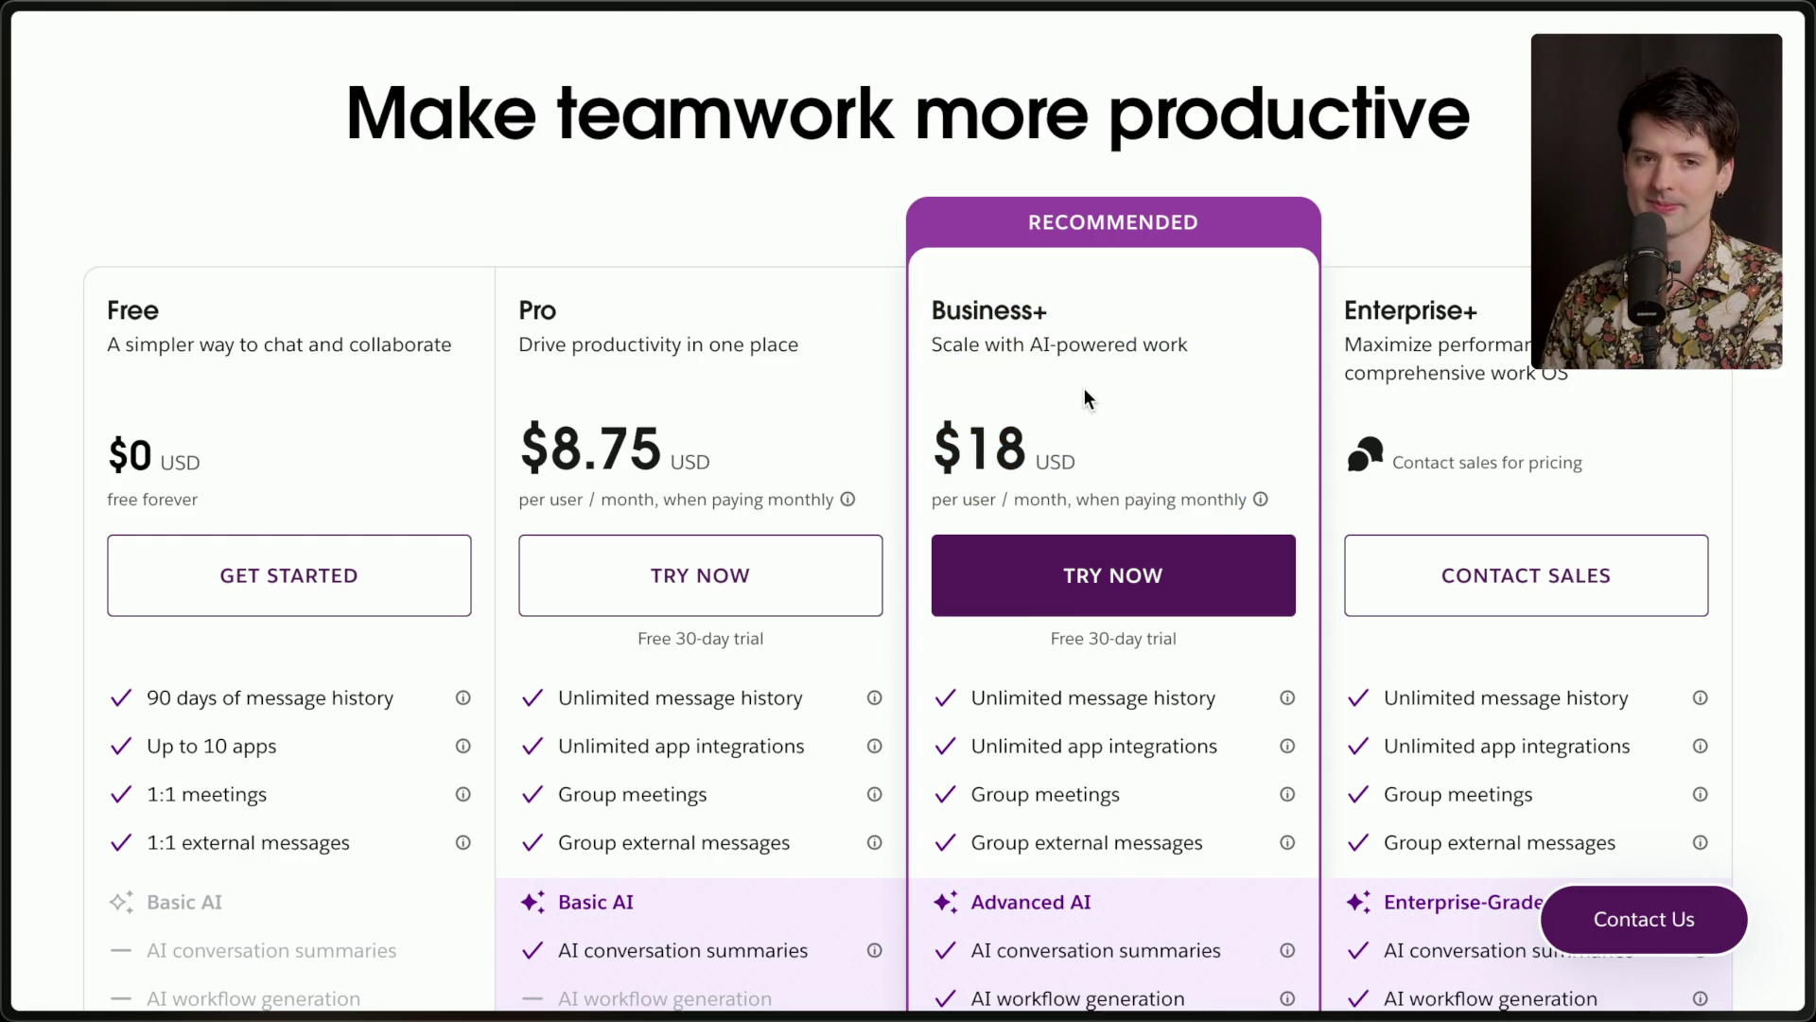
Search Google for 'microsoft teams pricing' with the !g bang and open Microsoft's Teams pricing page.
mouse_move(1802, 443)
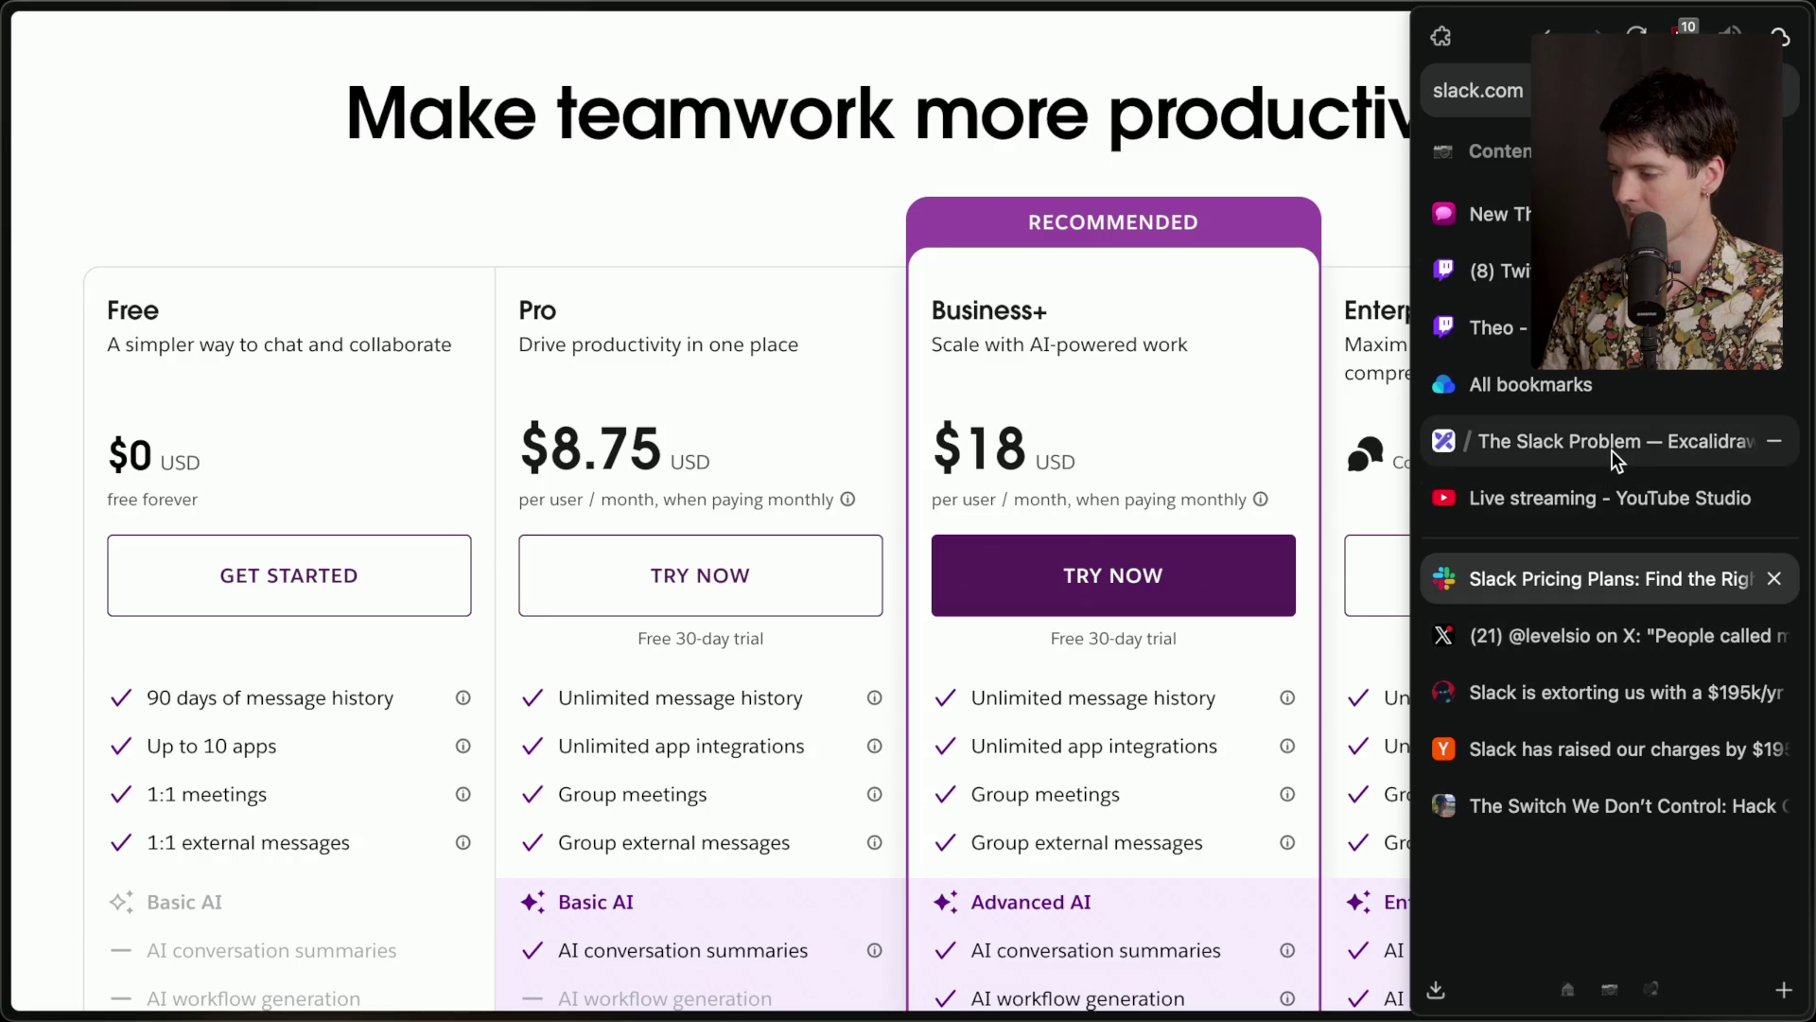
click(1612, 450)
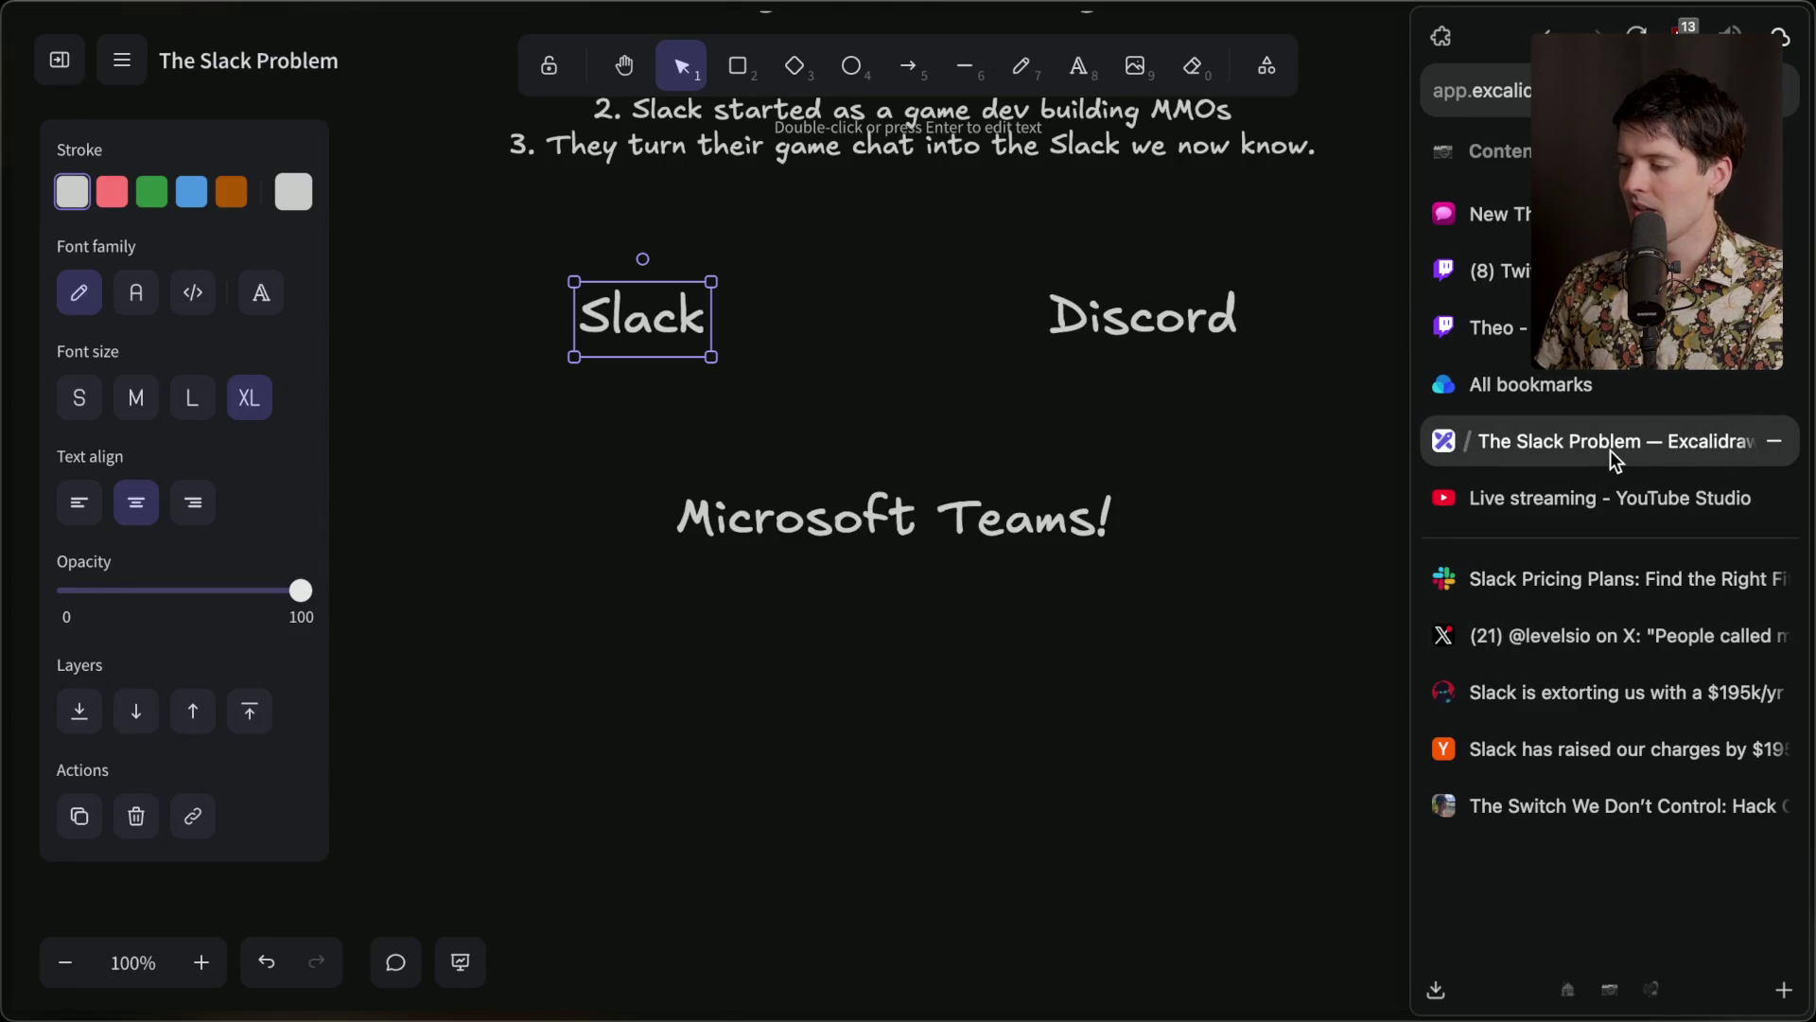
click(1532, 560)
key(ctrl+t)
text(microsoft teams pricing)
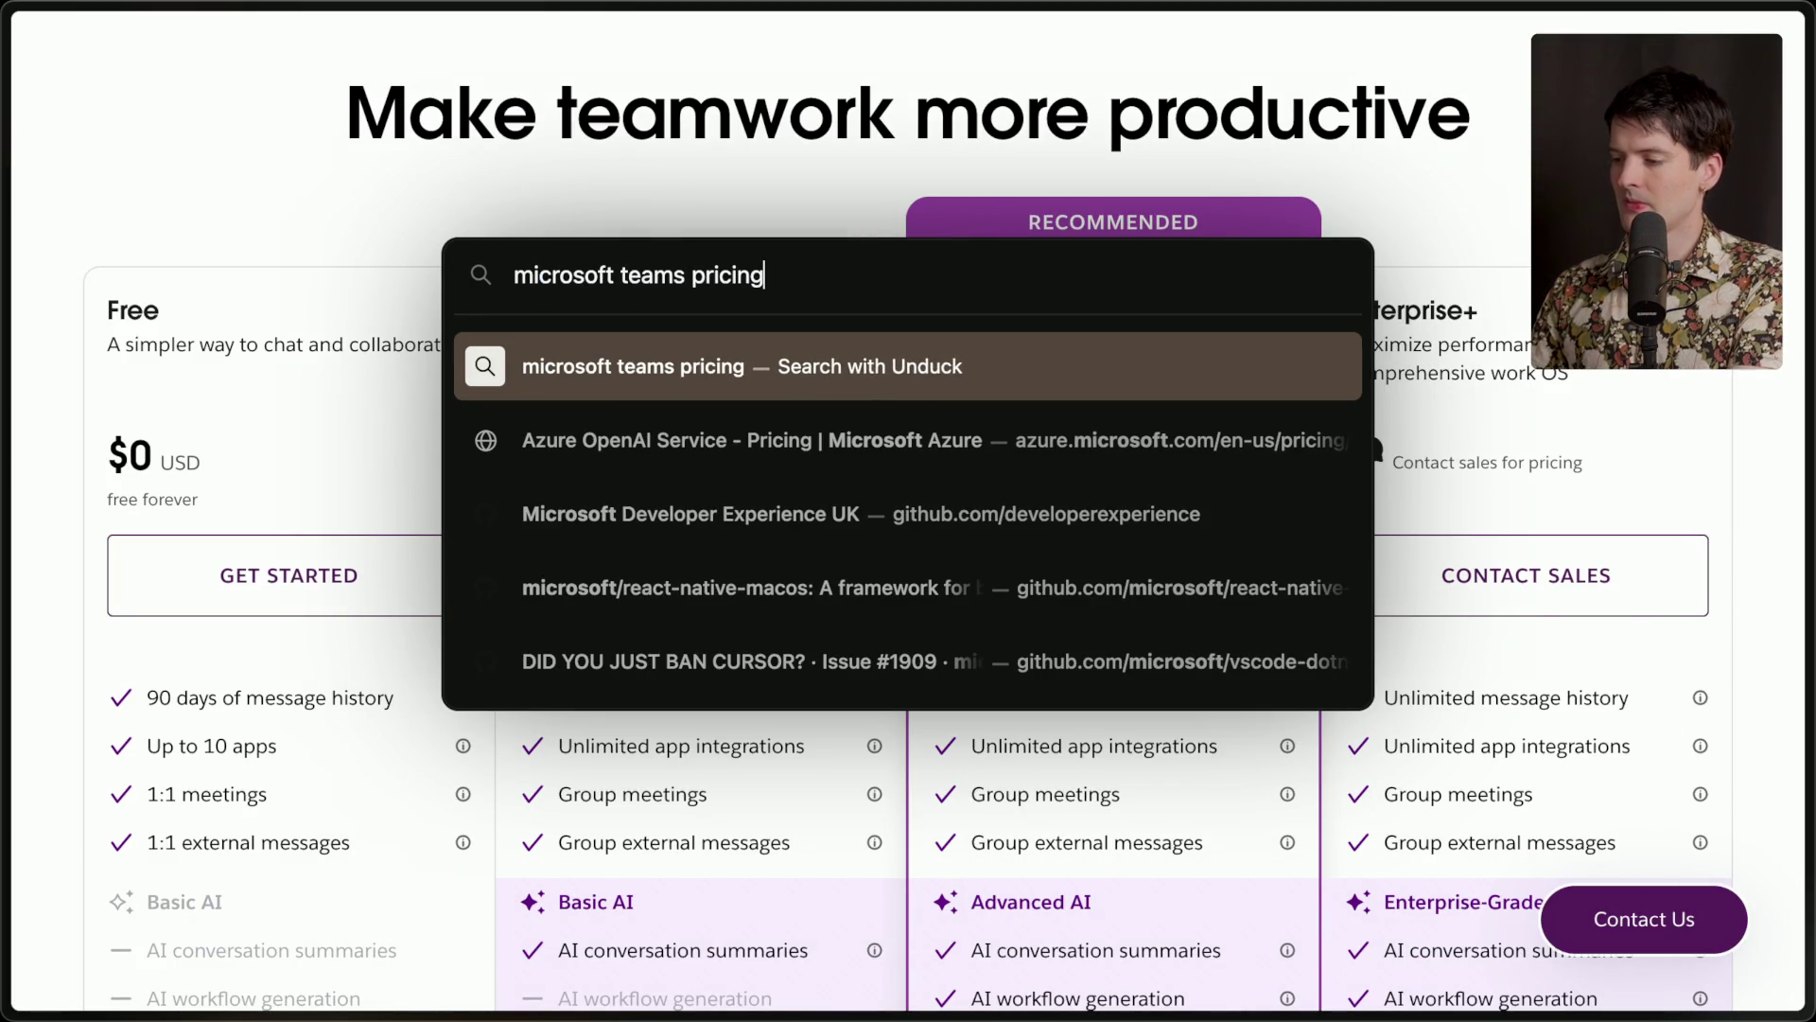
text( !g)
key(Return)
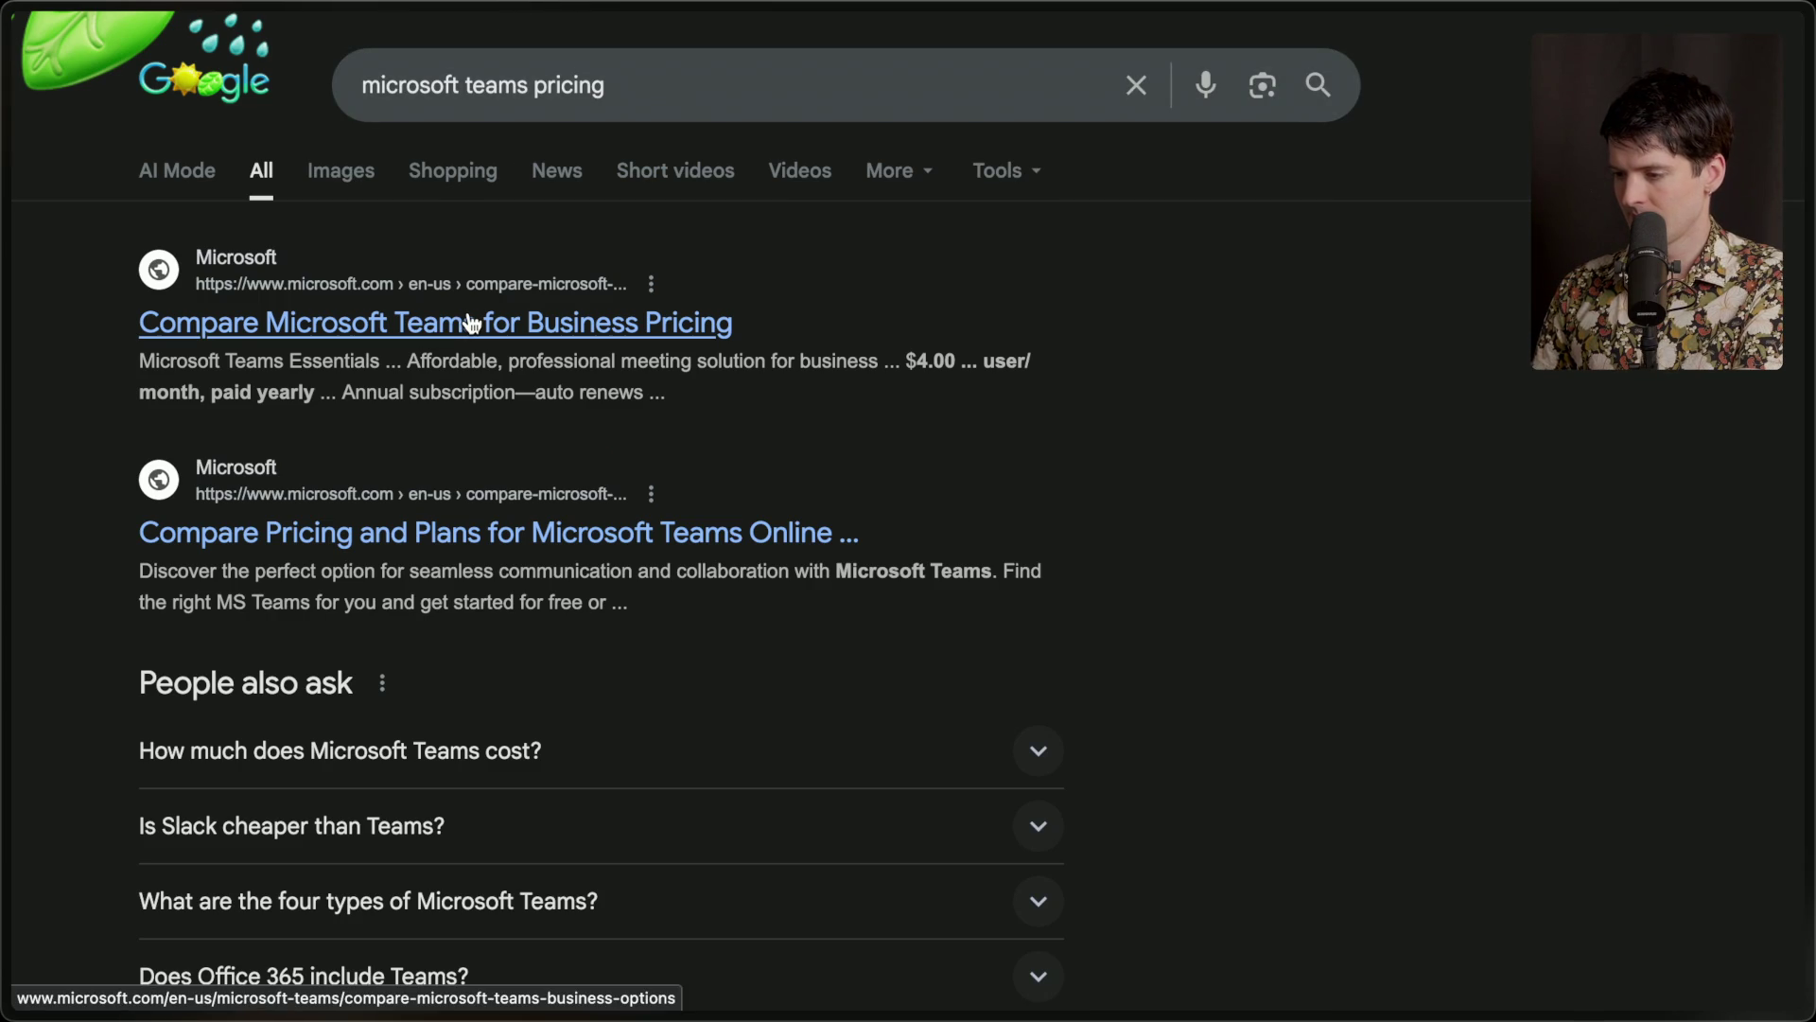
click(650, 326)
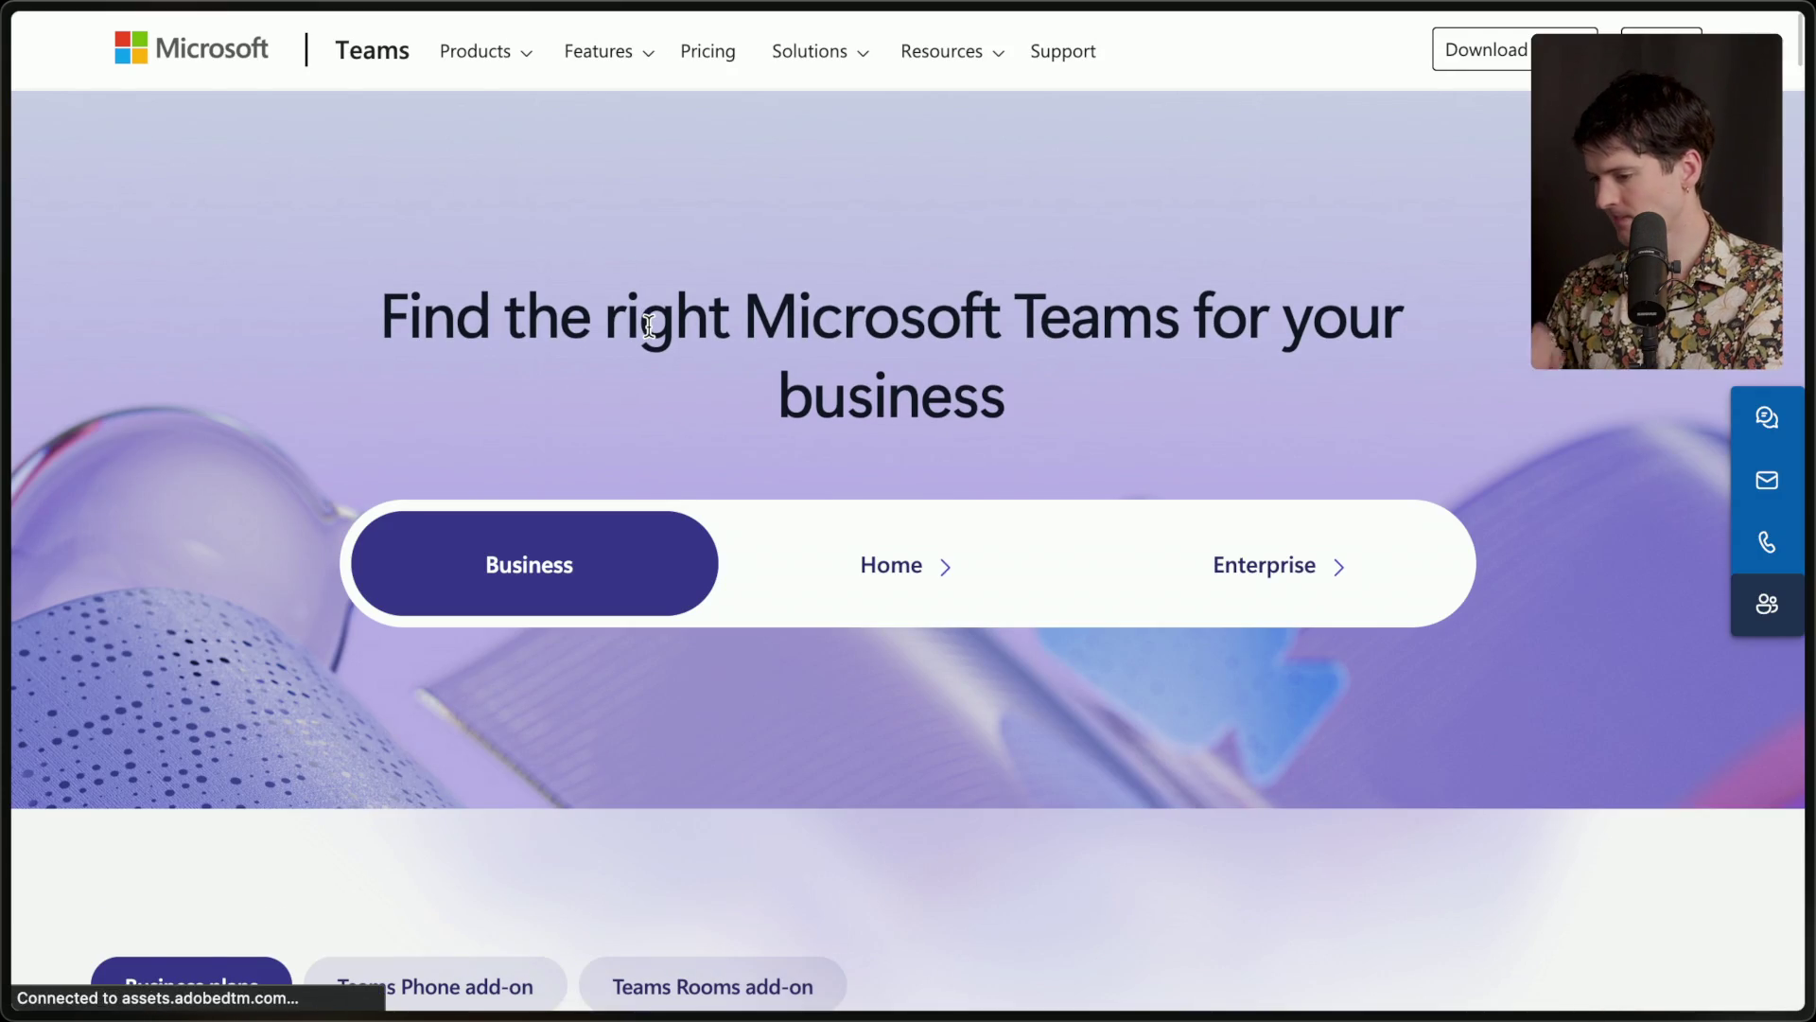
Review Teams Essentials ($4.00) and Microsoft 365 Business Basic ($6.00), then return to Slack pricing.
scroll(648, 325, down, 9)
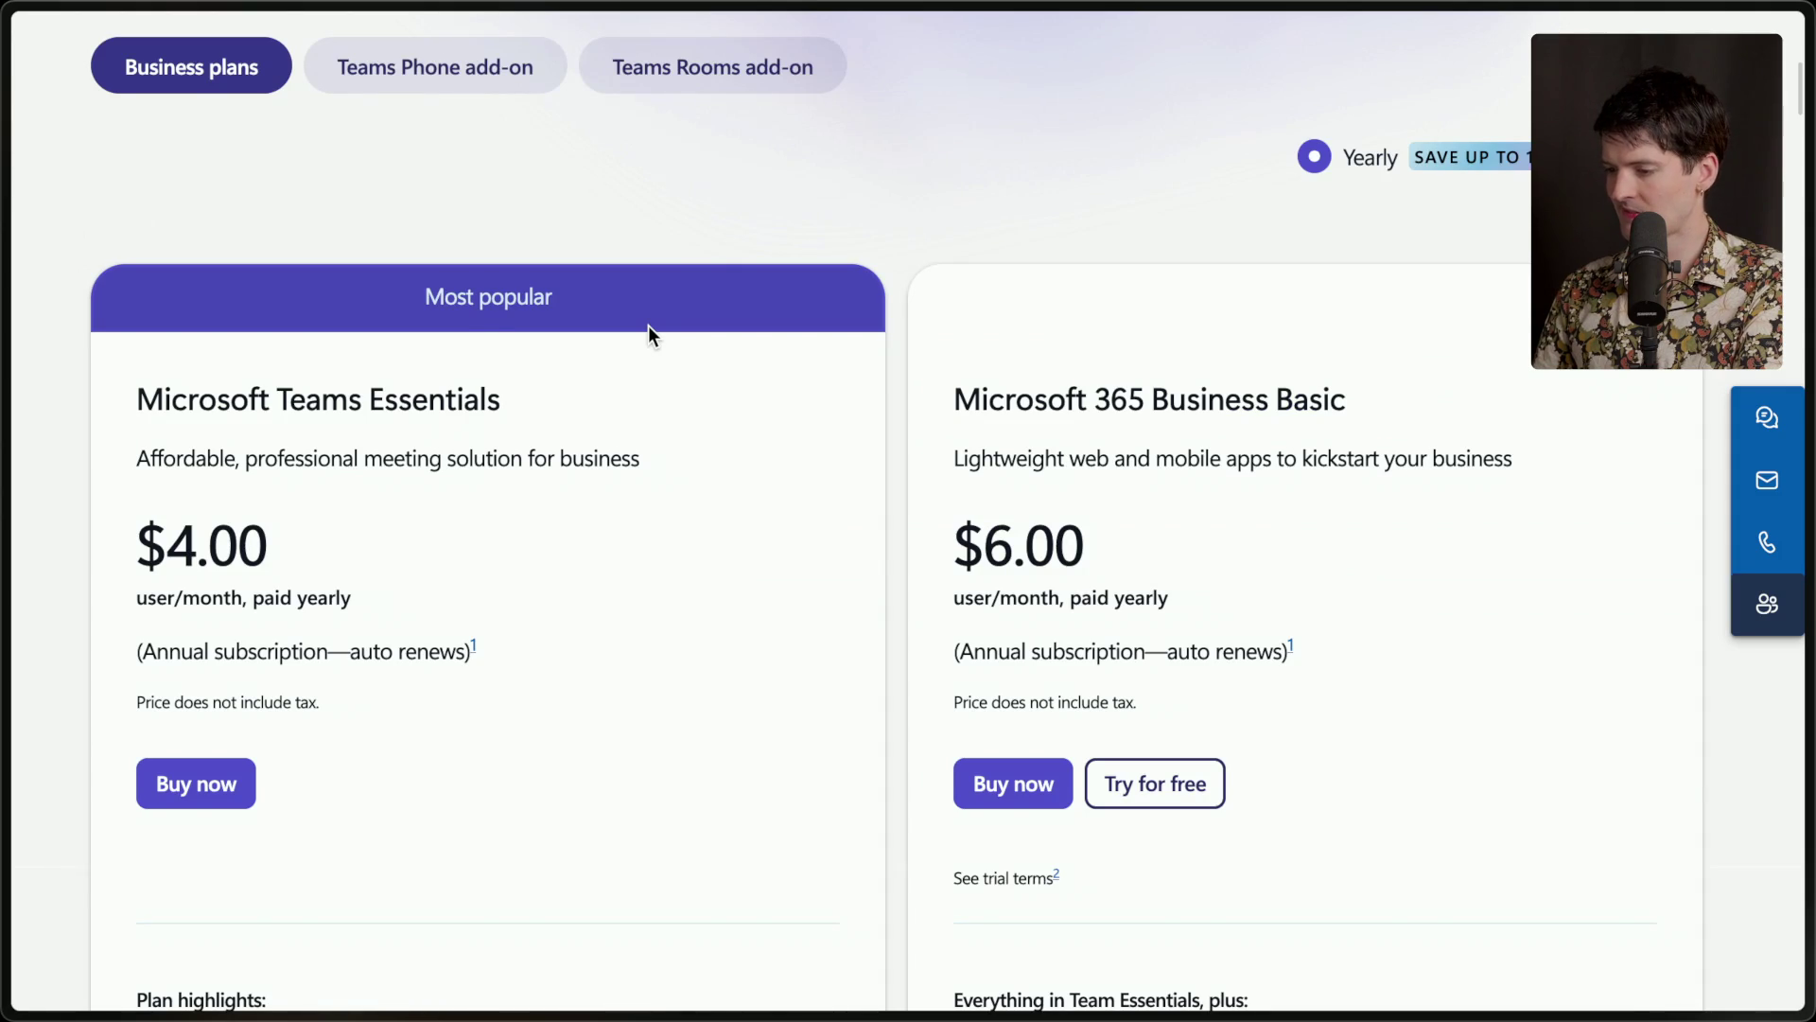
scroll(649, 326, down, 1)
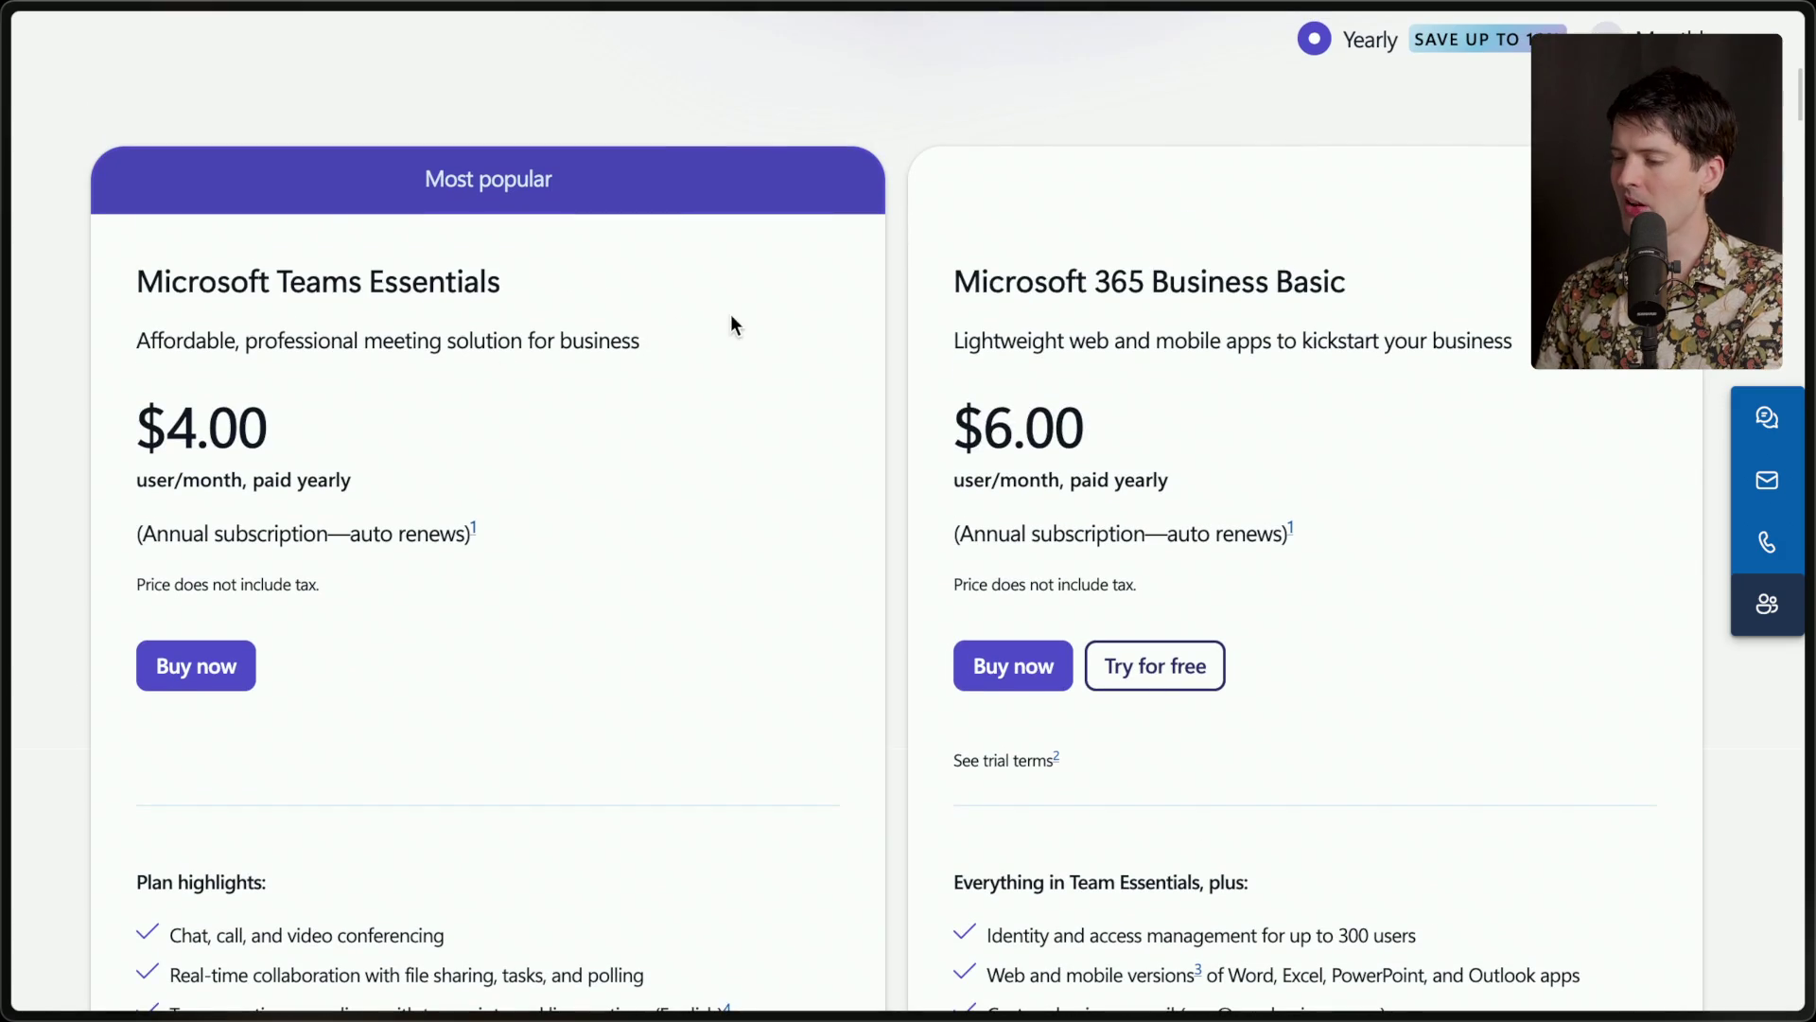
drag(118, 284, 573, 534)
click(175, 435)
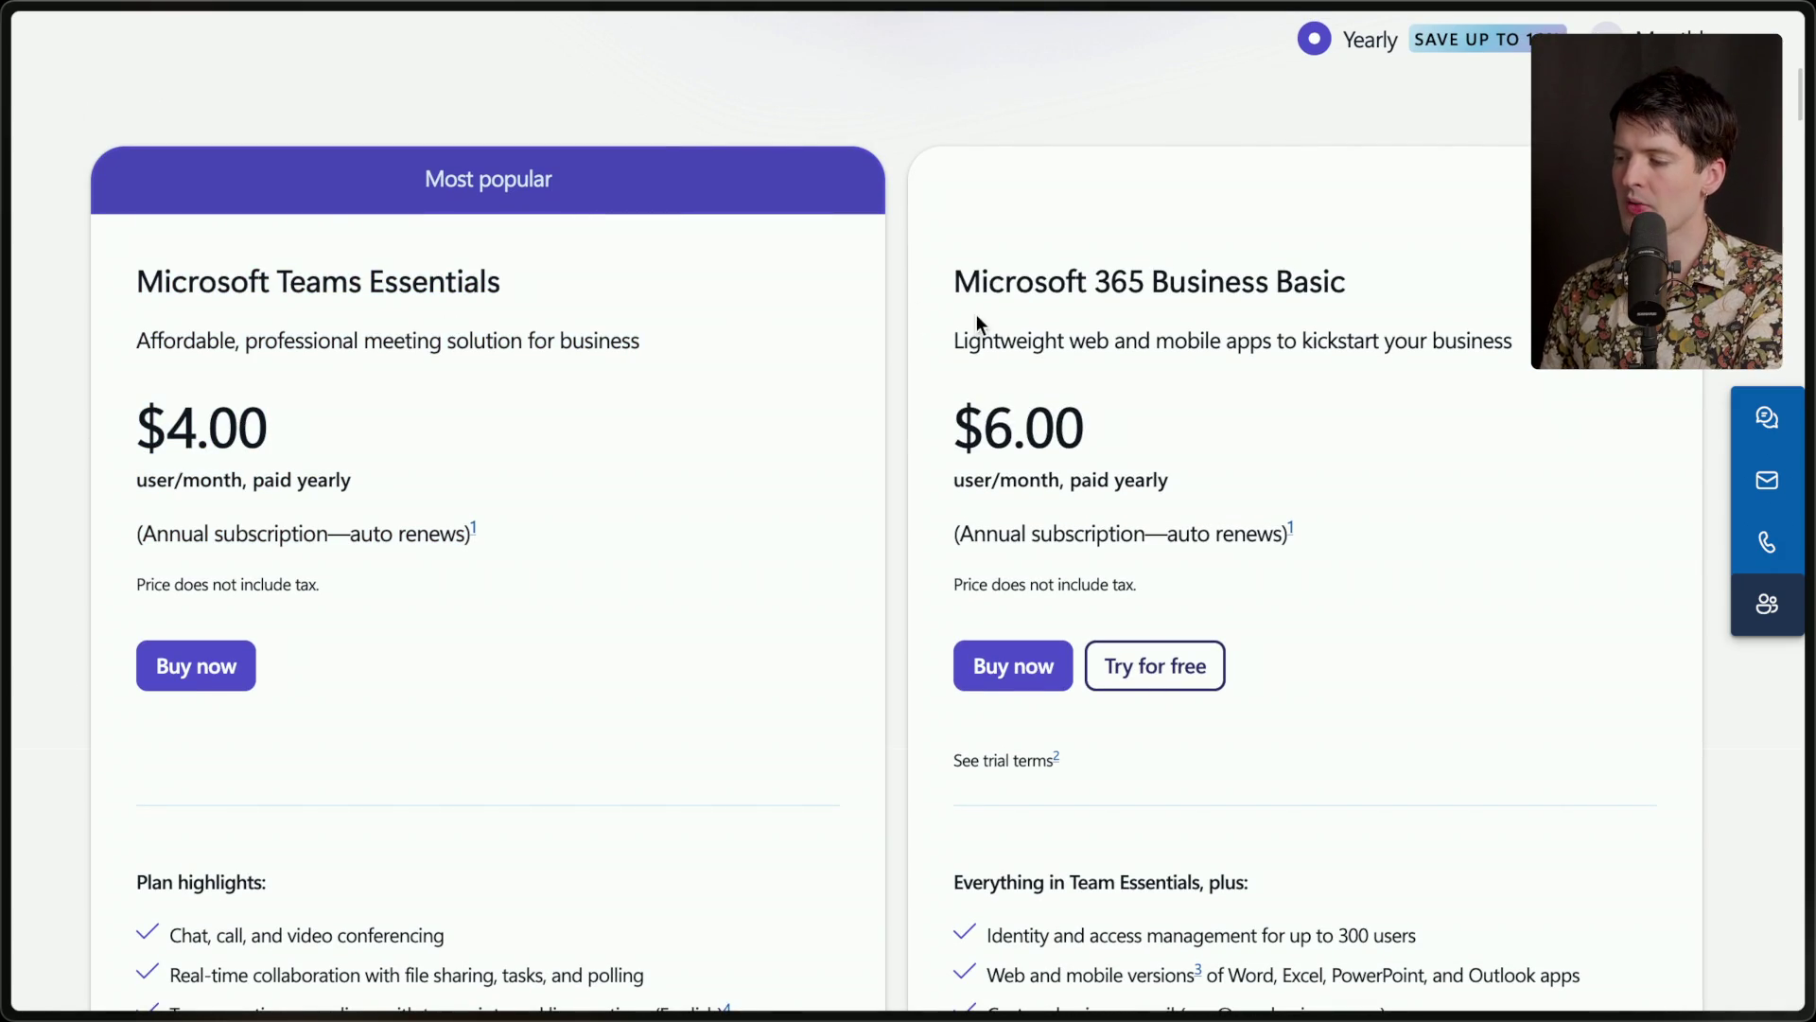
drag(950, 295, 1542, 343)
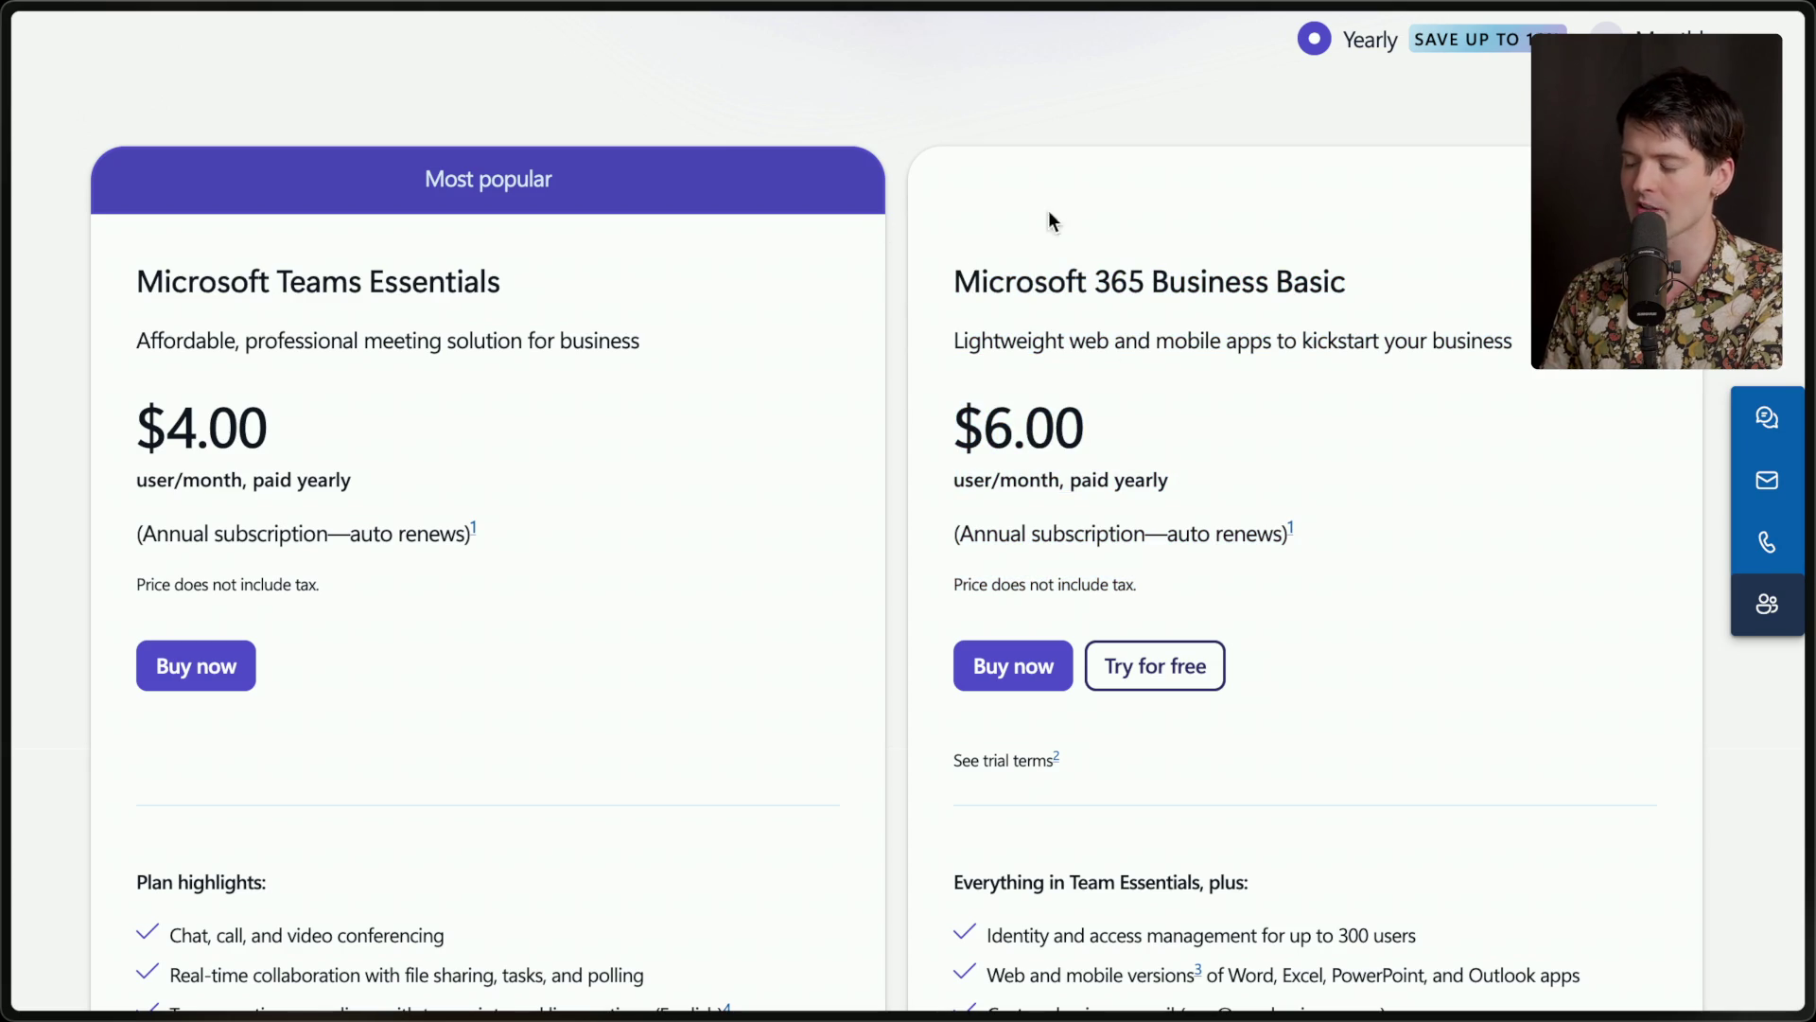
drag(948, 275, 1248, 621)
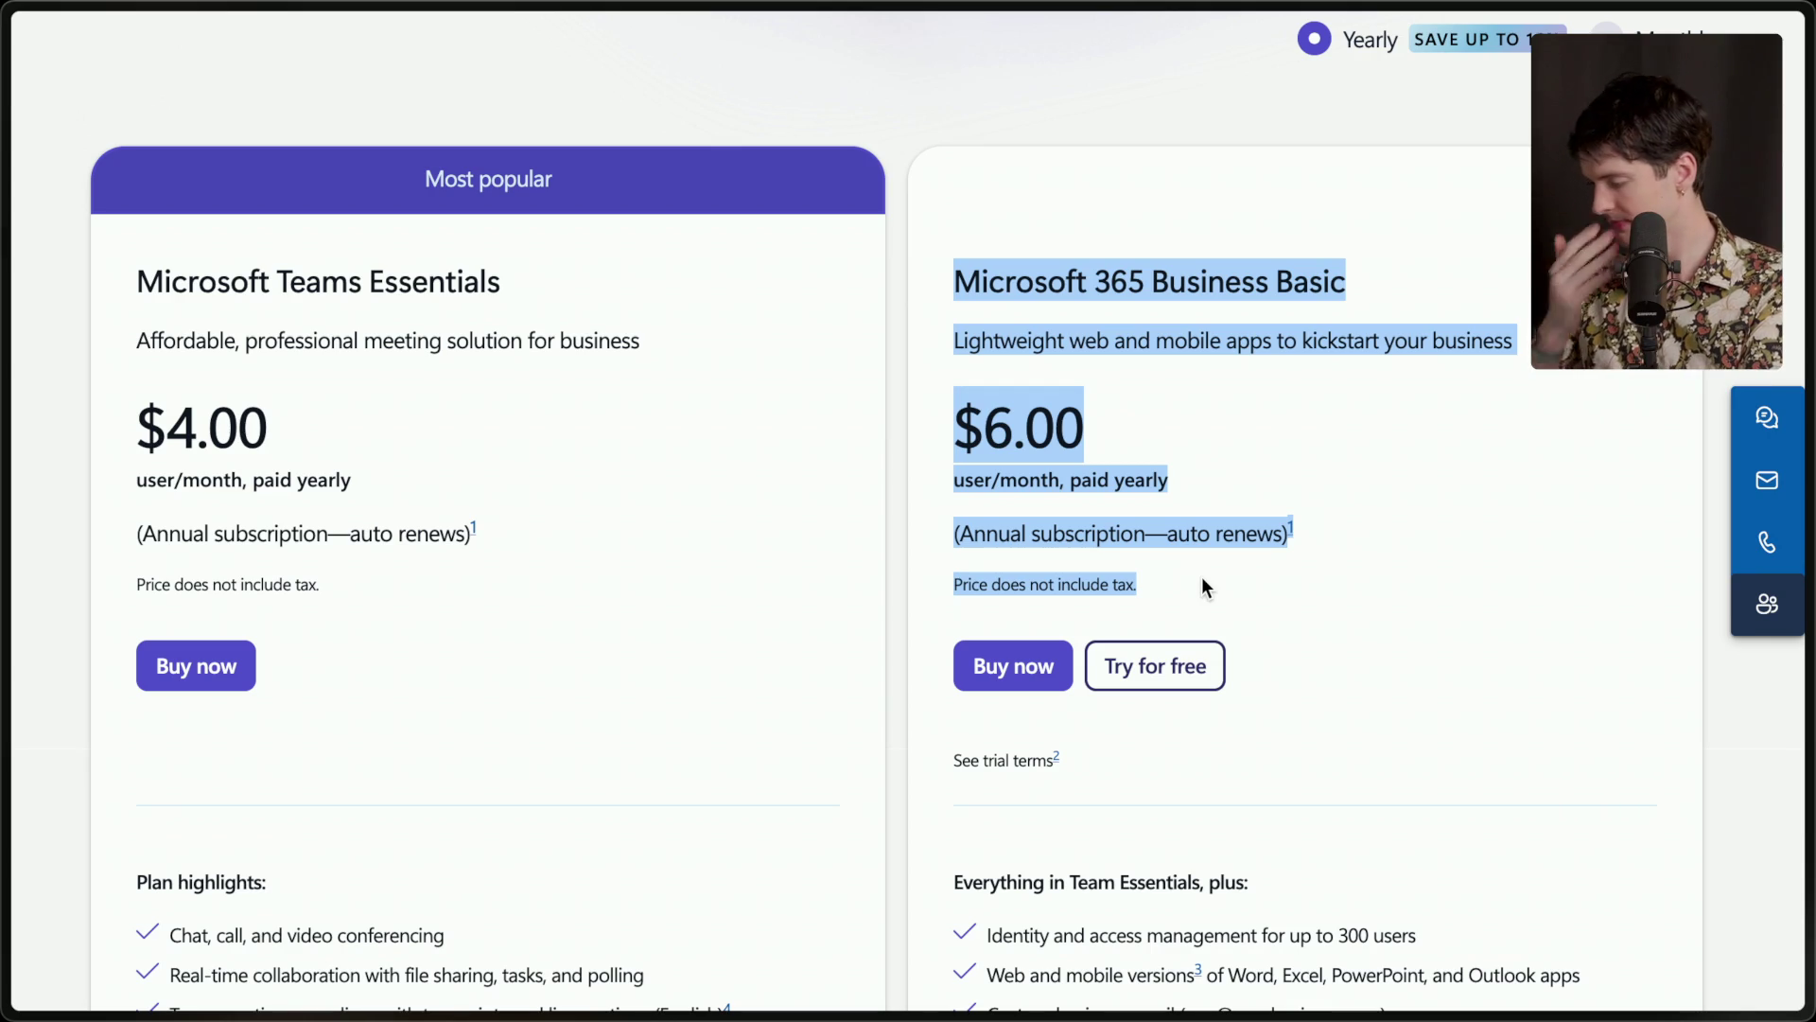
key(ctrl+Tab)
In The Slack Problem drawing, draw white vertical and horizontal axis lines meeting at the origin.
mouse_move(1809, 462)
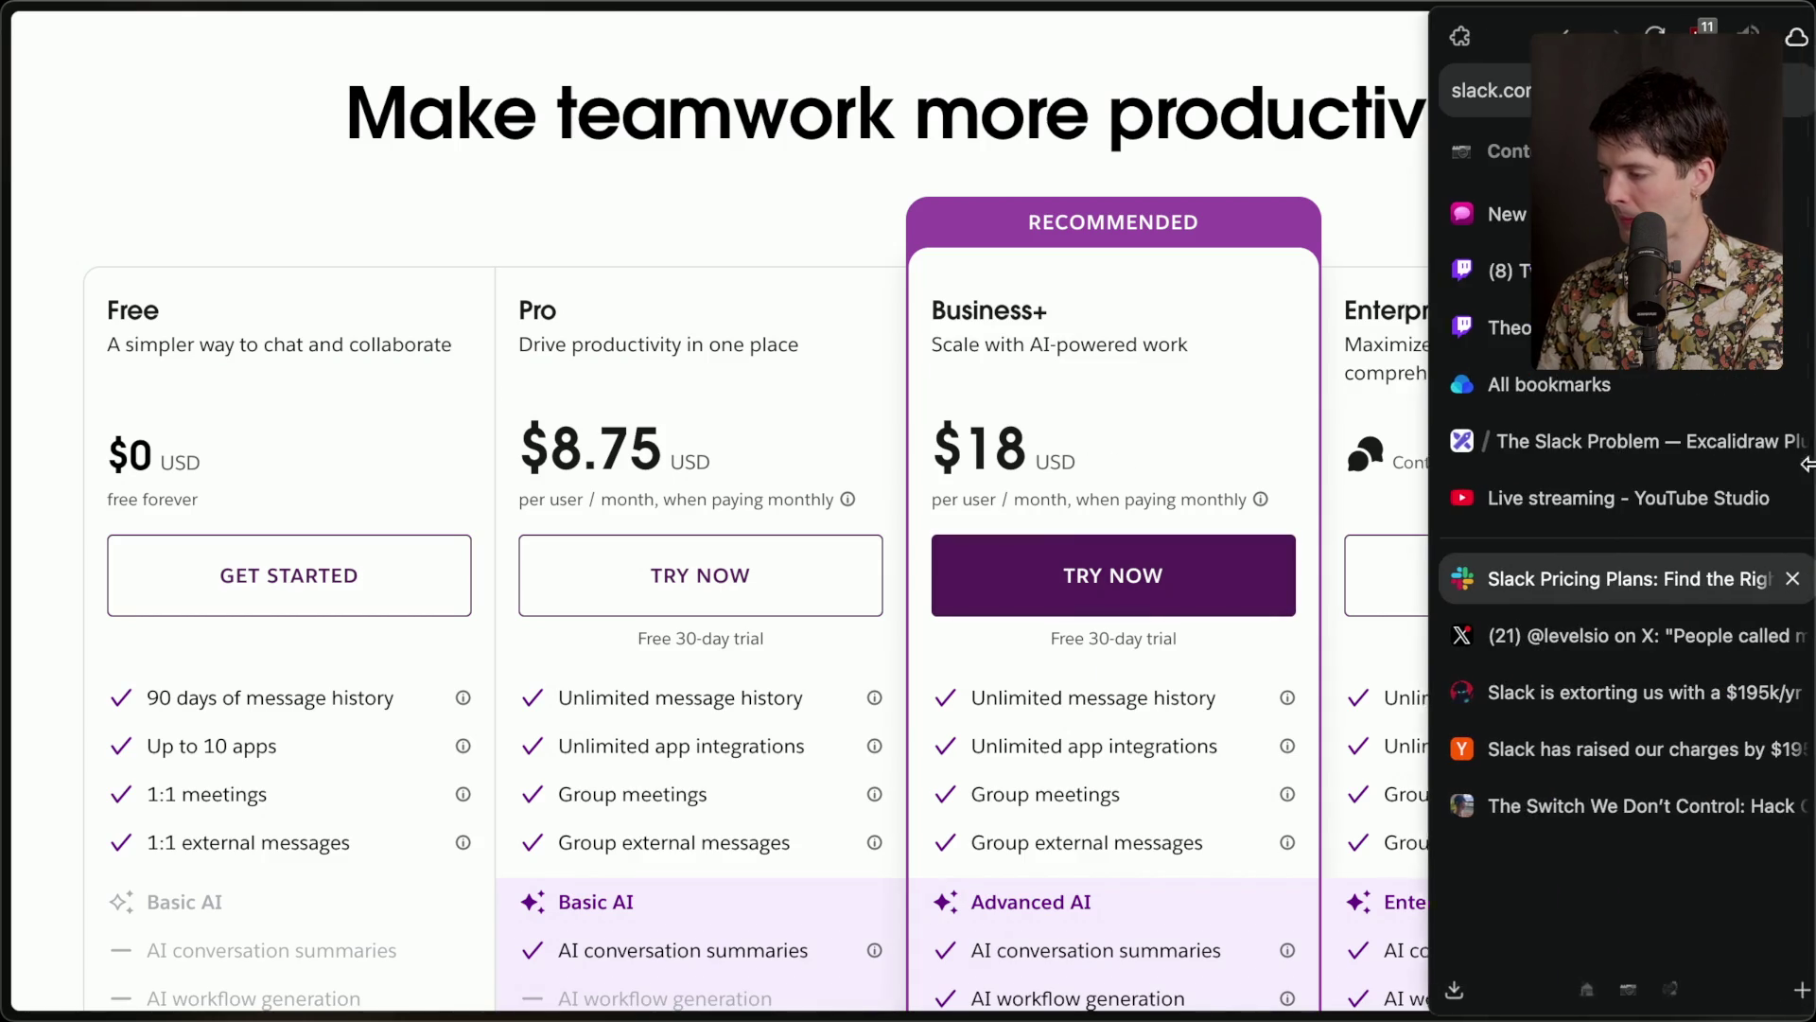
click(1528, 437)
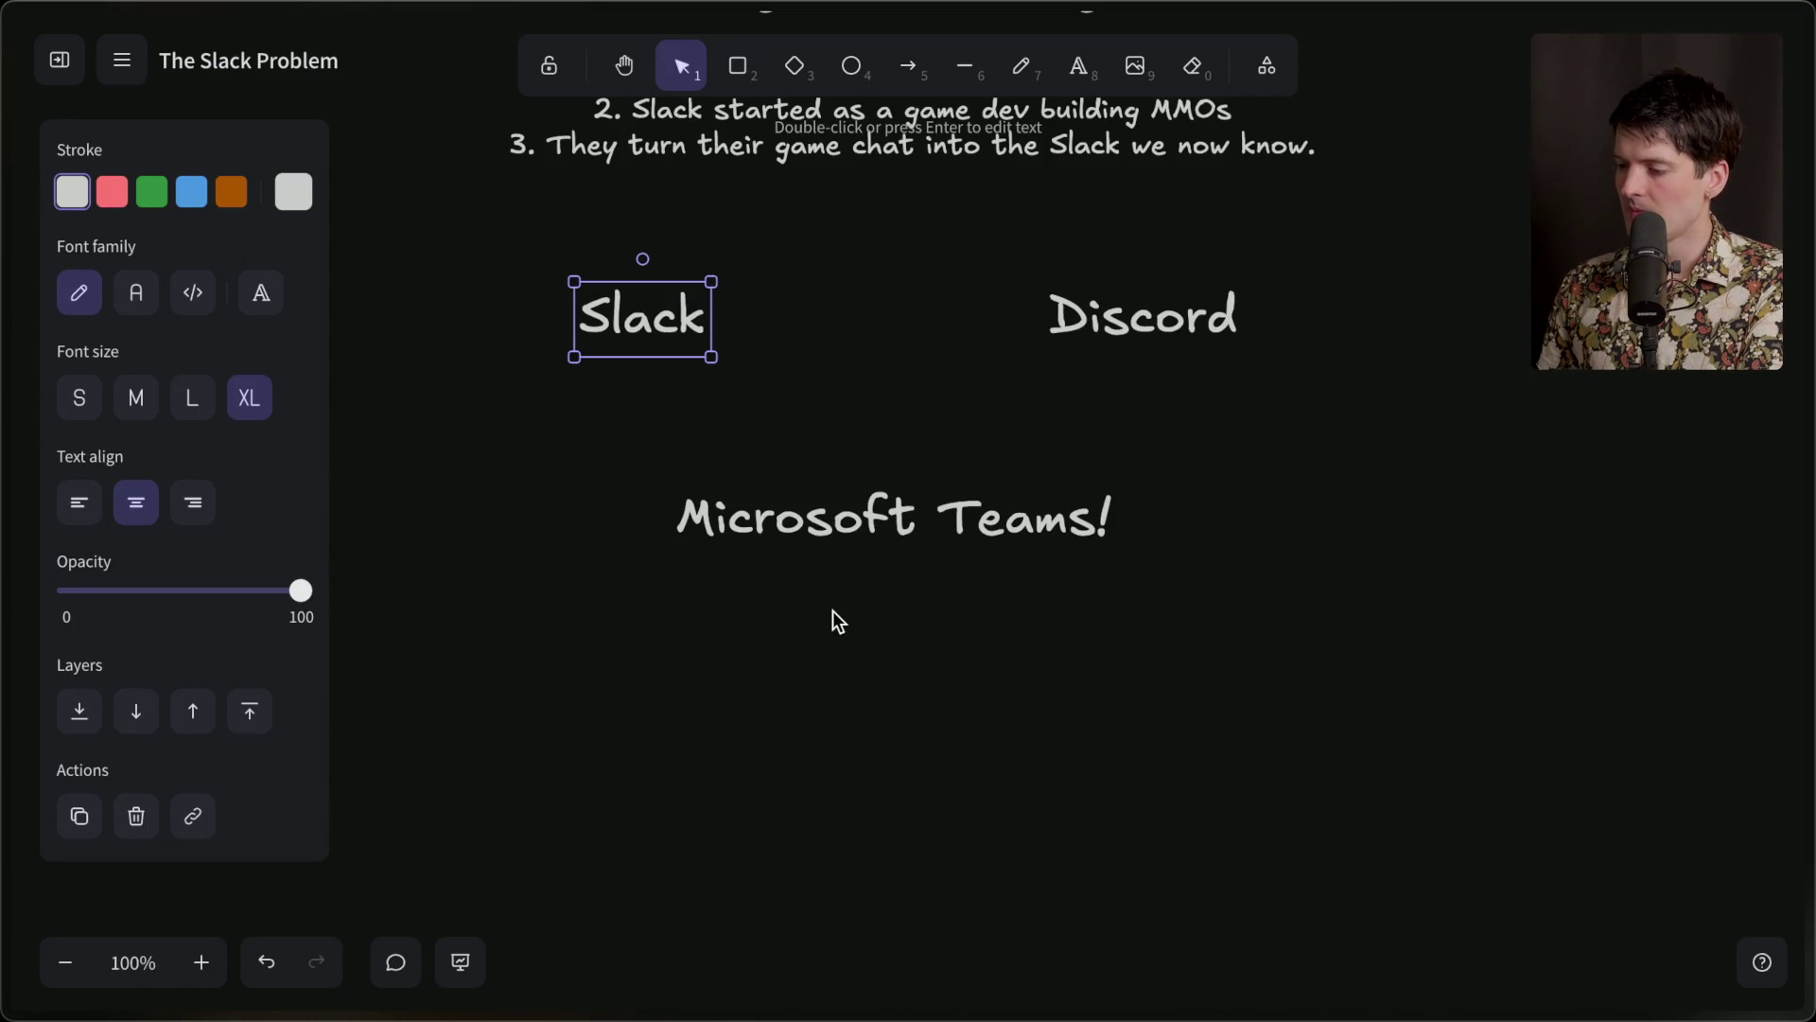
scroll(832, 610, down, 2)
scroll(832, 611, down, 2)
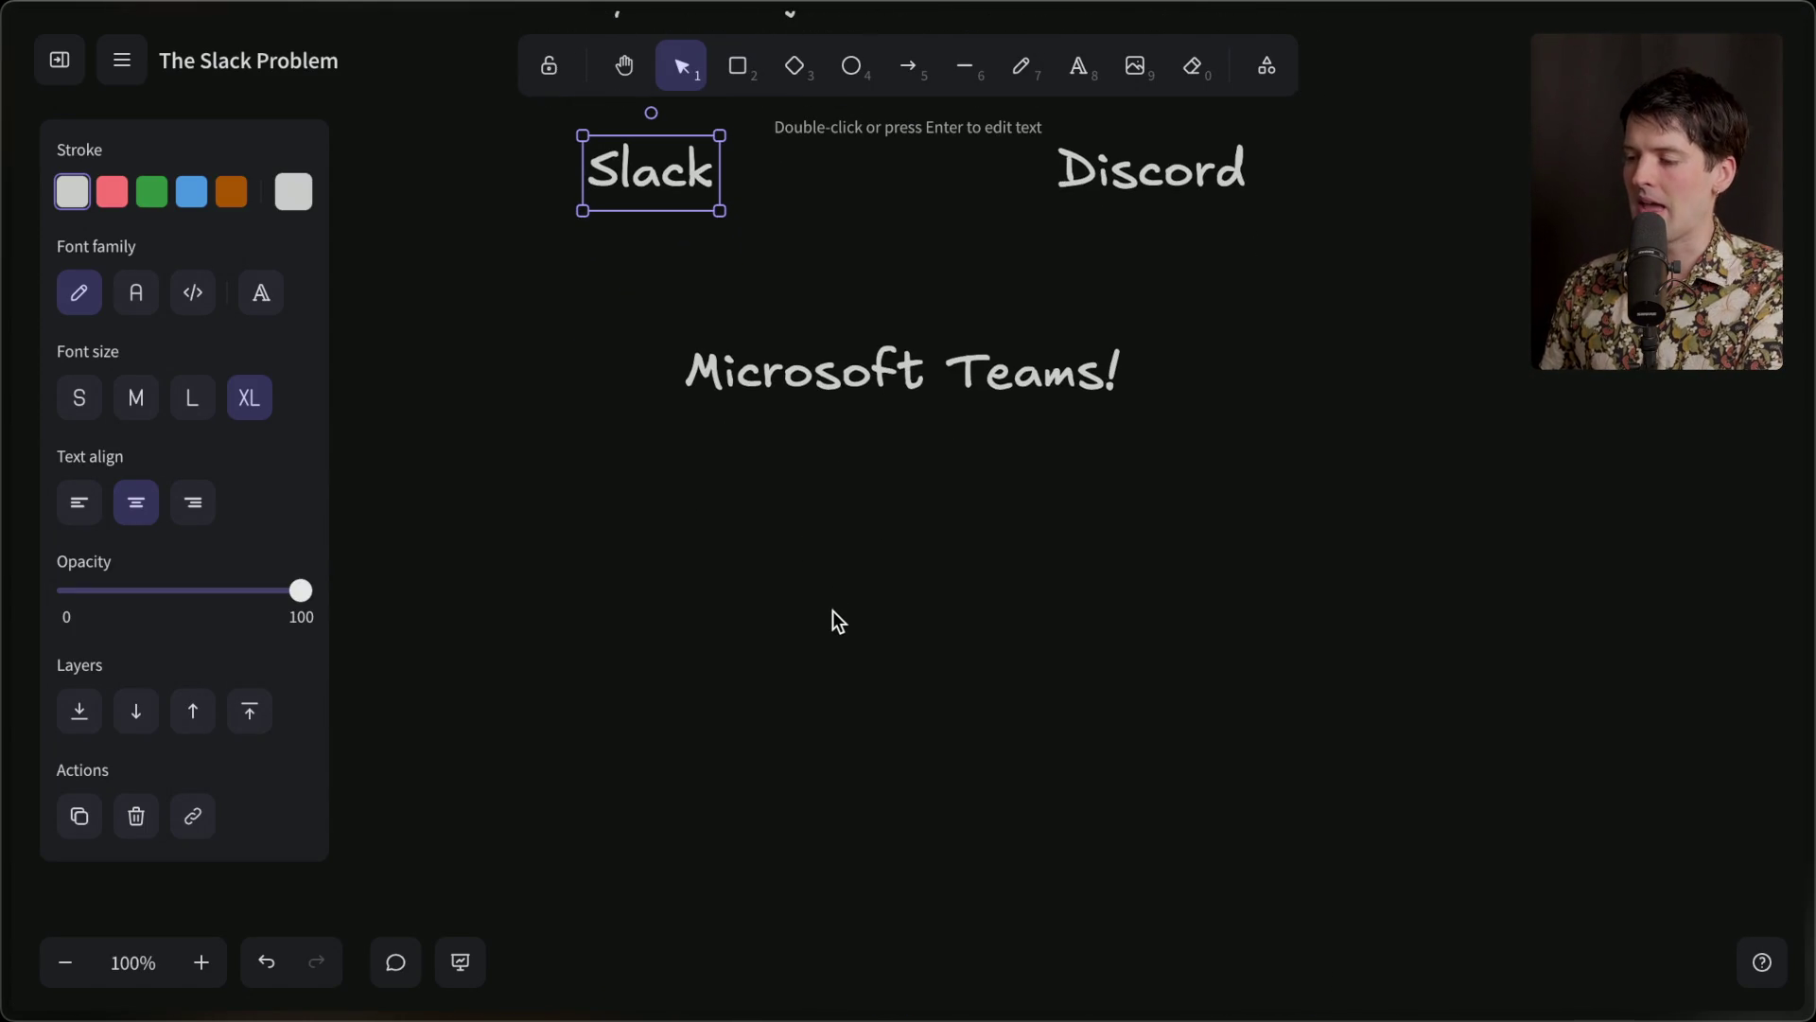
scroll(832, 610, down, 1)
scroll(832, 610, down, 1)
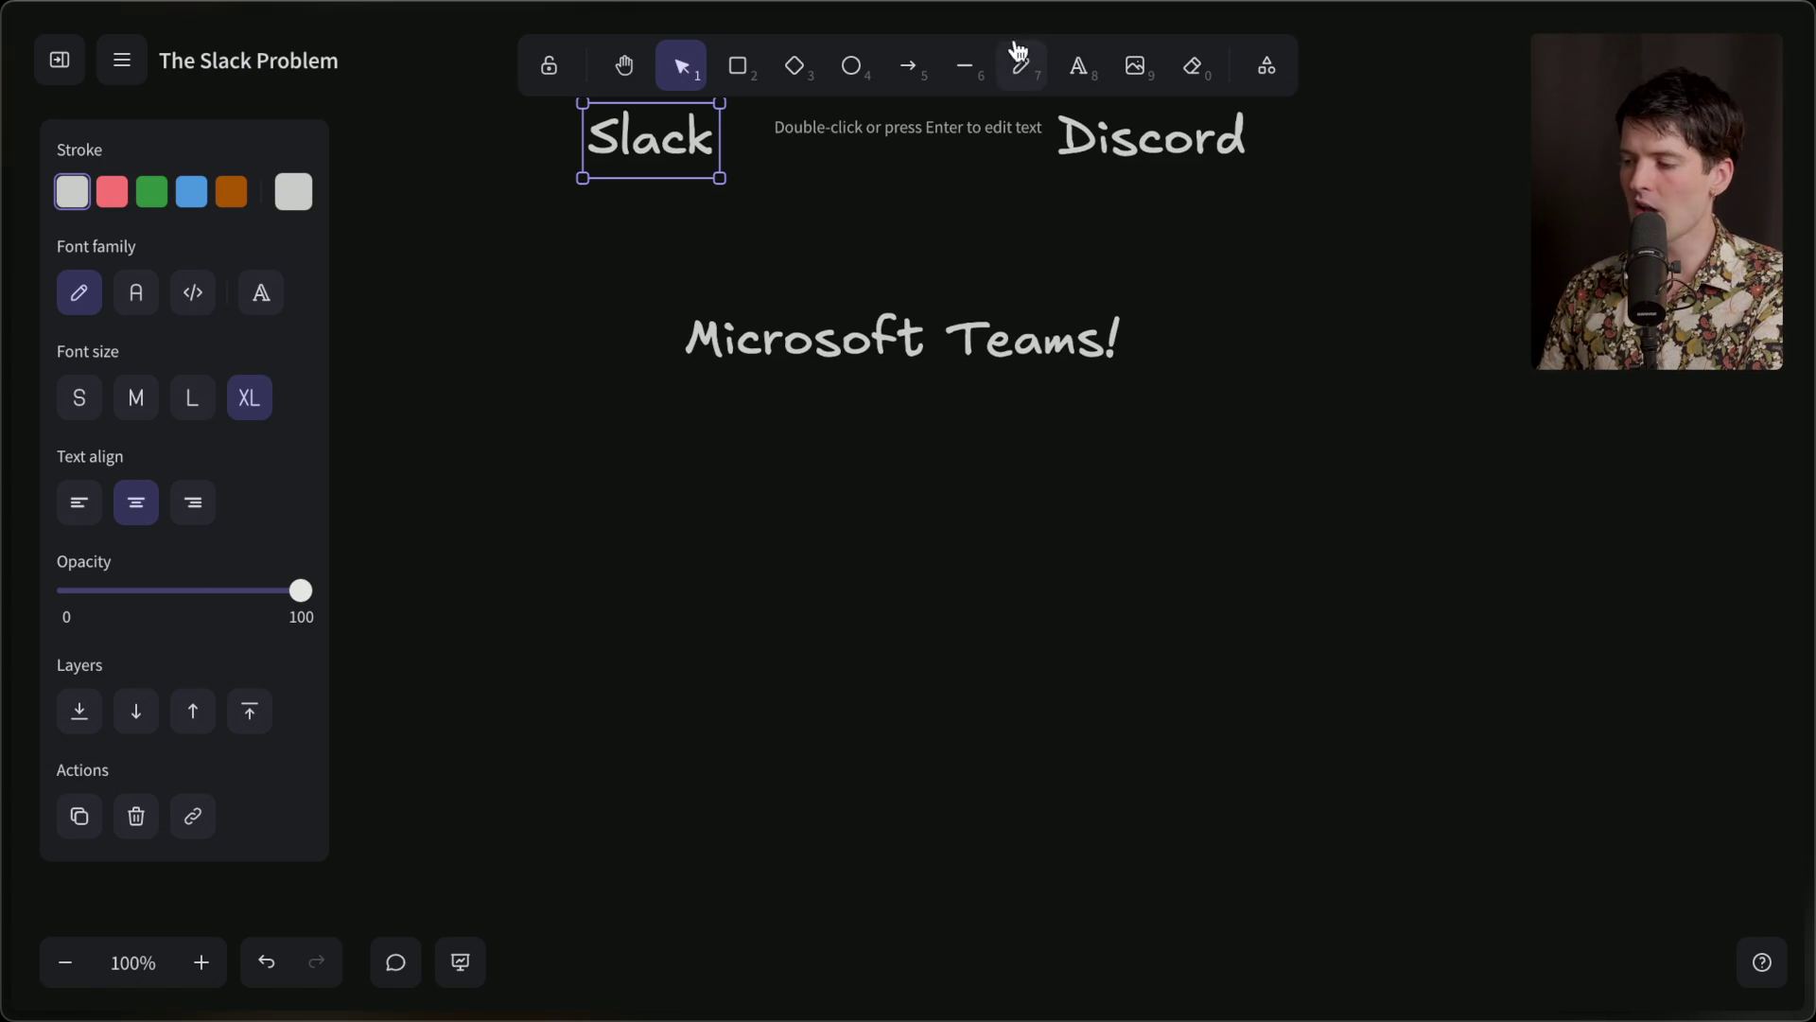
click(958, 70)
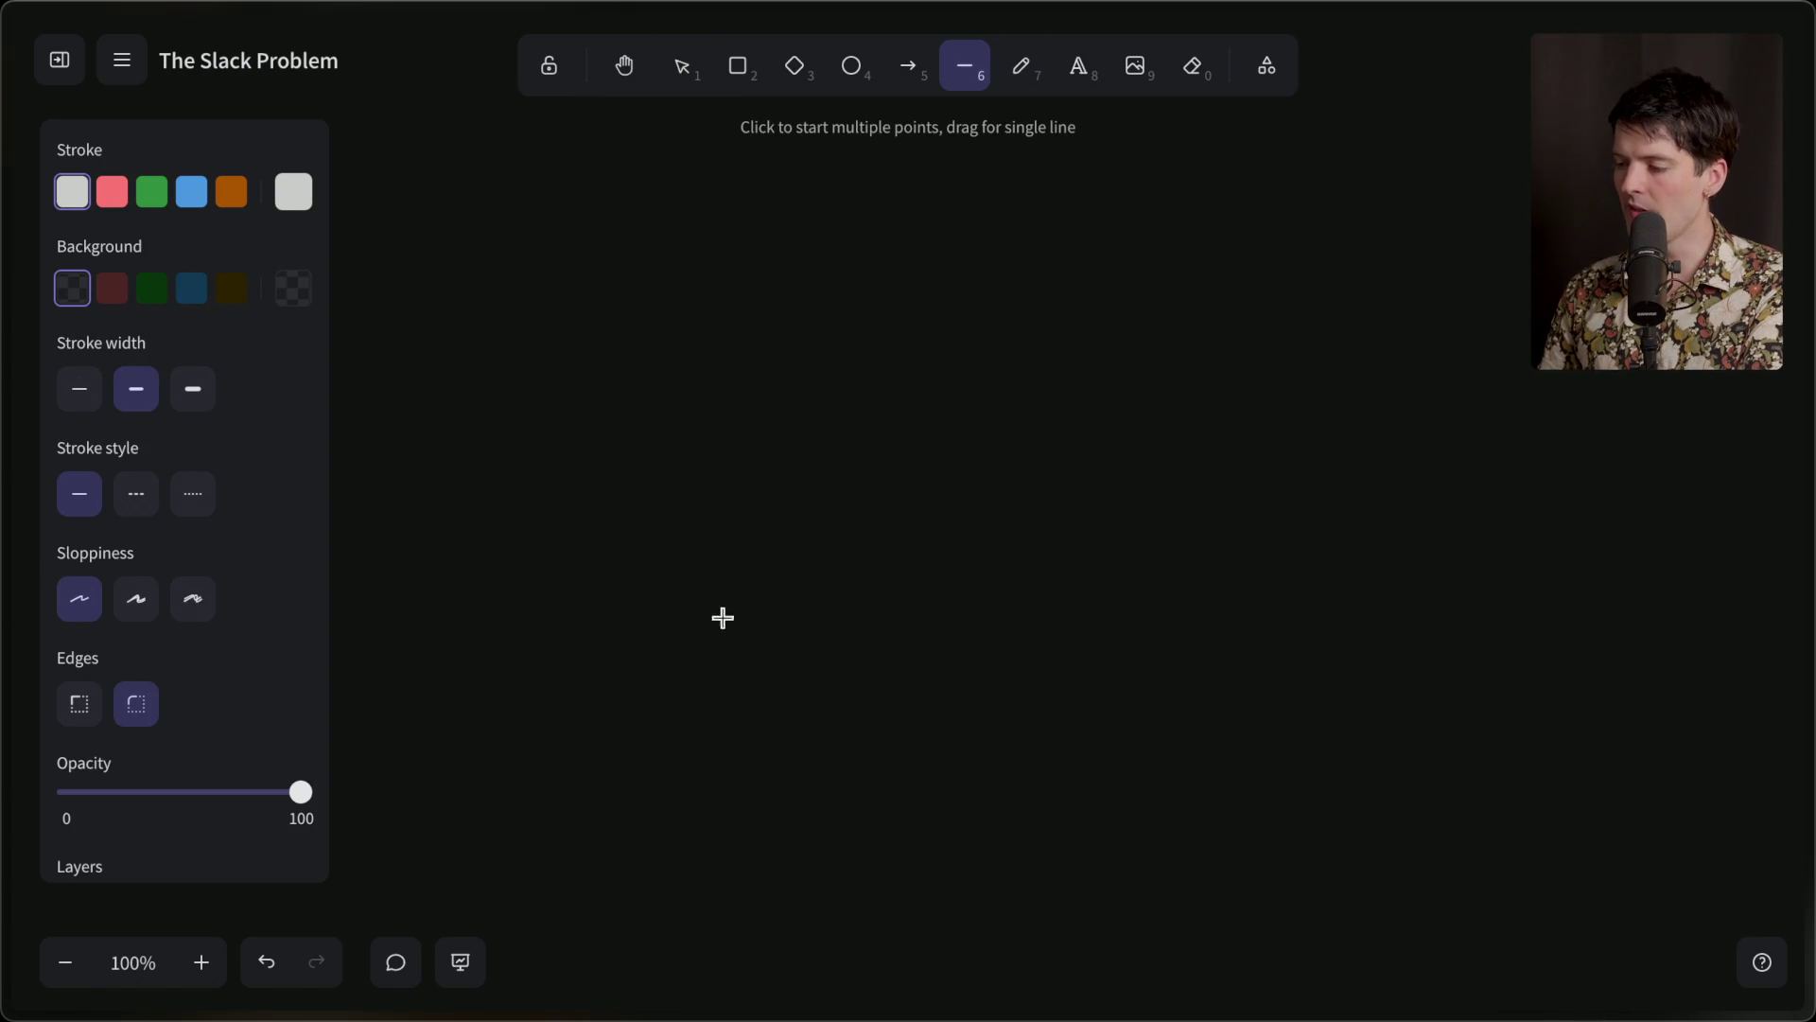
click(555, 338)
click(568, 804)
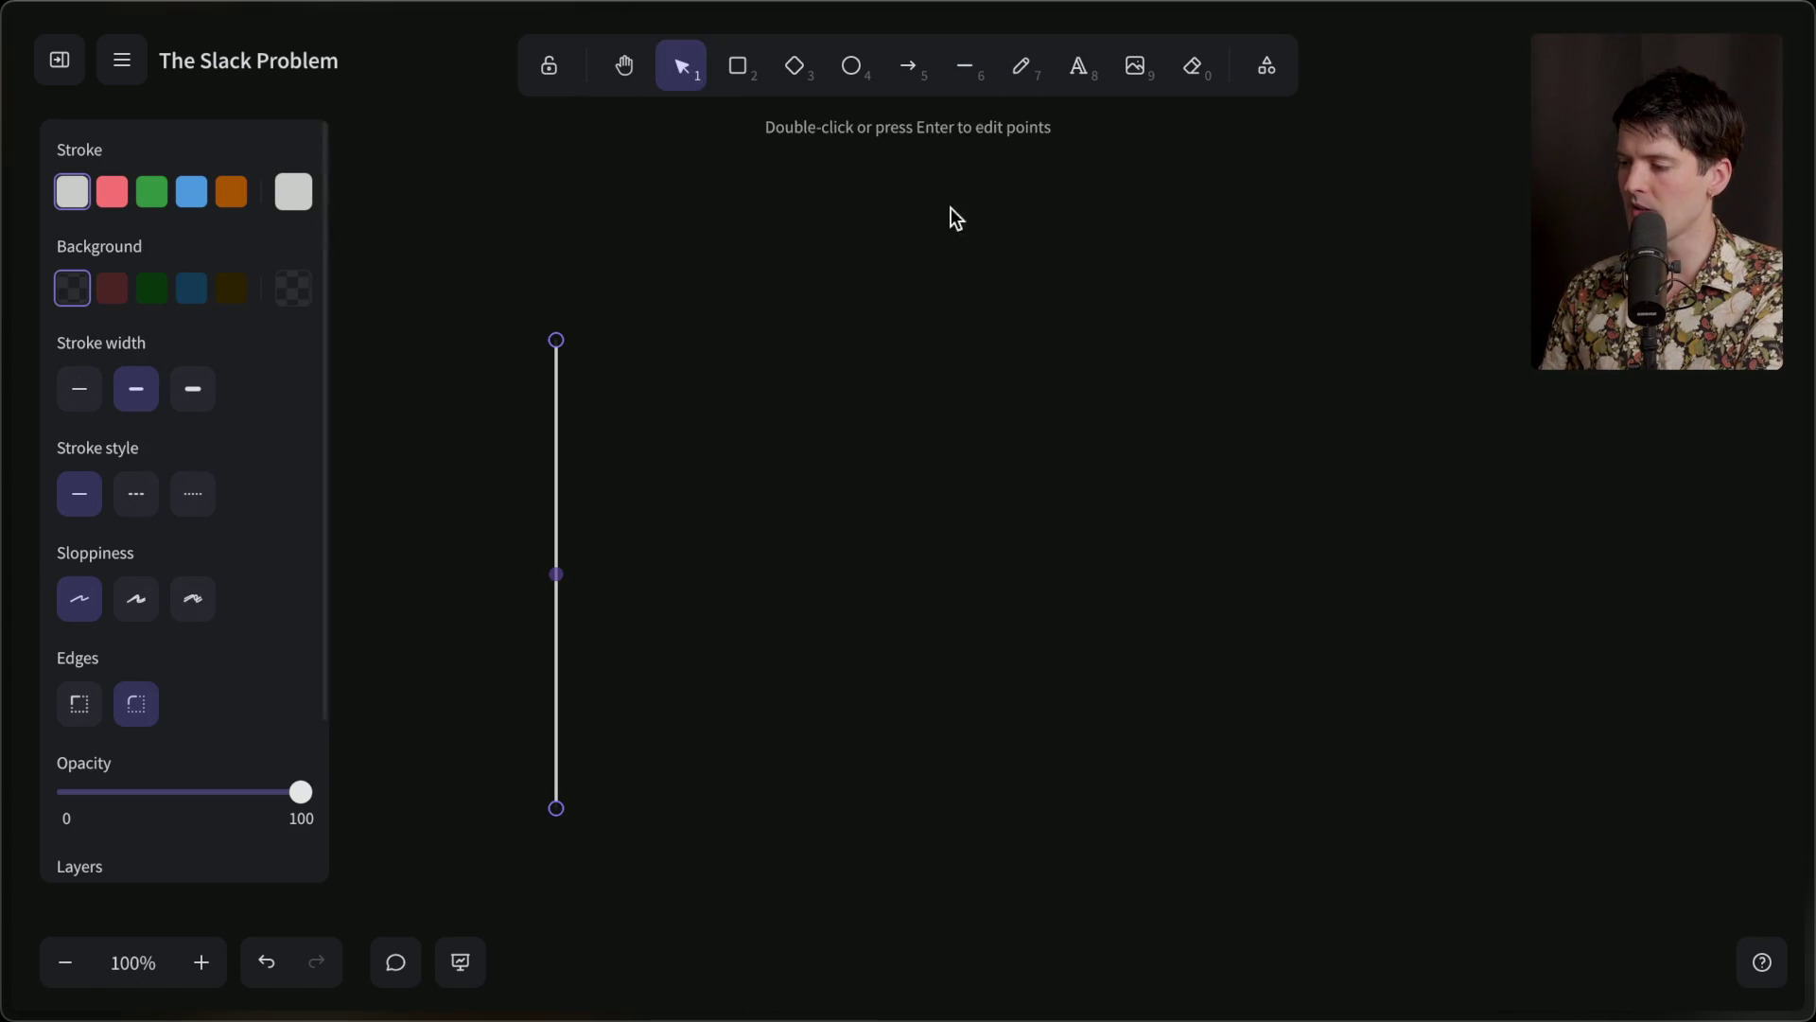
click(965, 67)
click(556, 807)
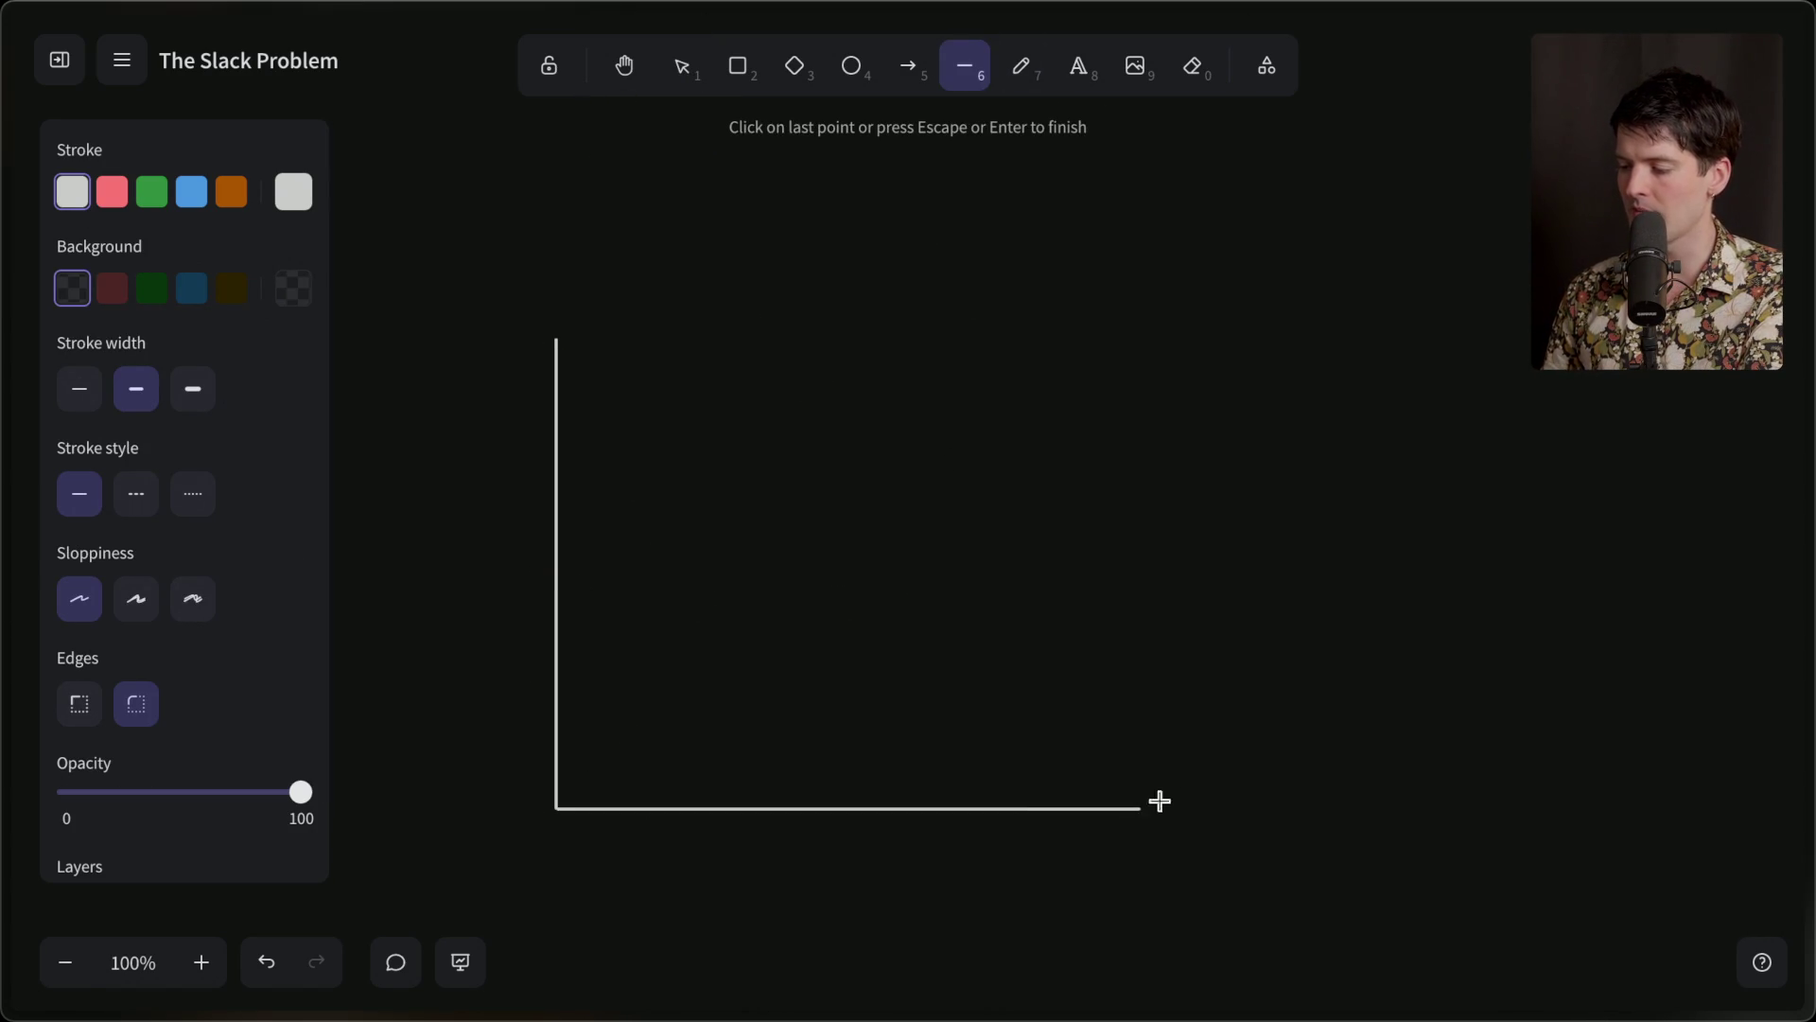
double_click(1229, 808)
Draw a green curve from the origin and pull its midpoint up so it levels off.
click(970, 66)
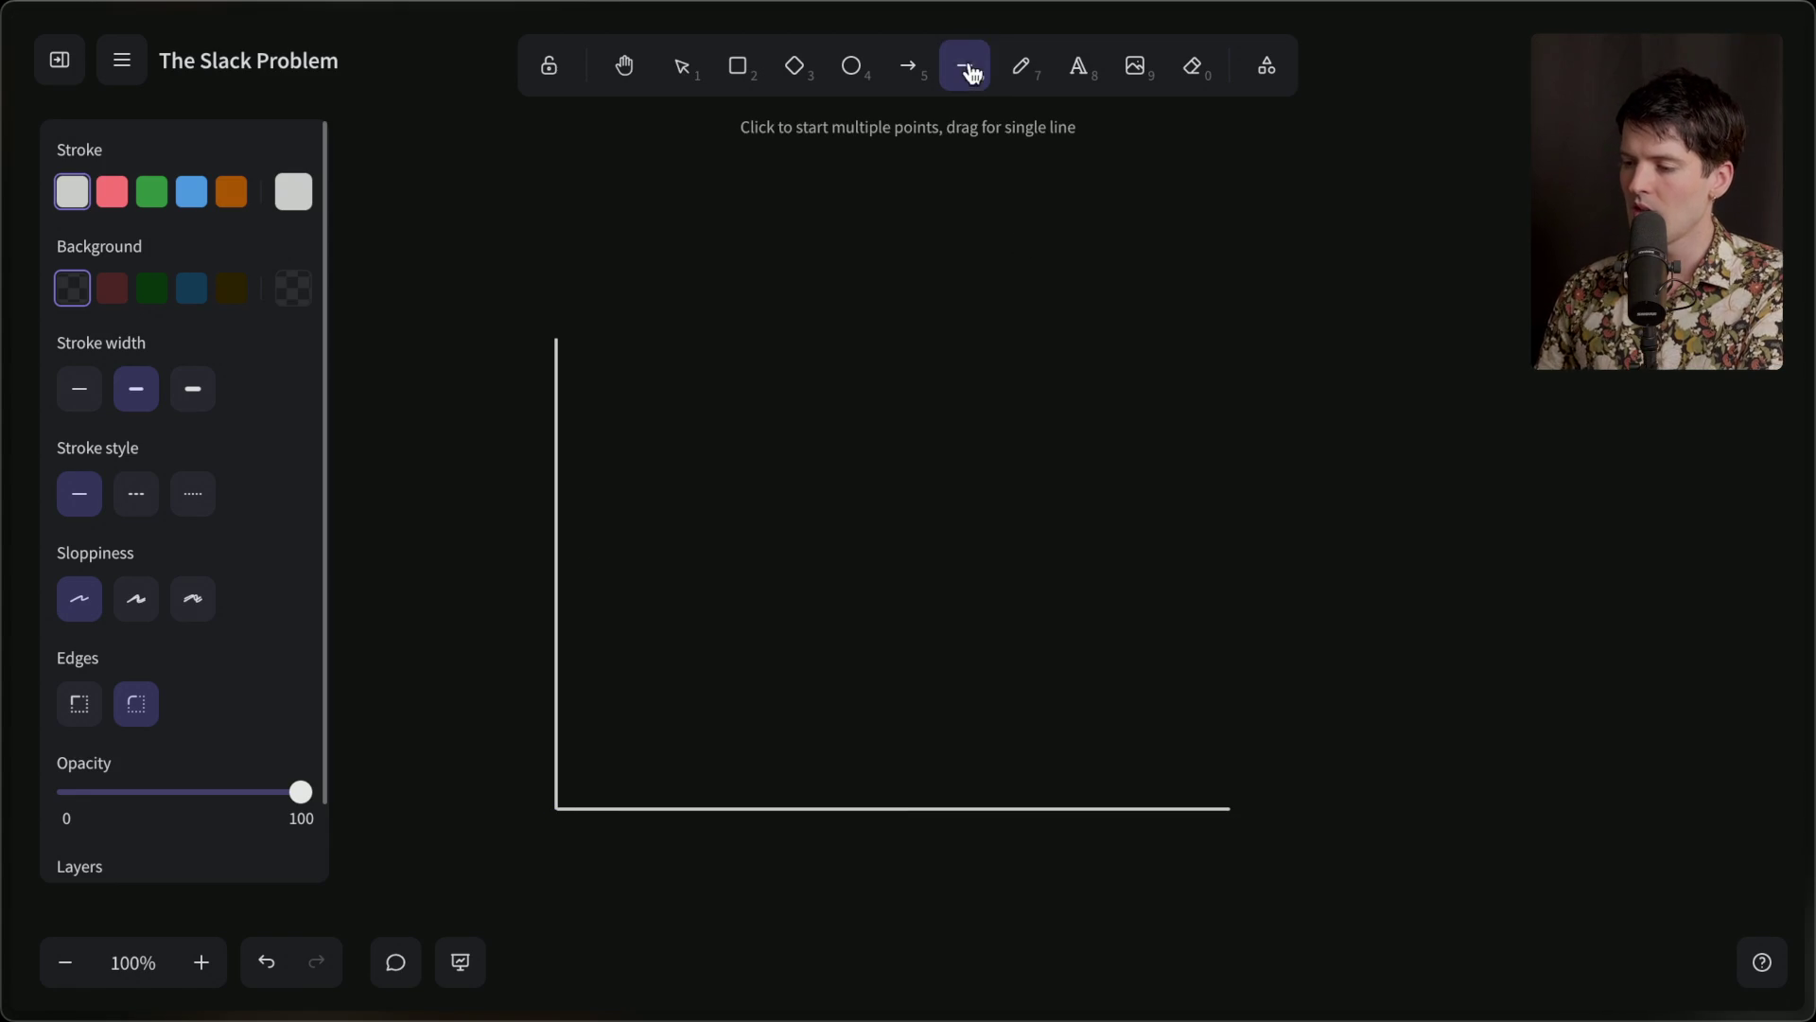
click(157, 203)
click(557, 806)
click(814, 754)
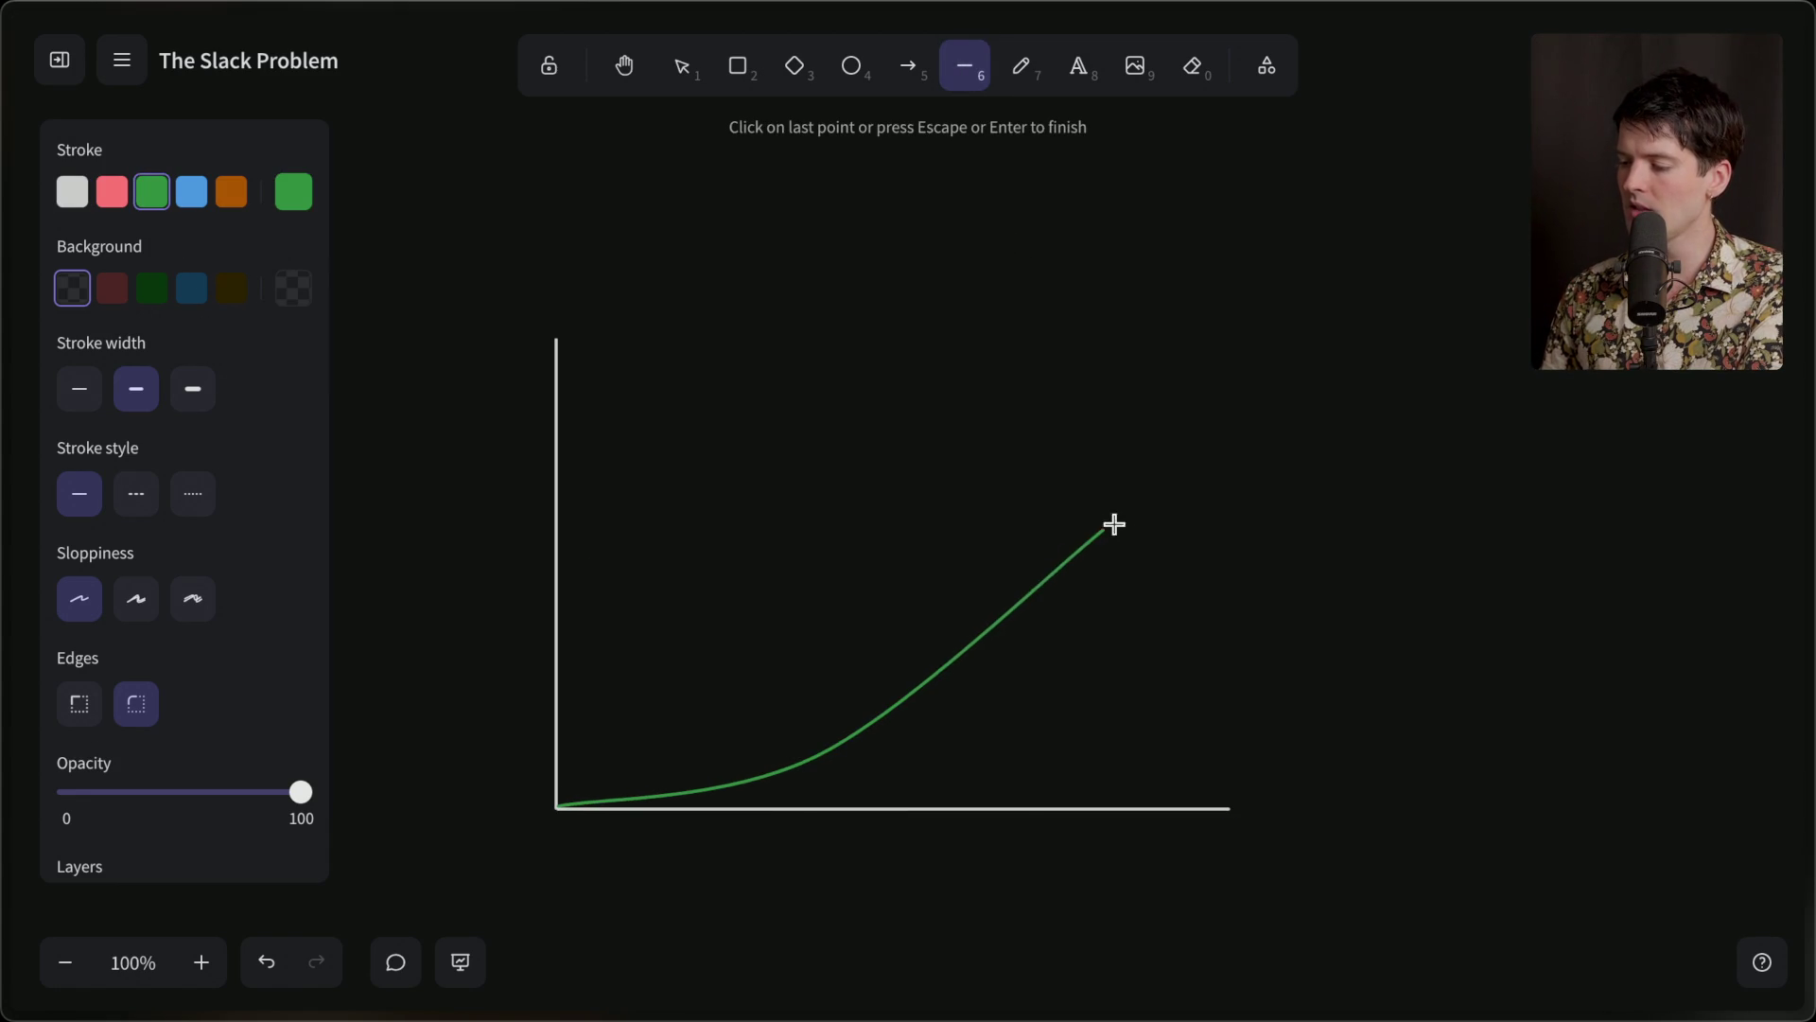
click(1206, 588)
click(1205, 588)
drag(818, 755, 866, 744)
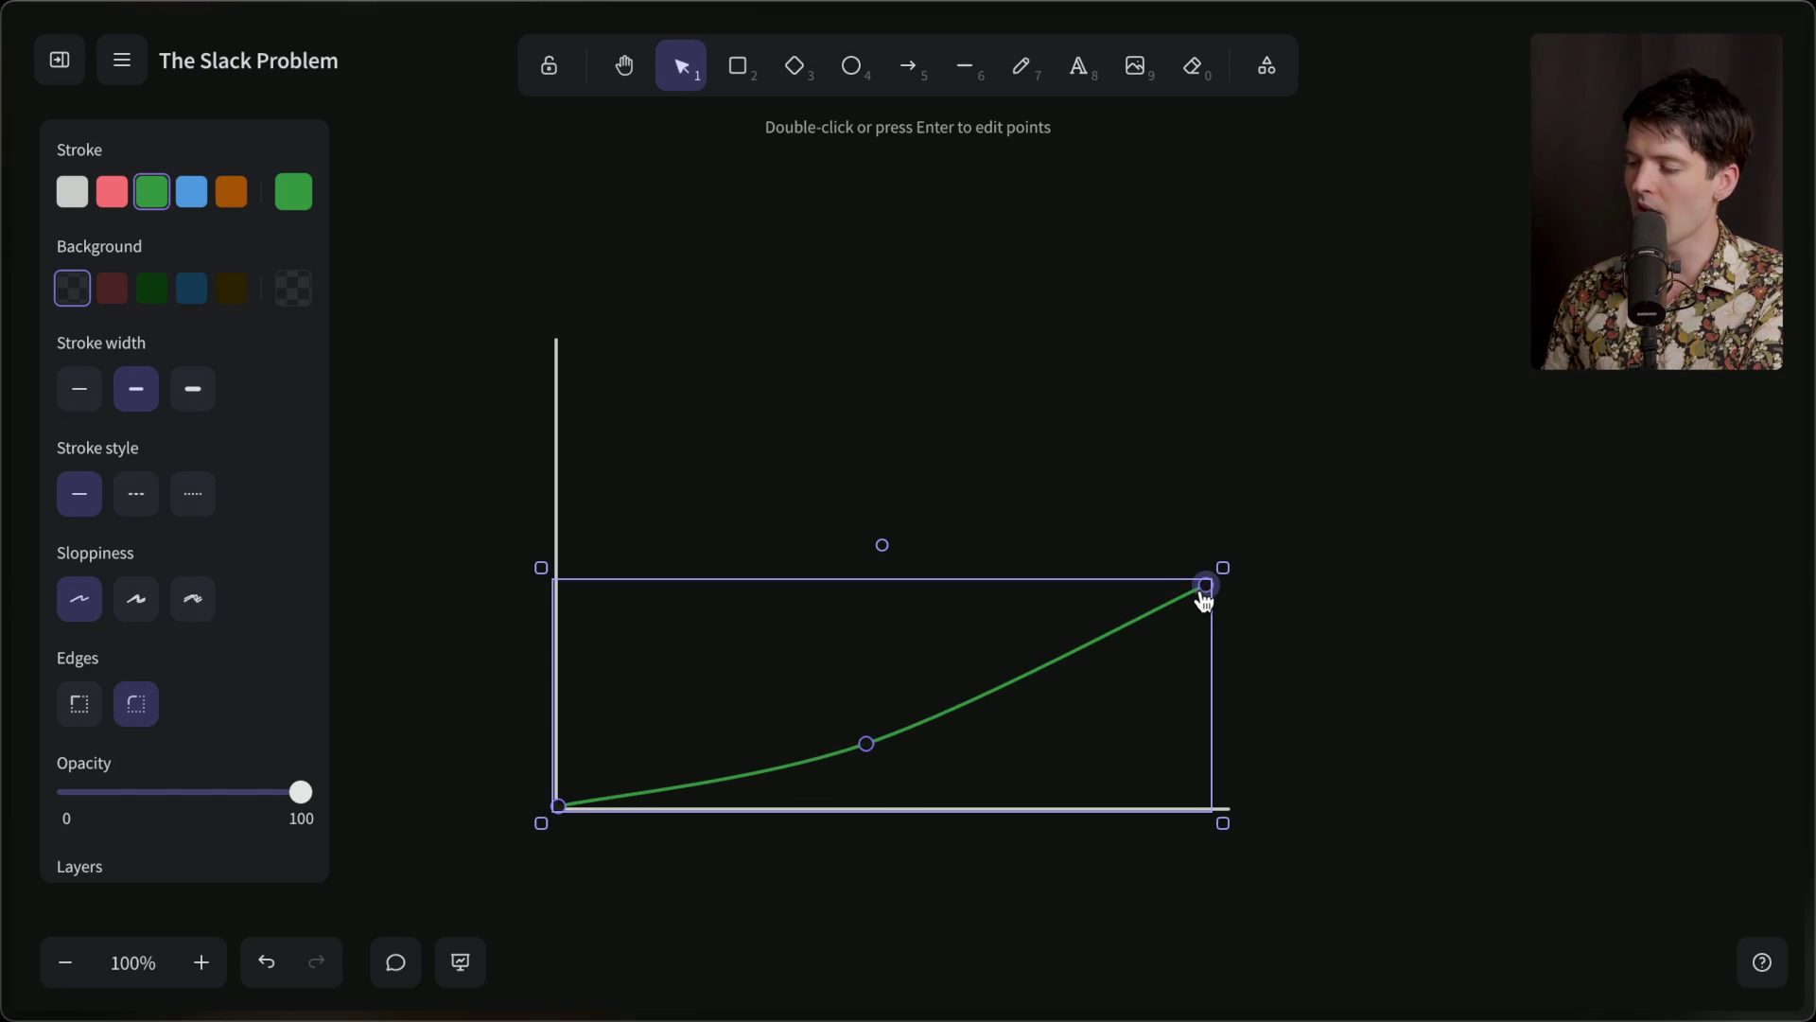
drag(865, 743, 860, 616)
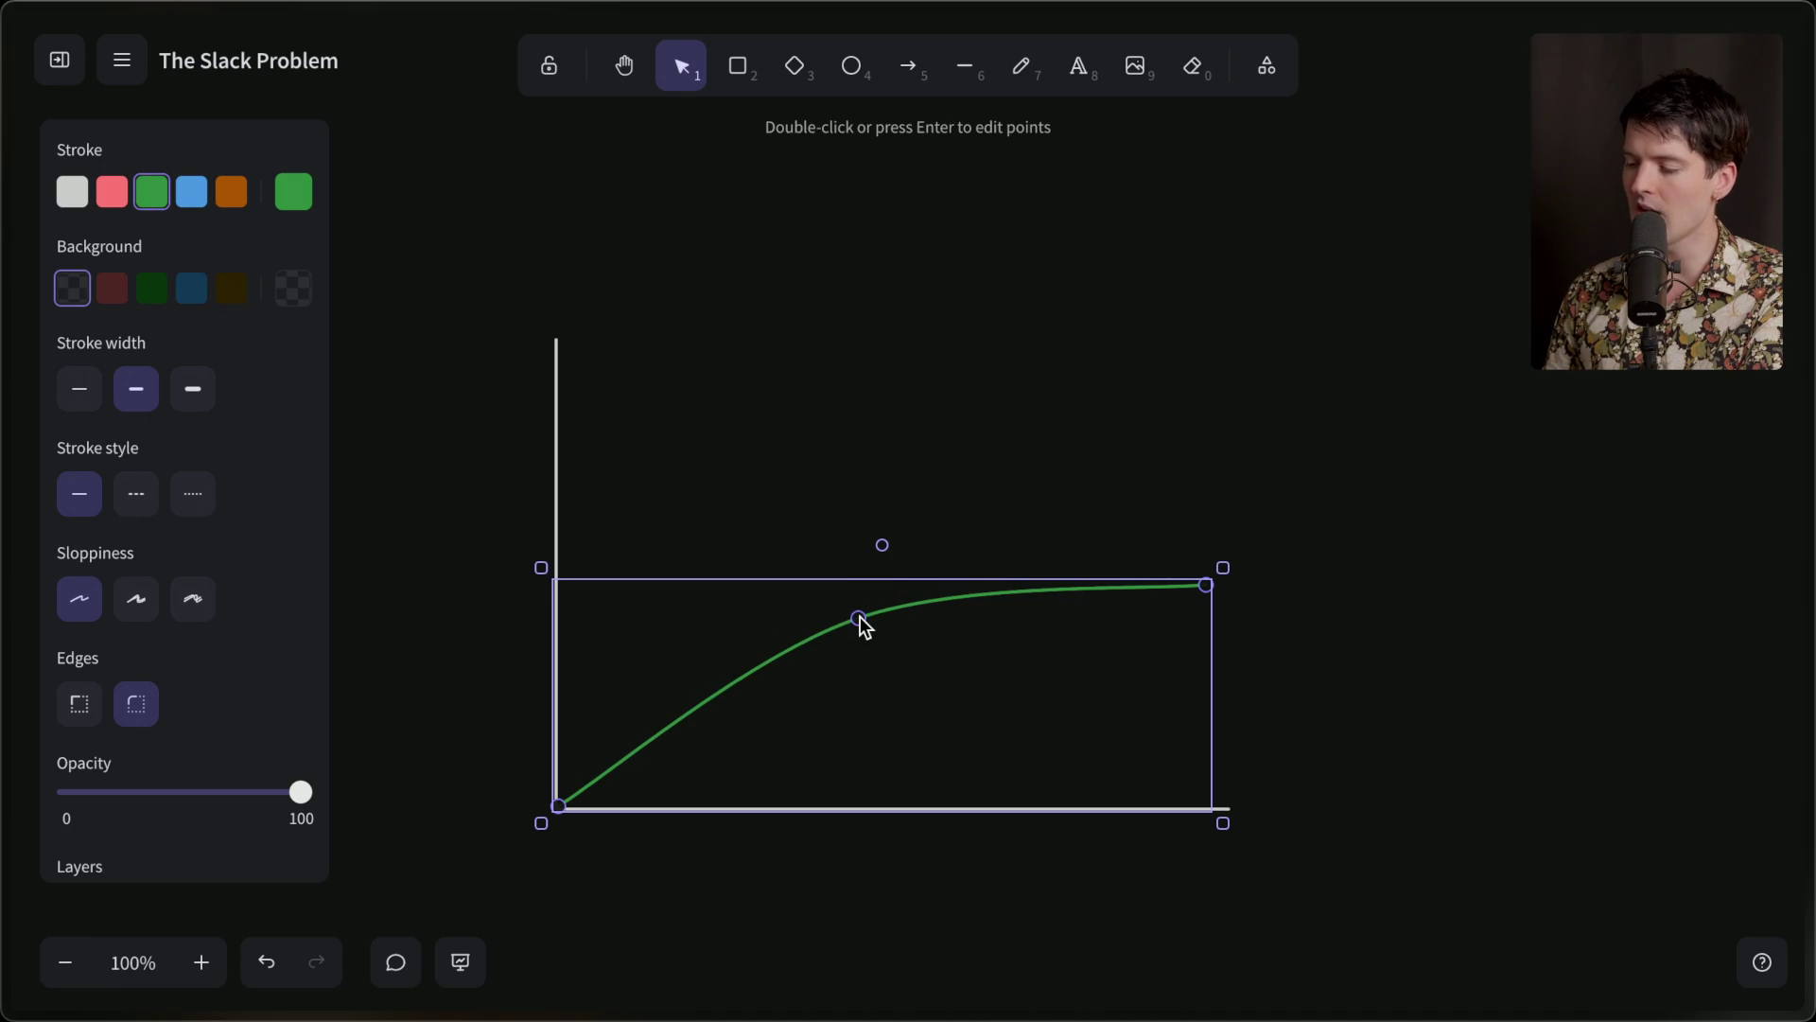
mouse_move(1811, 537)
click(1546, 928)
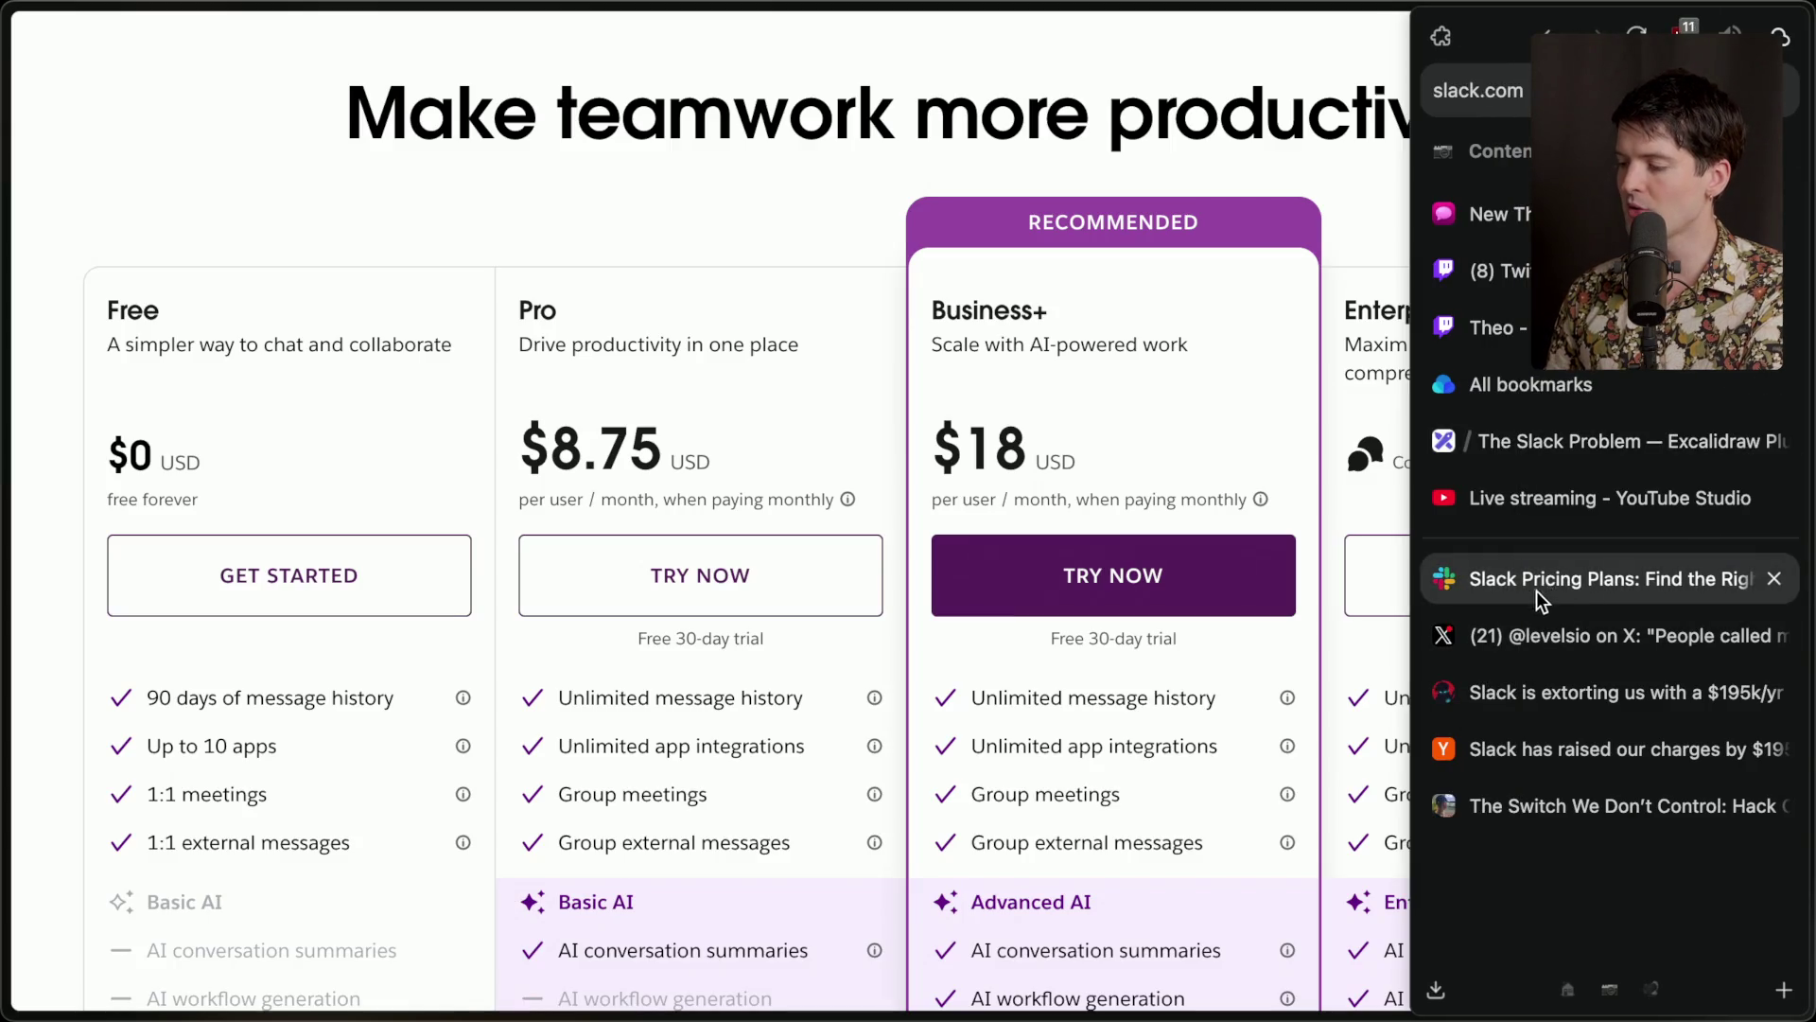
Highlight the Business+ $18 price and its AI daily recaps and AI file summaries features.
drag(934, 438, 1192, 456)
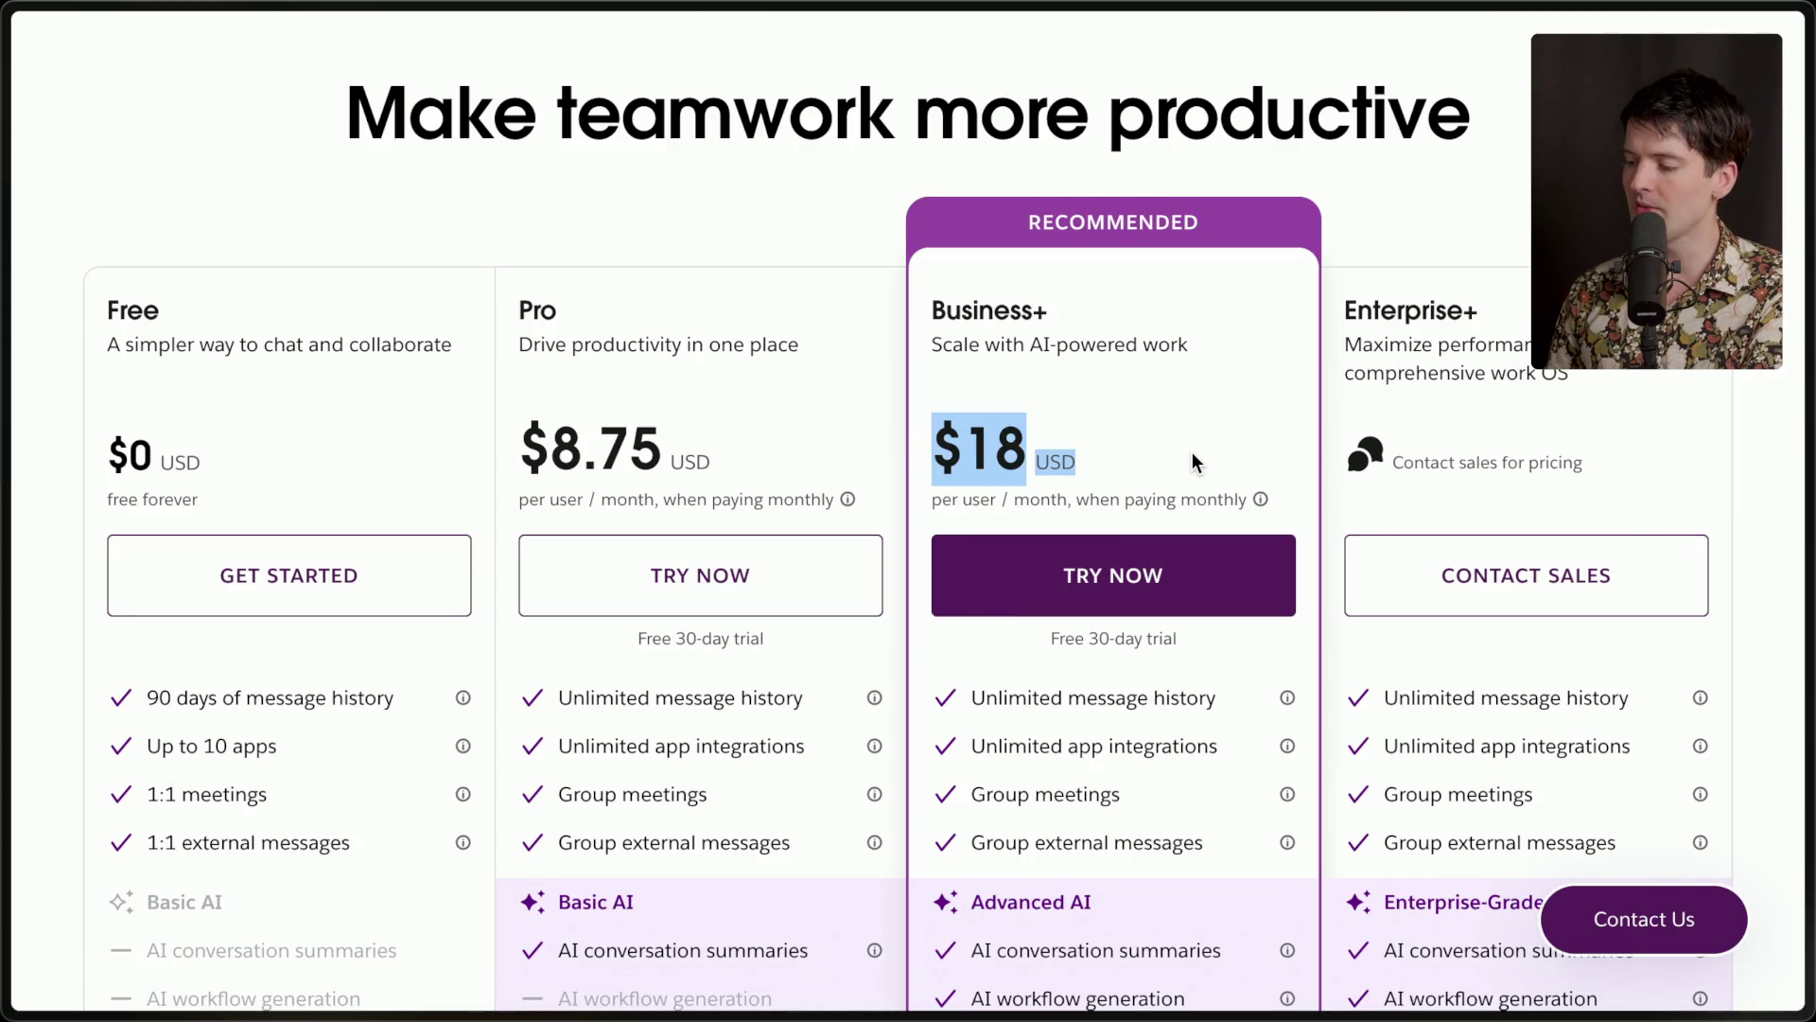
scroll(1062, 653, down, 5)
drag(968, 592, 1144, 812)
click(1143, 812)
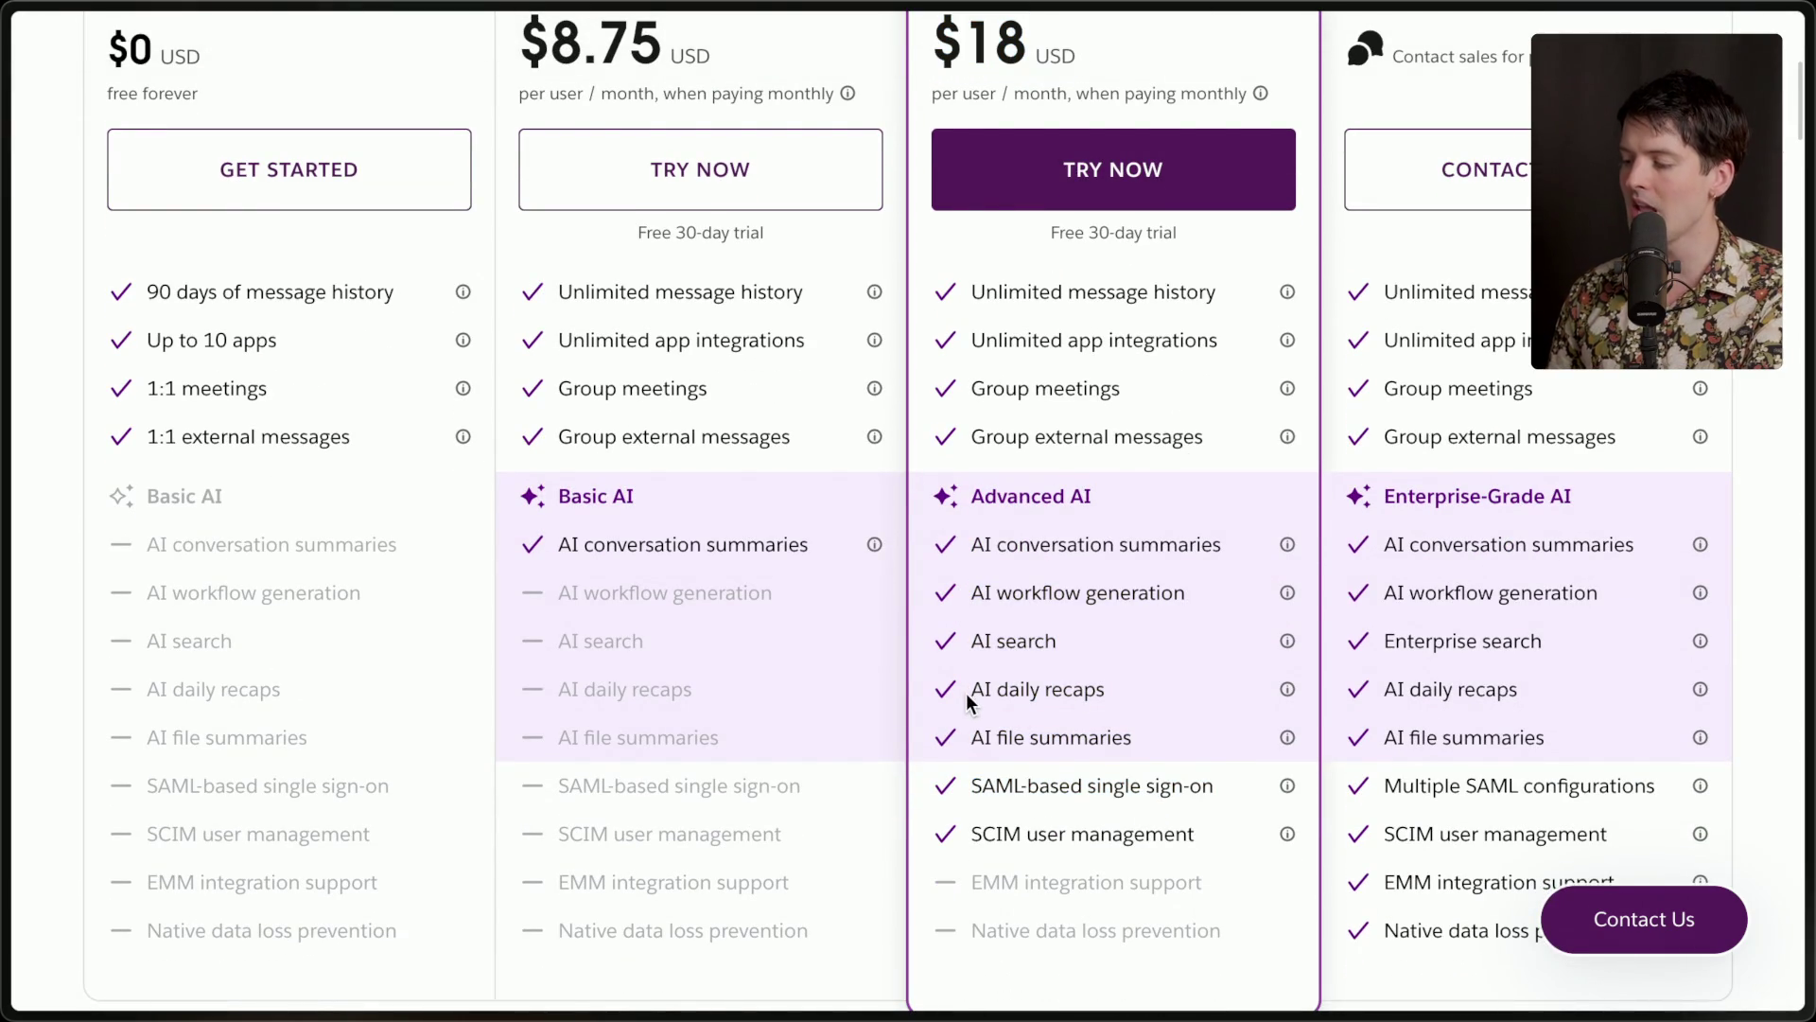
drag(968, 701, 1172, 701)
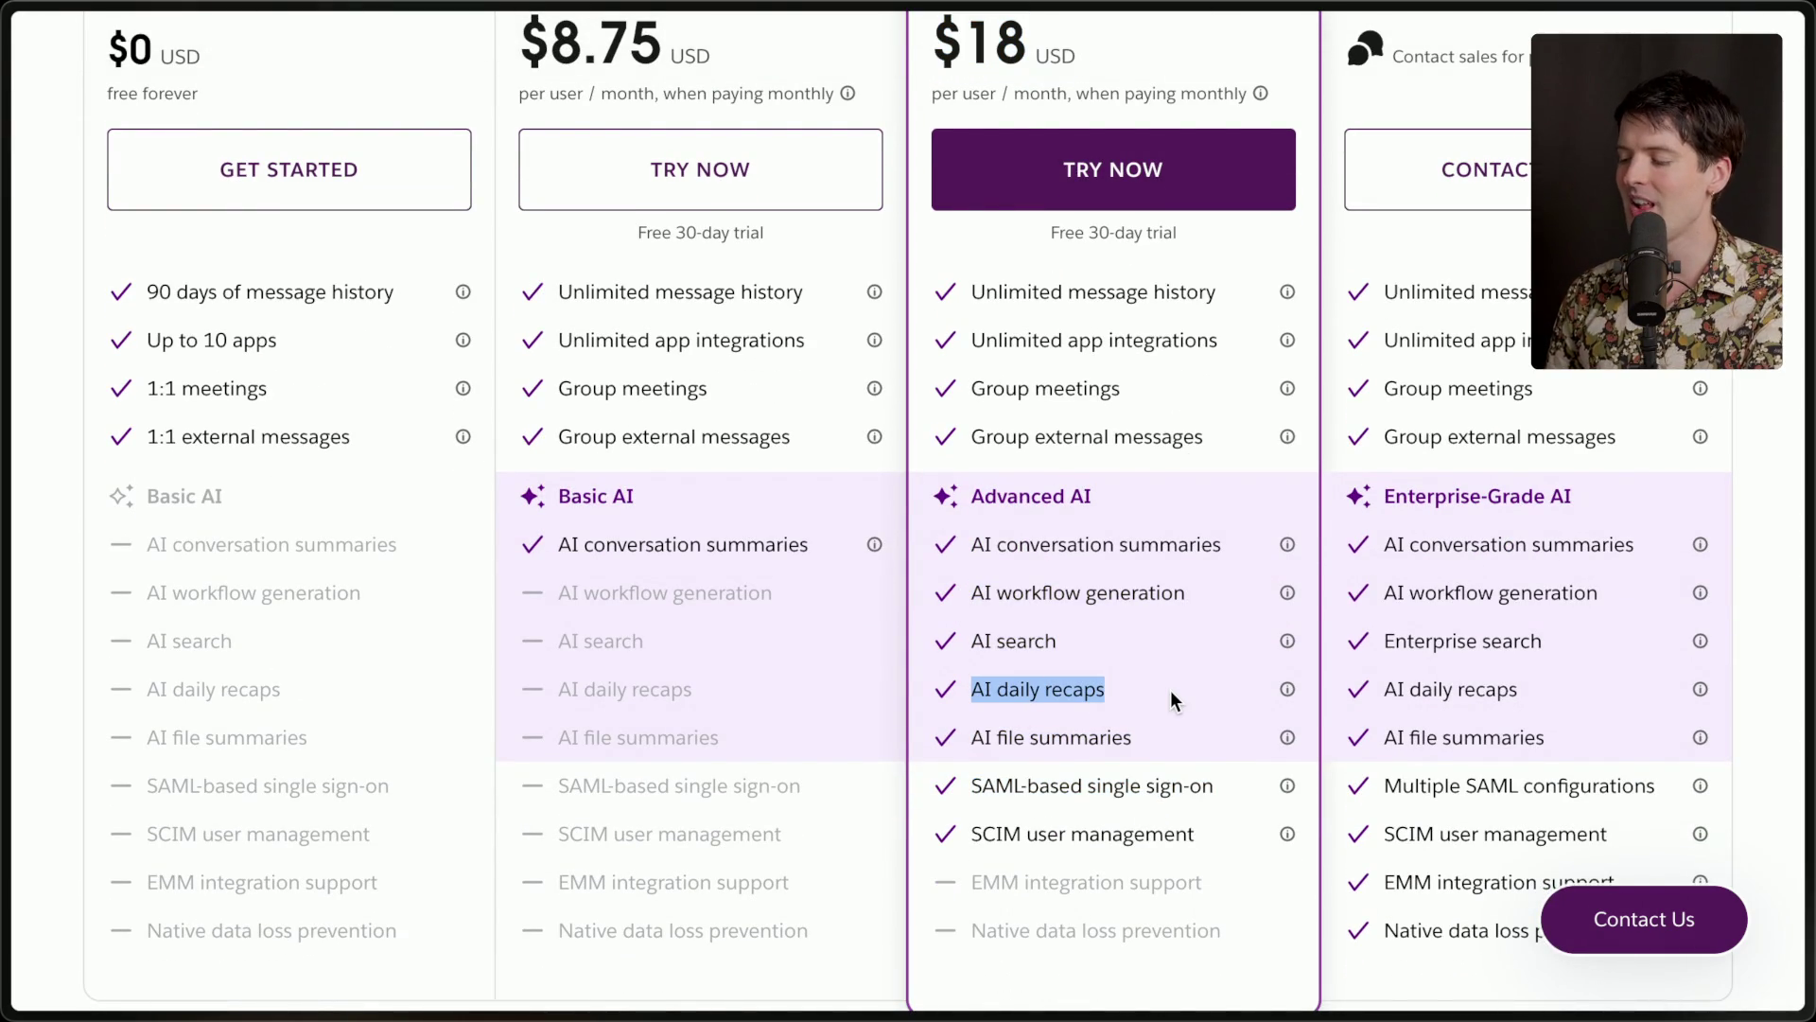
drag(969, 745, 1257, 742)
click(1098, 745)
Recheck the Pro and Business+ prices, then switch back to The Slack Problem drawing.
scroll(1111, 831, up, 4)
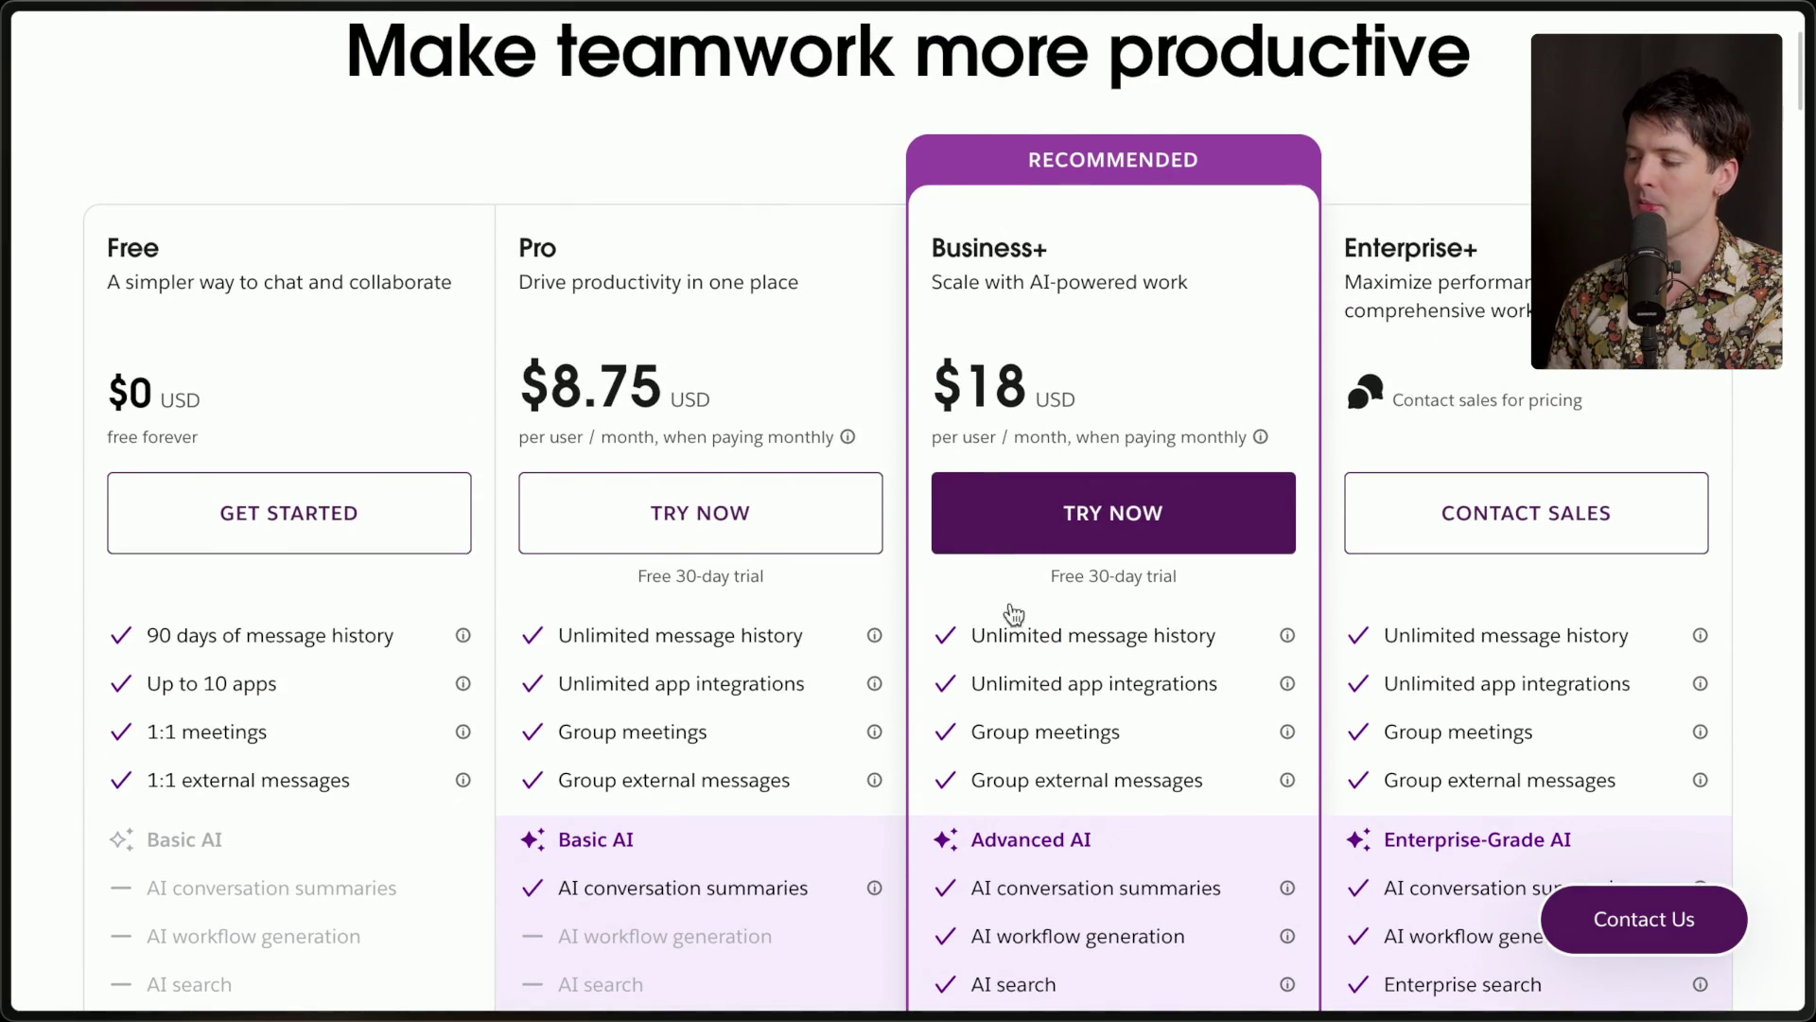
scroll(1025, 464, down, 4)
drag(971, 704, 1089, 707)
click(1088, 708)
scroll(1089, 707, up, 2)
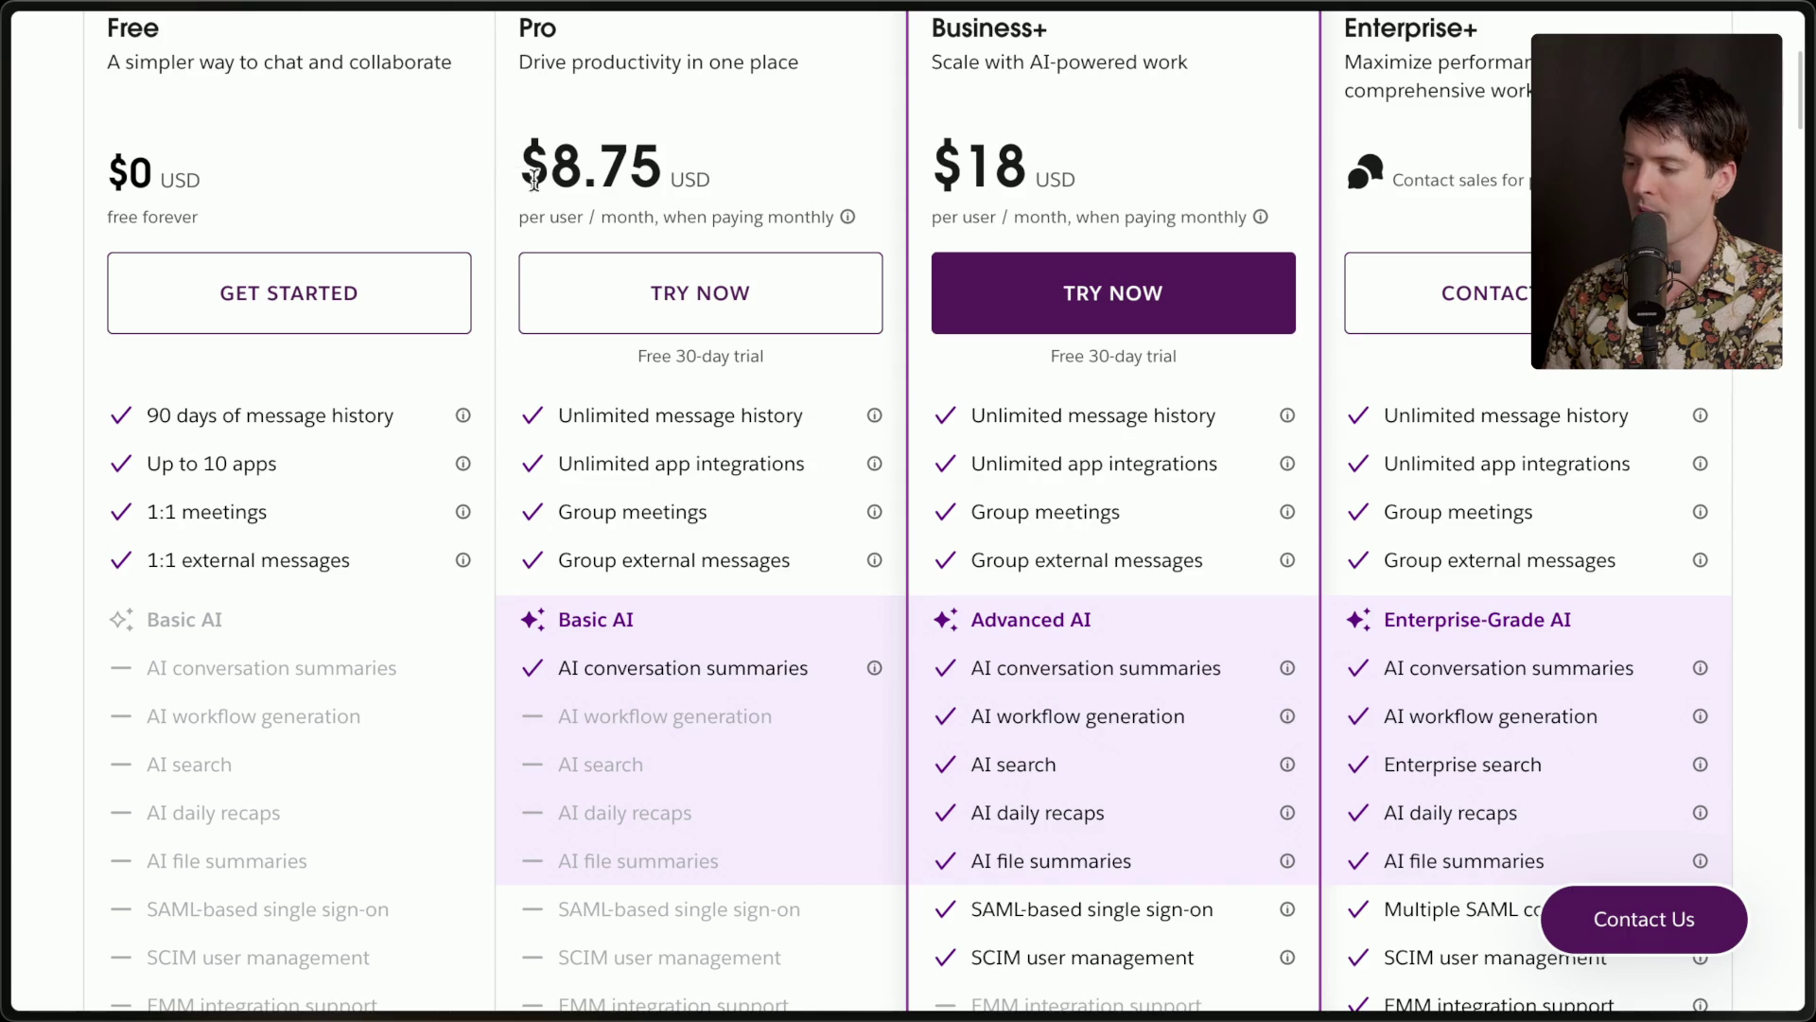
drag(522, 166, 1098, 157)
click(1152, 163)
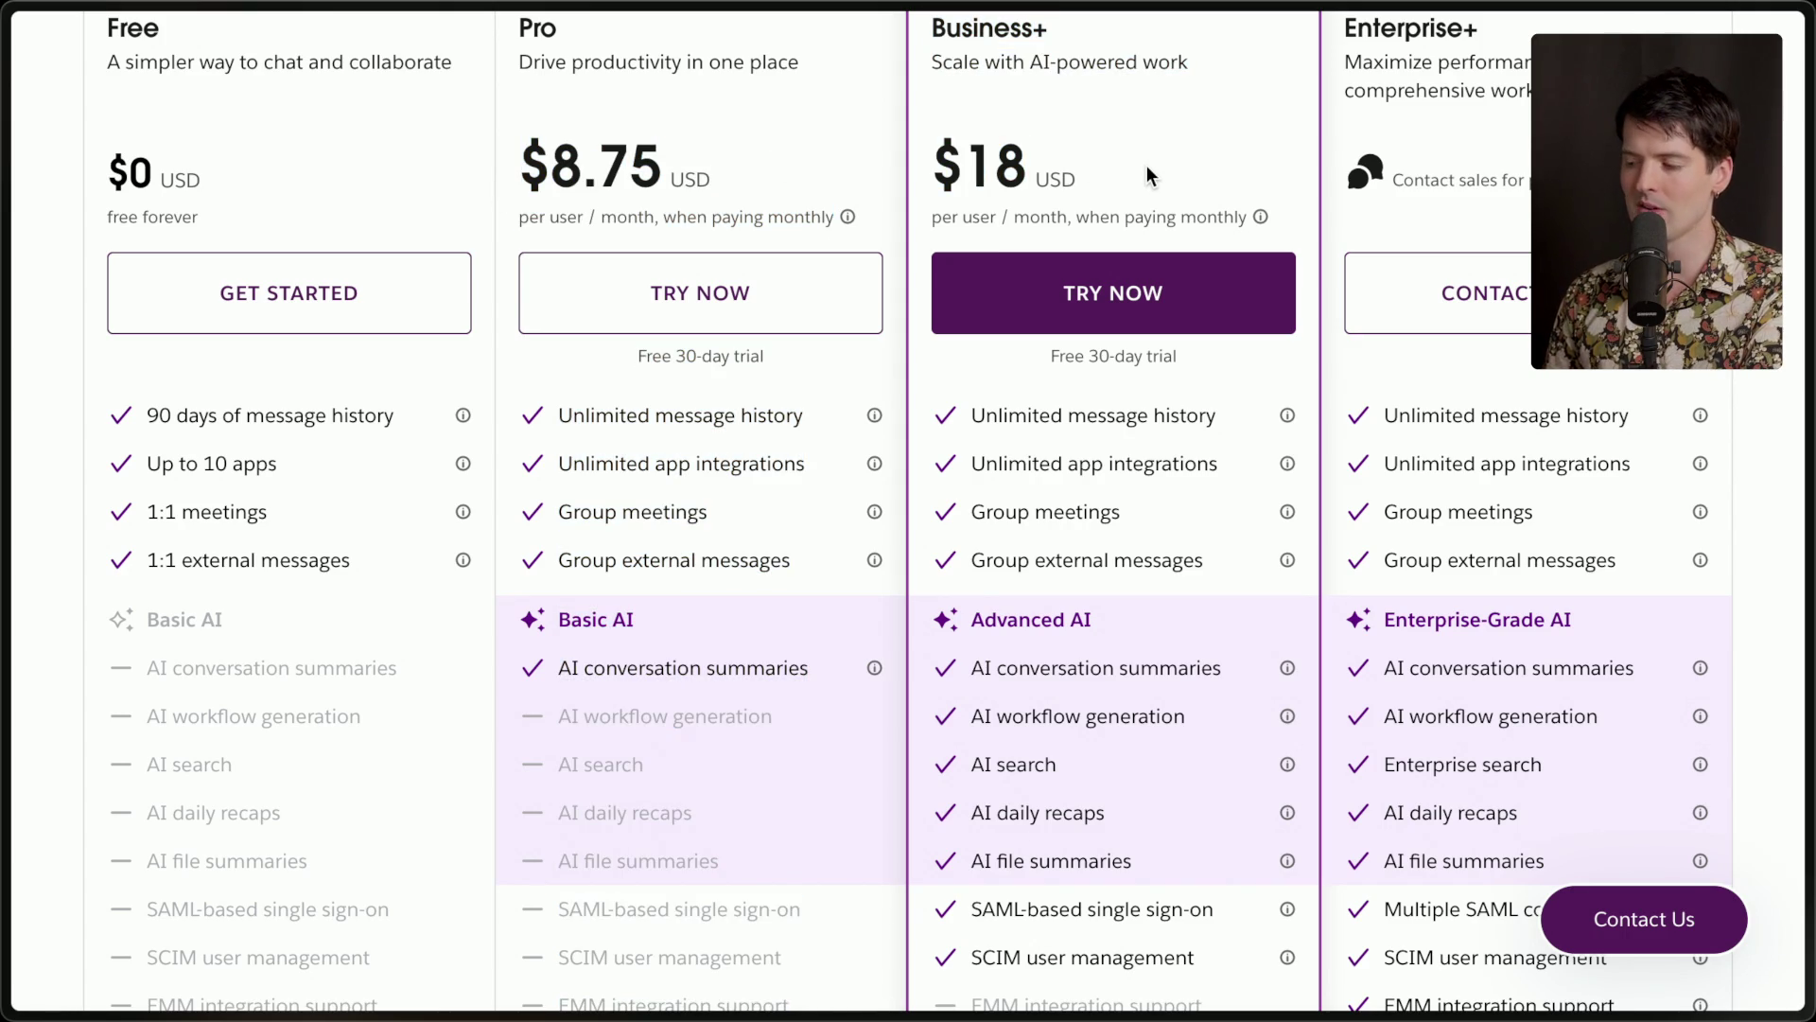
mouse_move(1807, 331)
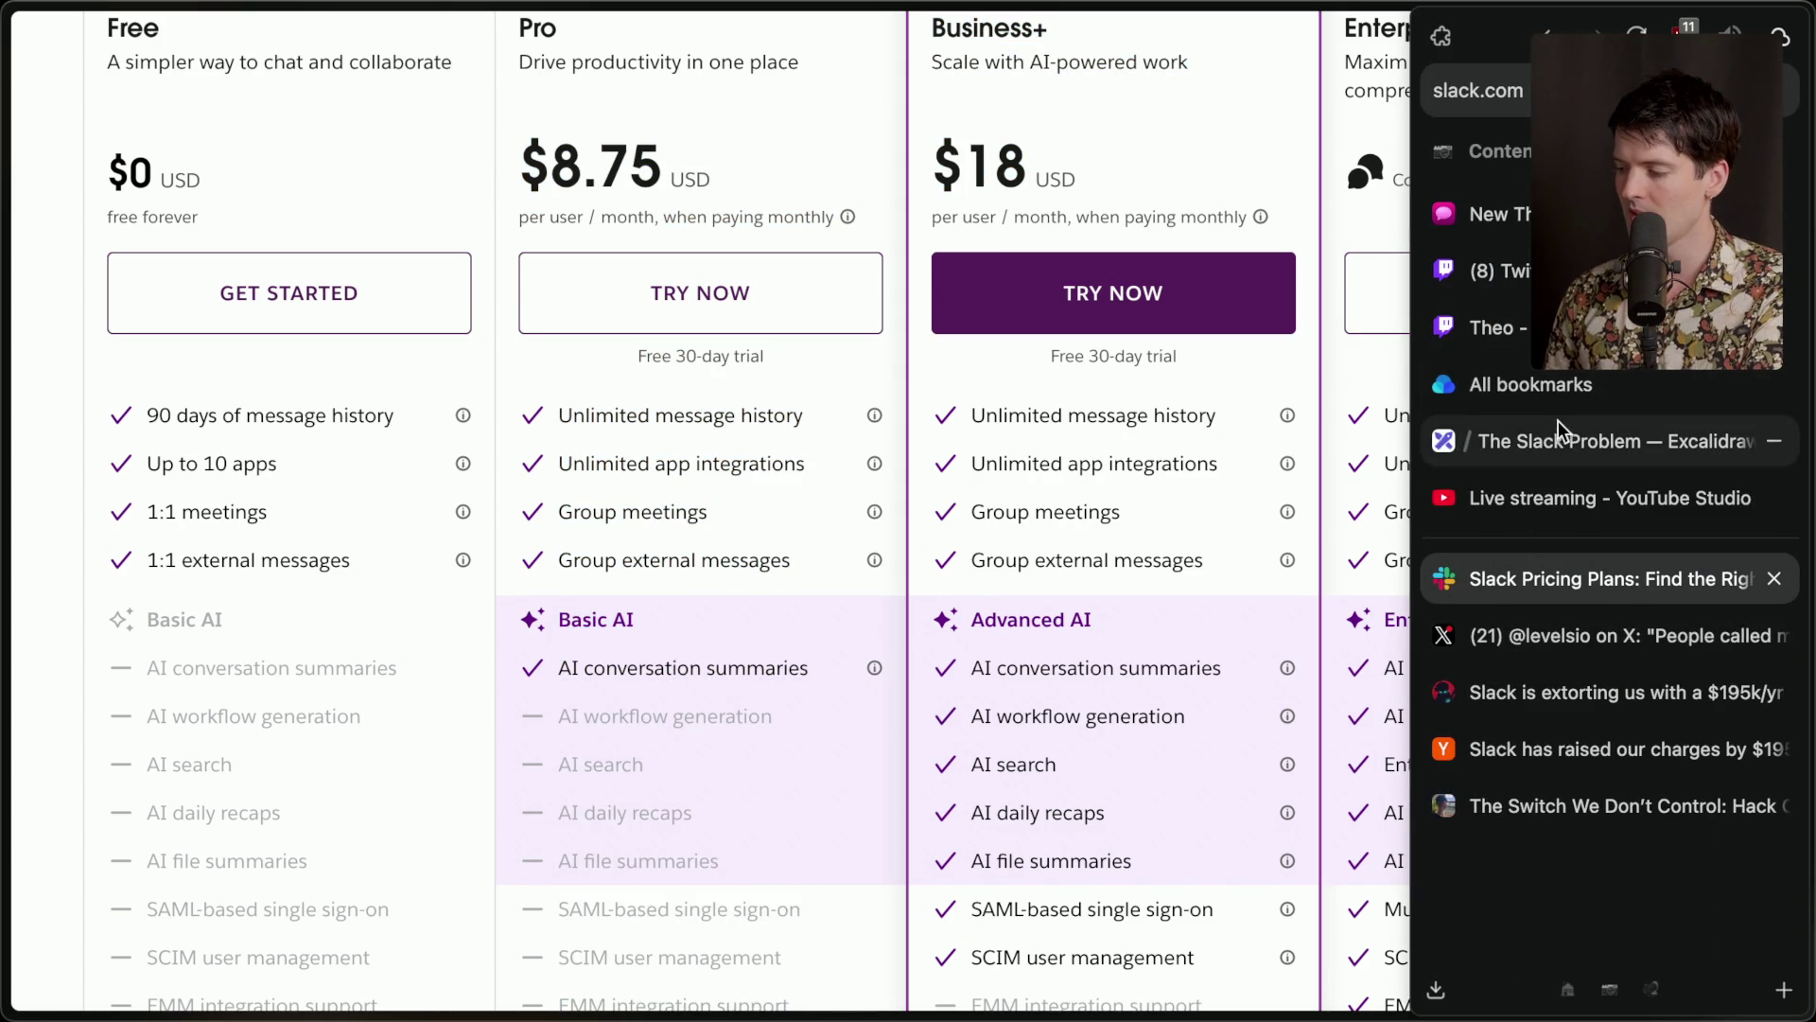
click(1556, 440)
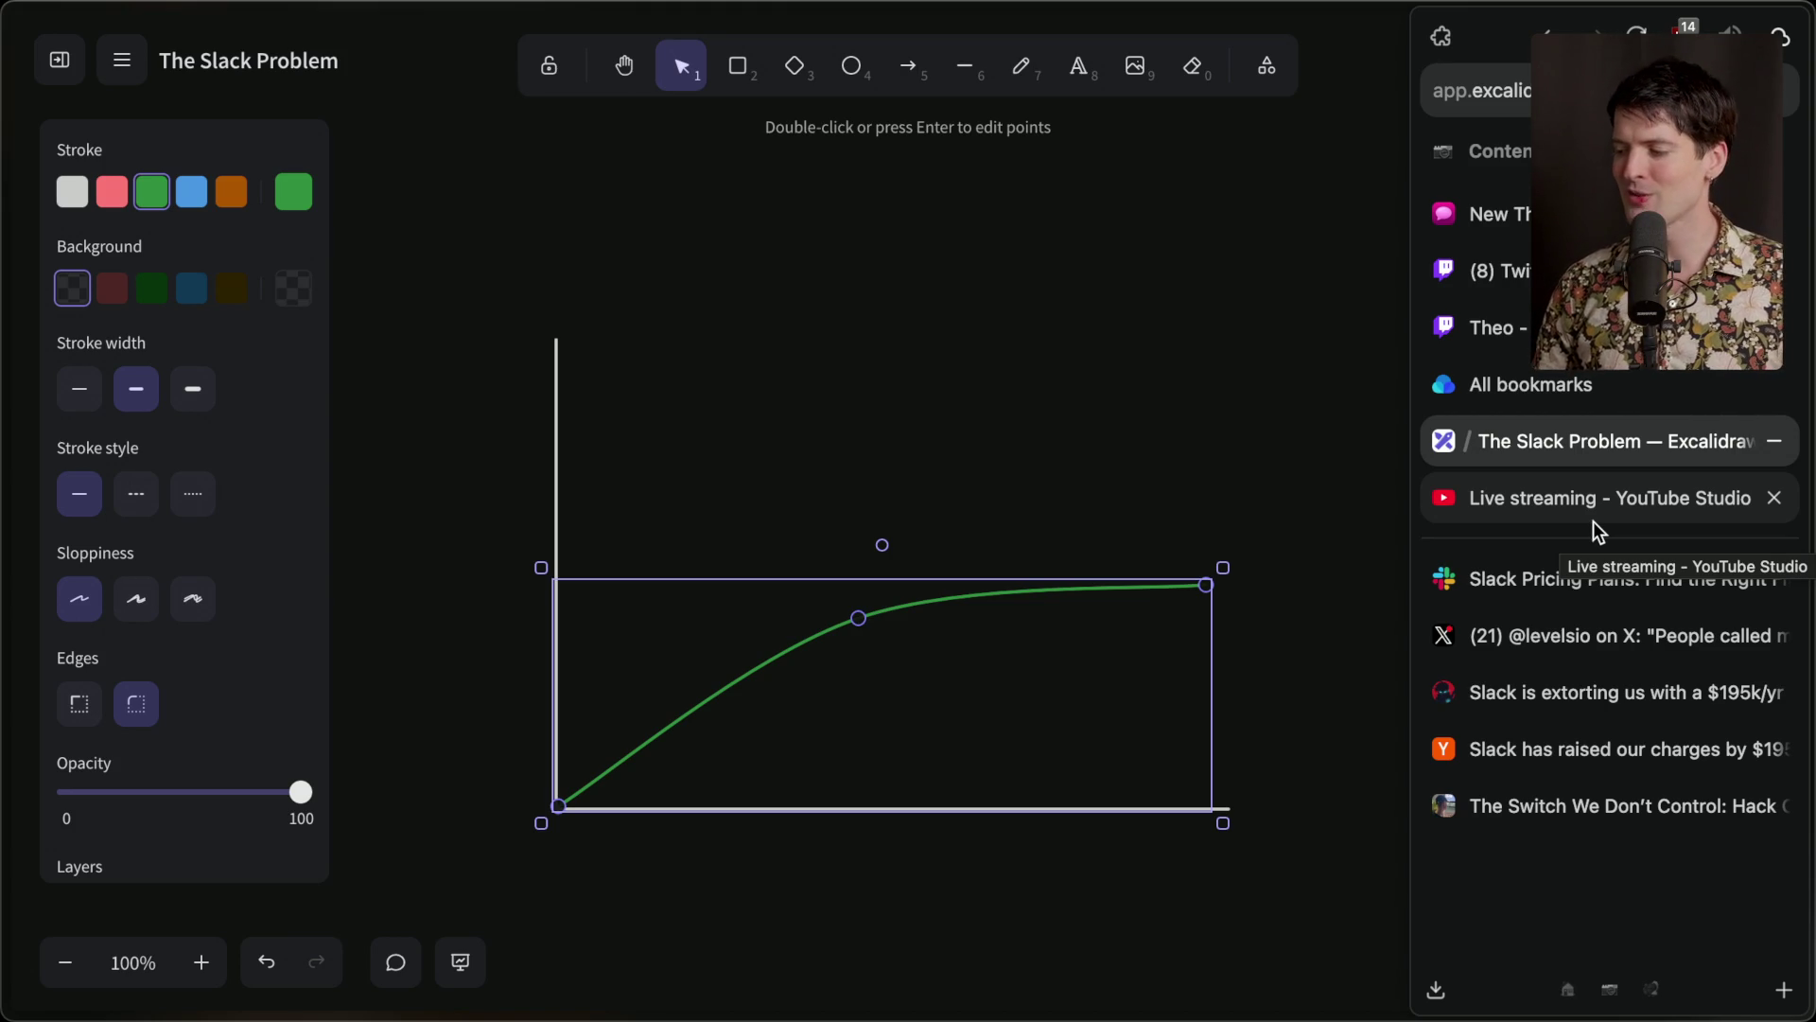
Switch to the skyfall.dev 'Slack is extorting us' blog post.
click(1592, 706)
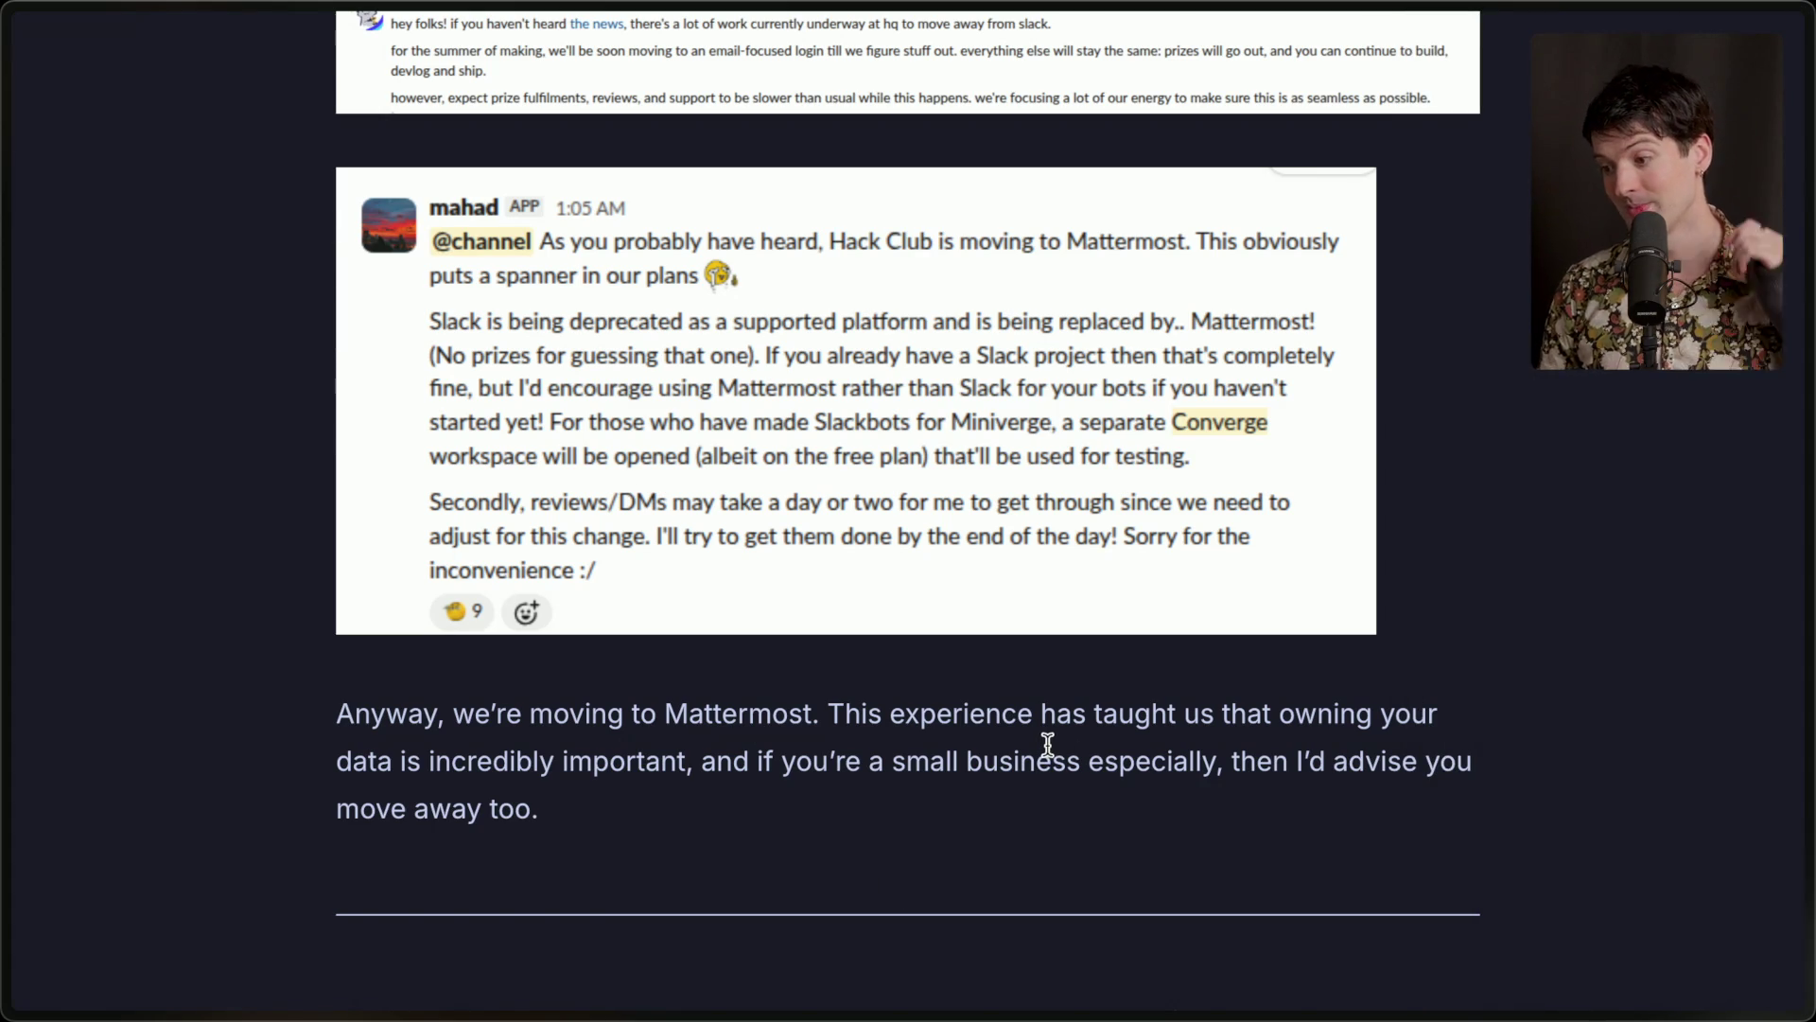
Read the end of the skyfall.dev post about moving to Mattermost, then return to The Slack Problem drawing.
scroll(1047, 743, down, 1)
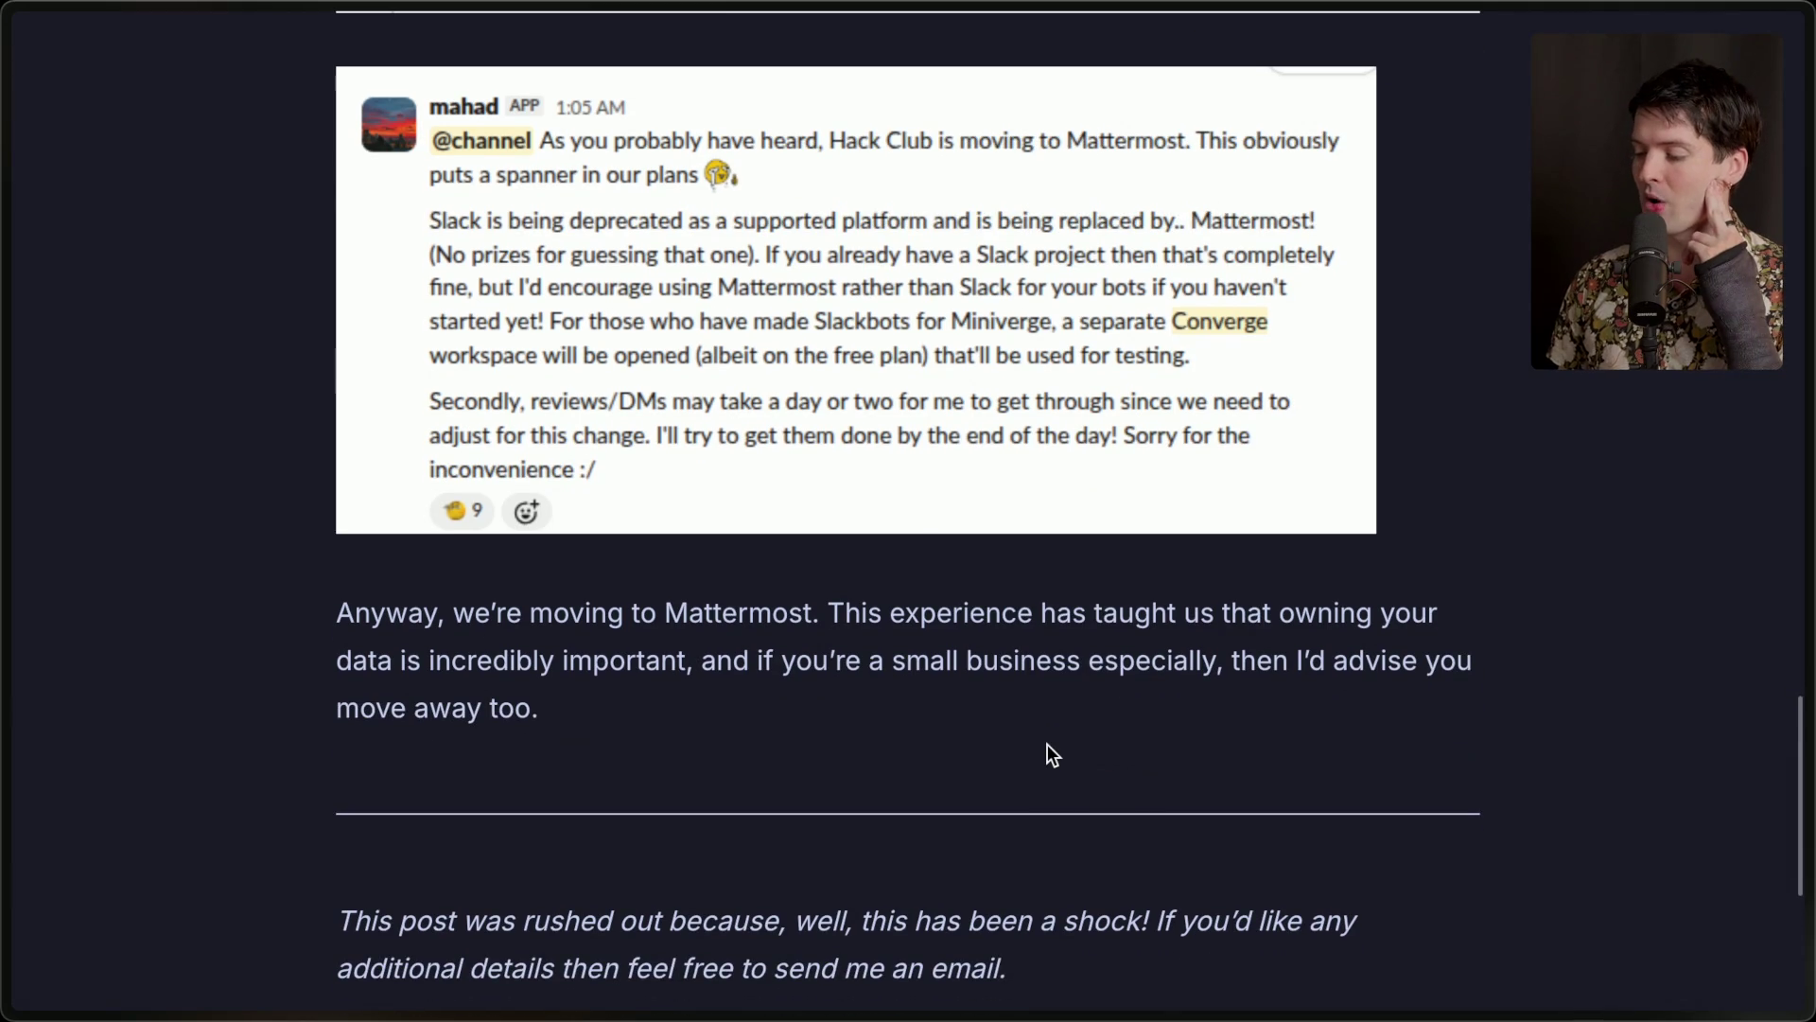
scroll(1047, 744, down, 2)
scroll(1047, 744, up, 3)
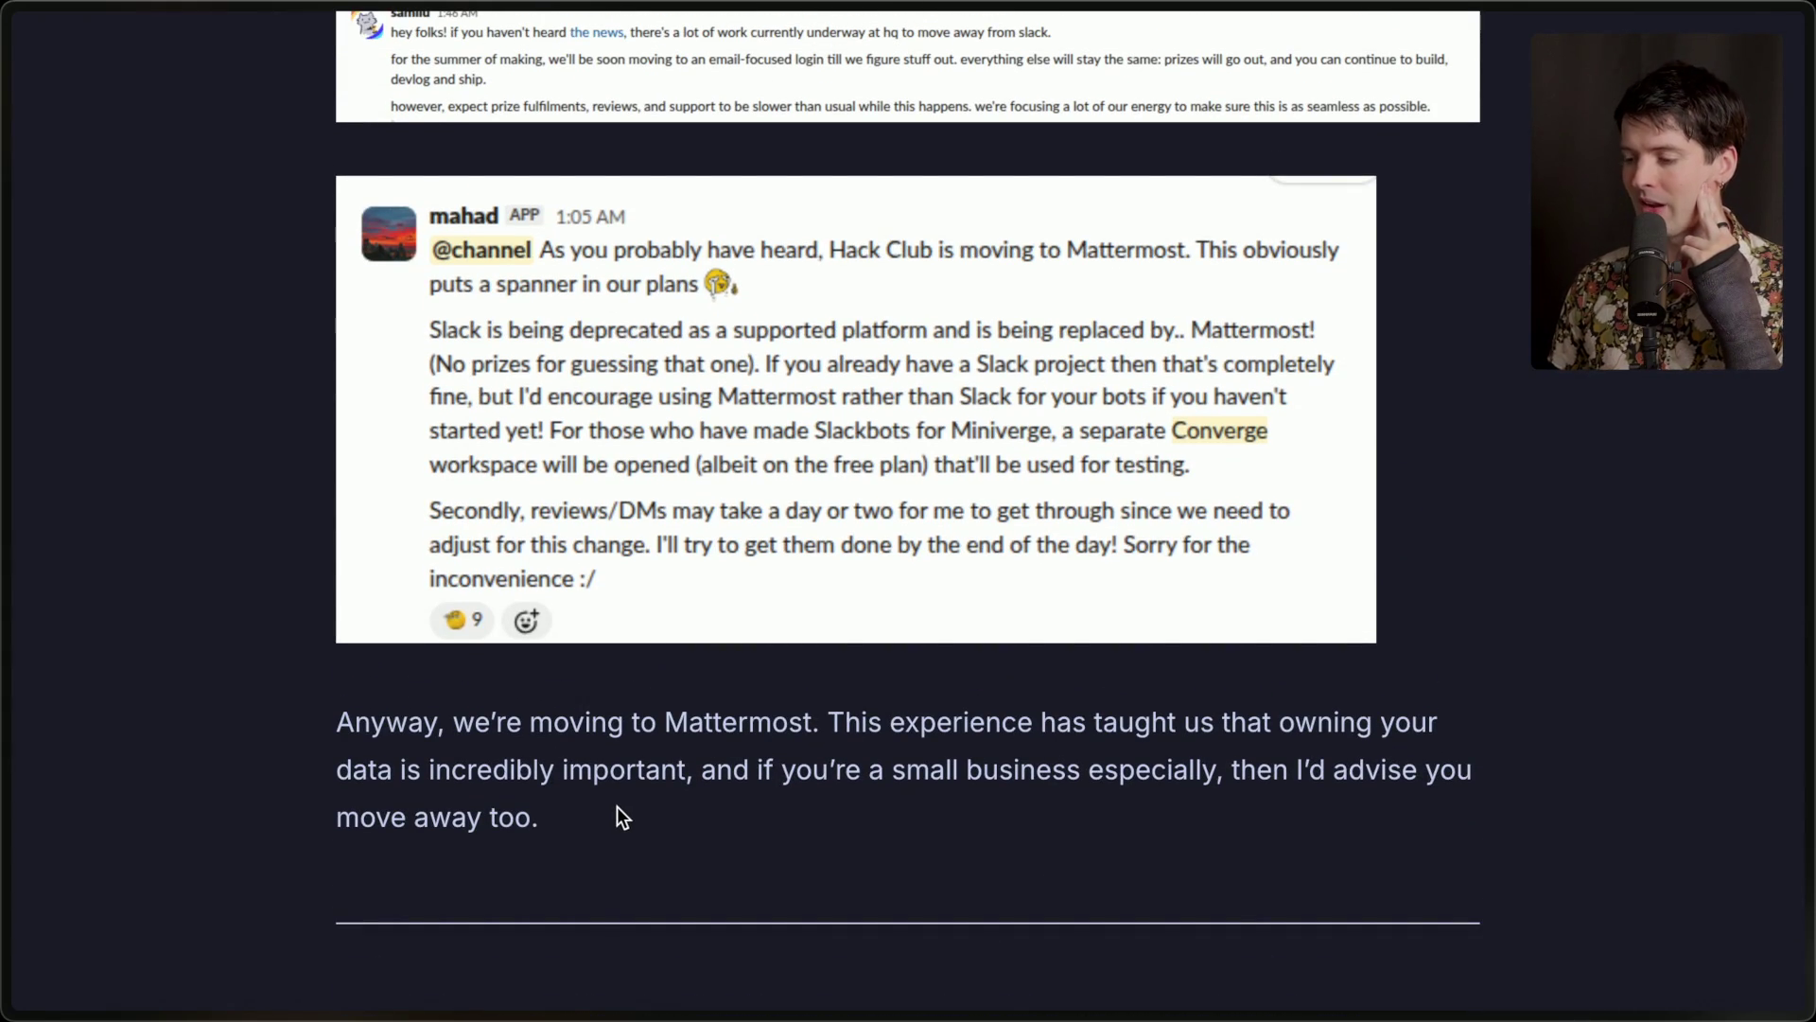
mouse_move(1808, 710)
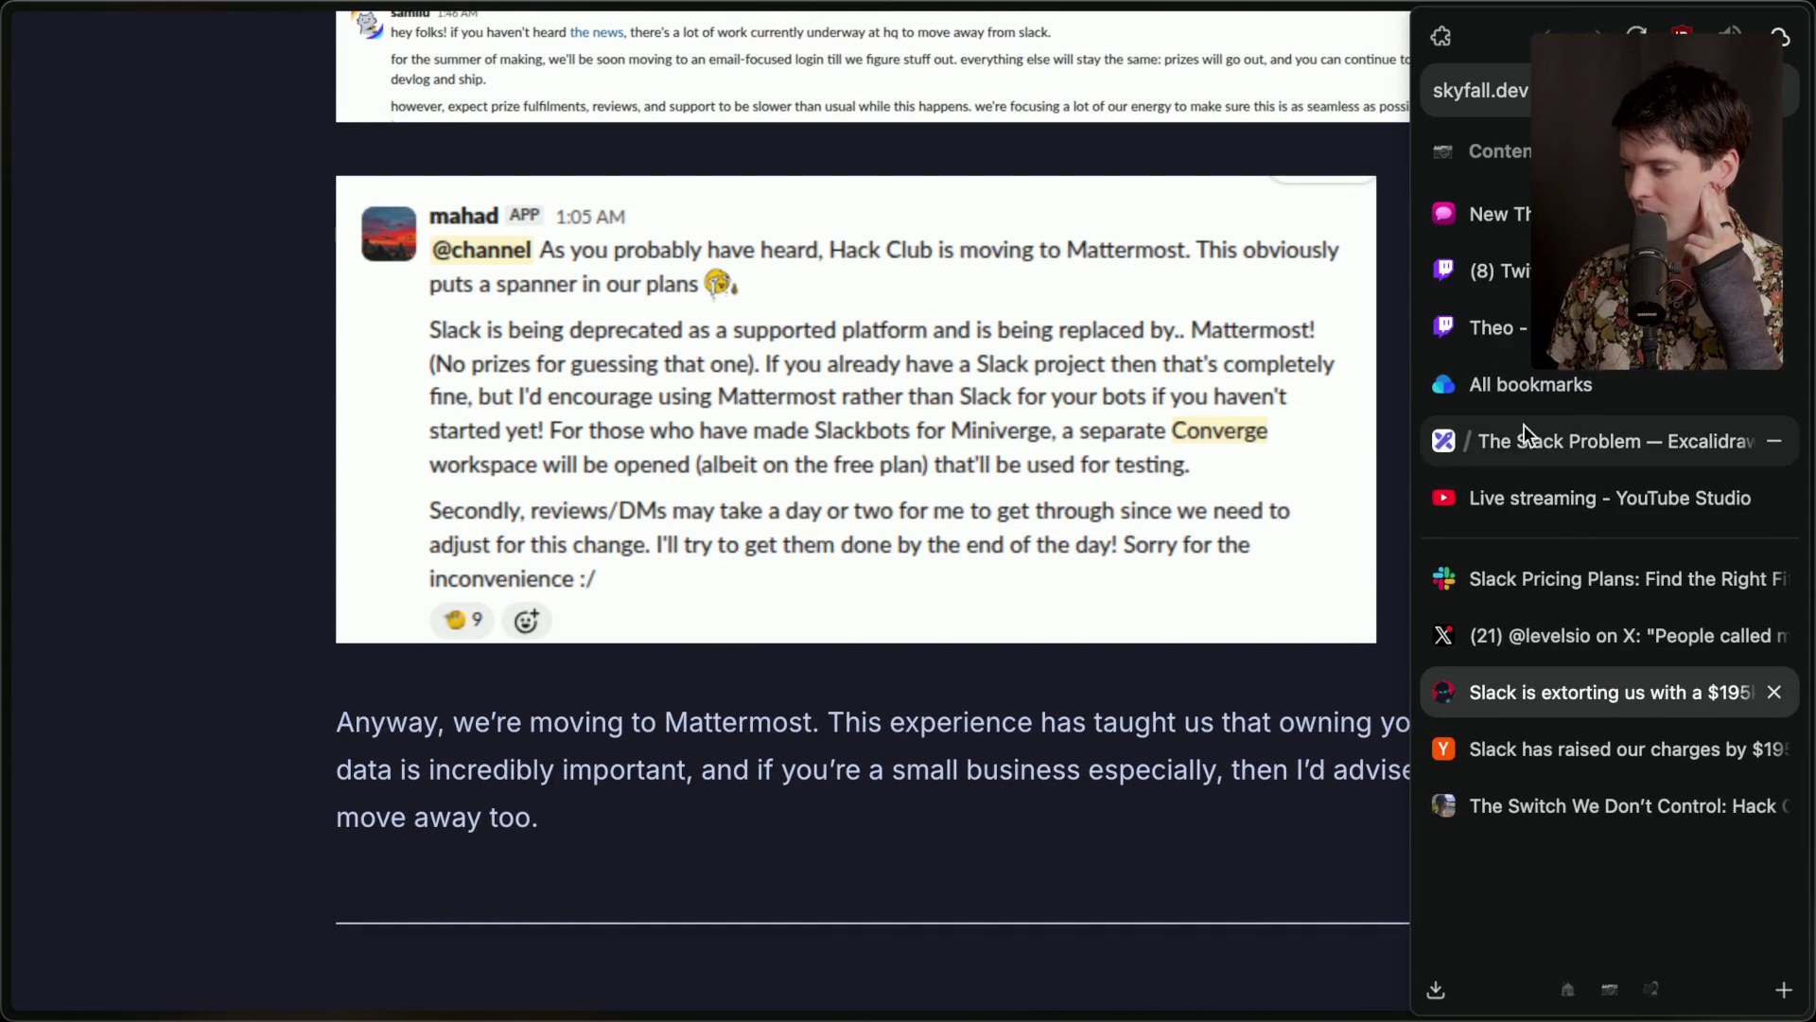
click(1501, 445)
Nudge the 'Microsoft Teams!' label slightly up below Slack and Discord.
scroll(817, 282, up, 5)
click(781, 772)
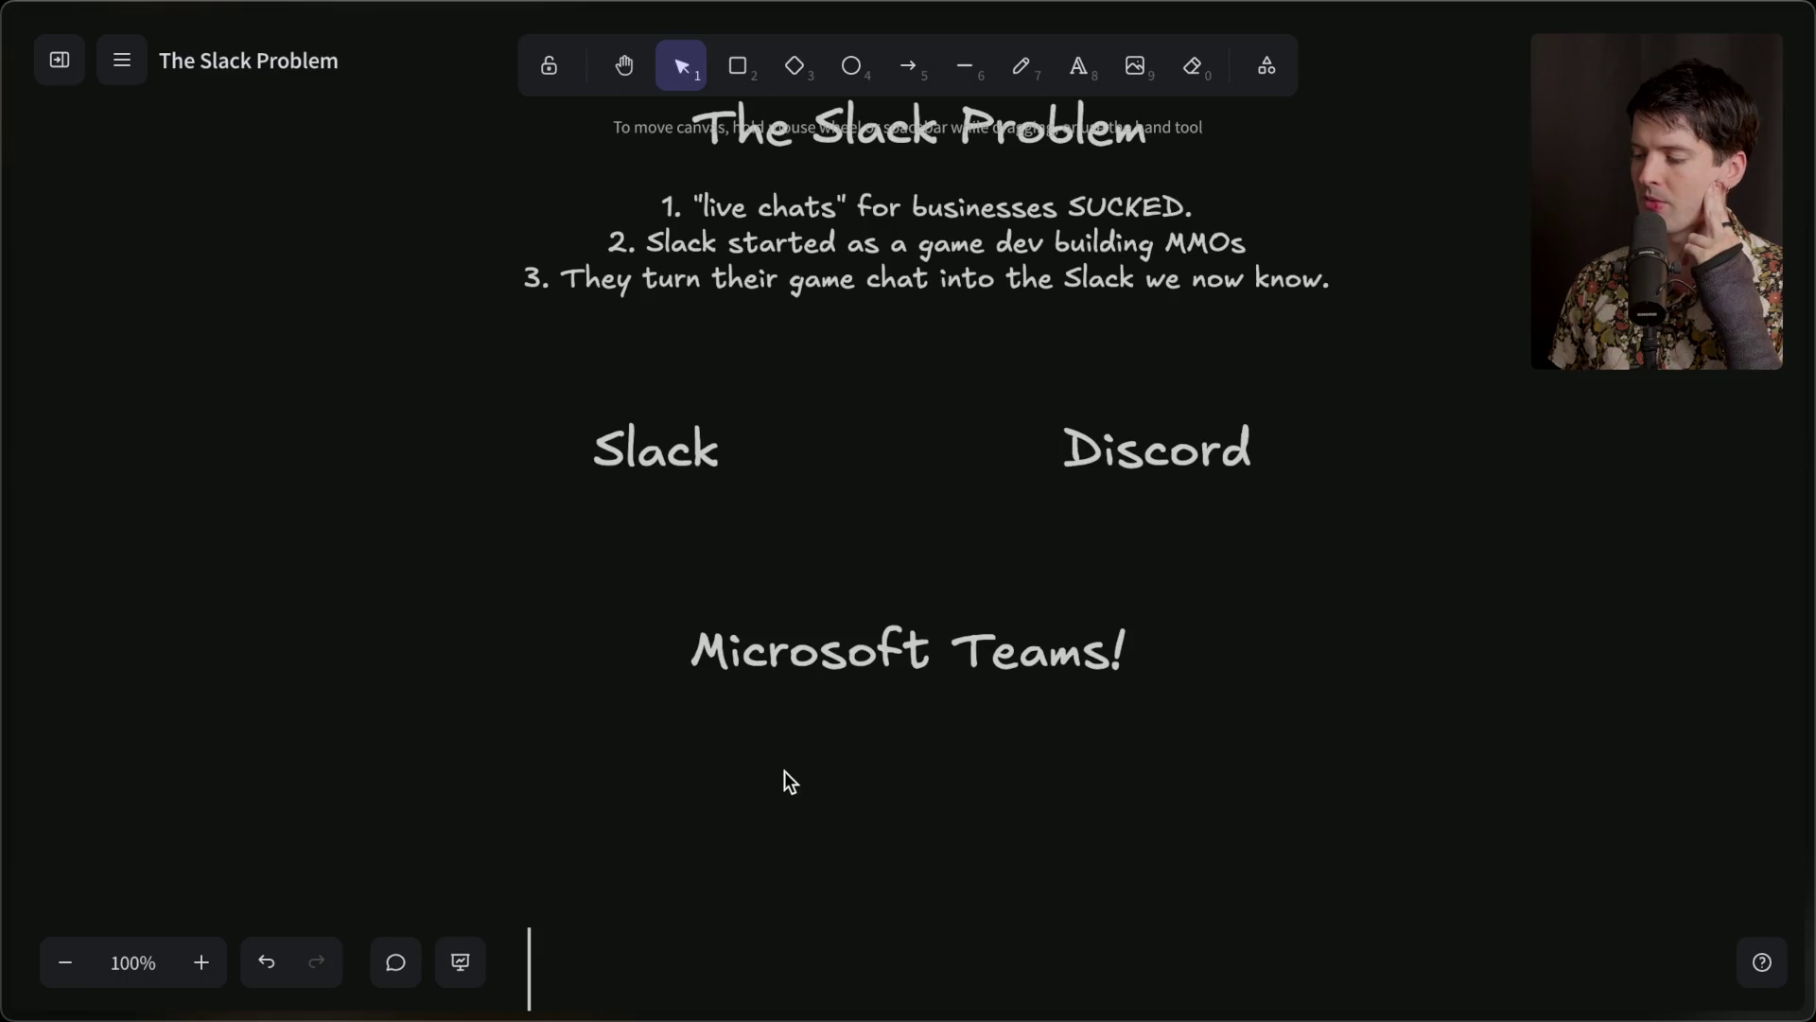
drag(850, 670, 855, 655)
Select the Slack, Discord and Microsoft Teams! labels in turn to compare their placement.
click(659, 452)
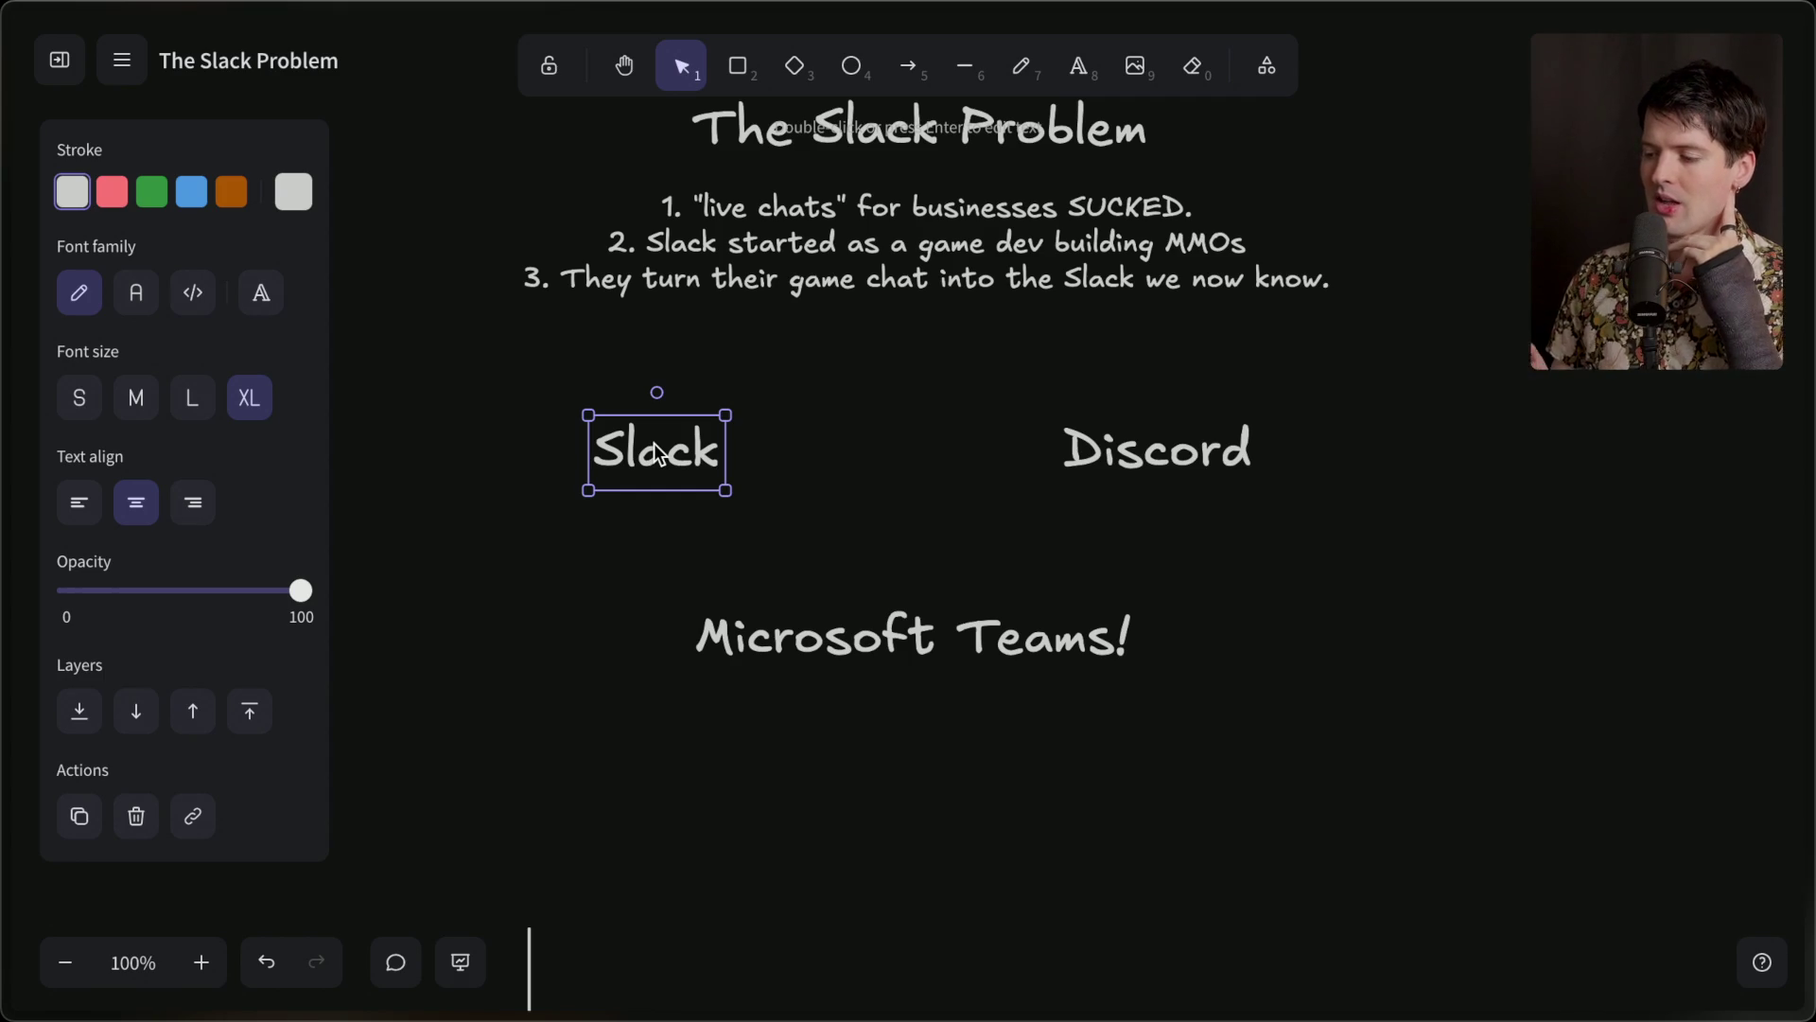
click(1078, 454)
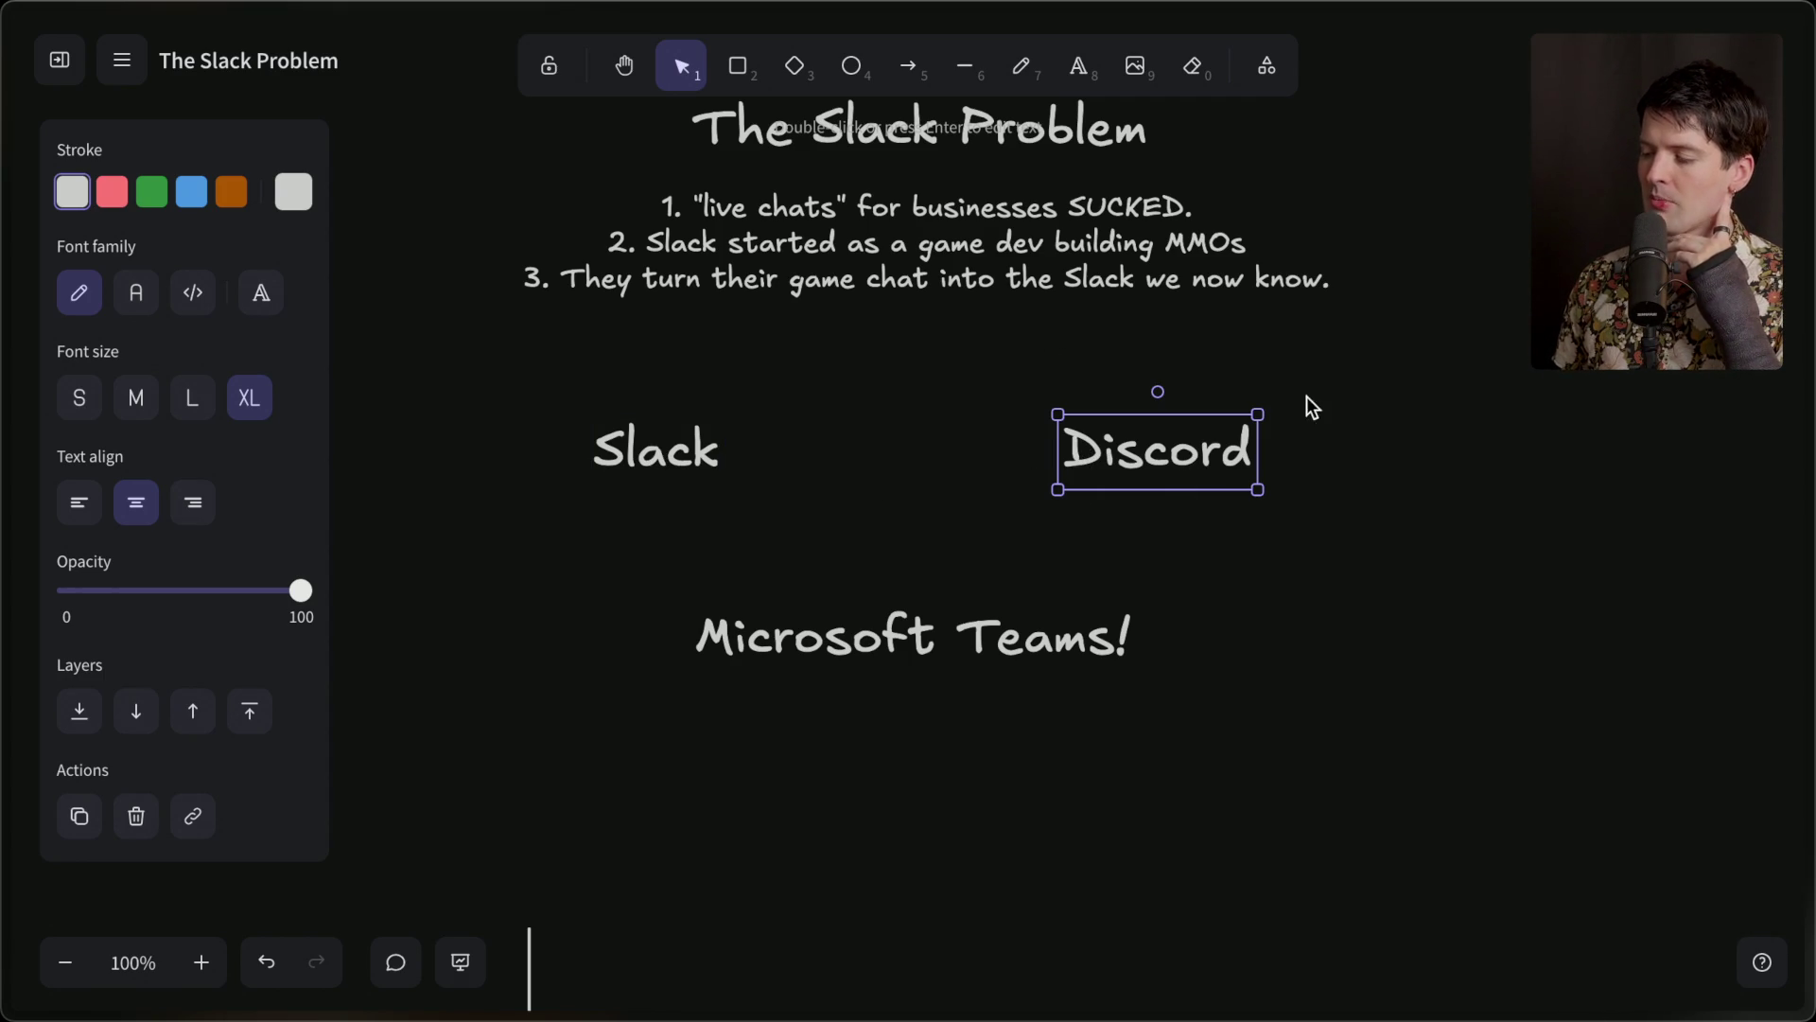
click(935, 657)
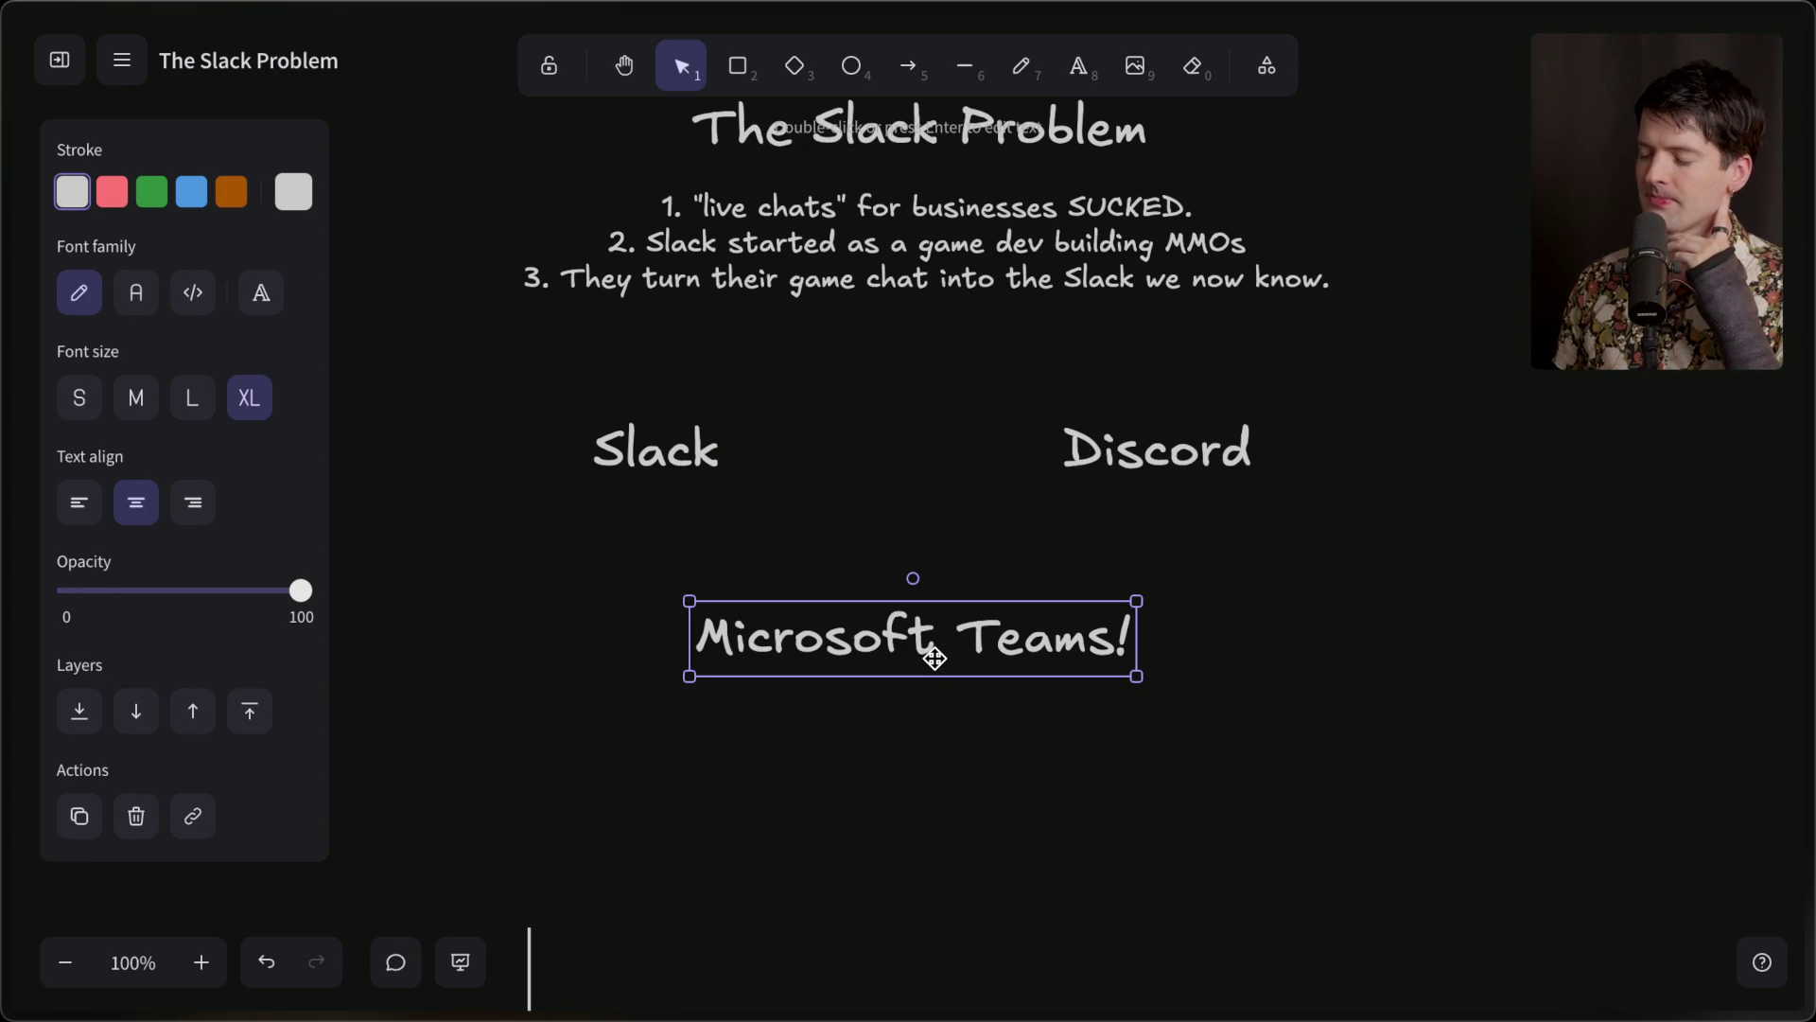
click(644, 480)
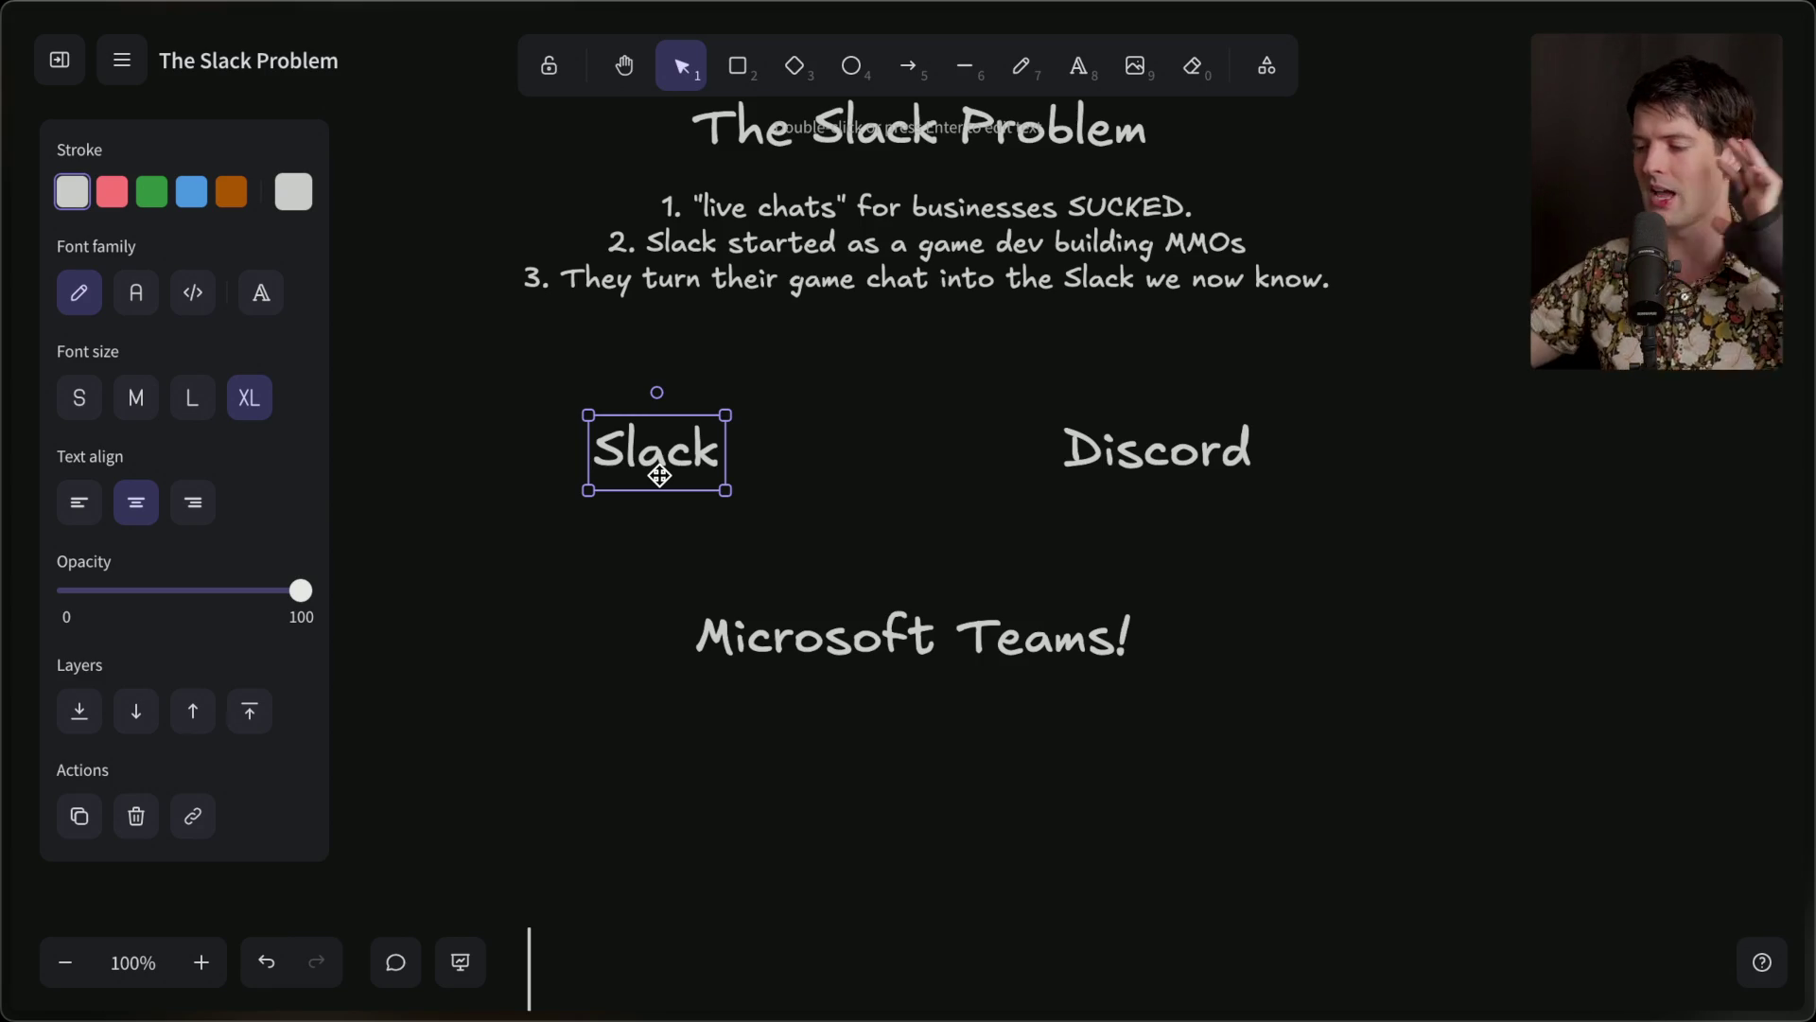
Deselect everything and switch to the Hacker News thread on Slack's $195k charges.
click(1256, 527)
mouse_move(1797, 620)
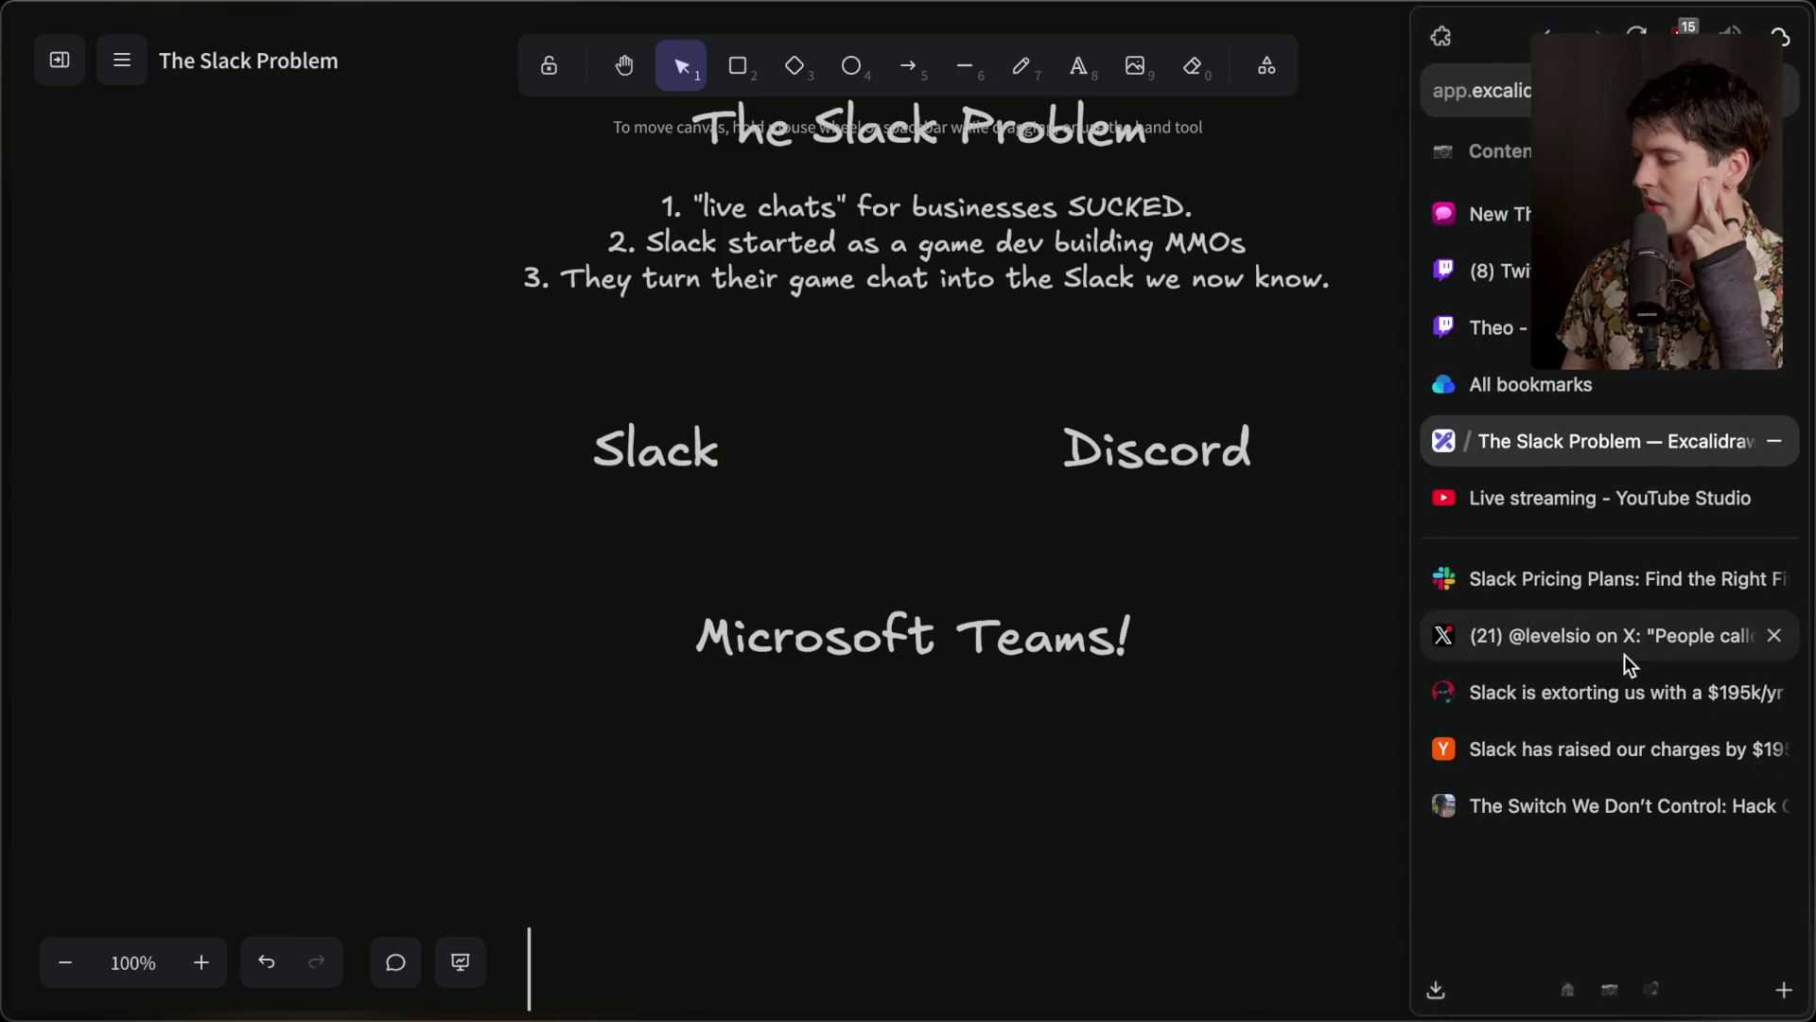
click(1523, 758)
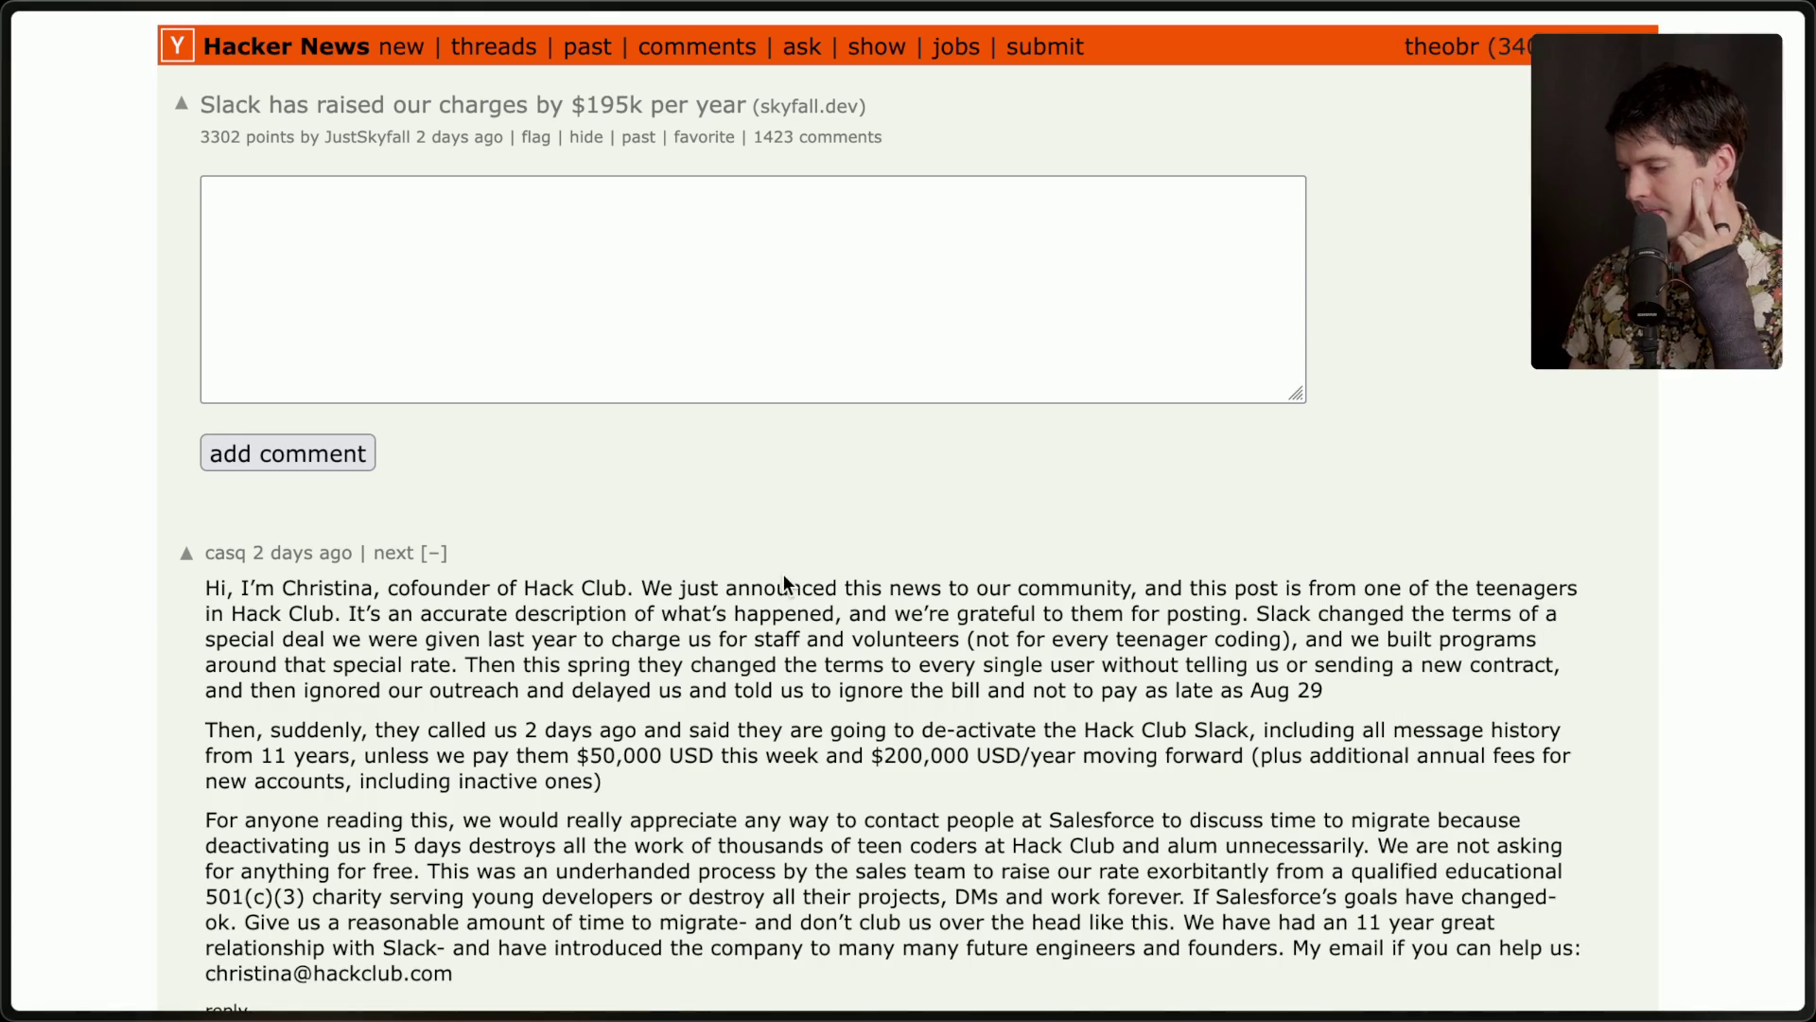
Highlight the cofounder comment's passages on the spring terms change, message history and $200,000/year demand.
scroll(783, 575, down, 3)
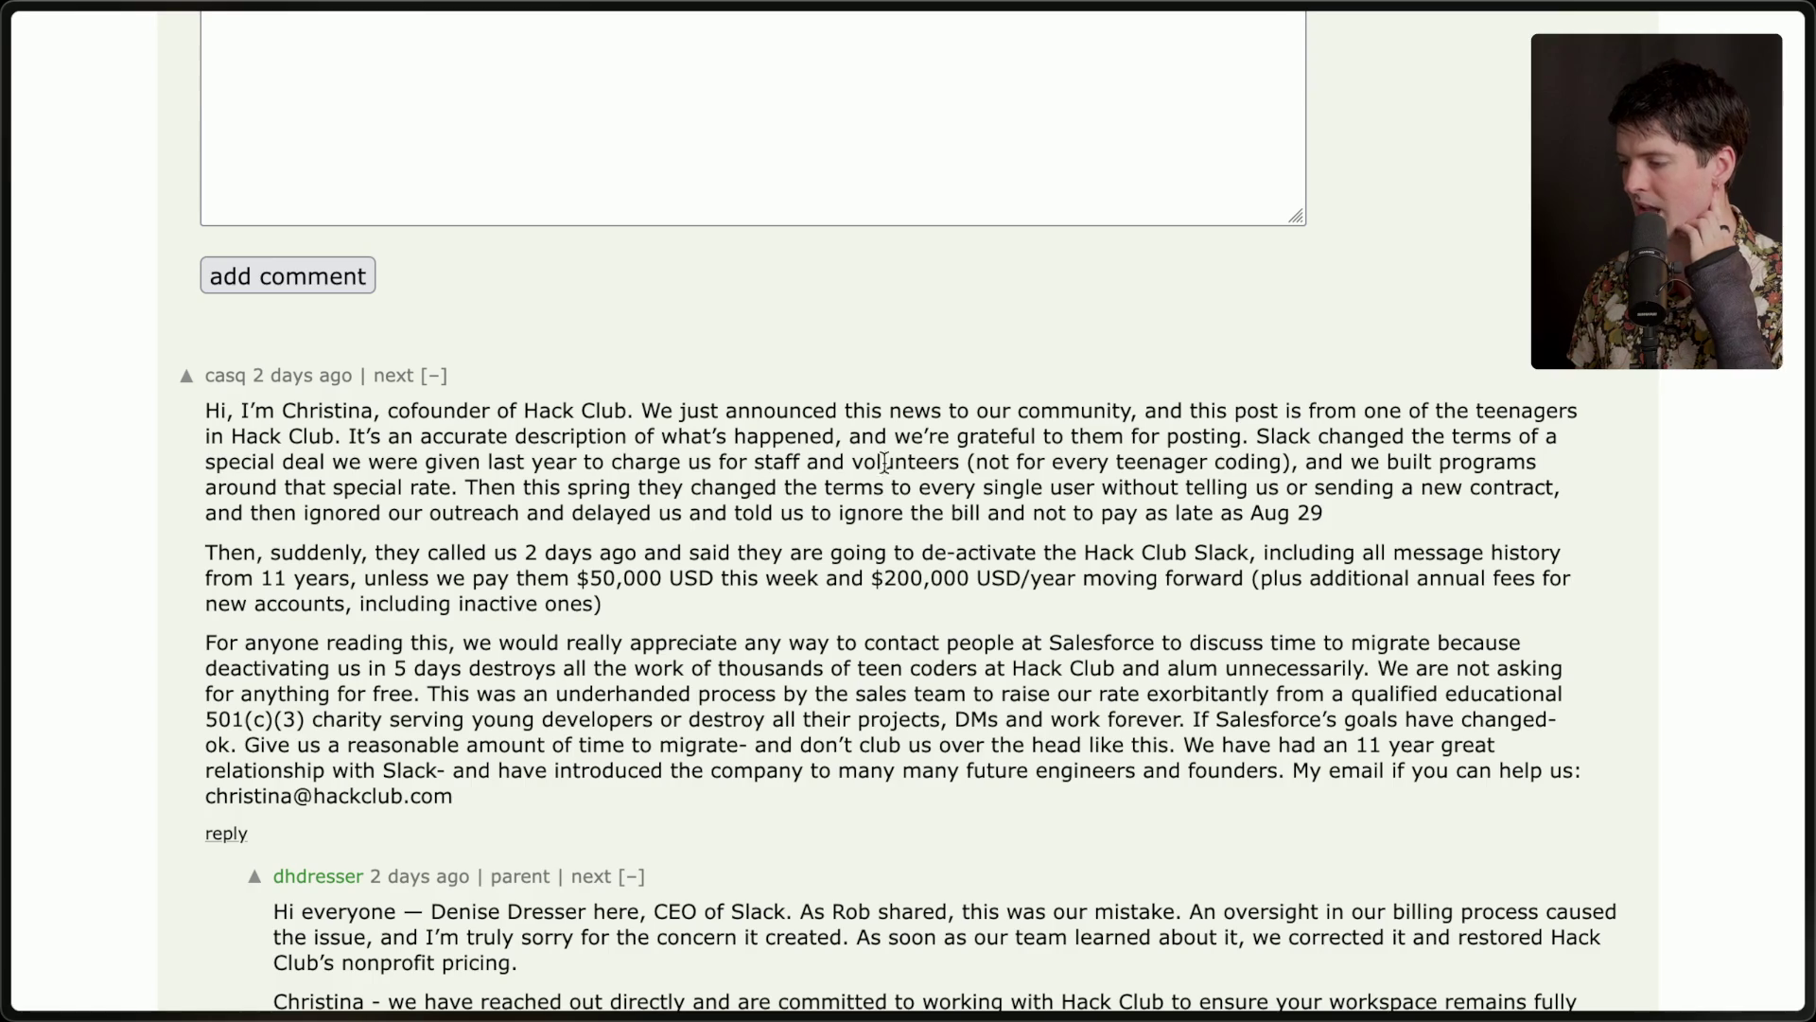
drag(965, 462, 1289, 464)
click(1288, 463)
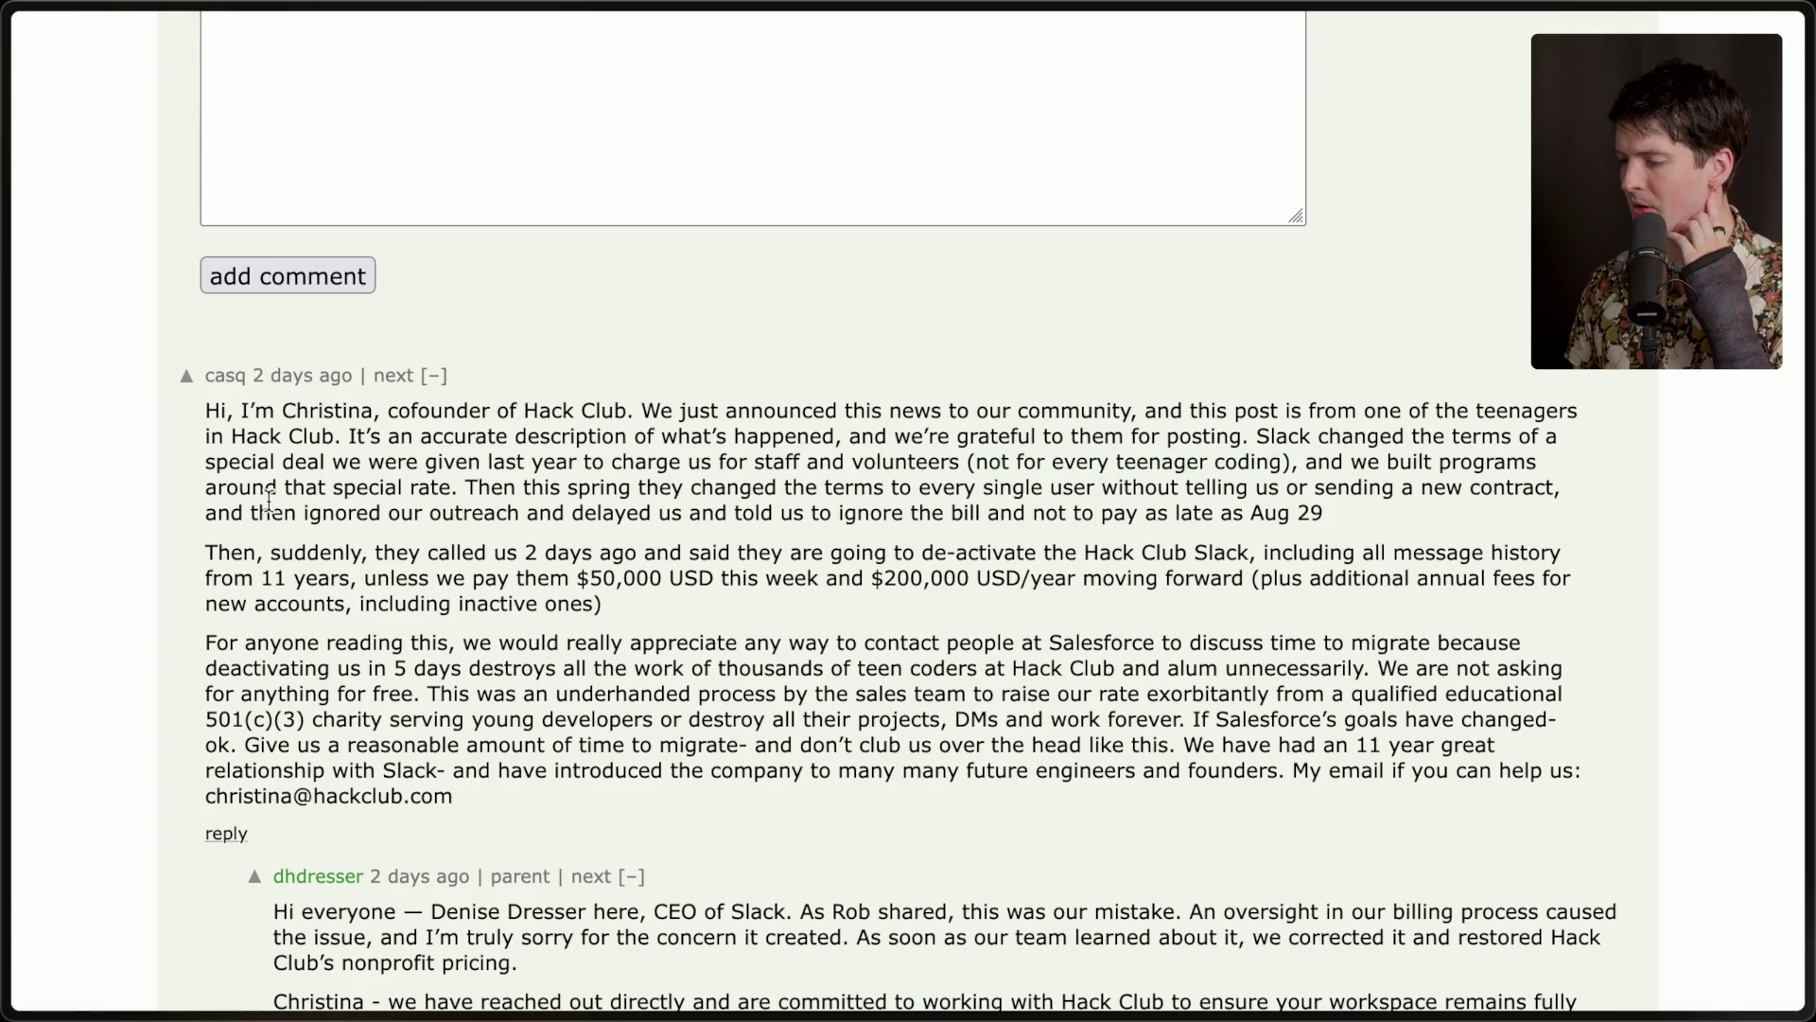
mouse_move(469, 488)
mouse_down()
mouse_move(911, 489)
mouse_move(1416, 558)
mouse_move(1469, 533)
mouse_up()
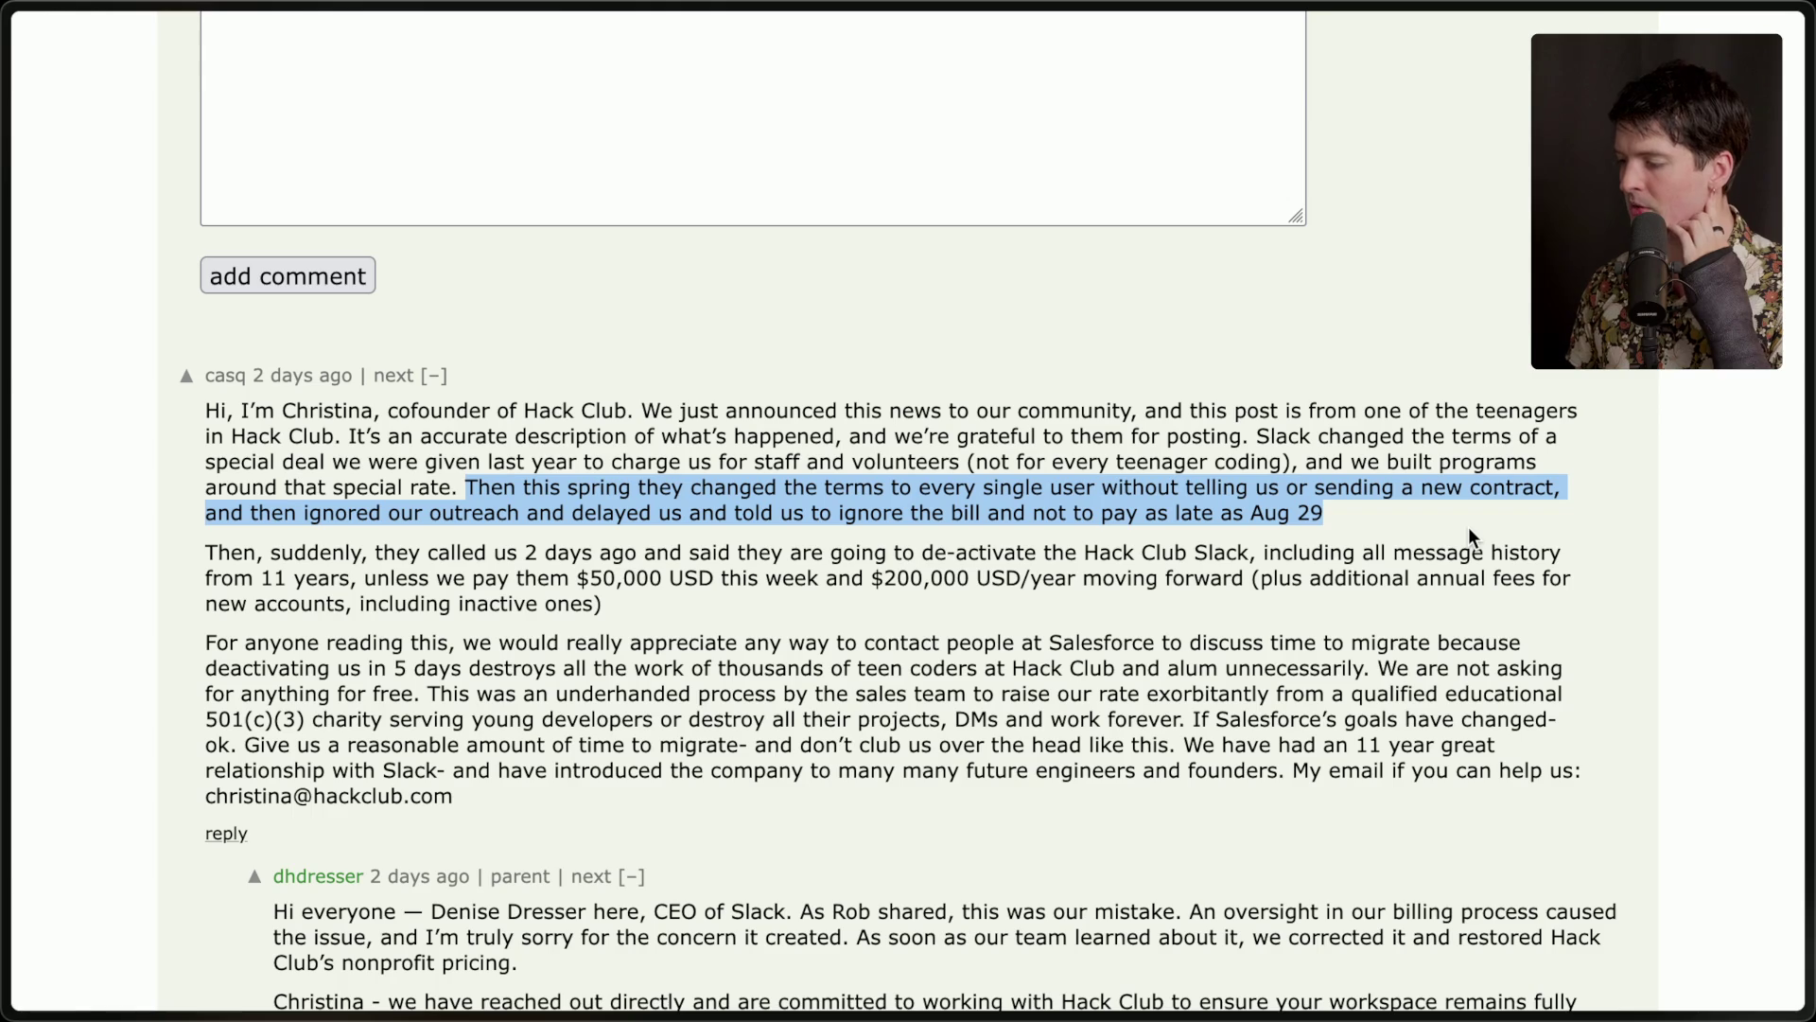
click(1469, 530)
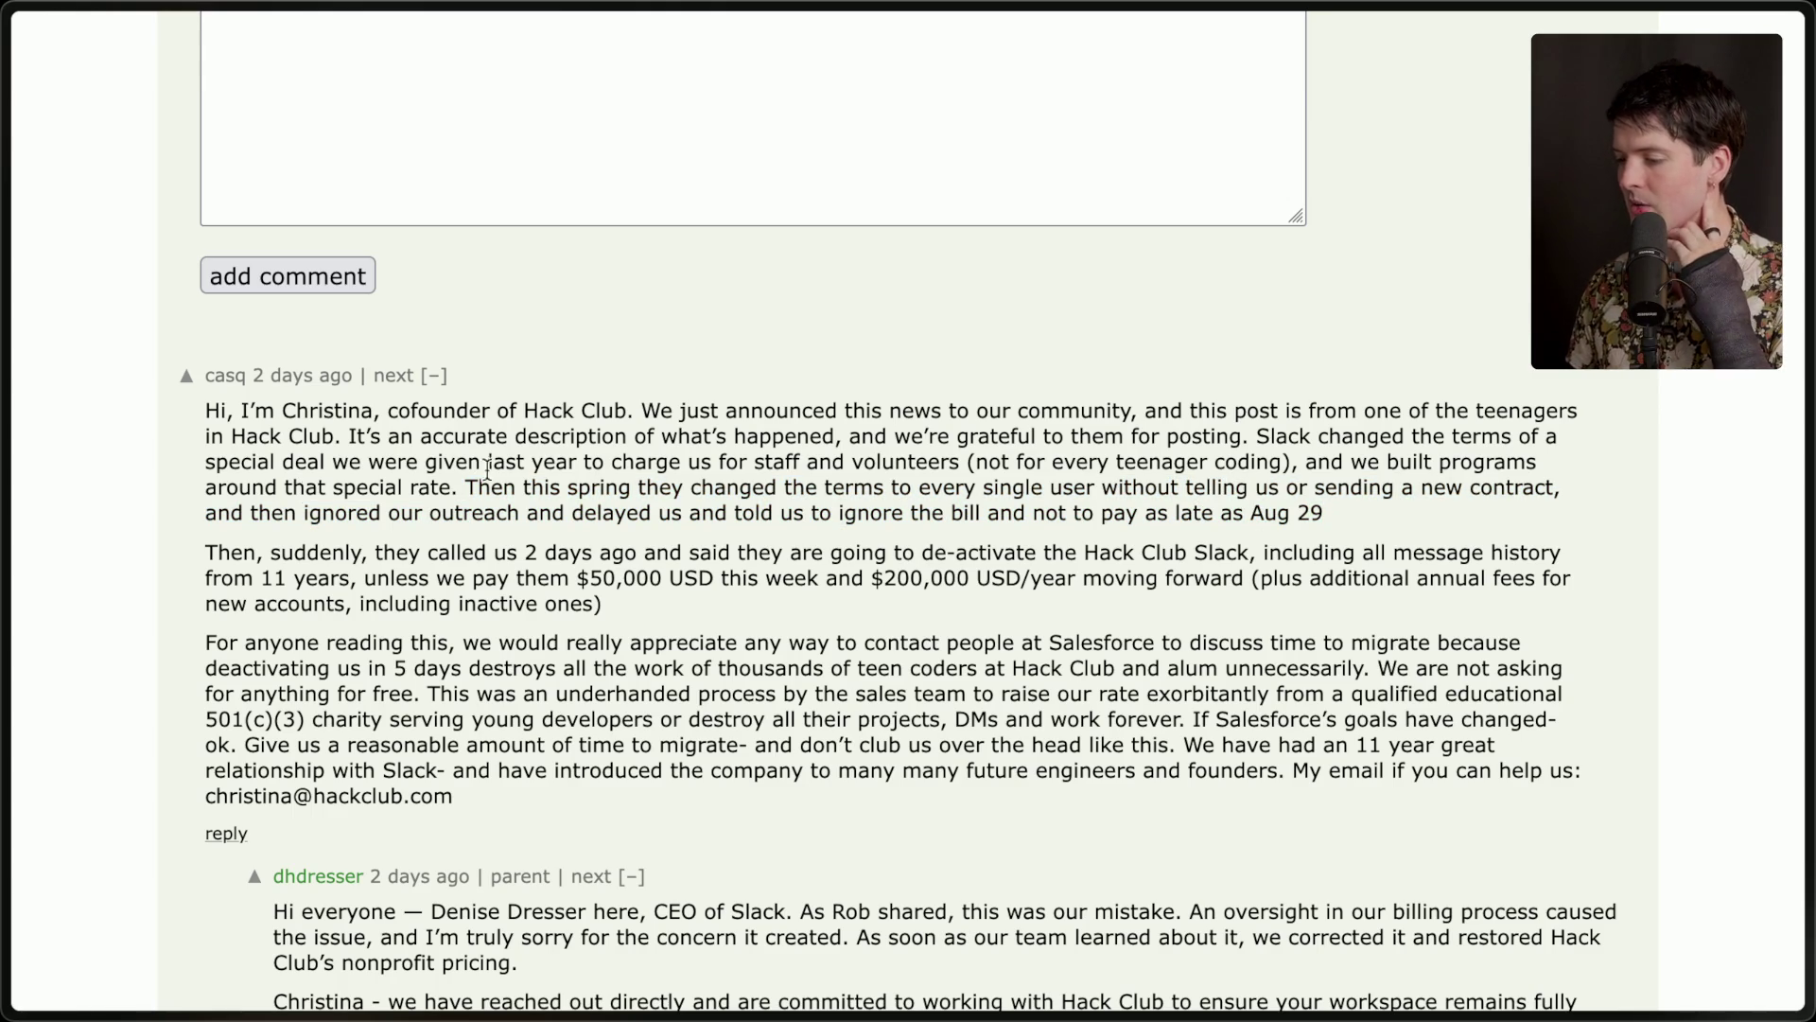
drag(210, 535, 1496, 533)
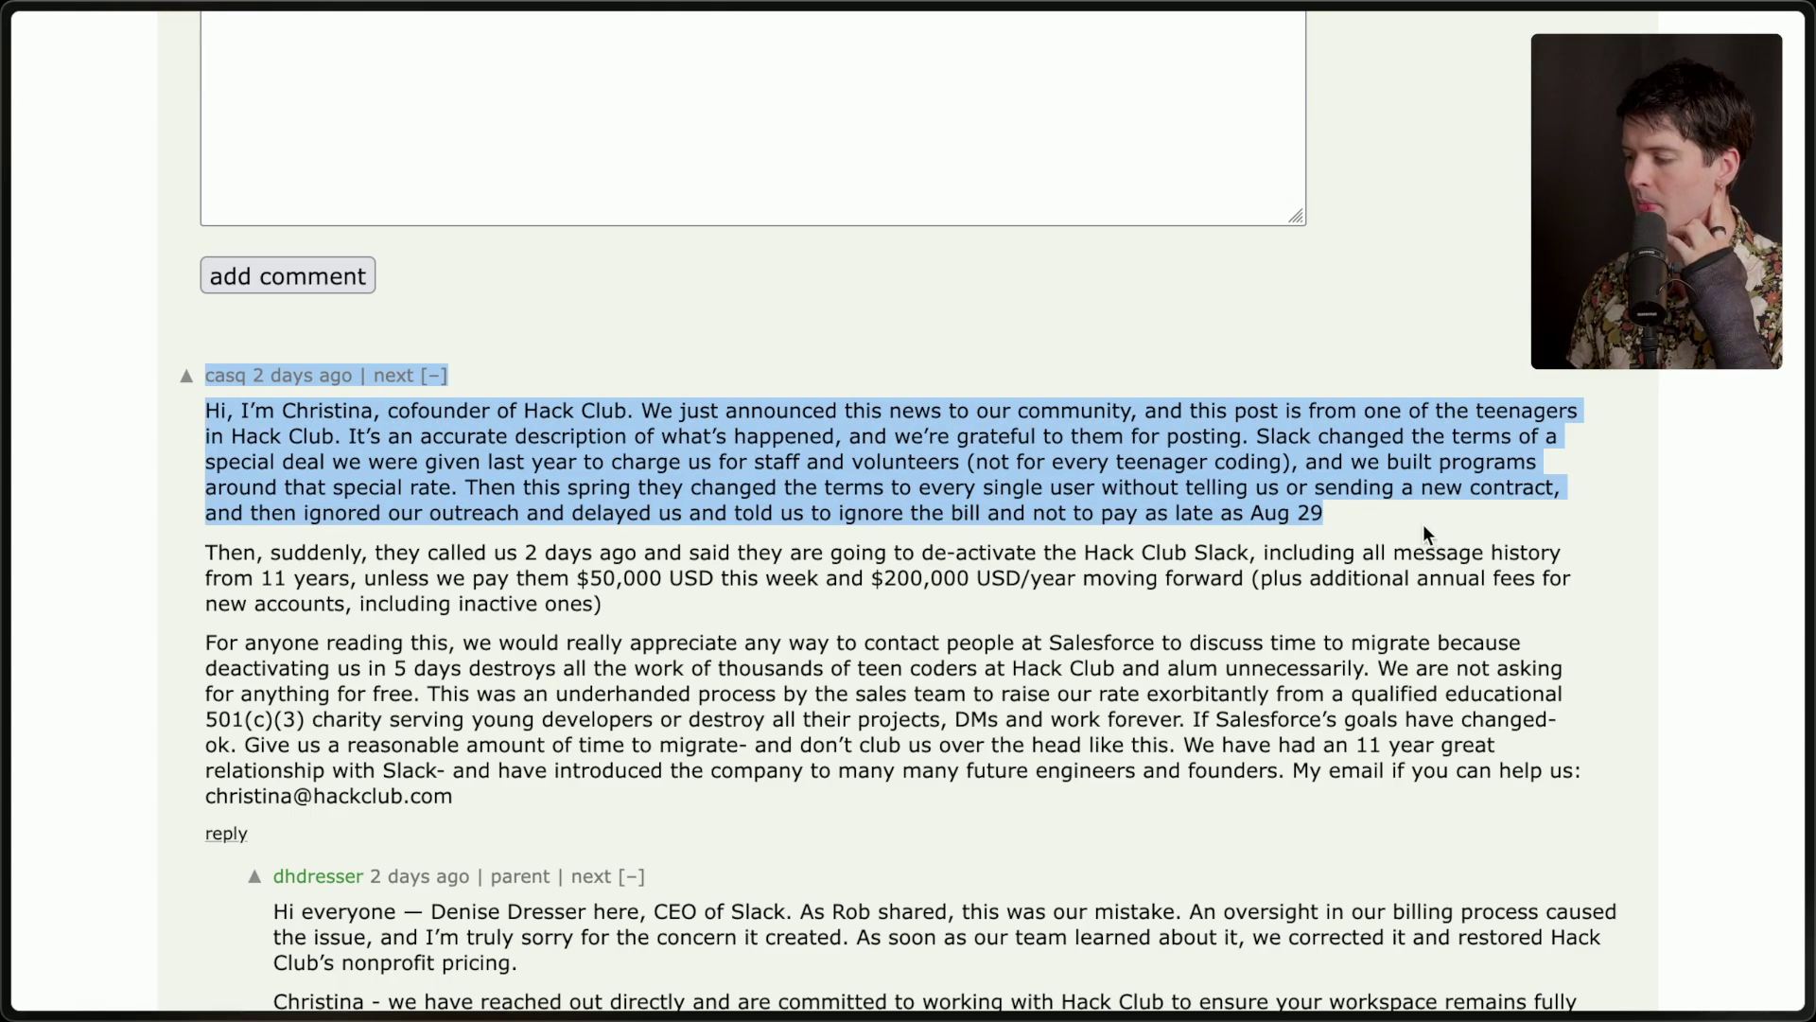
click(1382, 513)
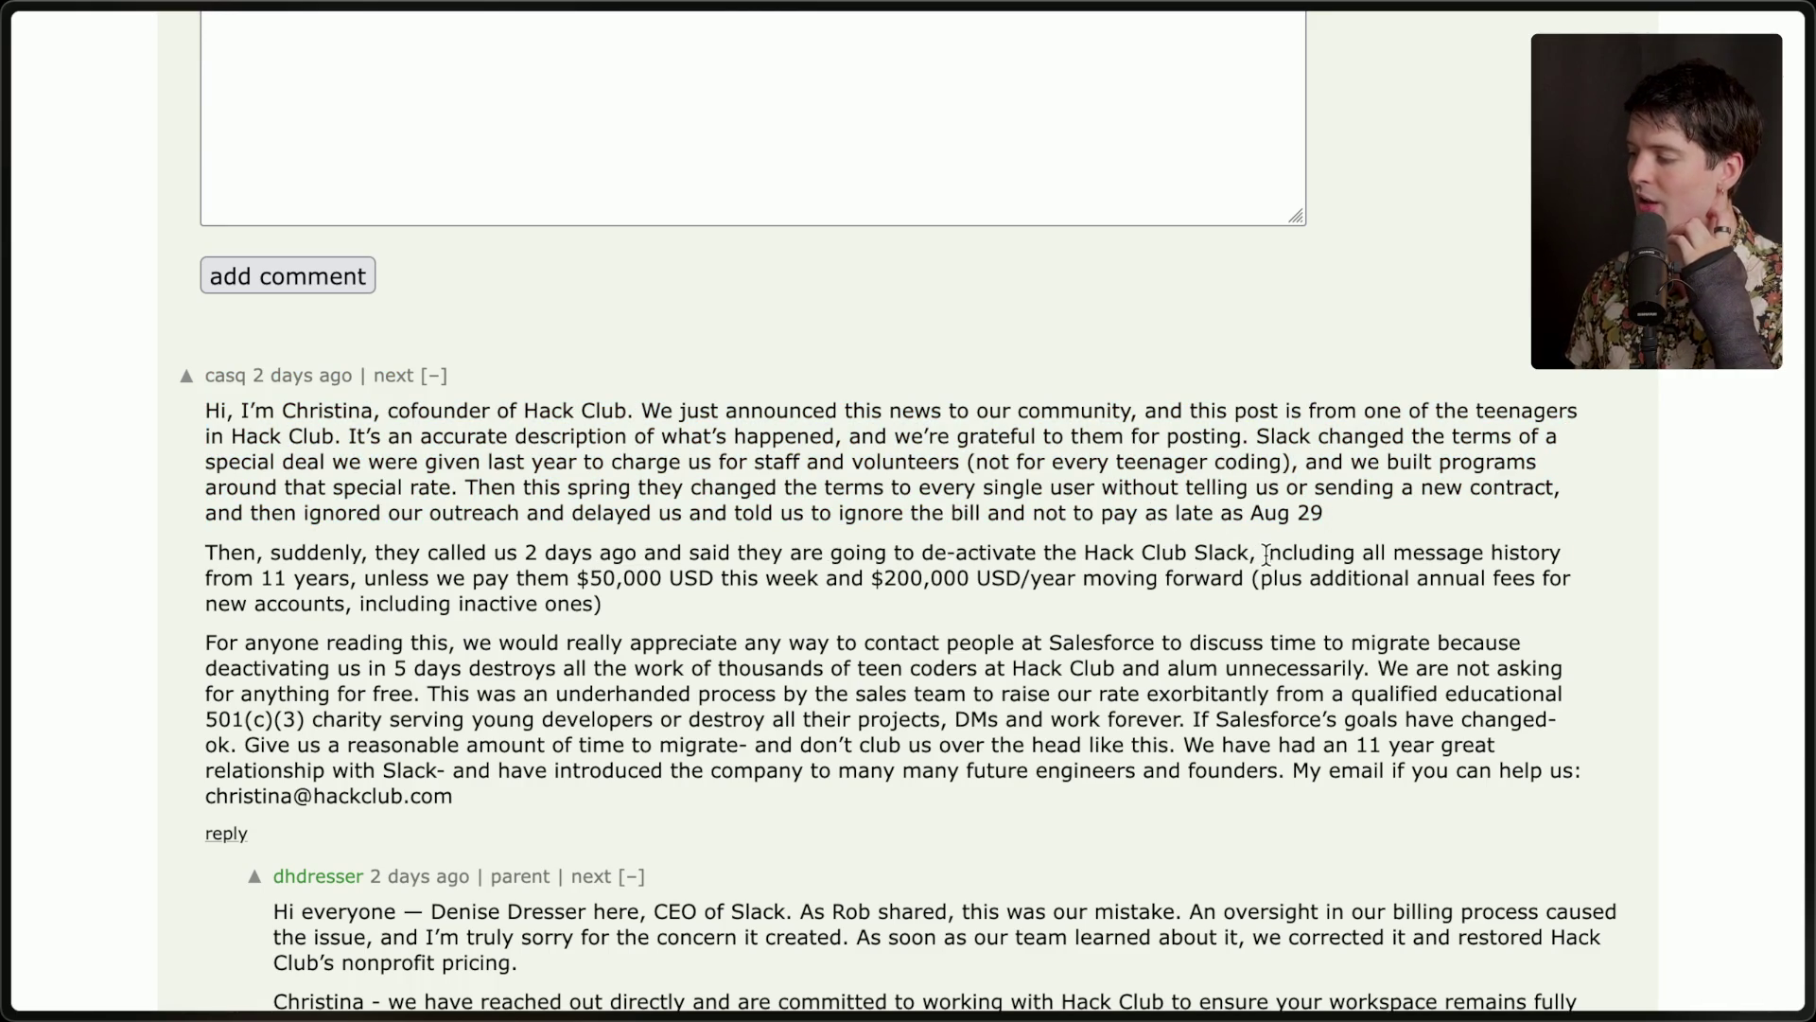
drag(1266, 553, 1268, 617)
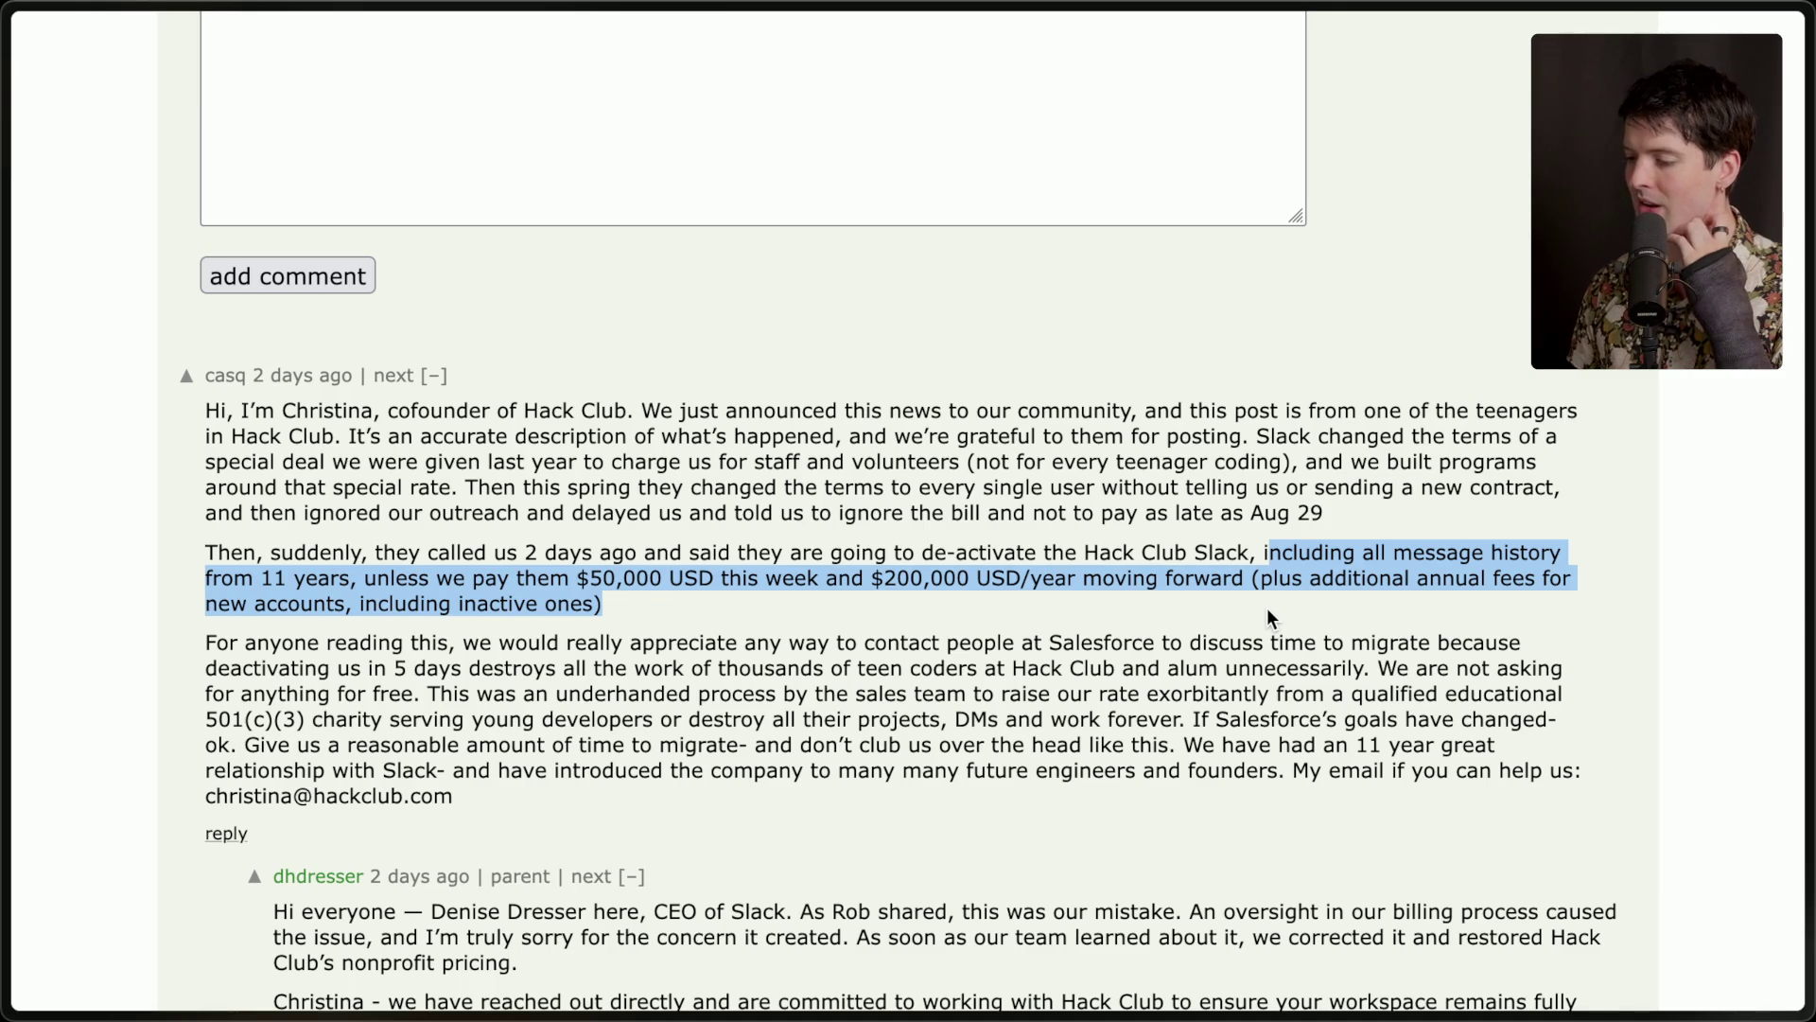
click(575, 572)
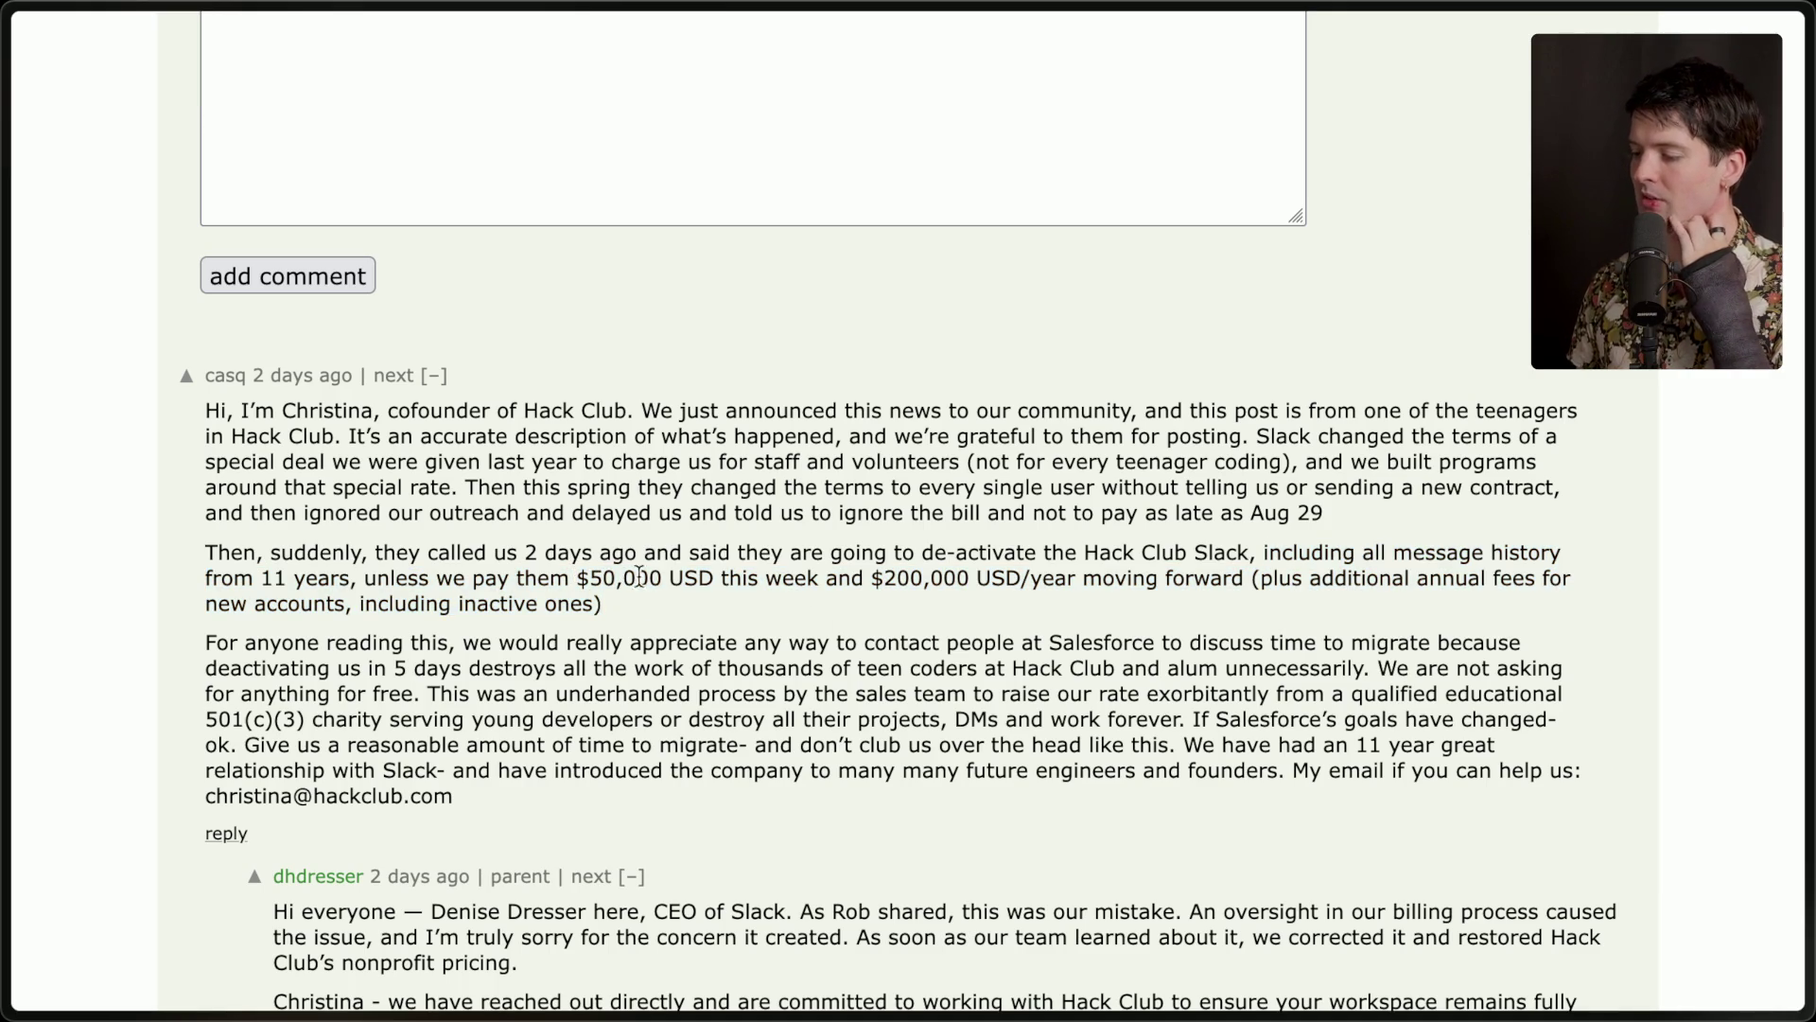
drag(875, 578, 1071, 605)
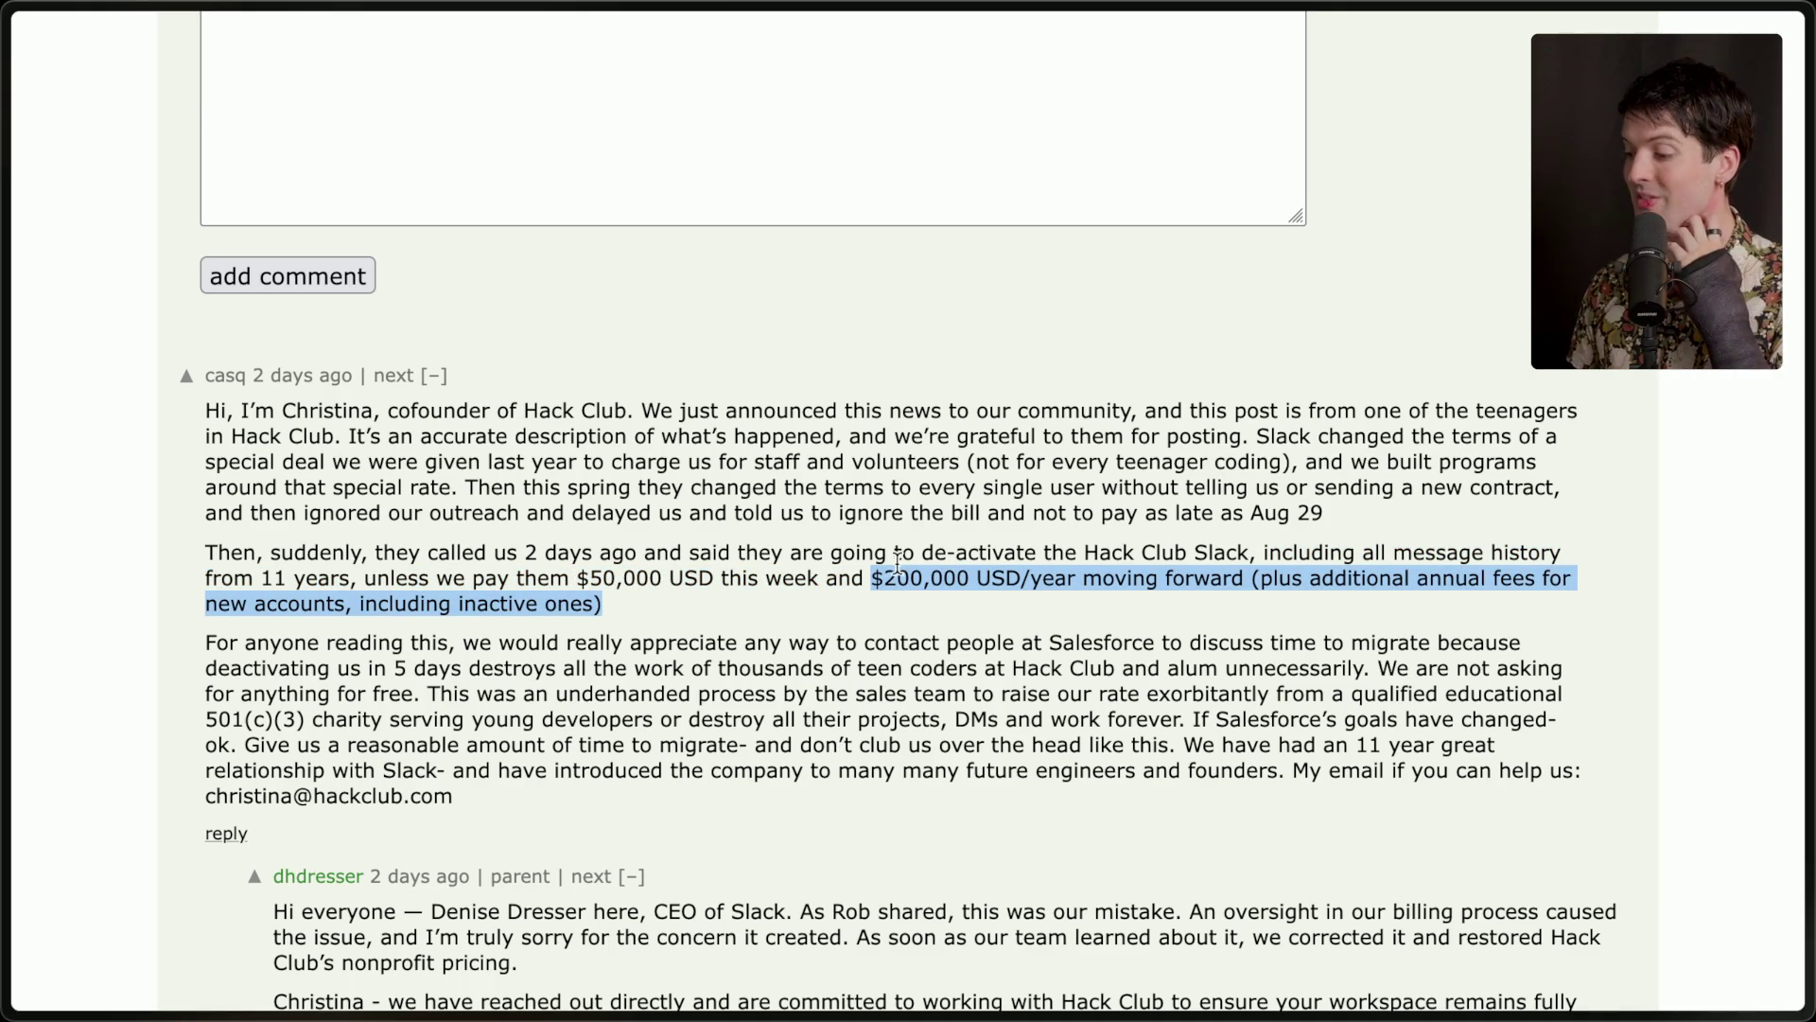
click(1044, 608)
Highlight the plea about teen coders' work, the request for migration time, and the contact request.
scroll(1045, 606, down, 3)
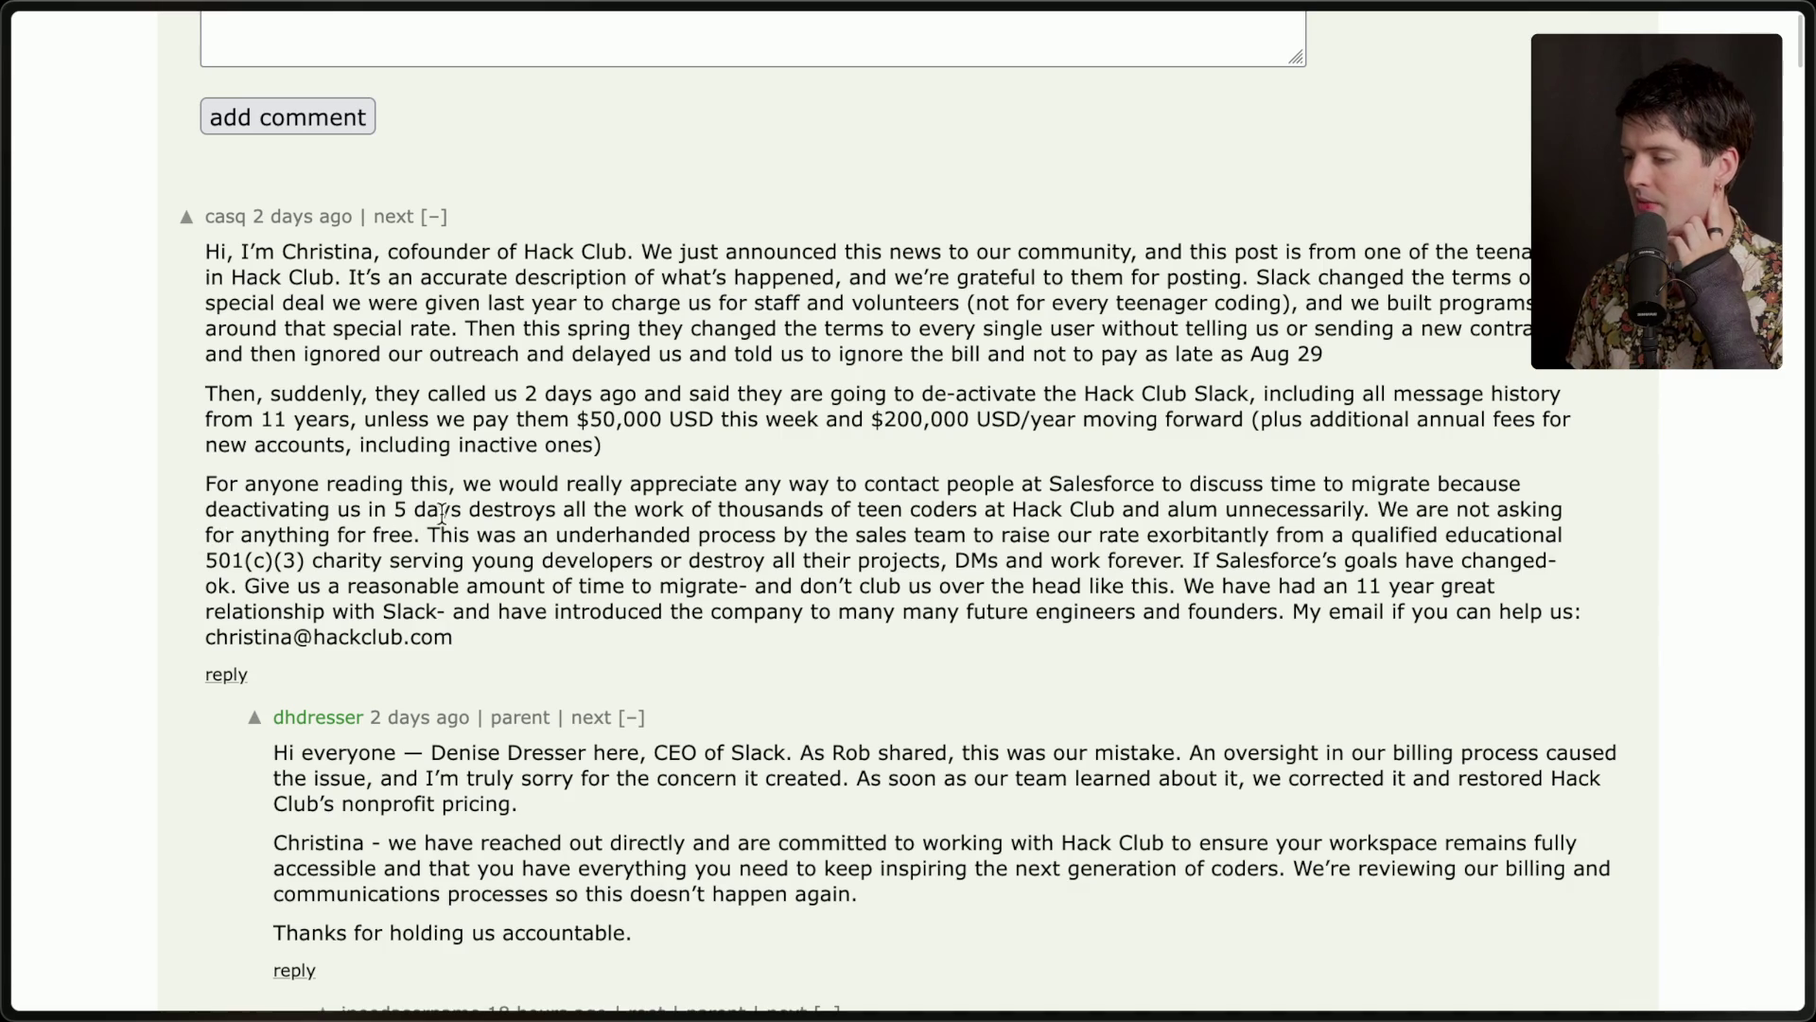
drag(558, 509, 905, 638)
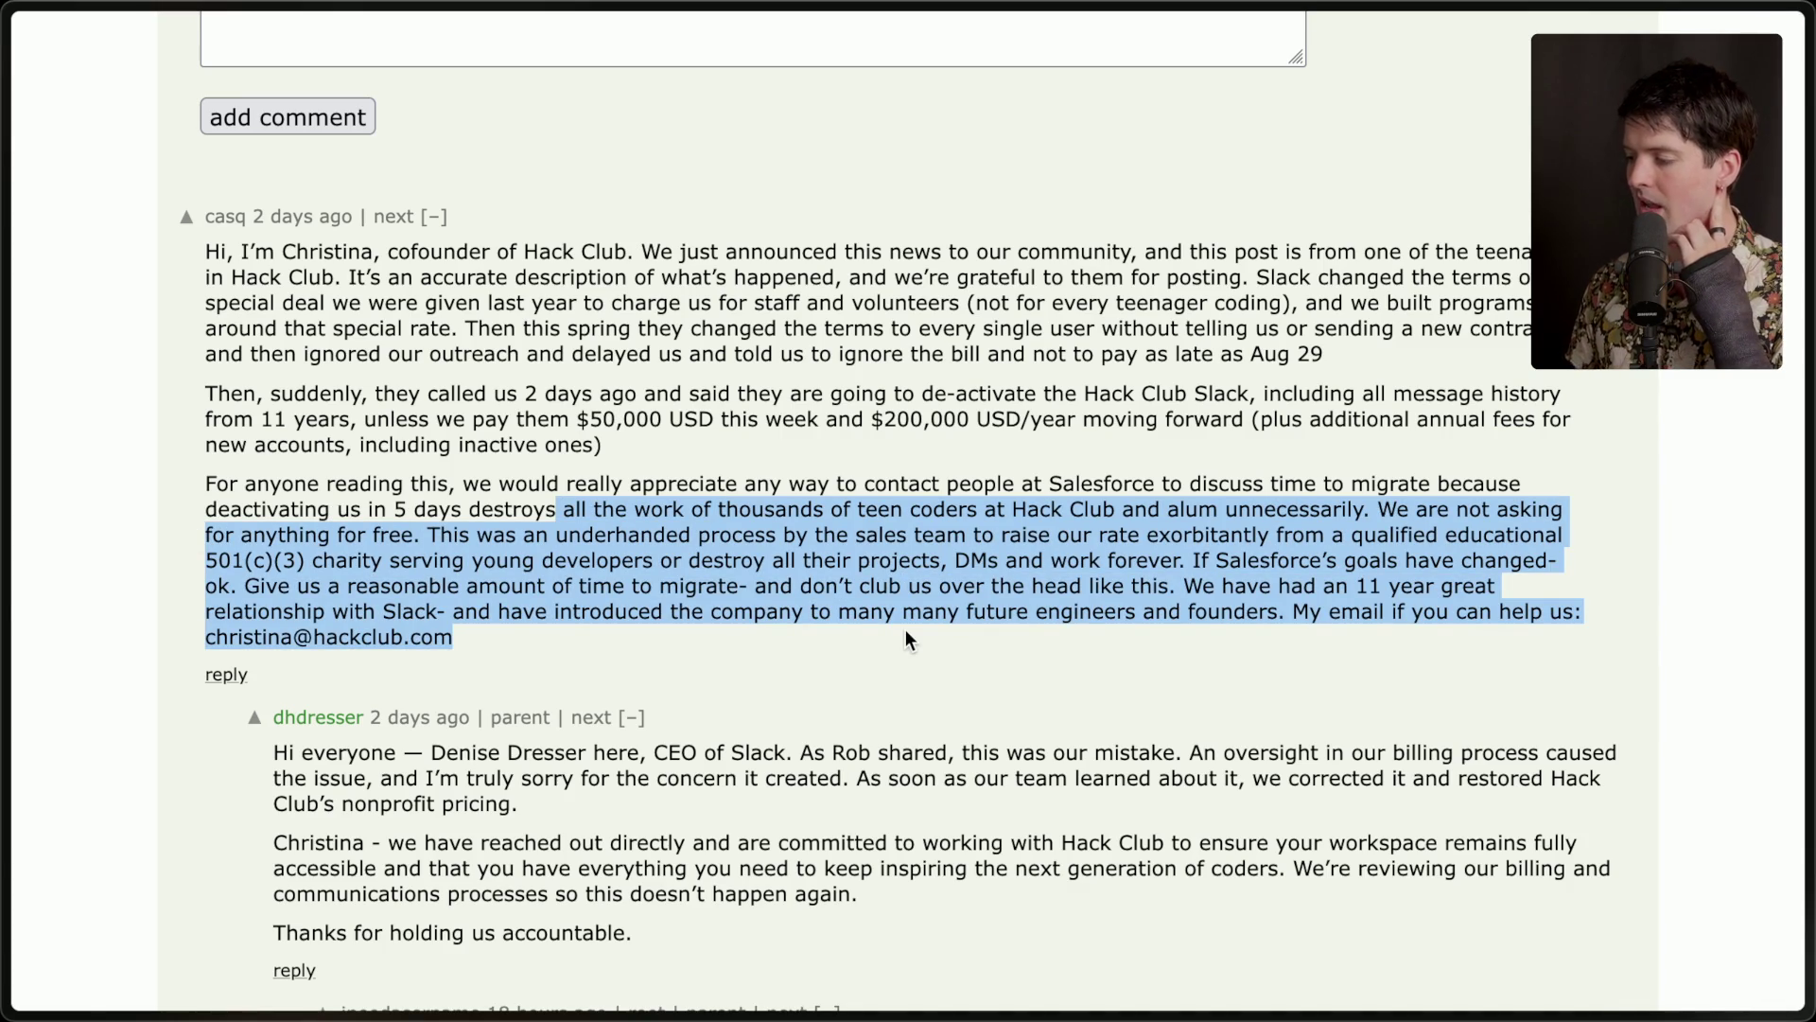
click(906, 631)
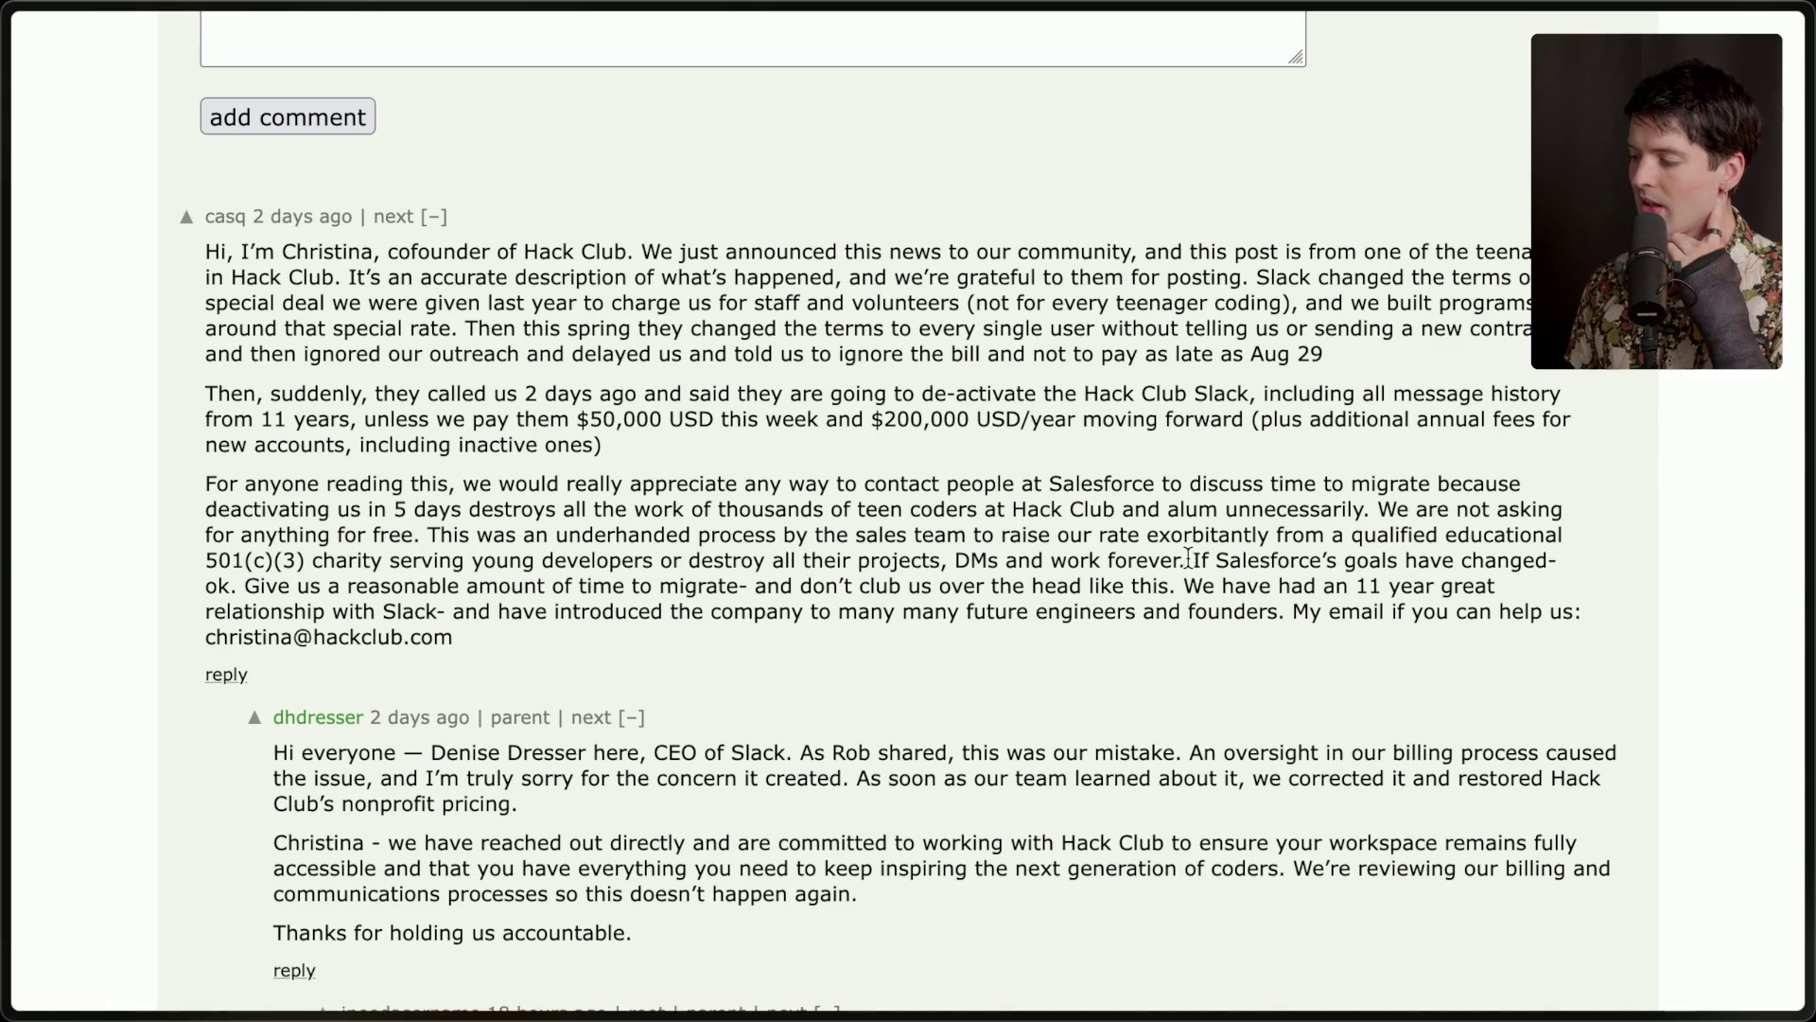
drag(1188, 558, 1200, 633)
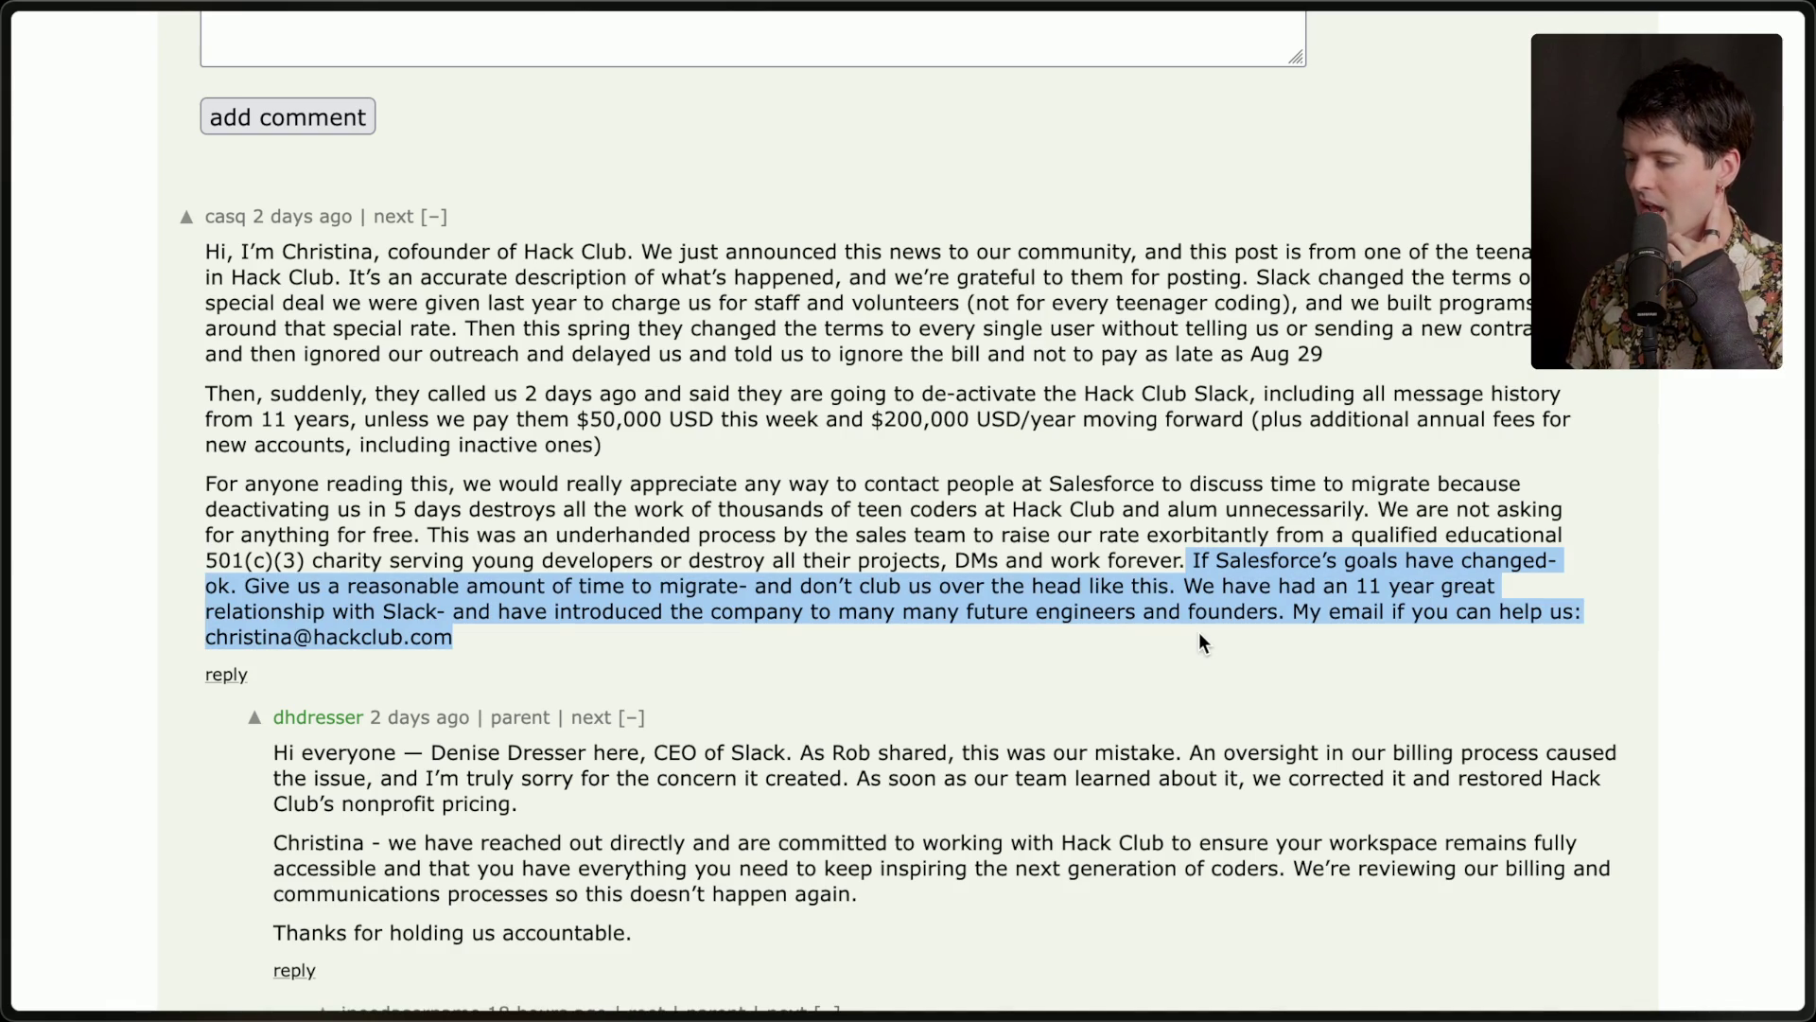
click(1199, 633)
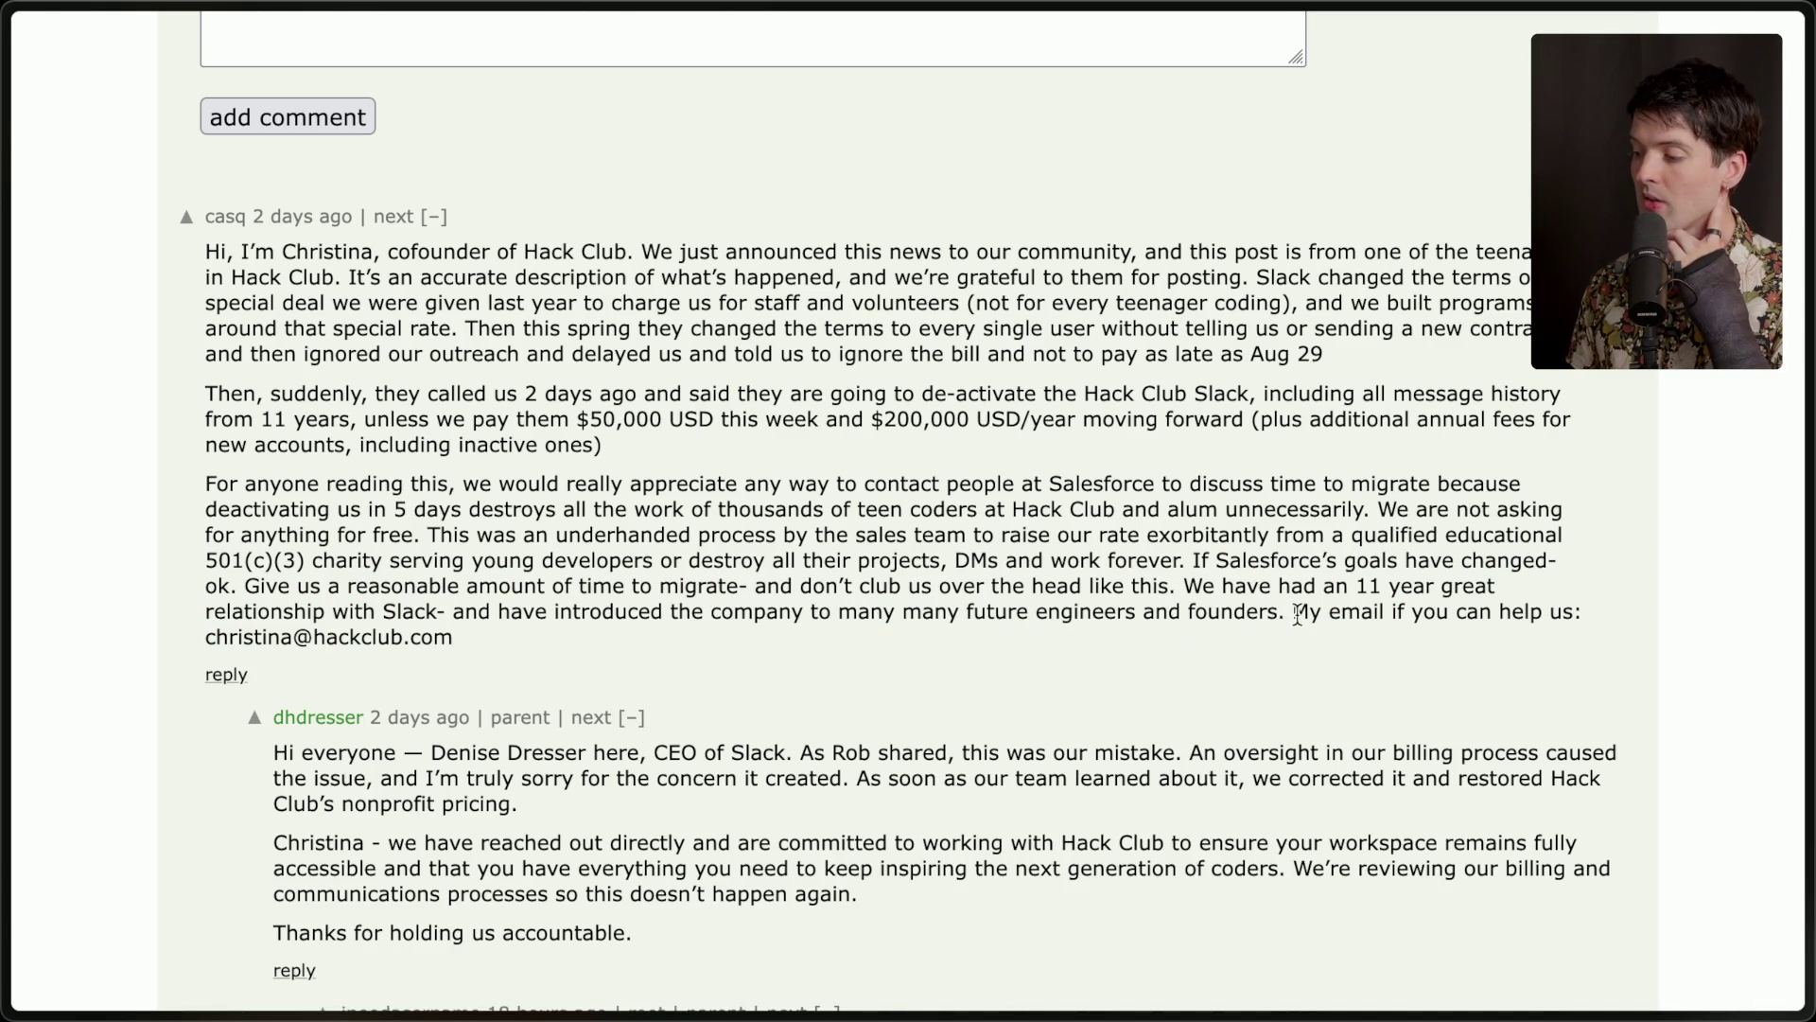
drag(1294, 615, 456, 639)
click(300, 683)
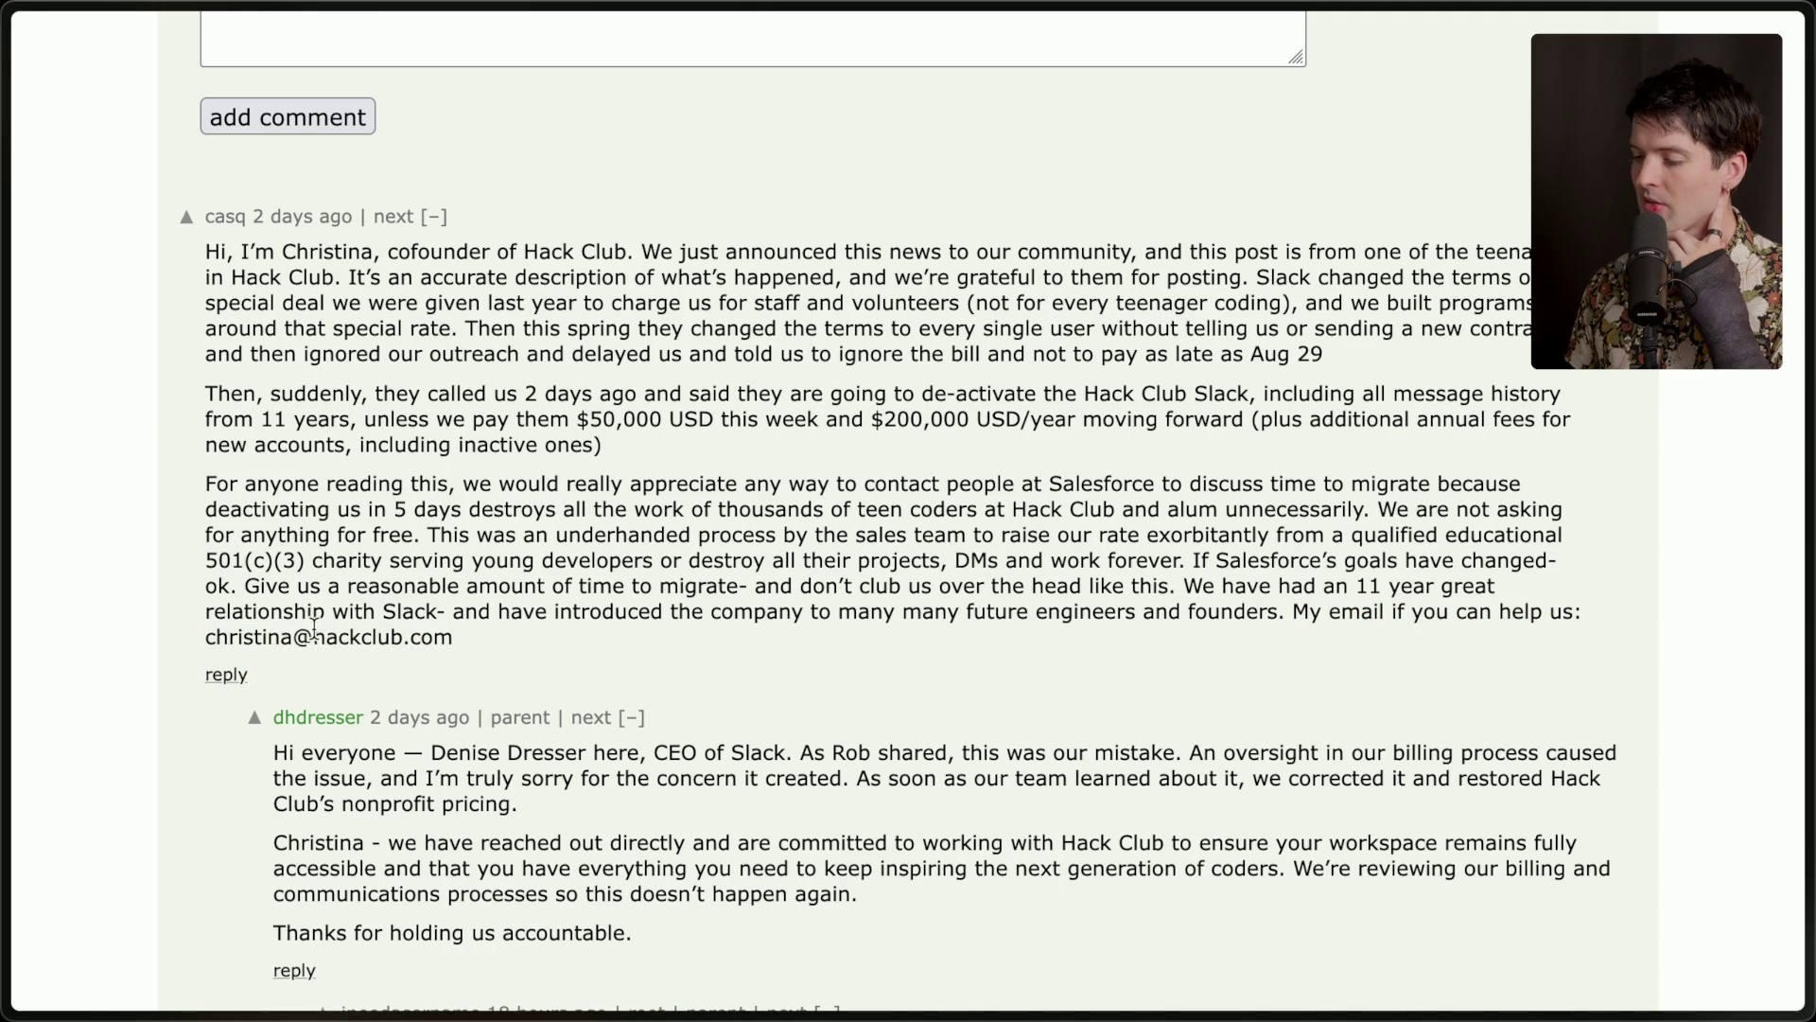
scroll(435, 527, down, 3)
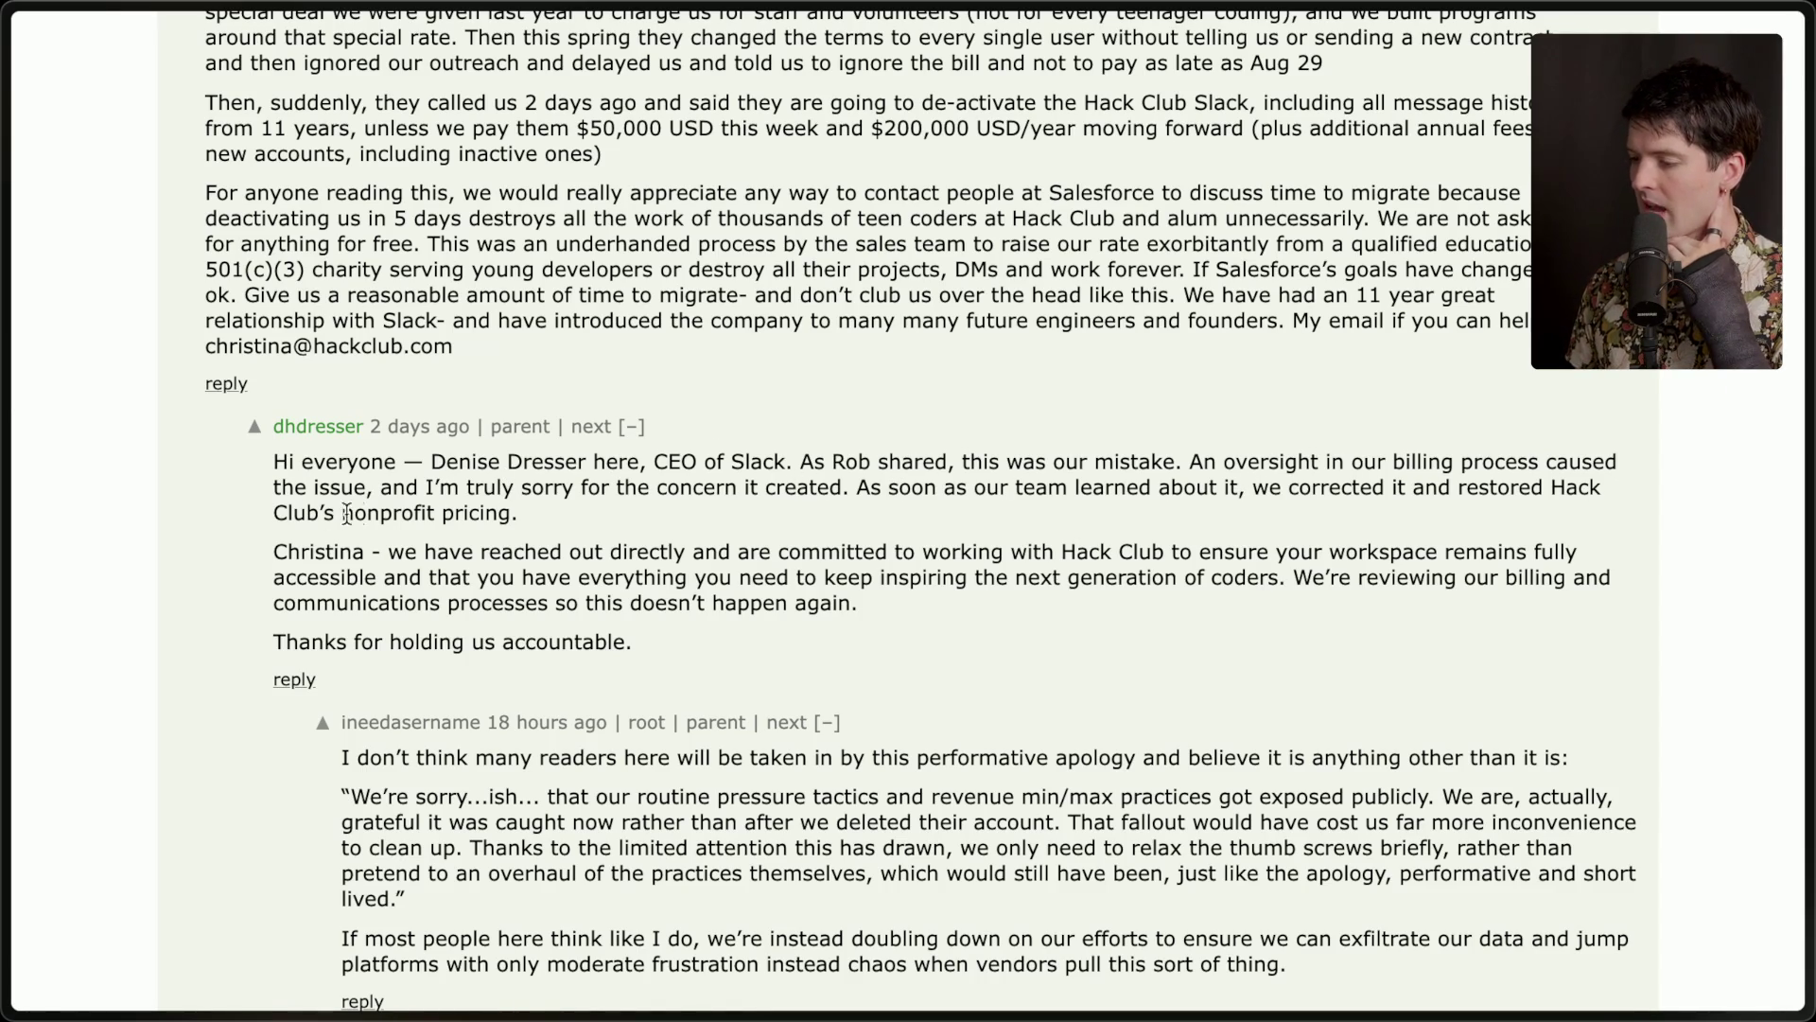
mouse_move(506, 514)
mouse_down()
mouse_move(1269, 558)
mouse_move(190, 457)
mouse_move(268, 458)
mouse_up()
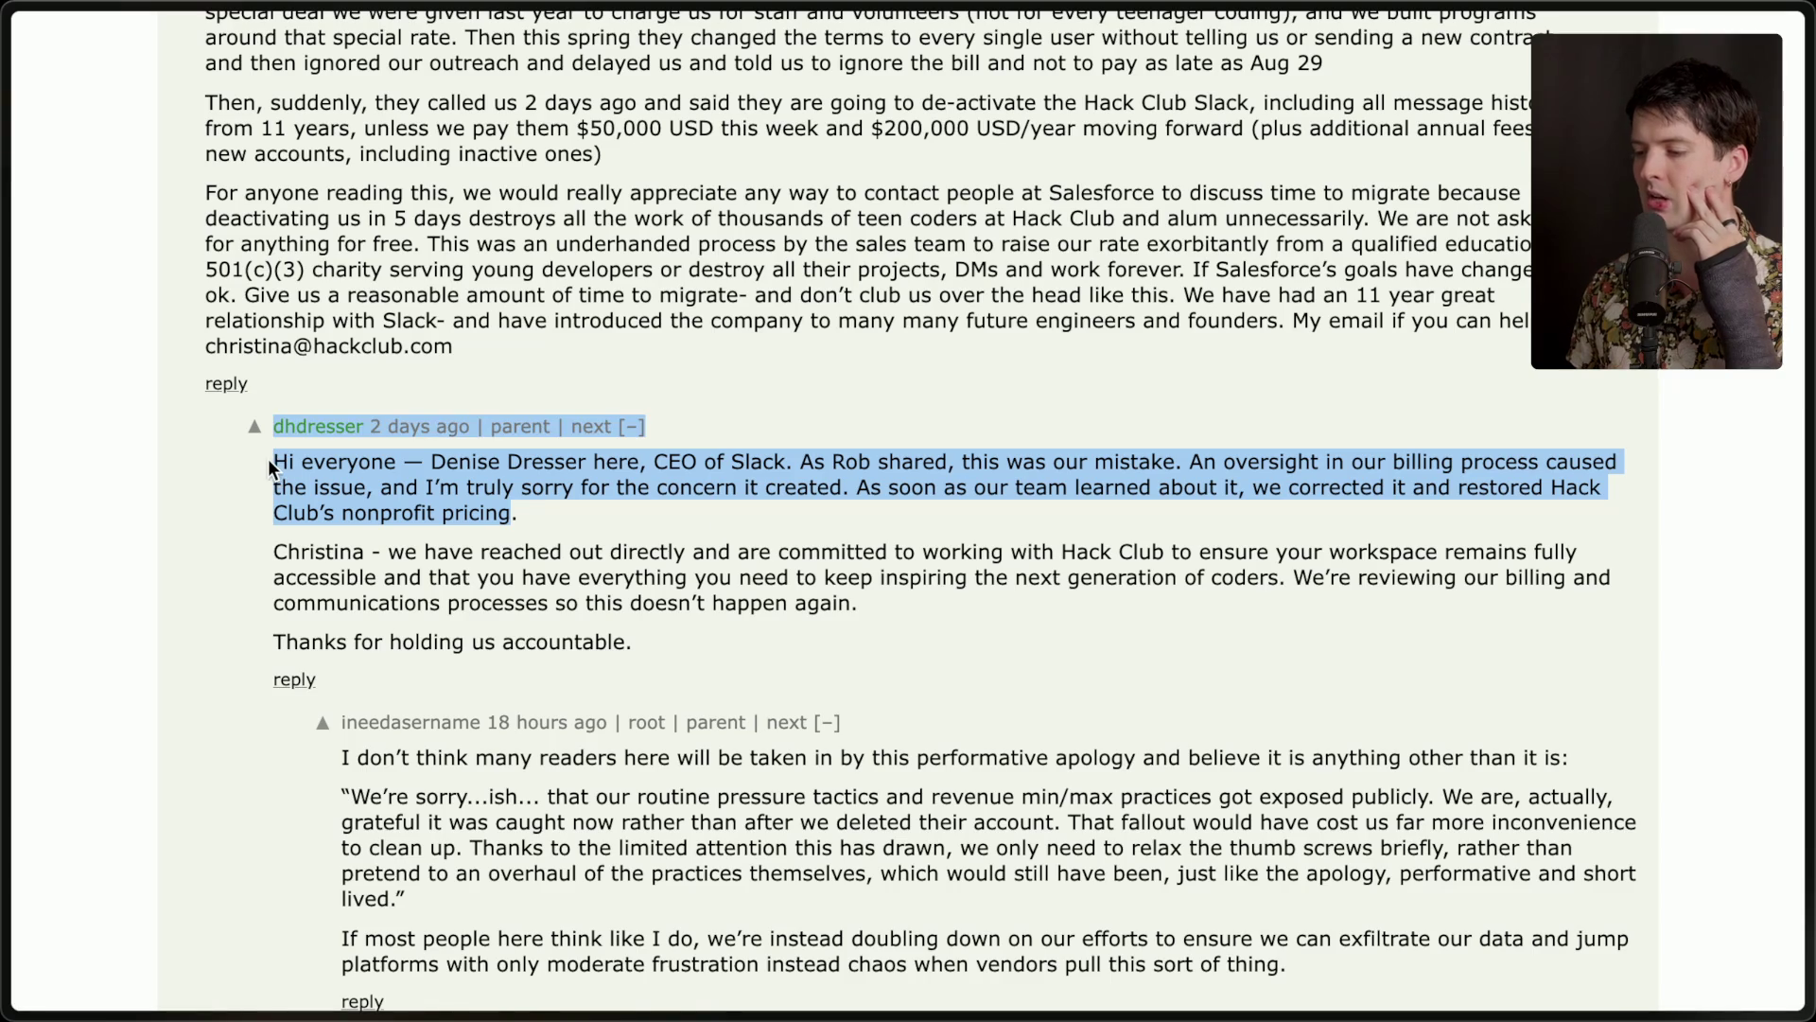
click(729, 526)
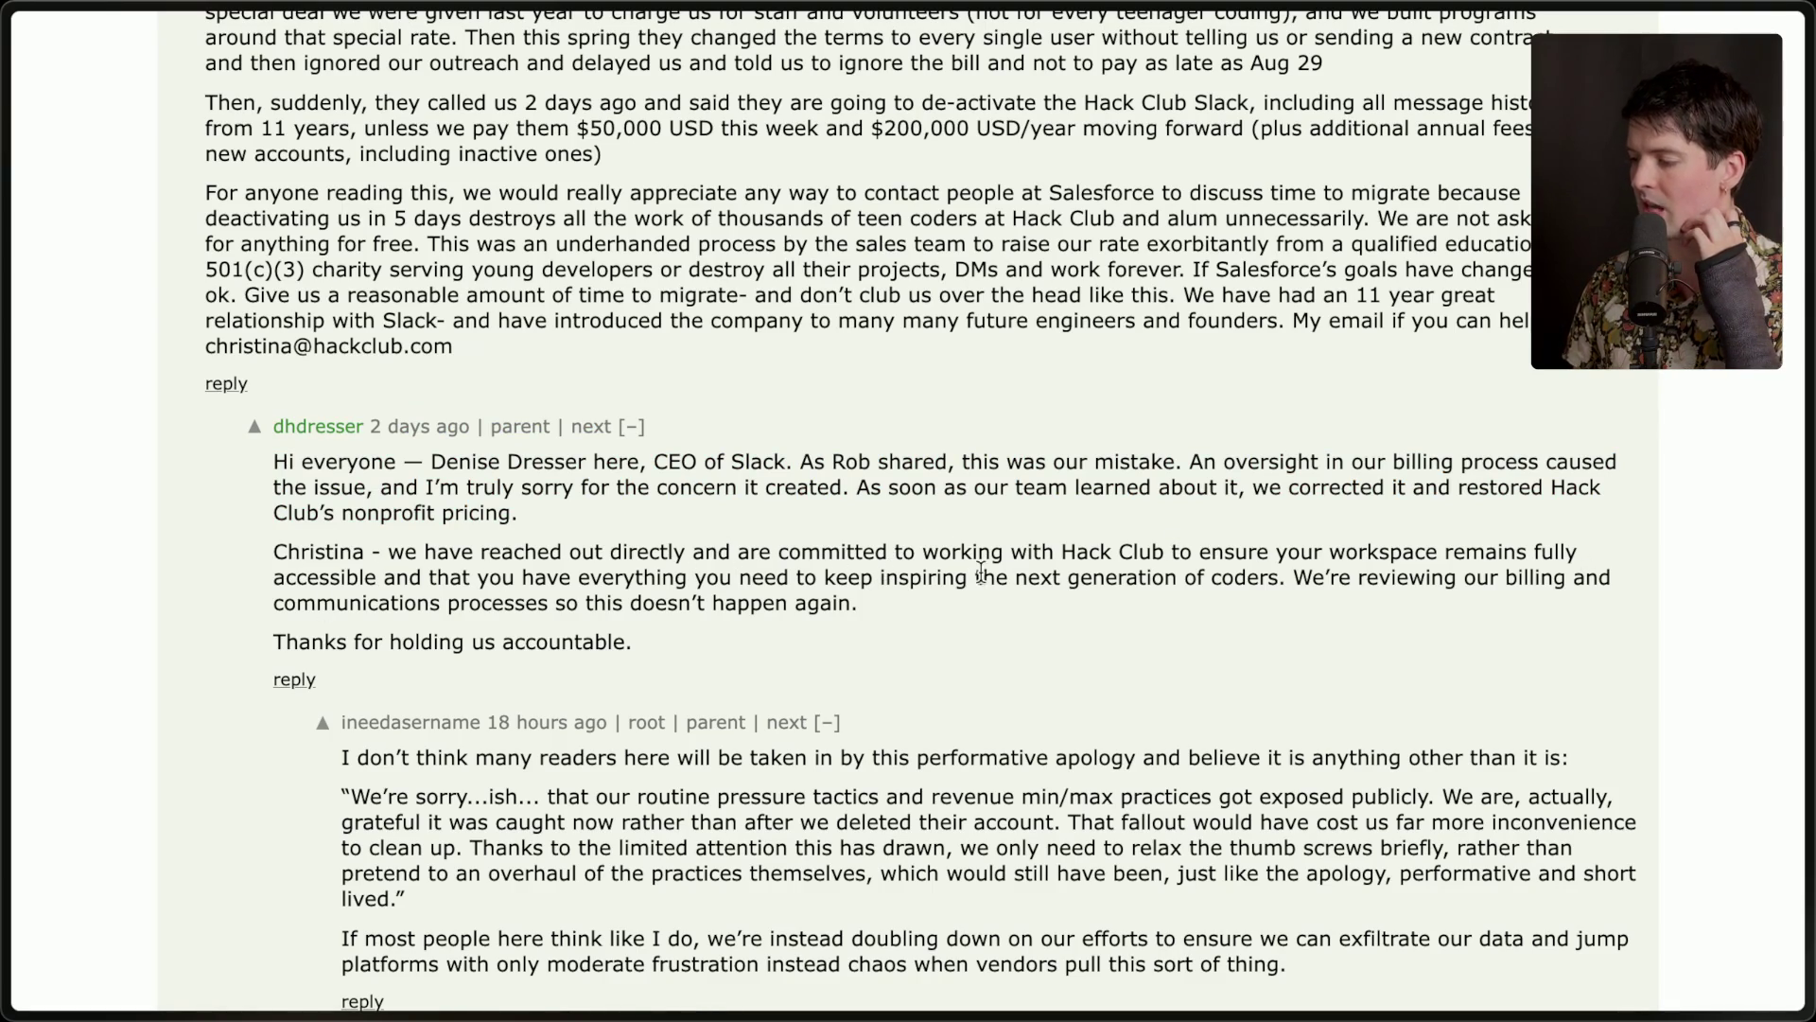
drag(1292, 577, 1293, 645)
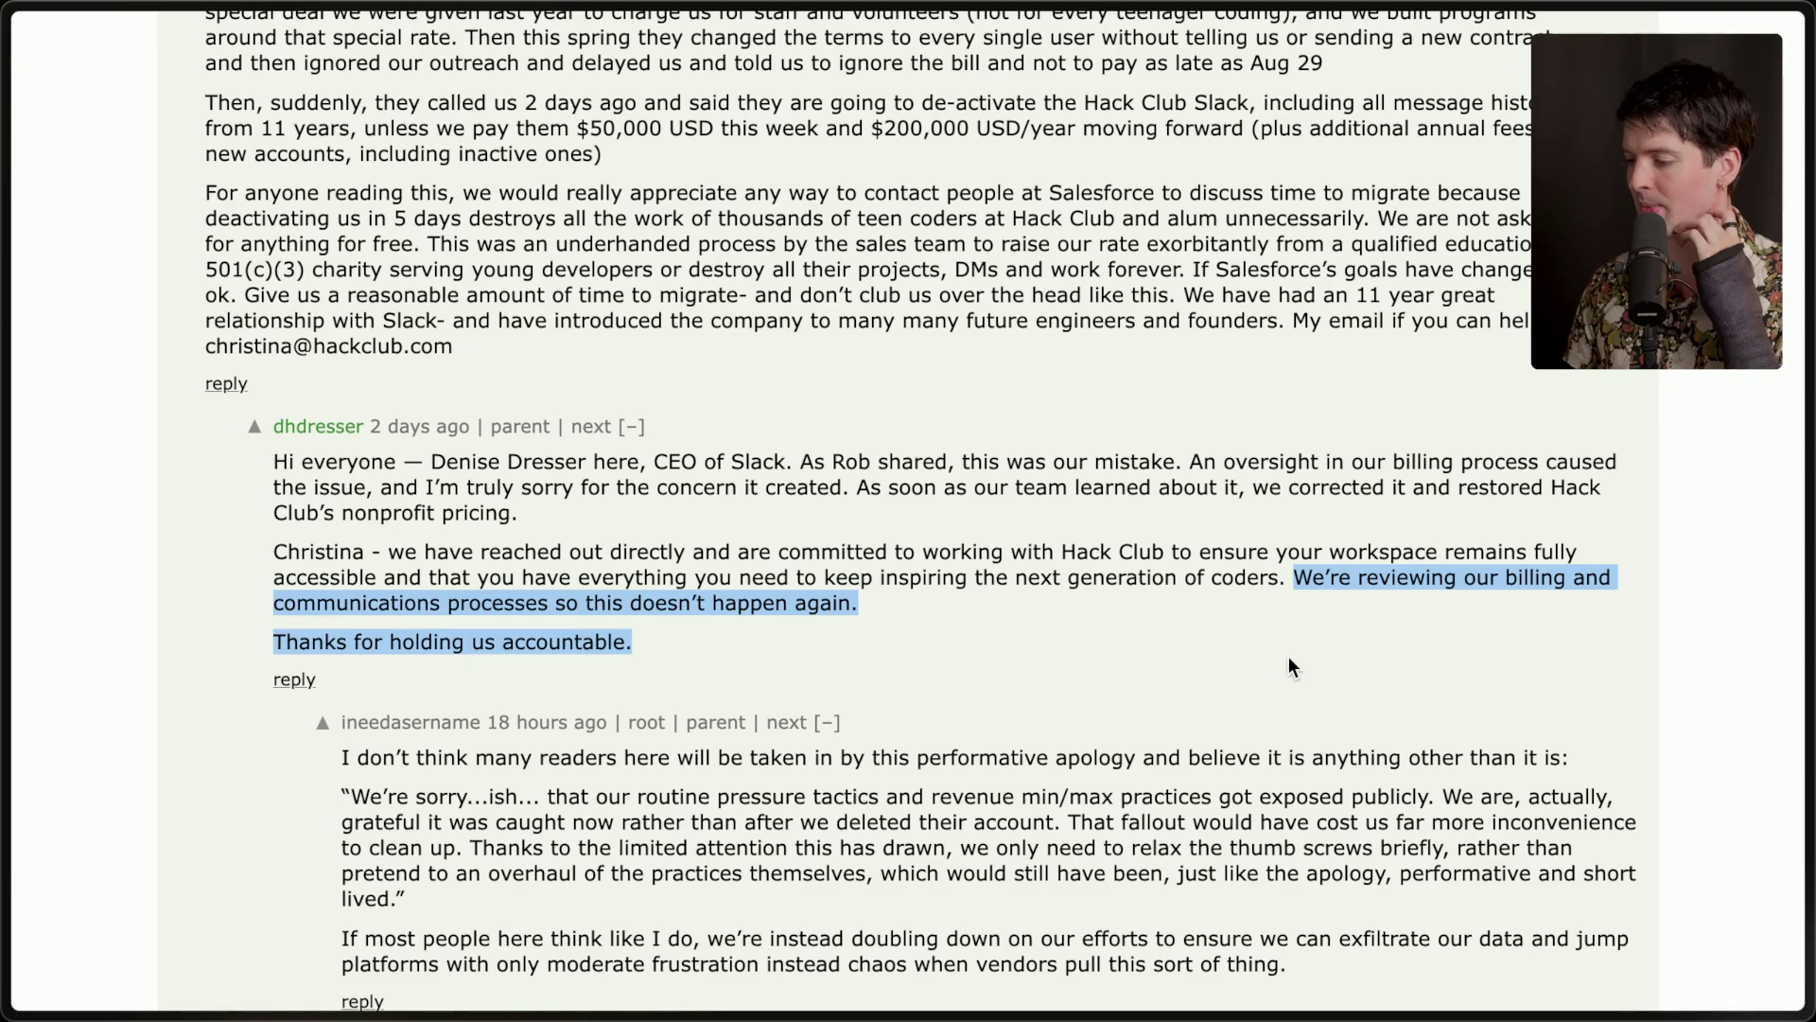
click(1286, 655)
scroll(1286, 655, down, 3)
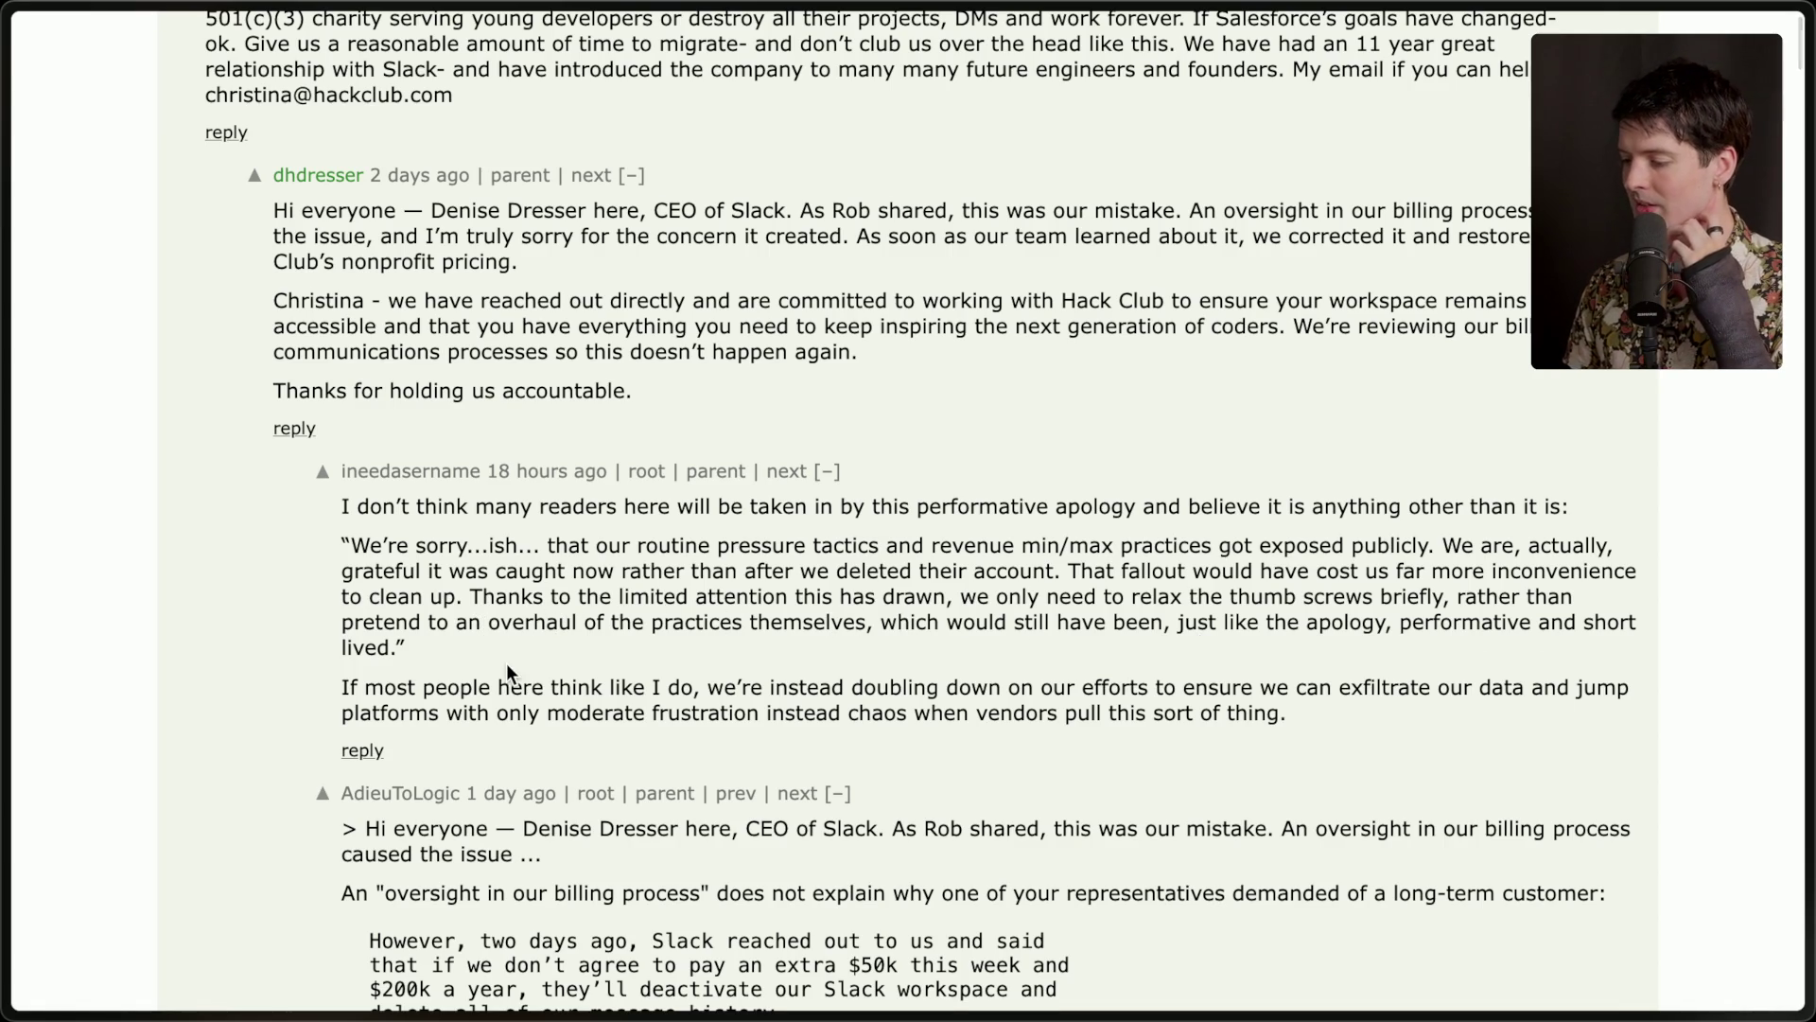
Highlight the reply doubting the apology, including the quoted Slack ultimatum block.
scroll(507, 668, down, 3)
scroll(507, 672, down, 3)
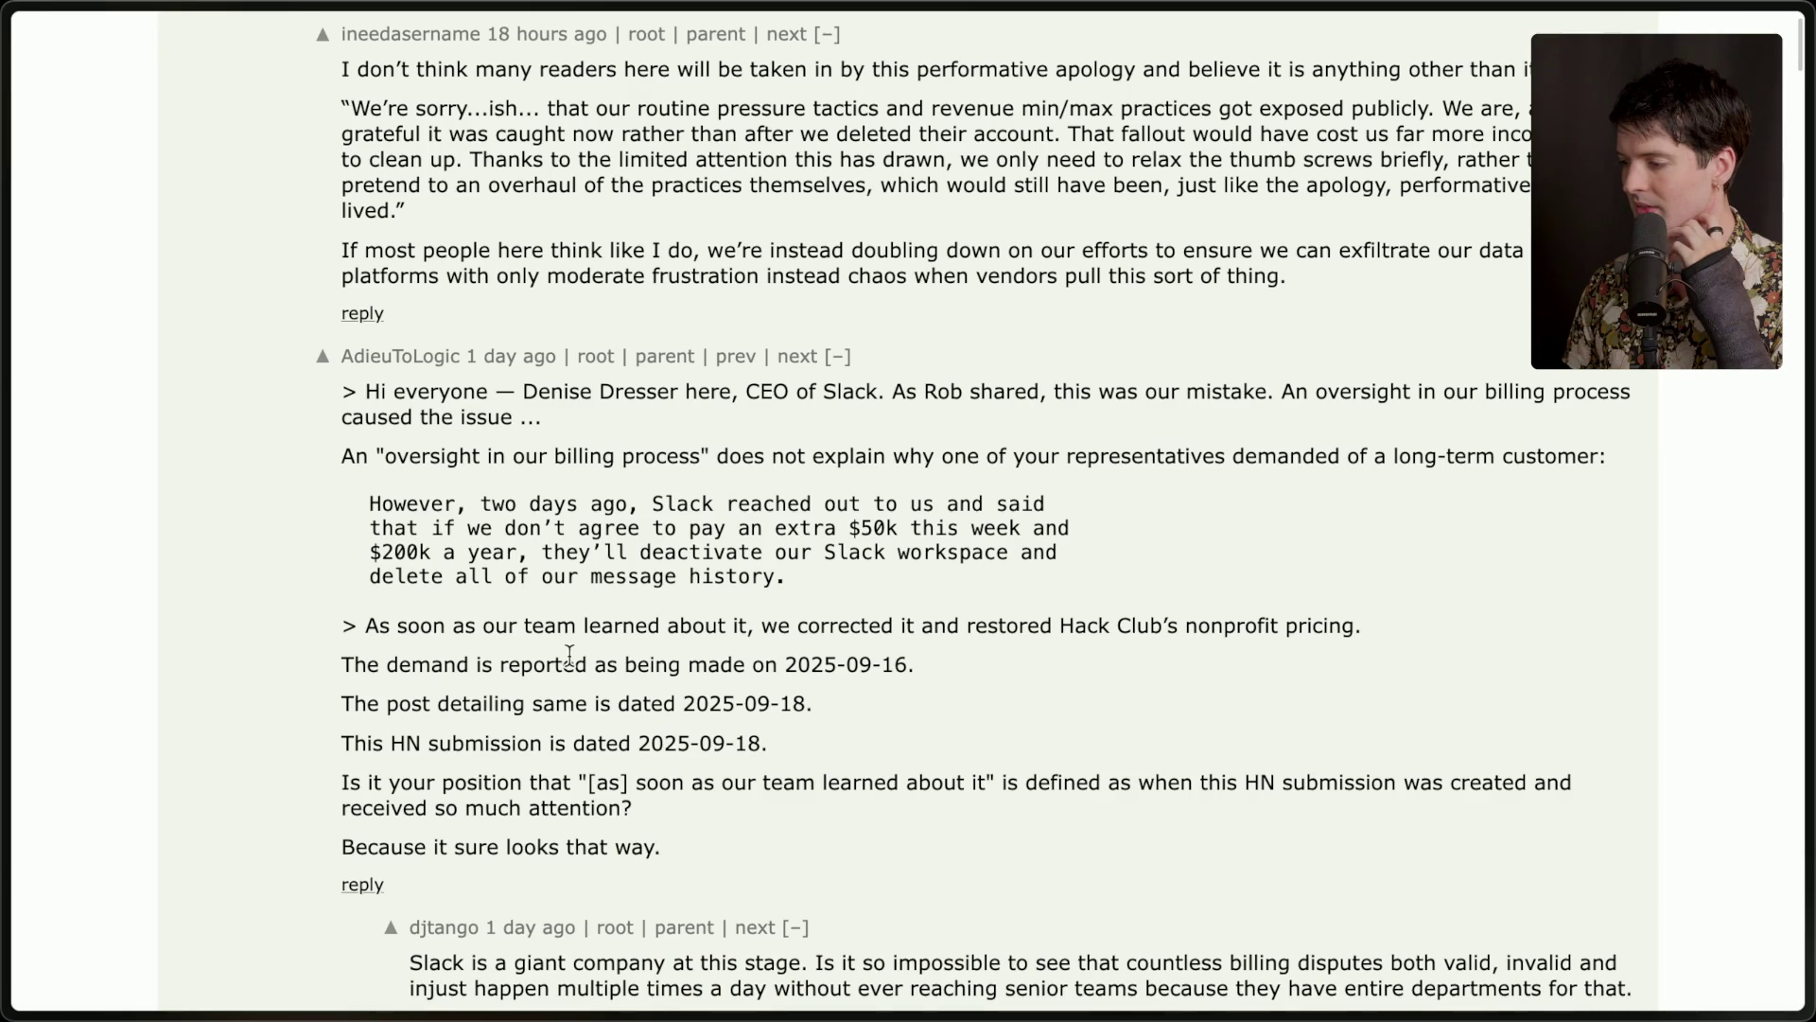
mouse_move(341, 355)
mouse_down()
mouse_move(700, 456)
mouse_move(823, 459)
mouse_up()
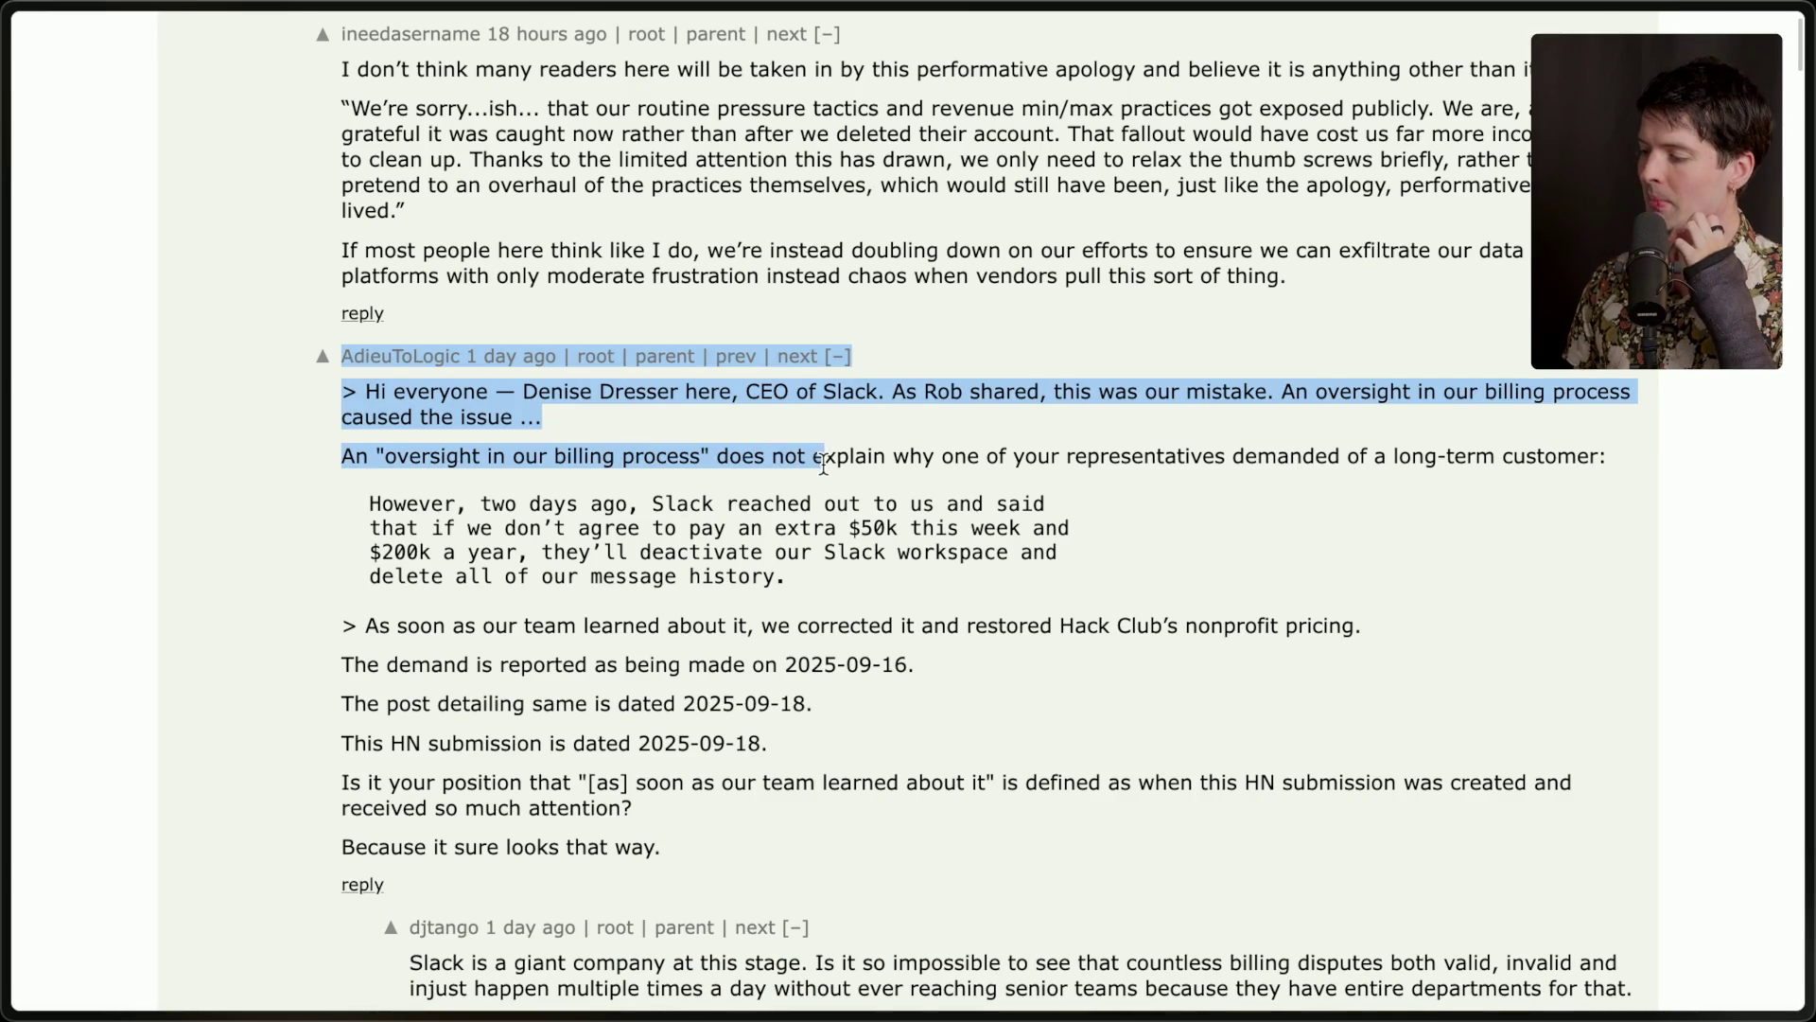
click(820, 461)
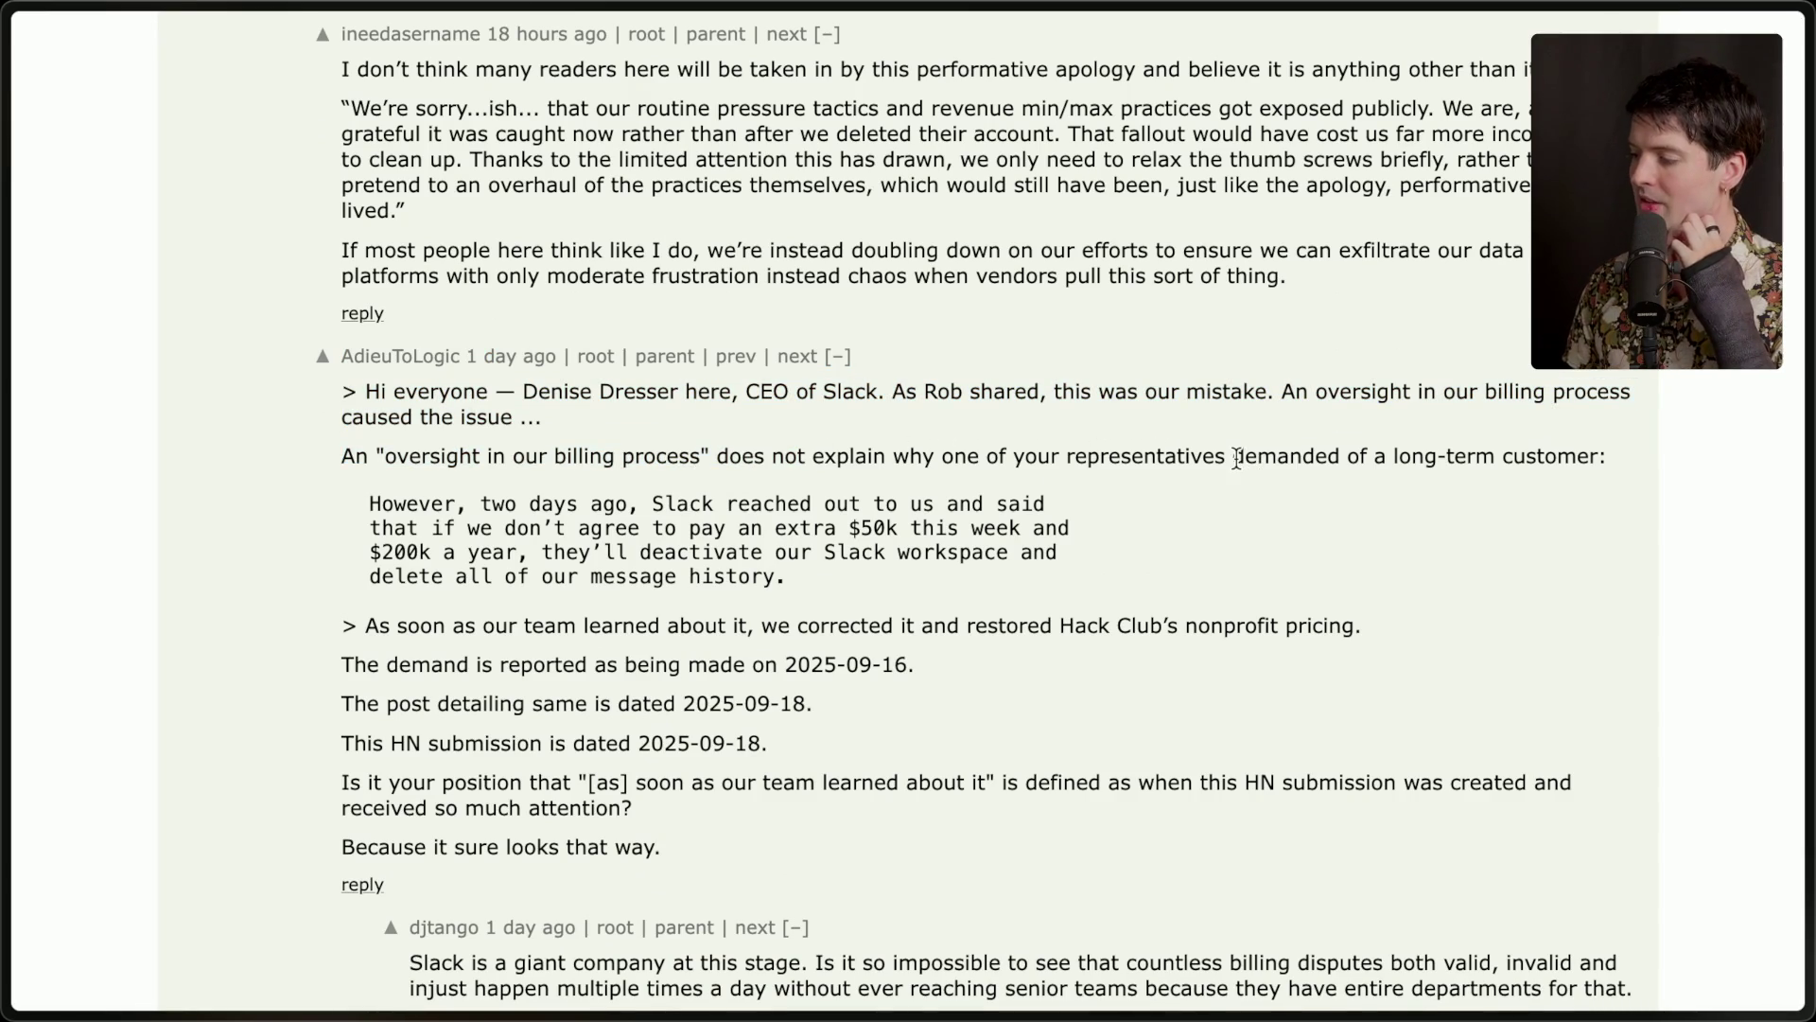
drag(1234, 456, 1620, 460)
click(1527, 490)
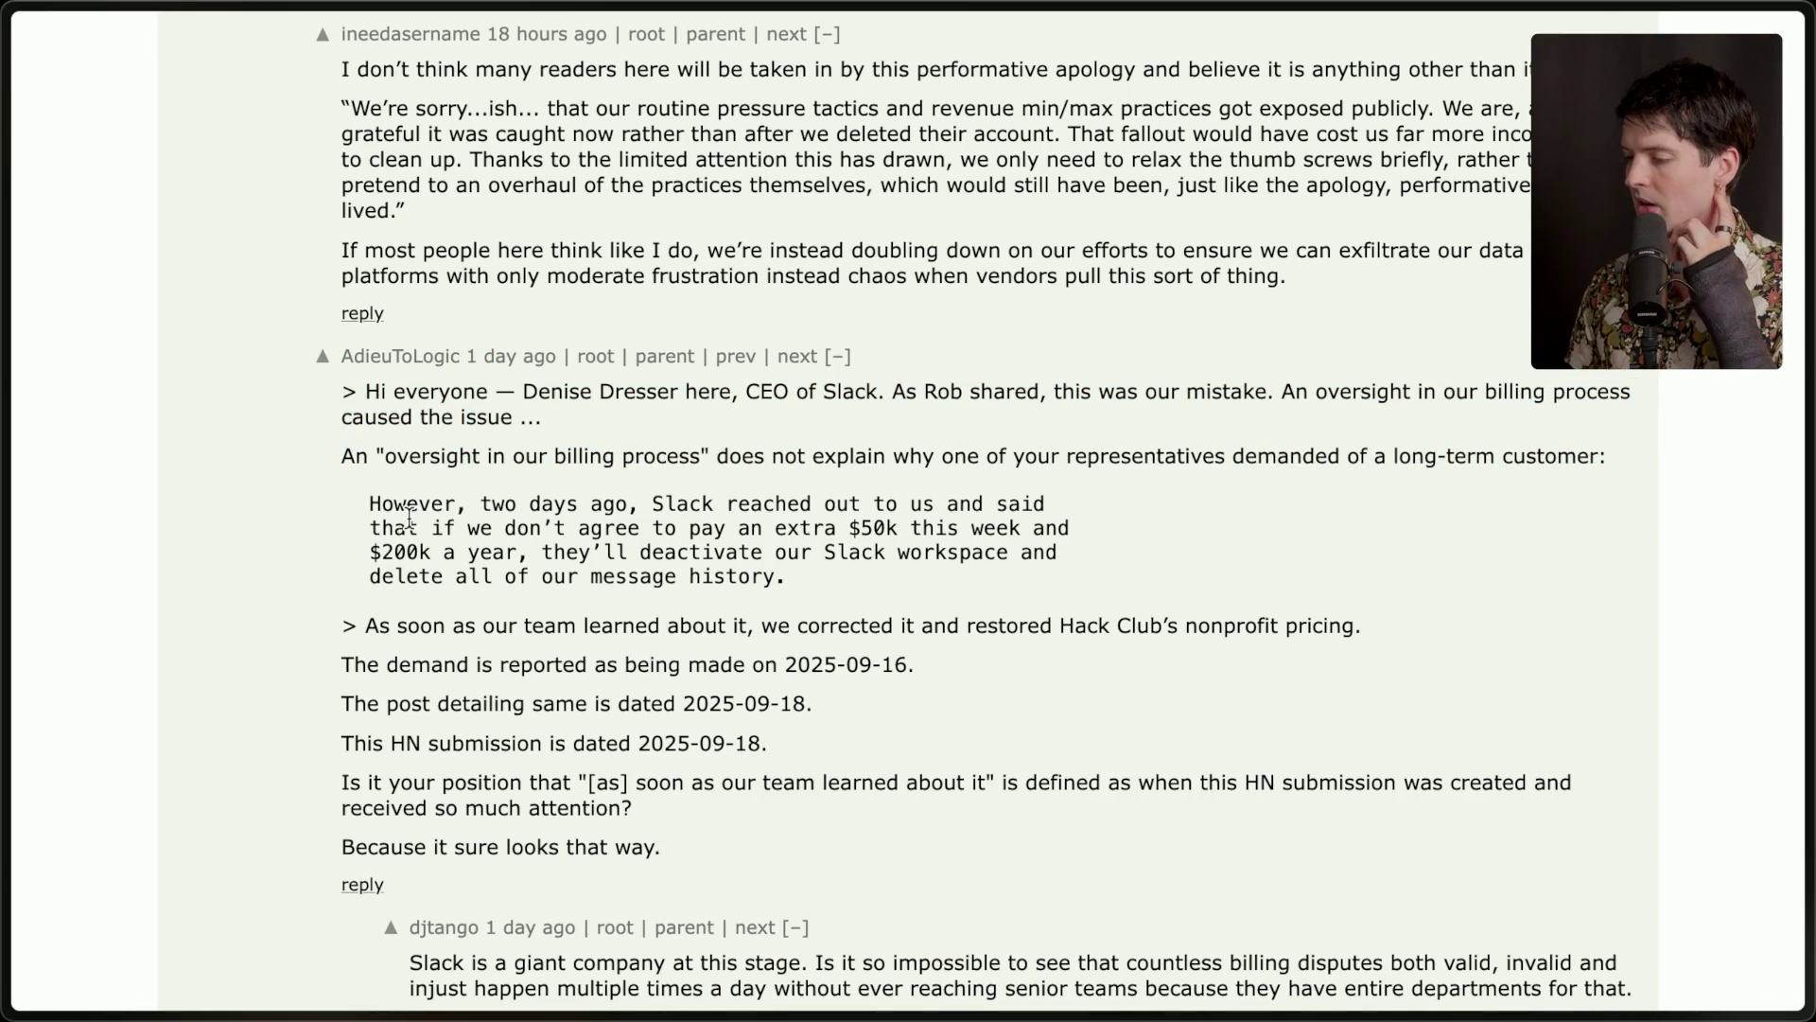
mouse_move(345, 519)
mouse_down()
mouse_move(733, 560)
mouse_move(788, 604)
mouse_up()
click(788, 603)
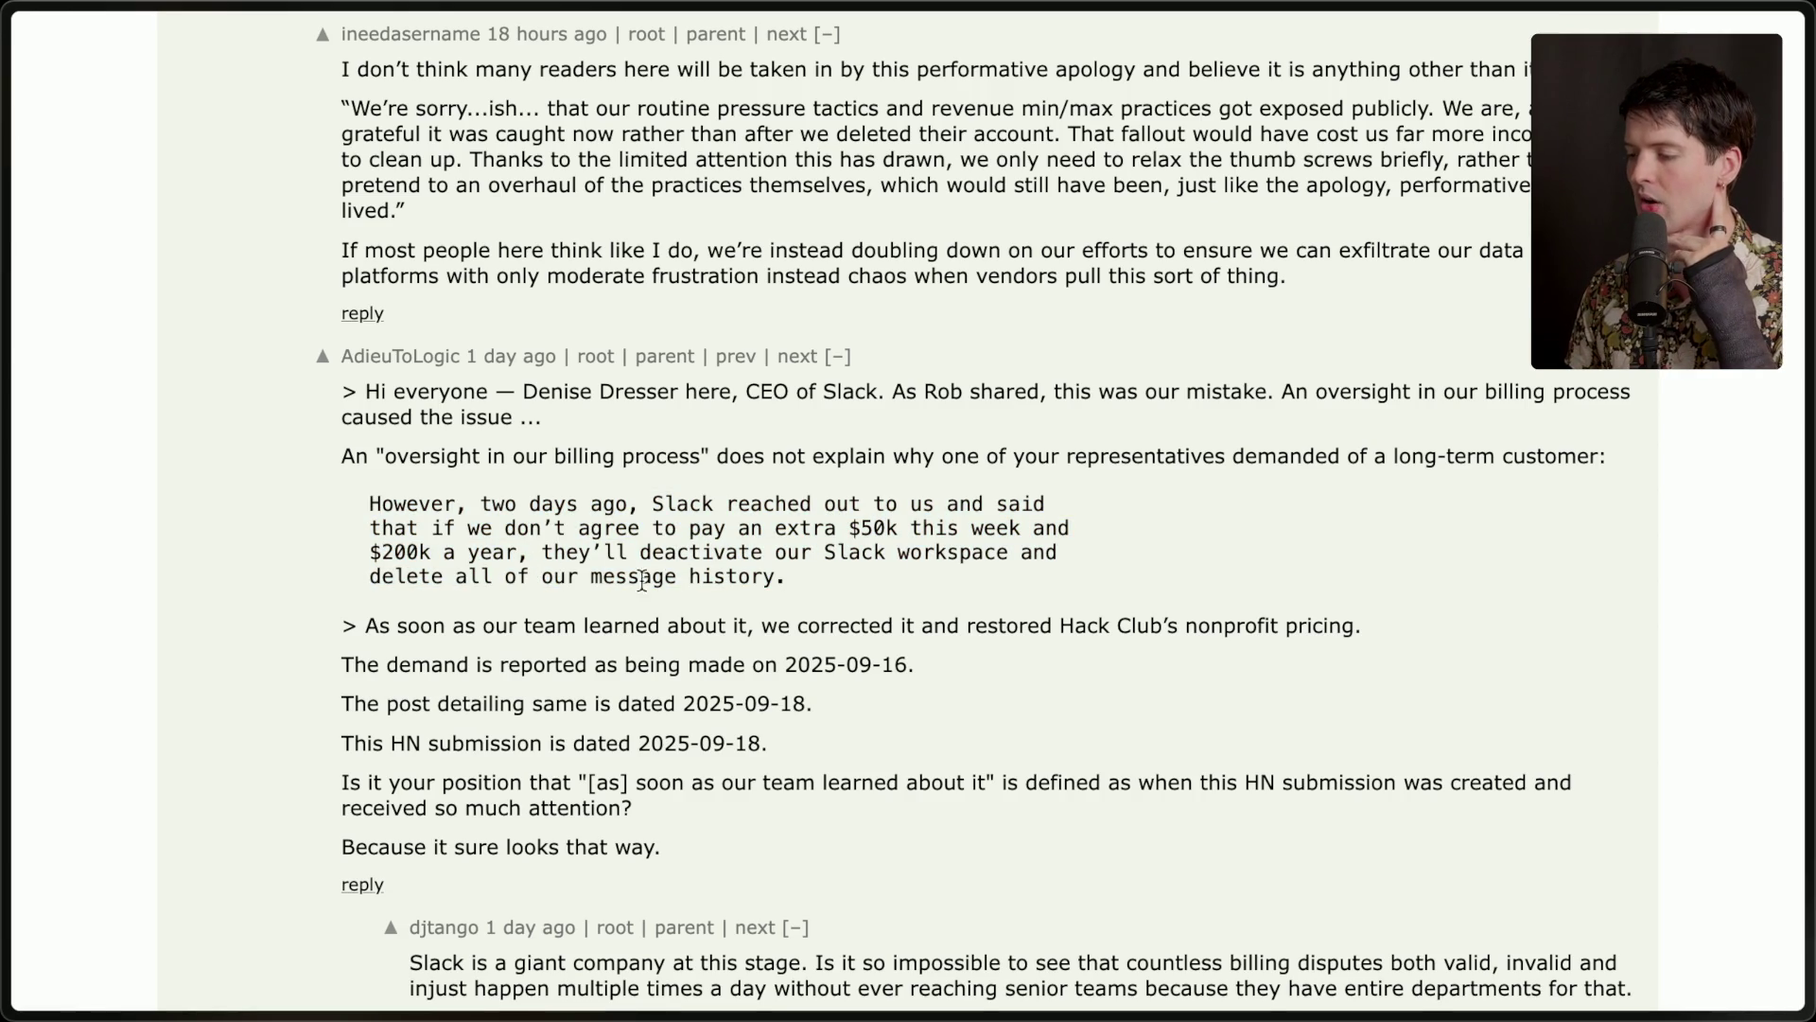
Highlight the reply's date lines (2025-09-16 demand, 2025-09-18 post, HN submission) and its conclusion.
scroll(835, 590, down, 1)
scroll(835, 590, down, 2)
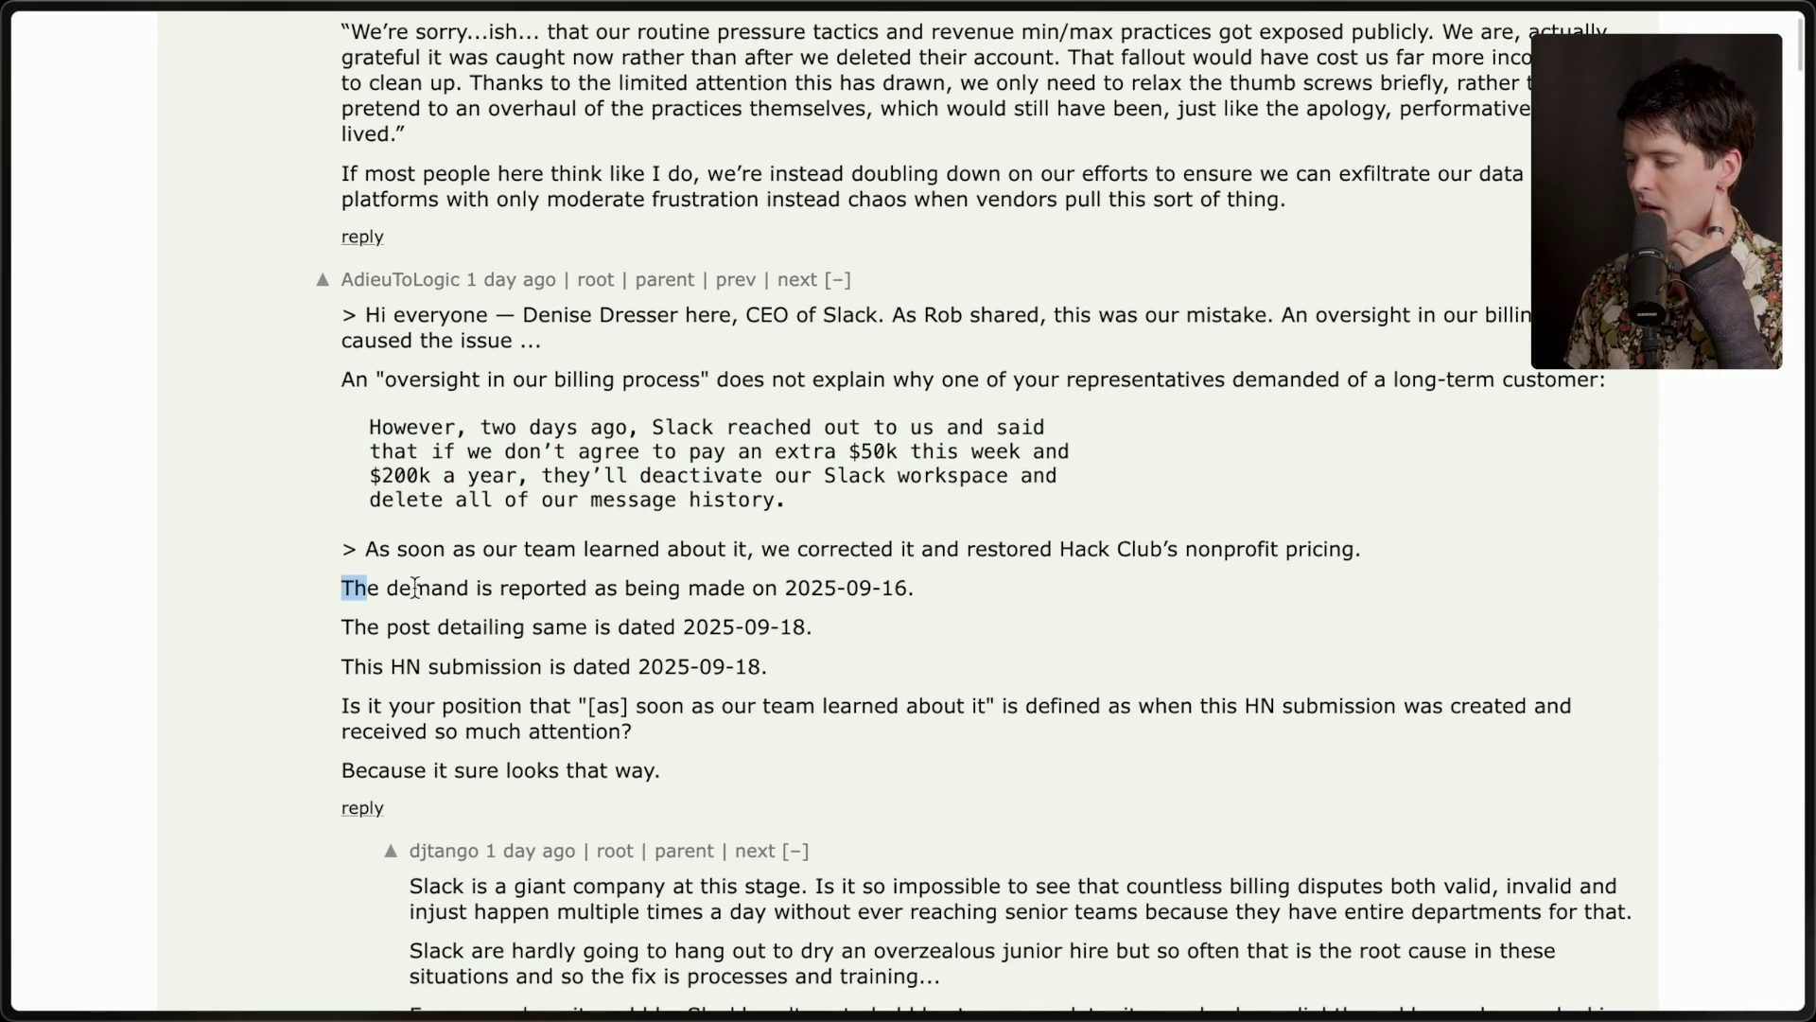
triple_click(360, 588)
drag(343, 626, 871, 638)
drag(343, 668, 781, 679)
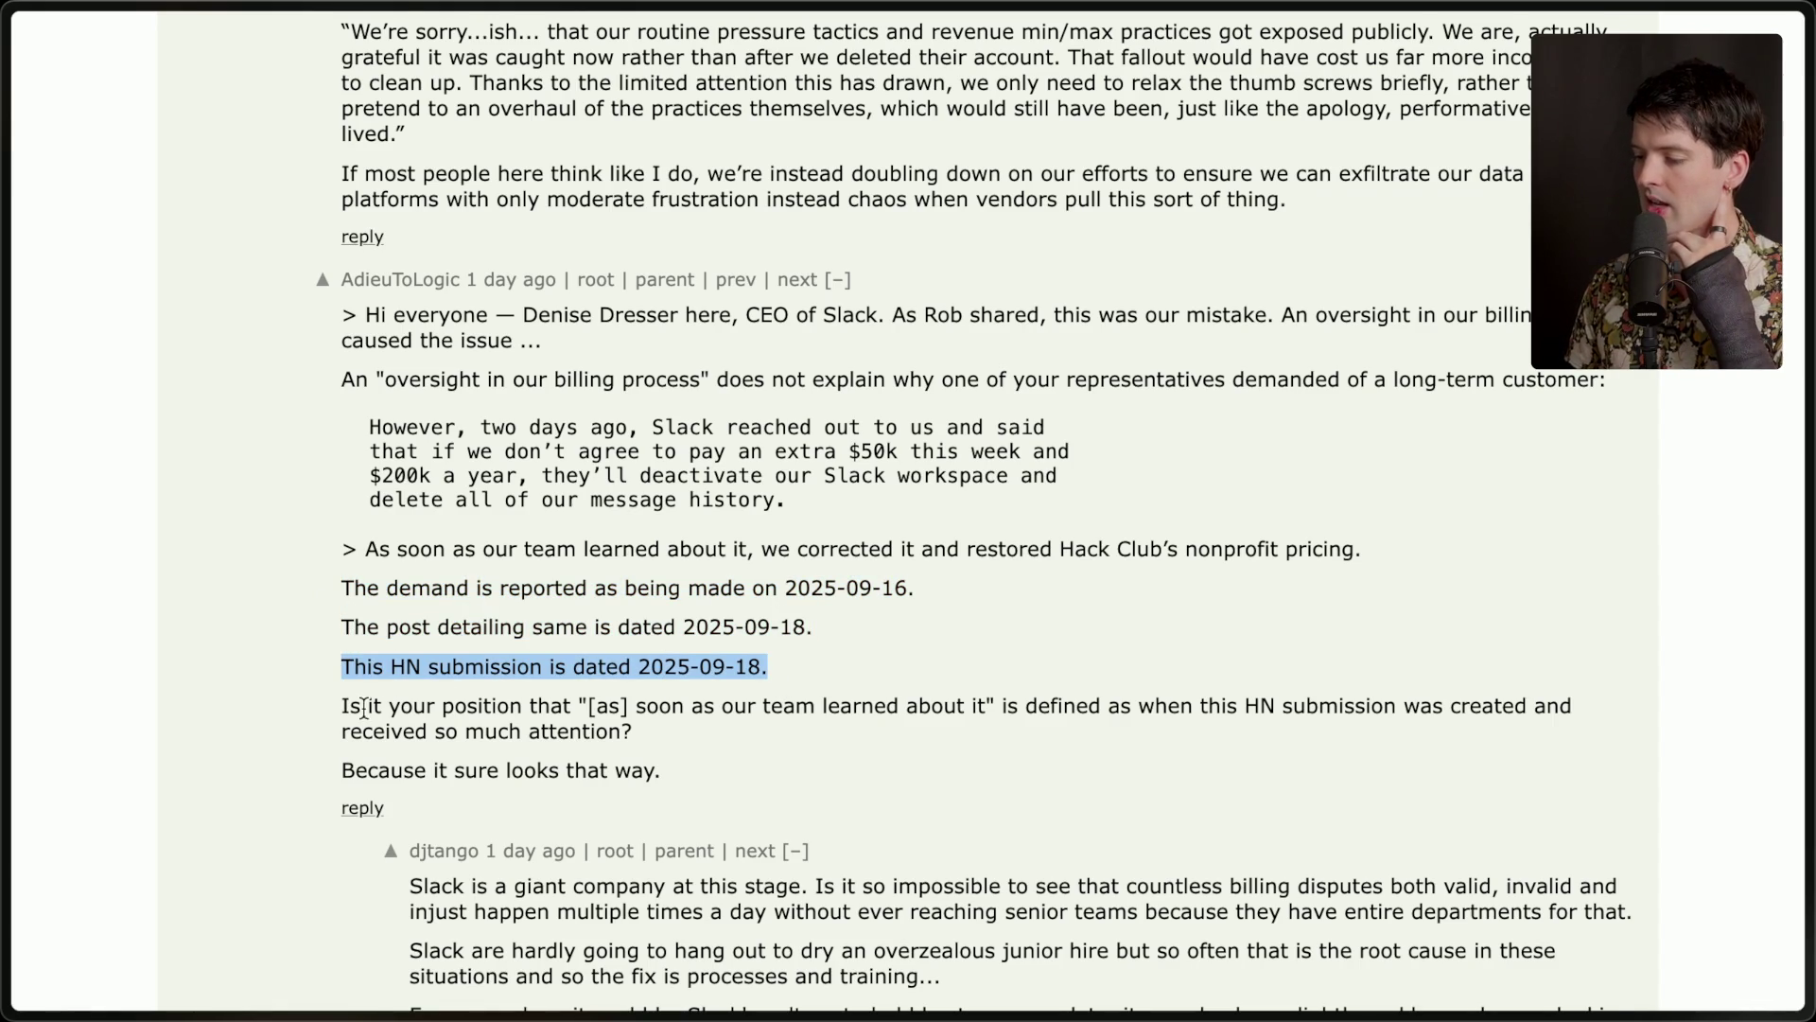
click(421, 705)
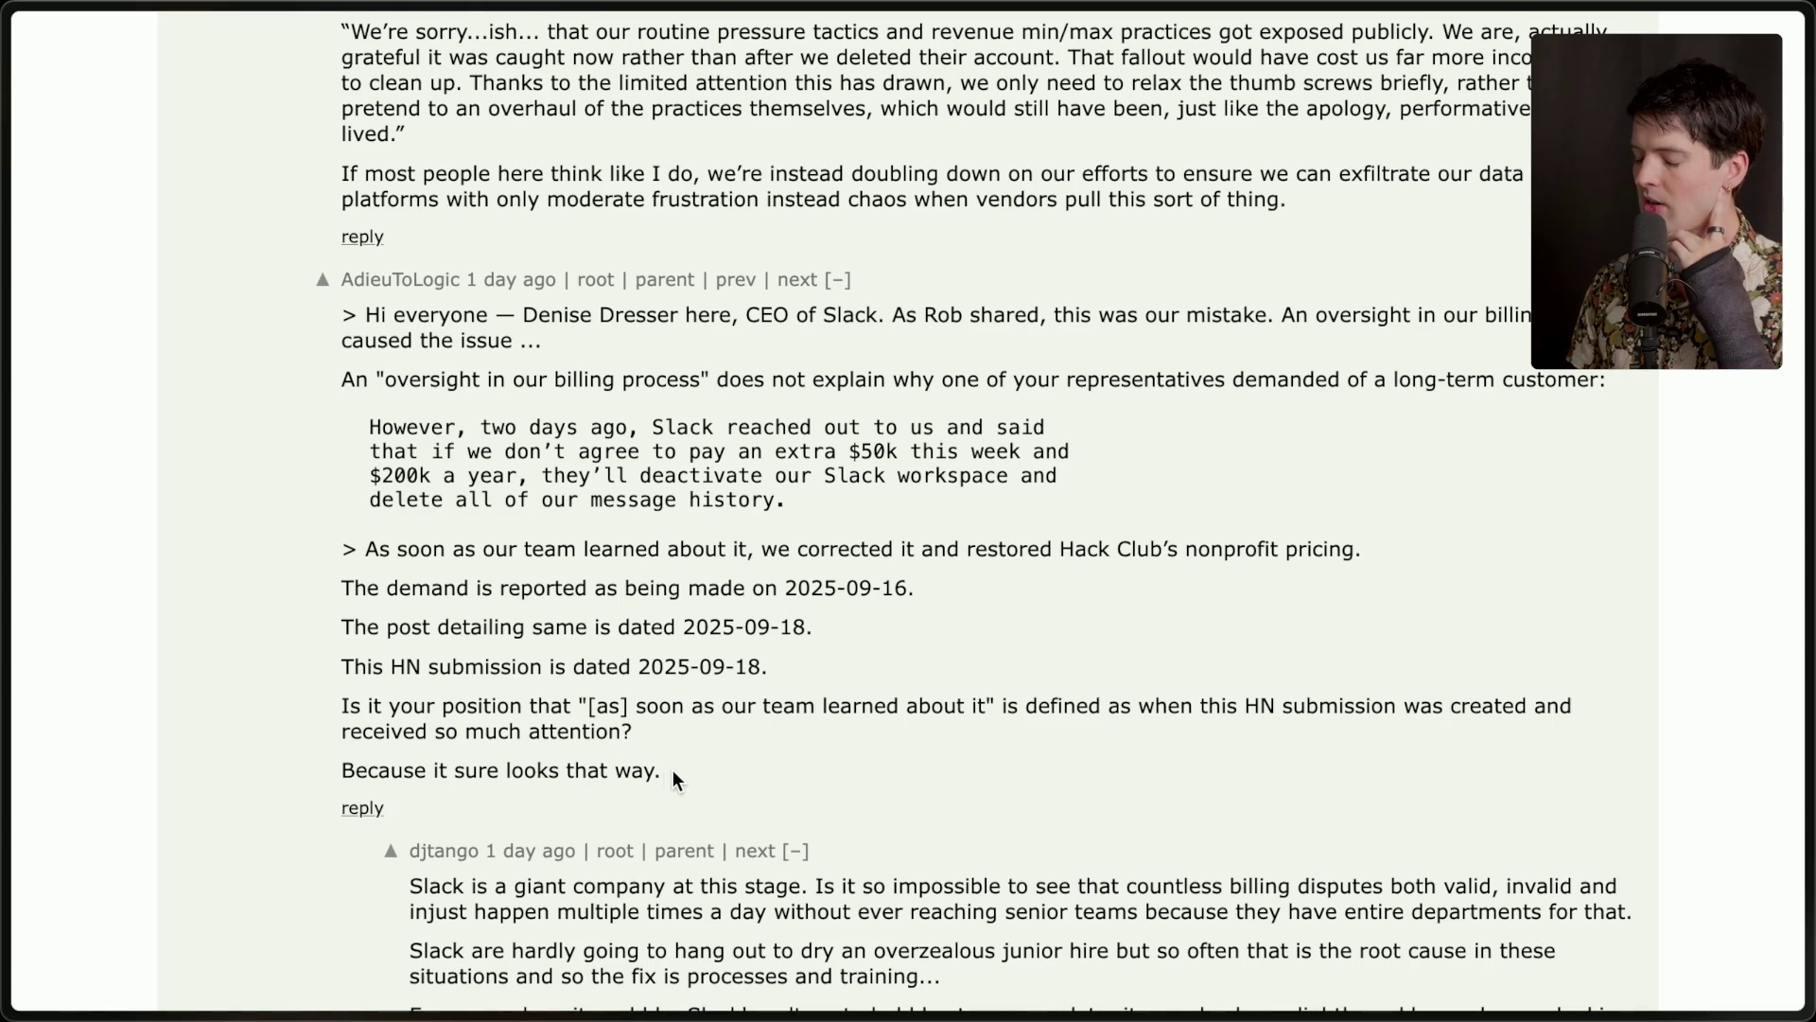
drag(677, 774, 248, 727)
click(767, 666)
Collapse the Slack CEO's apology thread and the Slack CPO's reply thread.
scroll(766, 666, down, 15)
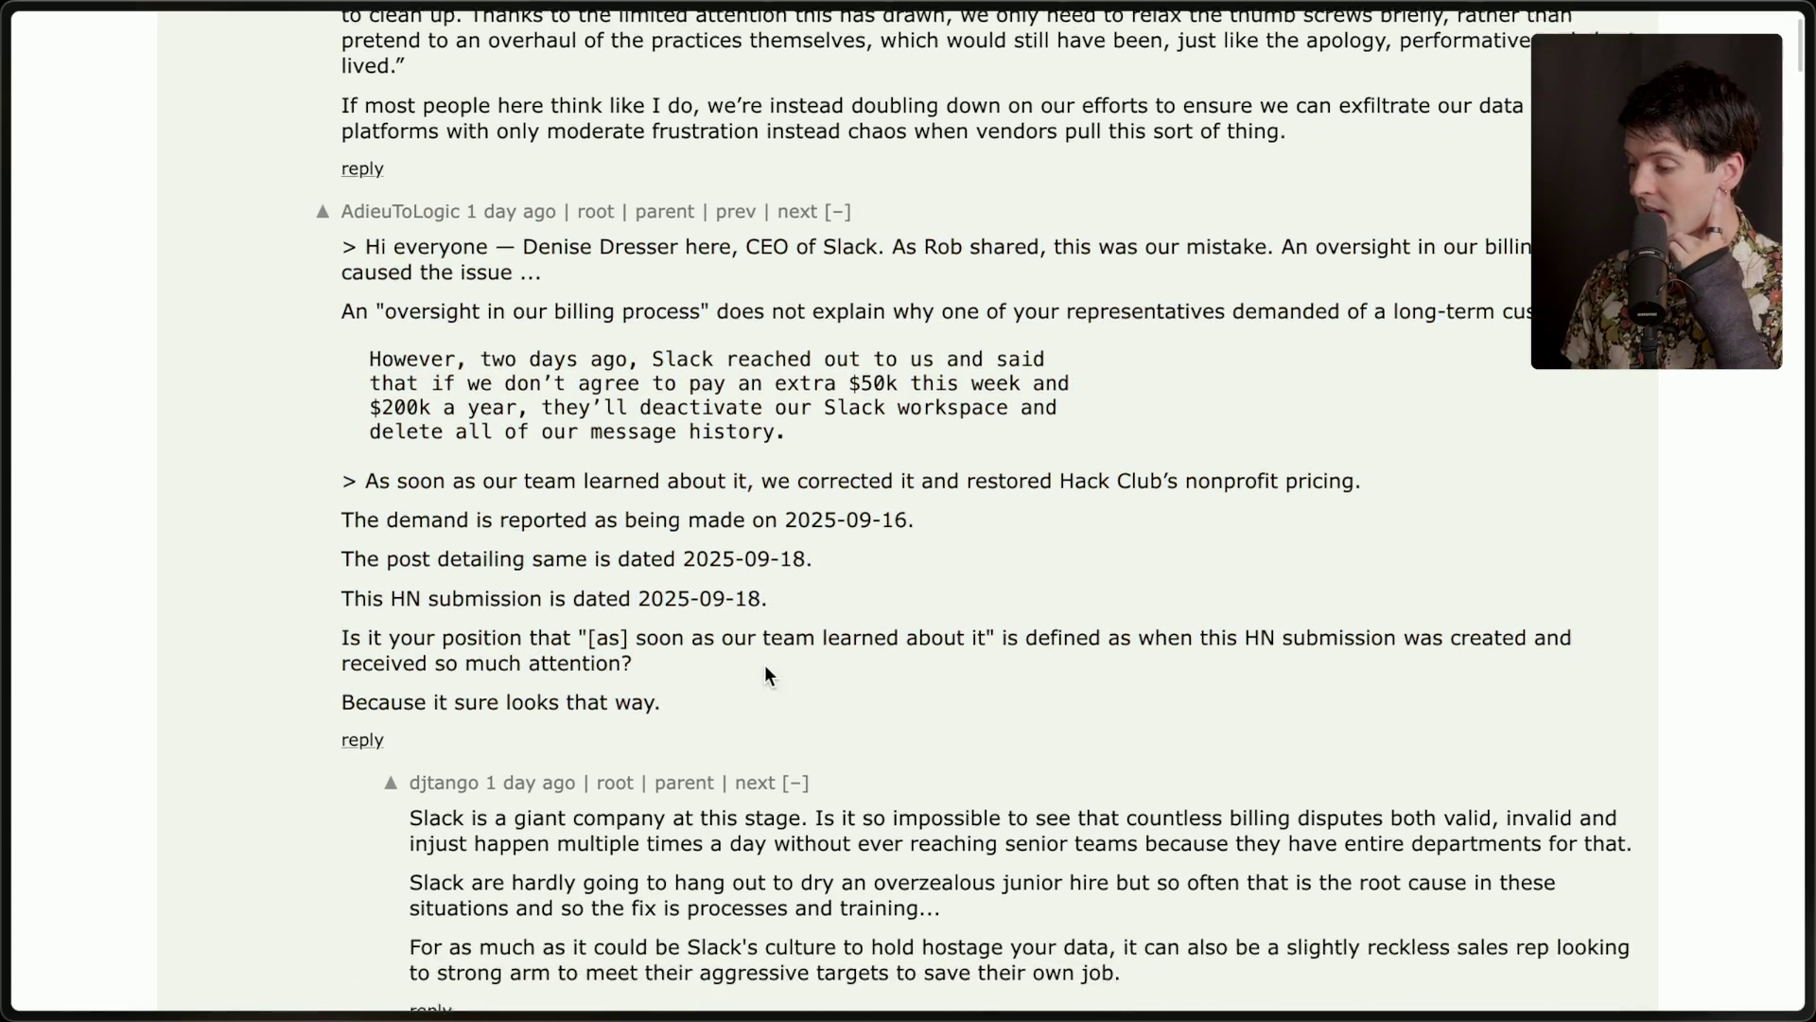
scroll(766, 674, down, 3)
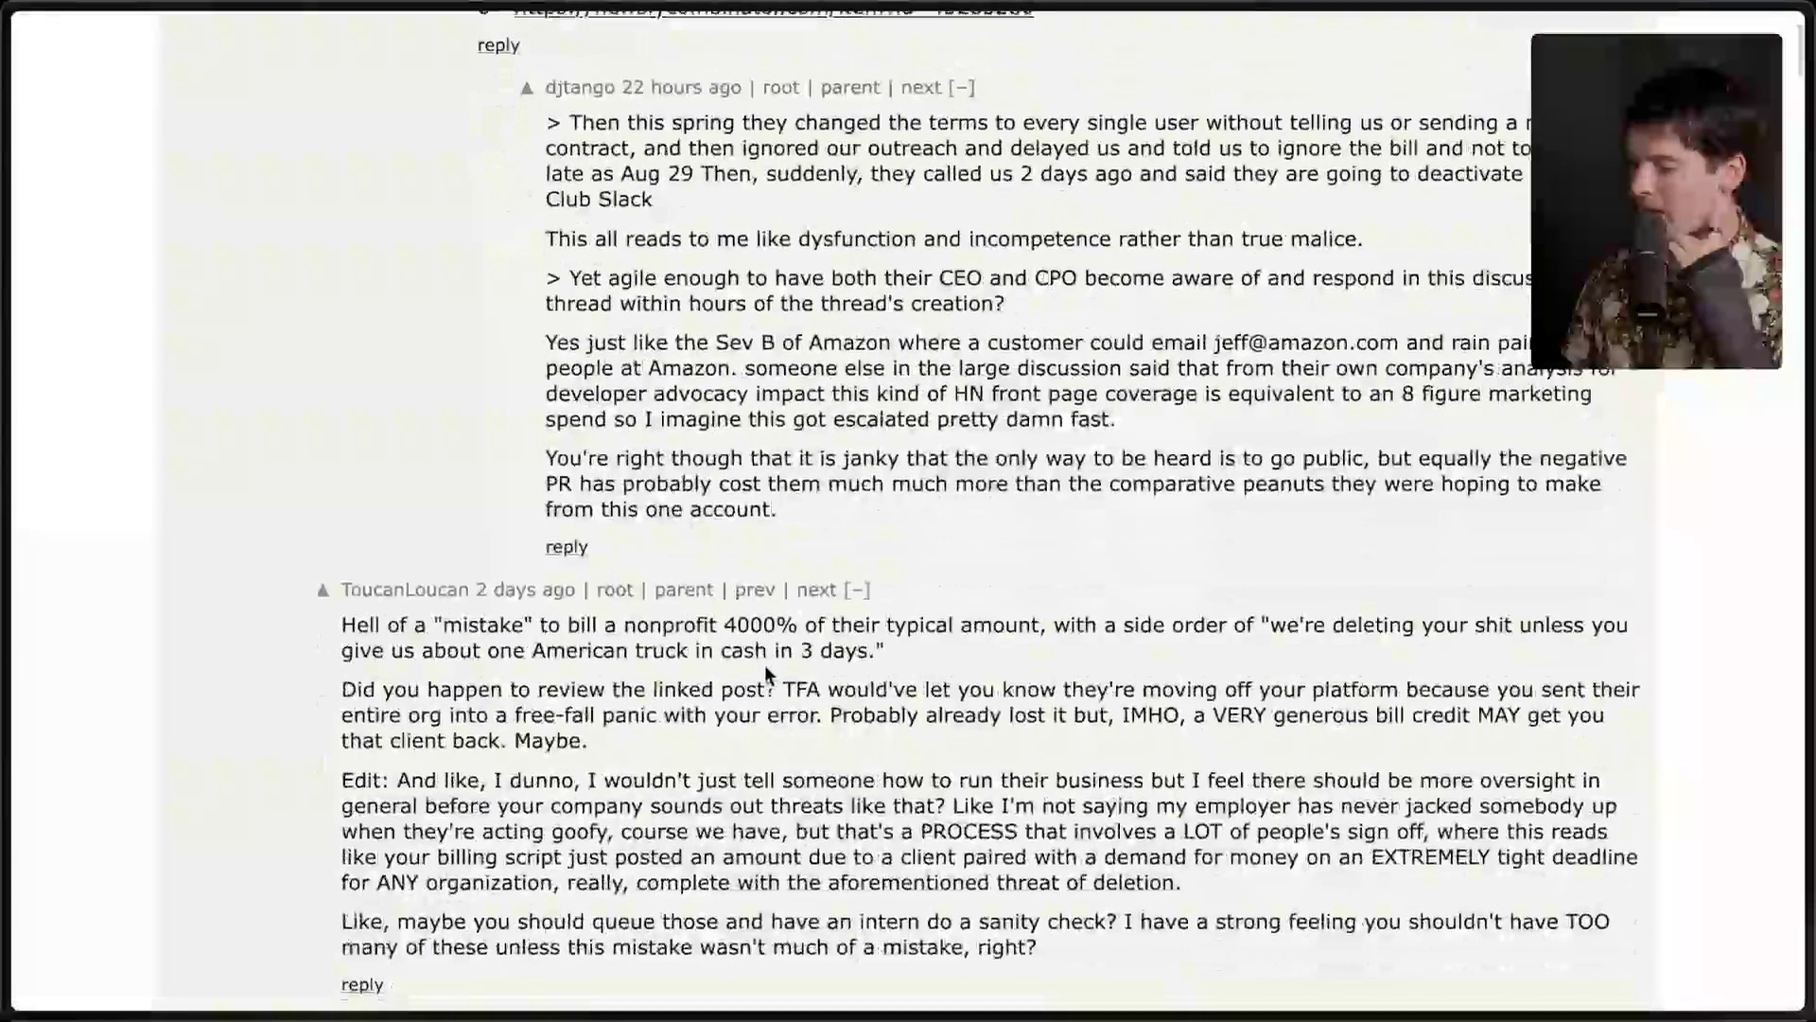
scroll(766, 674, up, 18)
scroll(766, 674, up, 4)
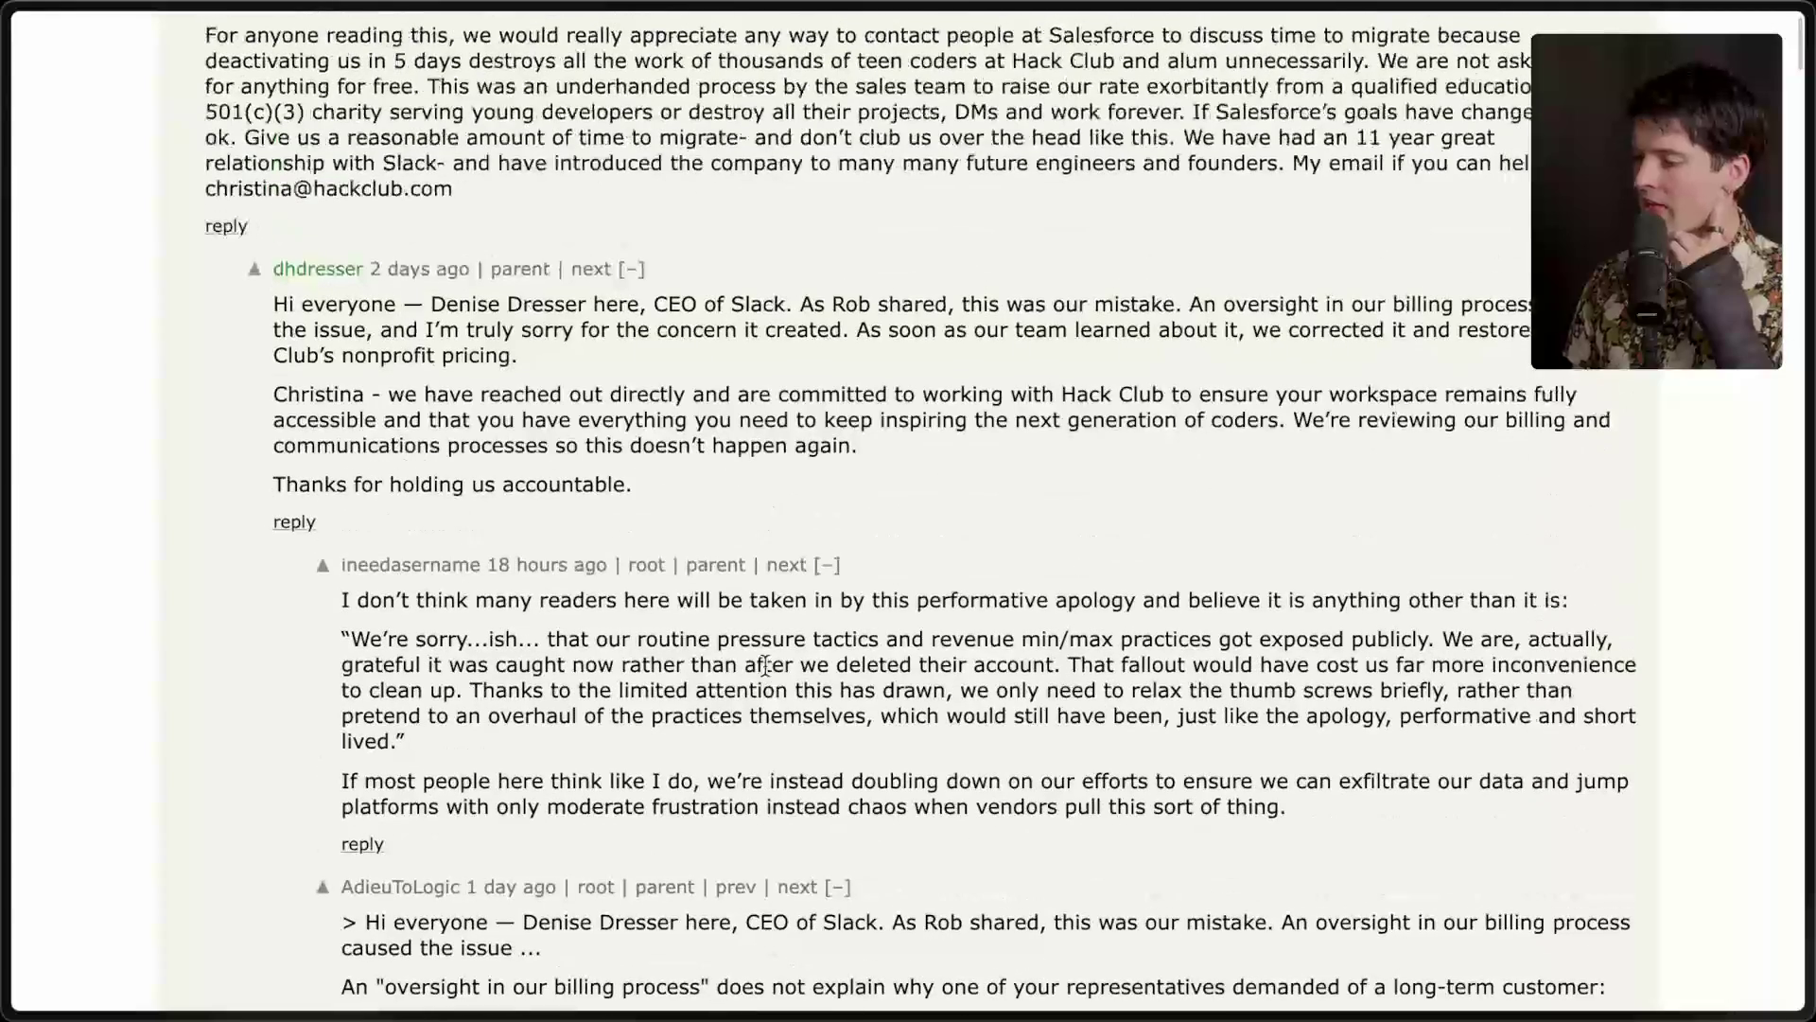
scroll(766, 666, up, 5)
scroll(767, 666, down, 2)
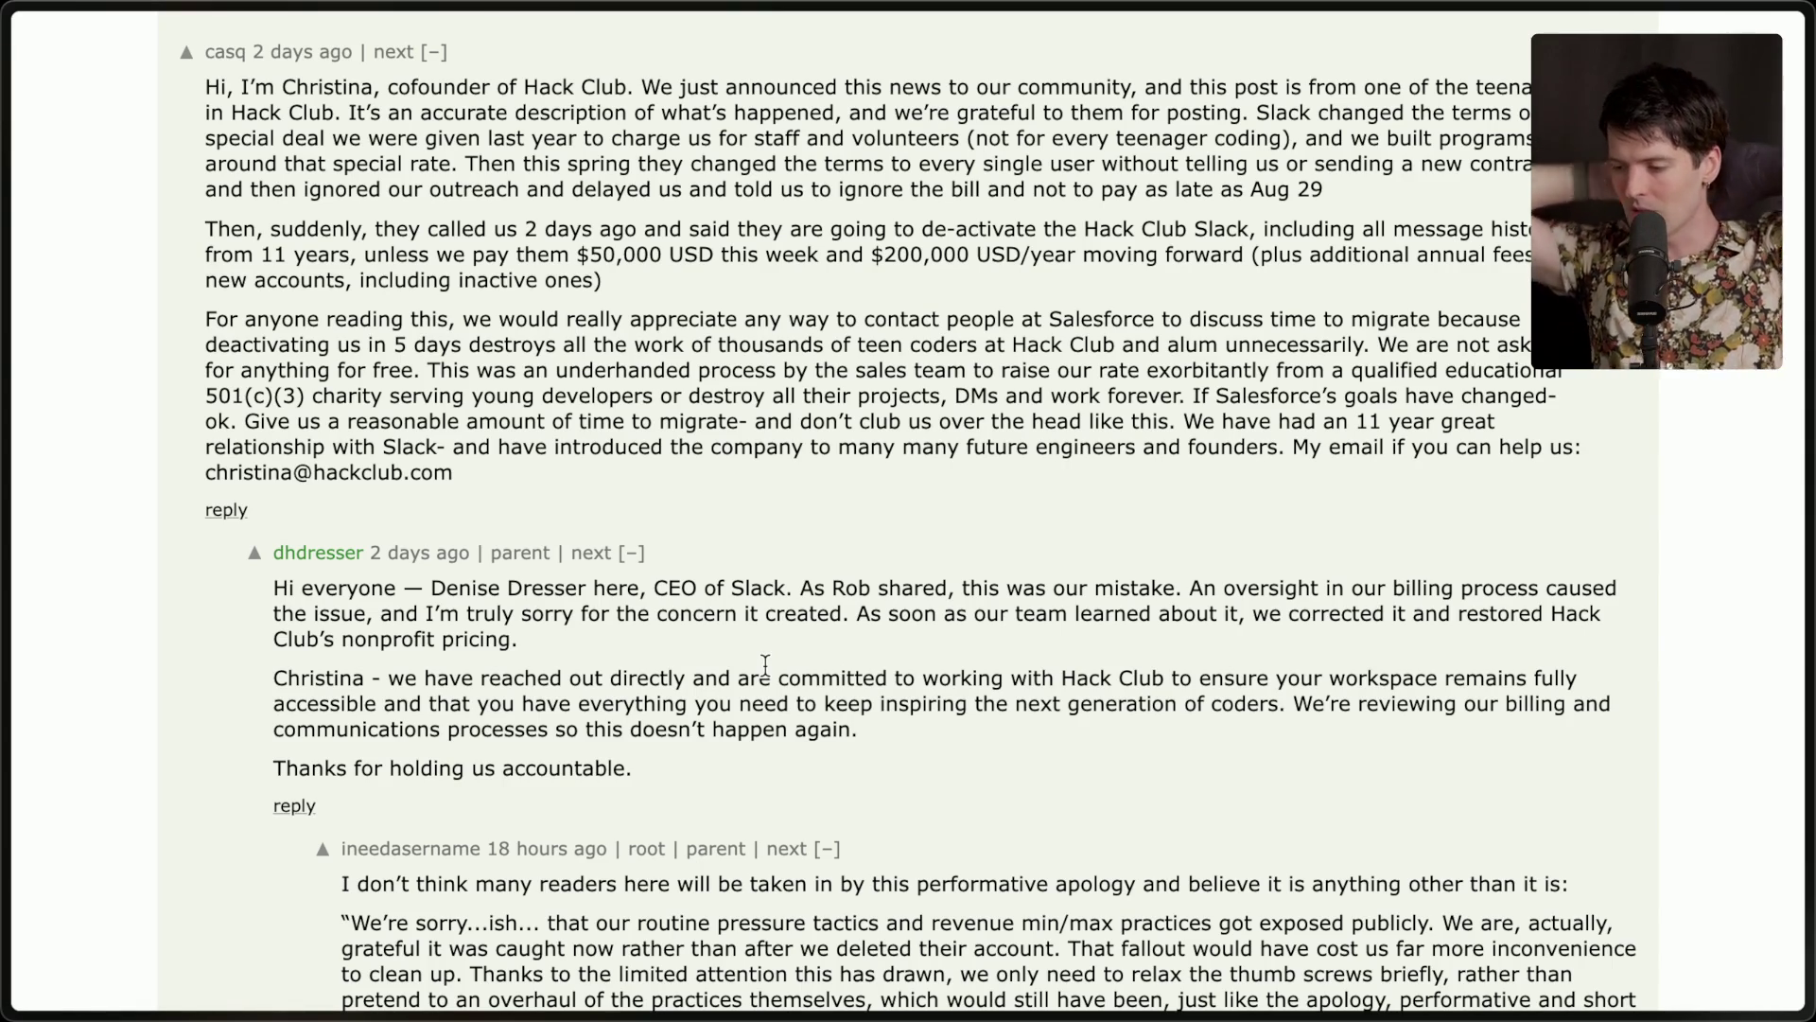
click(632, 554)
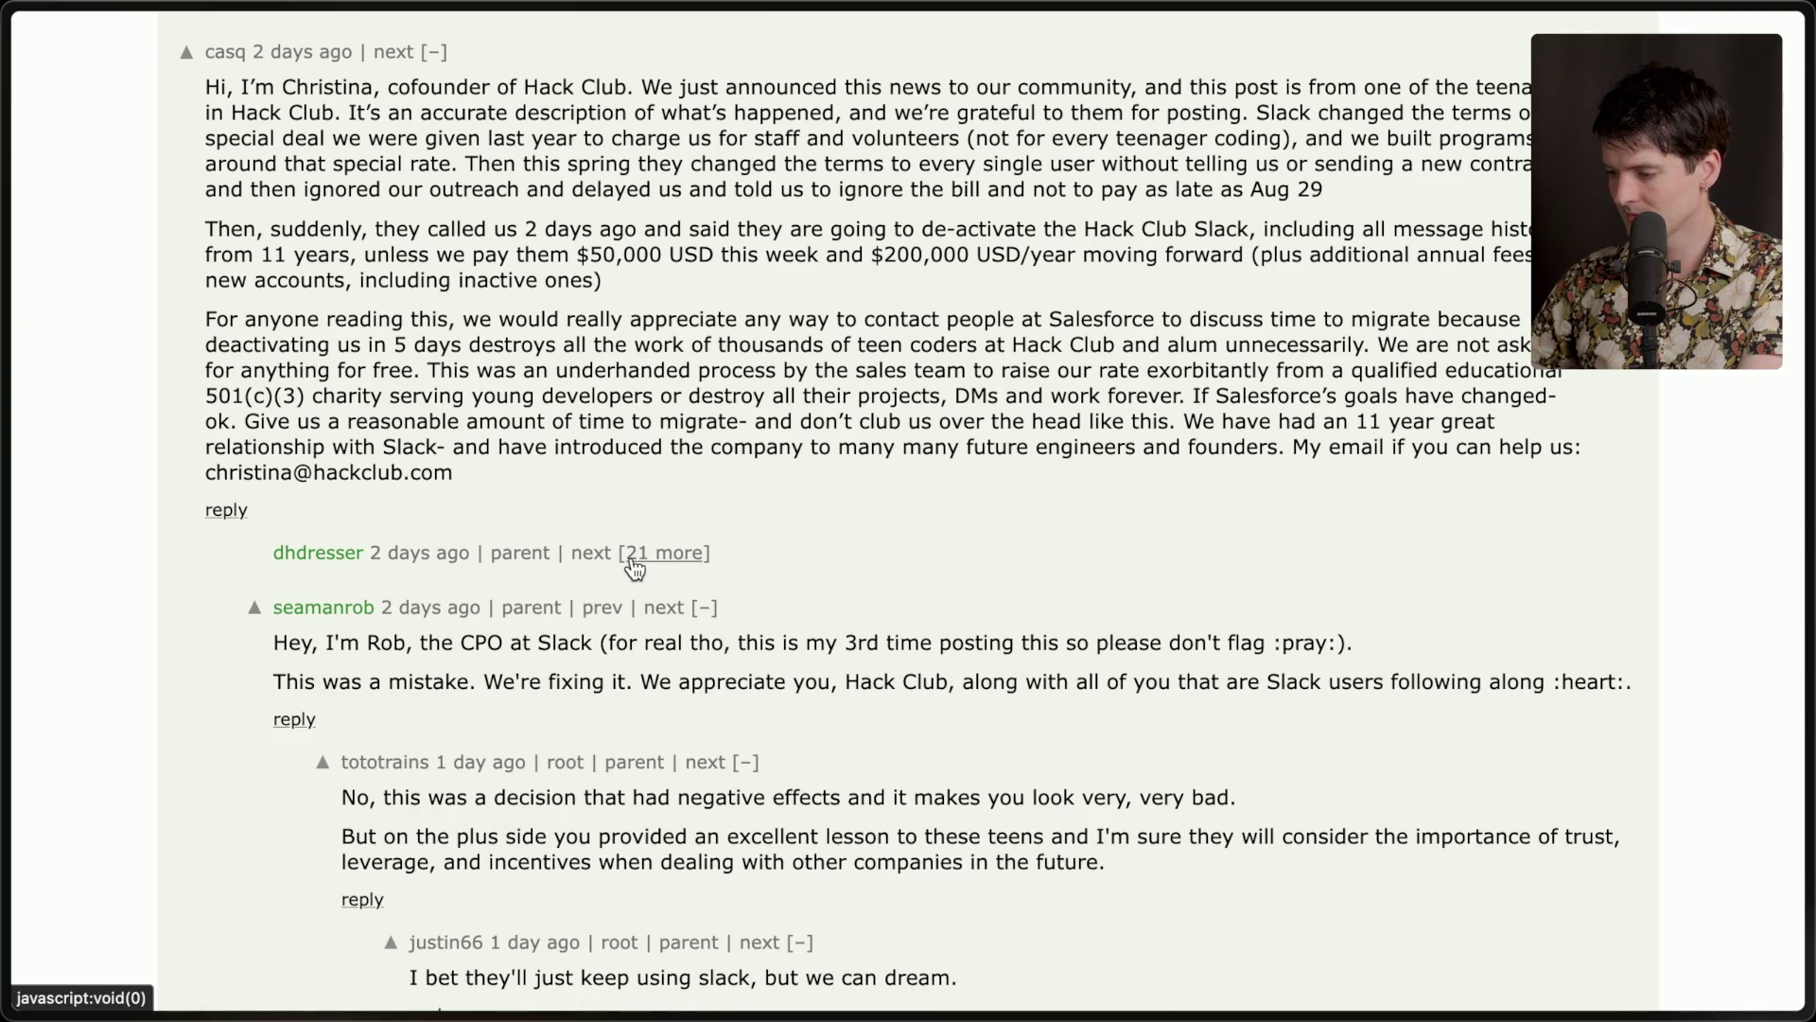
click(704, 610)
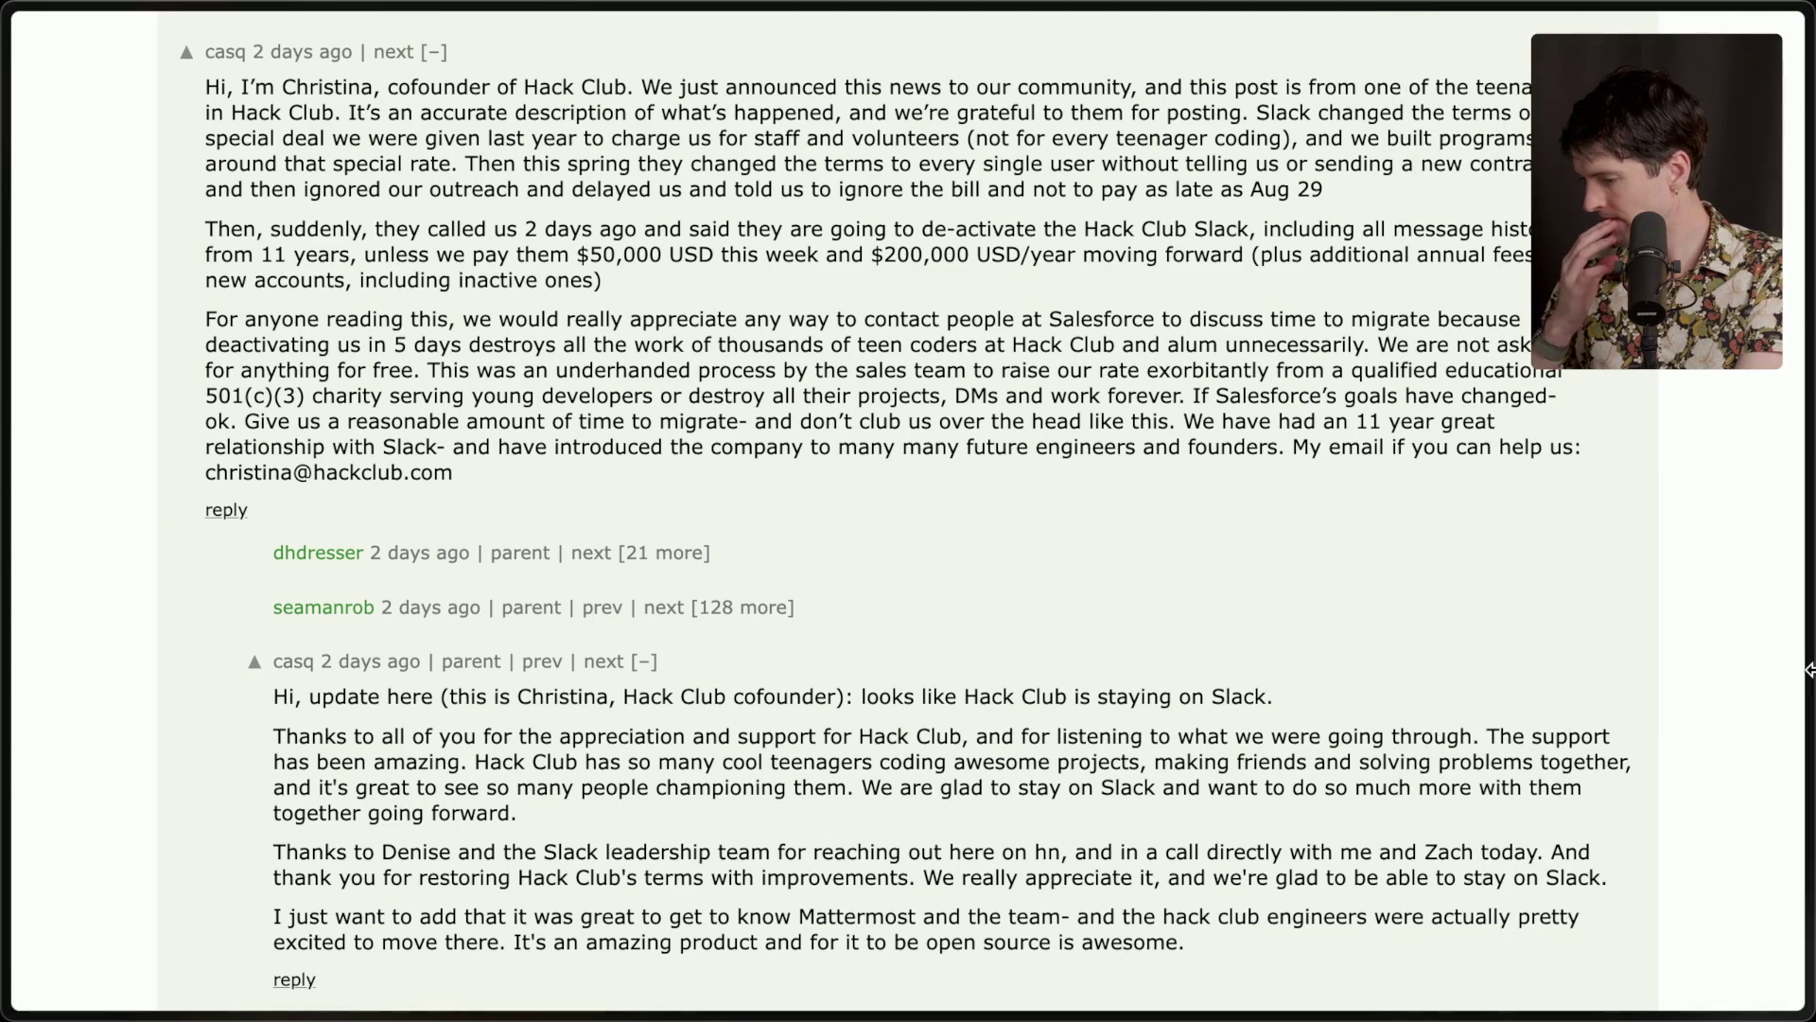
Switch to the skyfall.dev post 'Slack is extorting us with a $195k/yr bill increase'.
mouse_move(1809, 570)
click(1649, 706)
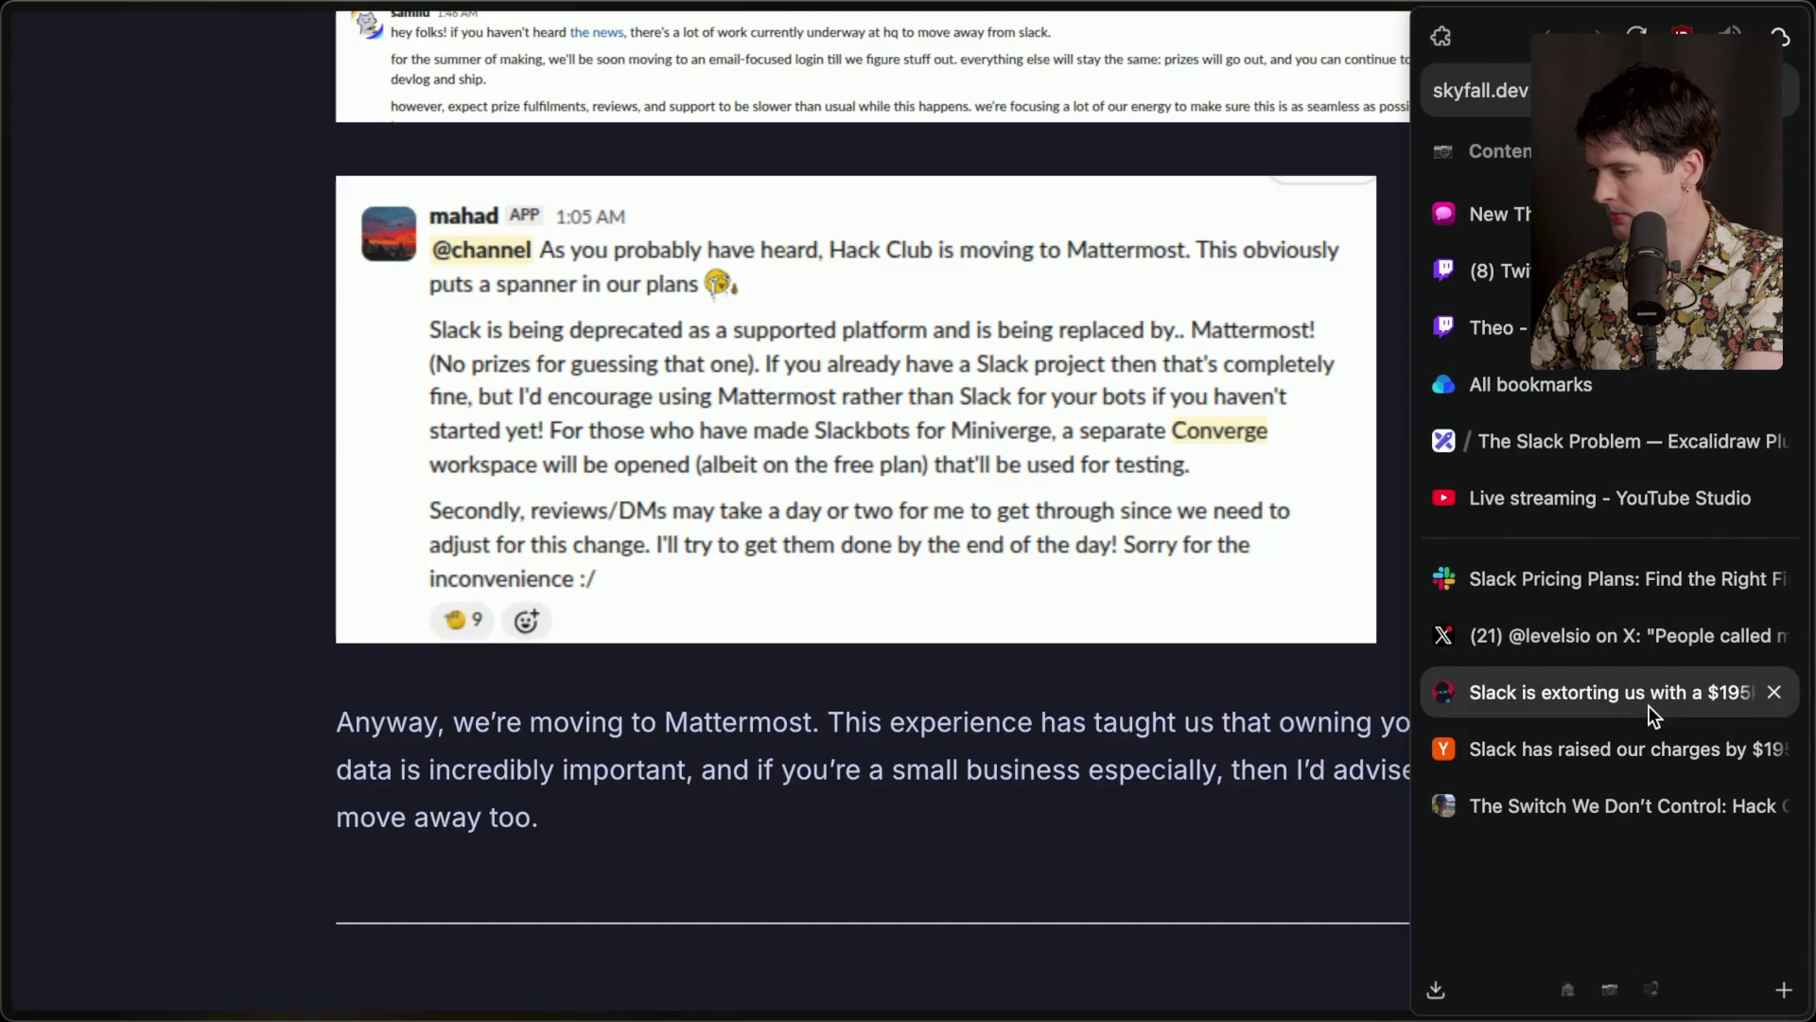
scroll(497, 427, up, 20)
scroll(497, 427, down, 8)
scroll(398, 353, up, 4)
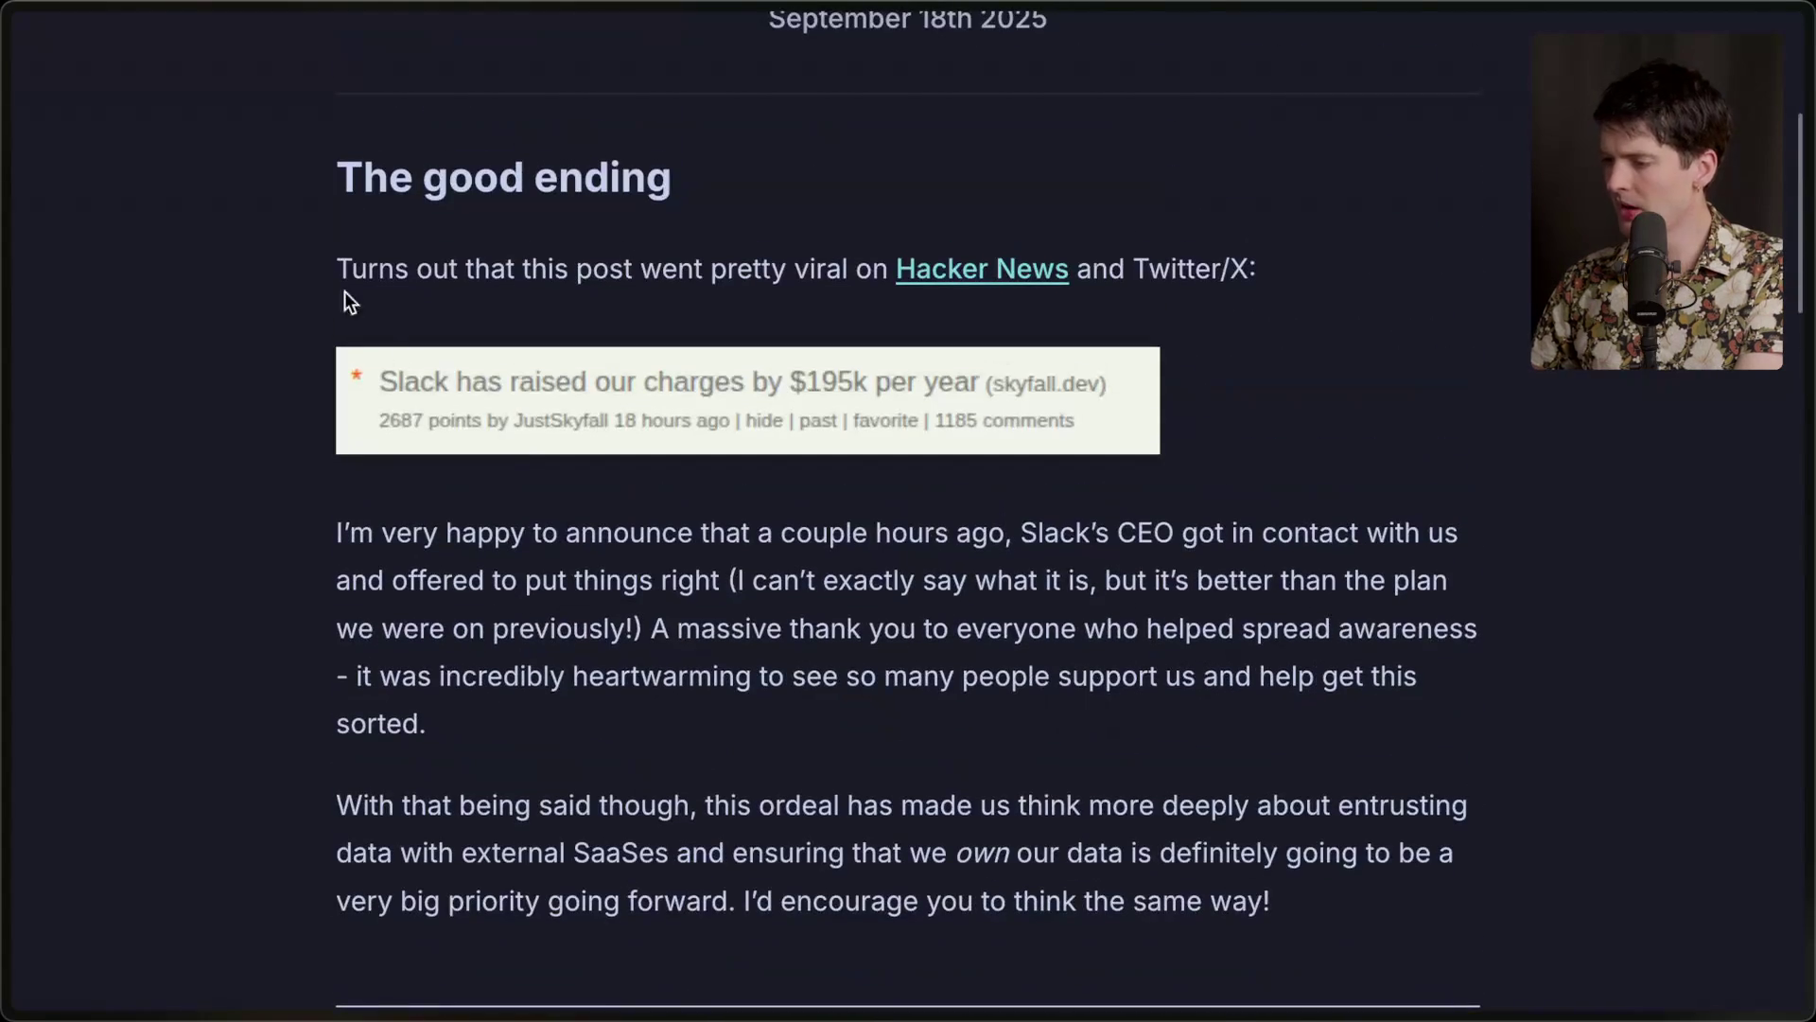
Highlight the 'The good ending' sentences about Slack's CEO offering to put things right.
drag(316, 527, 511, 742)
click(511, 743)
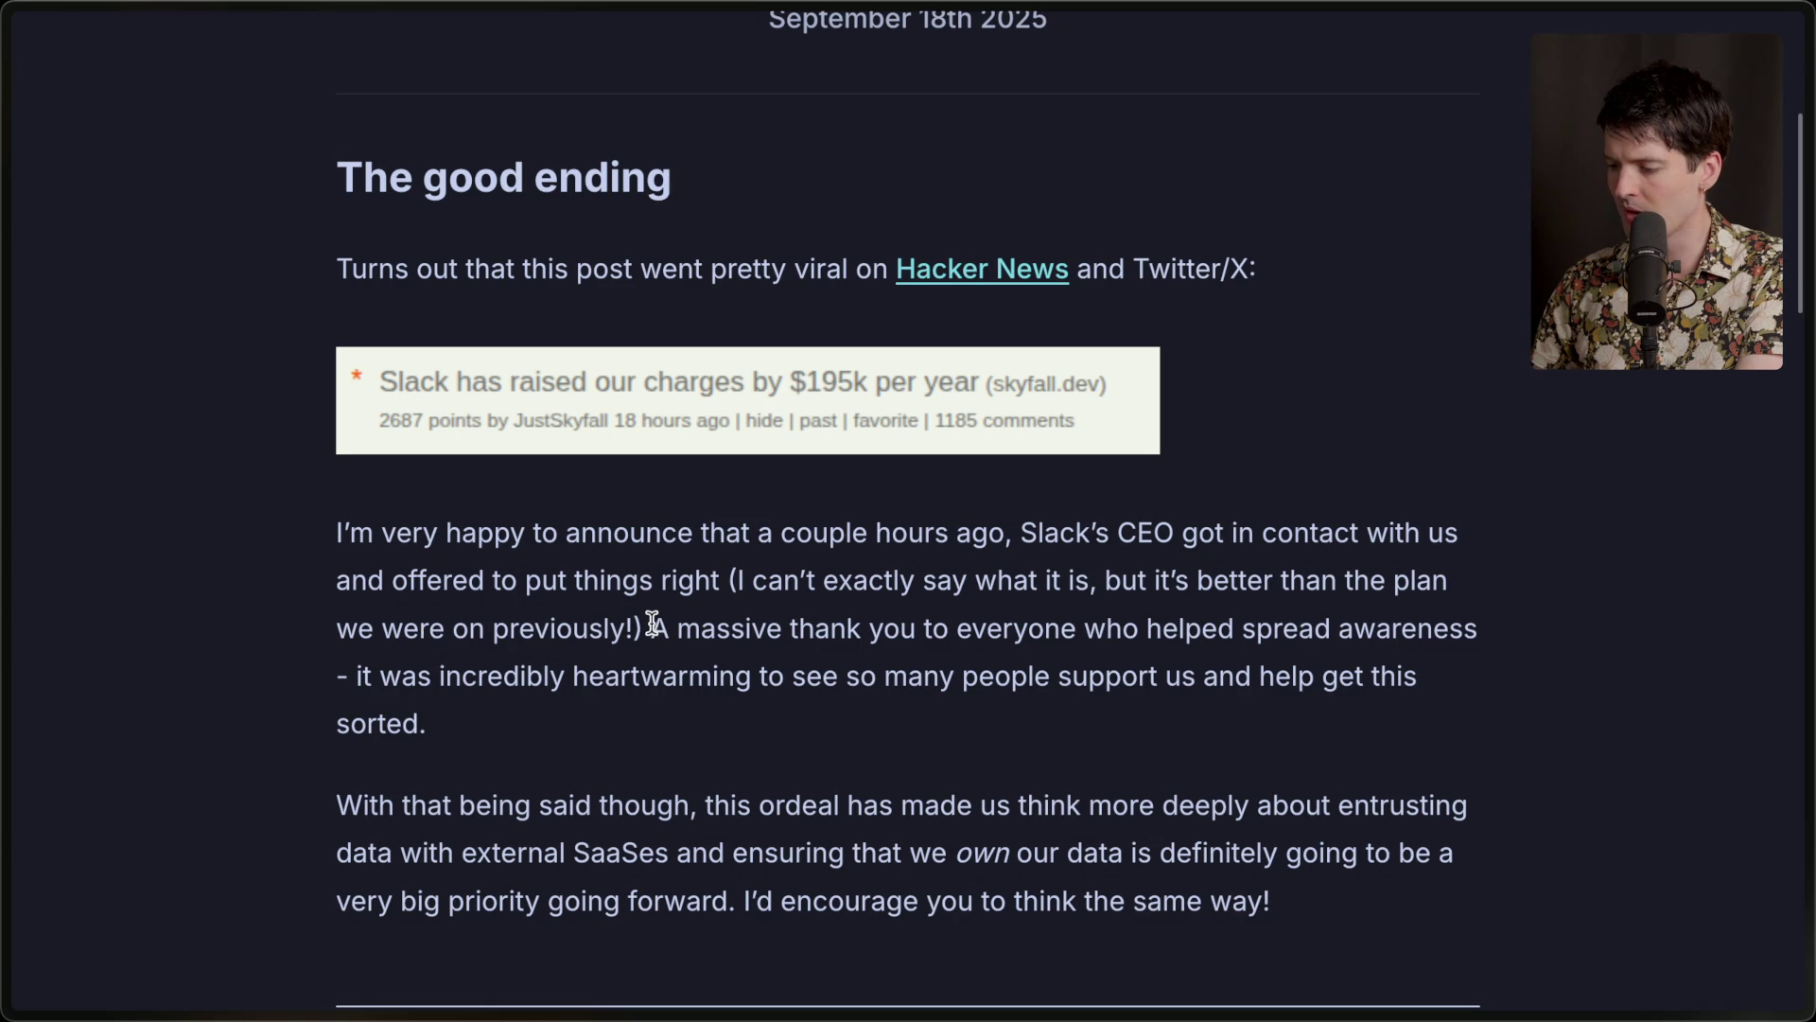
mouse_move(643, 626)
mouse_down()
mouse_move(340, 577)
mouse_move(320, 530)
mouse_up()
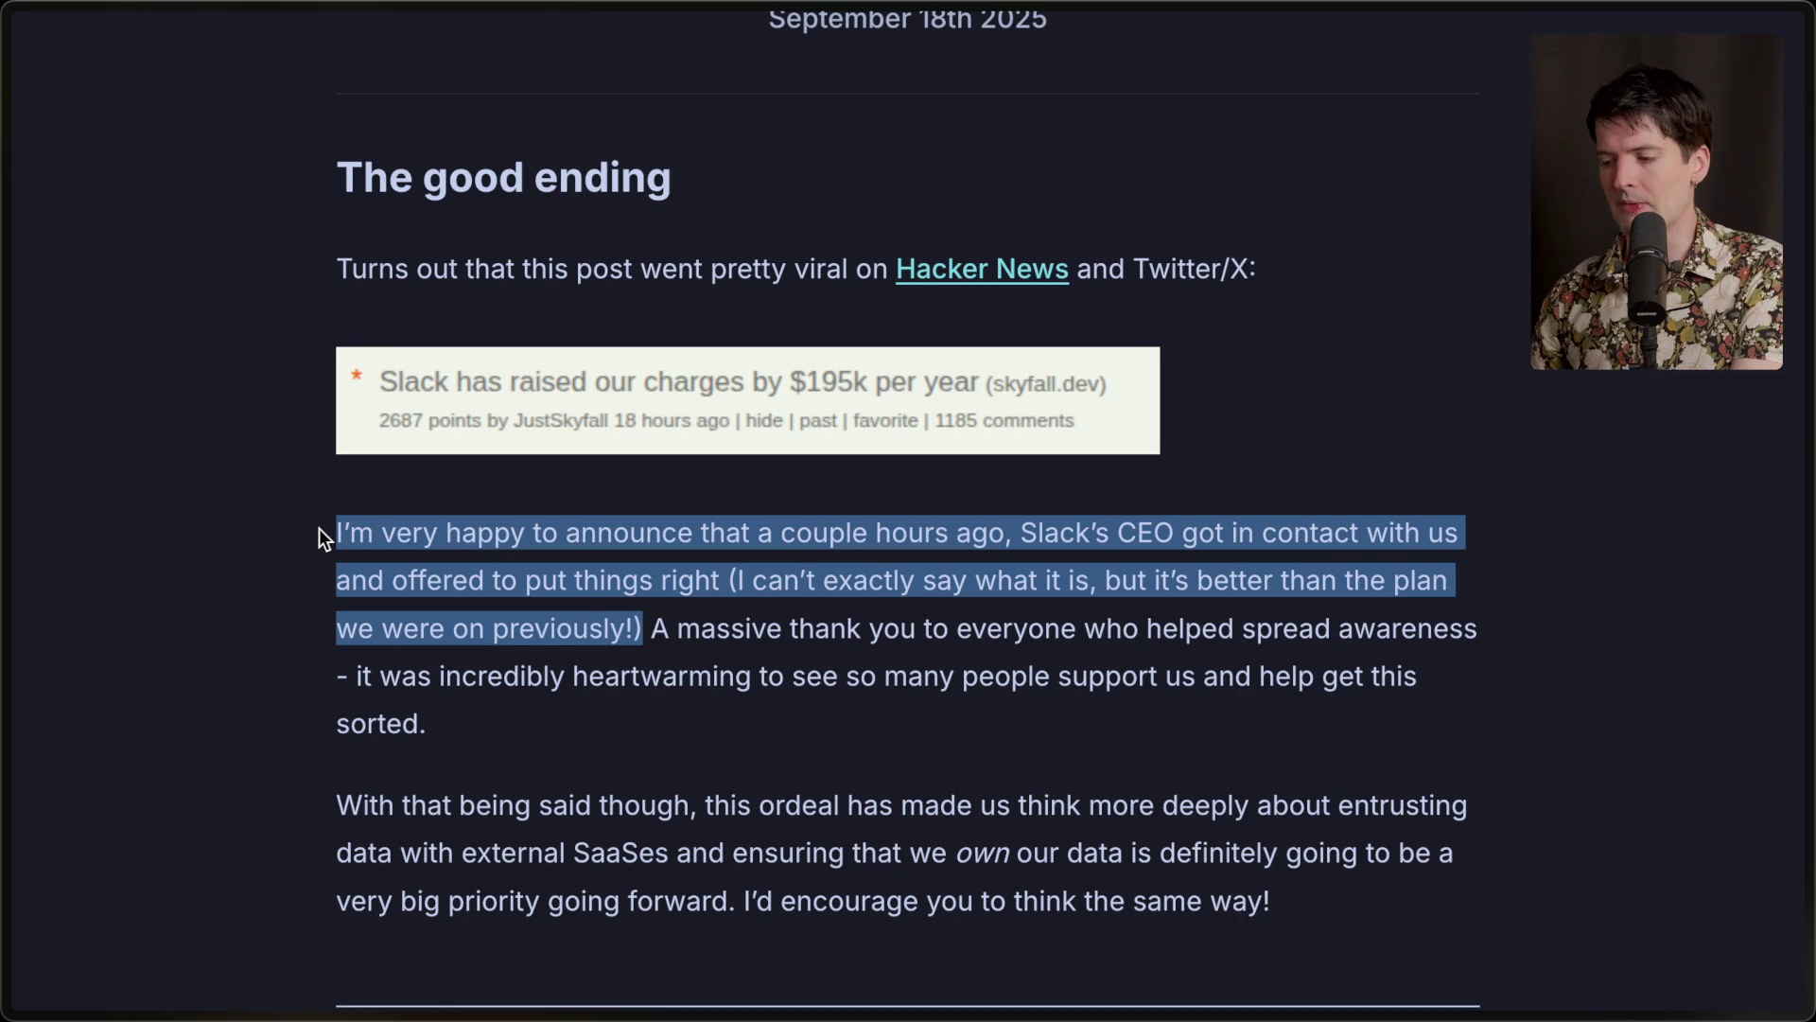
scroll(320, 528, up, 5)
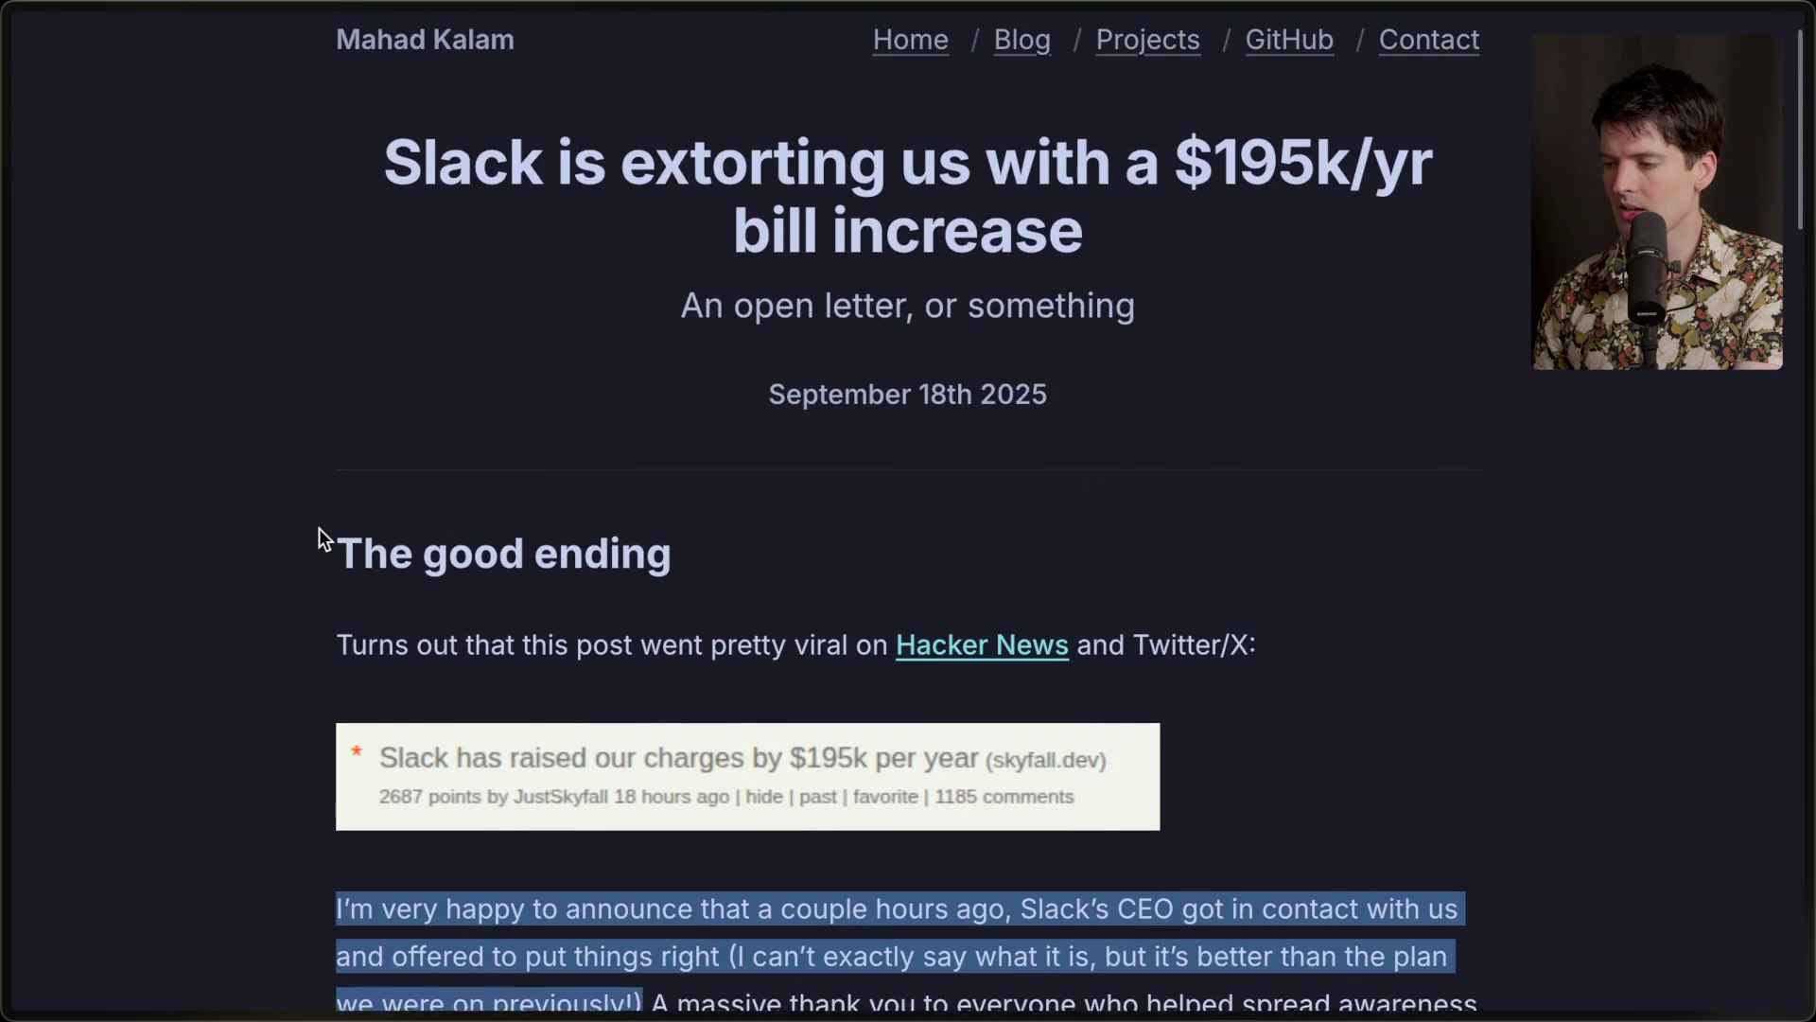
click(320, 528)
scroll(320, 527, down, 5)
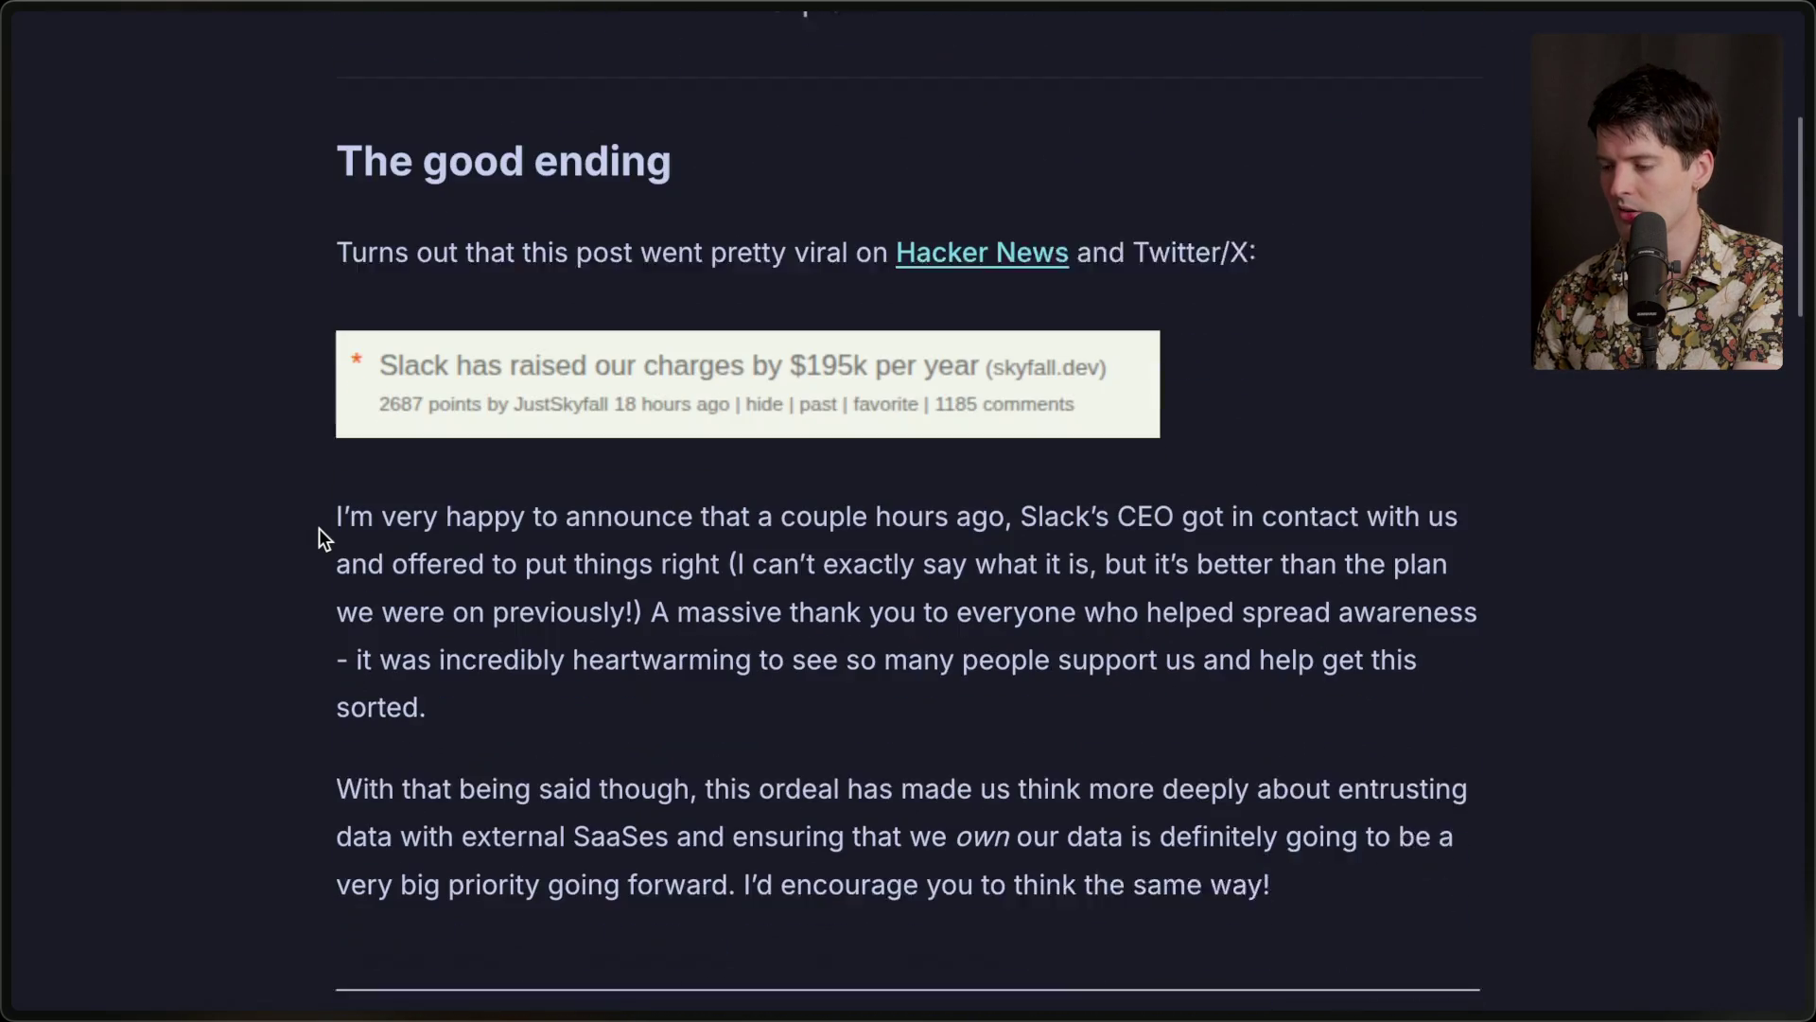
key(ctrl+l)
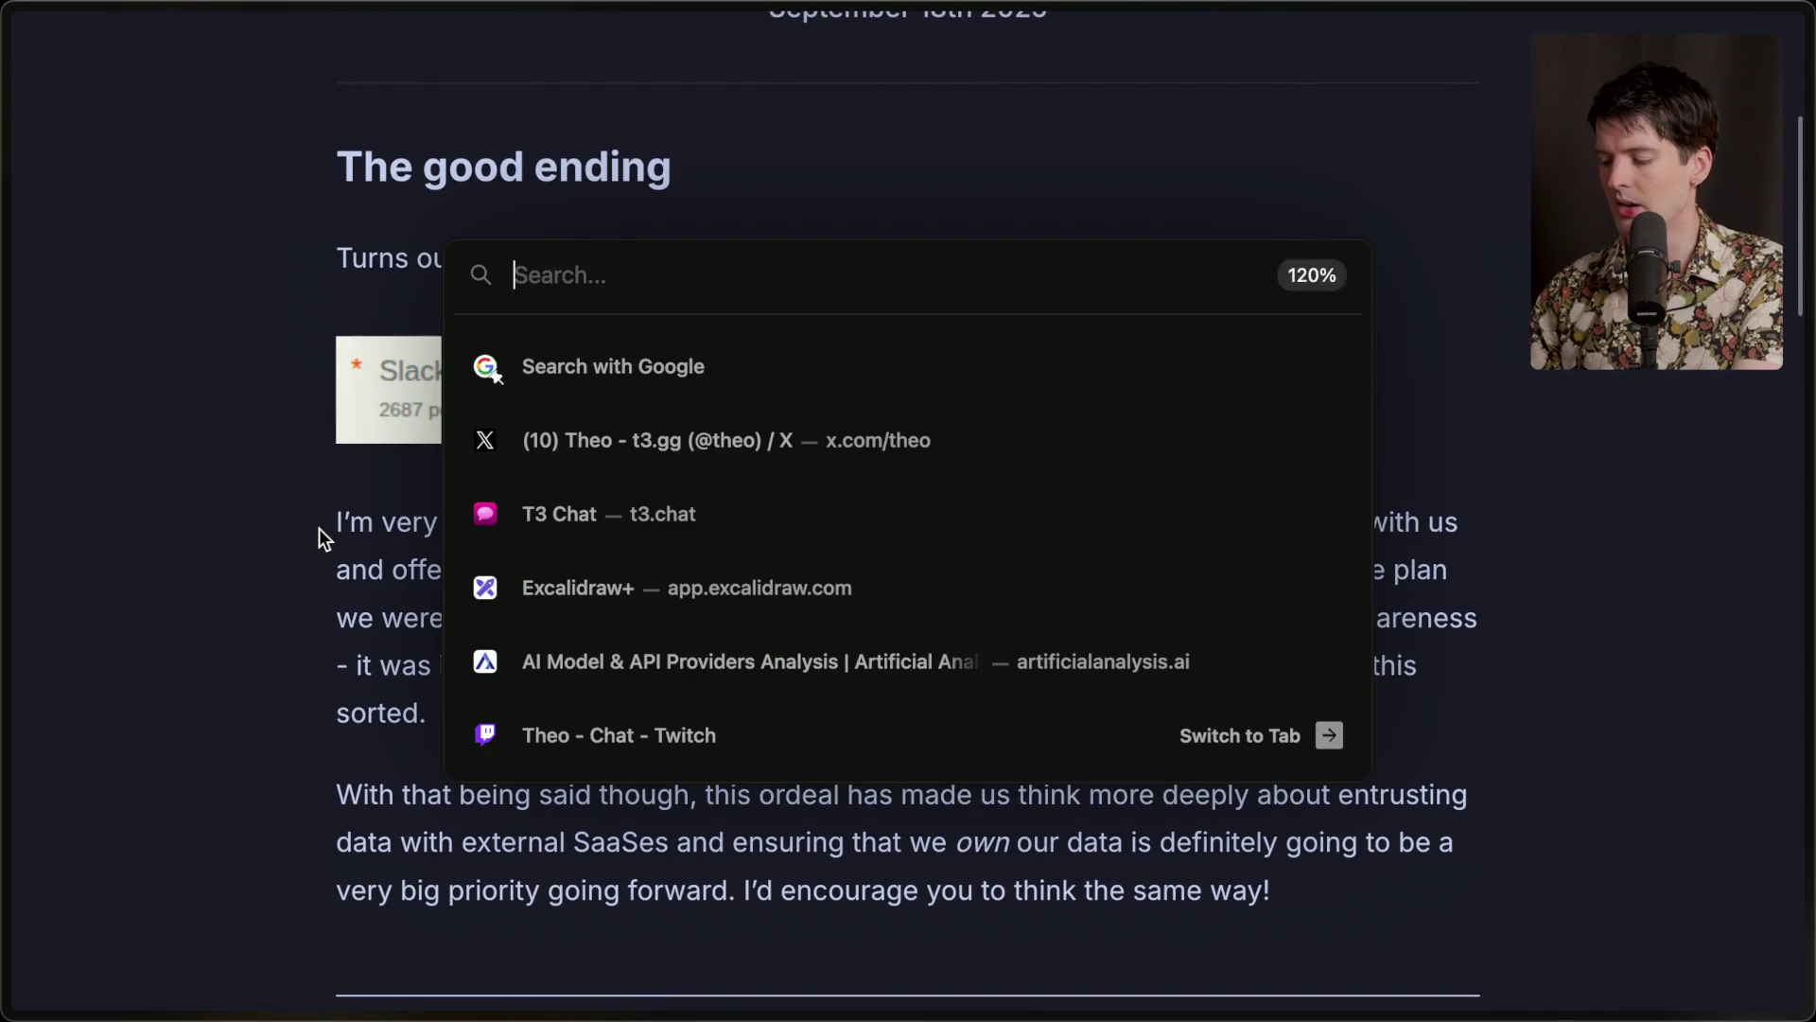
Go to hack.club, open the 'Invest in the future.' philanthropy page, and copy its address.
text(hack.club)
key(Return)
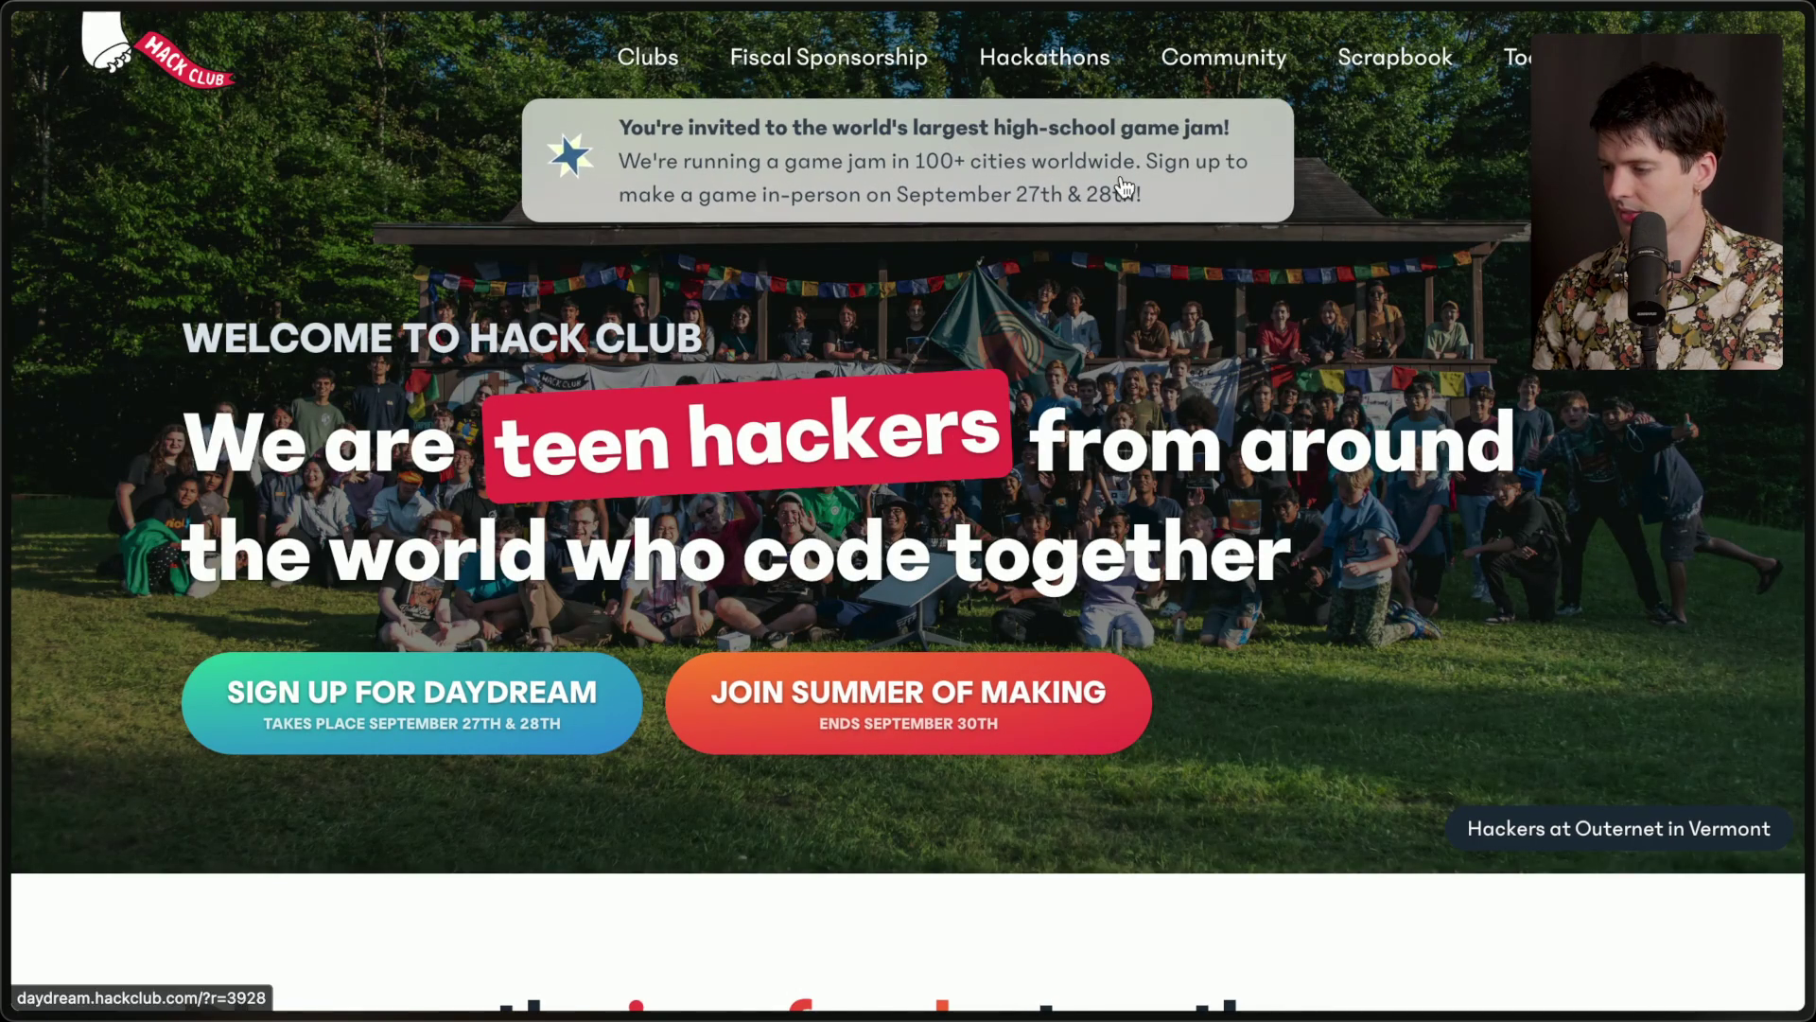
click(1627, 57)
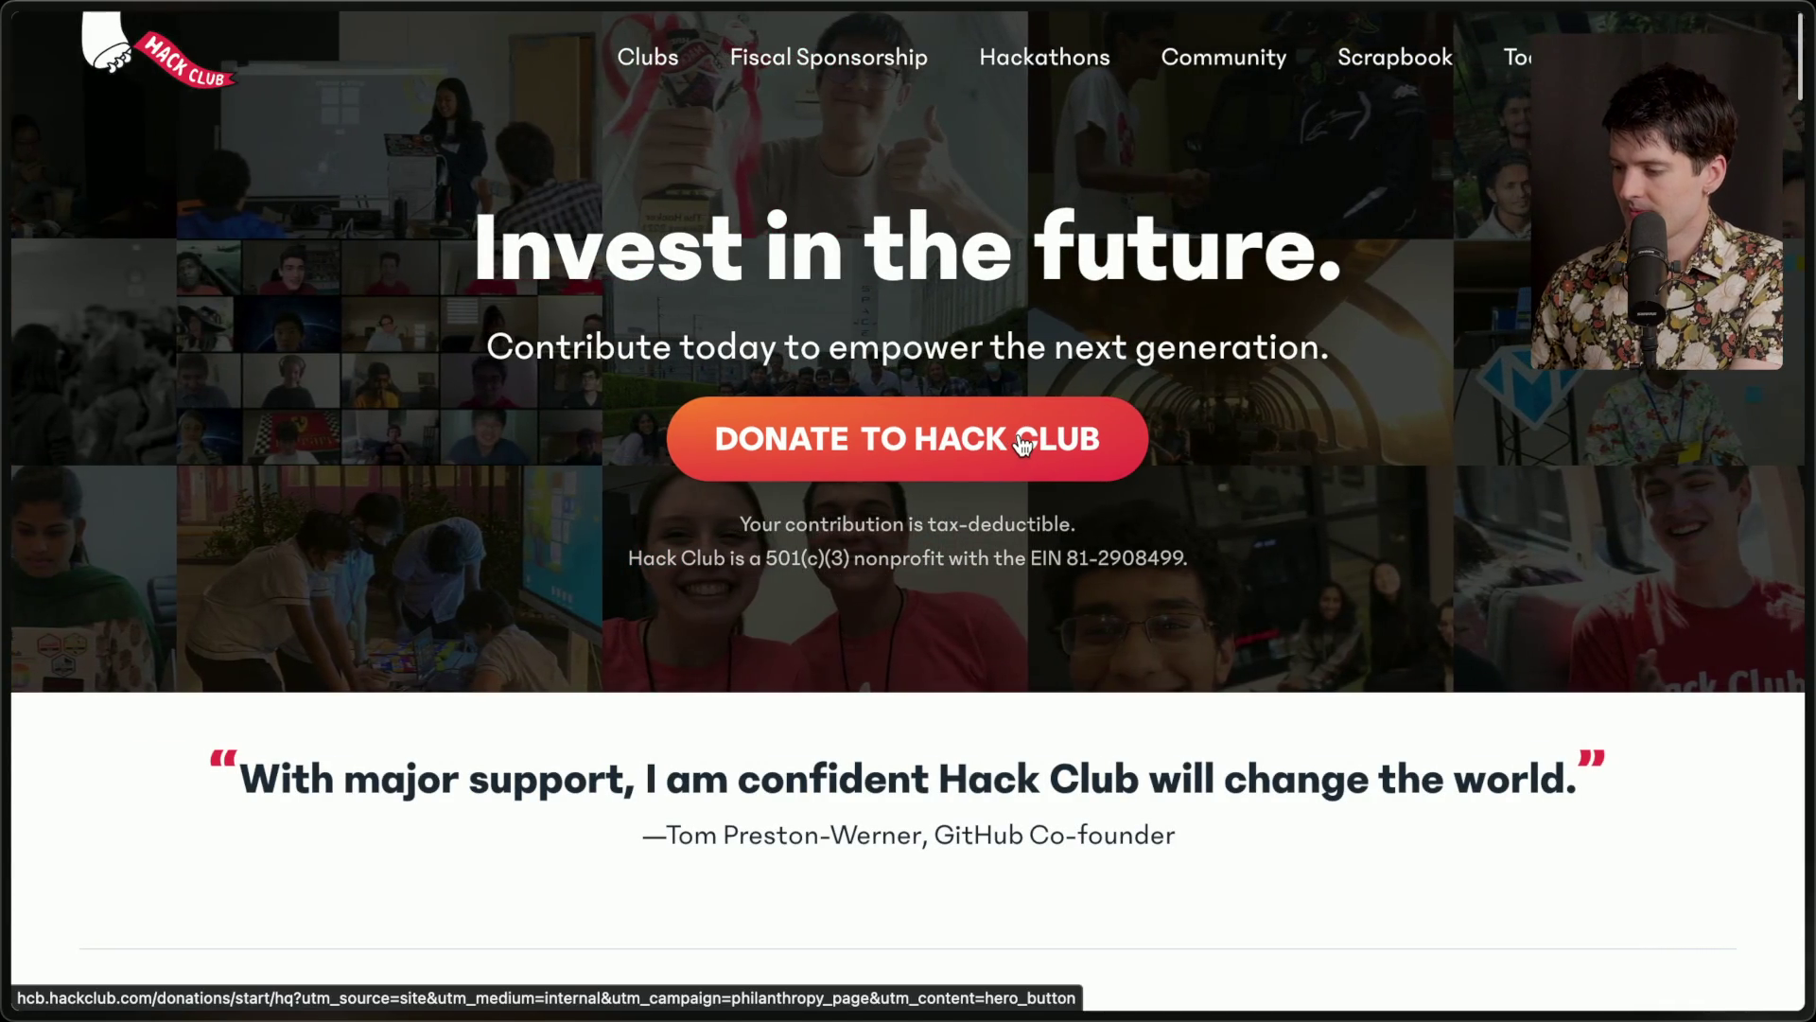
click(1020, 438)
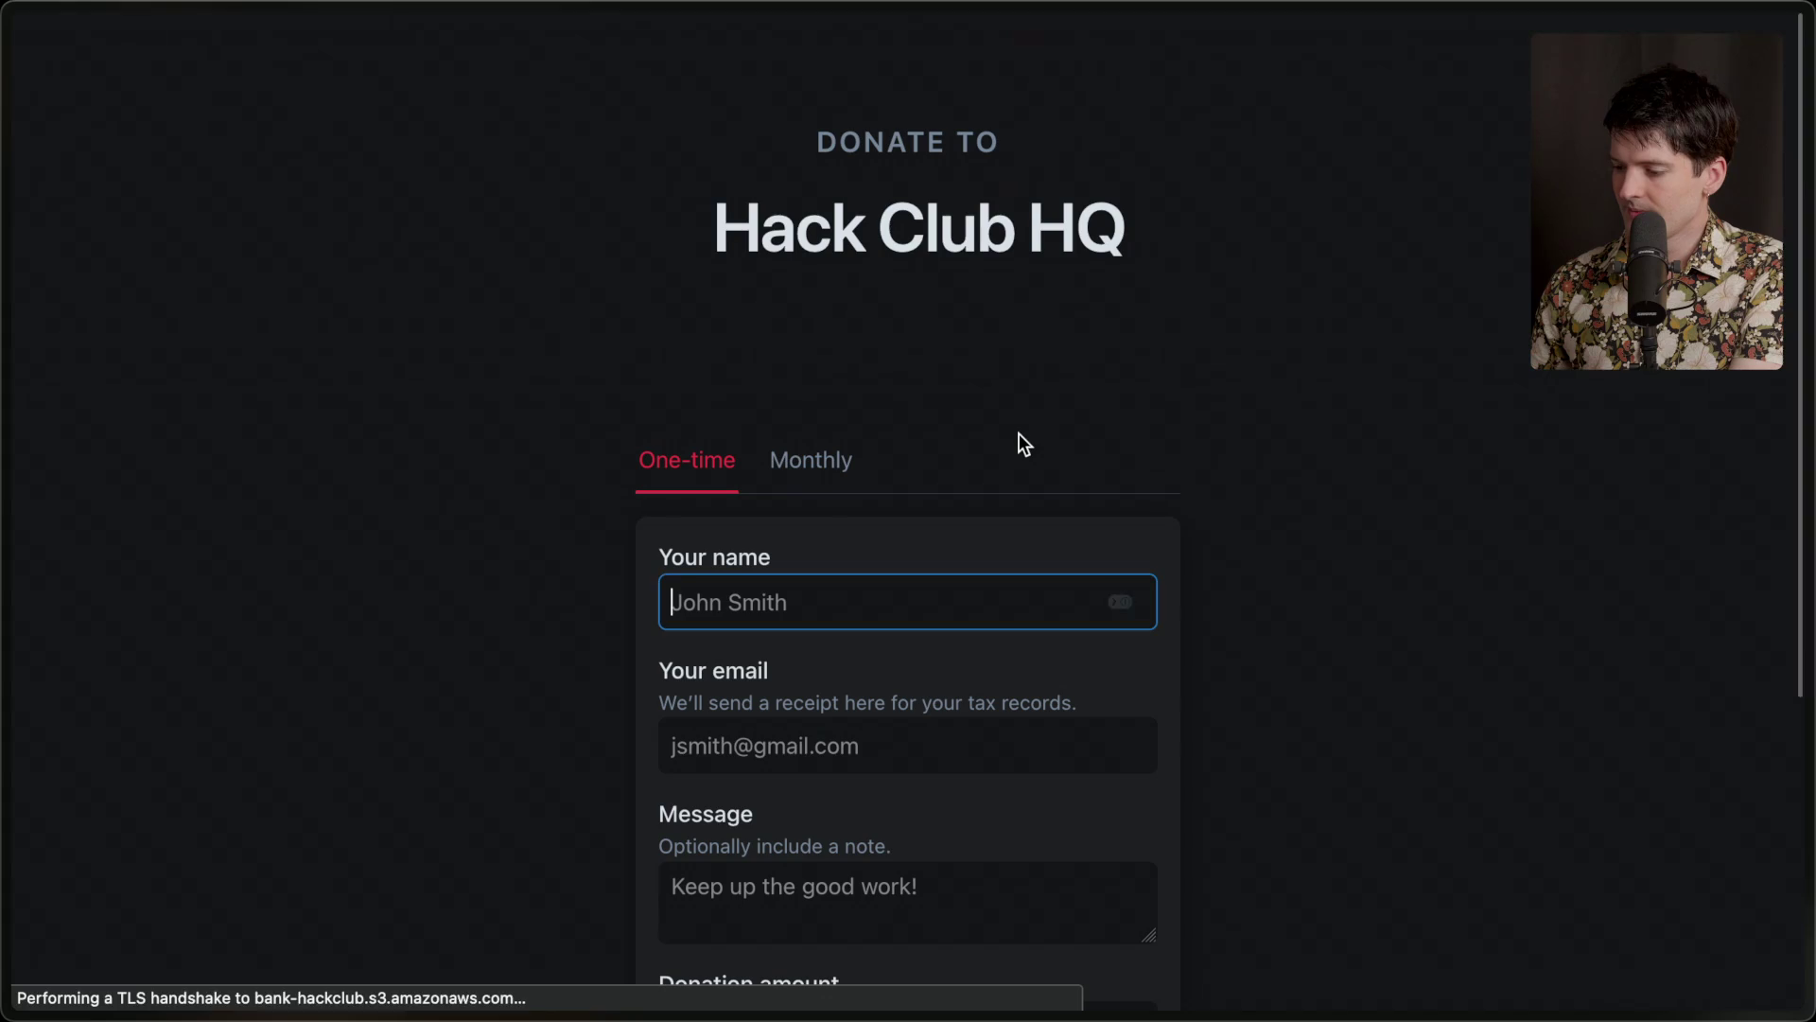
scroll(1019, 433, left, 5)
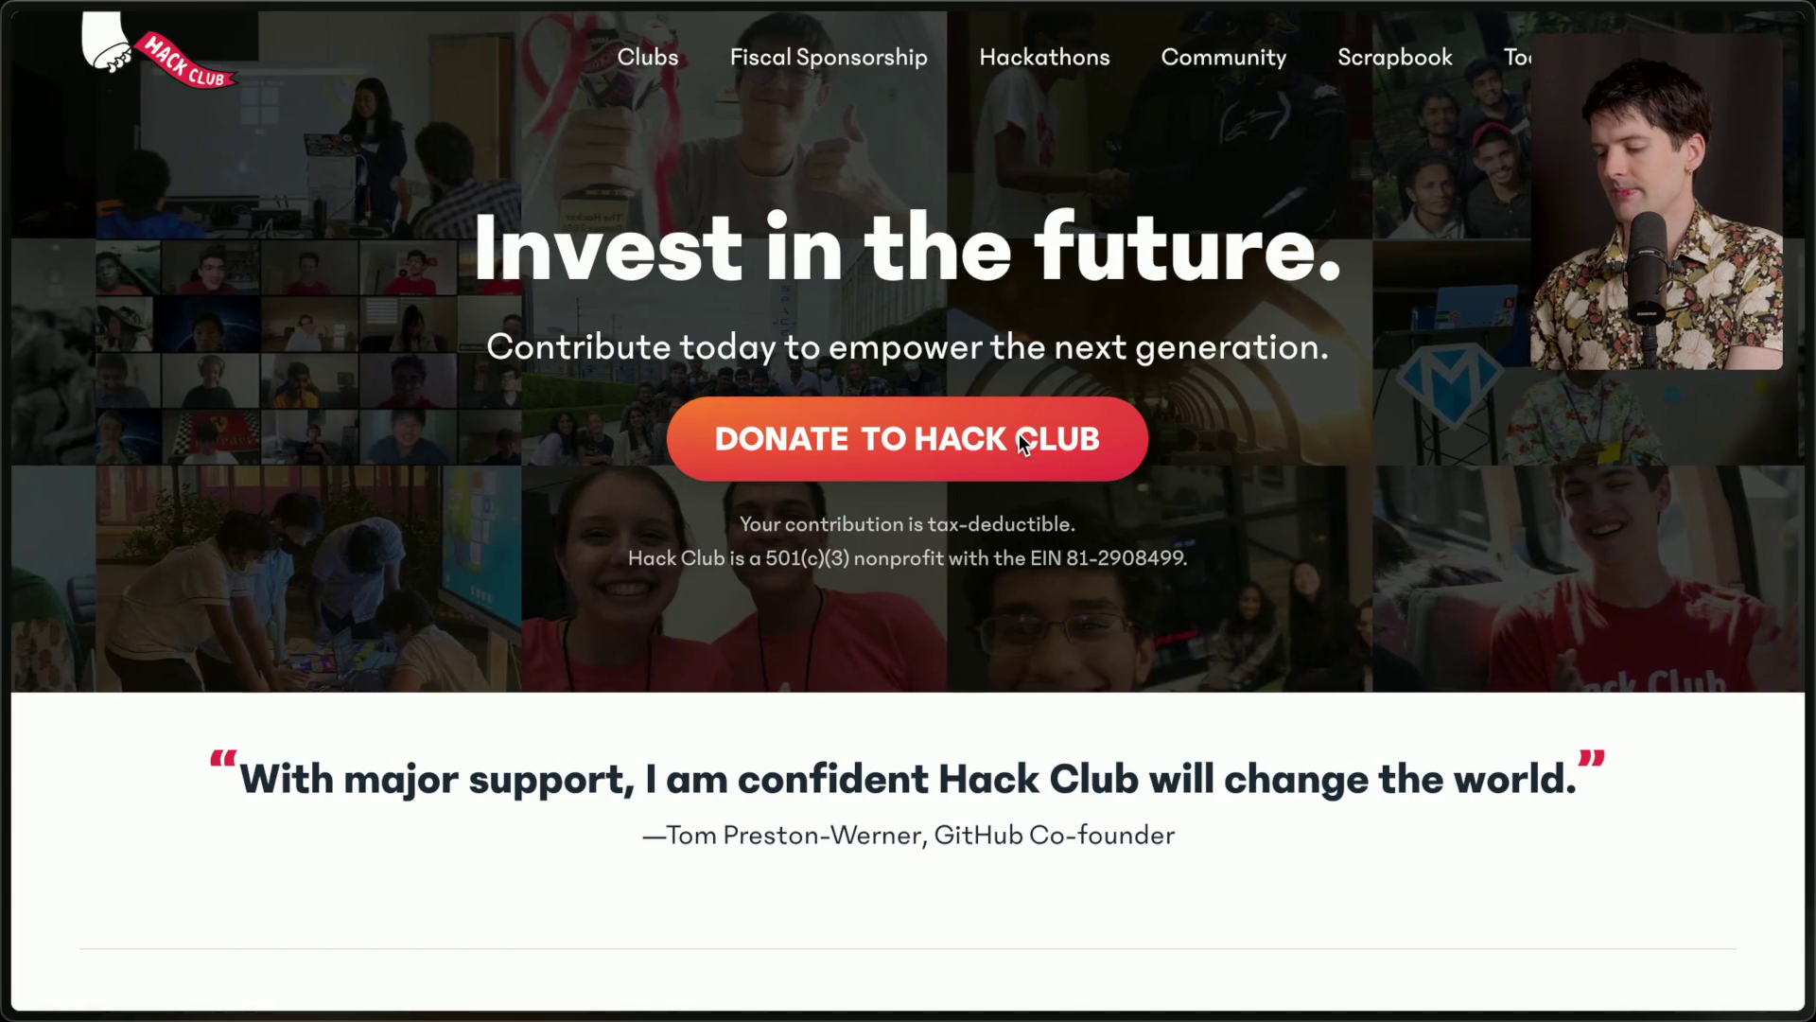
key(super+shift+c)
key(super+Tab)
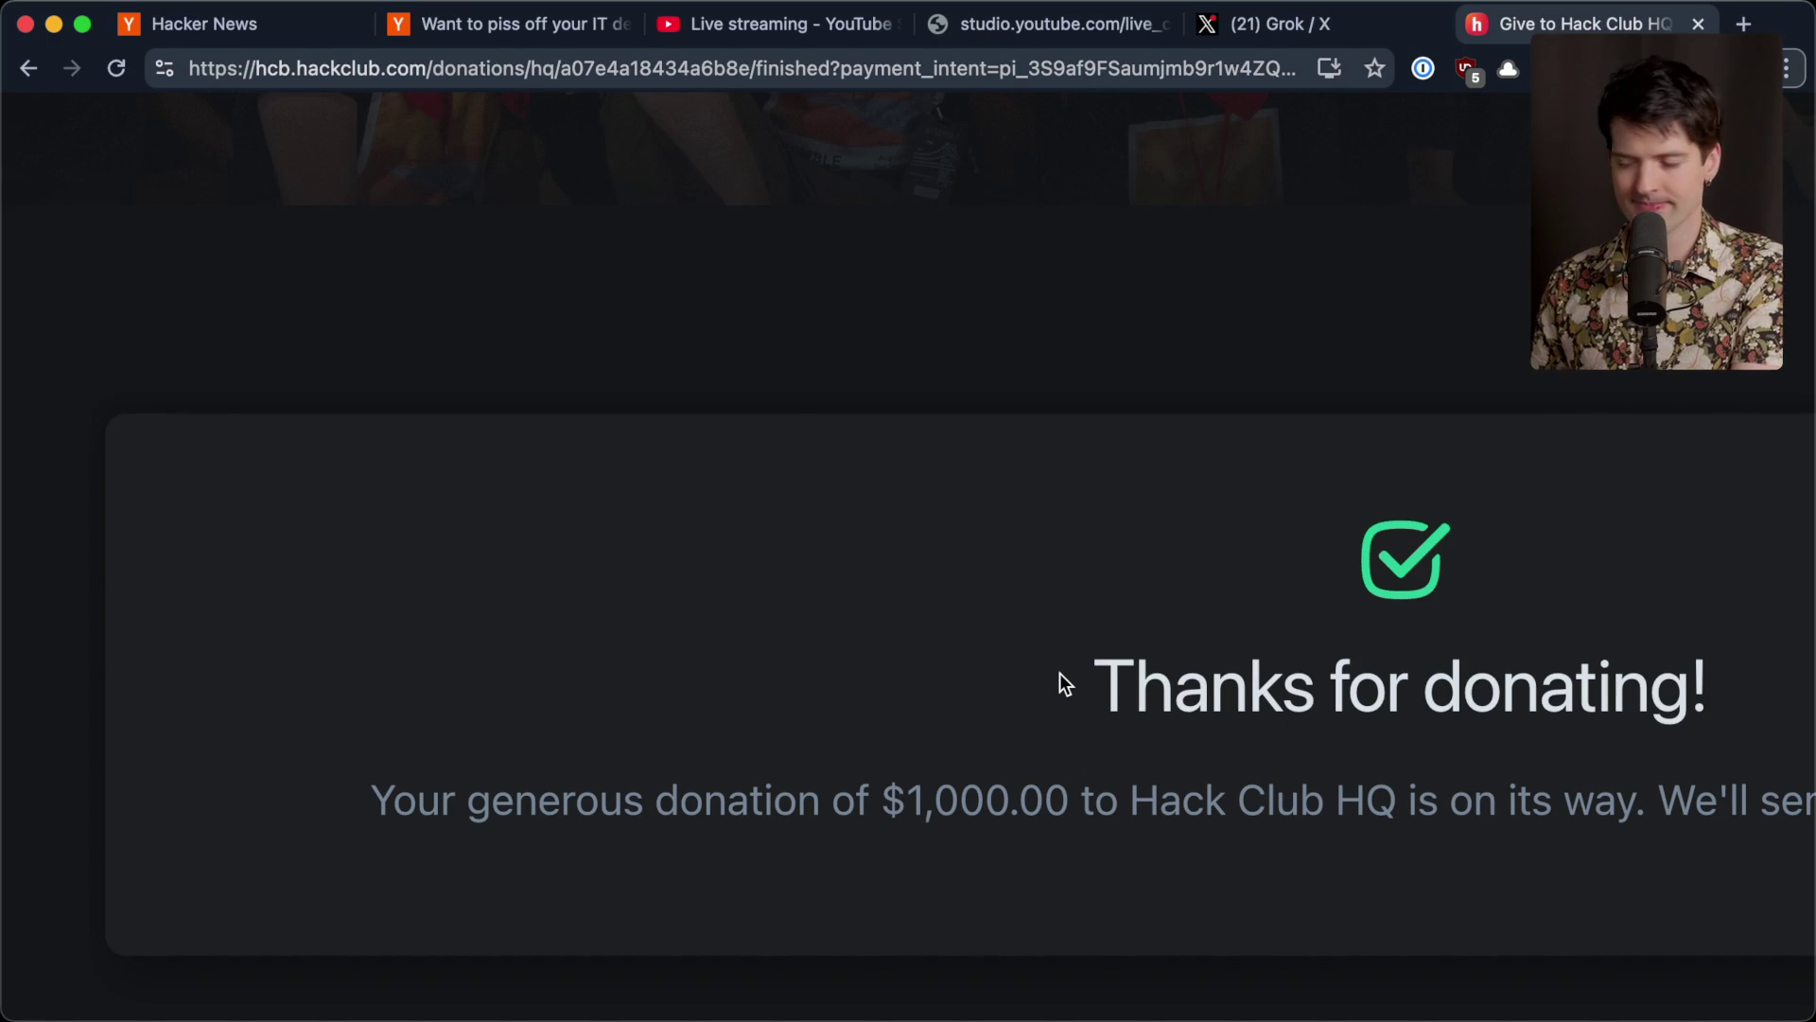
Close the Hack Club HQ donation confirmation tab and switch to the Twitch stream chat.
key(super+w)
key(super+Tab)
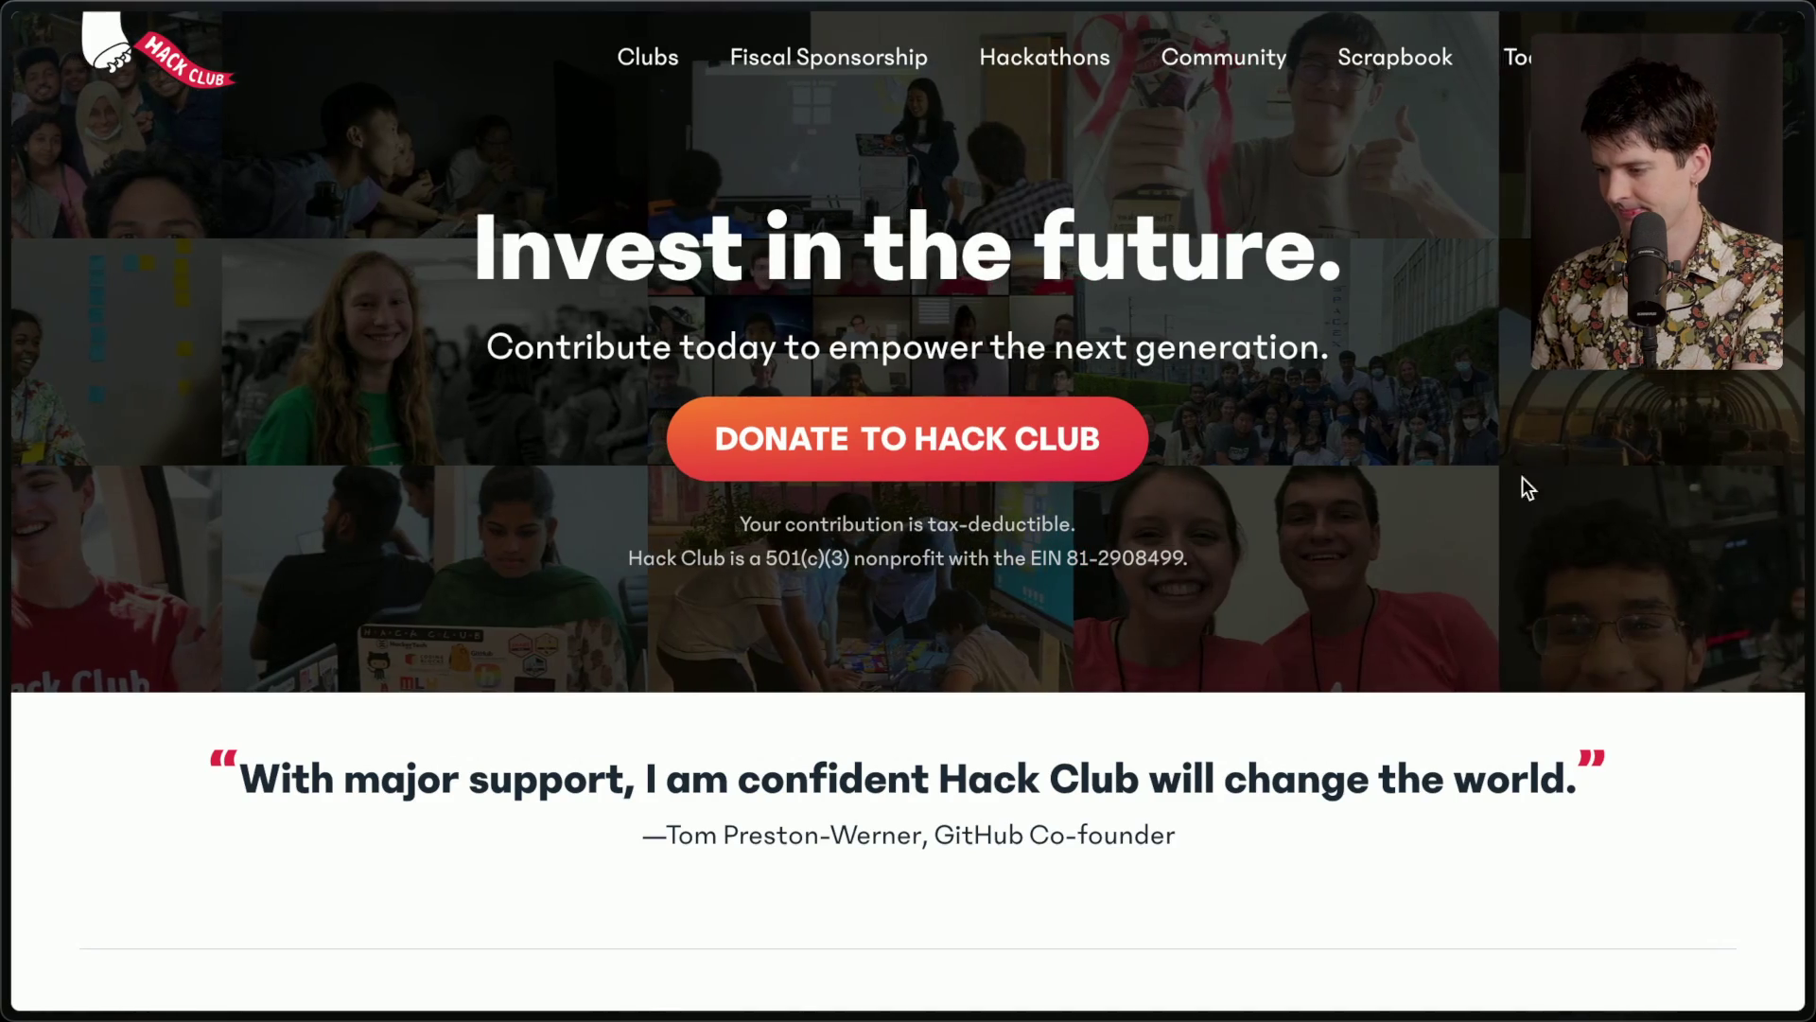
mouse_move(1659, 558)
key(ctrl+Tab)
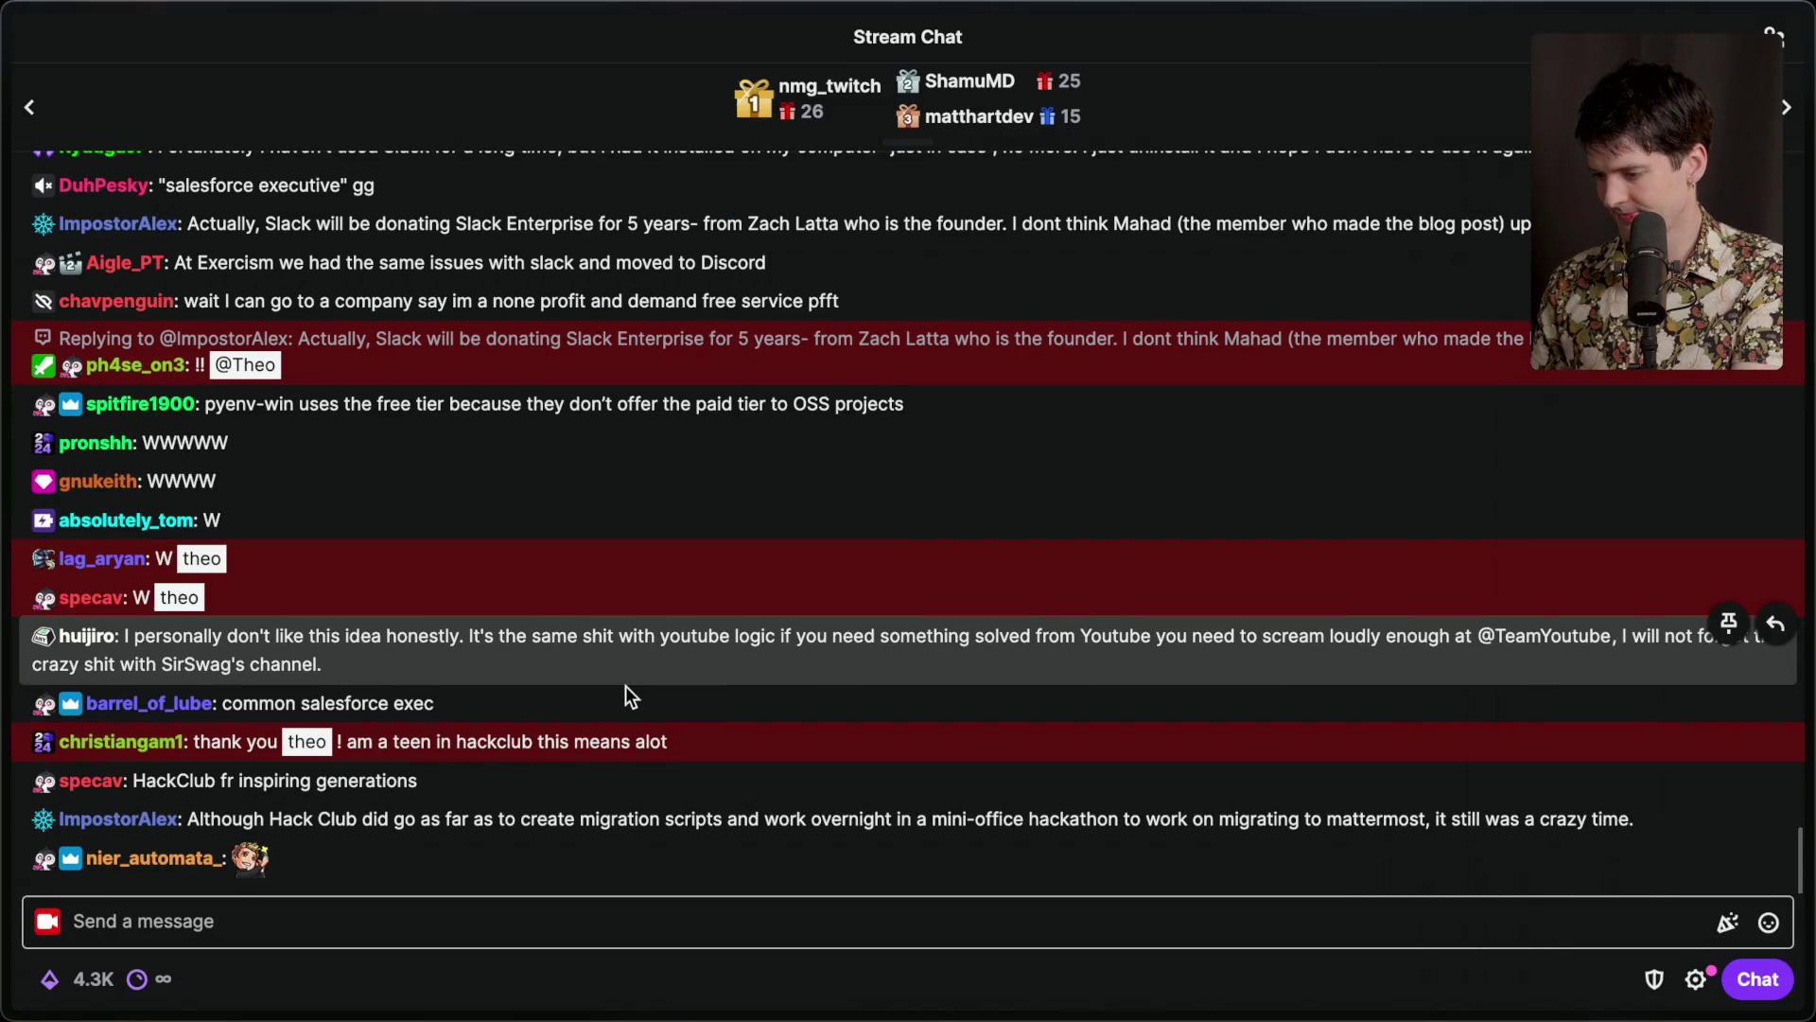
Open a chat message's reply thread in Stream Manager, highlight the five-year donation detail, then close it.
key(ctrl+Tab)
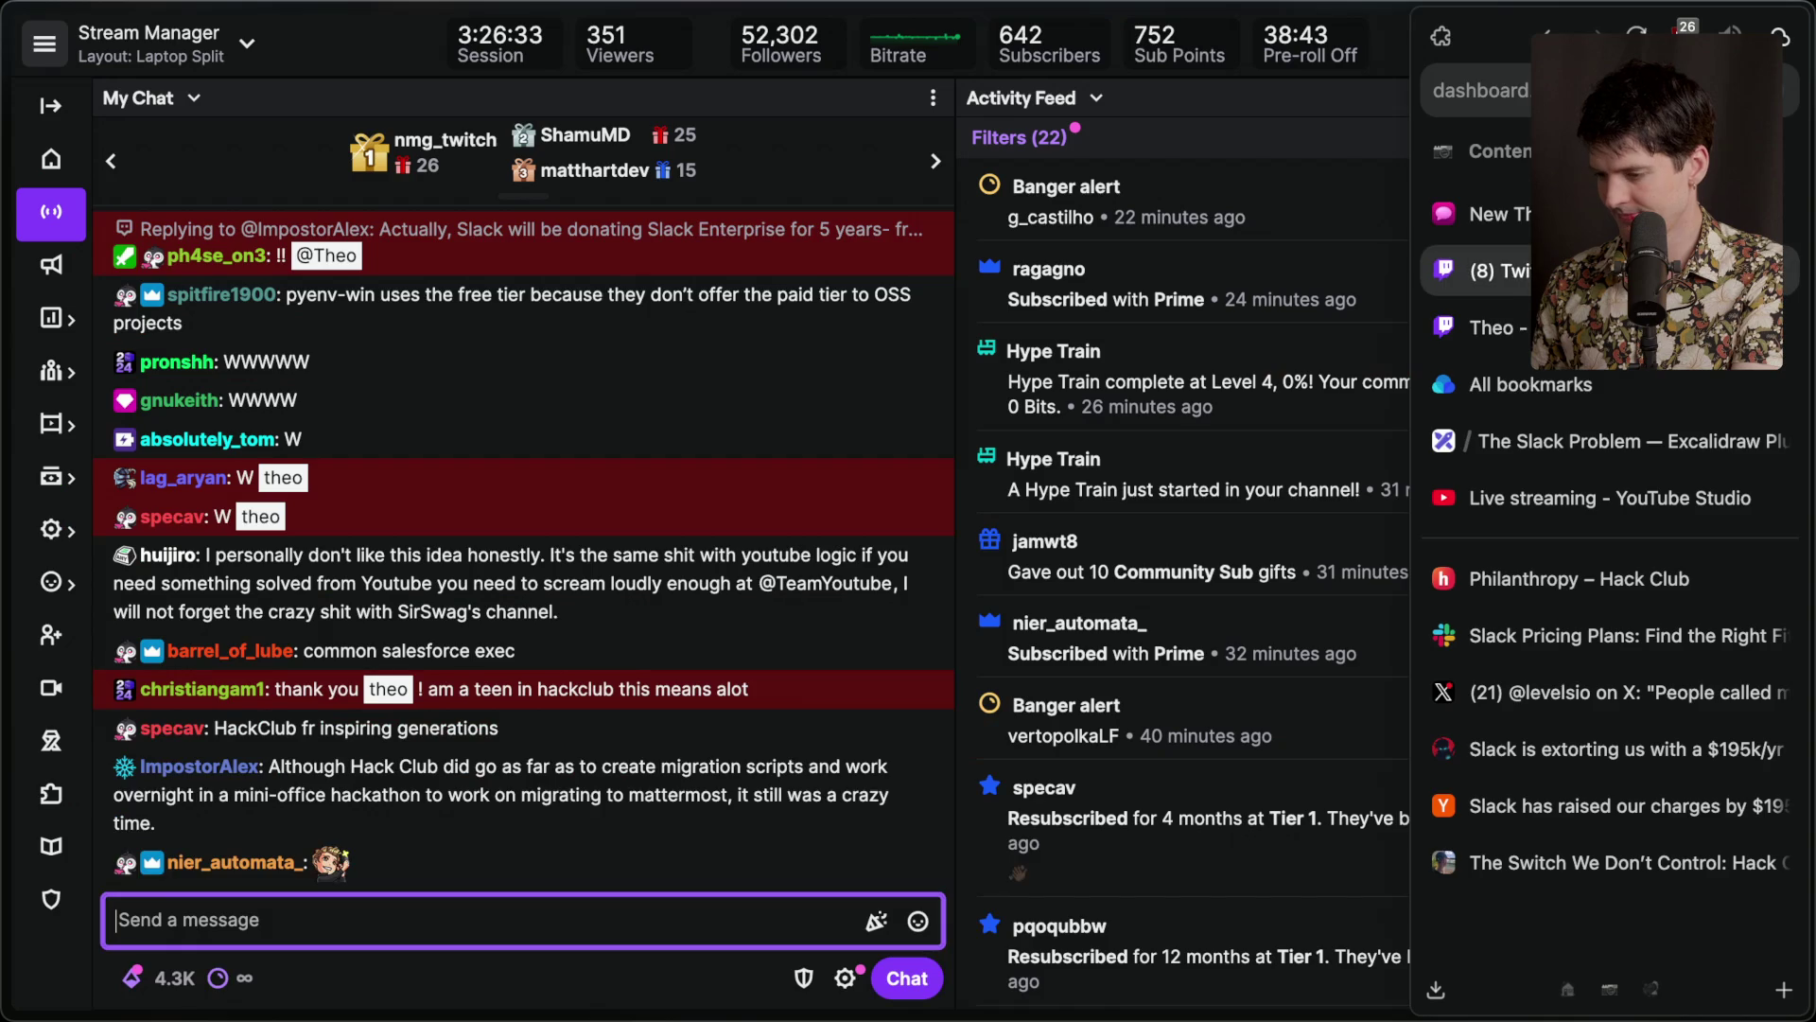
scroll(649, 320, up, 3)
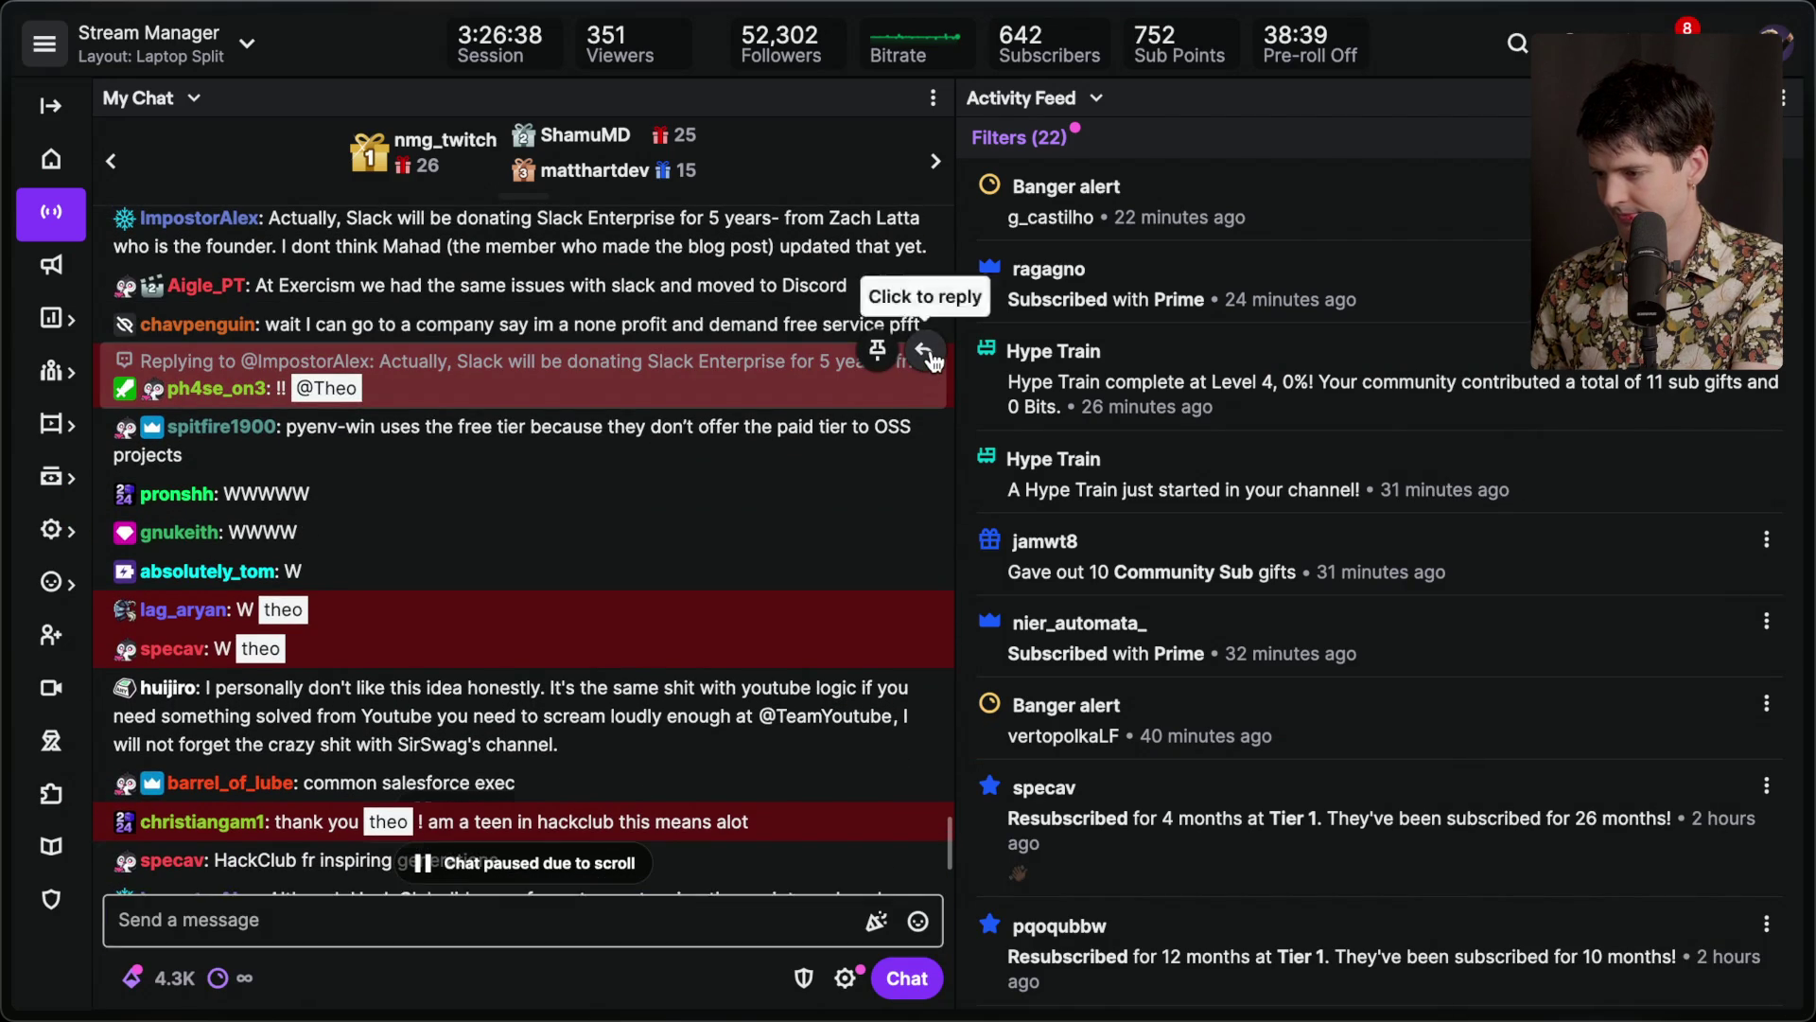
click(925, 352)
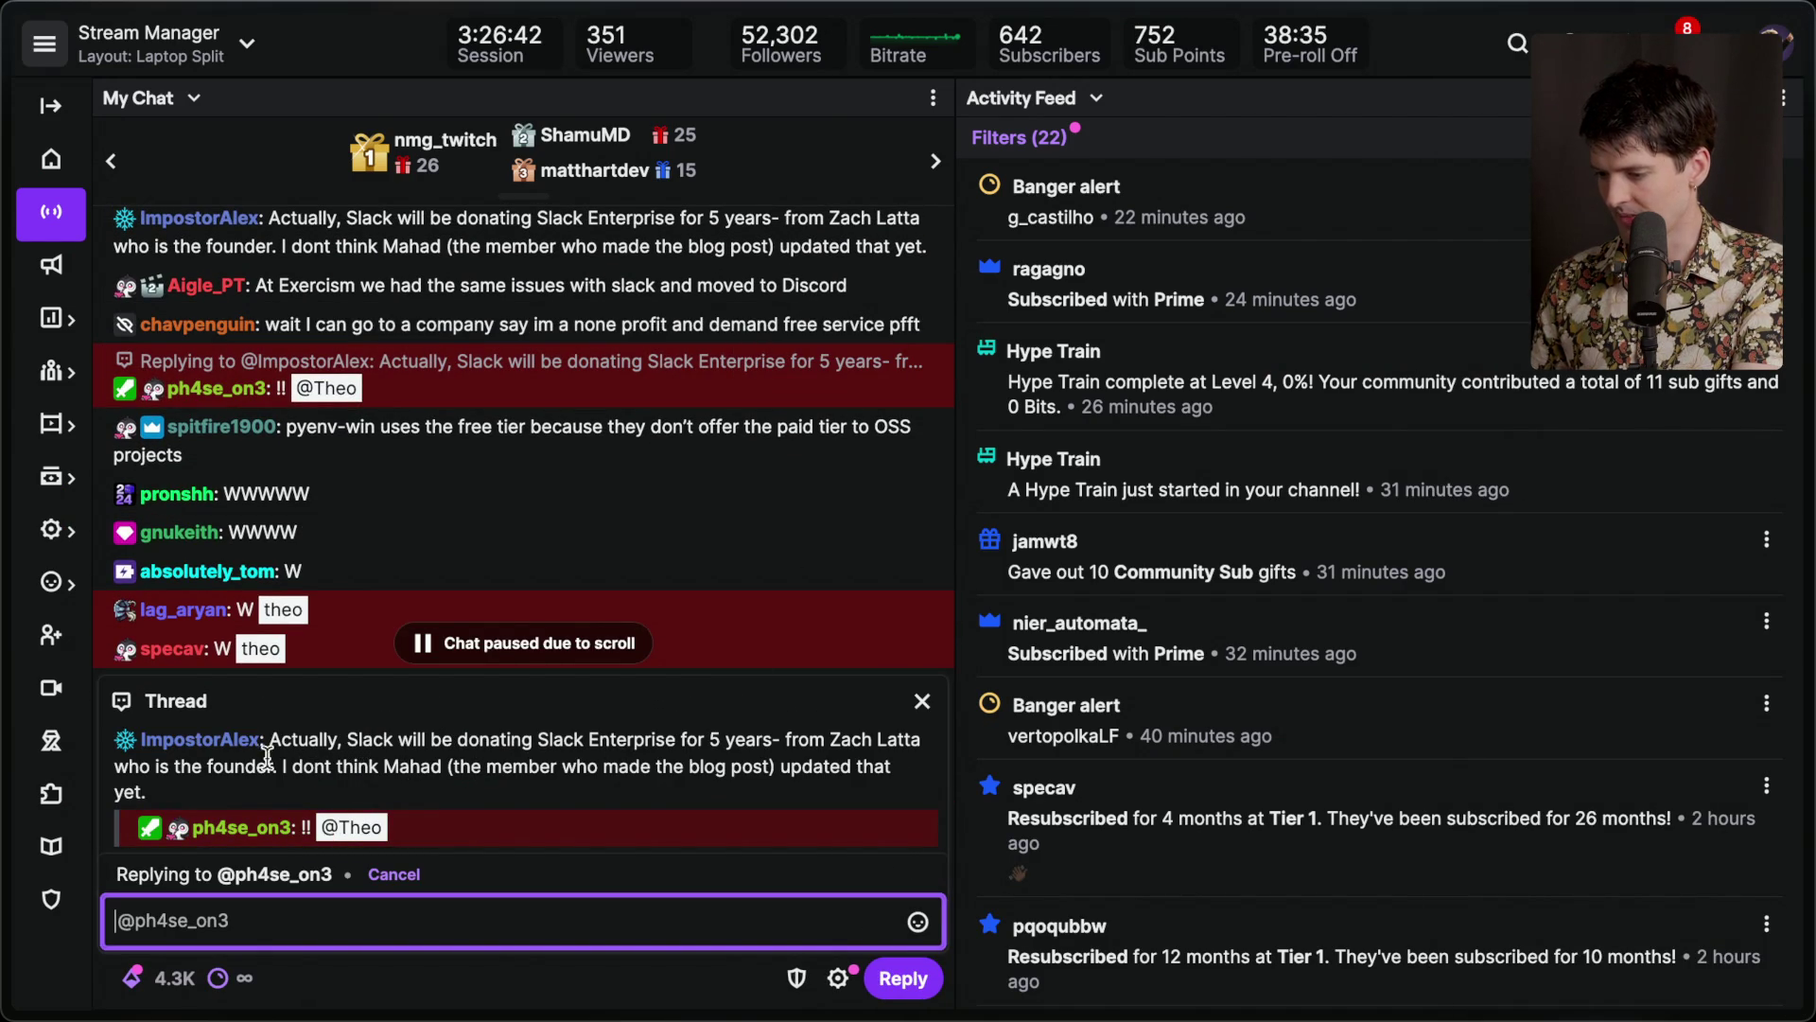
click(276, 738)
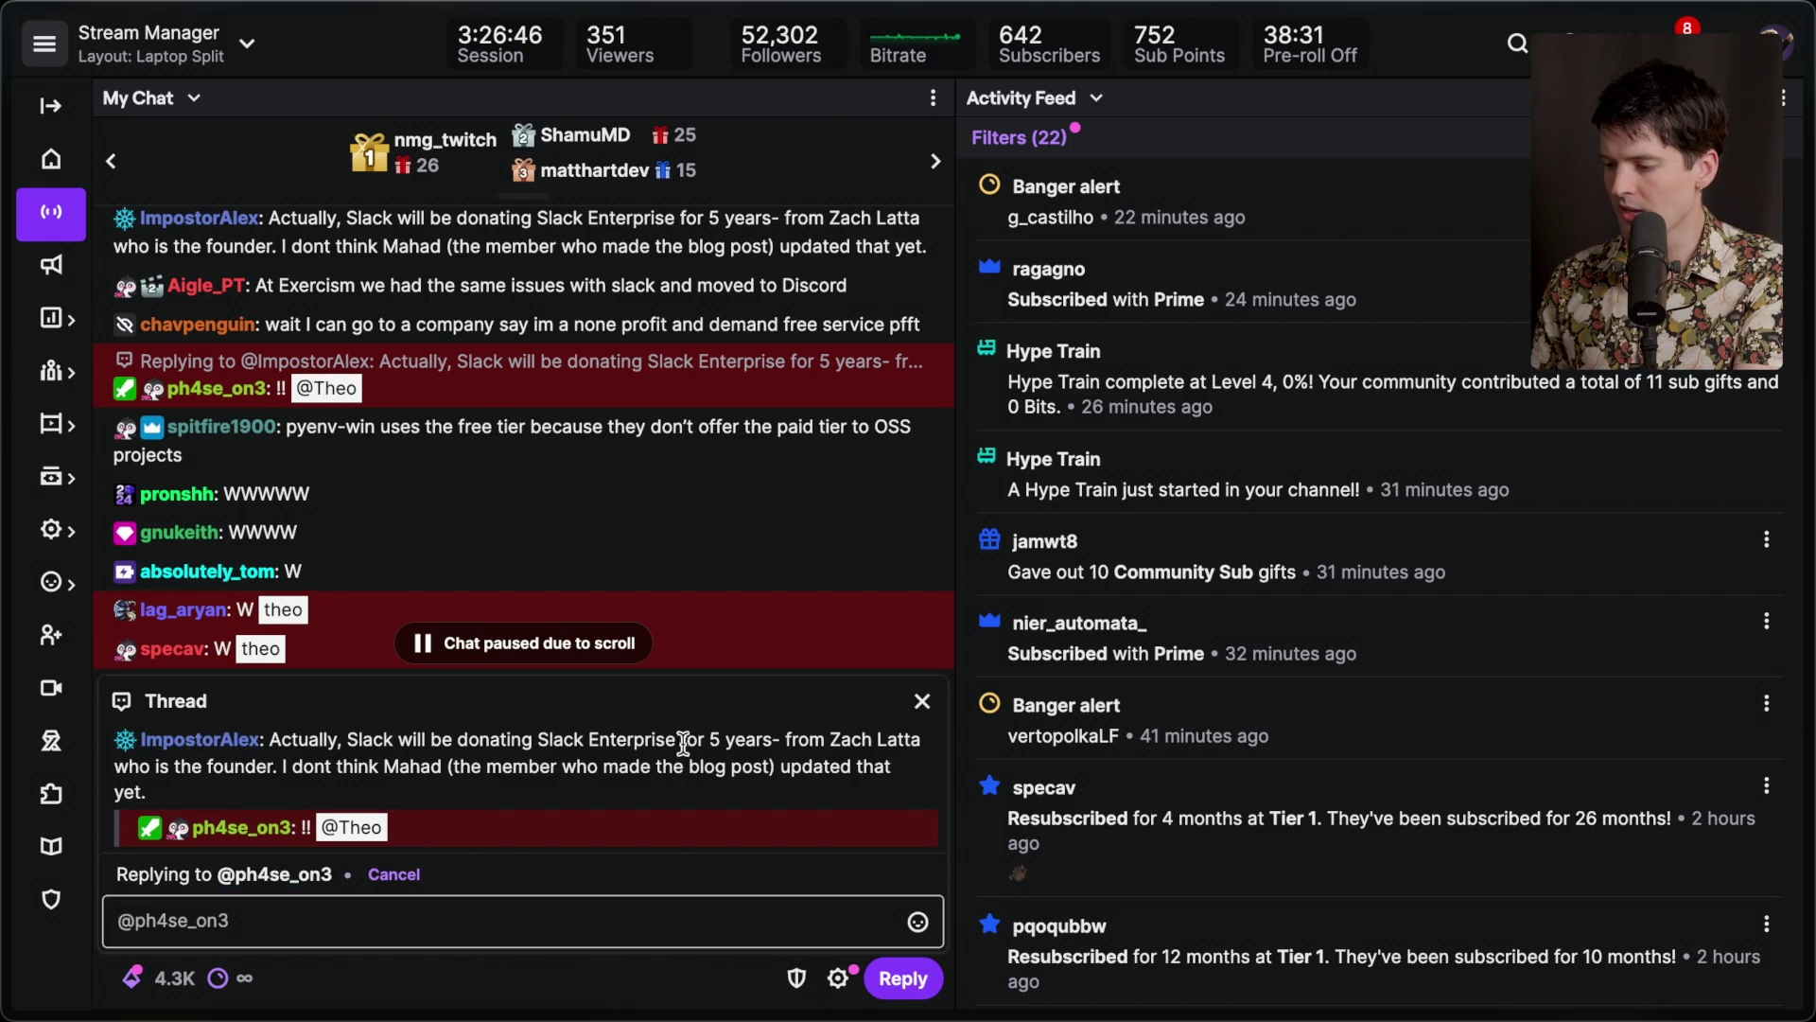
mouse_move(710, 741)
mouse_down()
mouse_move(770, 743)
mouse_move(762, 801)
mouse_move(189, 736)
mouse_move(293, 739)
mouse_up()
click(410, 742)
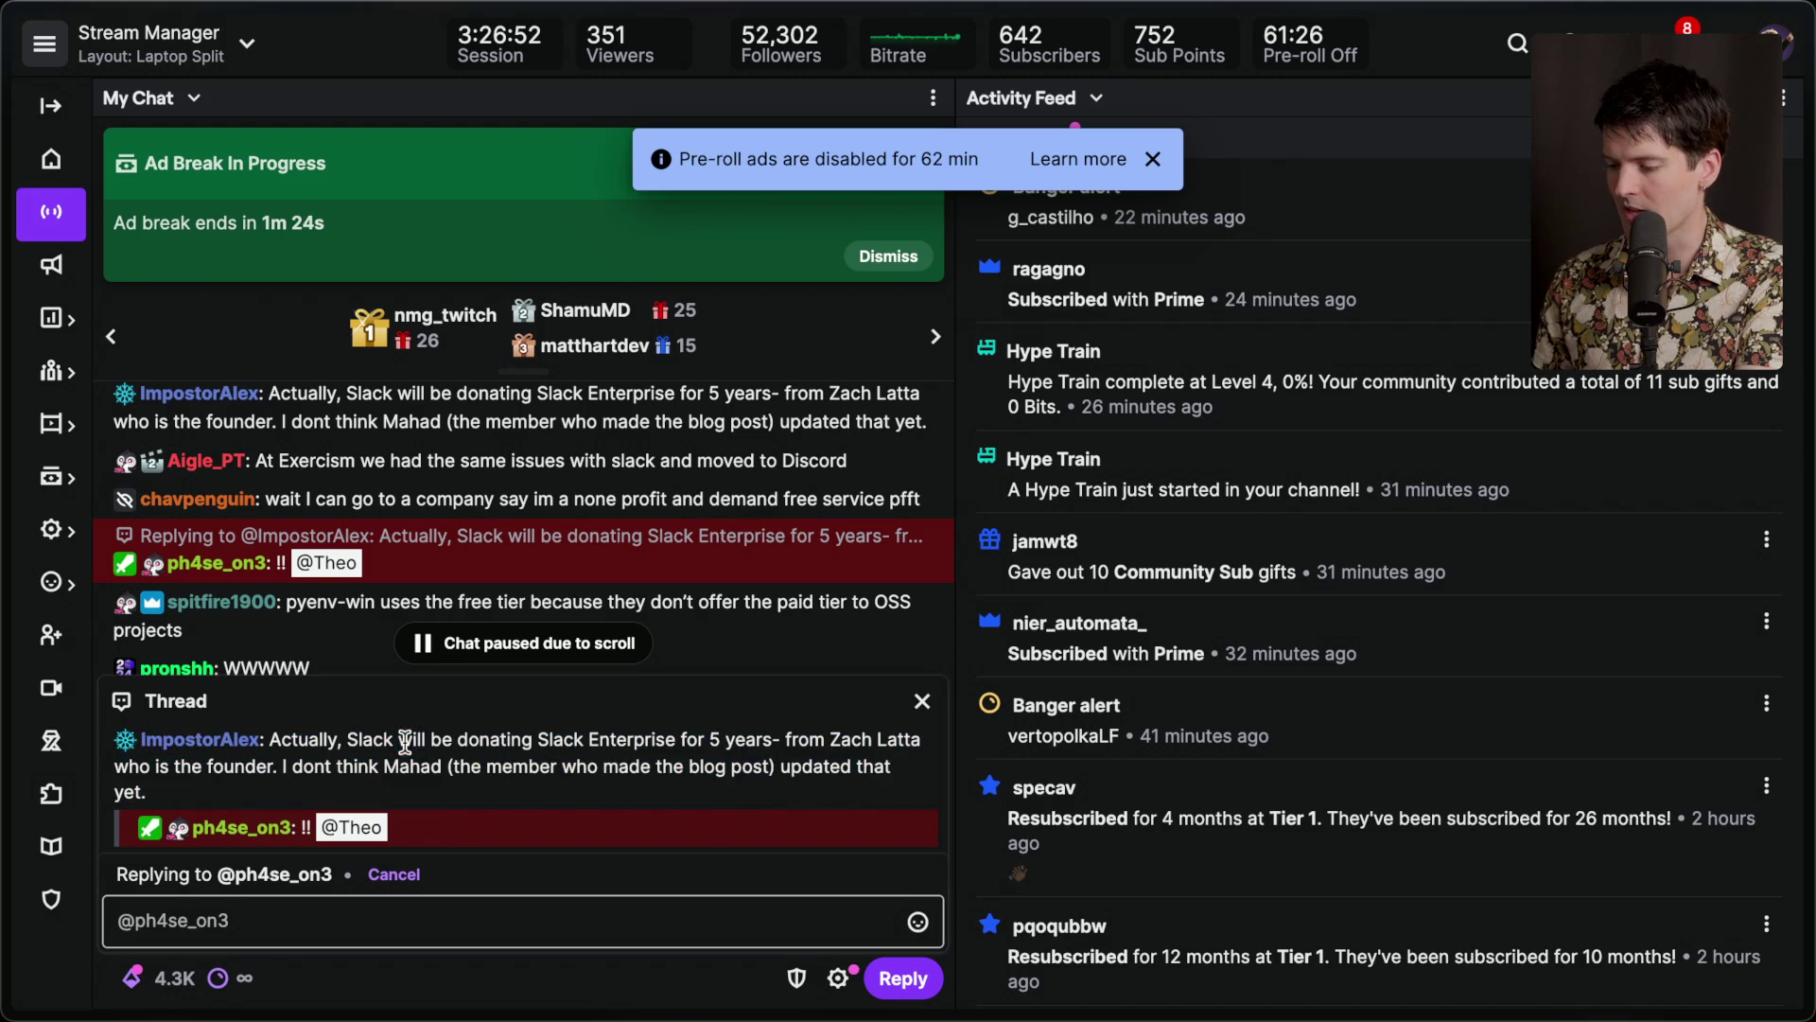
click(923, 700)
key(super+Tab)
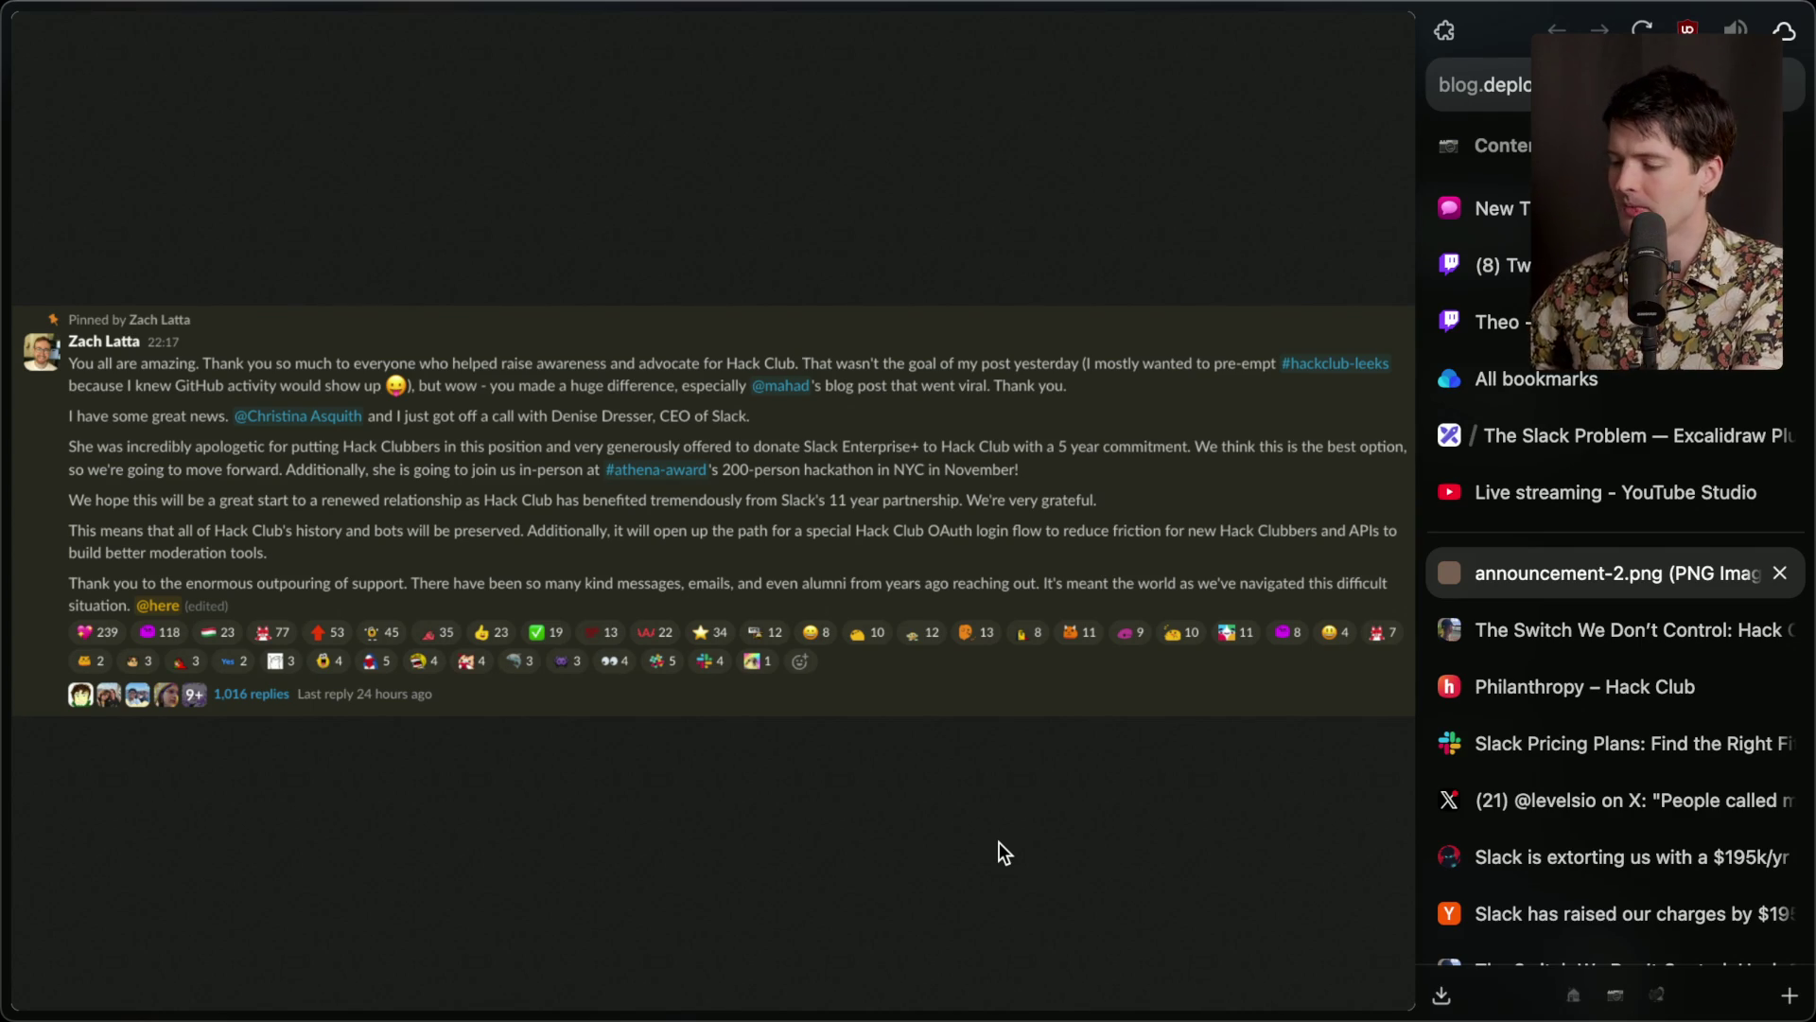
Close the announcement-2.png tab and add an 'End of extra' stream marker via Twitch chat.
click(1780, 572)
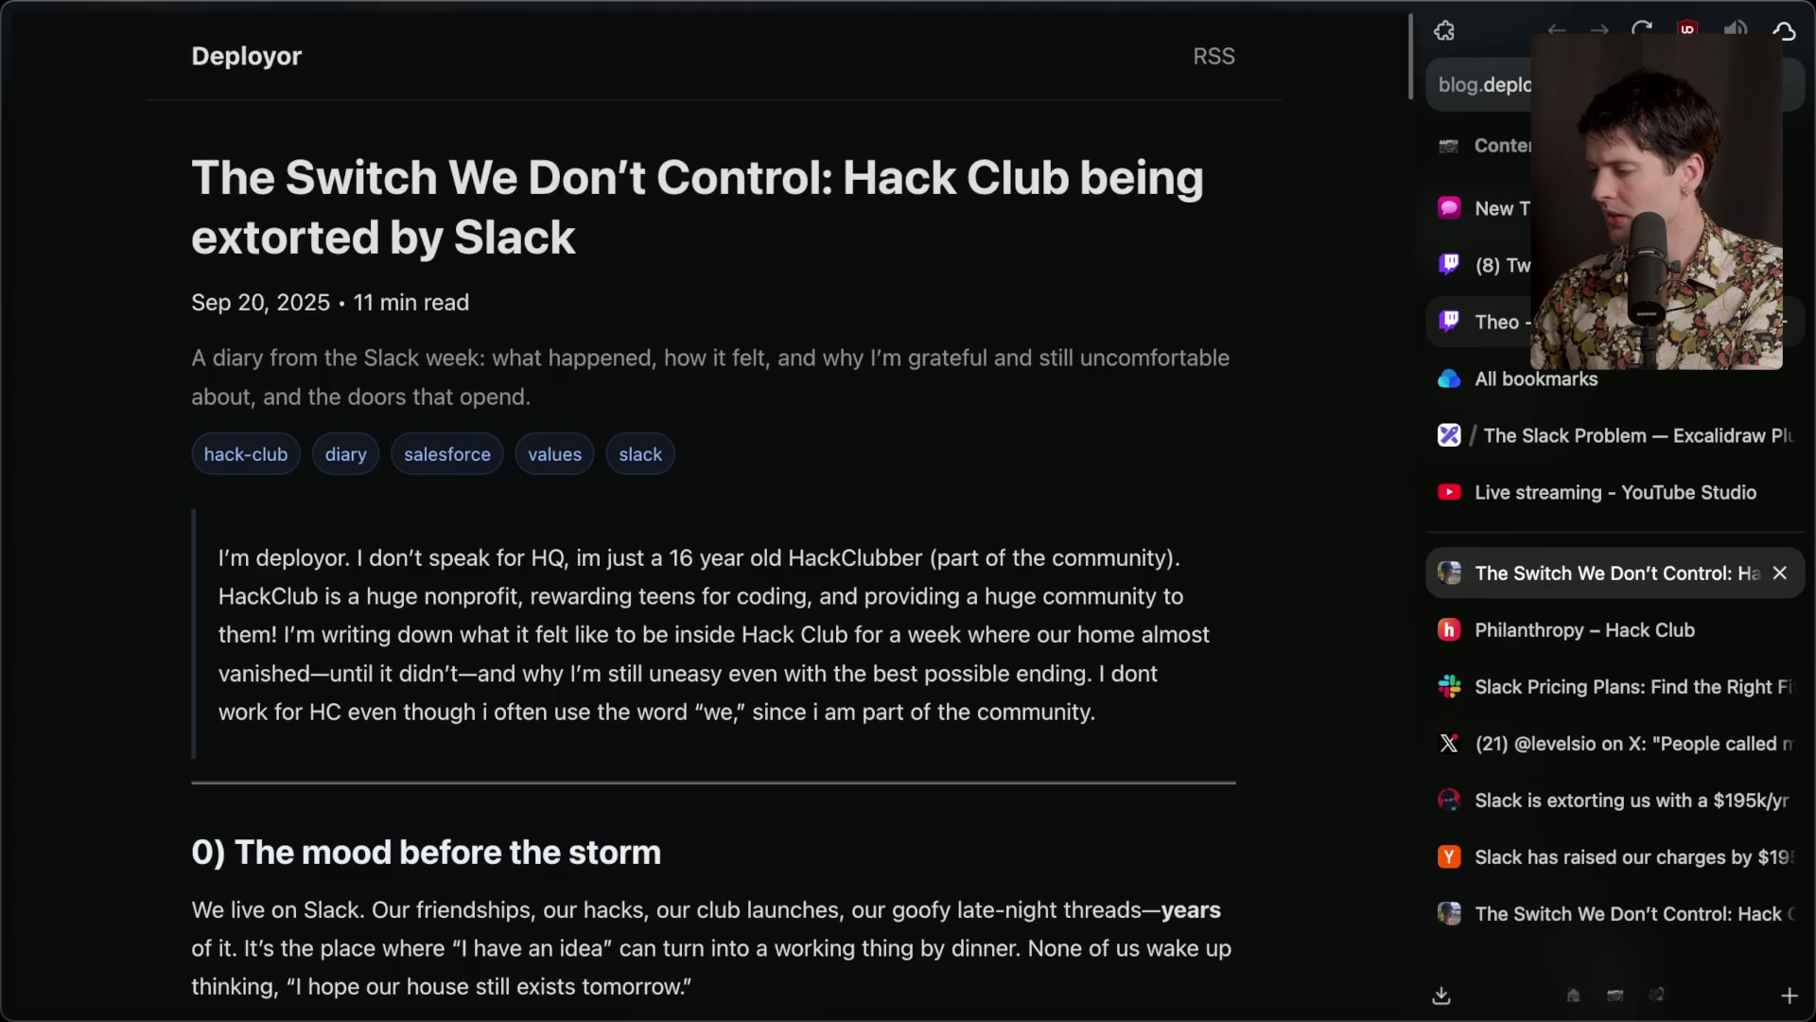
click(1502, 321)
click(629, 915)
text(/marker End of extra)
key(Return)
Move 'The slow death of Slack' from To Stream into Recorded on the Notion board.
key(super+Tab)
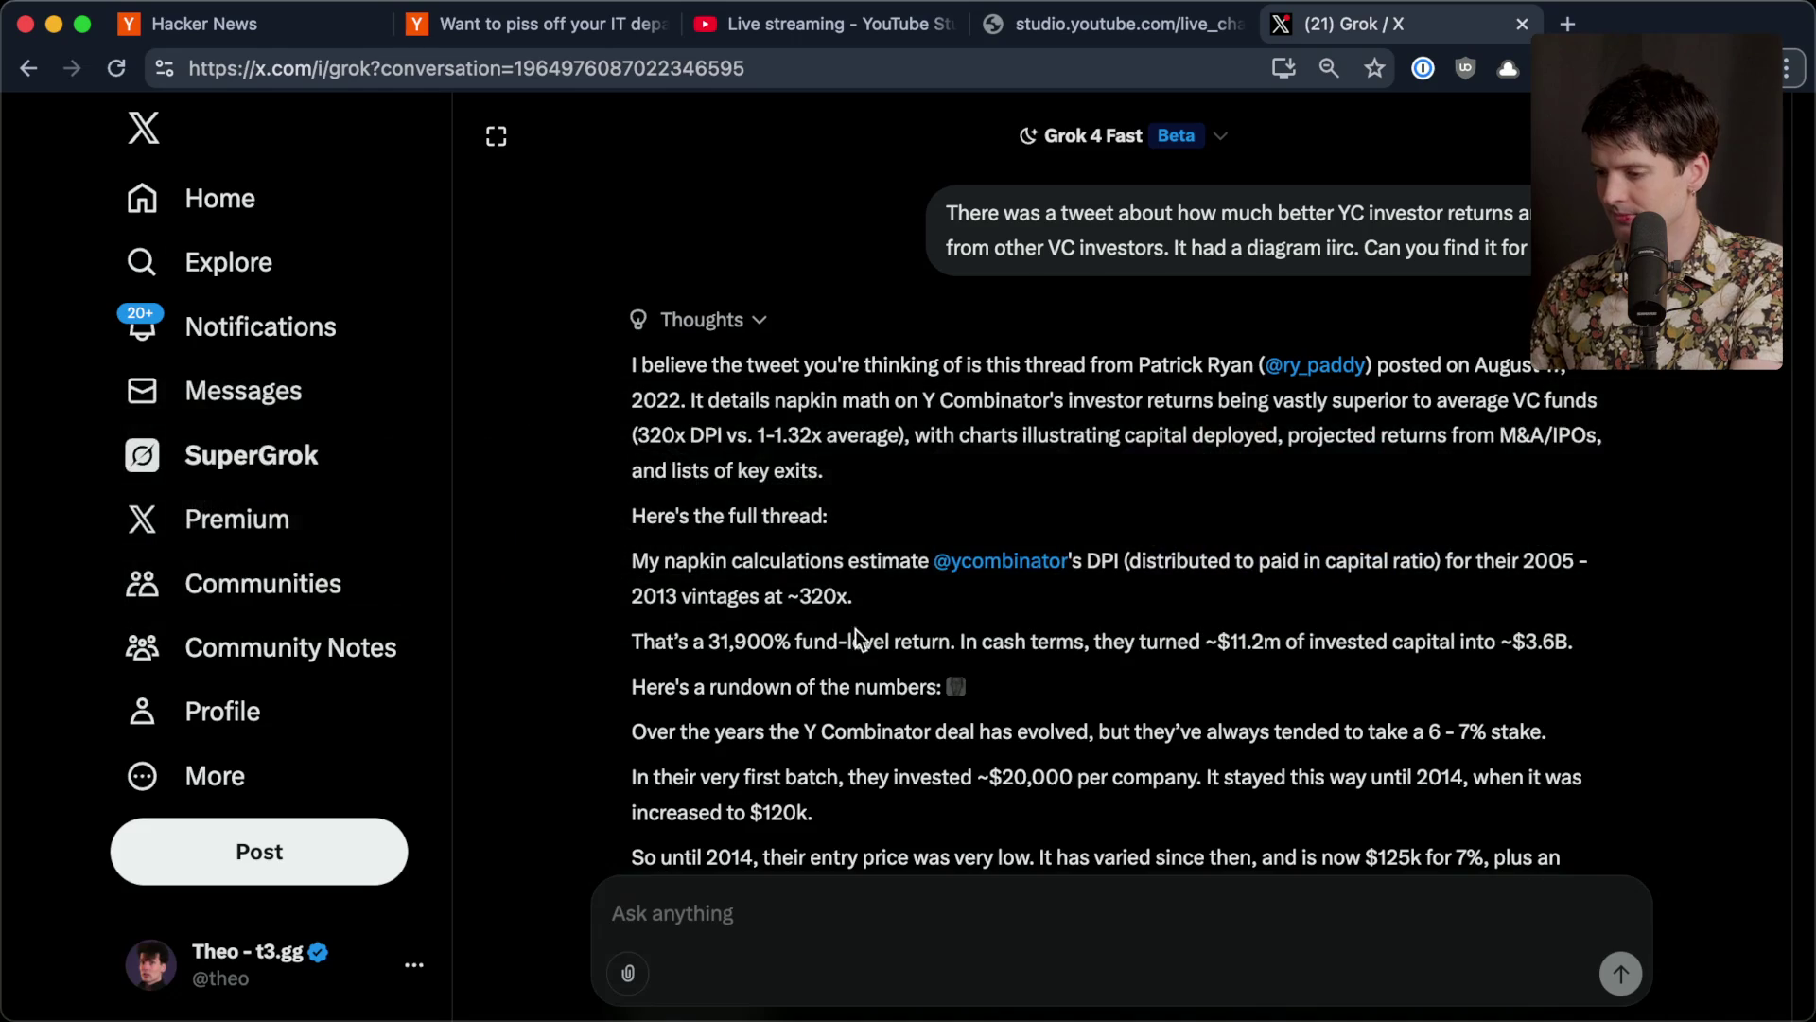
key(super+Tab)
drag(375, 627, 894, 743)
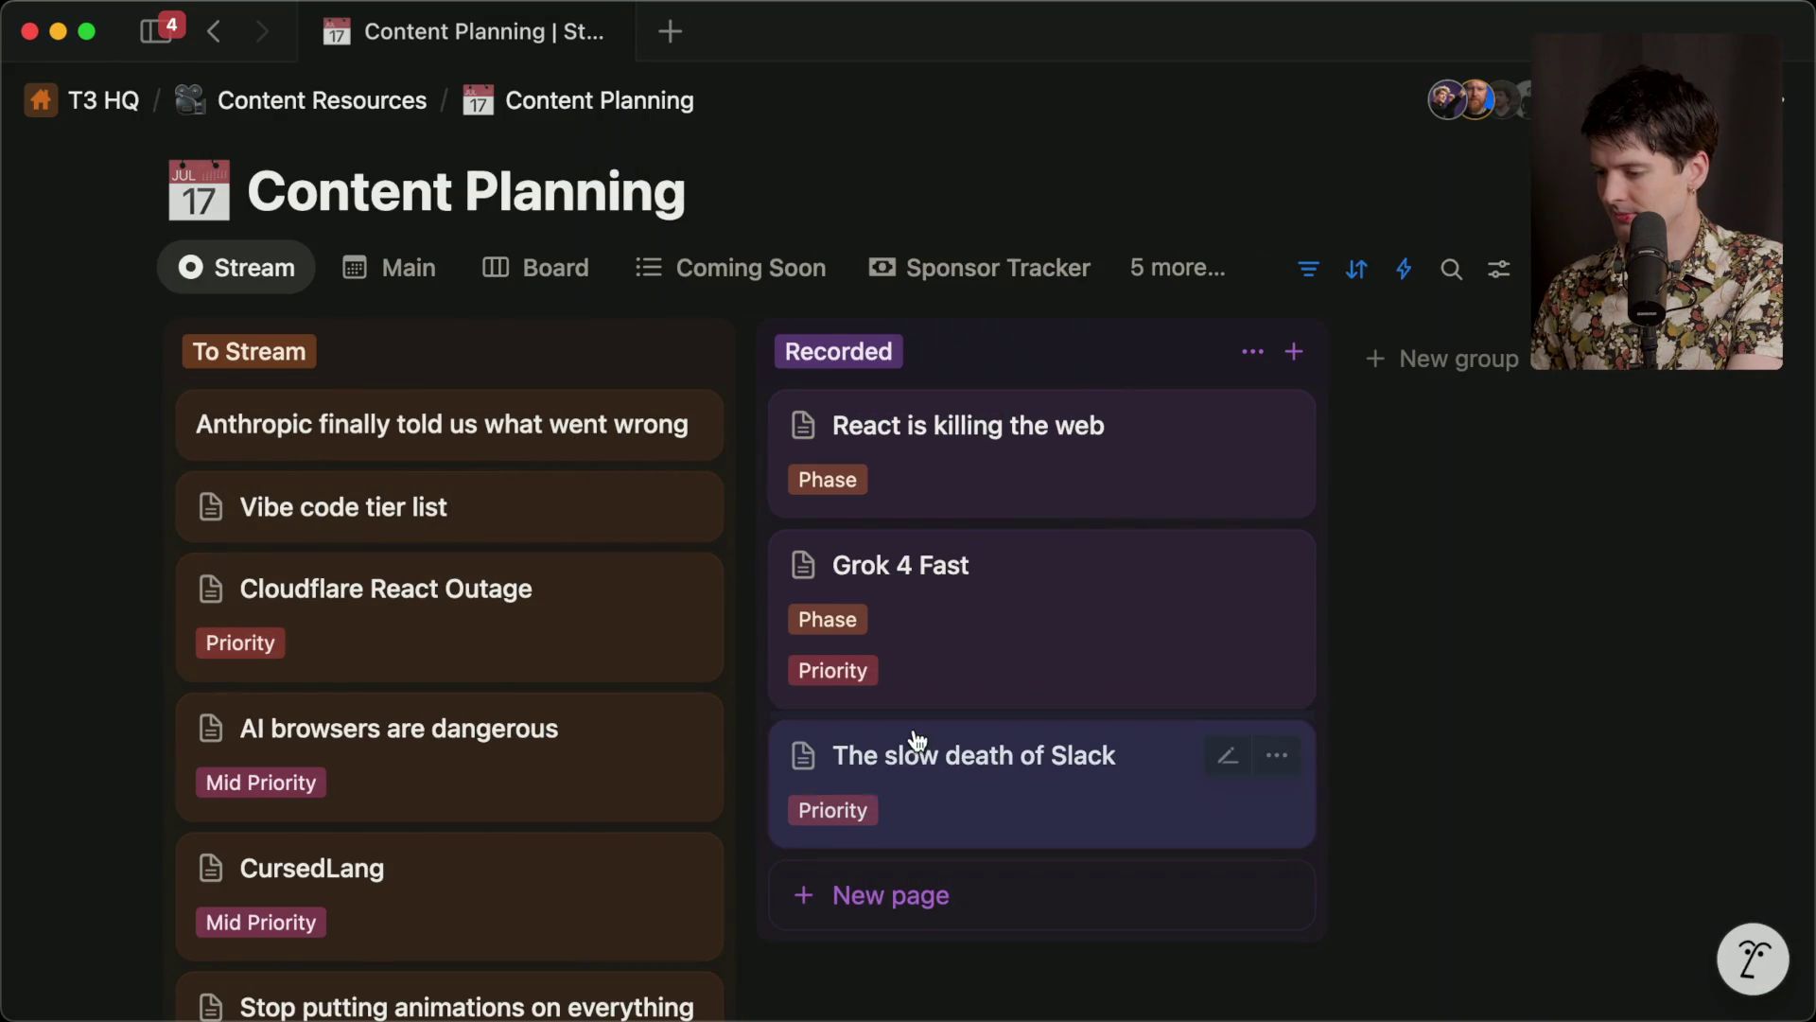
Open the Cloudflare React Outage card's Cloudflare blog link and close the leftover Slack tabs.
click(547, 618)
scroll(1098, 742, down, 6)
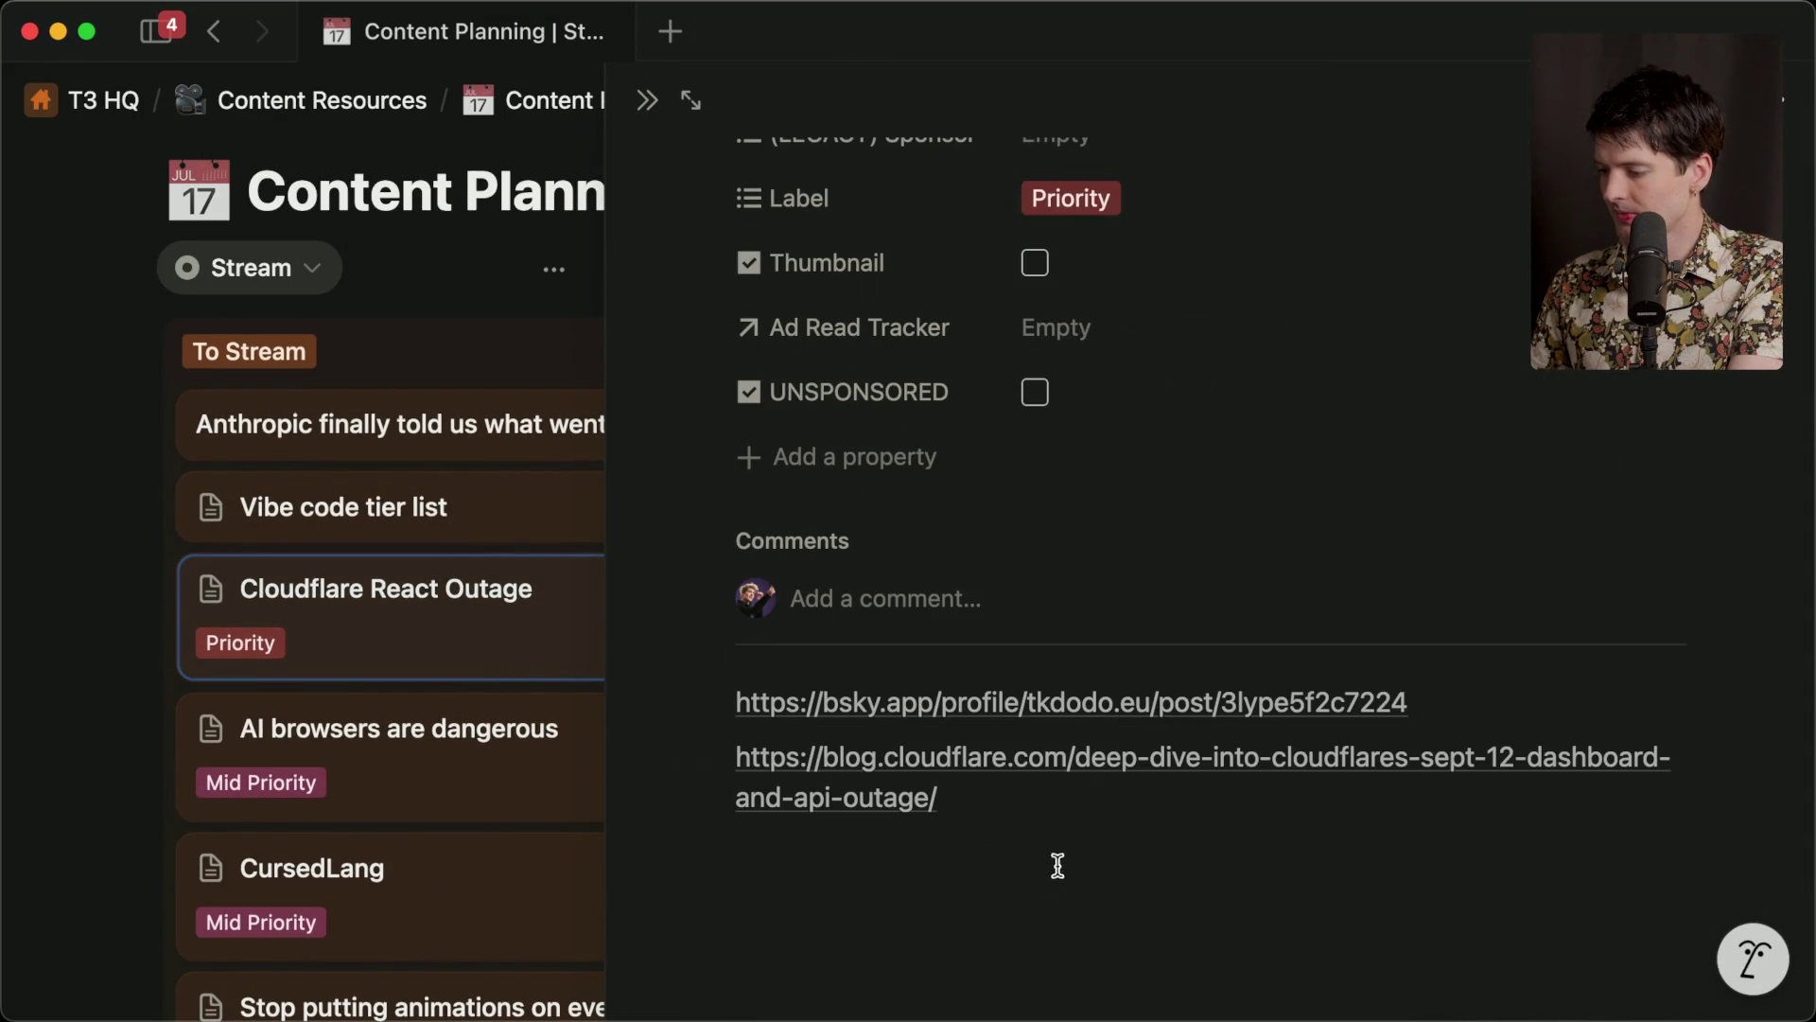
click(1075, 763)
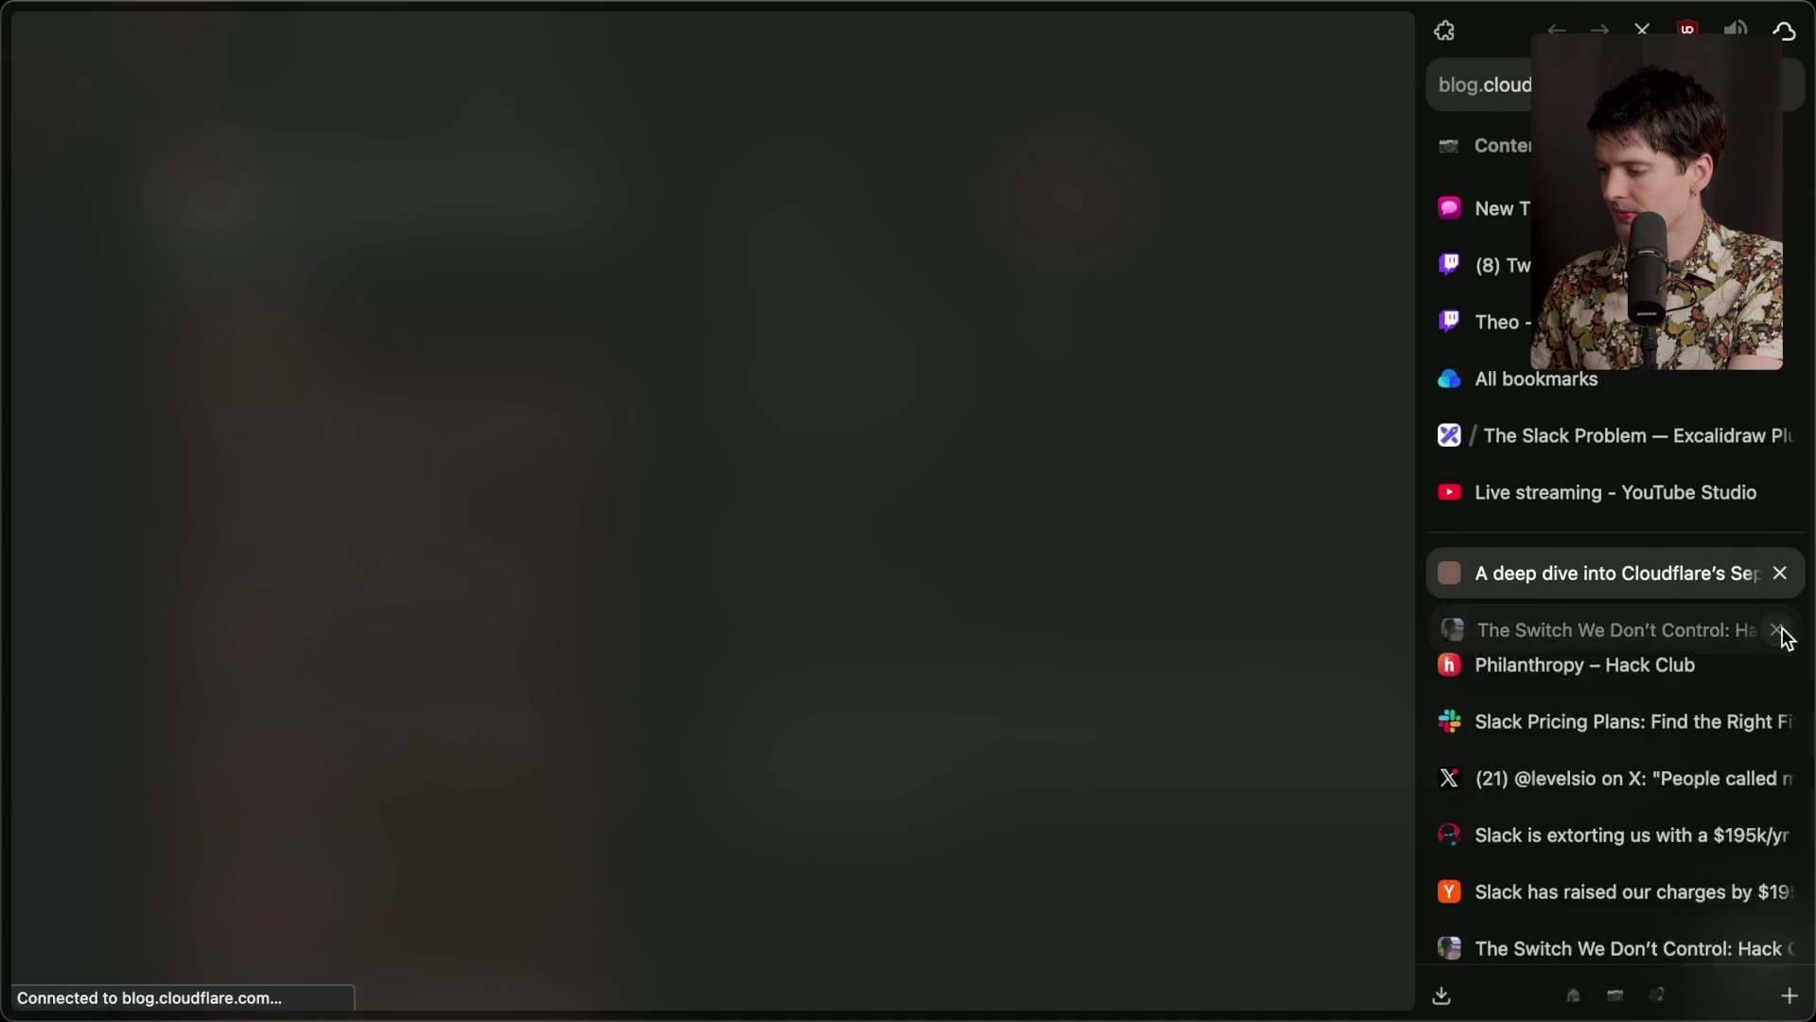
click(1780, 630)
click(1779, 630)
click(1780, 630)
click(1779, 630)
click(1780, 631)
click(1782, 634)
click(1782, 634)
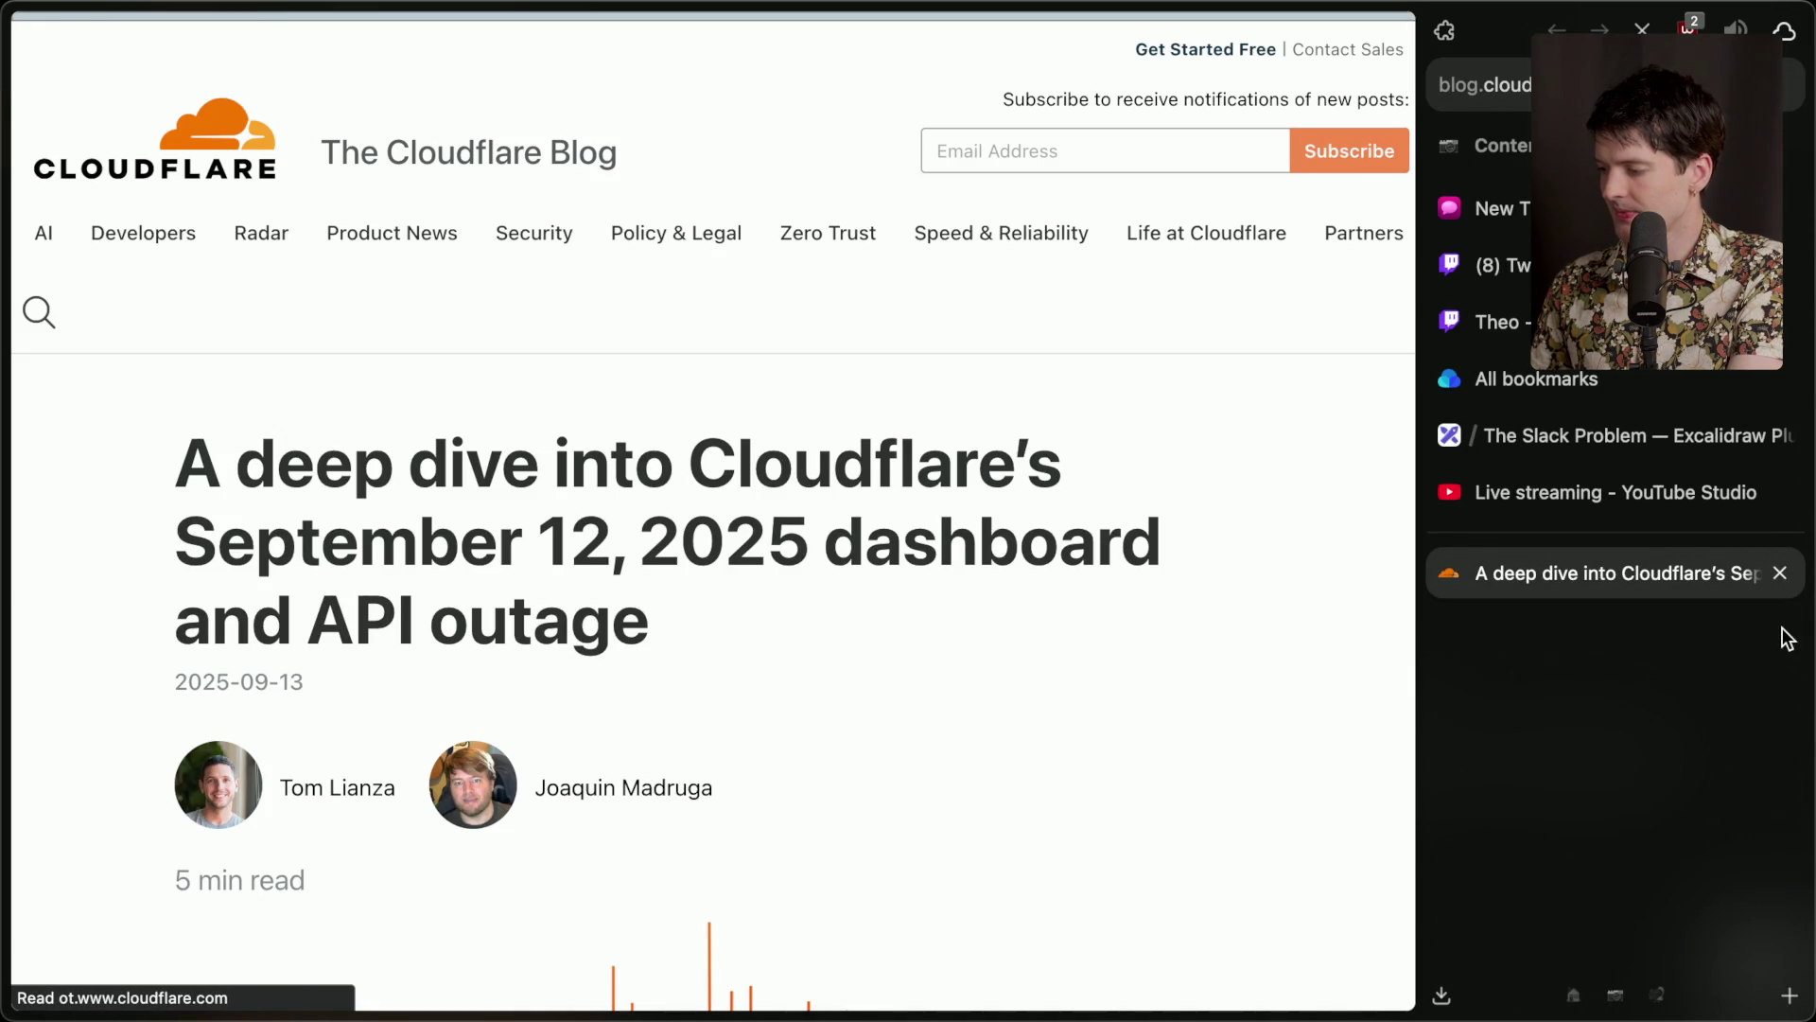
Close the card's side panel and check the Cloudflare outage blog post.
key(super+Tab)
key(Escape)
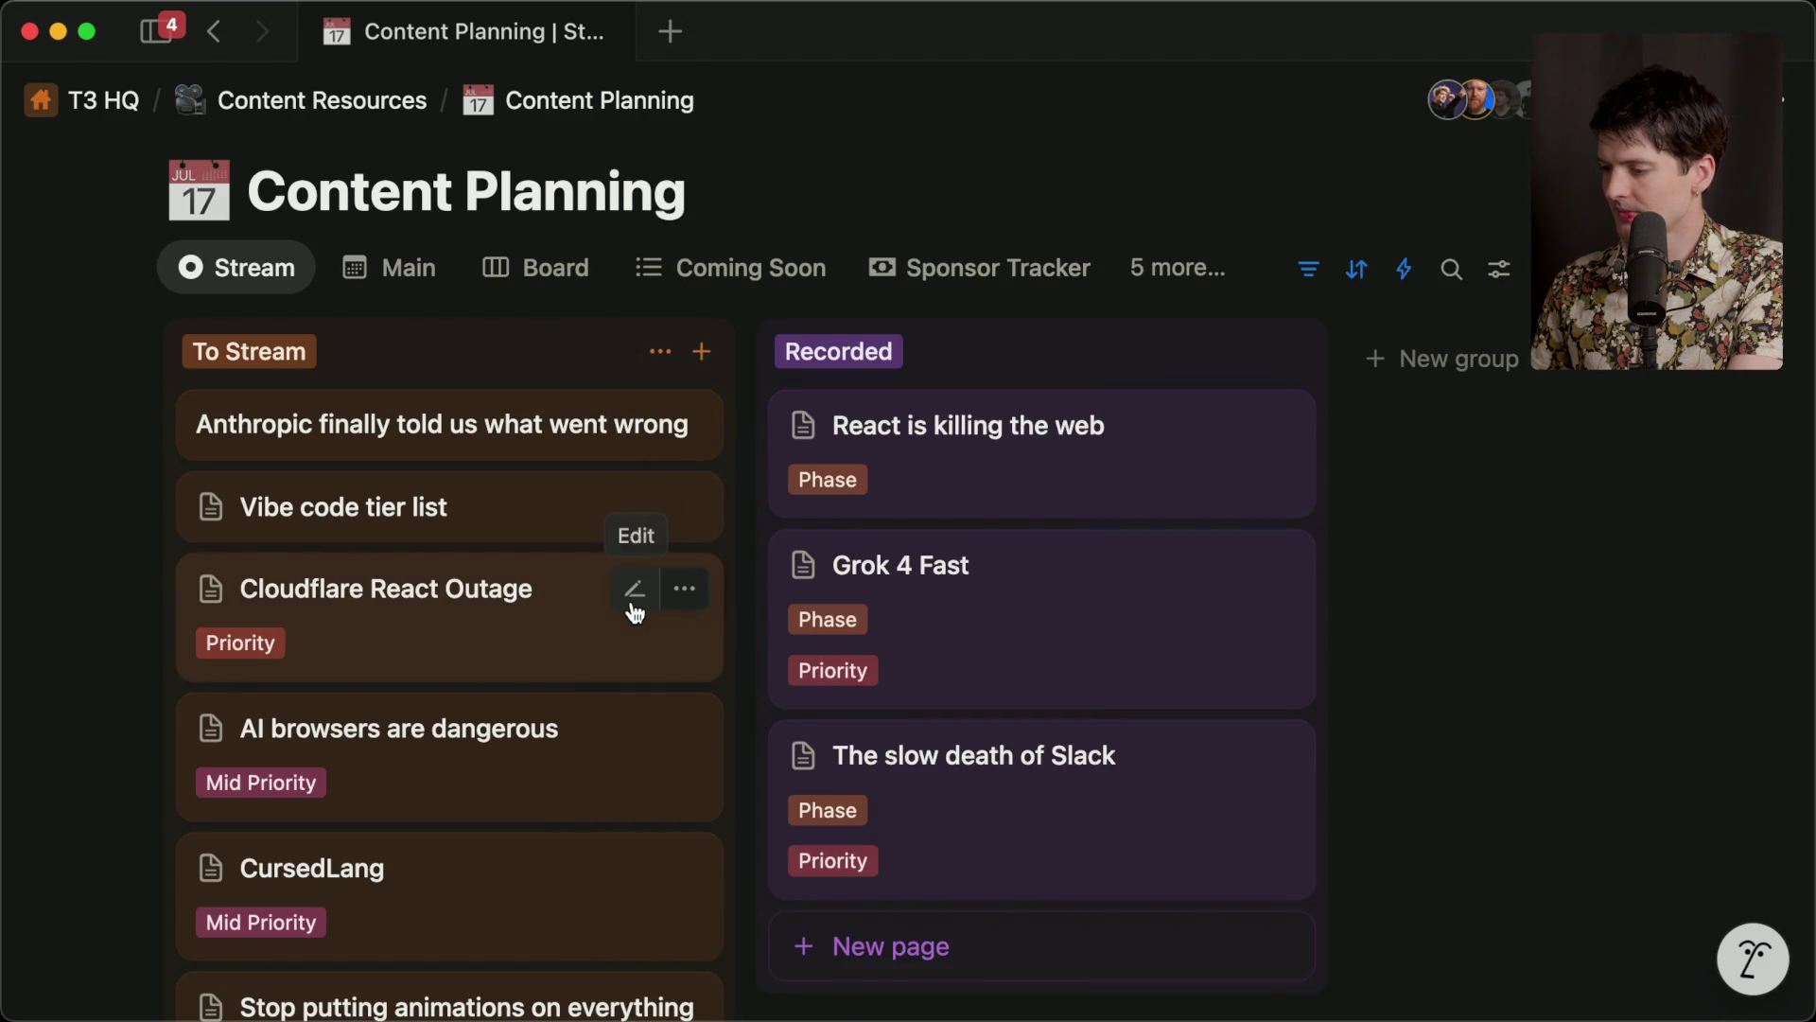
key(super+Tab)
key(super+Tab)
scroll(695, 746, down, 3)
scroll(697, 745, up, 3)
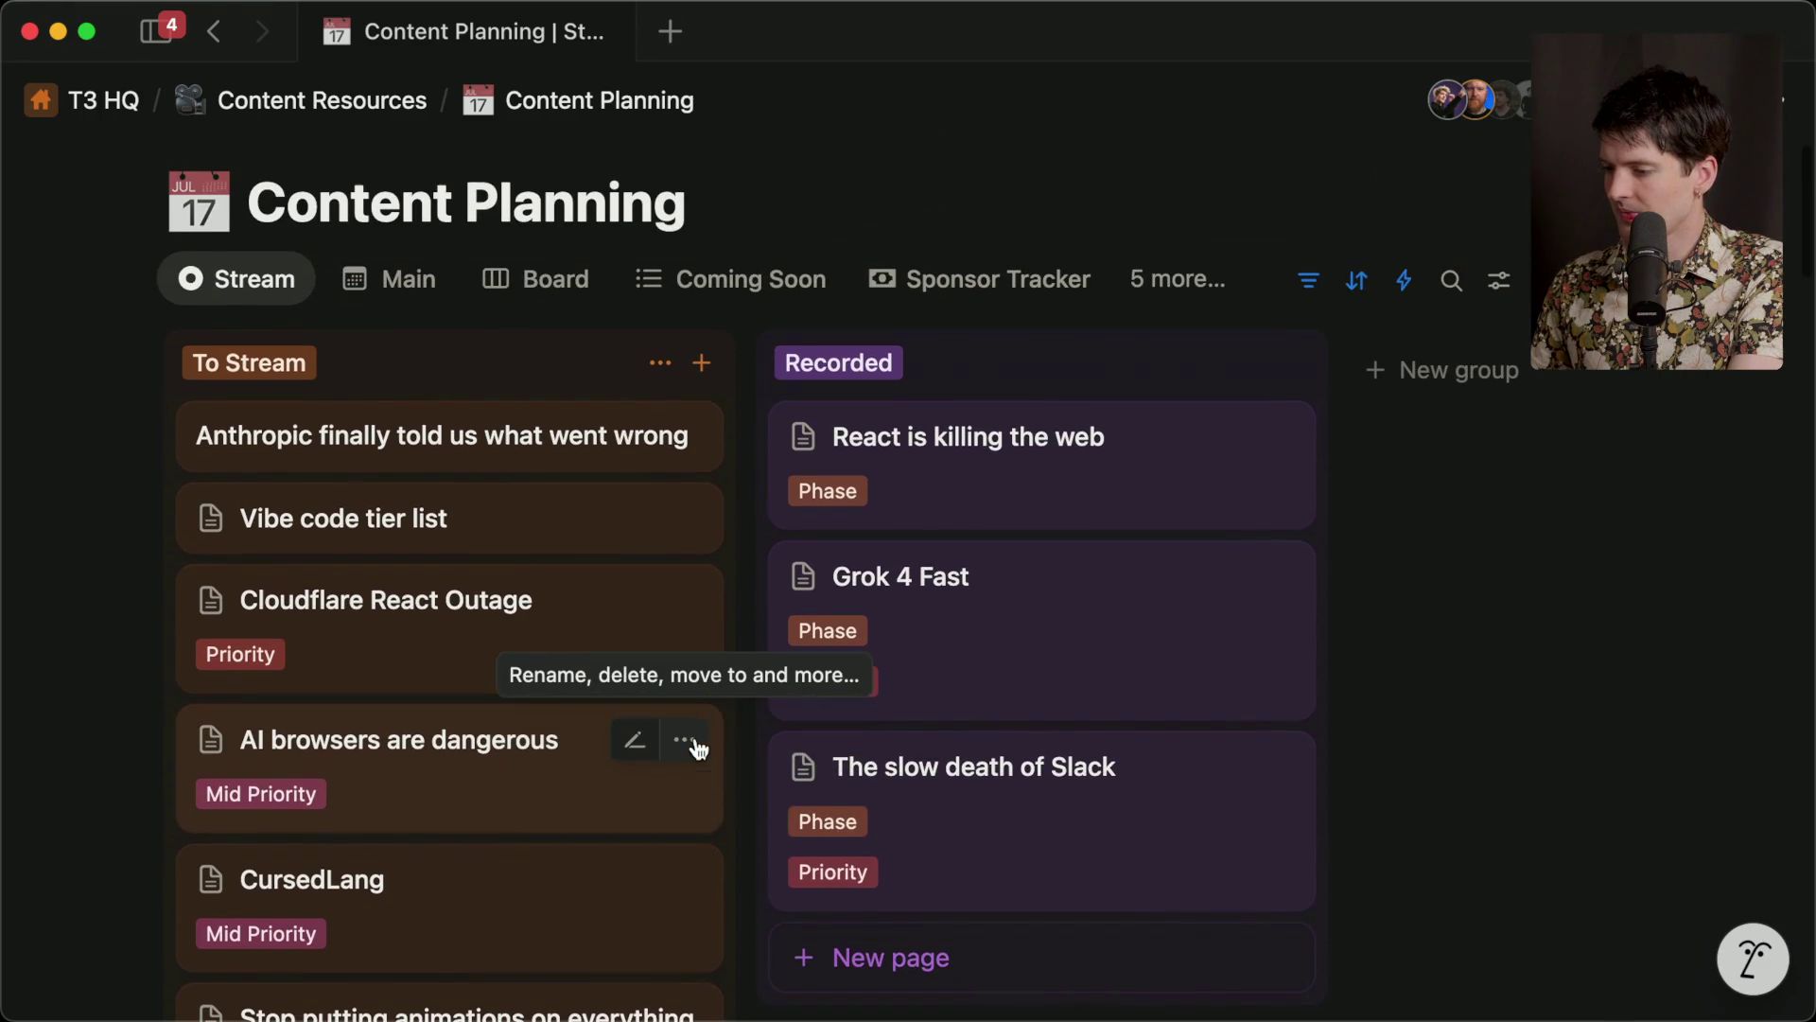
key(super+Tab)
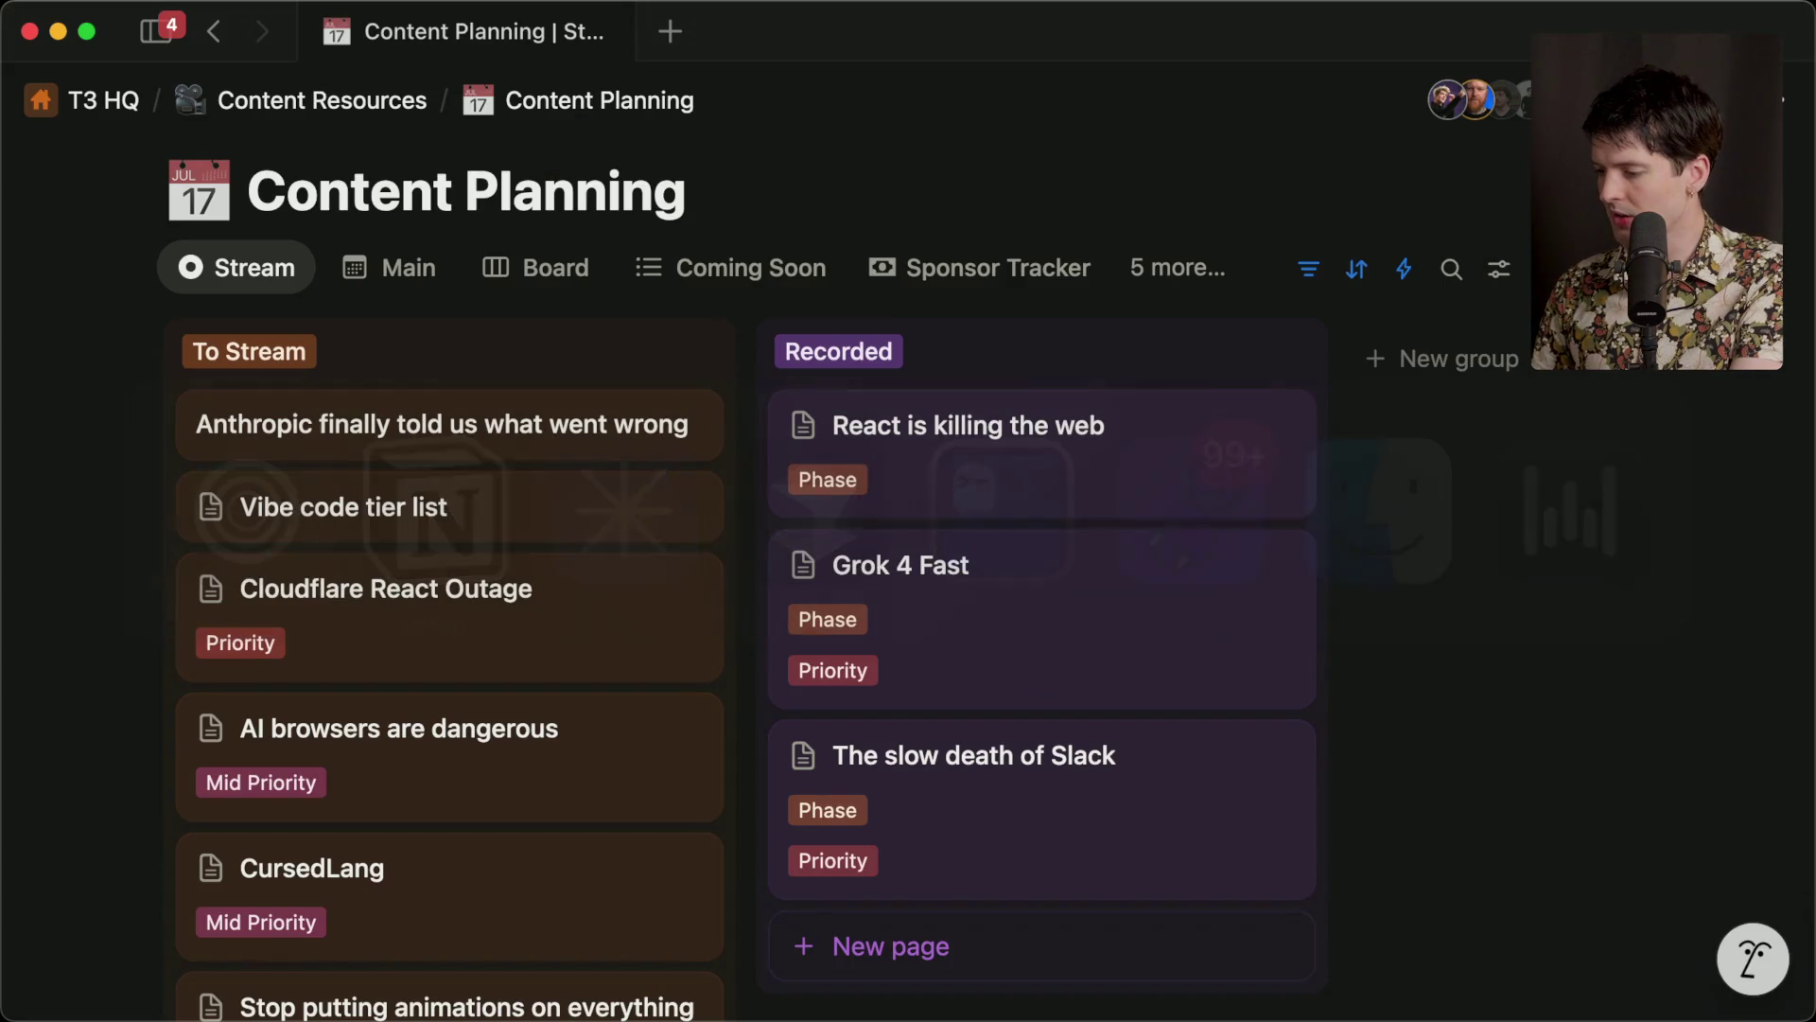
key(super+Tab)
key(super+Tab)
key(super+Tab)
Reopen the card and open both its Cloudflare blog and Bluesky post links as tabs.
click(381, 596)
scroll(1400, 788, down, 5)
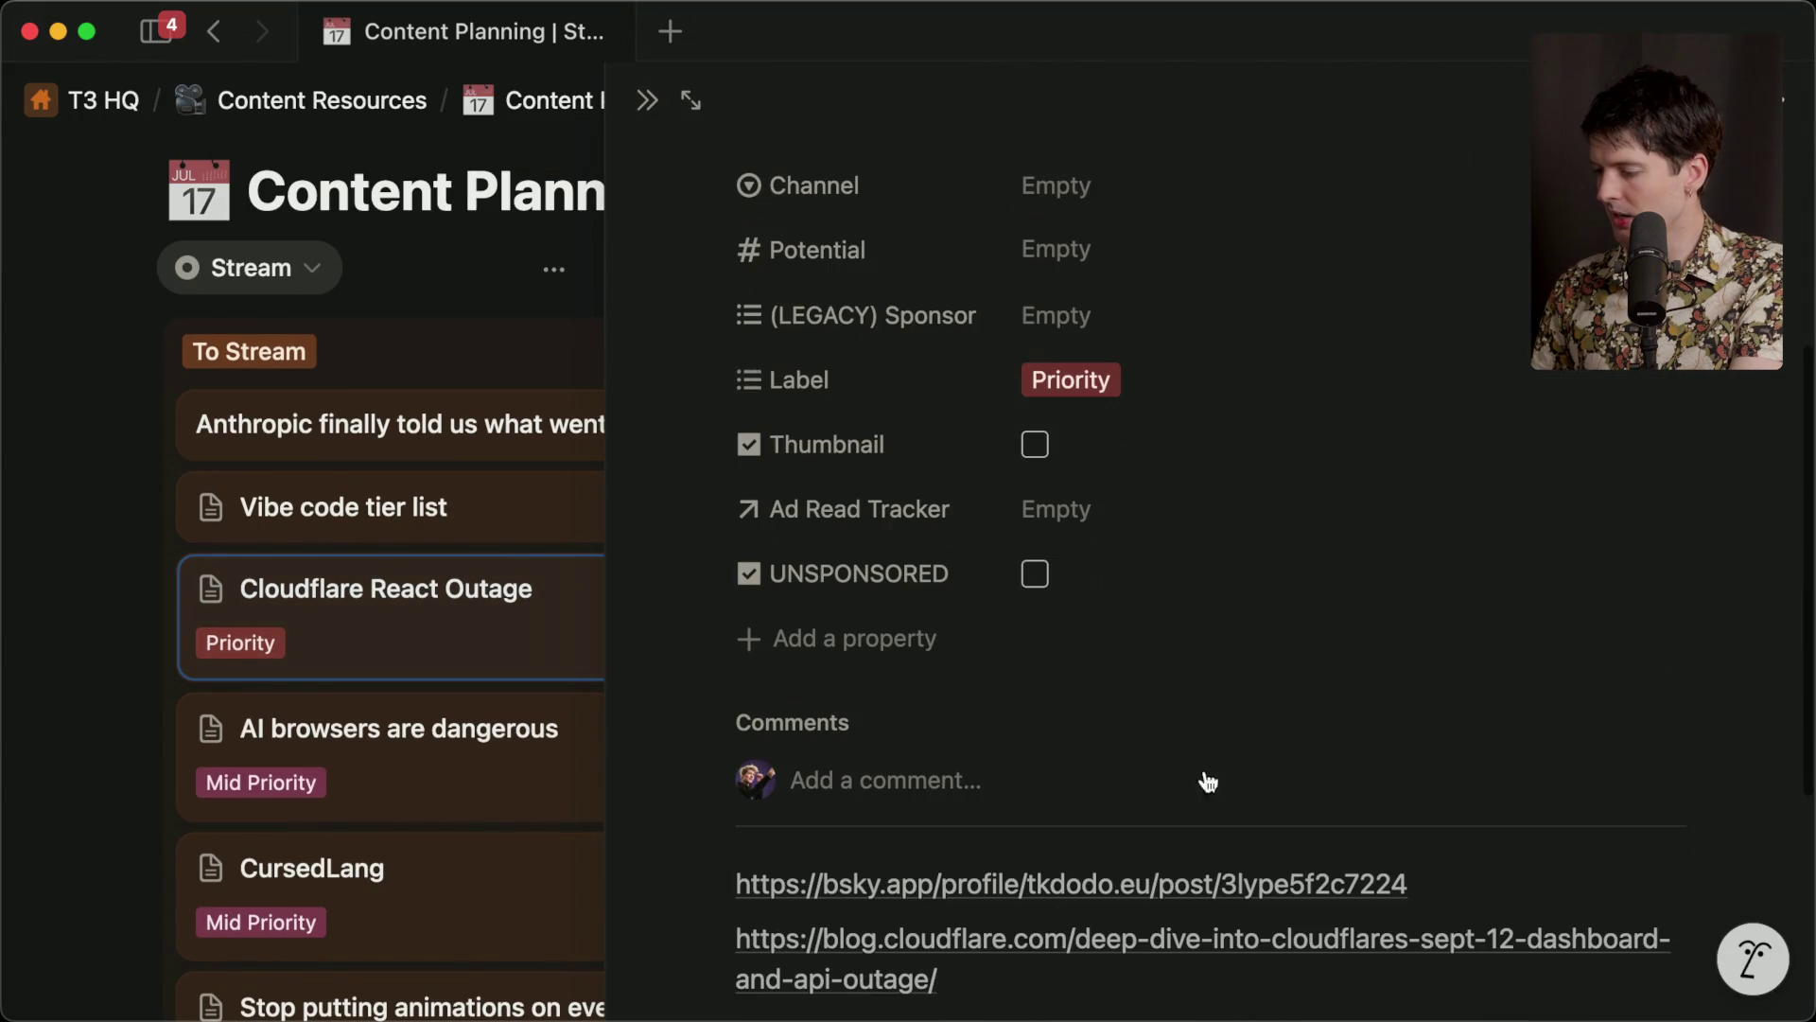
click(949, 936)
key(super+Tab)
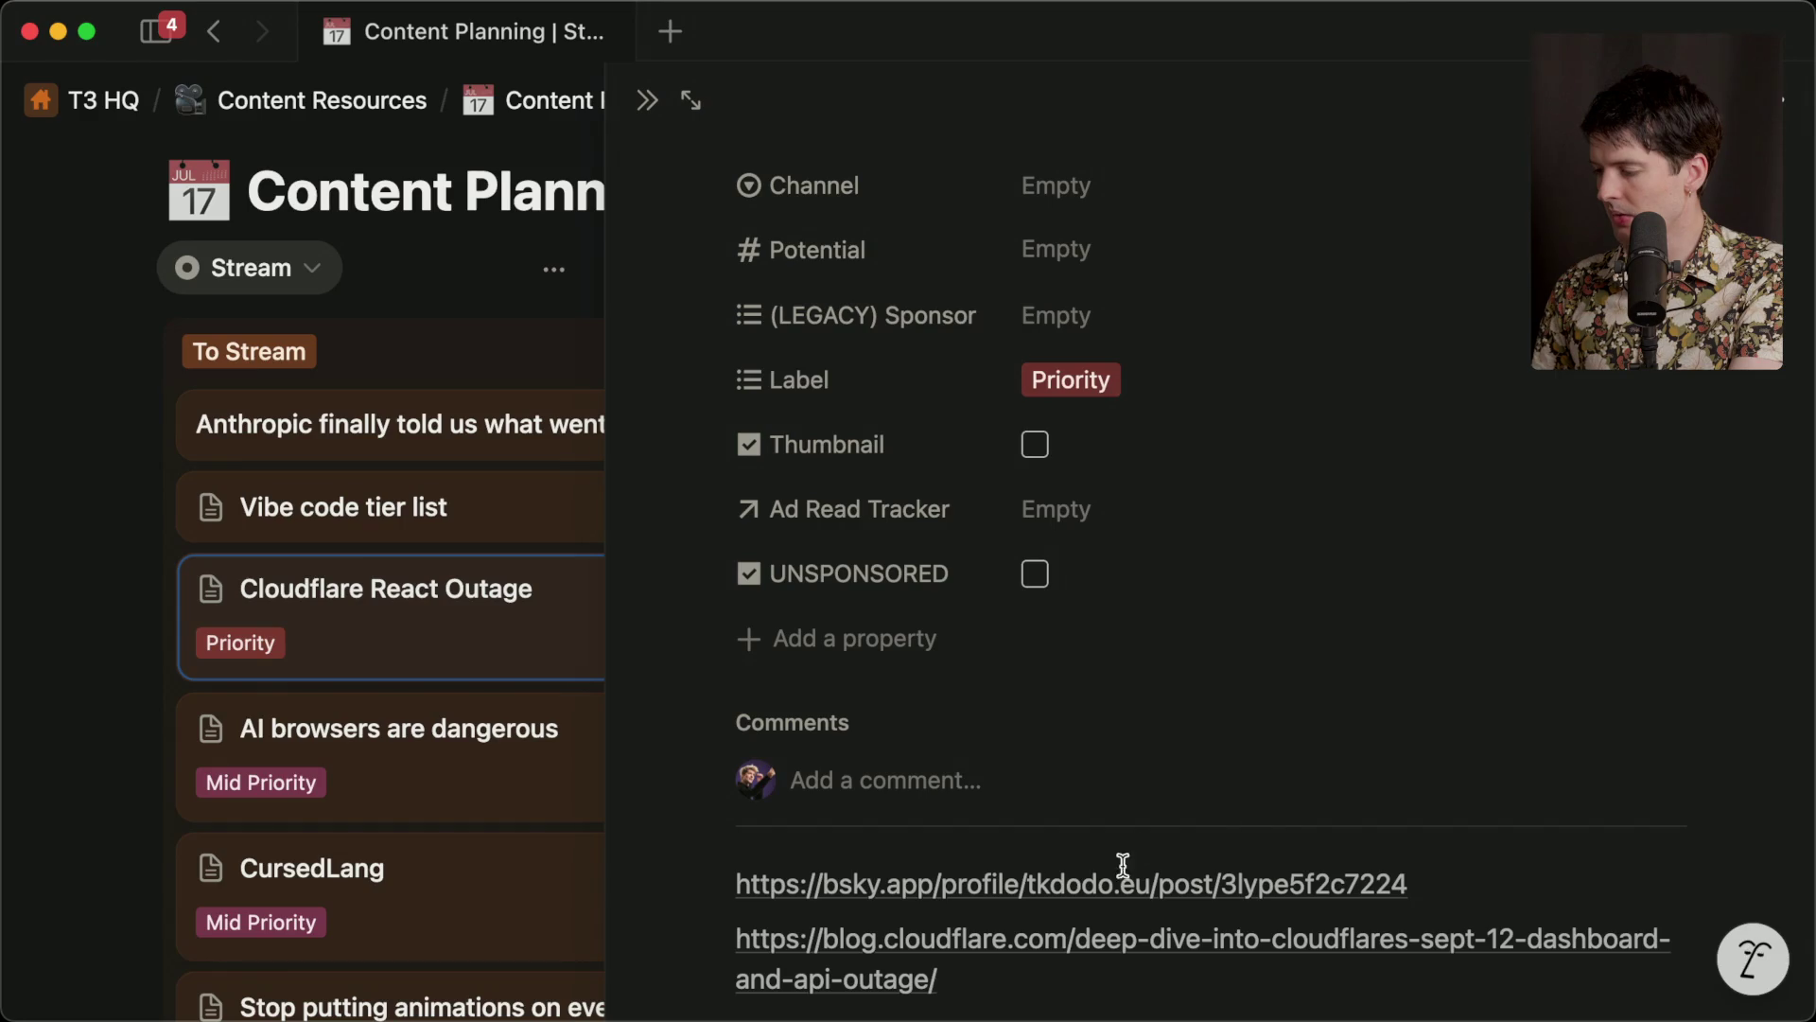
click(1124, 865)
click(1603, 574)
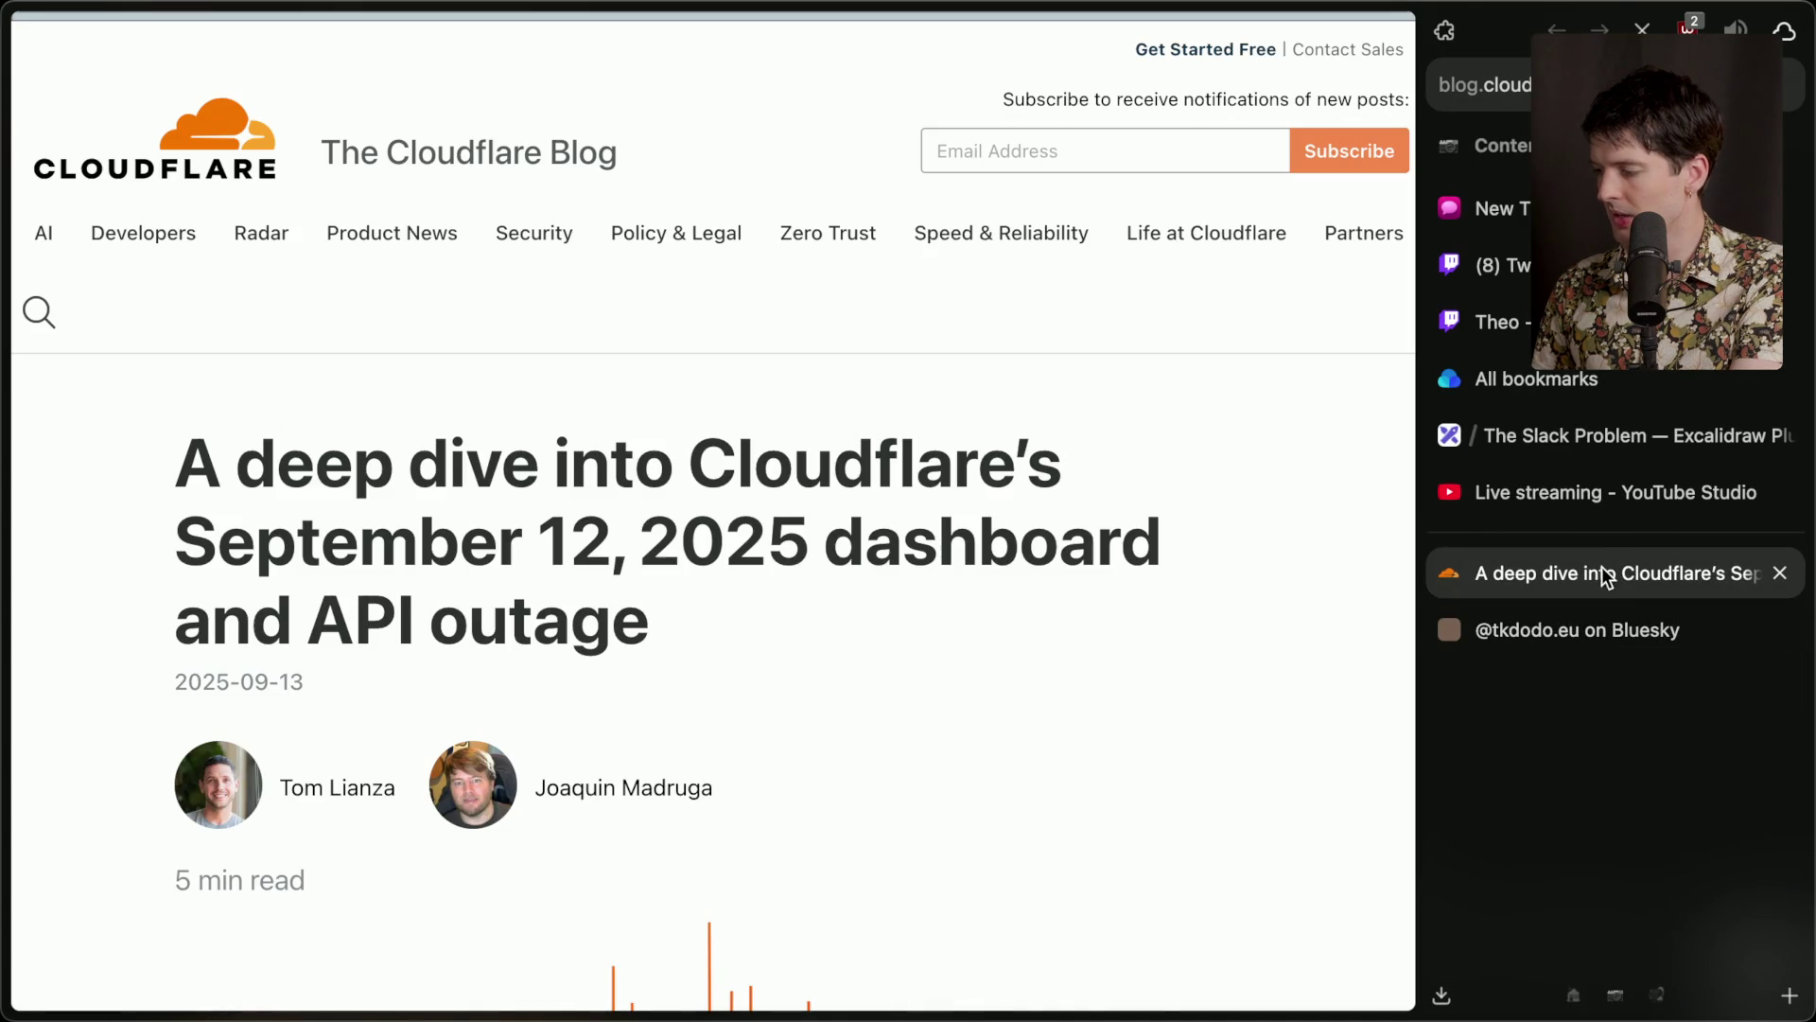
click(1520, 639)
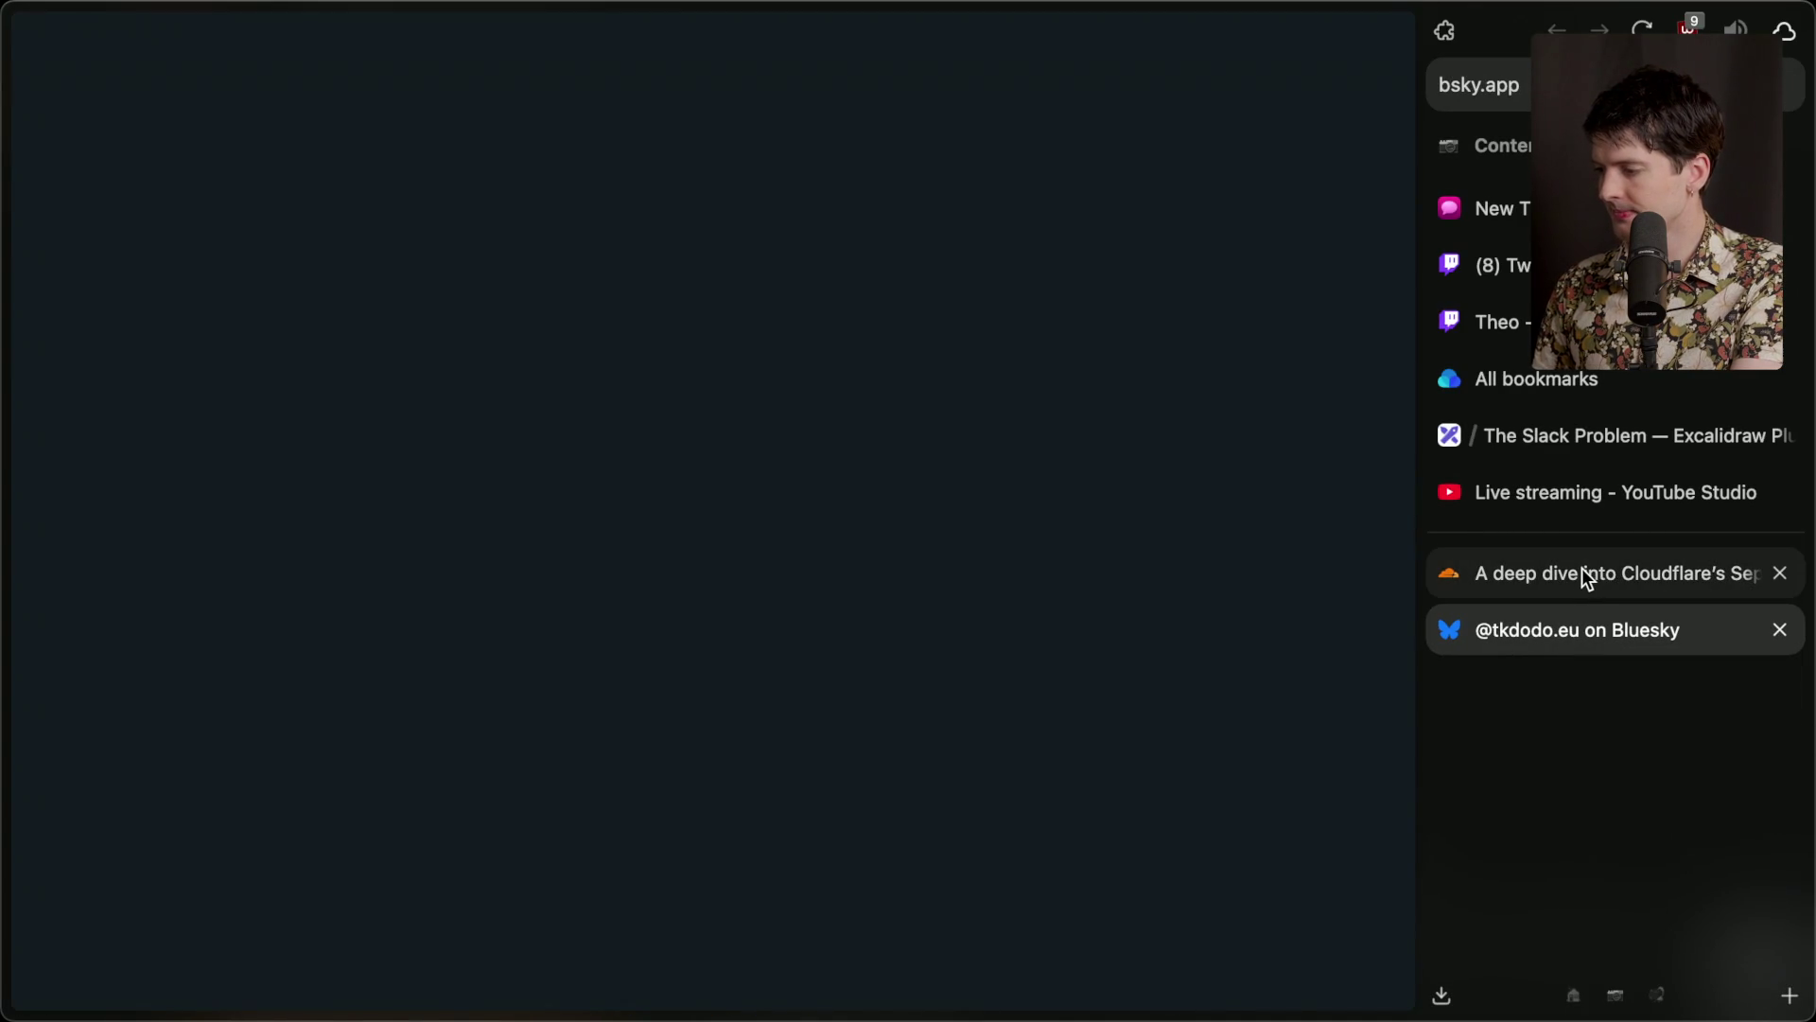
click(1584, 573)
click(1525, 324)
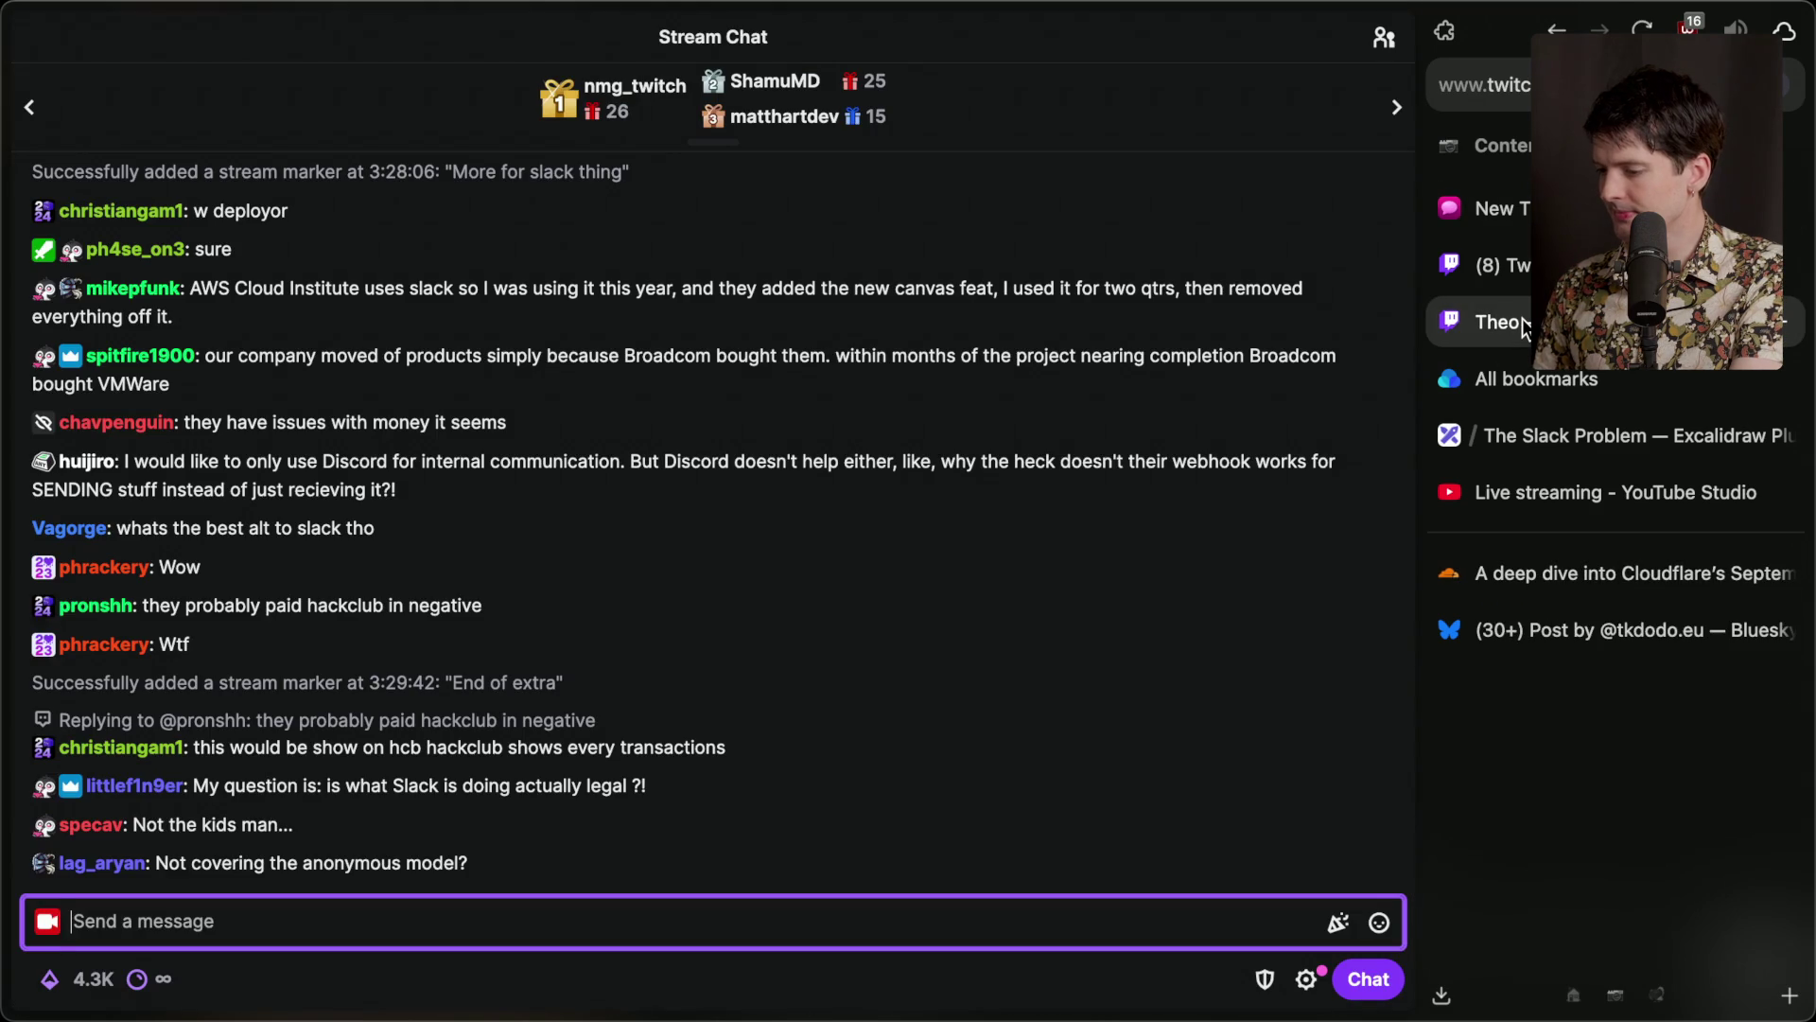
Add a 'Cloudflare ddosd themselves' stream marker, then show the Cloudflare outage post with the tab list hidden.
click(1561, 264)
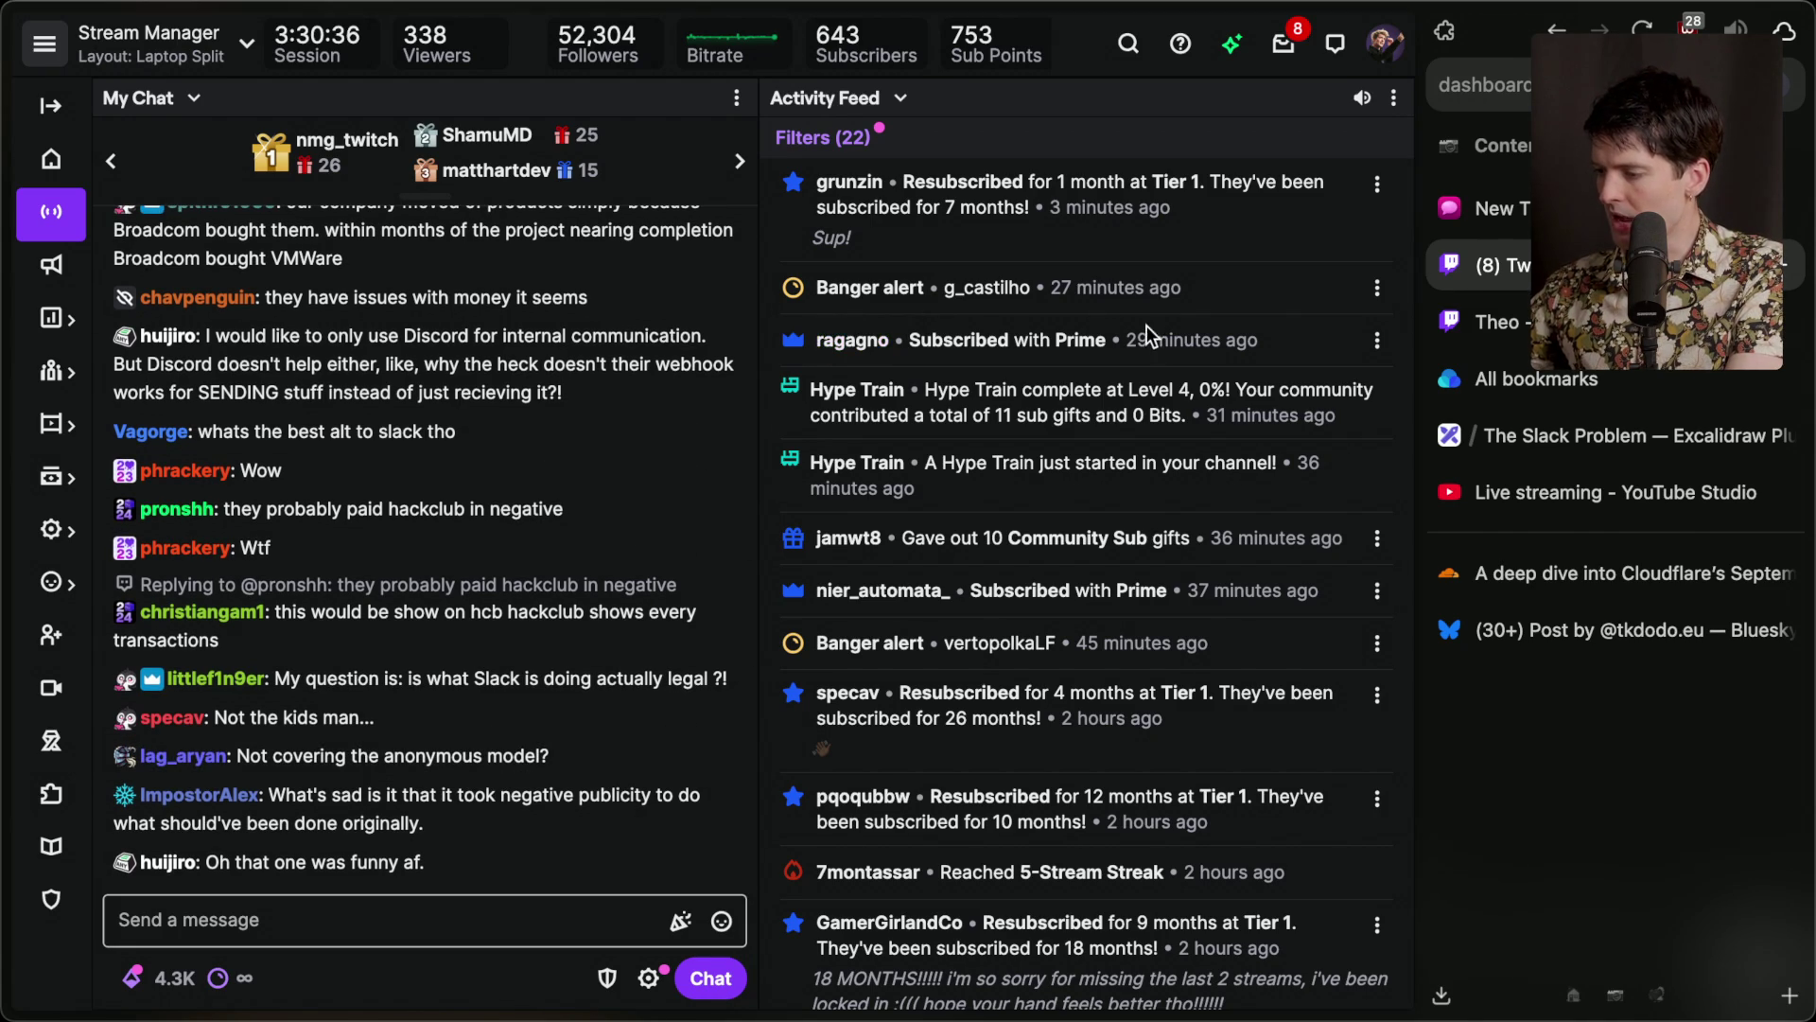
mouse_move(809, 182)
mouse_down()
mouse_move(941, 237)
mouse_move(976, 208)
mouse_up()
click(946, 238)
click(1036, 251)
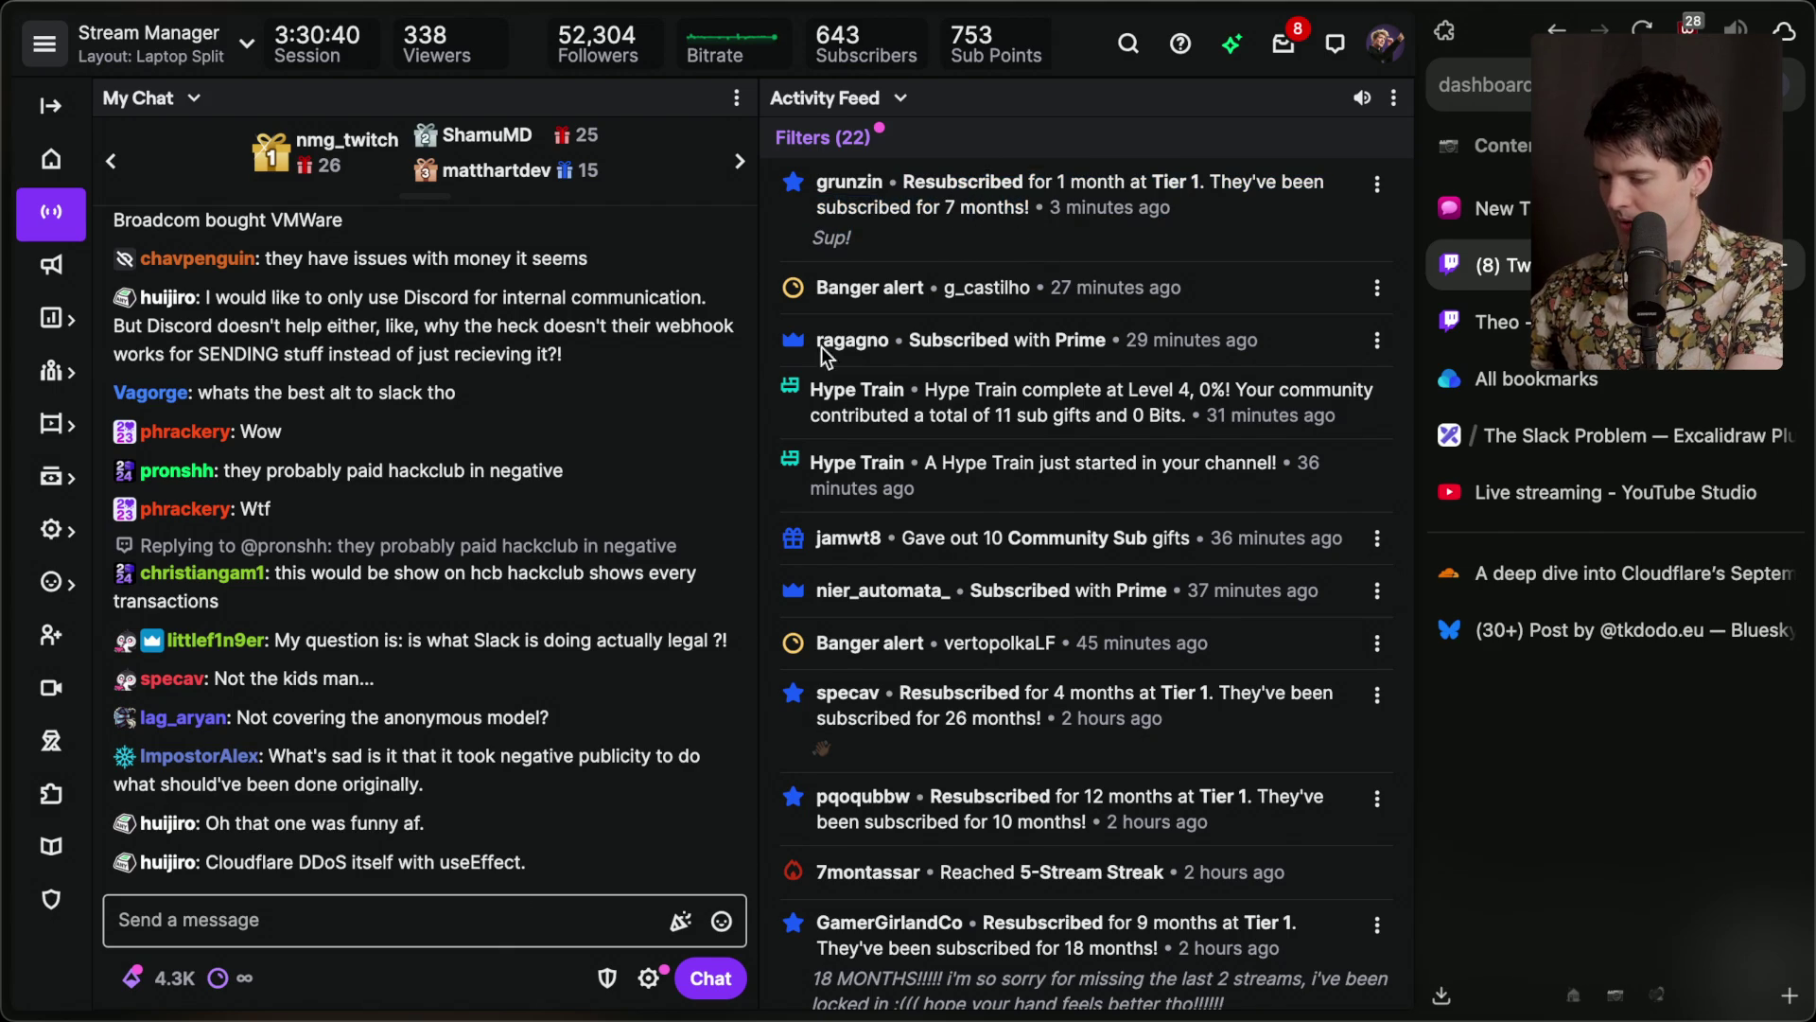
click(491, 932)
text(/m)
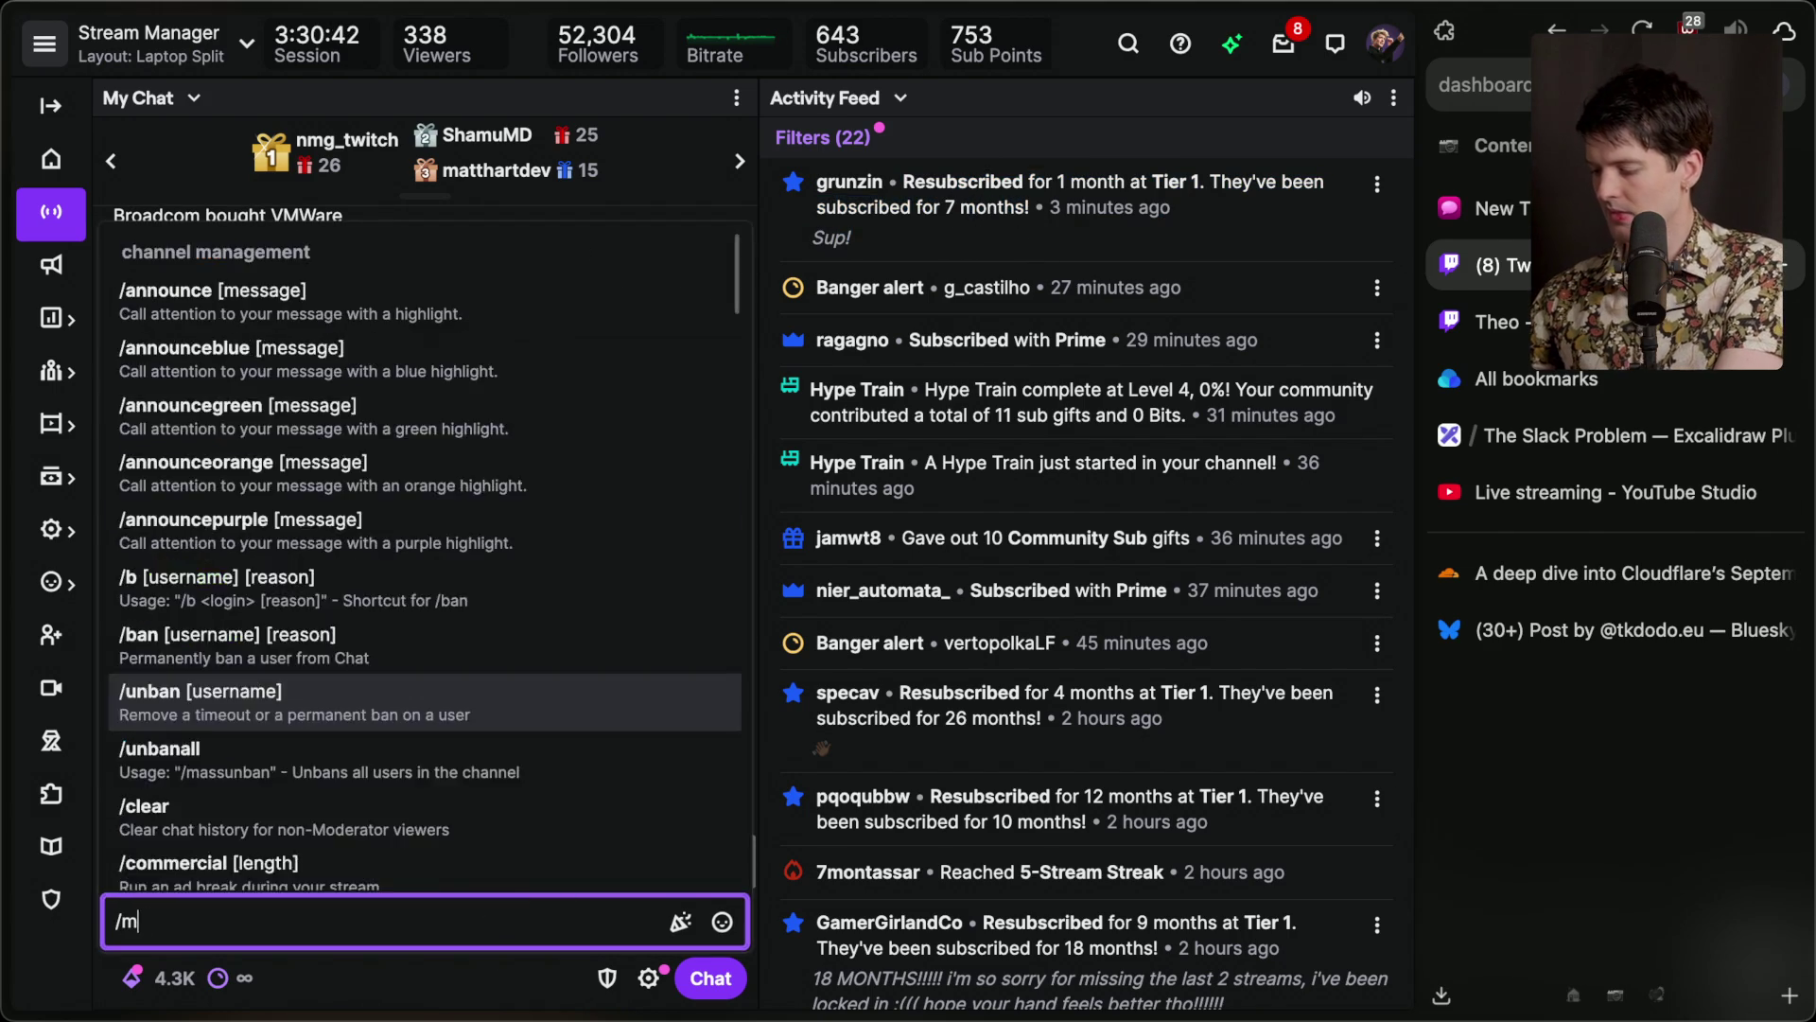
text(arker Cloudflare ddos'd th)
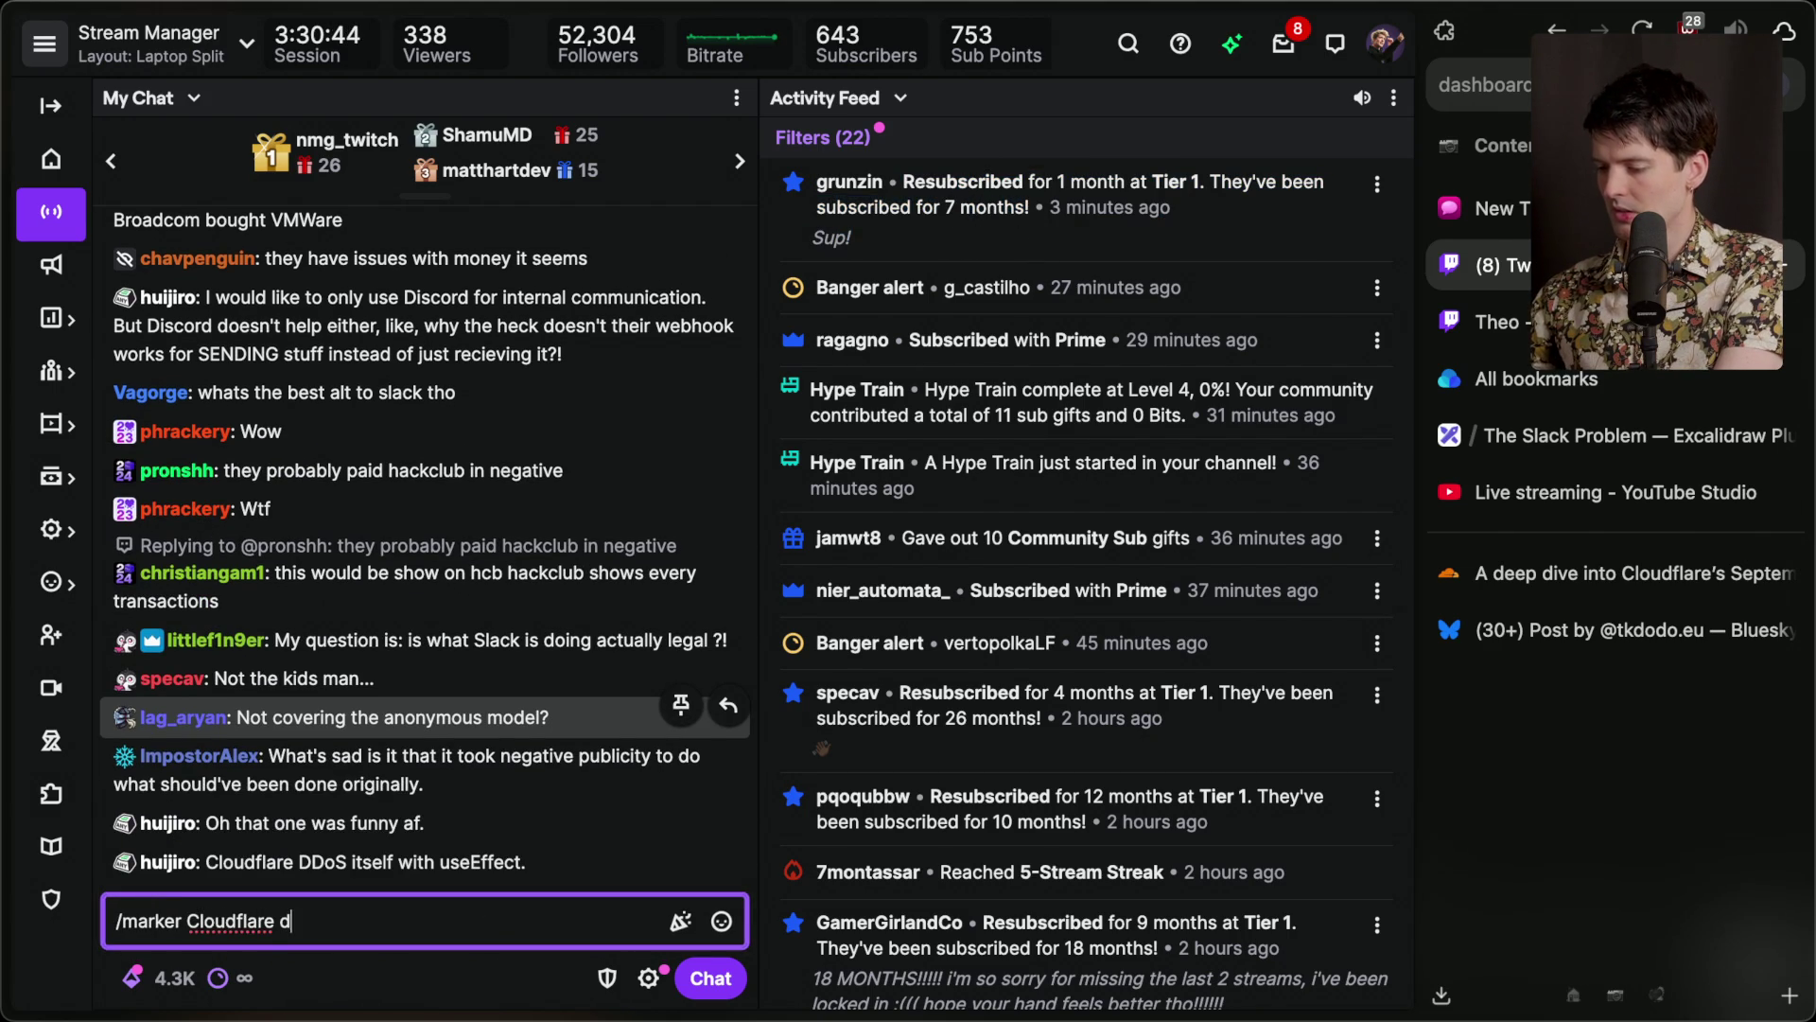
key(BackSpace)
key(BackSpace)
key(BackSpace)
key(BackSpace)
key(BackSpace)
text(d themselves)
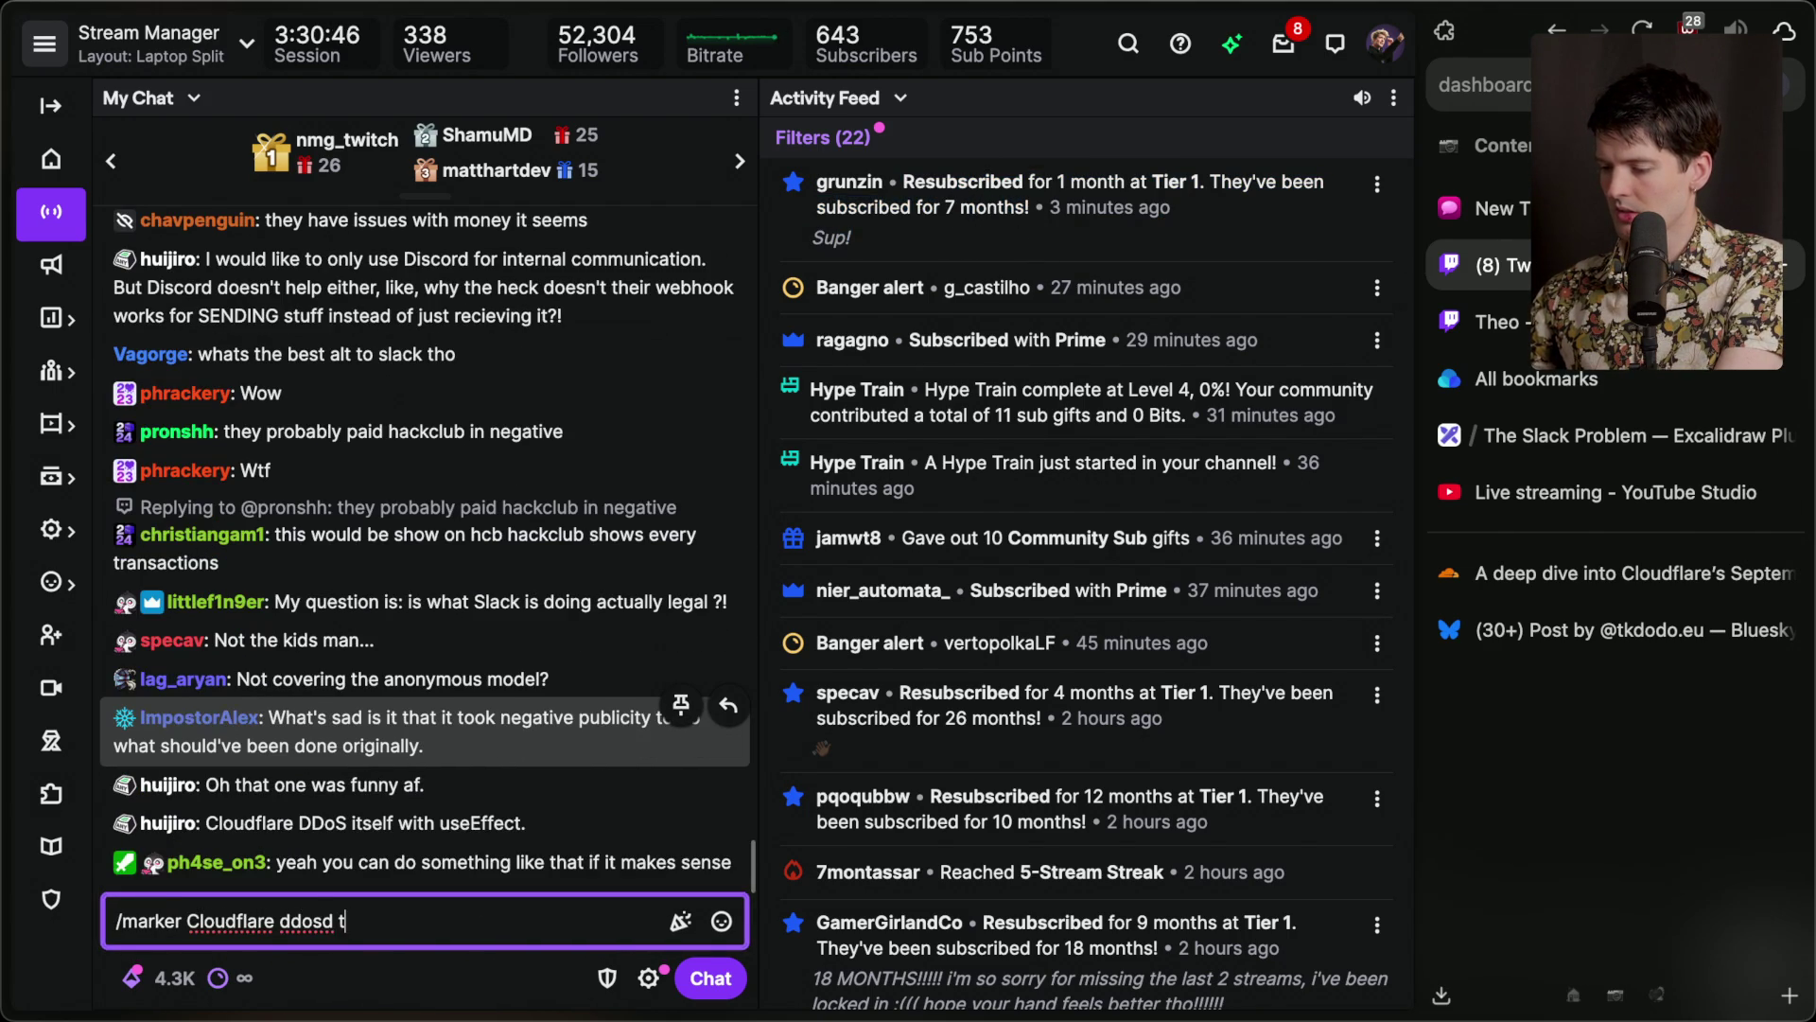
key(Return)
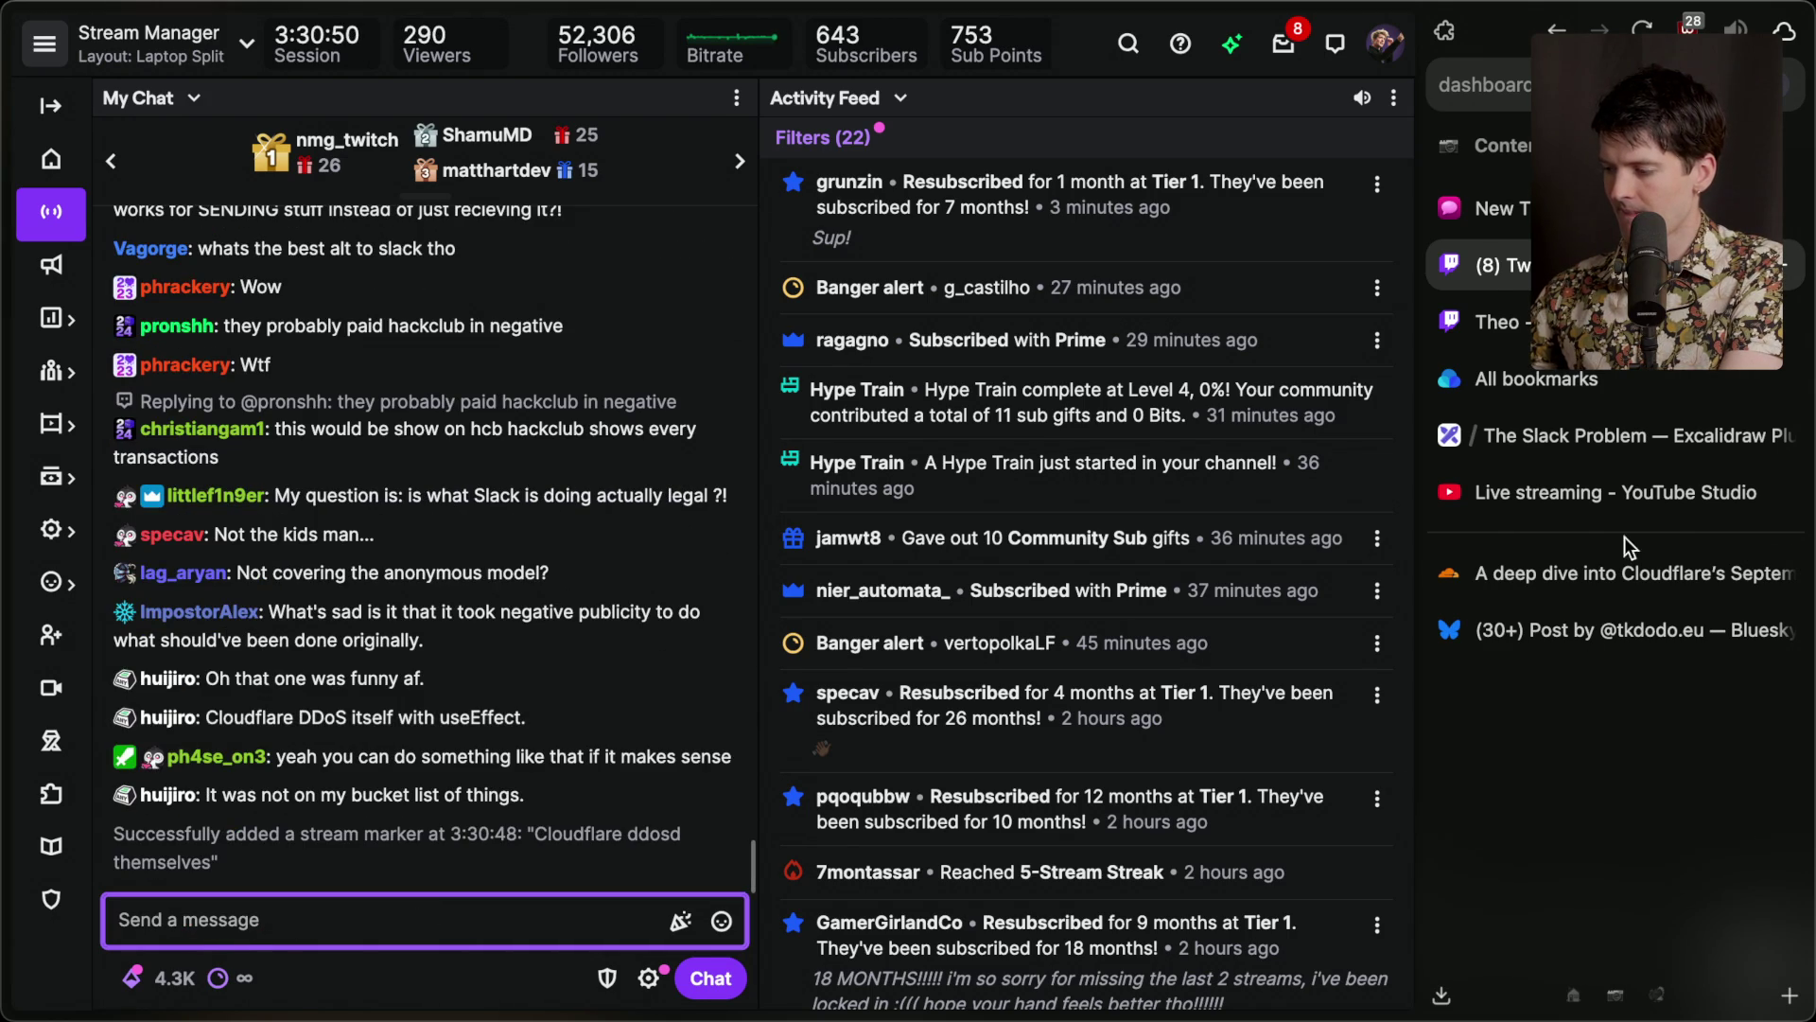
click(1591, 573)
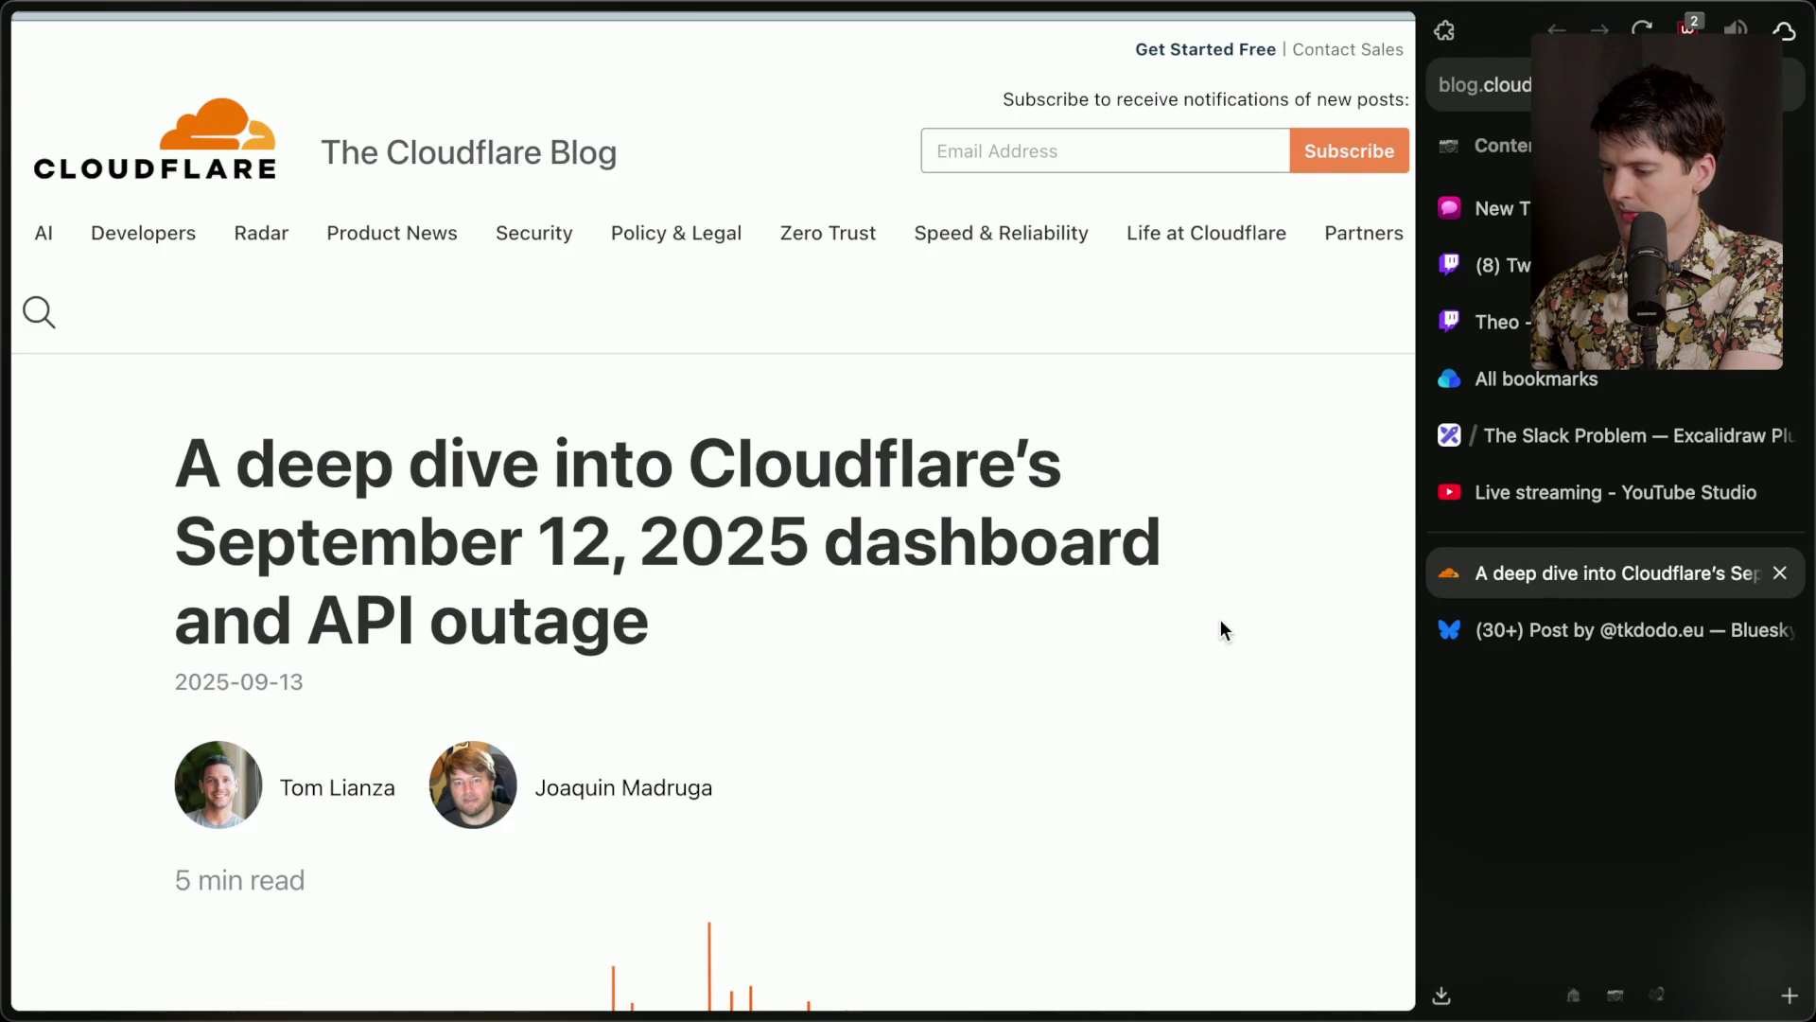
key(super+s)
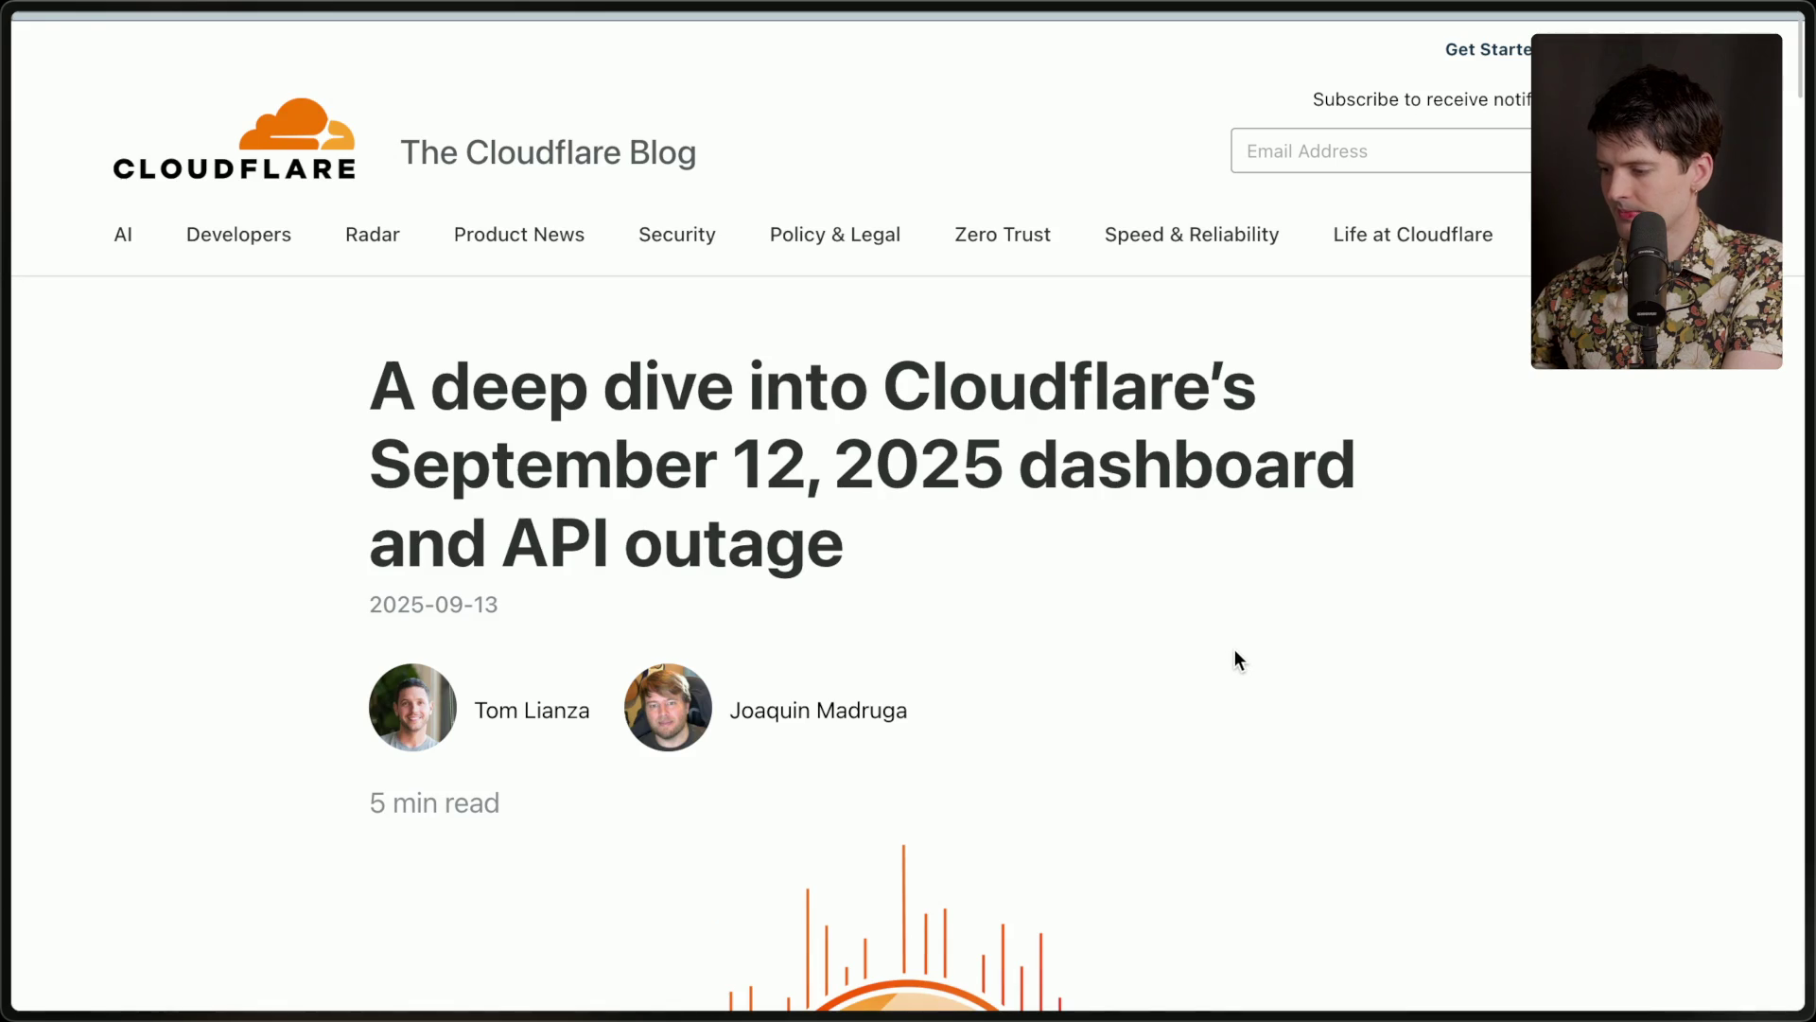
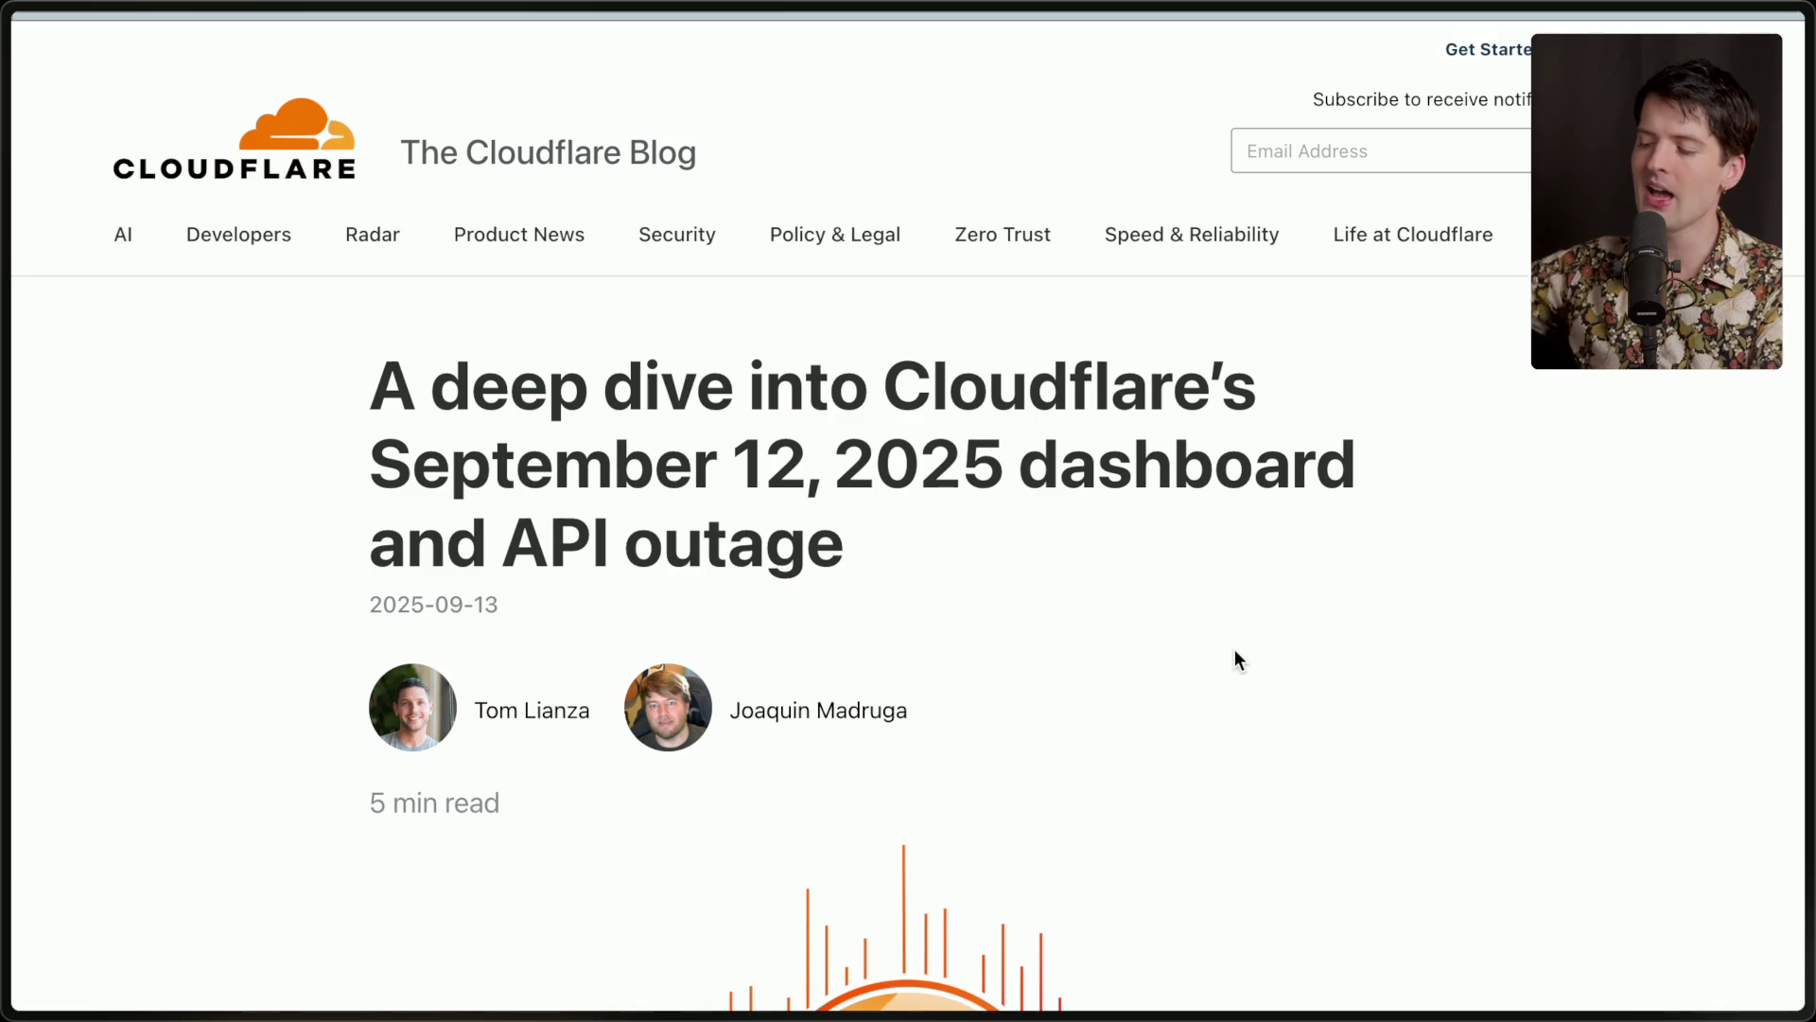
Scroll the outage post past the title and authors to the What Happened section.
scroll(1234, 649, down, 10)
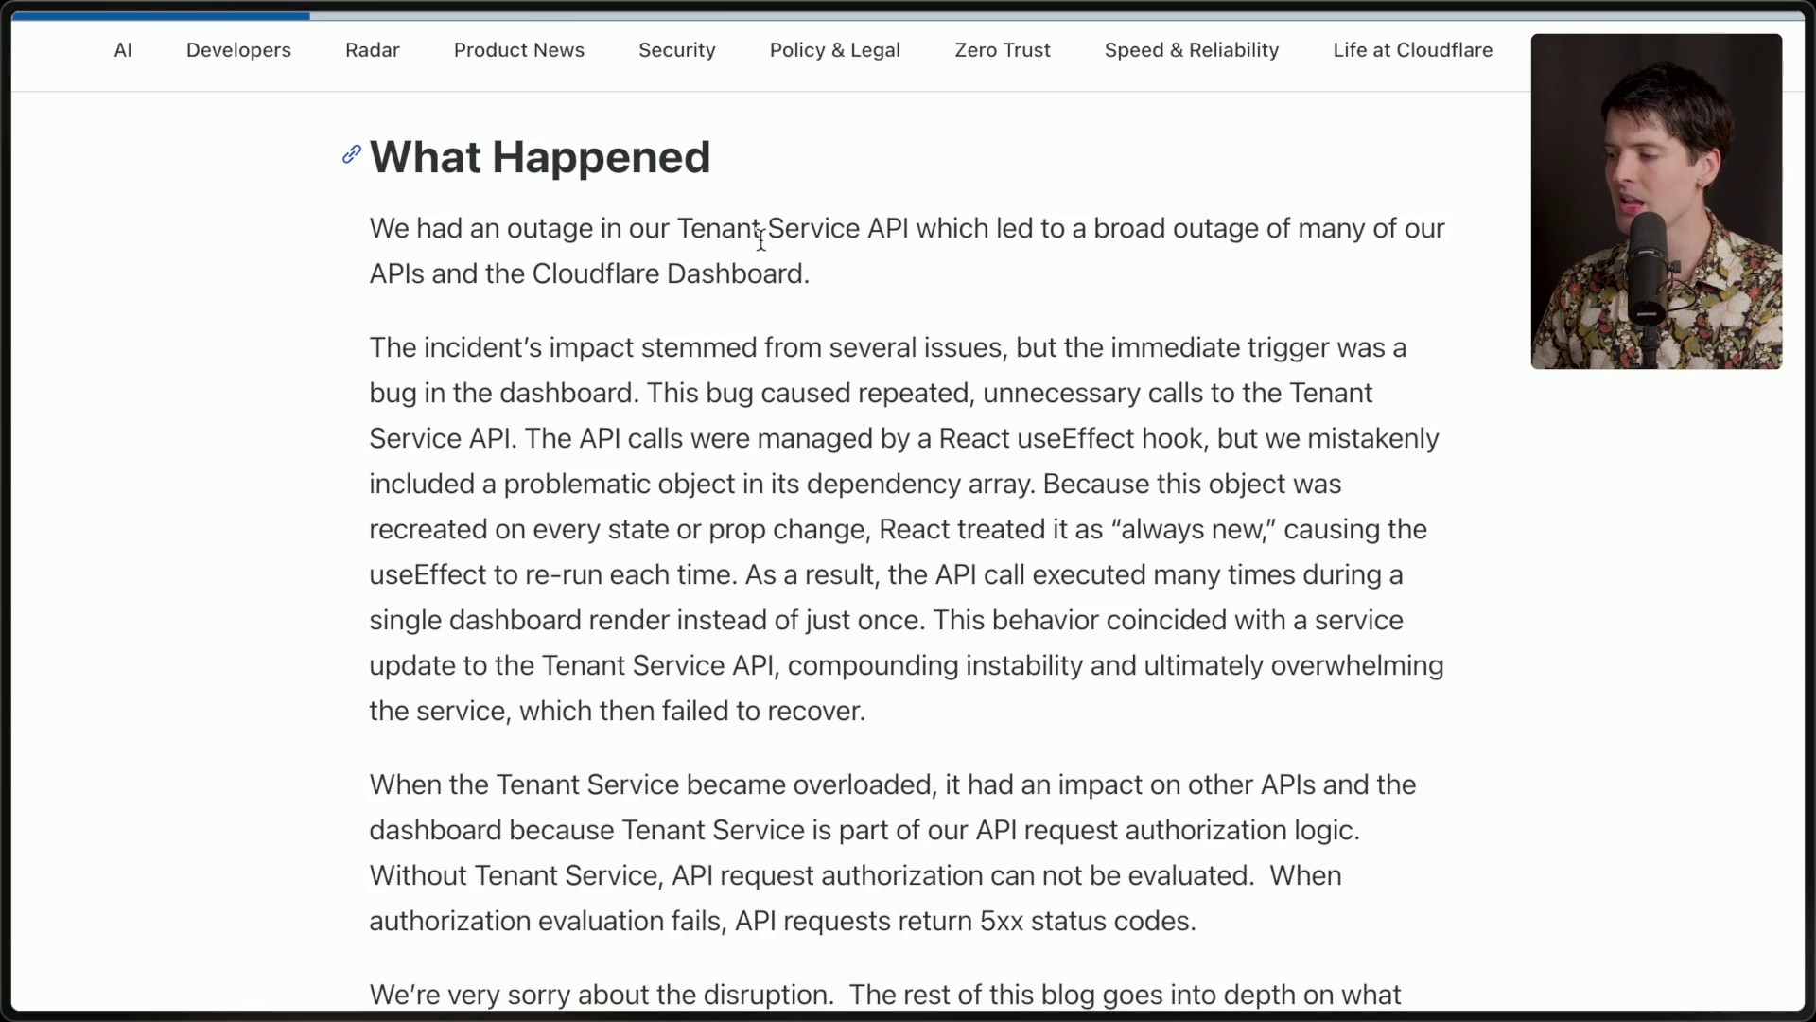
drag(327, 276, 991, 273)
click(991, 273)
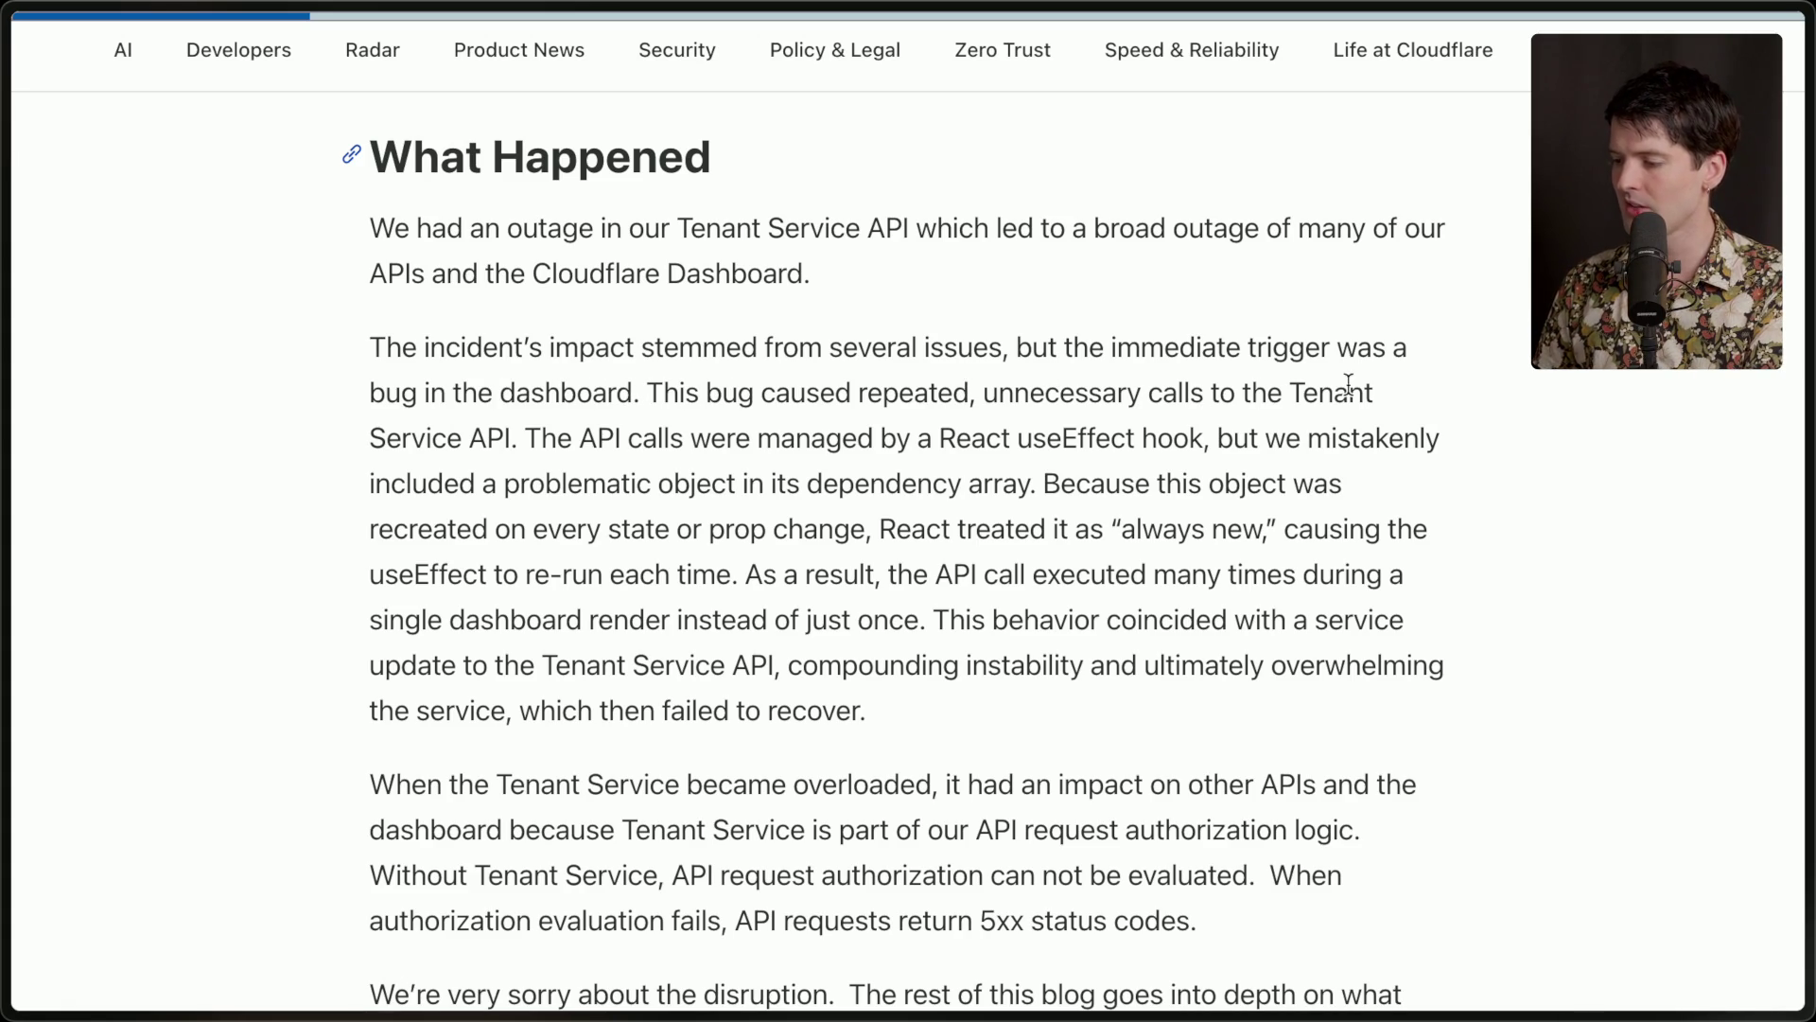
drag(525, 438, 1184, 445)
click(1195, 445)
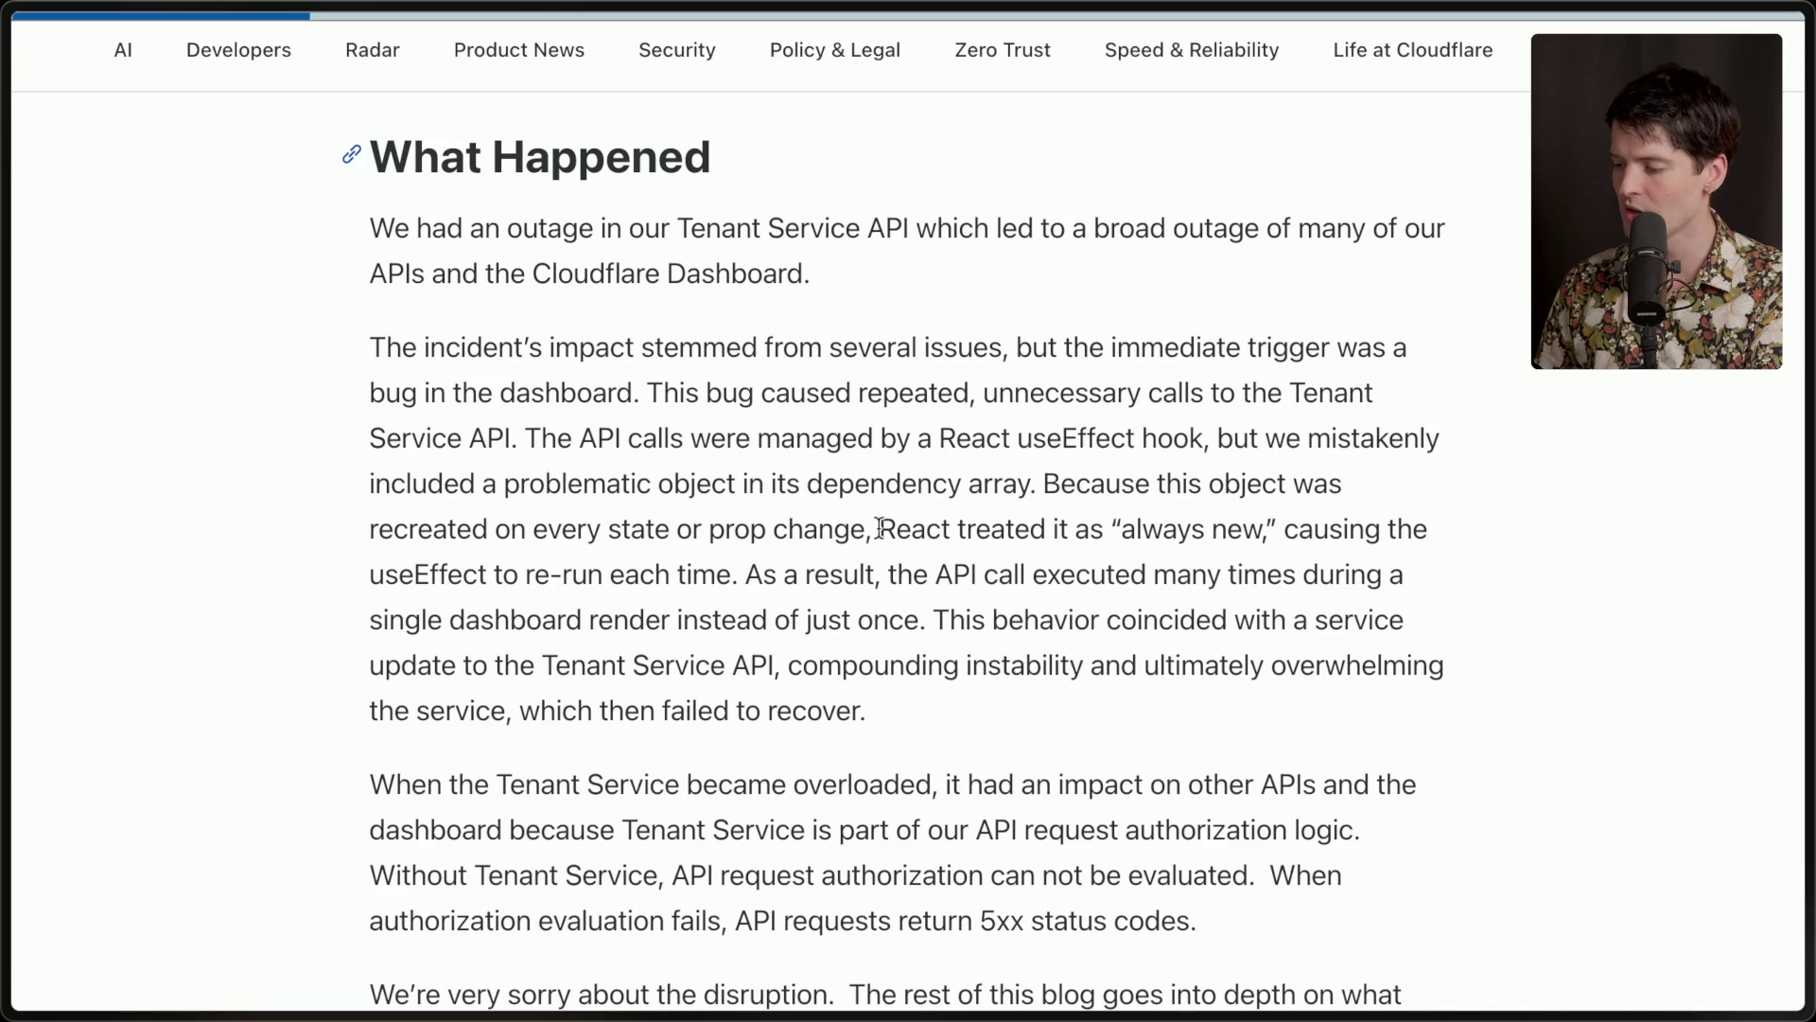
drag(1107, 530, 1281, 530)
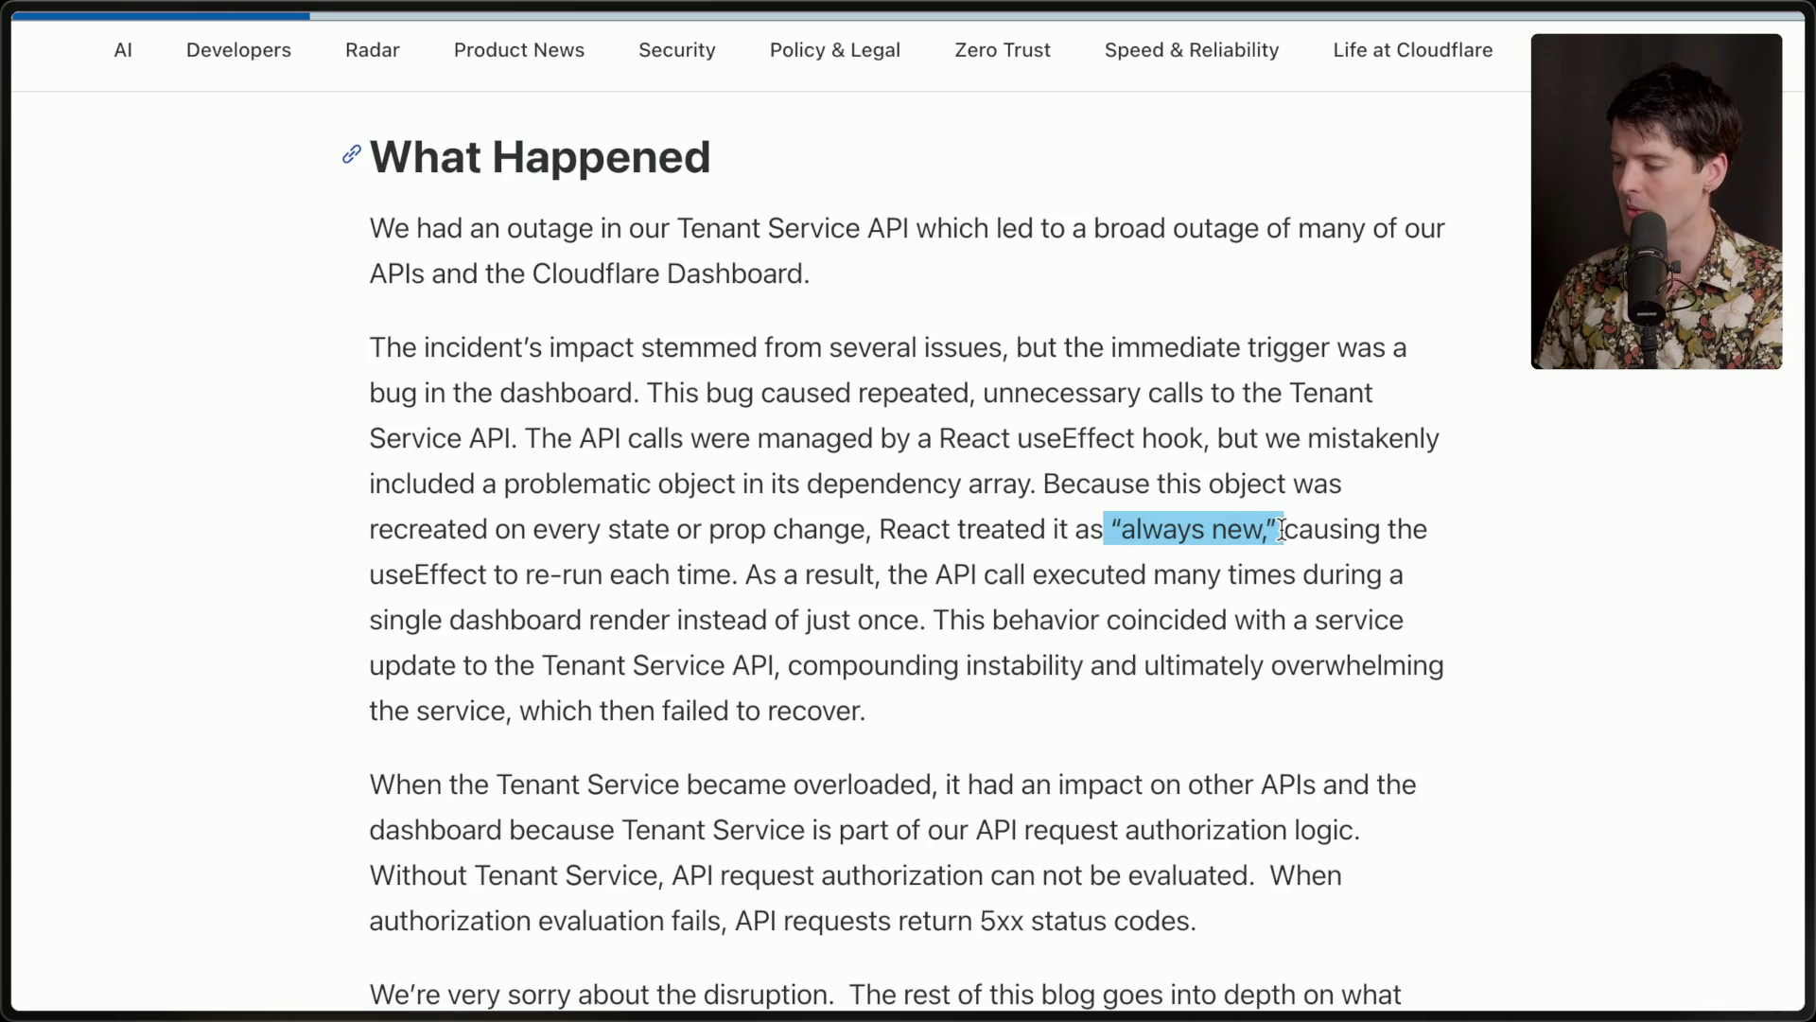
click(1315, 530)
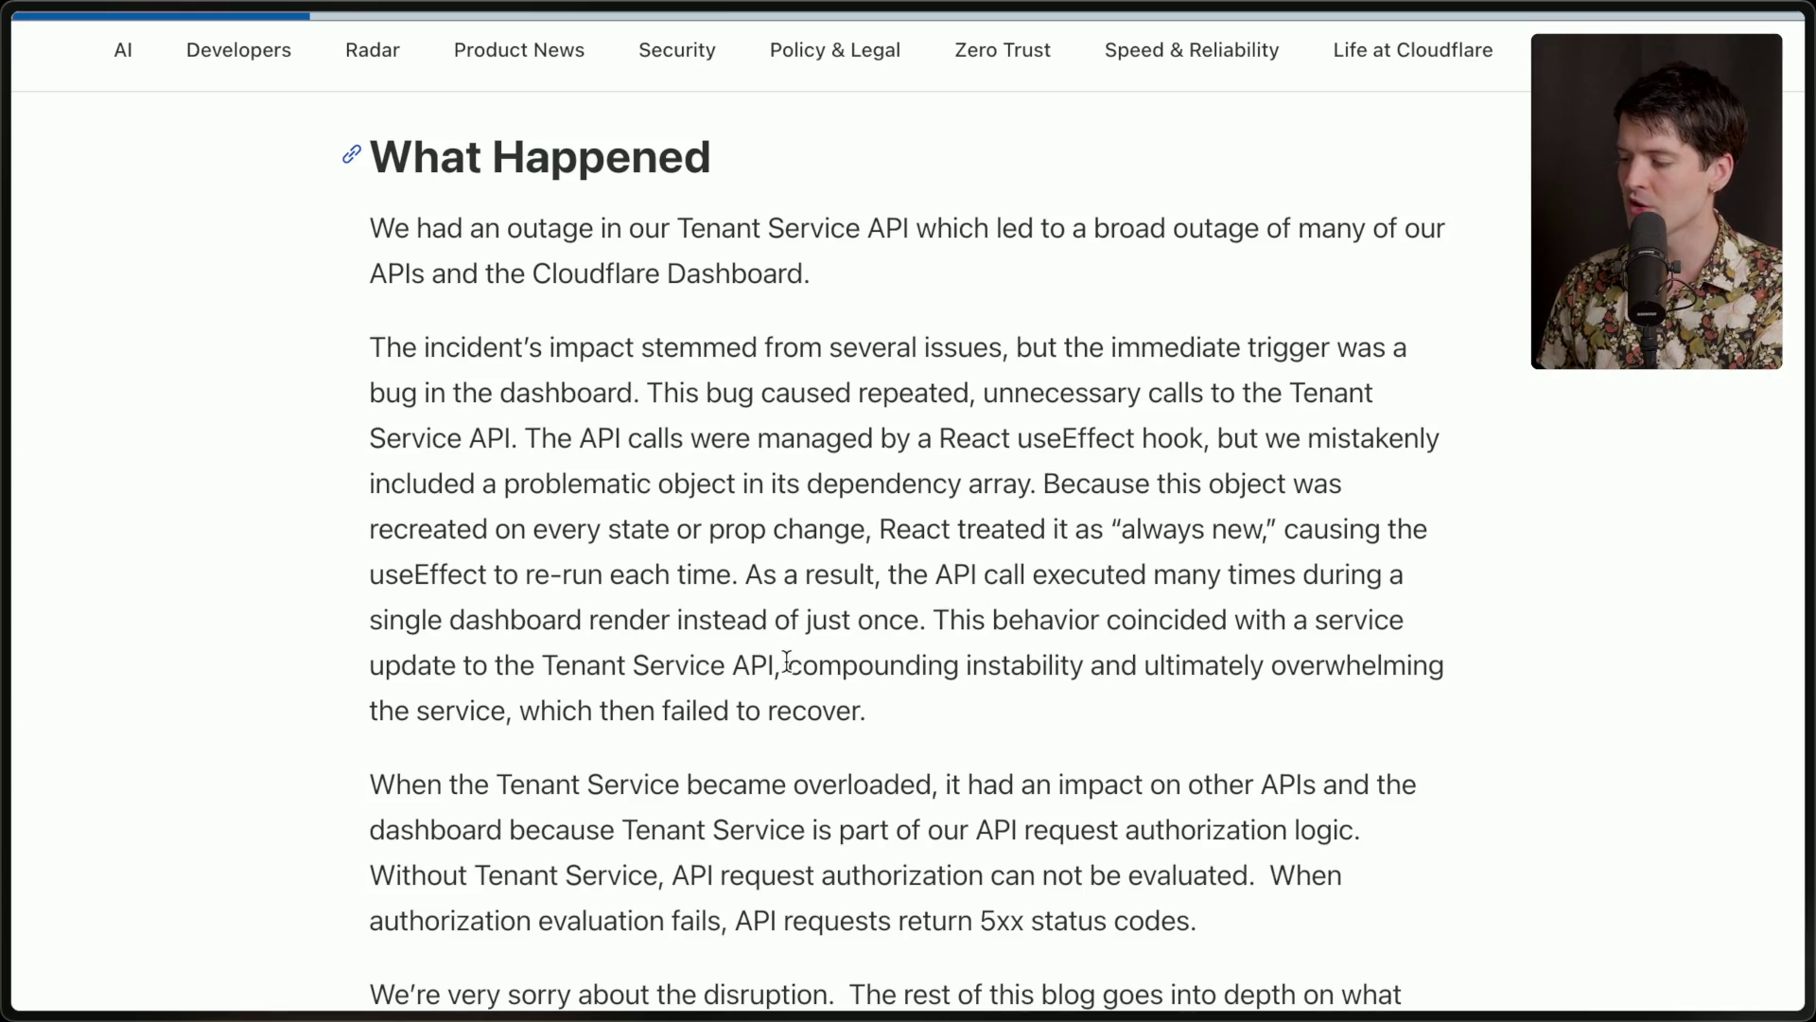
drag(790, 663, 1010, 698)
click(1013, 698)
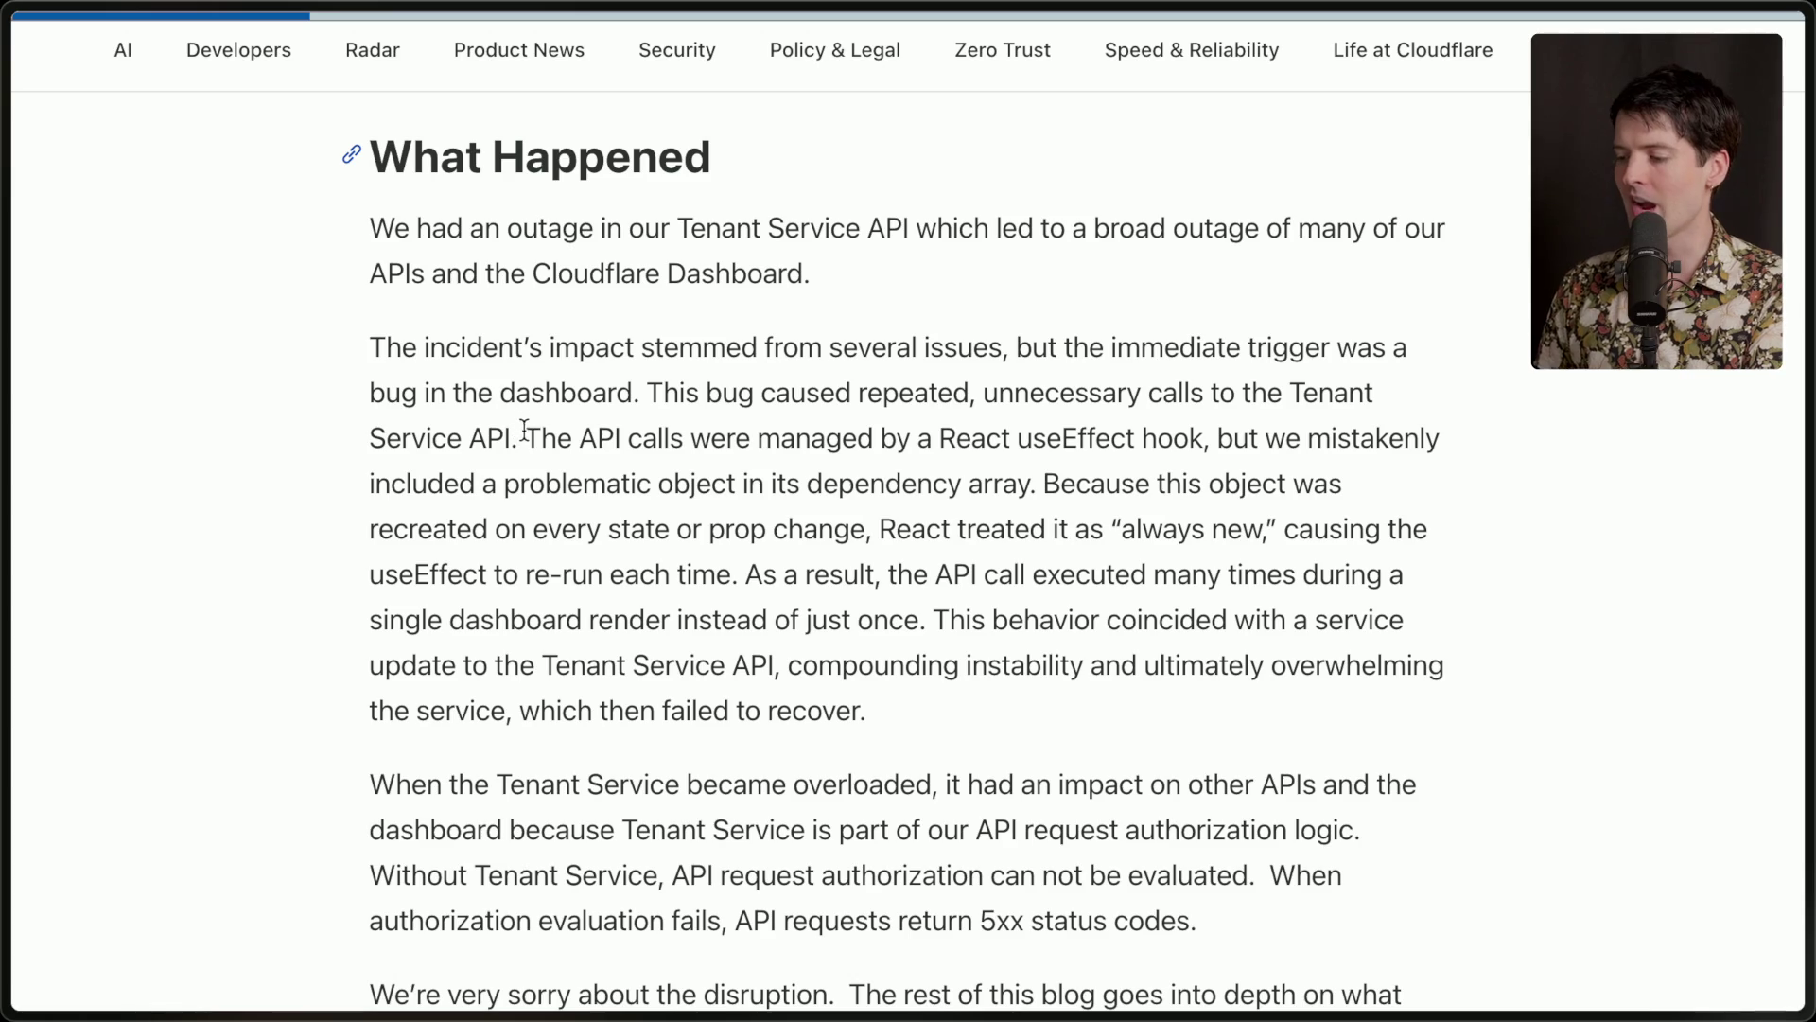
mouse_move(526, 438)
mouse_down()
mouse_move(840, 622)
mouse_move(944, 629)
mouse_up()
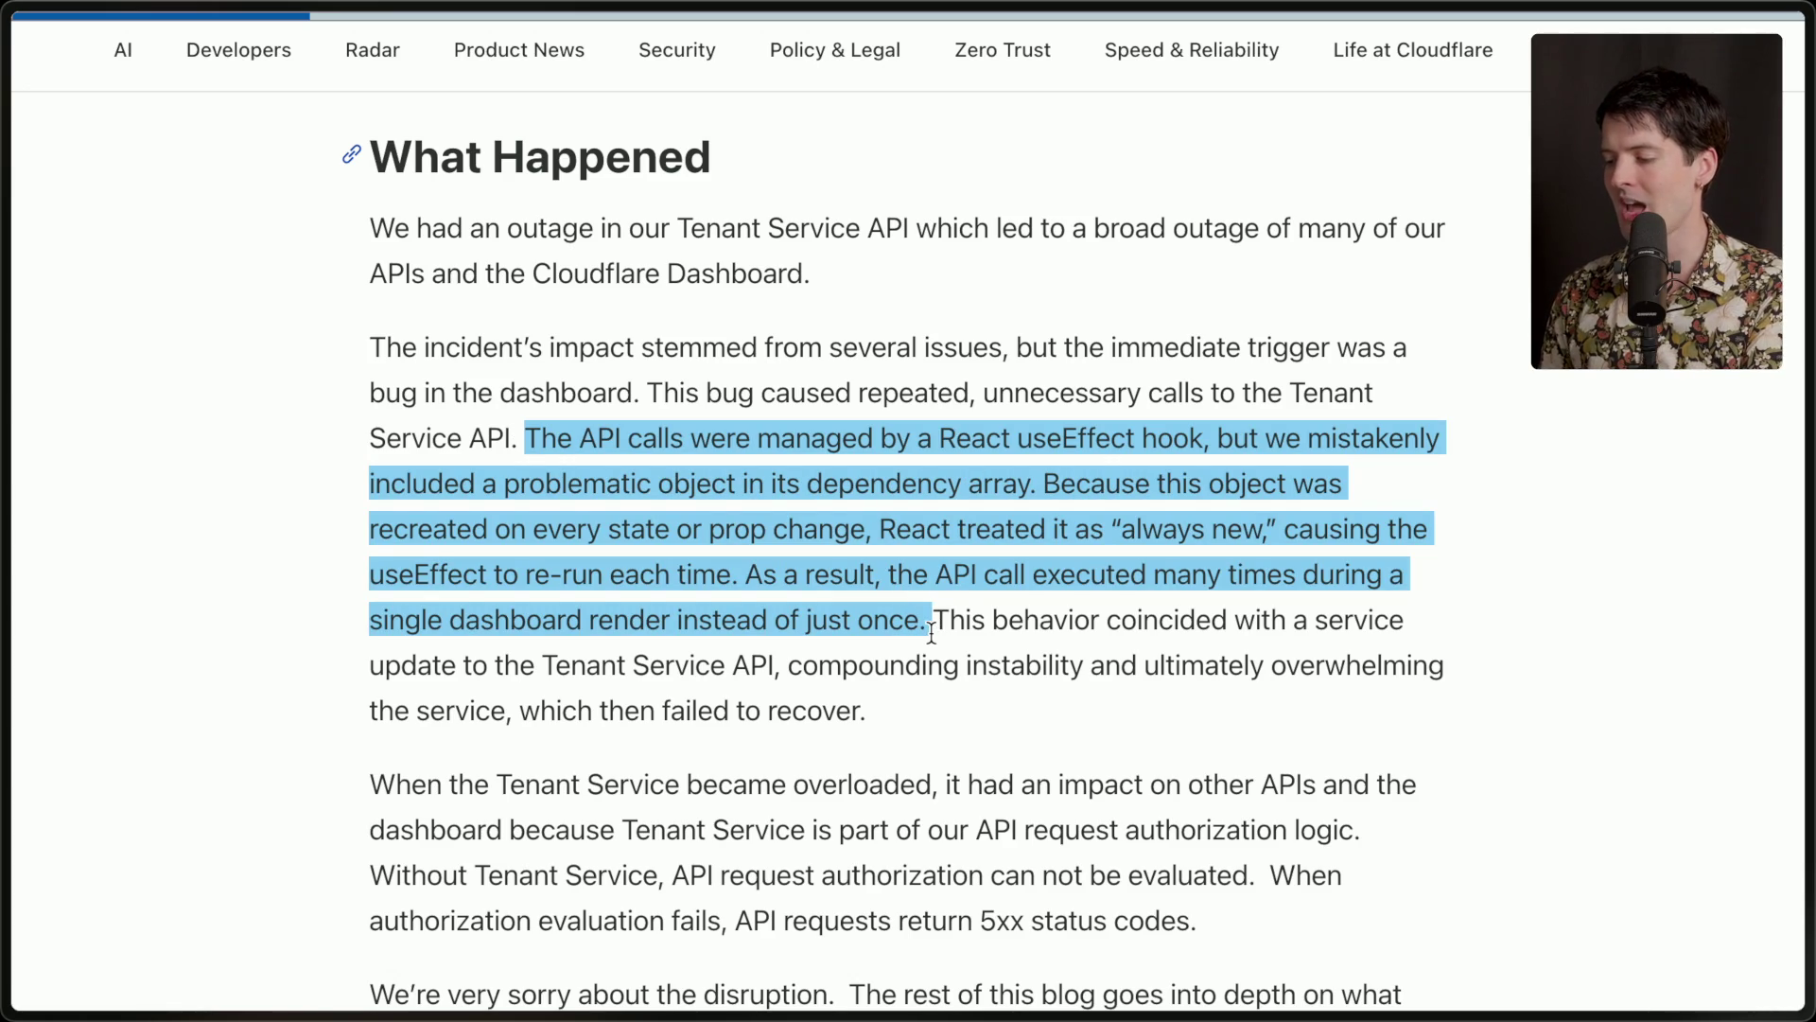
click(887, 613)
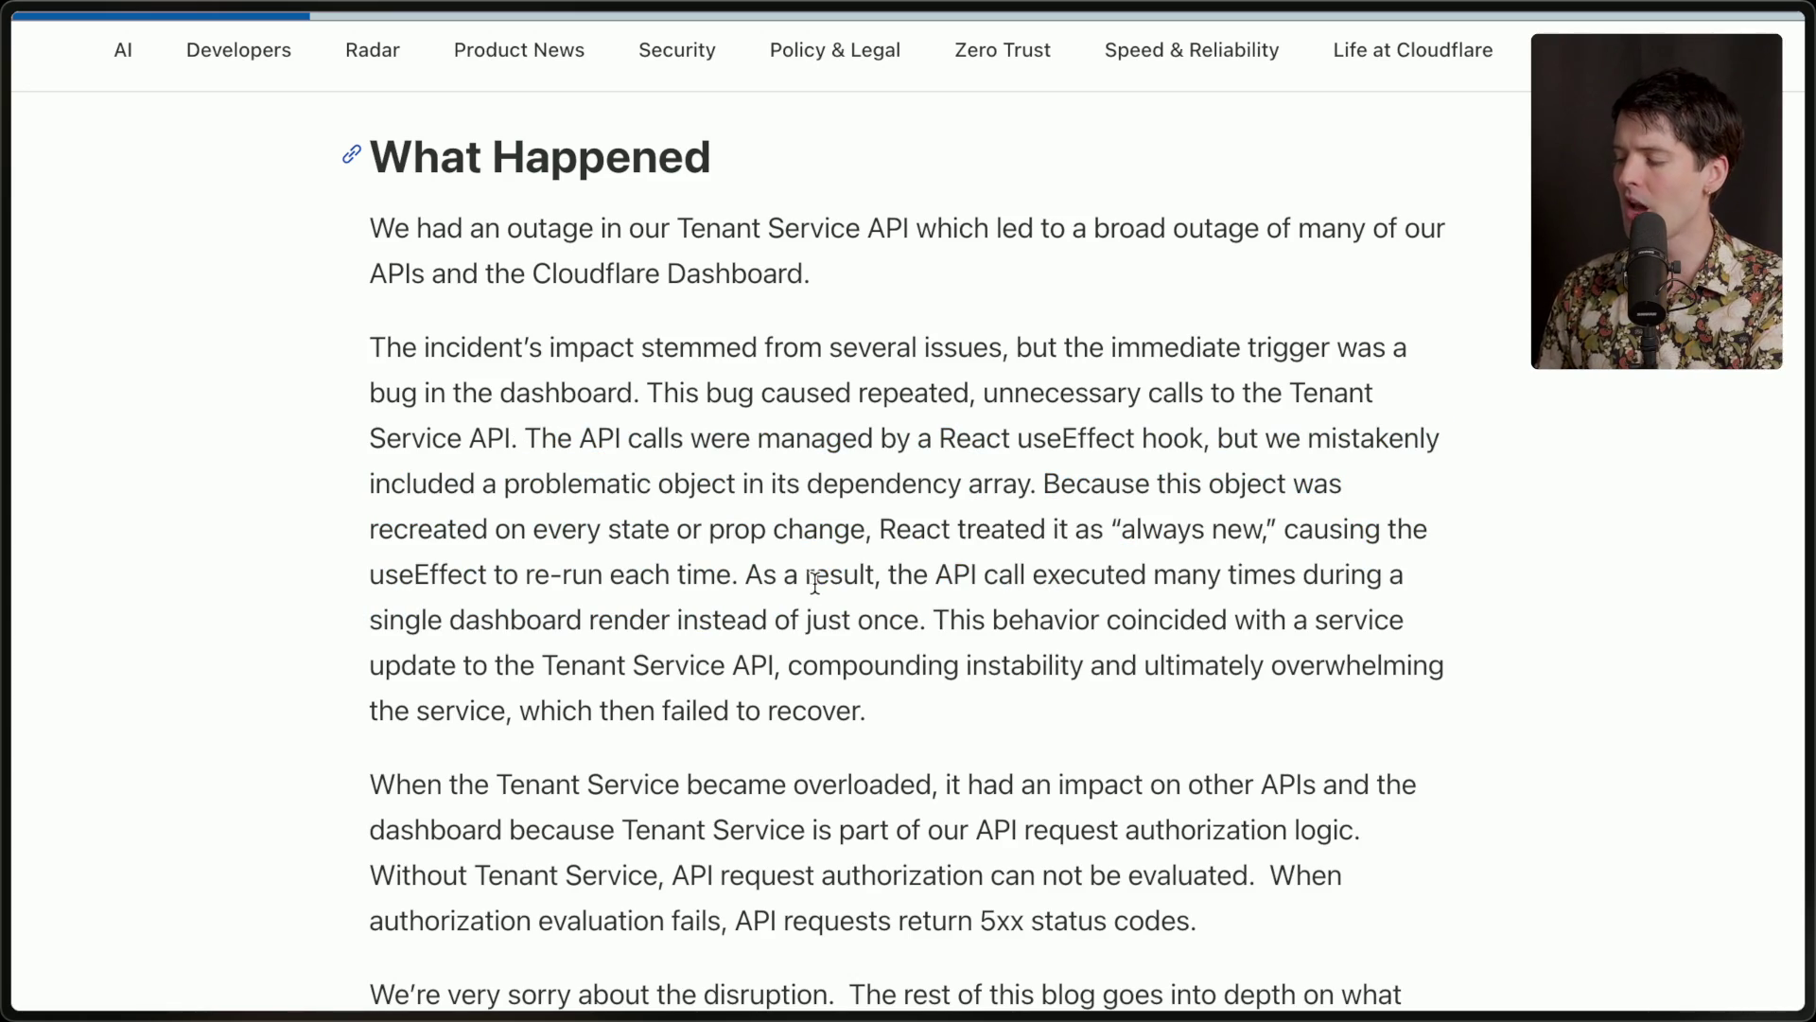
drag(938, 621, 960, 719)
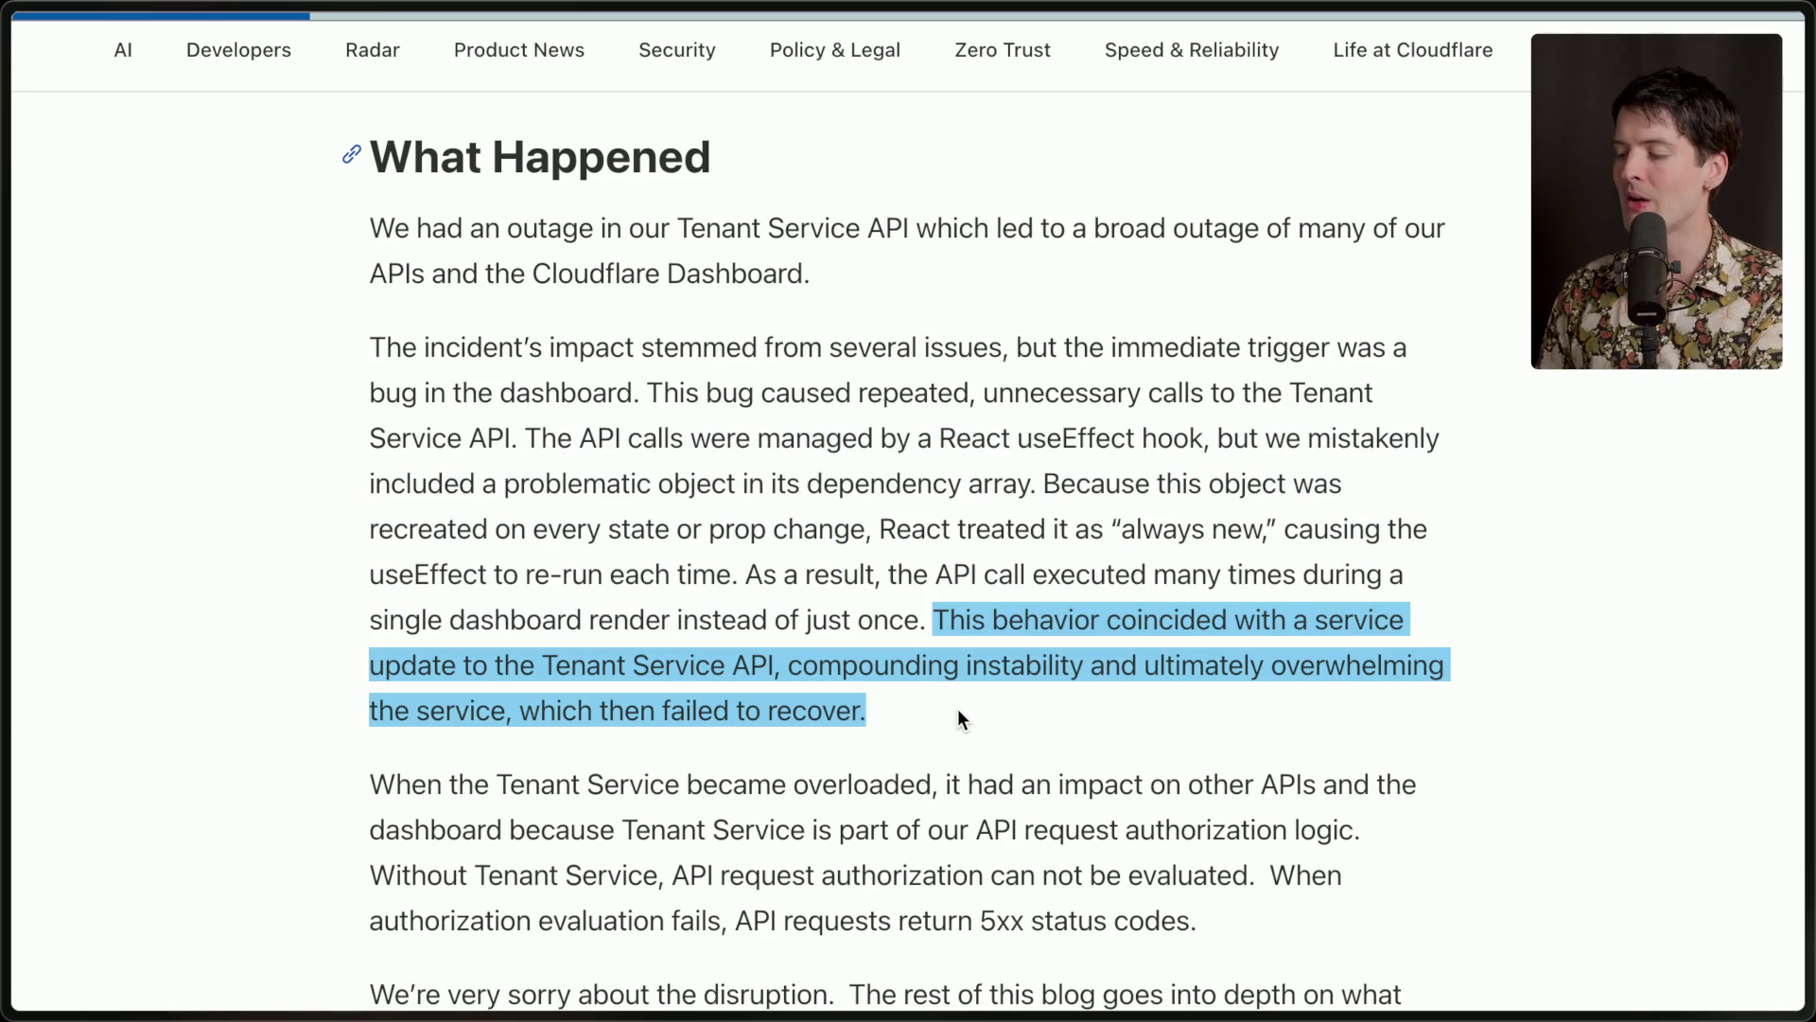
drag(937, 621, 950, 700)
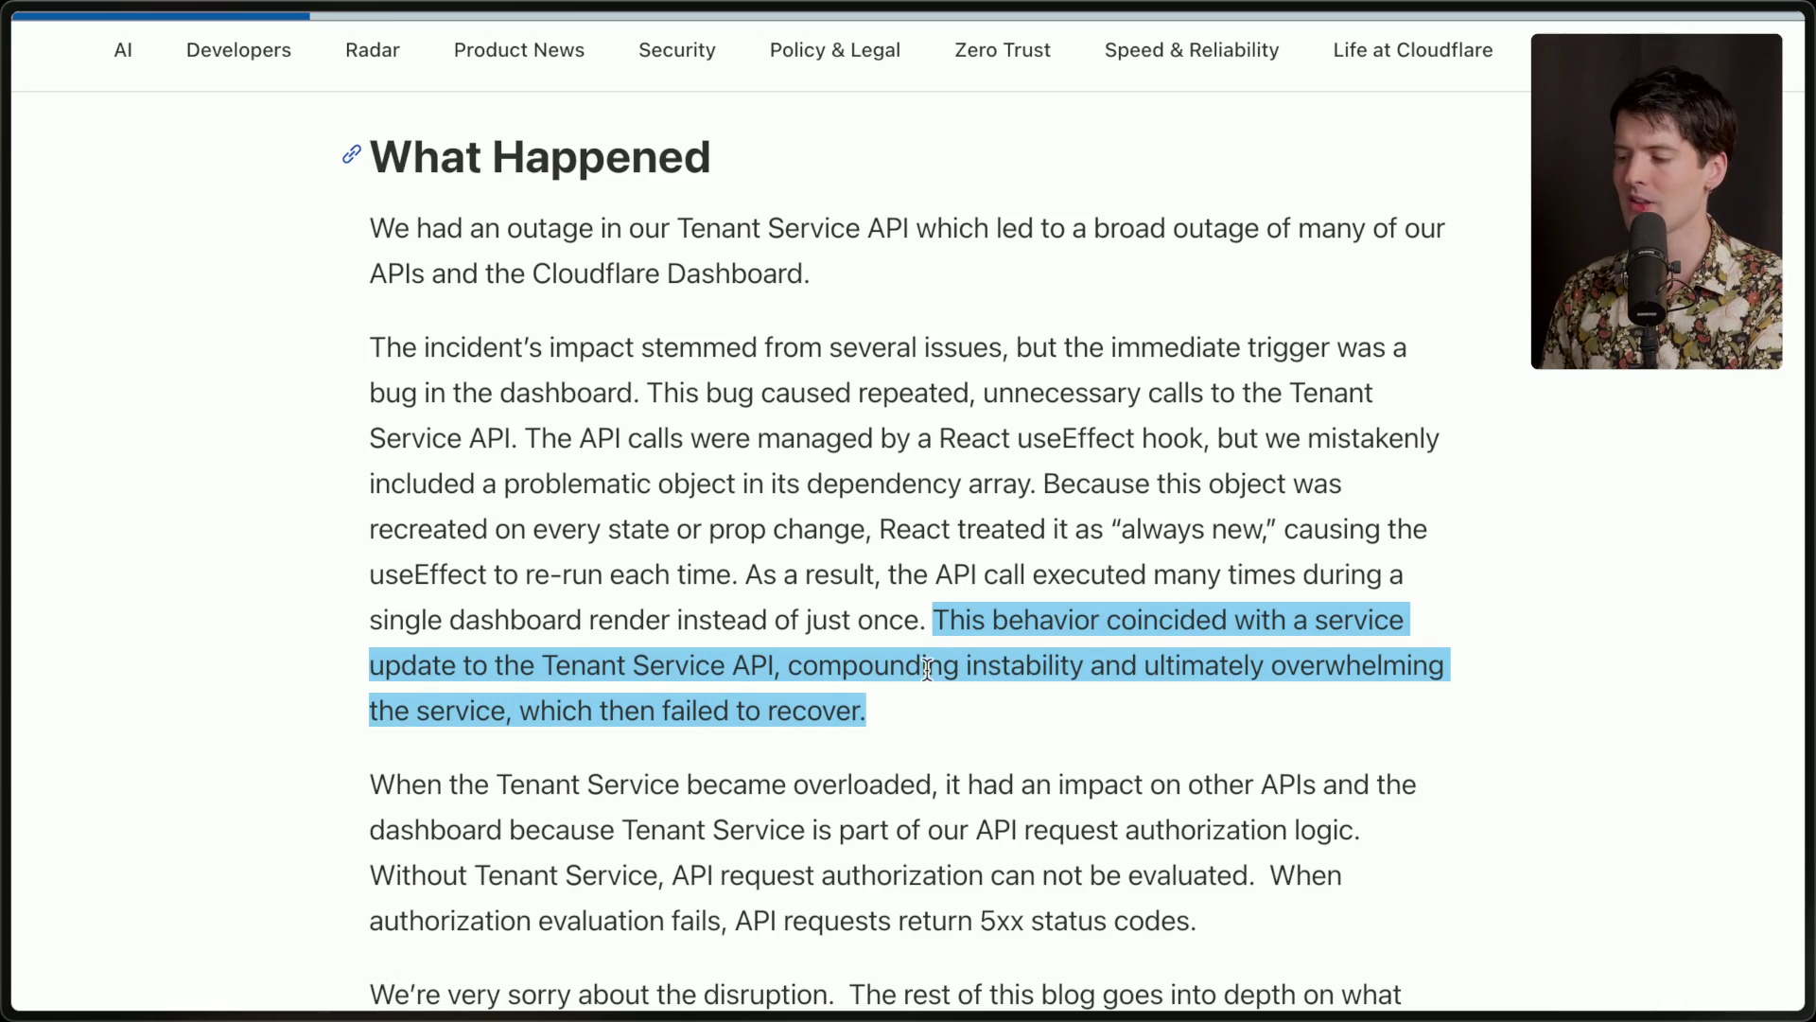
drag(931, 621, 527, 437)
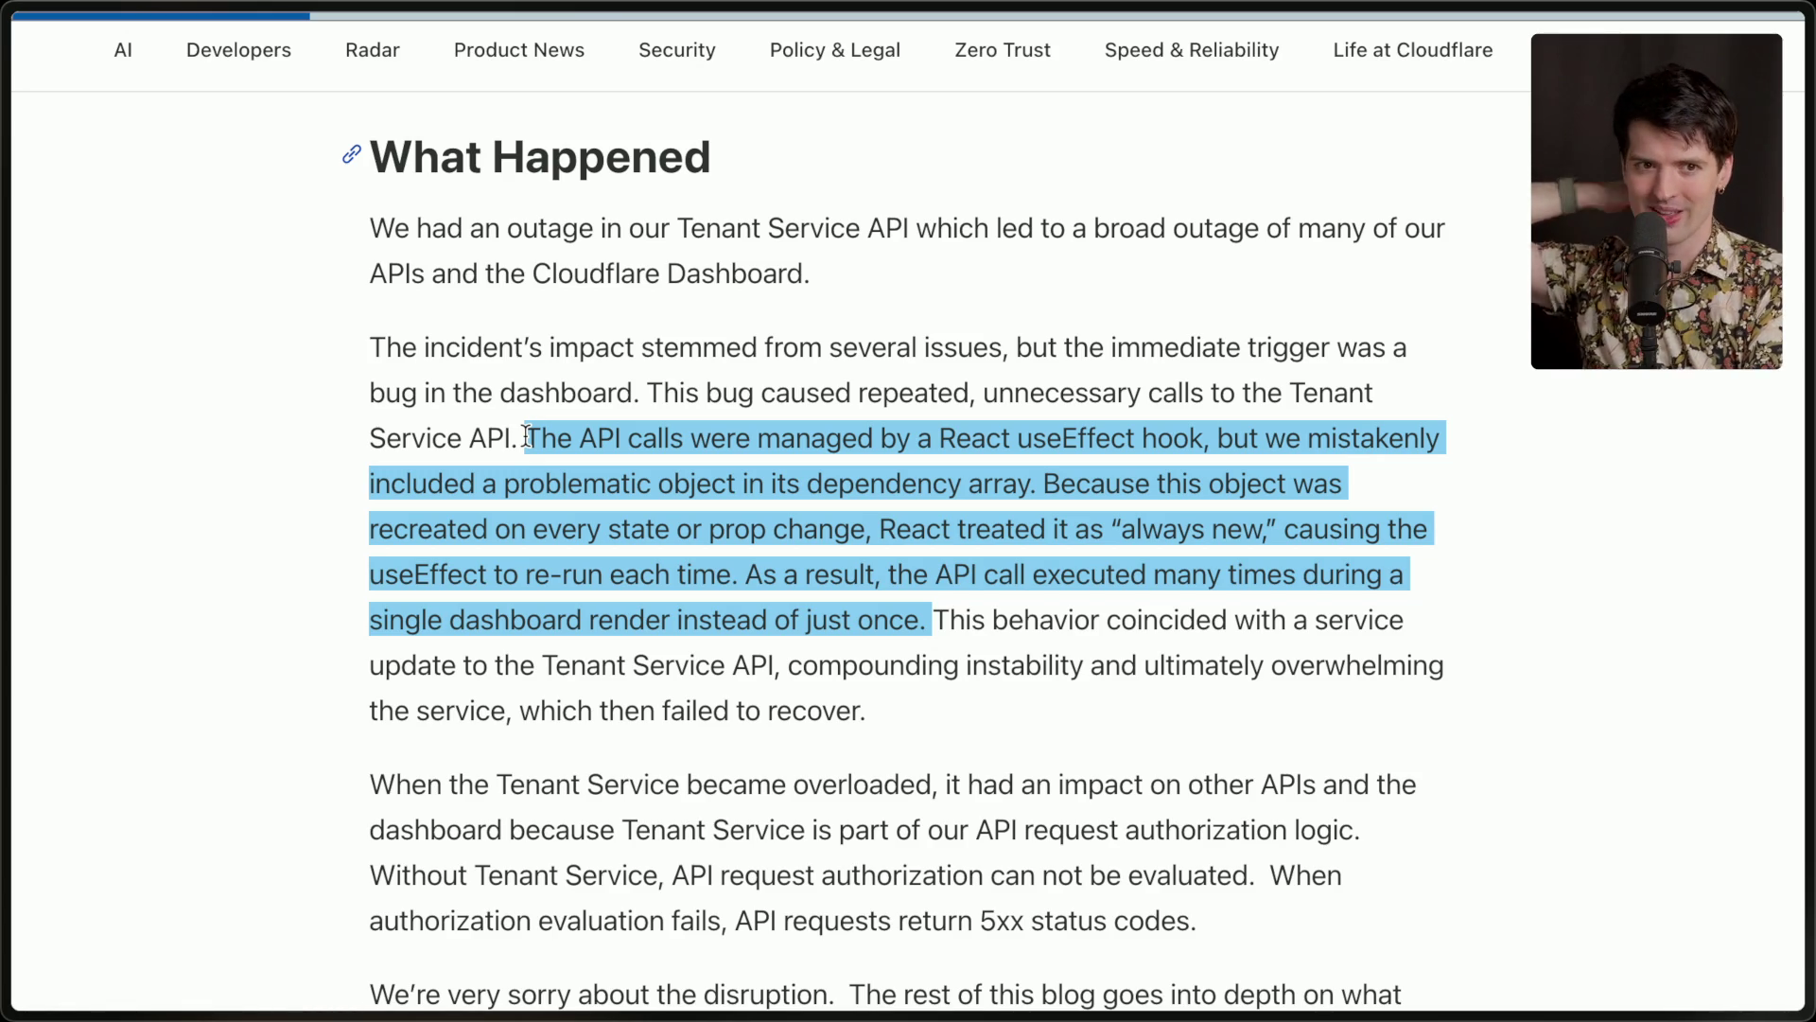
click(547, 710)
scroll(549, 714, down, 2)
Scroll down to the Timeline table, briefly highlighting the 5xx status-code passage on the way.
scroll(551, 720, down, 5)
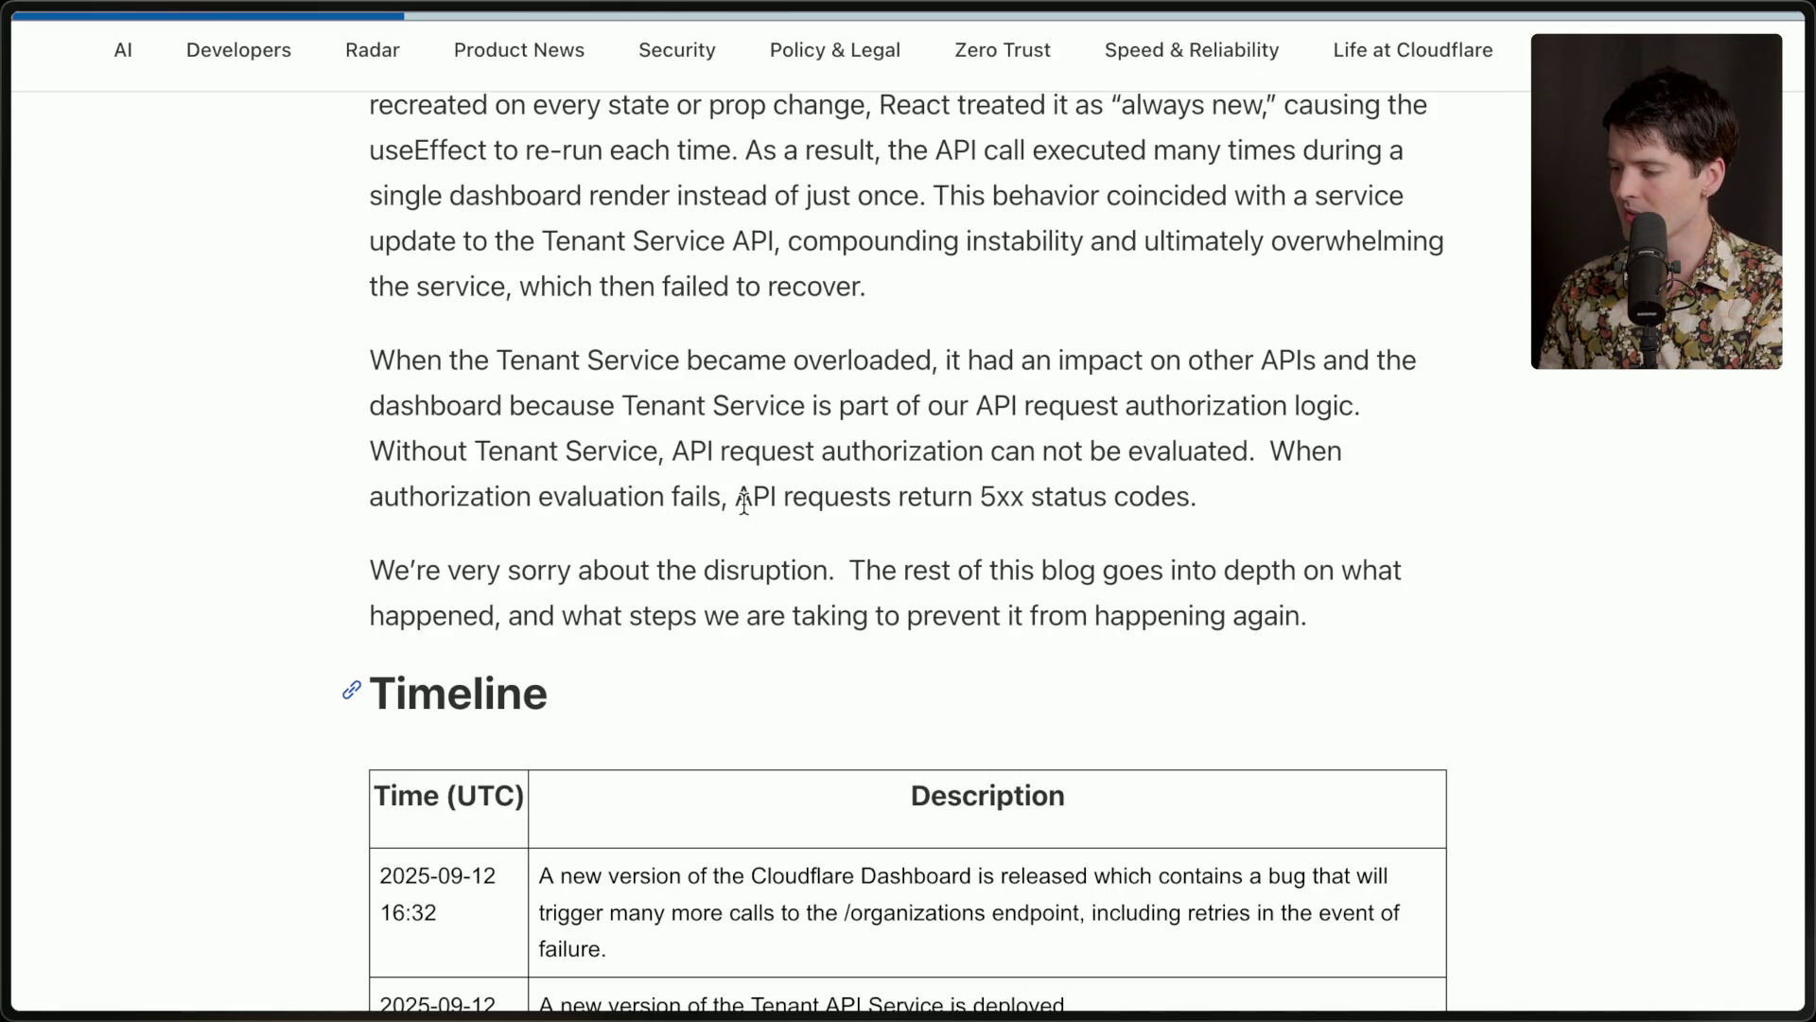
drag(984, 496, 1196, 496)
click(635, 651)
scroll(635, 652, down, 3)
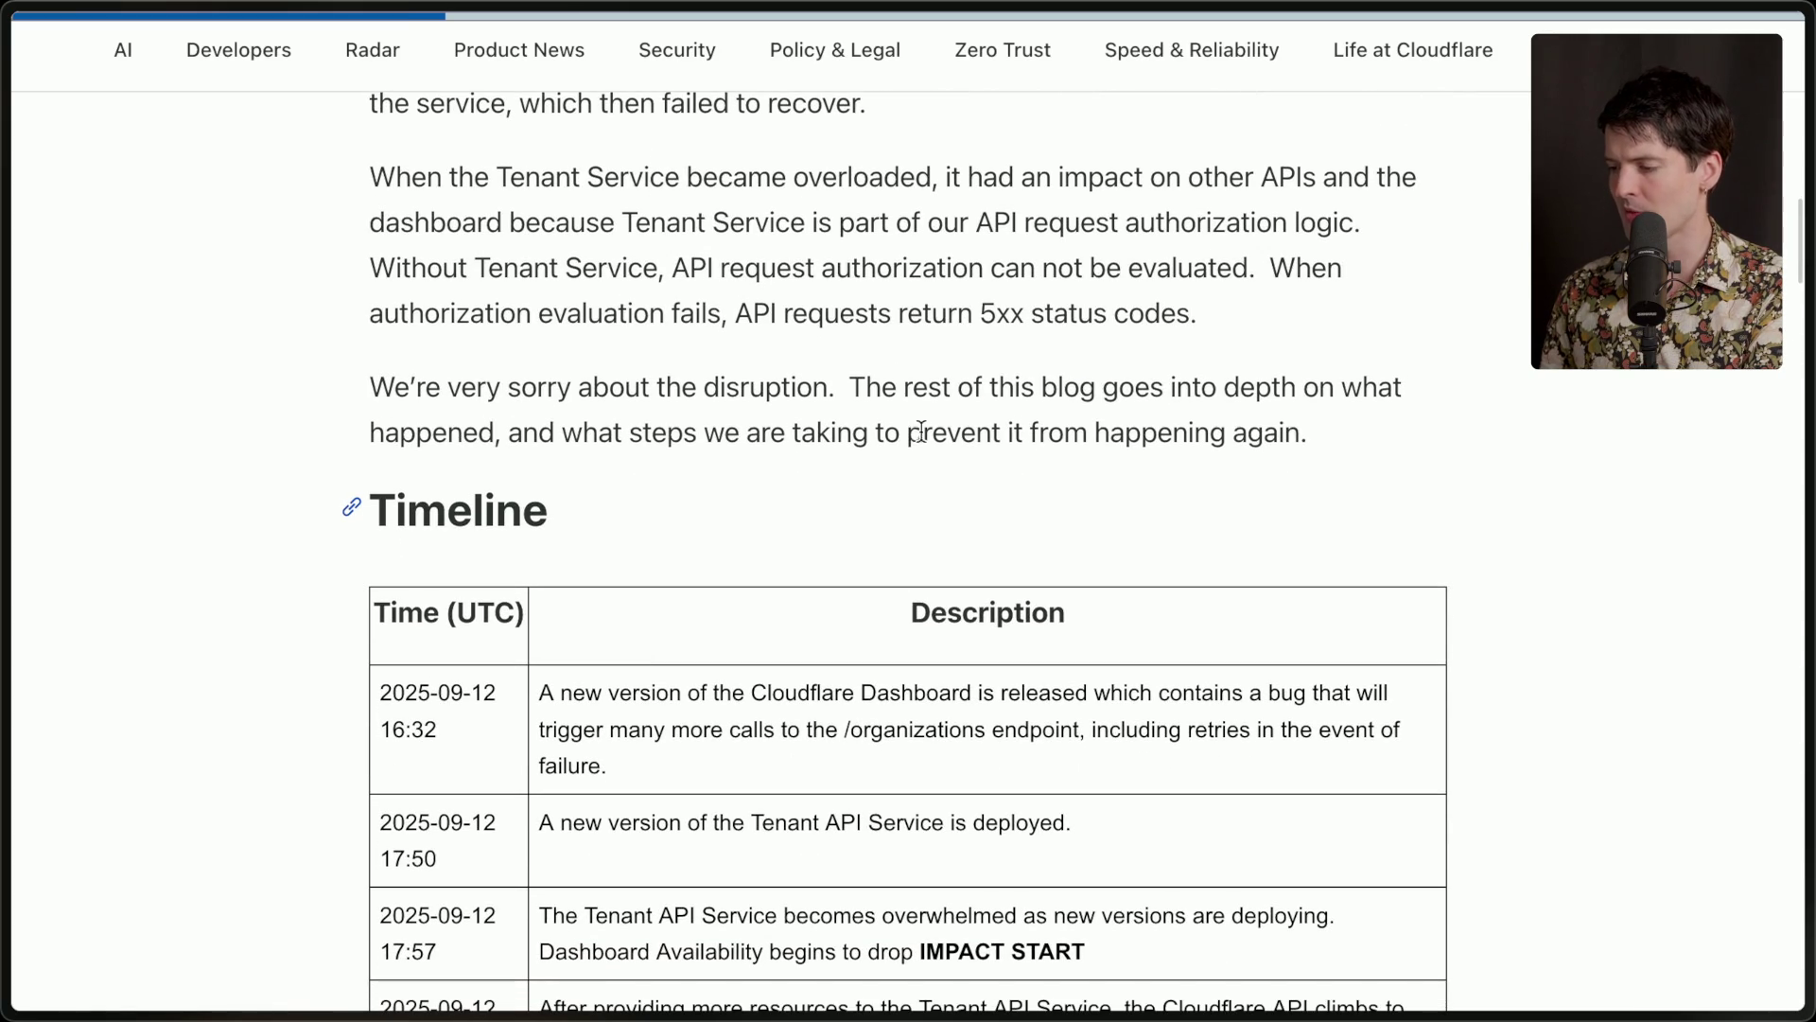
scroll(852, 742, down, 5)
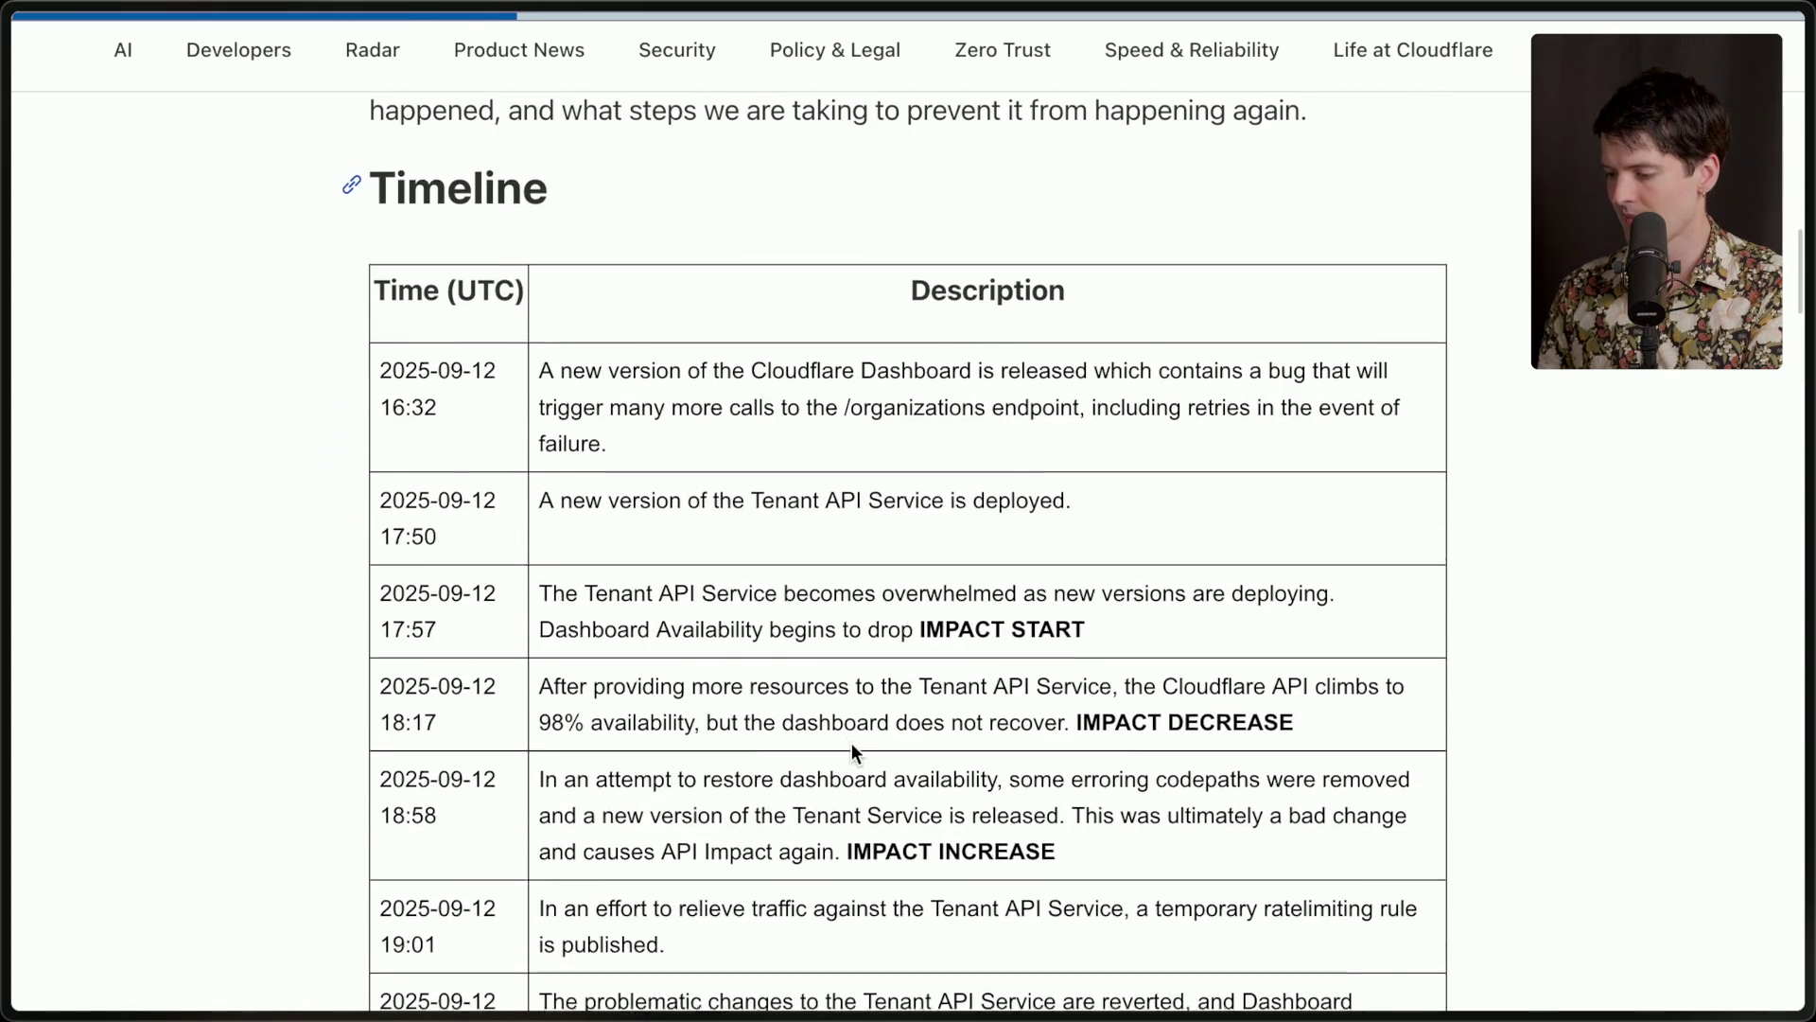
scroll(853, 744, down, 1)
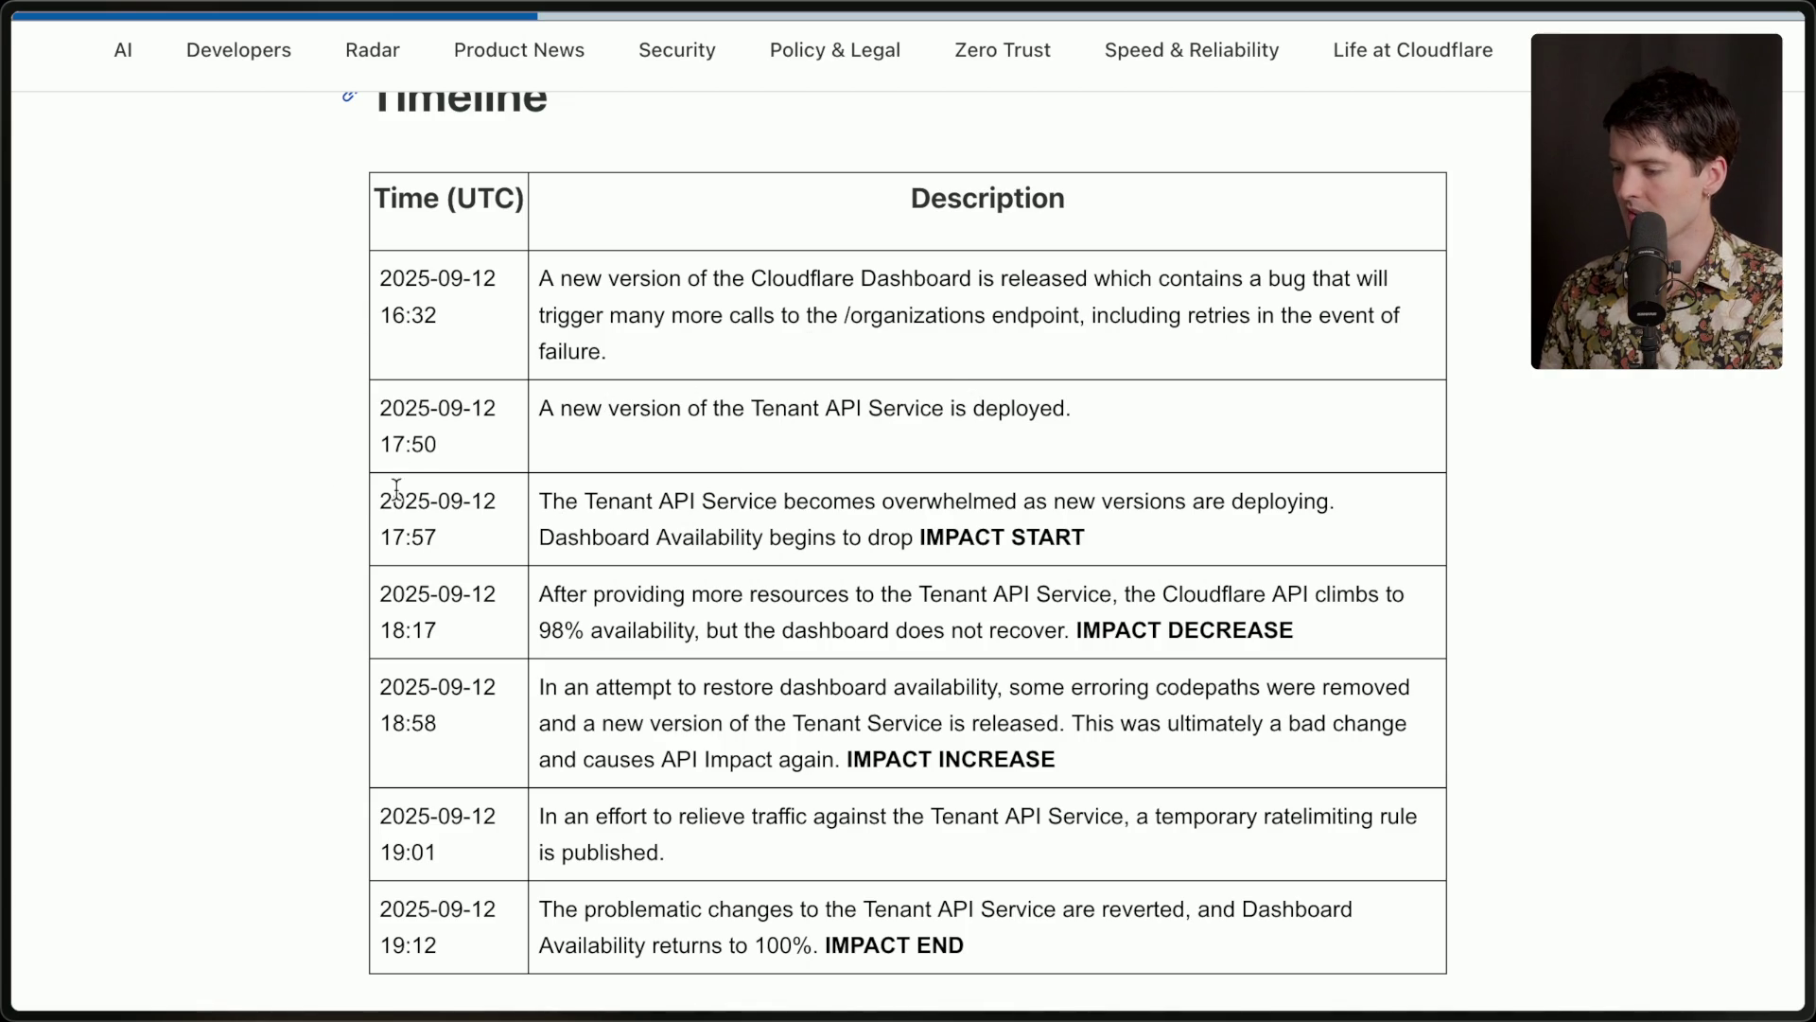
Highlight the 17:57 and 16:32 timestamps, the first row's description, and the 17:50 Tenant API entry.
drag(378, 495, 479, 556)
click(479, 556)
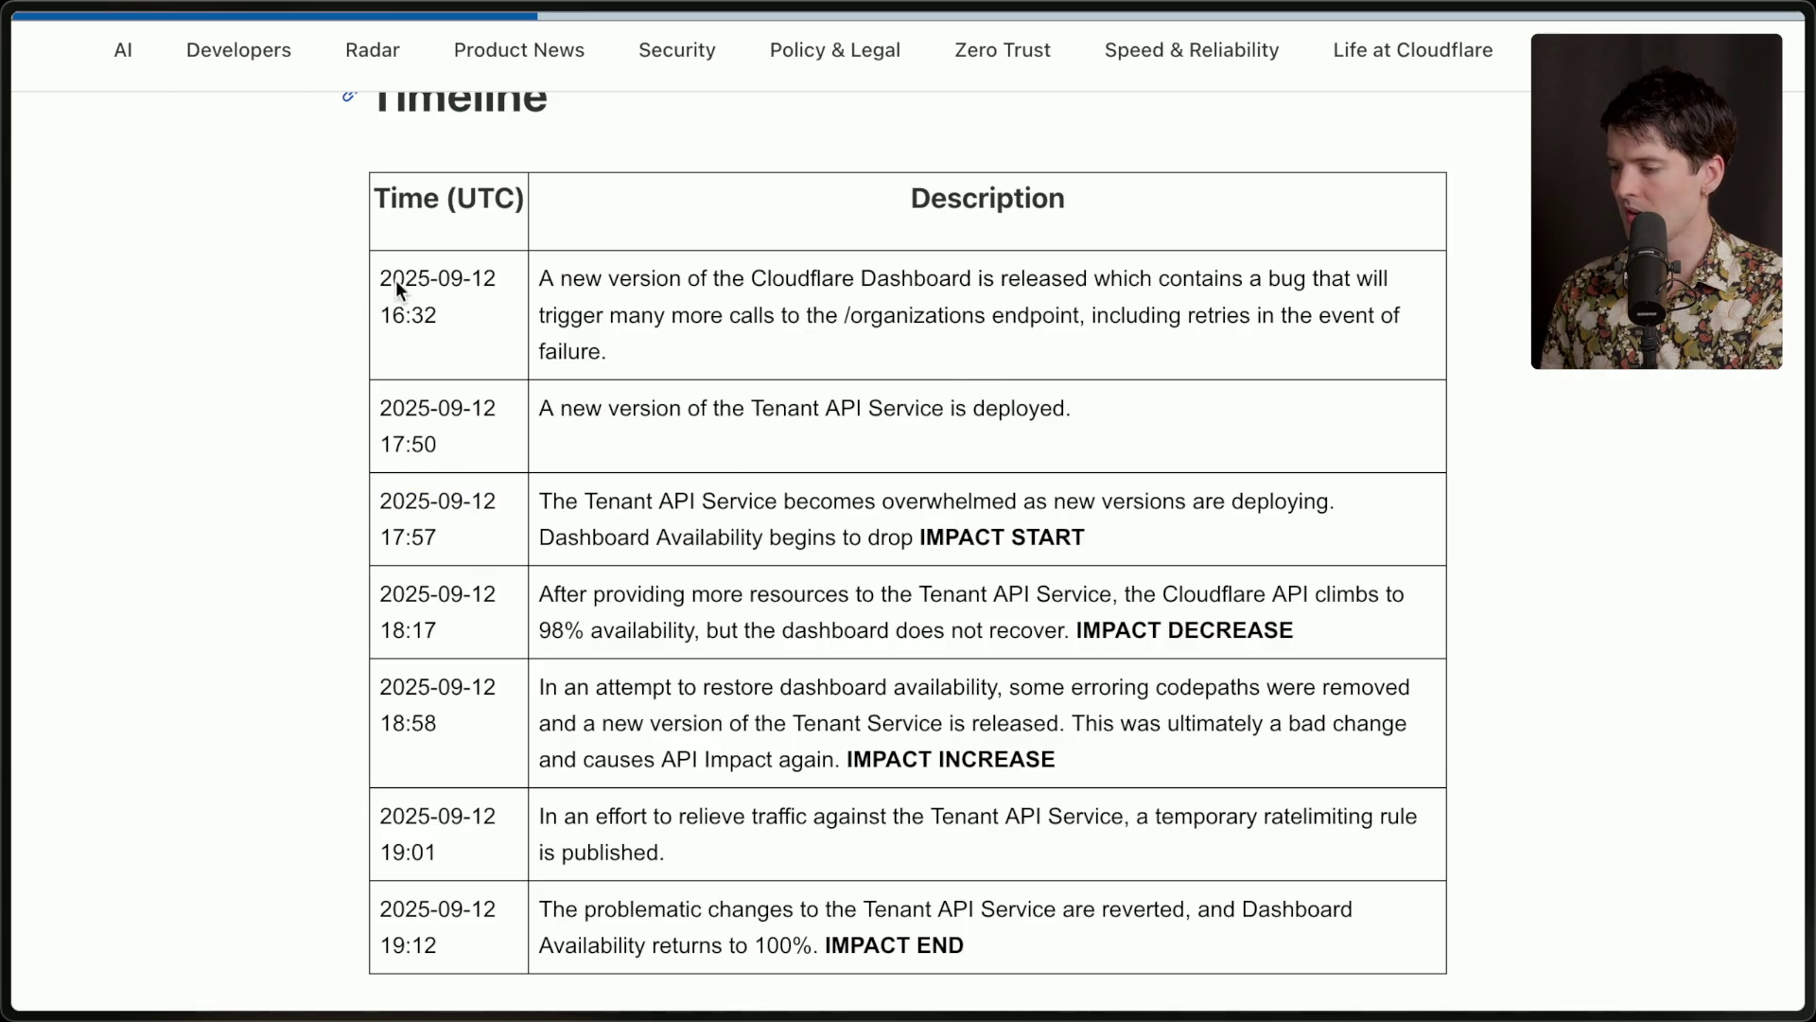
drag(378, 314, 452, 316)
click(511, 322)
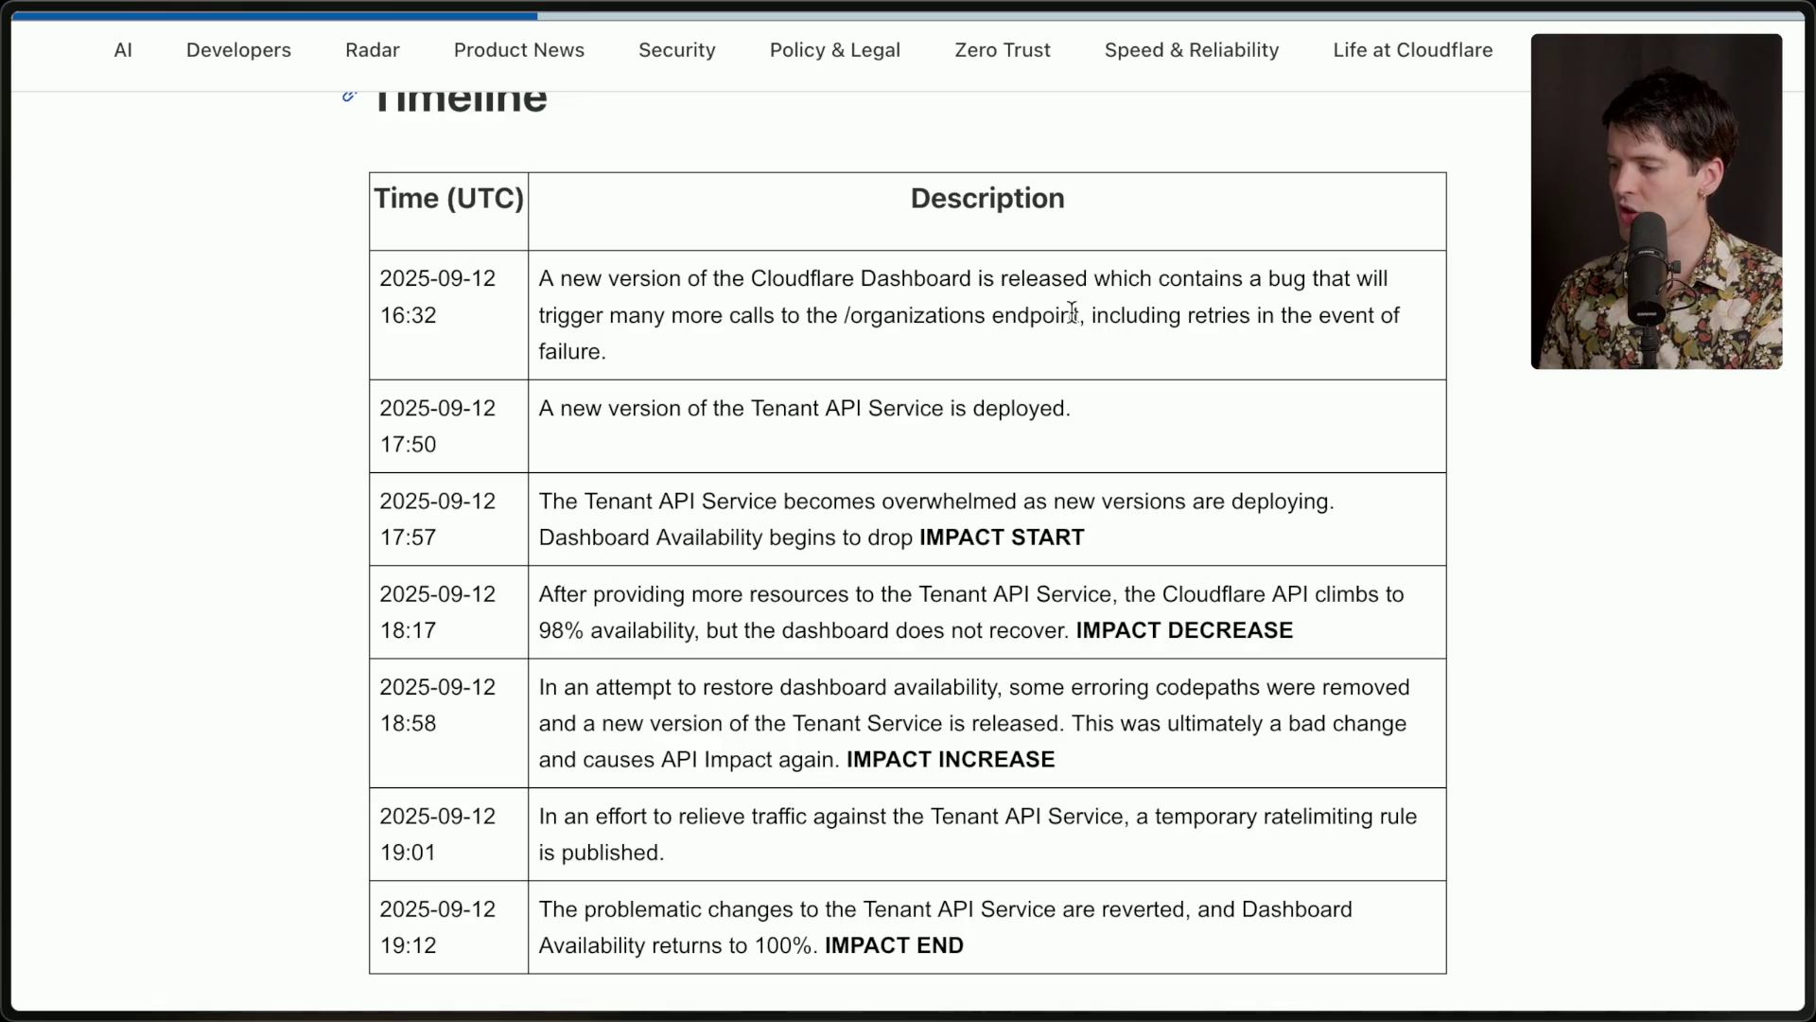
drag(527, 275, 689, 365)
click(690, 365)
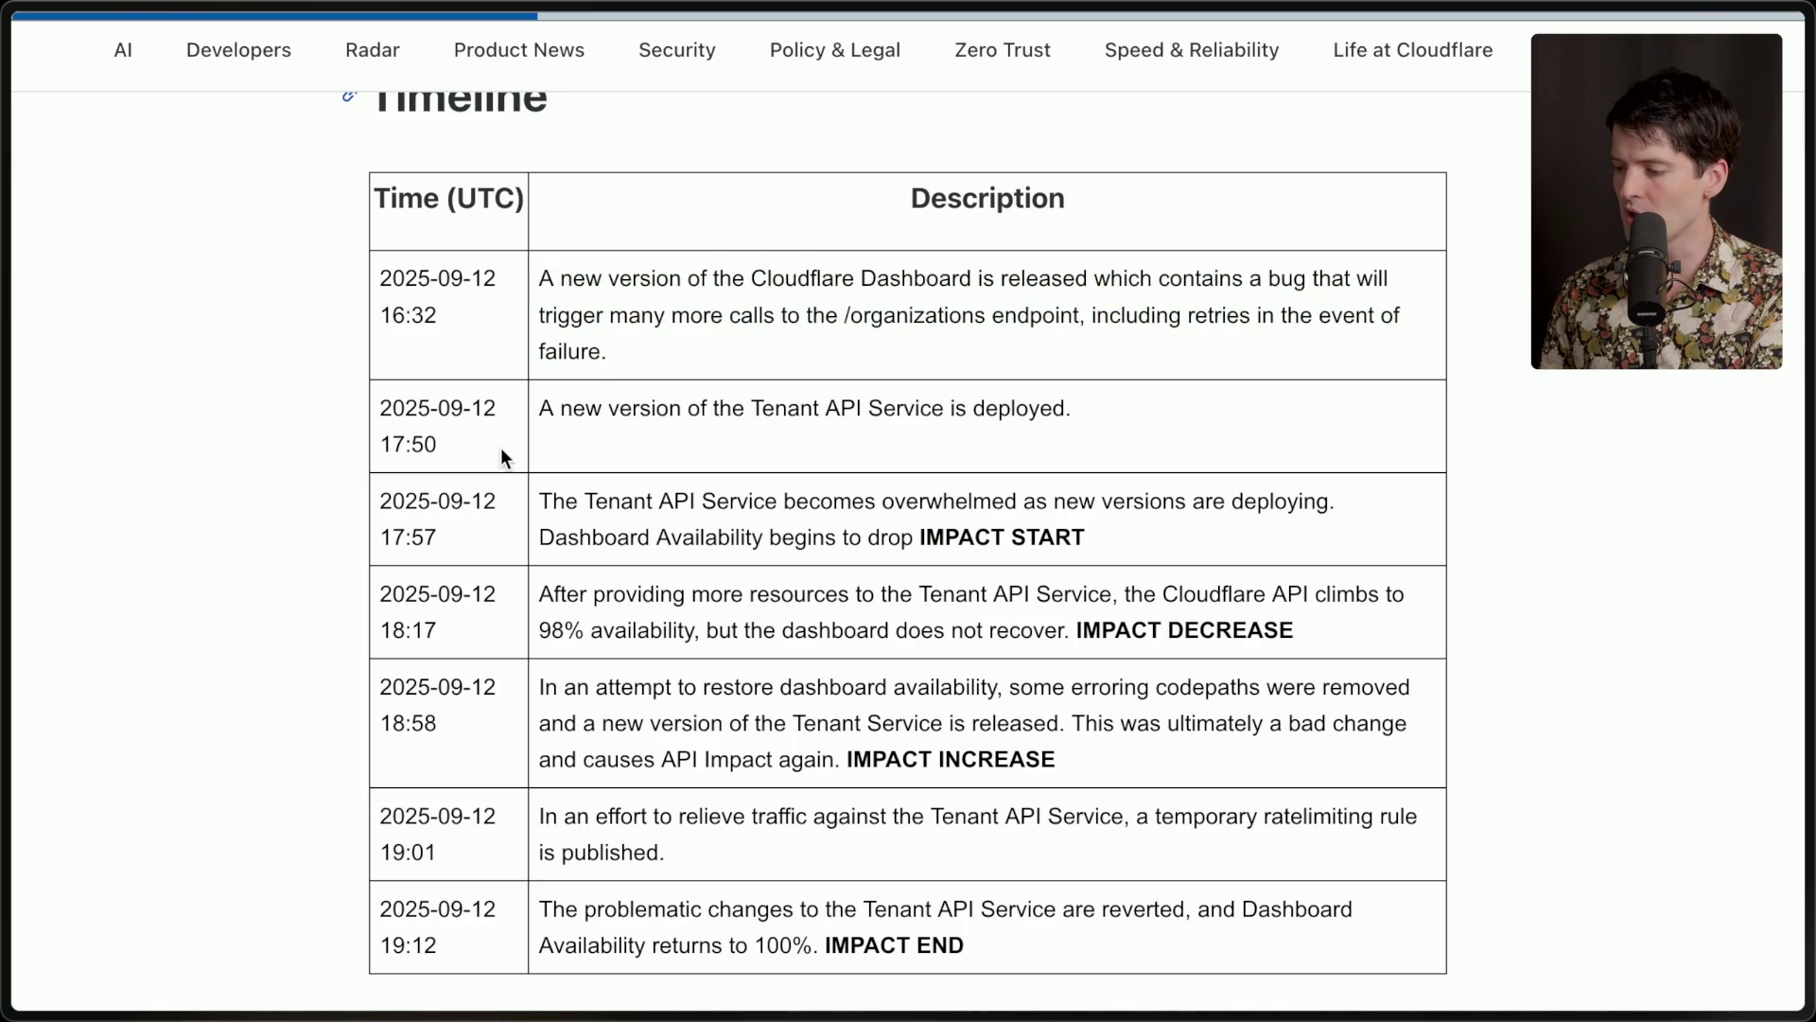
drag(538, 407, 1093, 419)
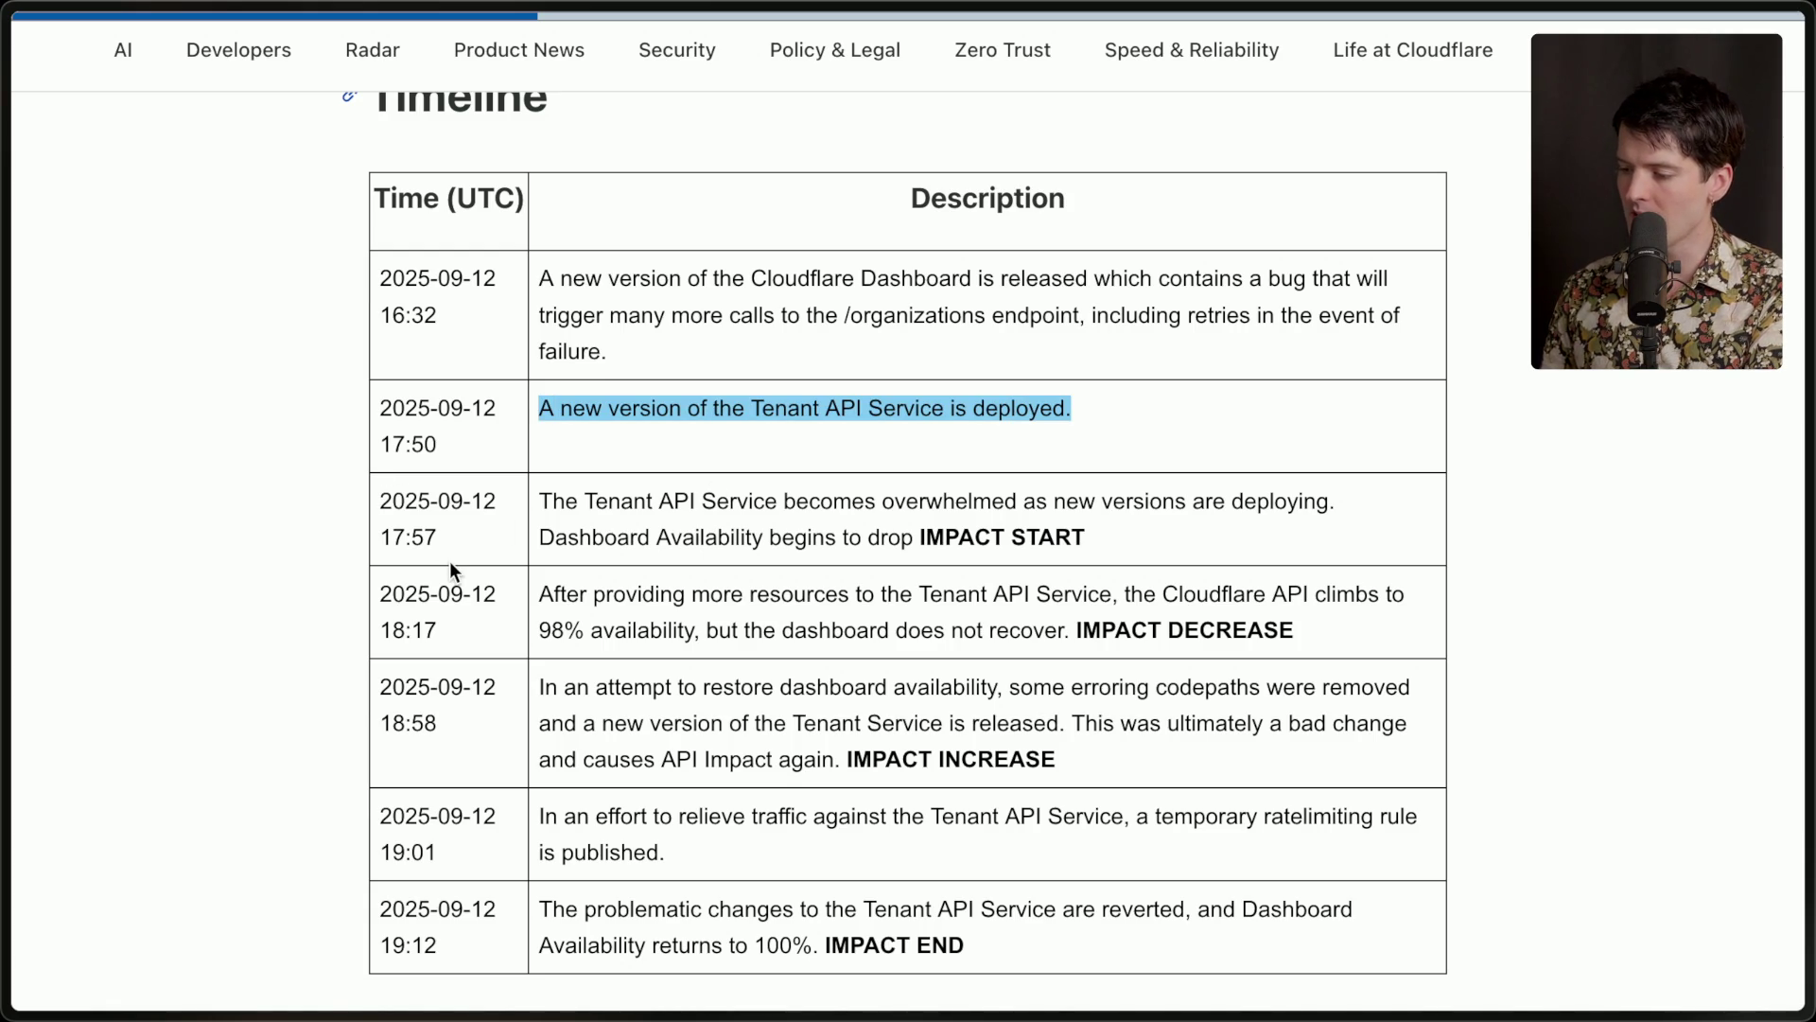
Highlight the timeline rows from 16:32 through 17:57, then scroll further down the table.
mouse_move(640, 339)
mouse_down()
mouse_move(486, 213)
mouse_move(359, 207)
mouse_up()
click(360, 207)
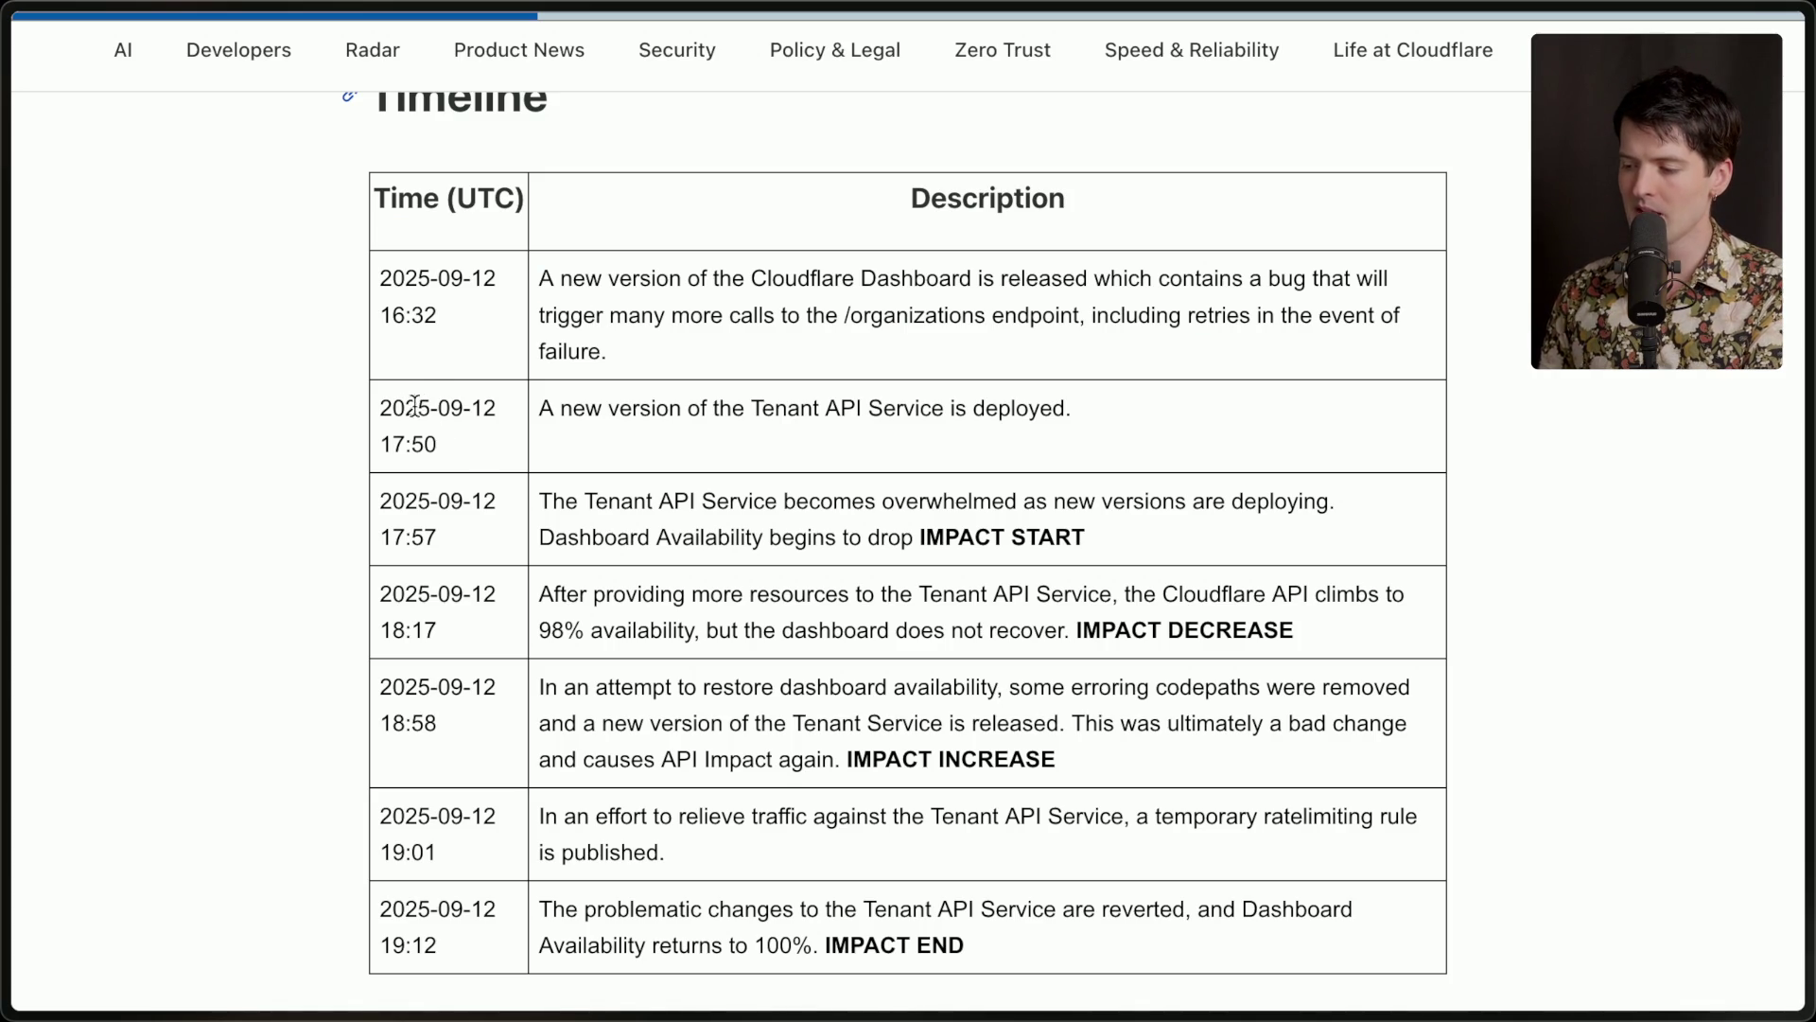
drag(406, 408, 562, 566)
click(562, 564)
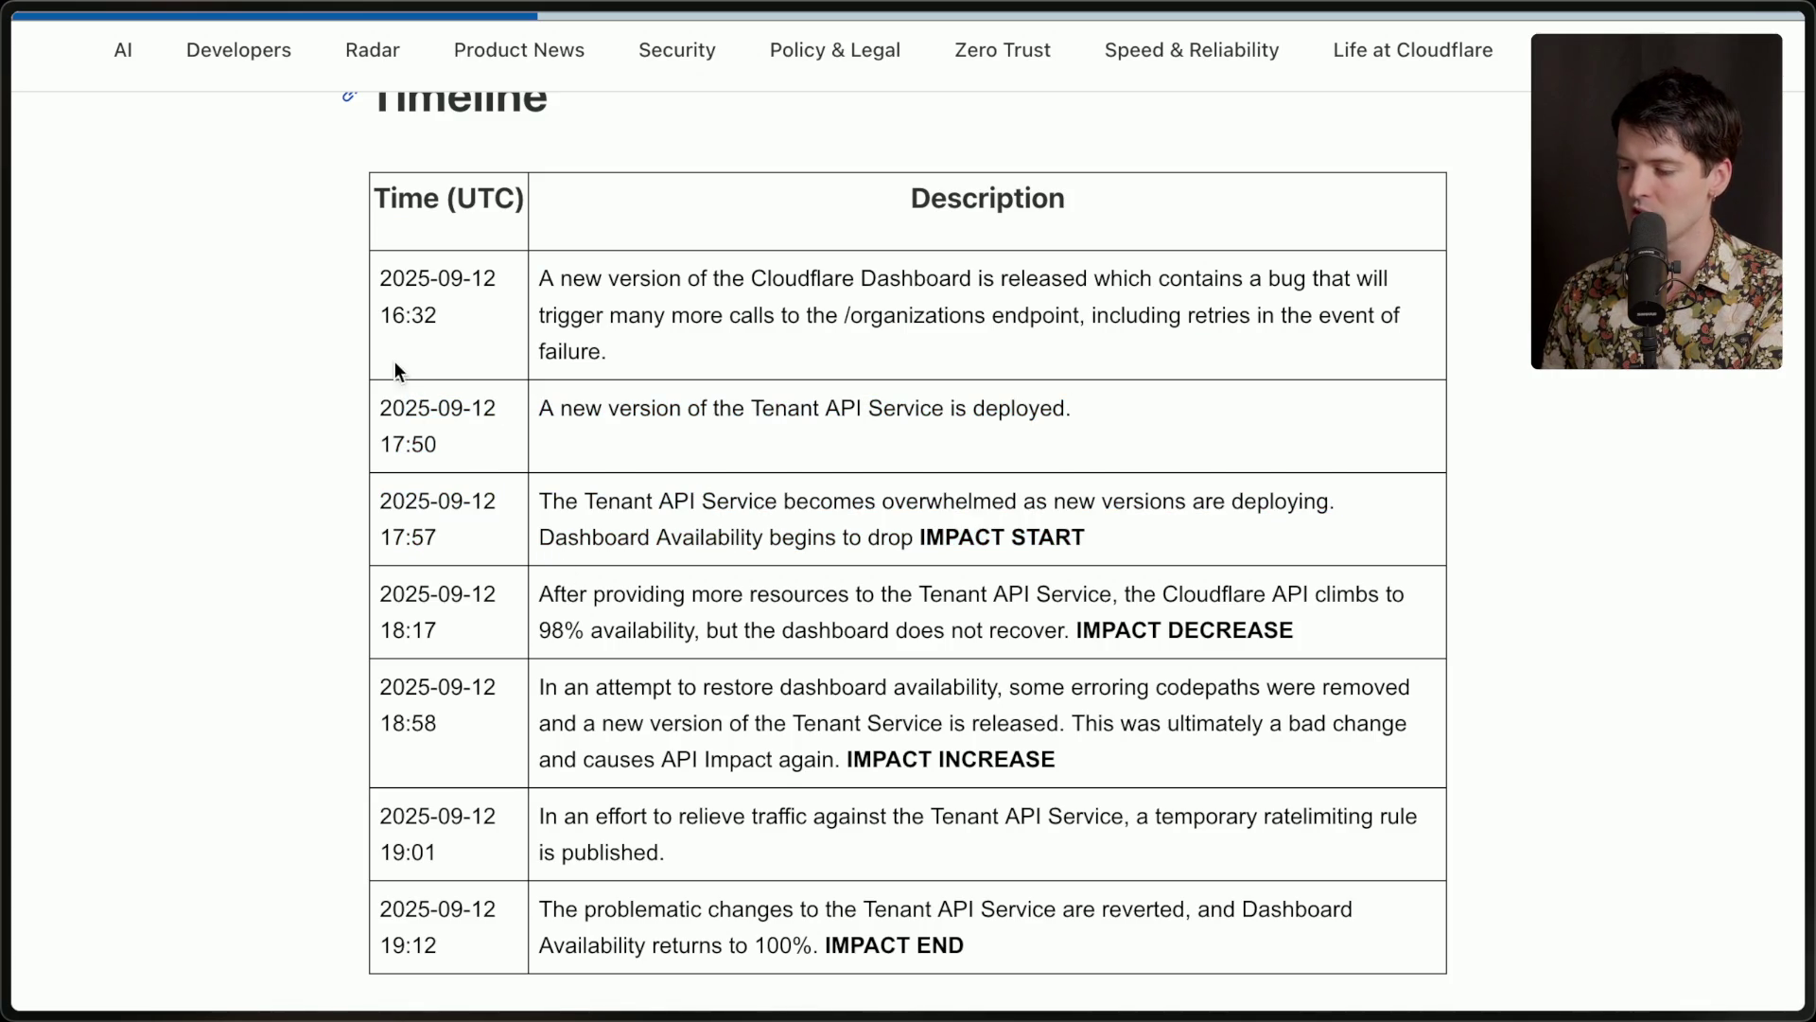
drag(379, 275, 474, 568)
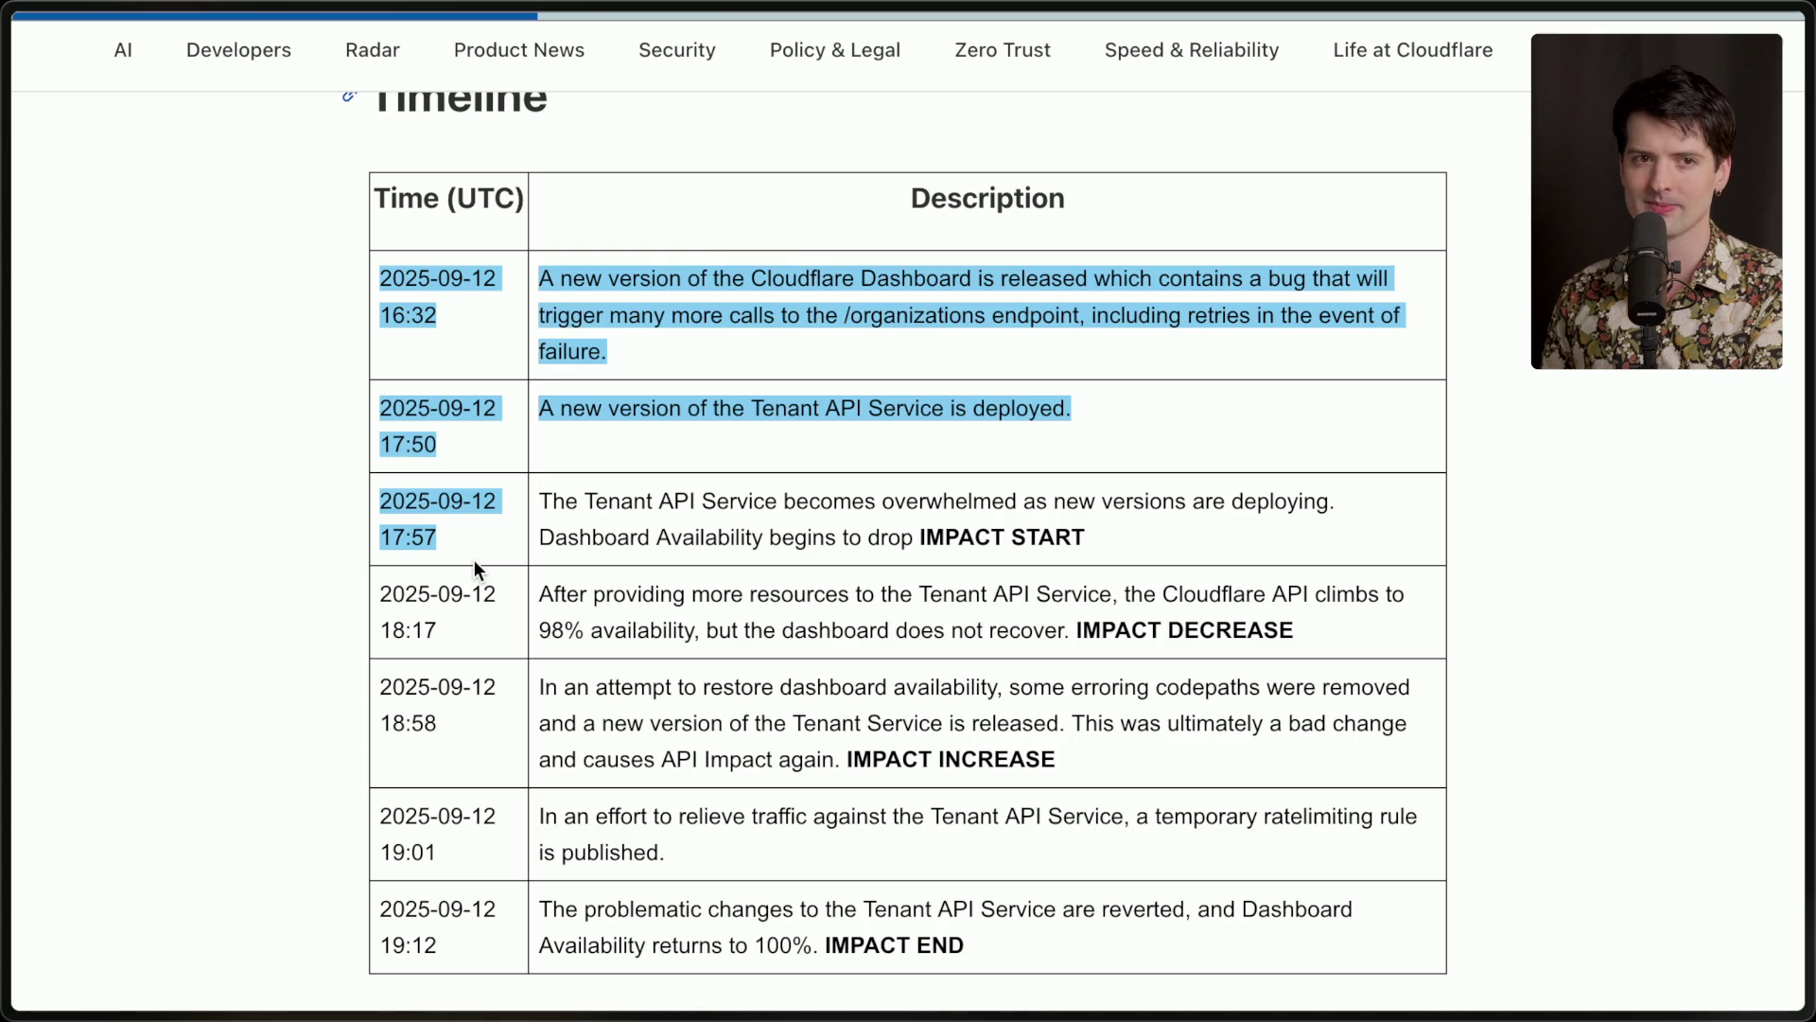
click(474, 560)
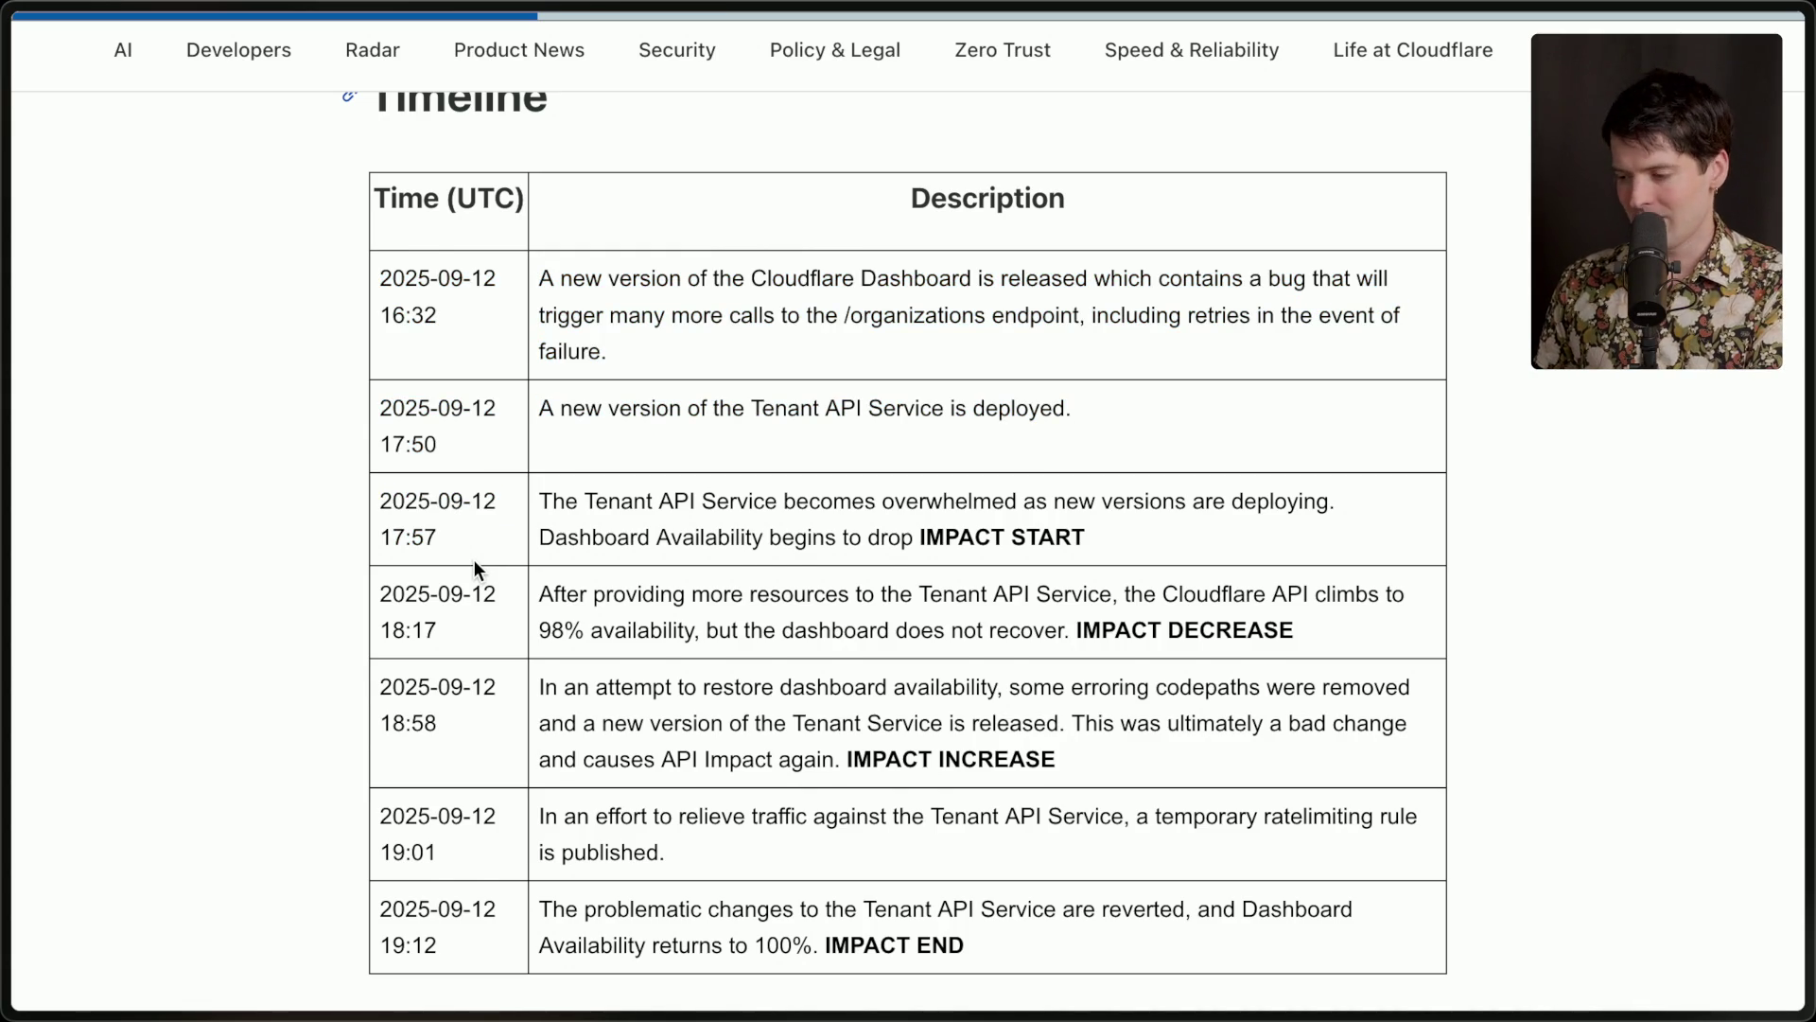
scroll(475, 563, down, 1)
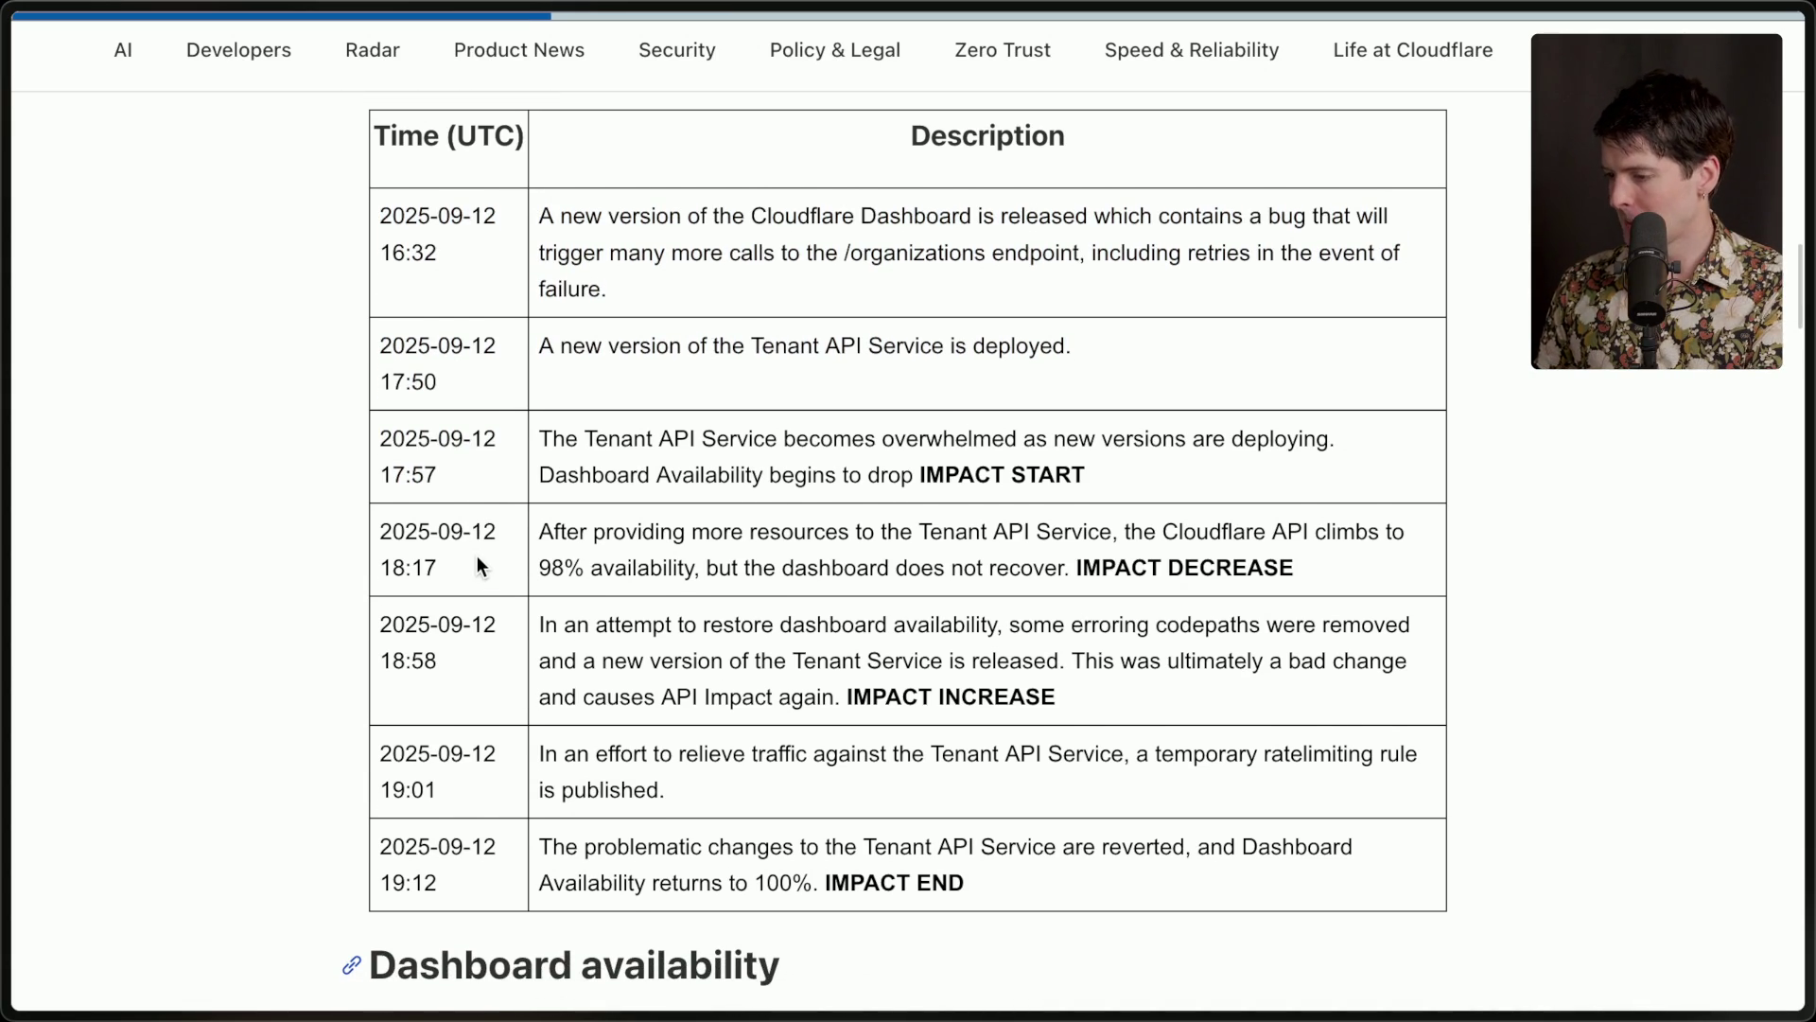
Highlight the 17:57 timestamp, IMPACT DECREASE label, and 18:58 row's bad-change and IMPACT INCREASE text.
drag(377, 469, 485, 469)
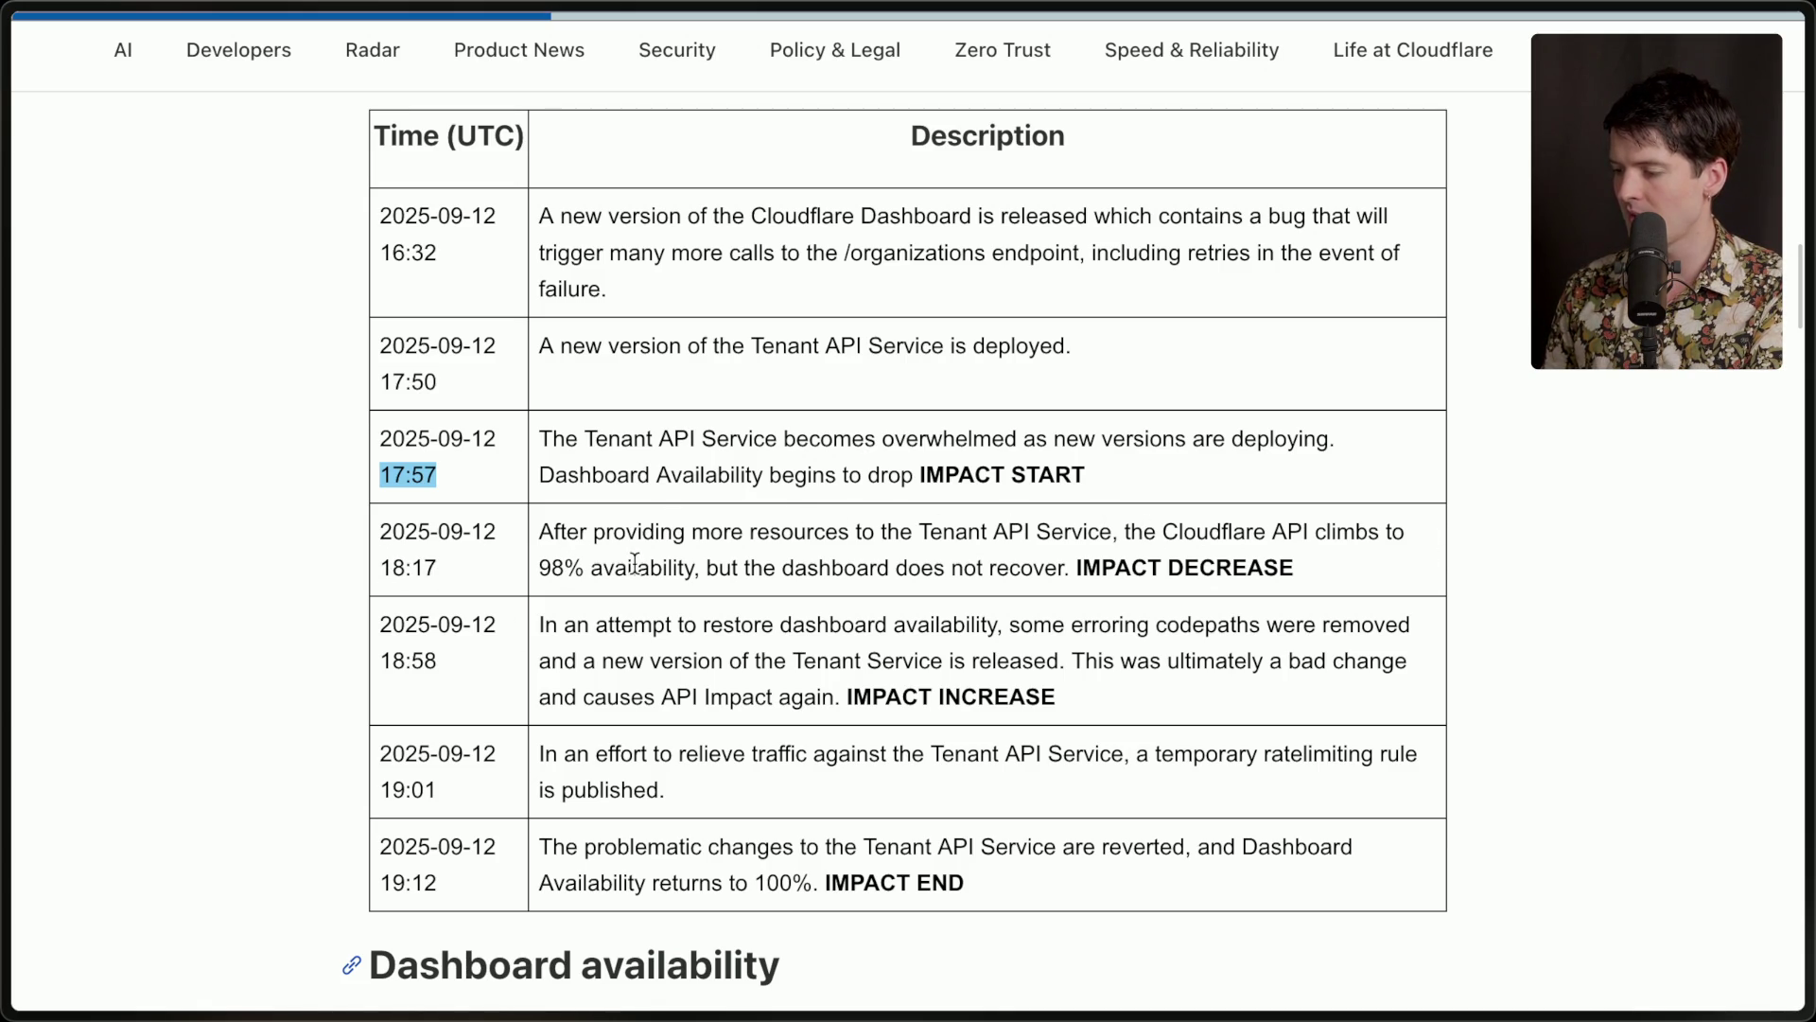
drag(1072, 565, 1374, 575)
click(1313, 583)
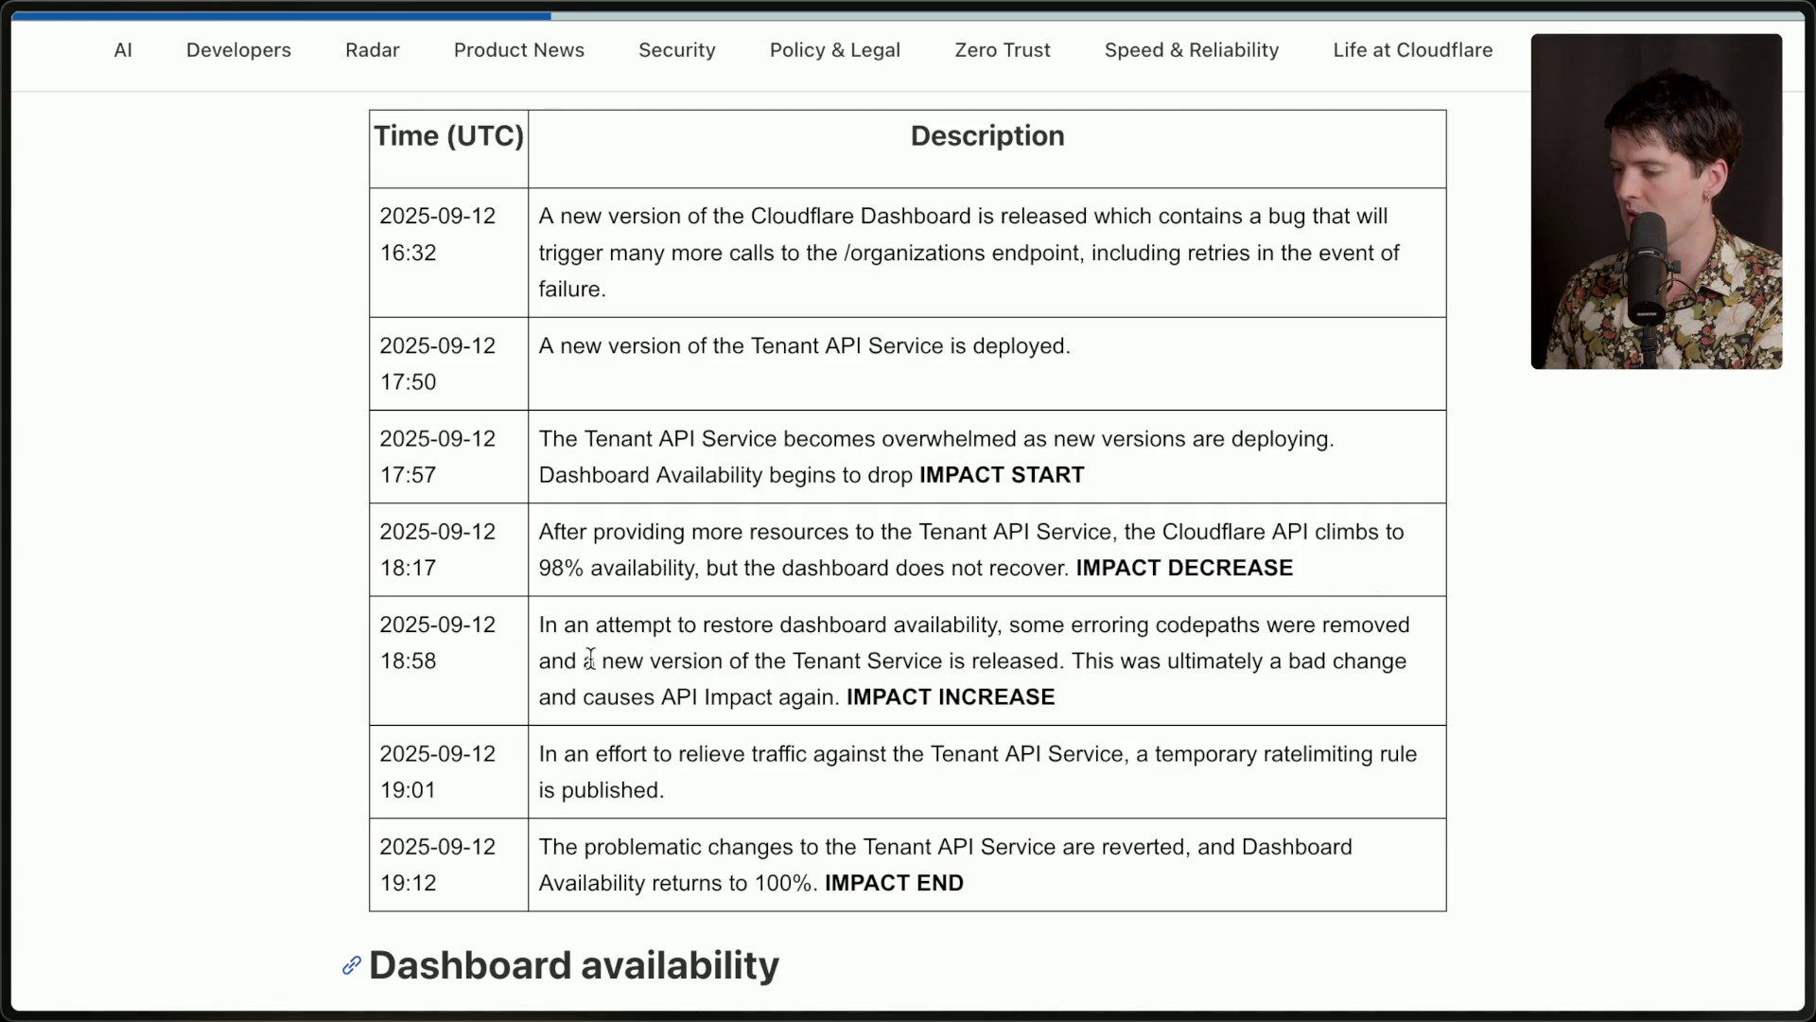
drag(1073, 661, 1112, 700)
click(1111, 700)
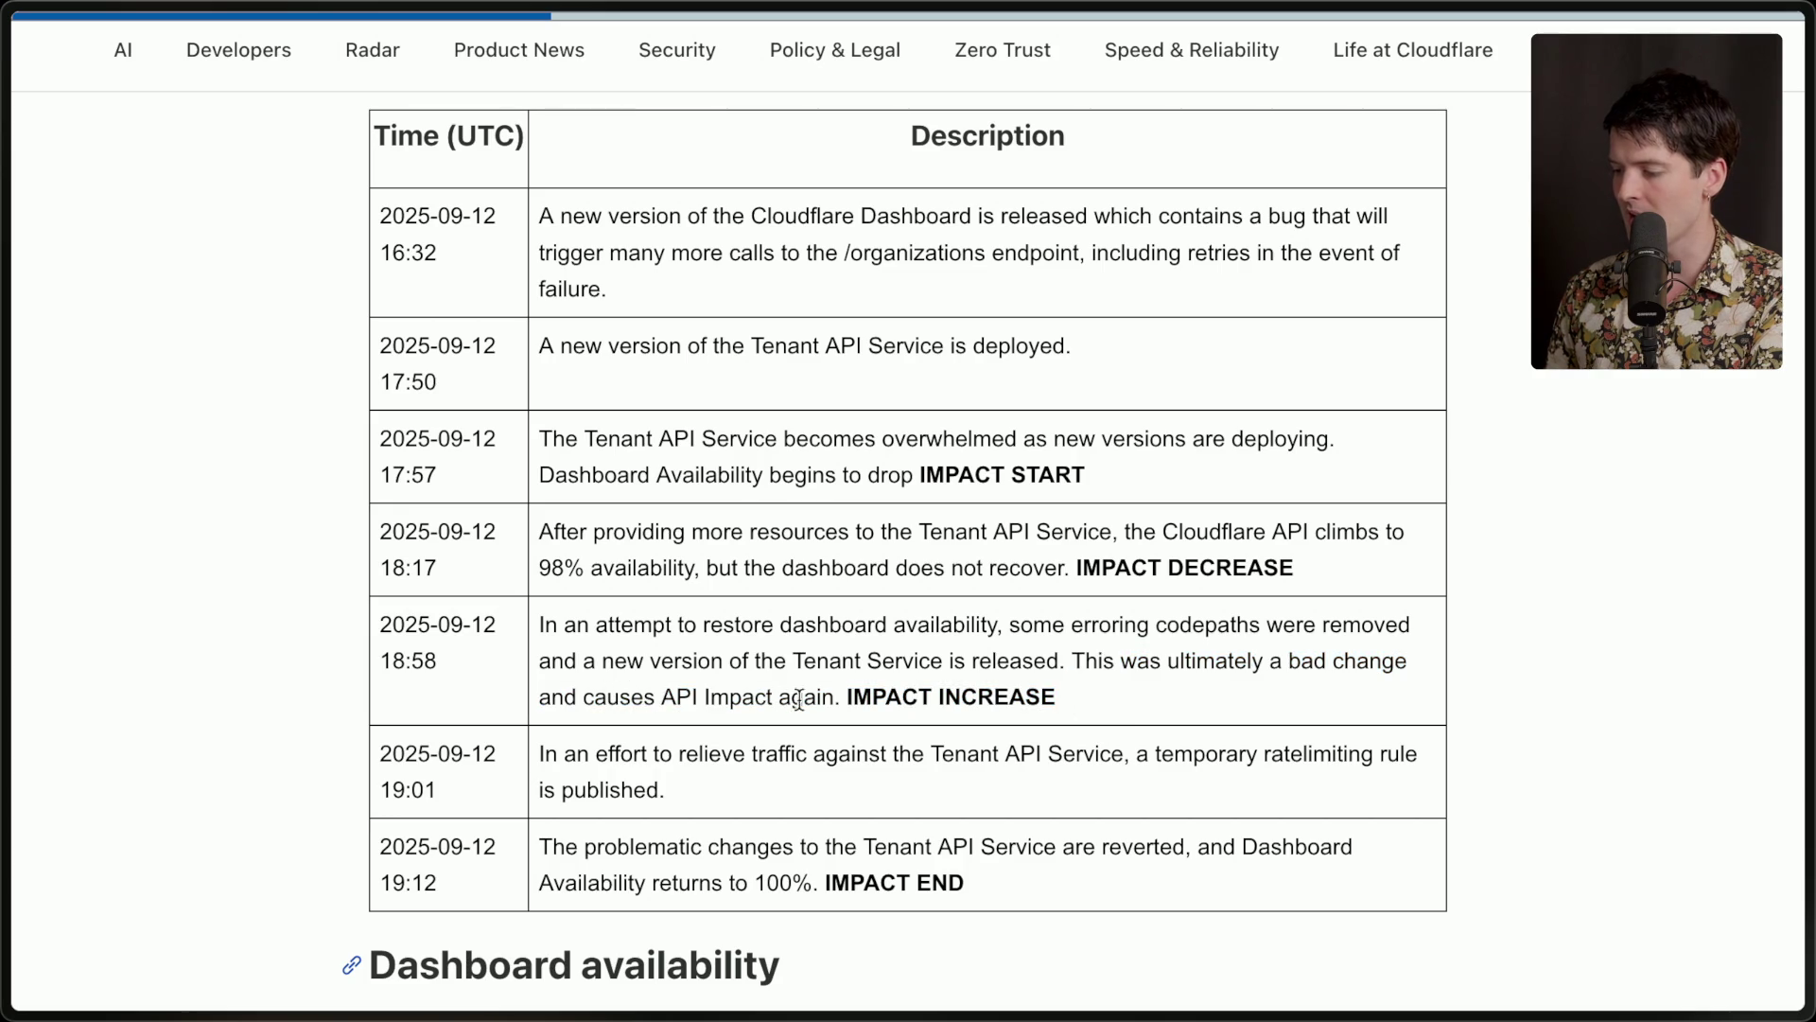
drag(841, 697, 1183, 697)
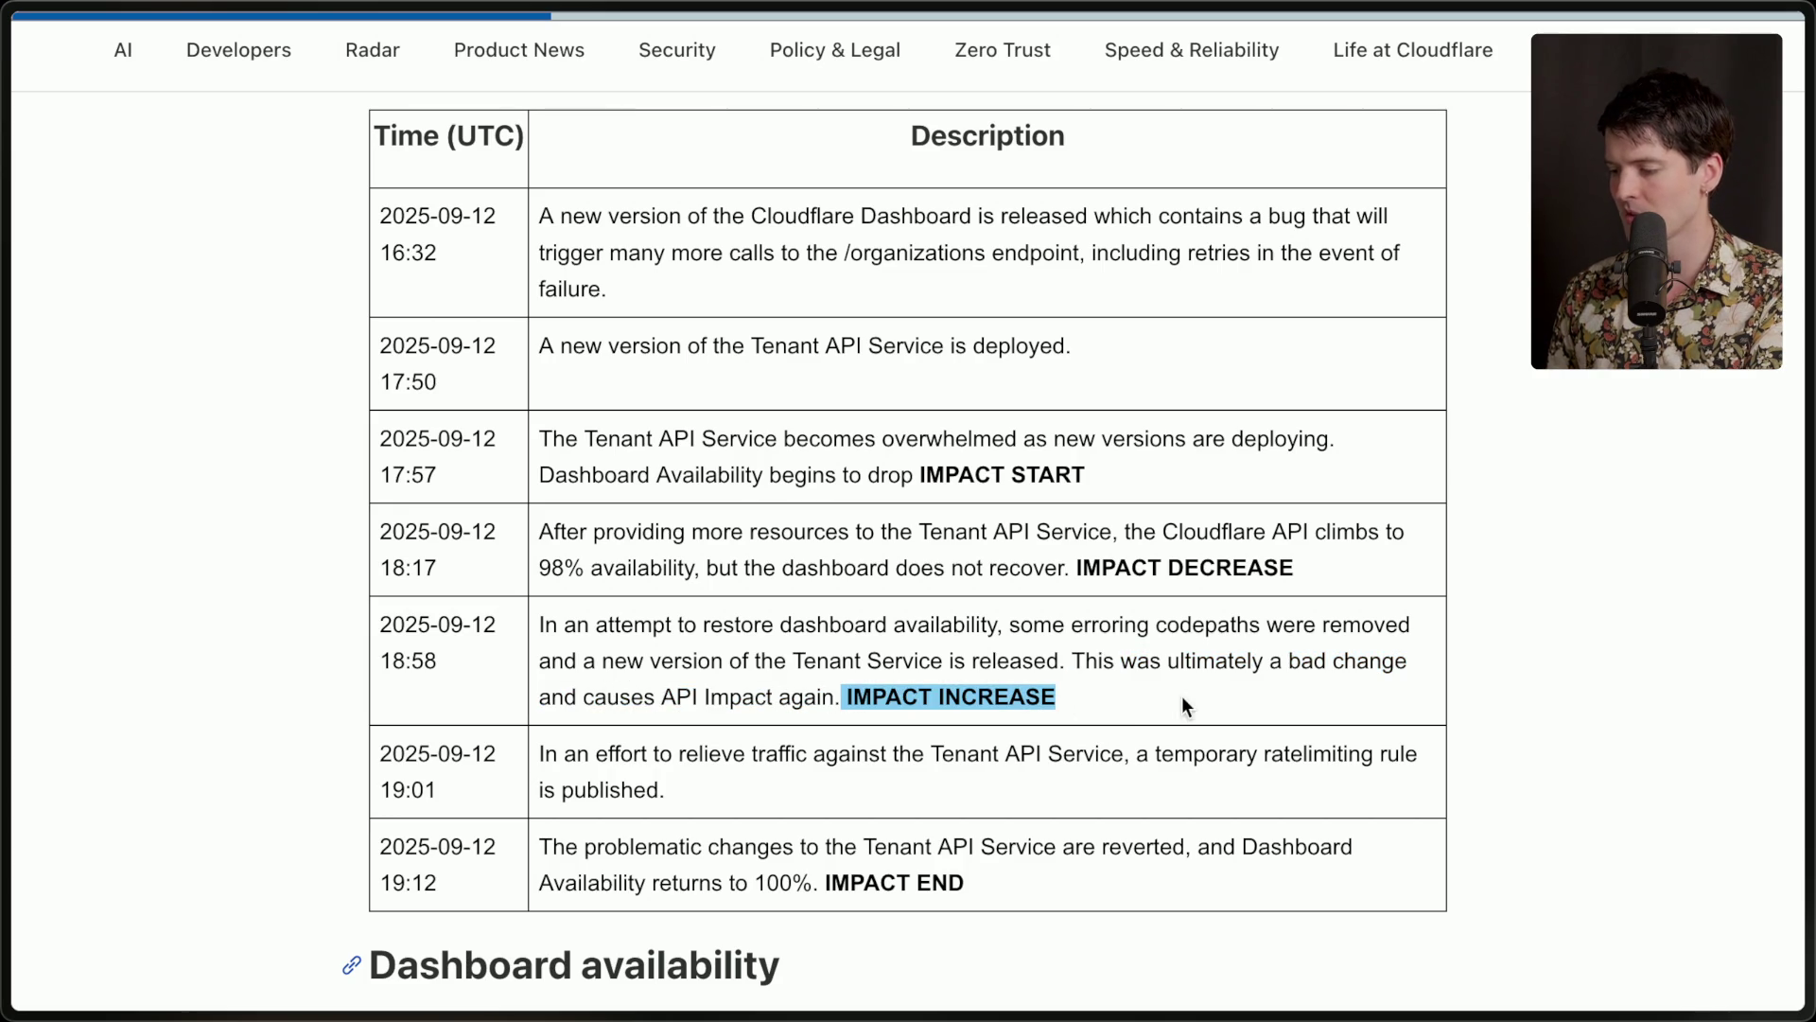
click(456, 646)
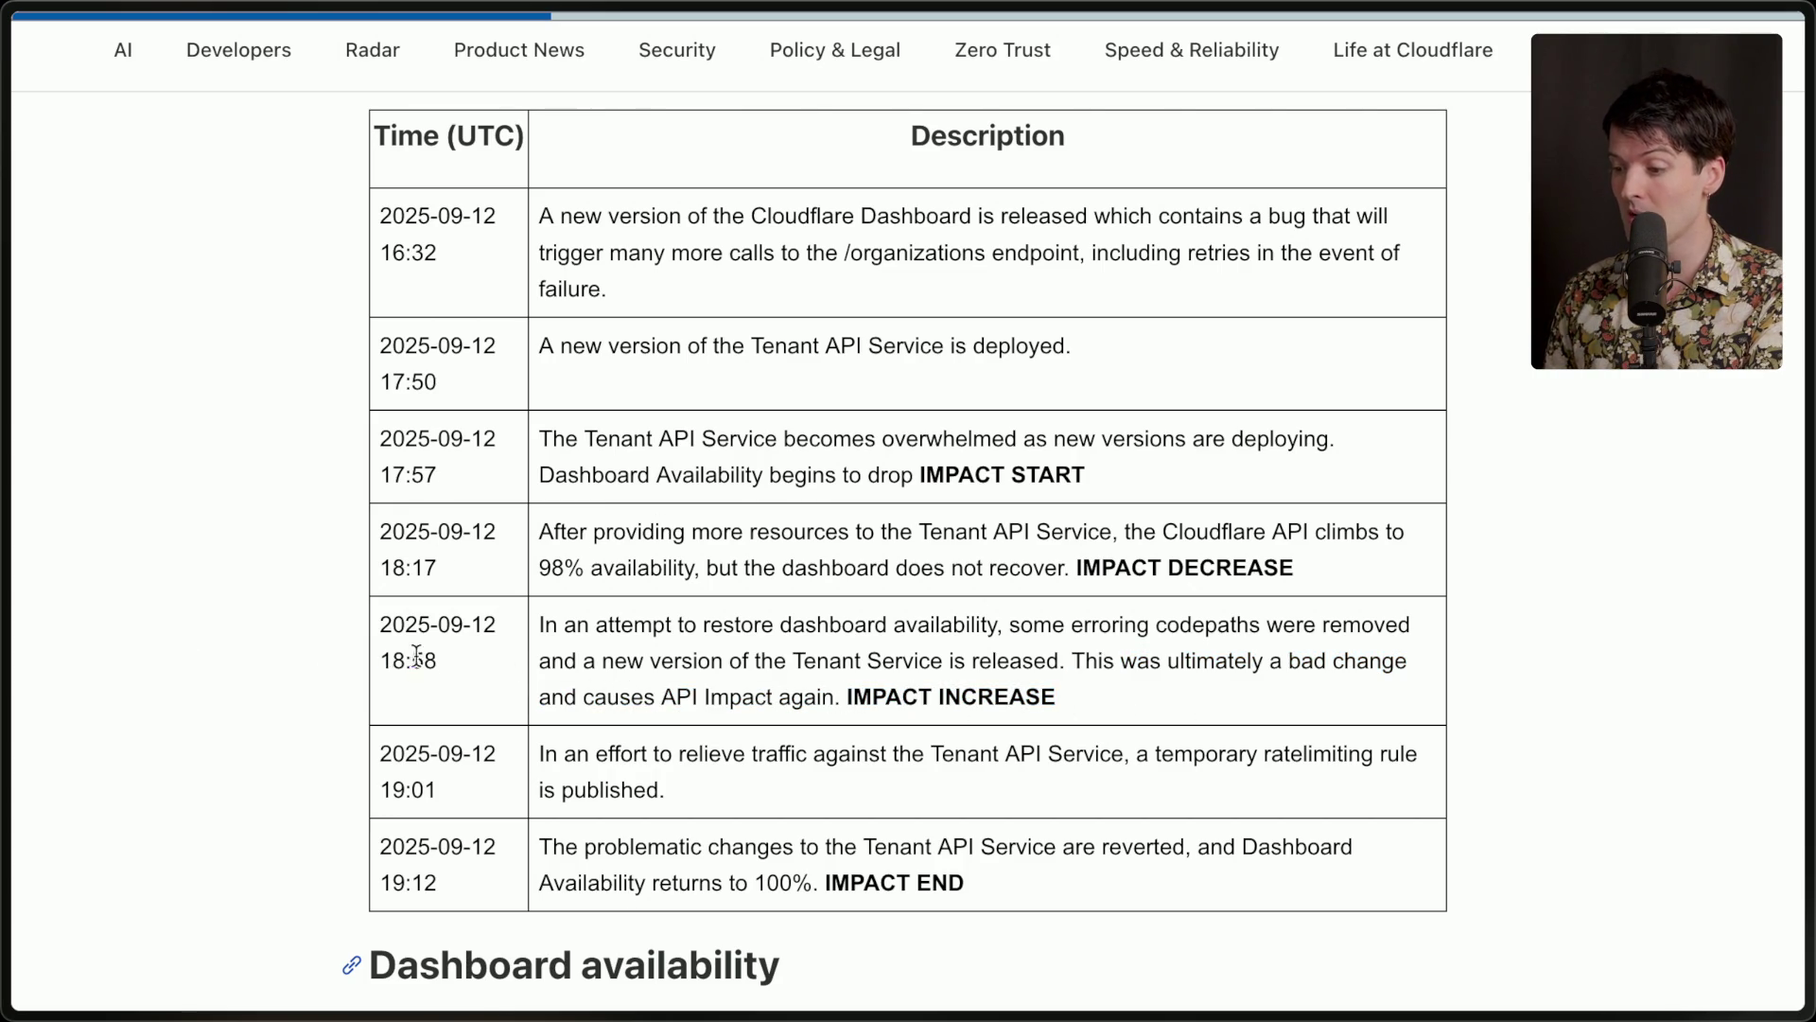
click(457, 673)
Highlight the 19:01 rate-limiting entry and 19:12 IMPACT END row, then scroll back up.
scroll(457, 674, down, 1)
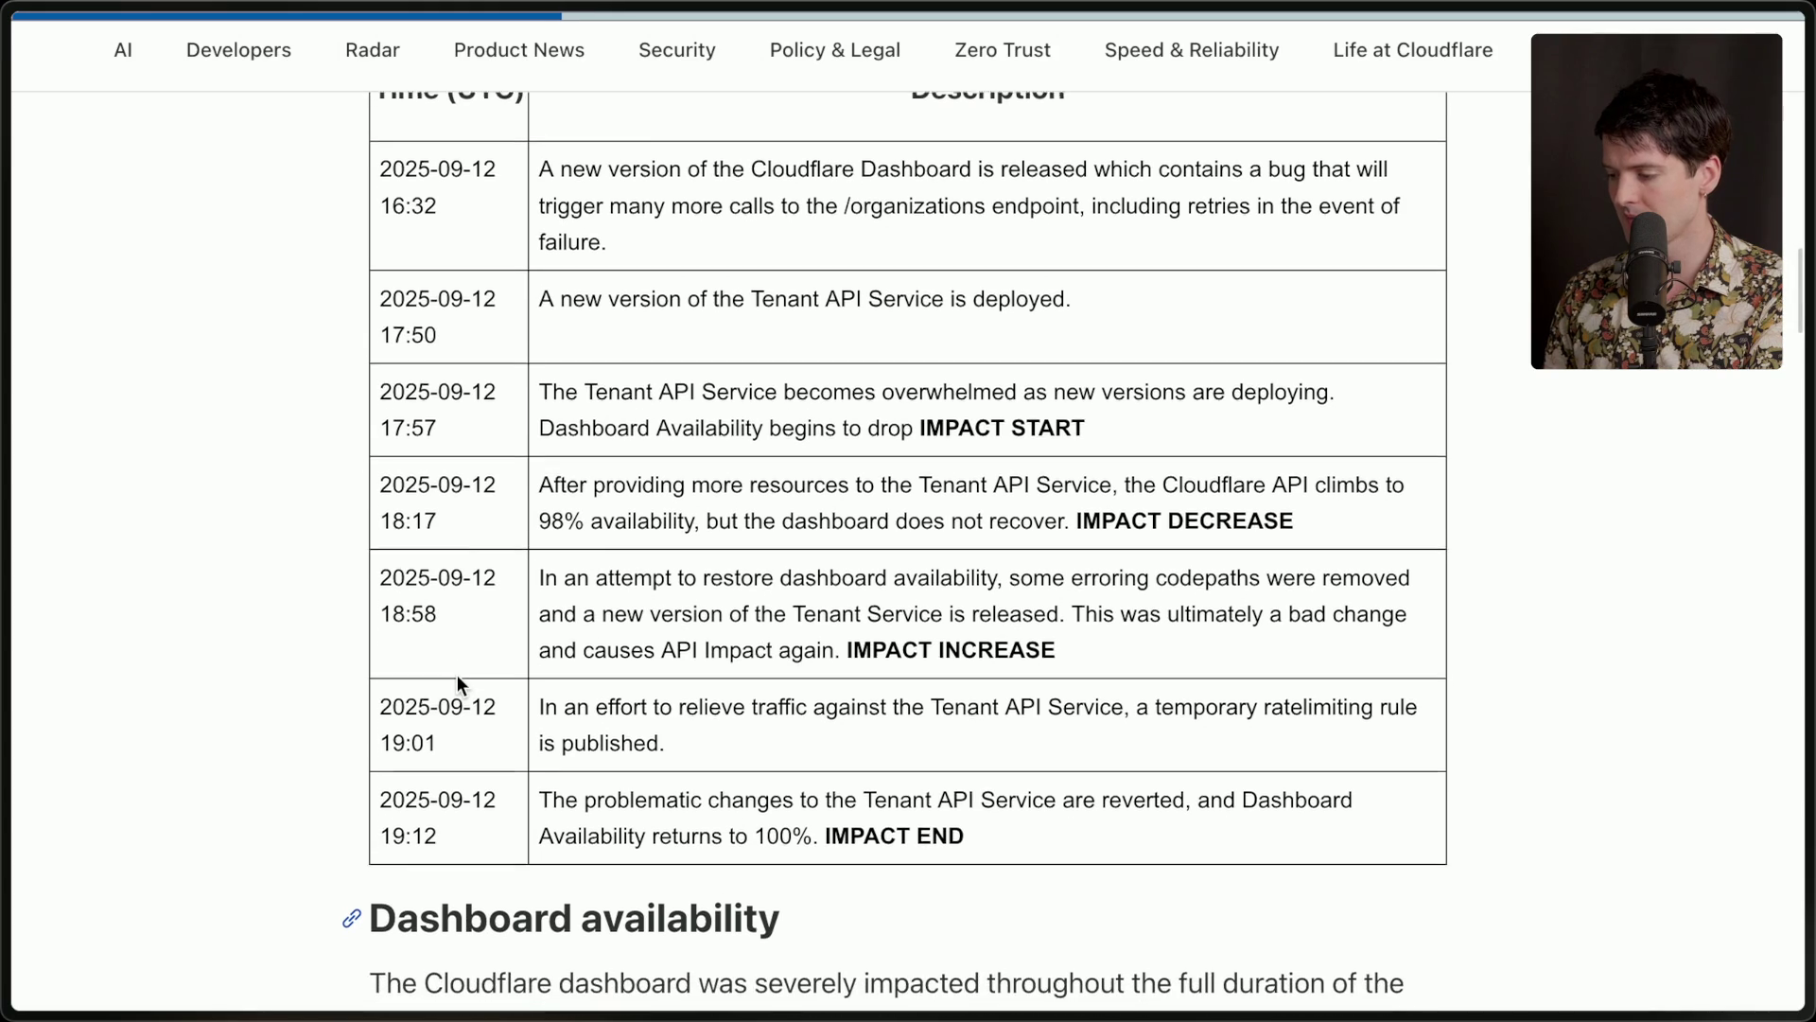
drag(394, 705, 833, 762)
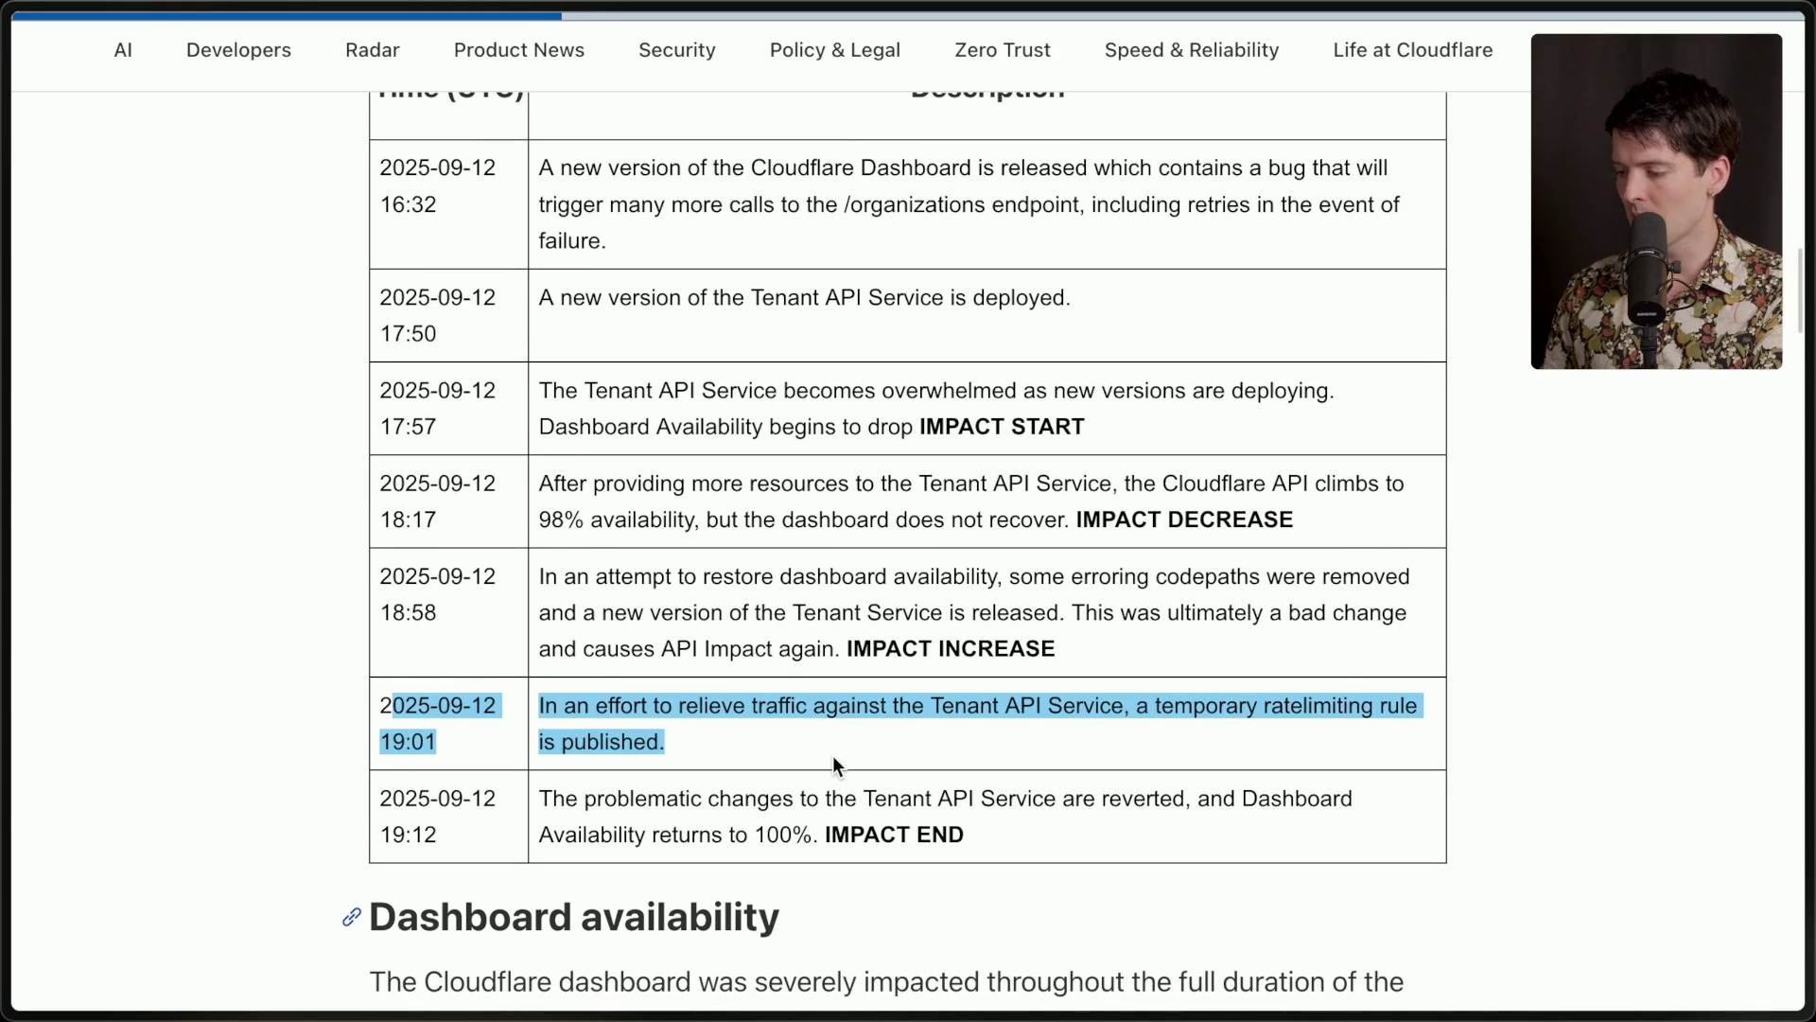
click(832, 755)
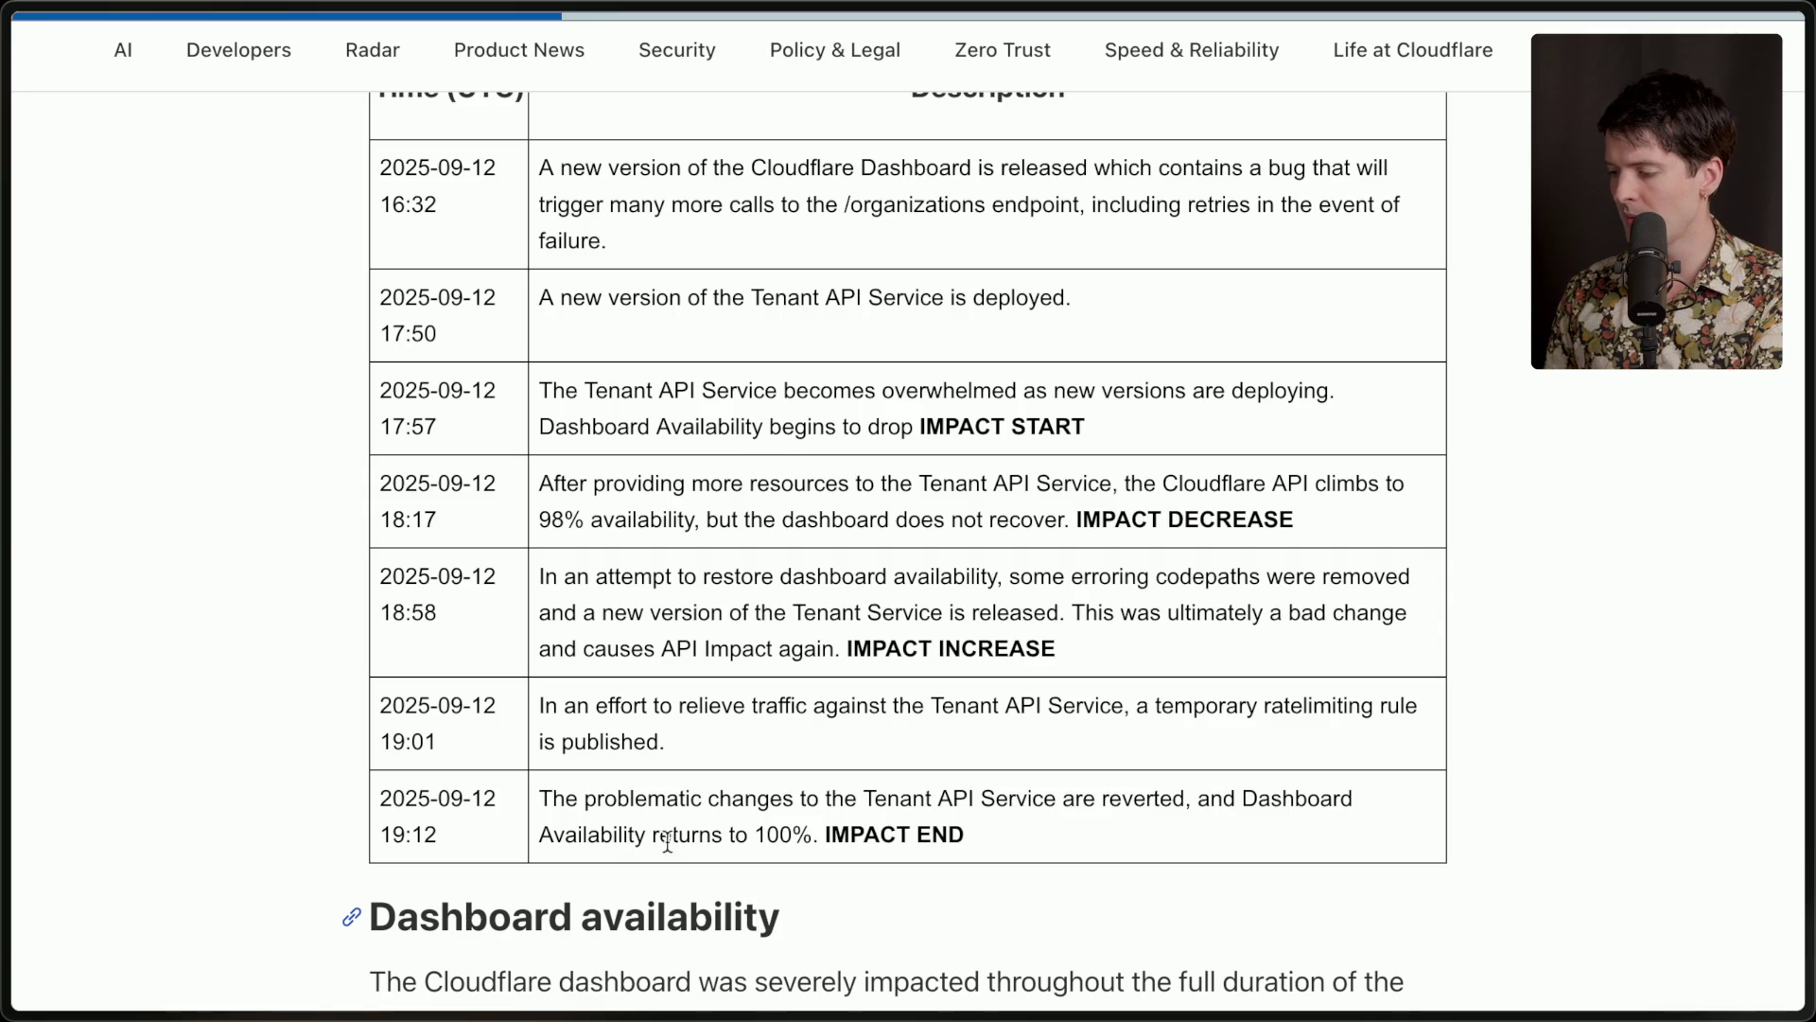
drag(957, 835, 333, 798)
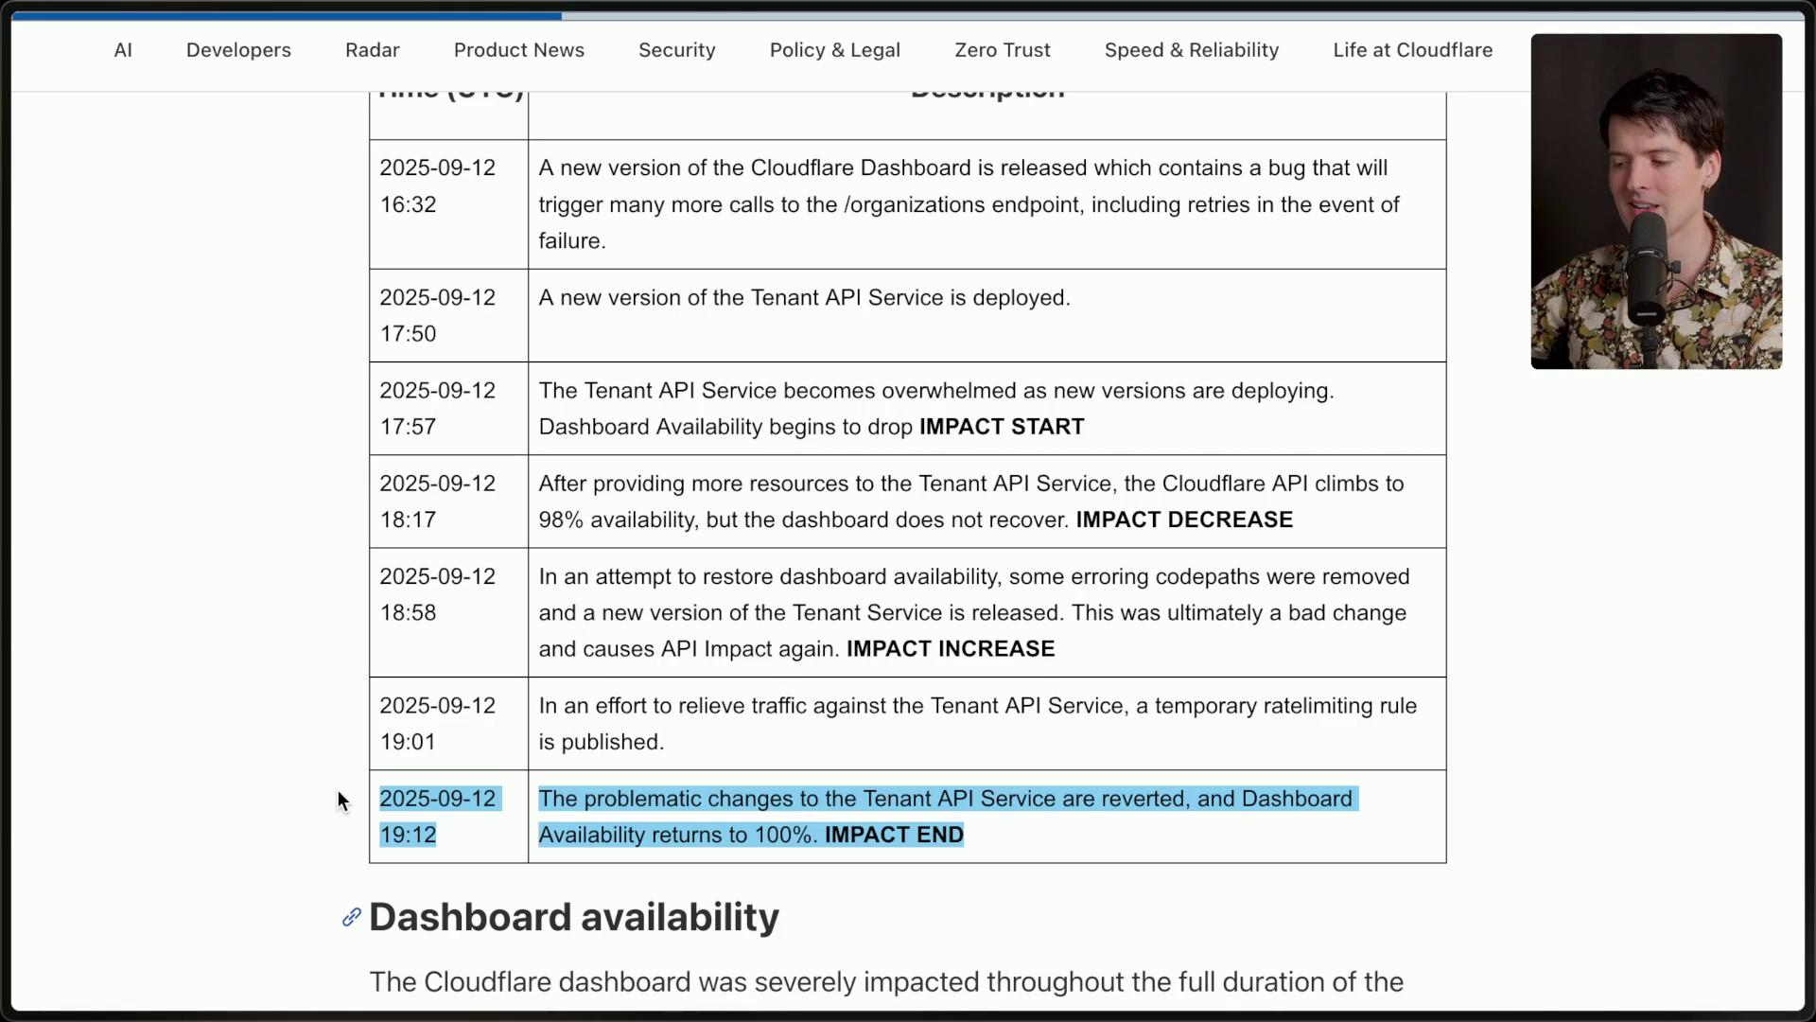
scroll(337, 791, up, 15)
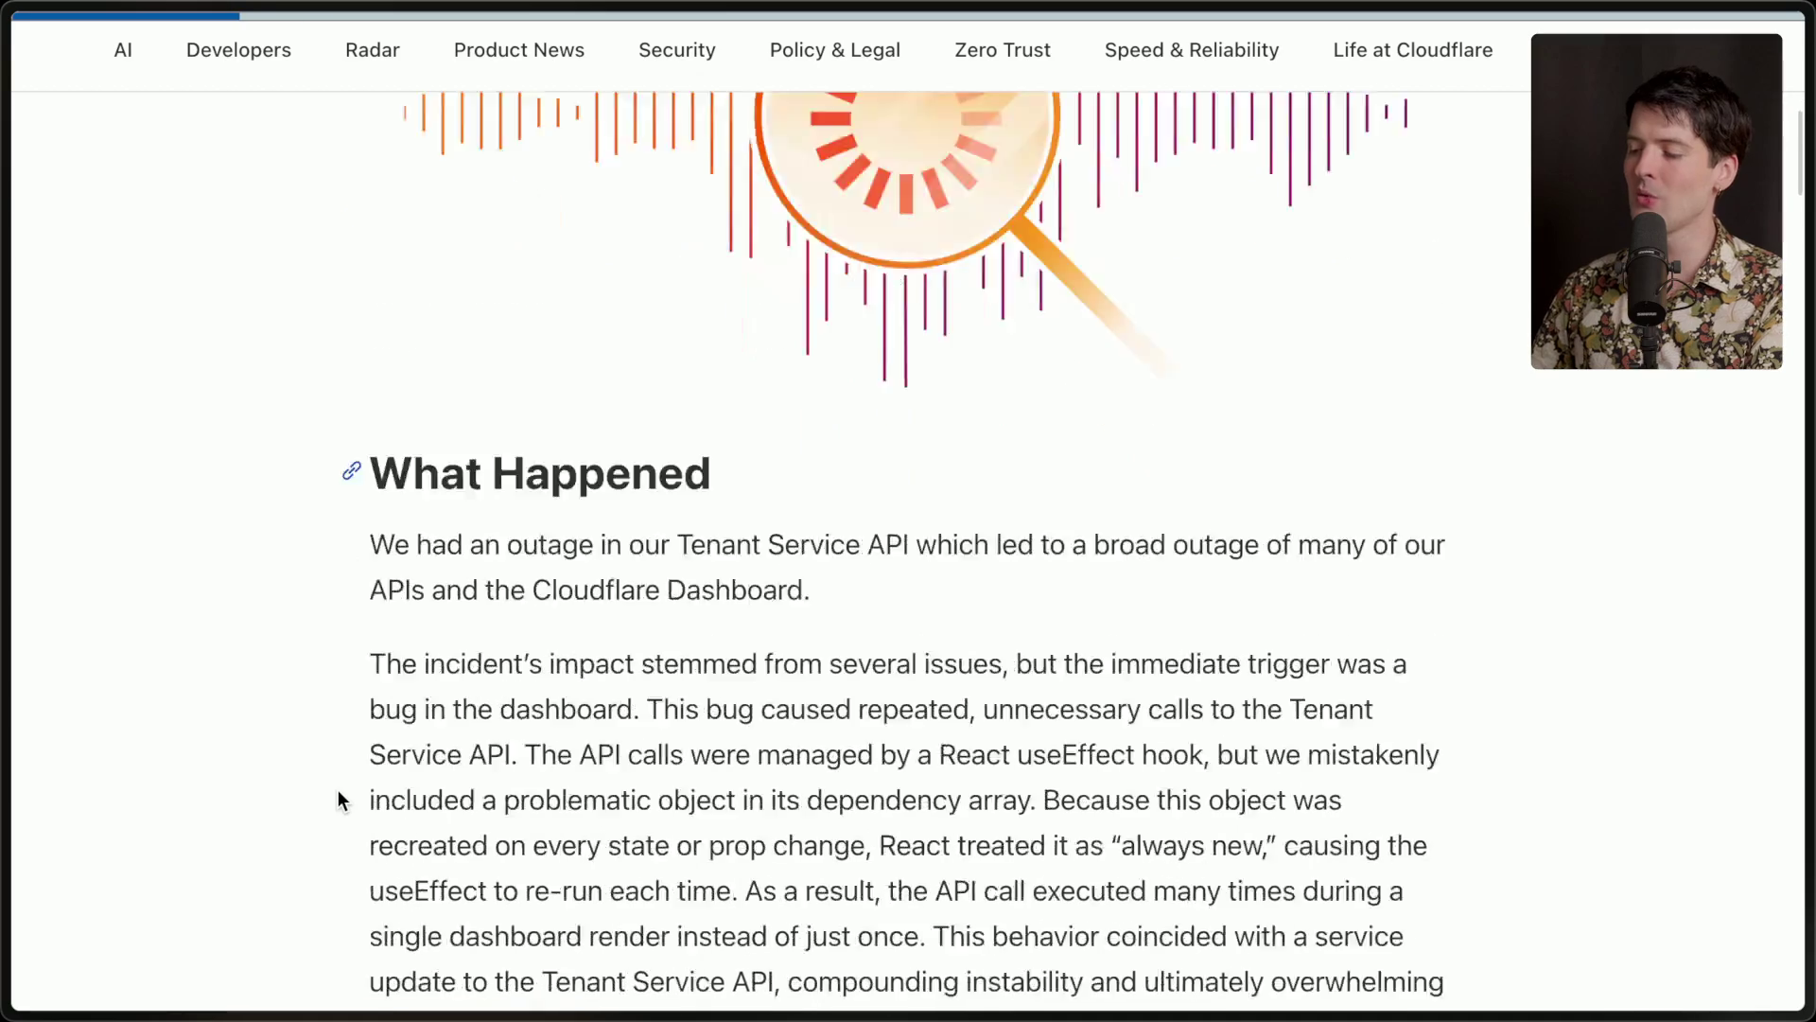
Highlight the What Happened sentences explaining the repeated API calls and the useEffect dependency bug.
scroll(338, 789, down, 4)
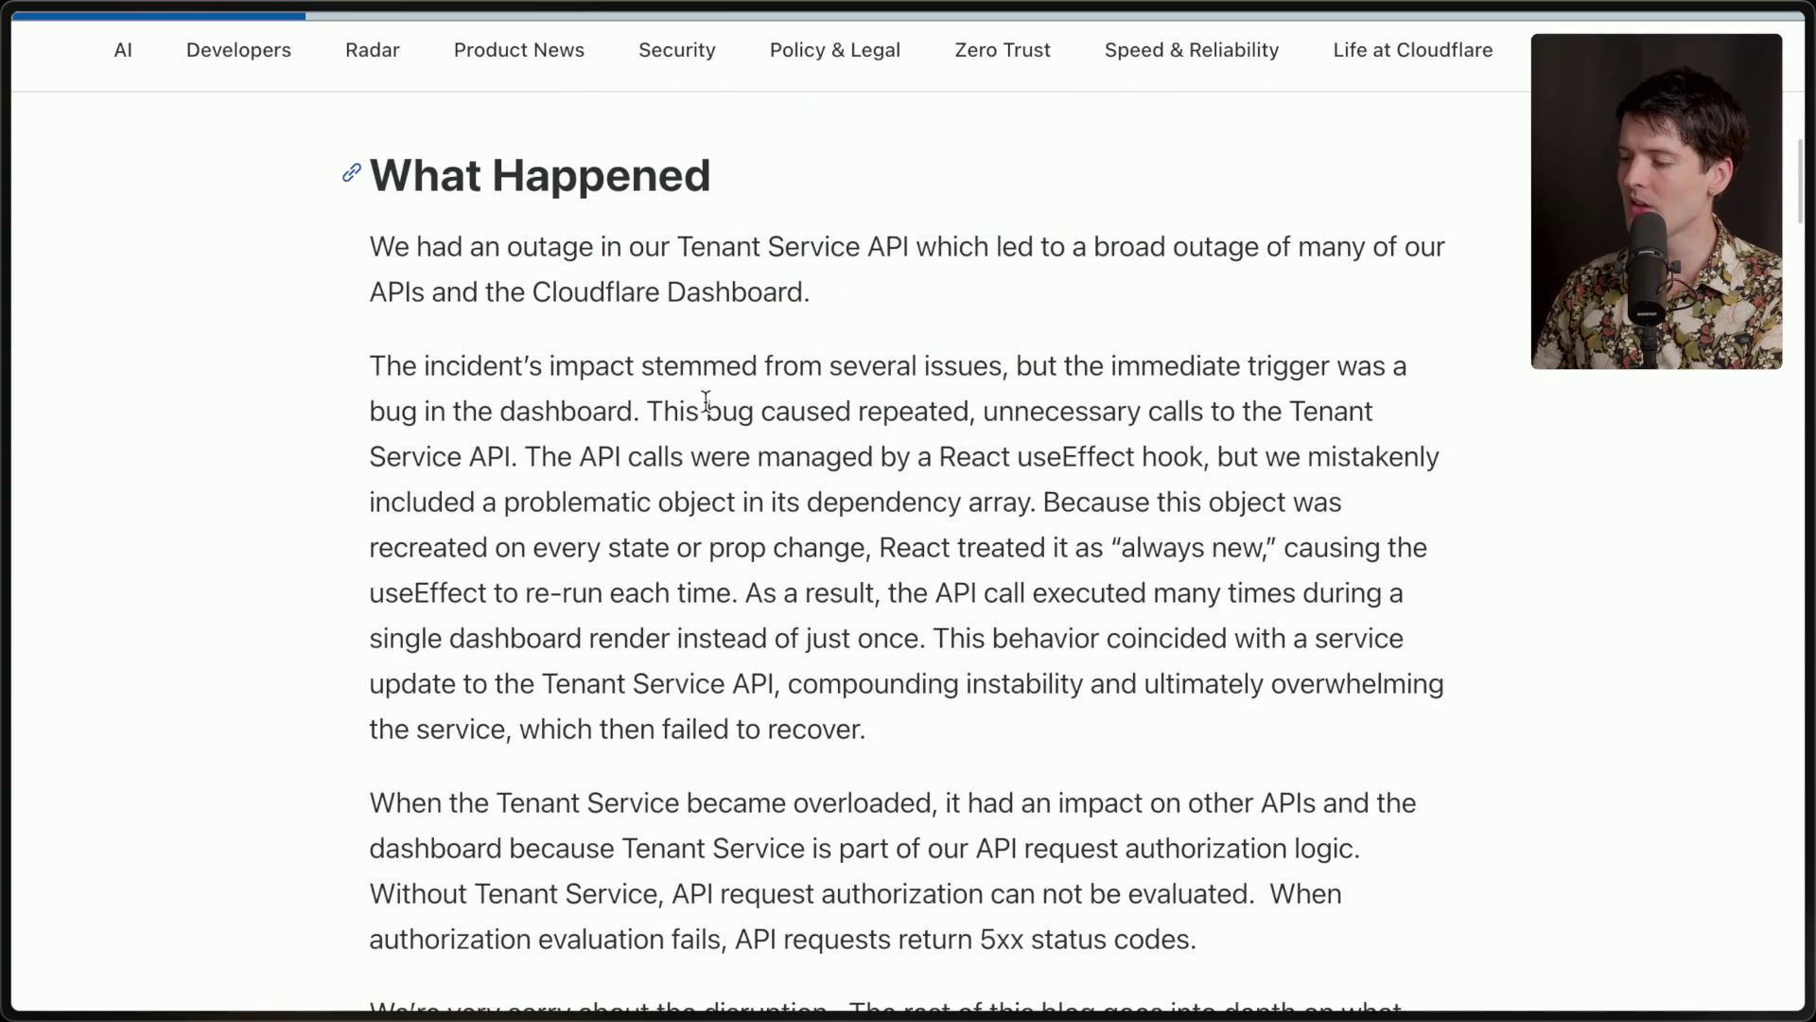
mouse_move(657, 409)
mouse_down()
mouse_move(880, 554)
mouse_move(797, 596)
mouse_move(736, 598)
mouse_move(931, 647)
mouse_up()
drag(647, 410, 750, 457)
mouse_move(344, 361)
mouse_down()
mouse_move(643, 458)
mouse_move(935, 642)
mouse_up()
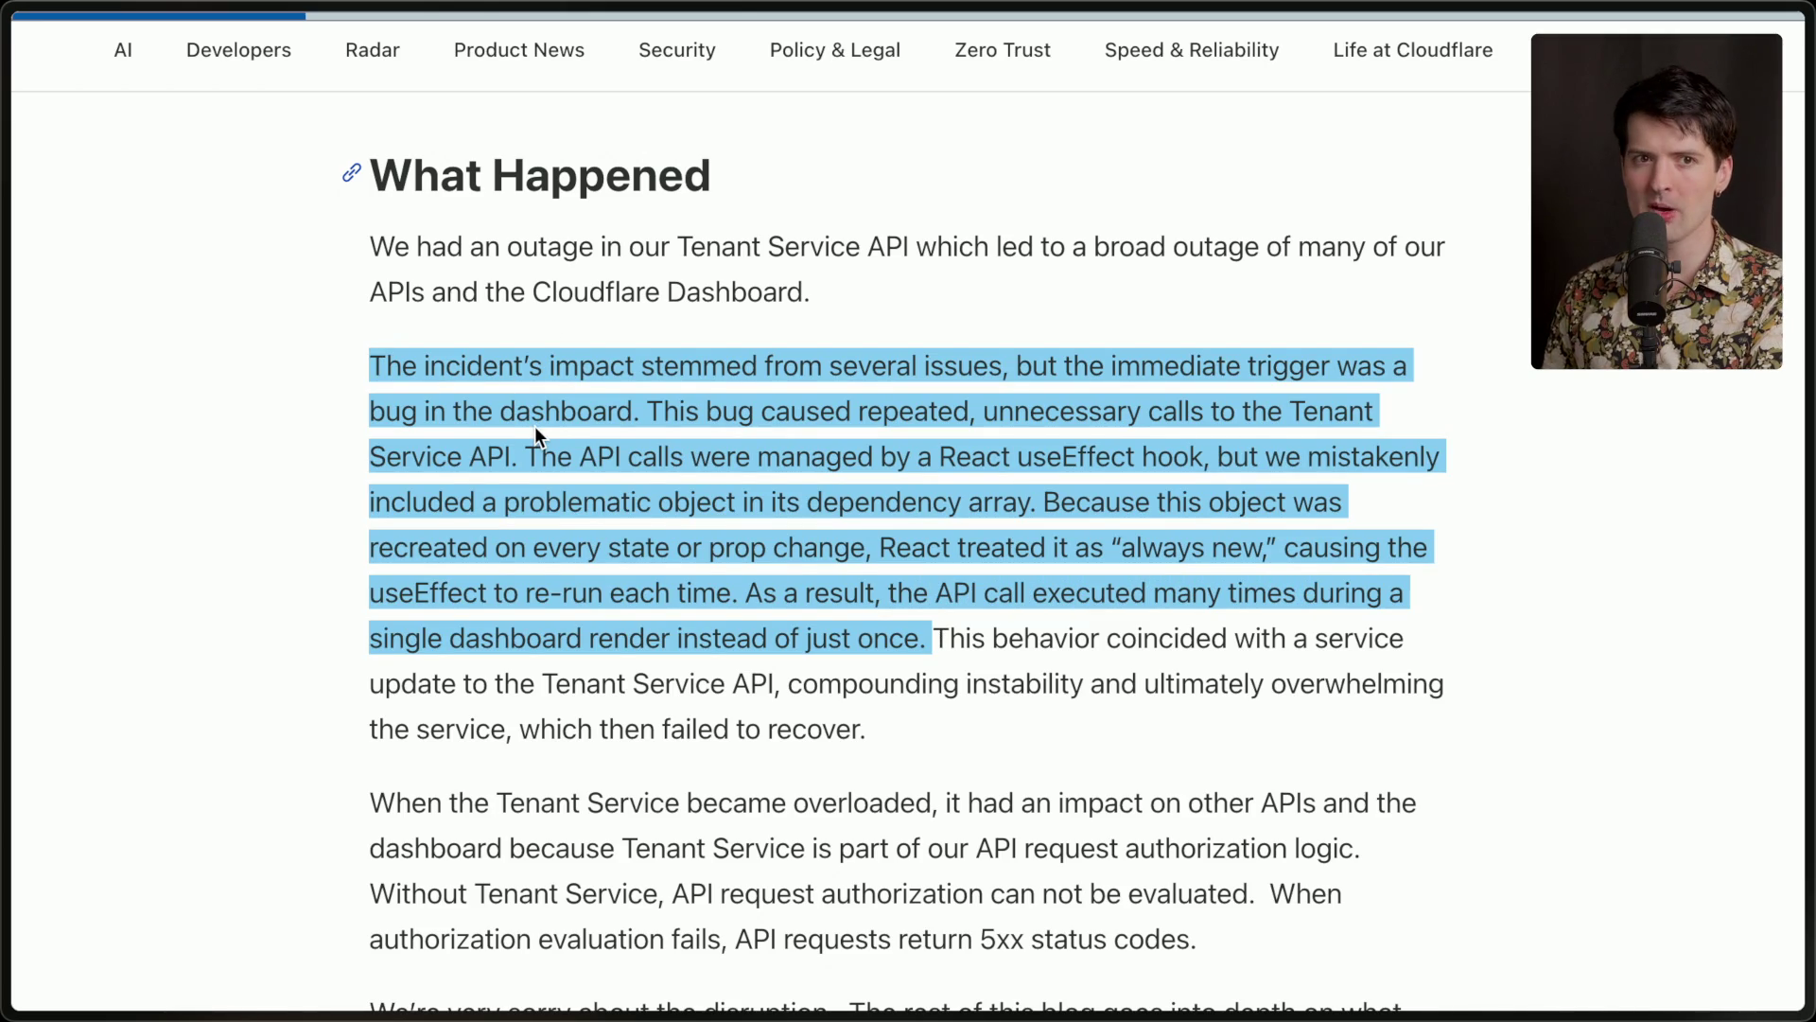
click(938, 635)
Highlight the sentence about the Tenant Service API update overwhelming the service and failing to recover.
drag(938, 634, 946, 730)
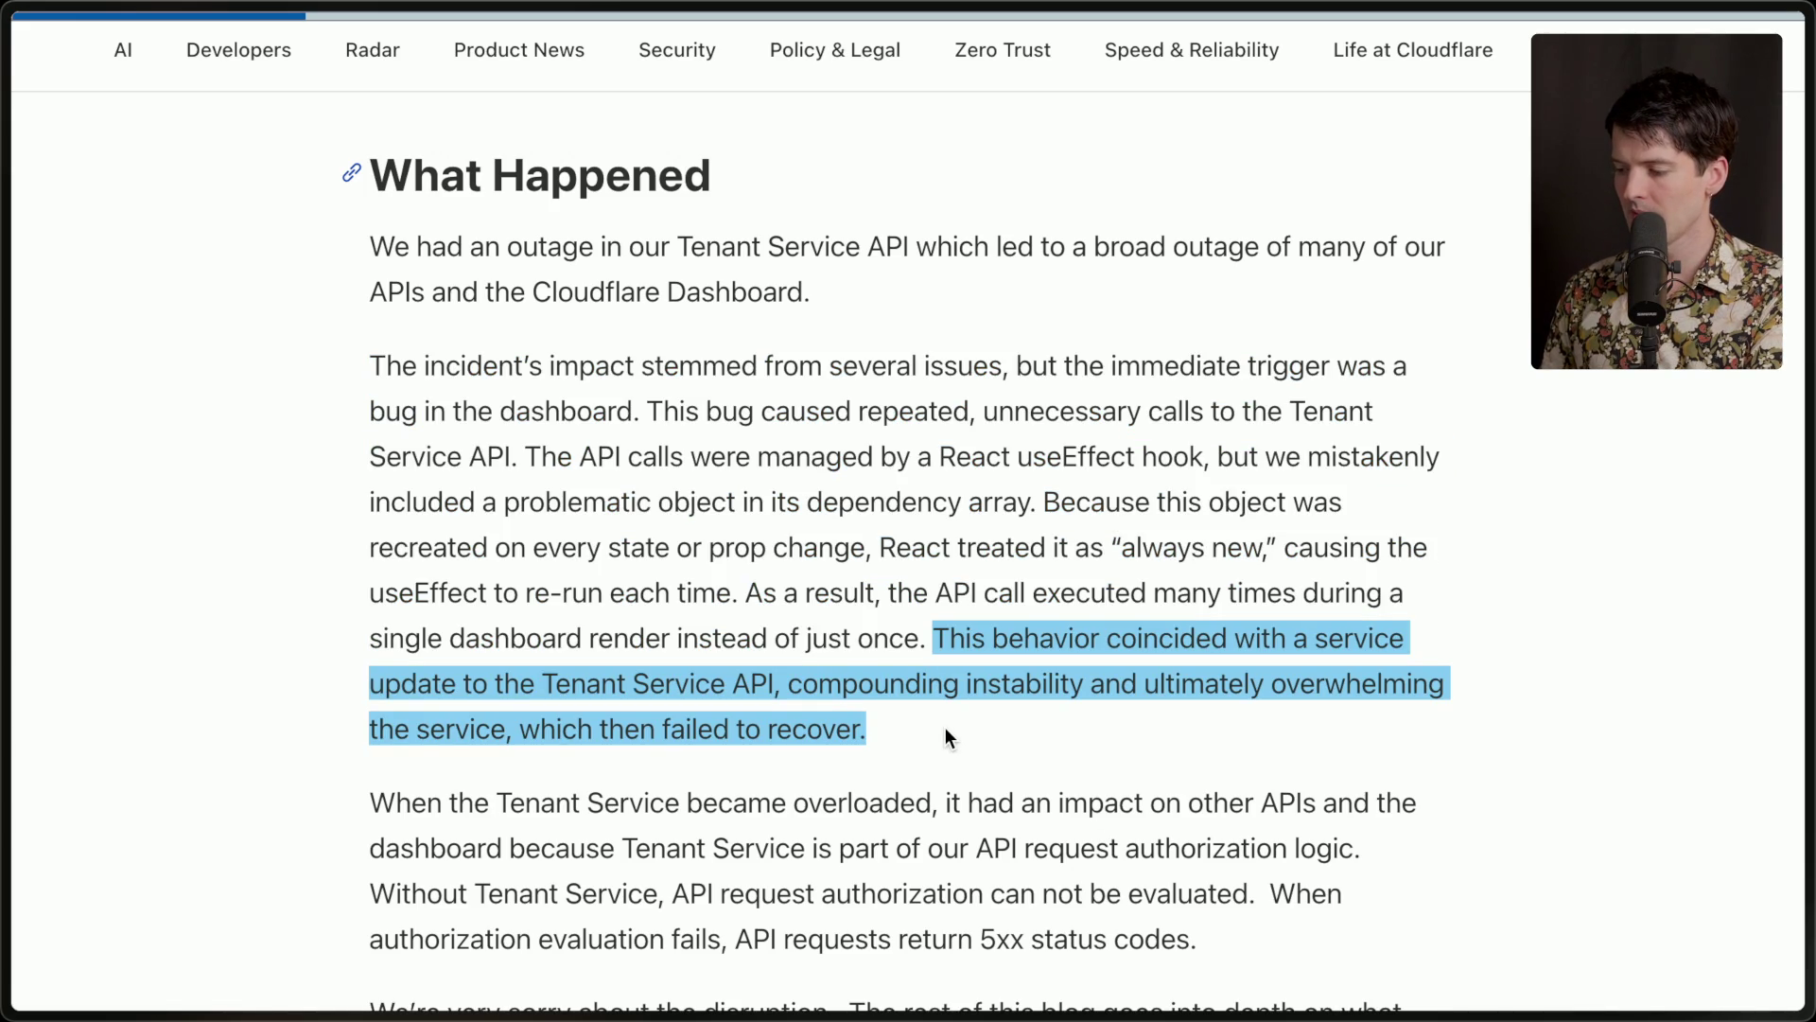
click(936, 644)
drag(936, 643, 333, 367)
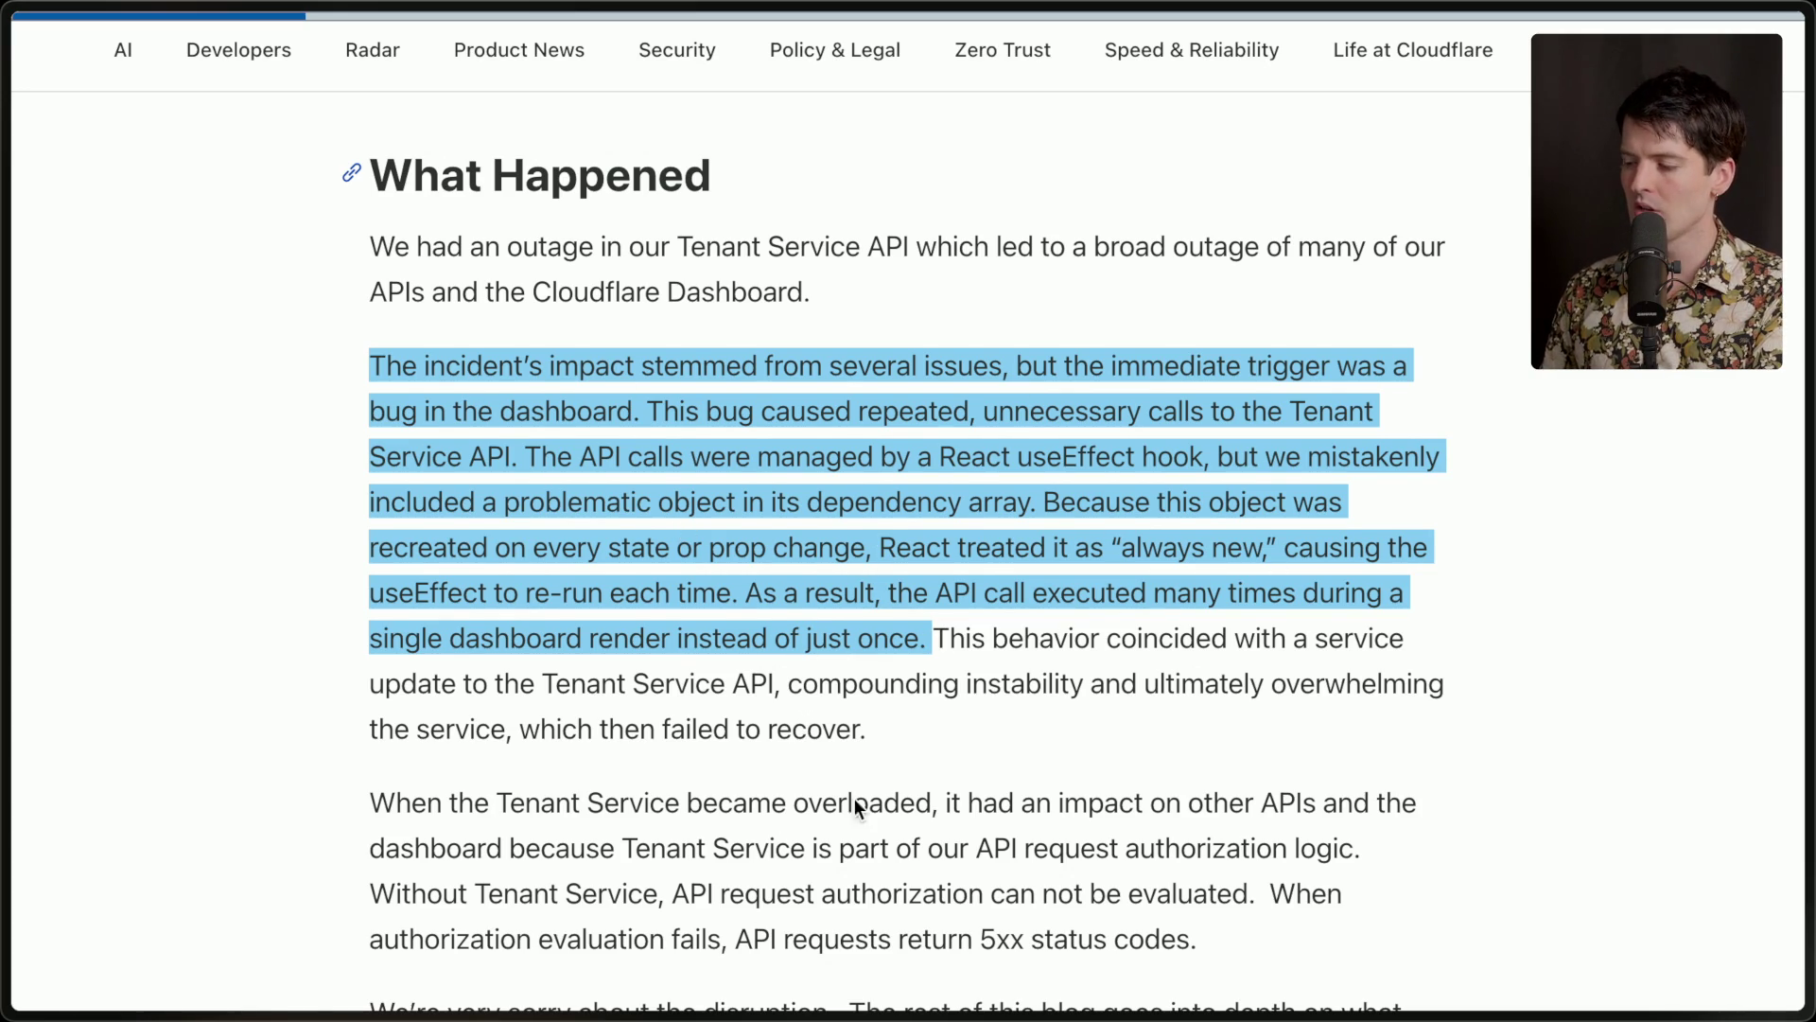
click(905, 721)
drag(937, 634, 982, 799)
drag(956, 724, 929, 615)
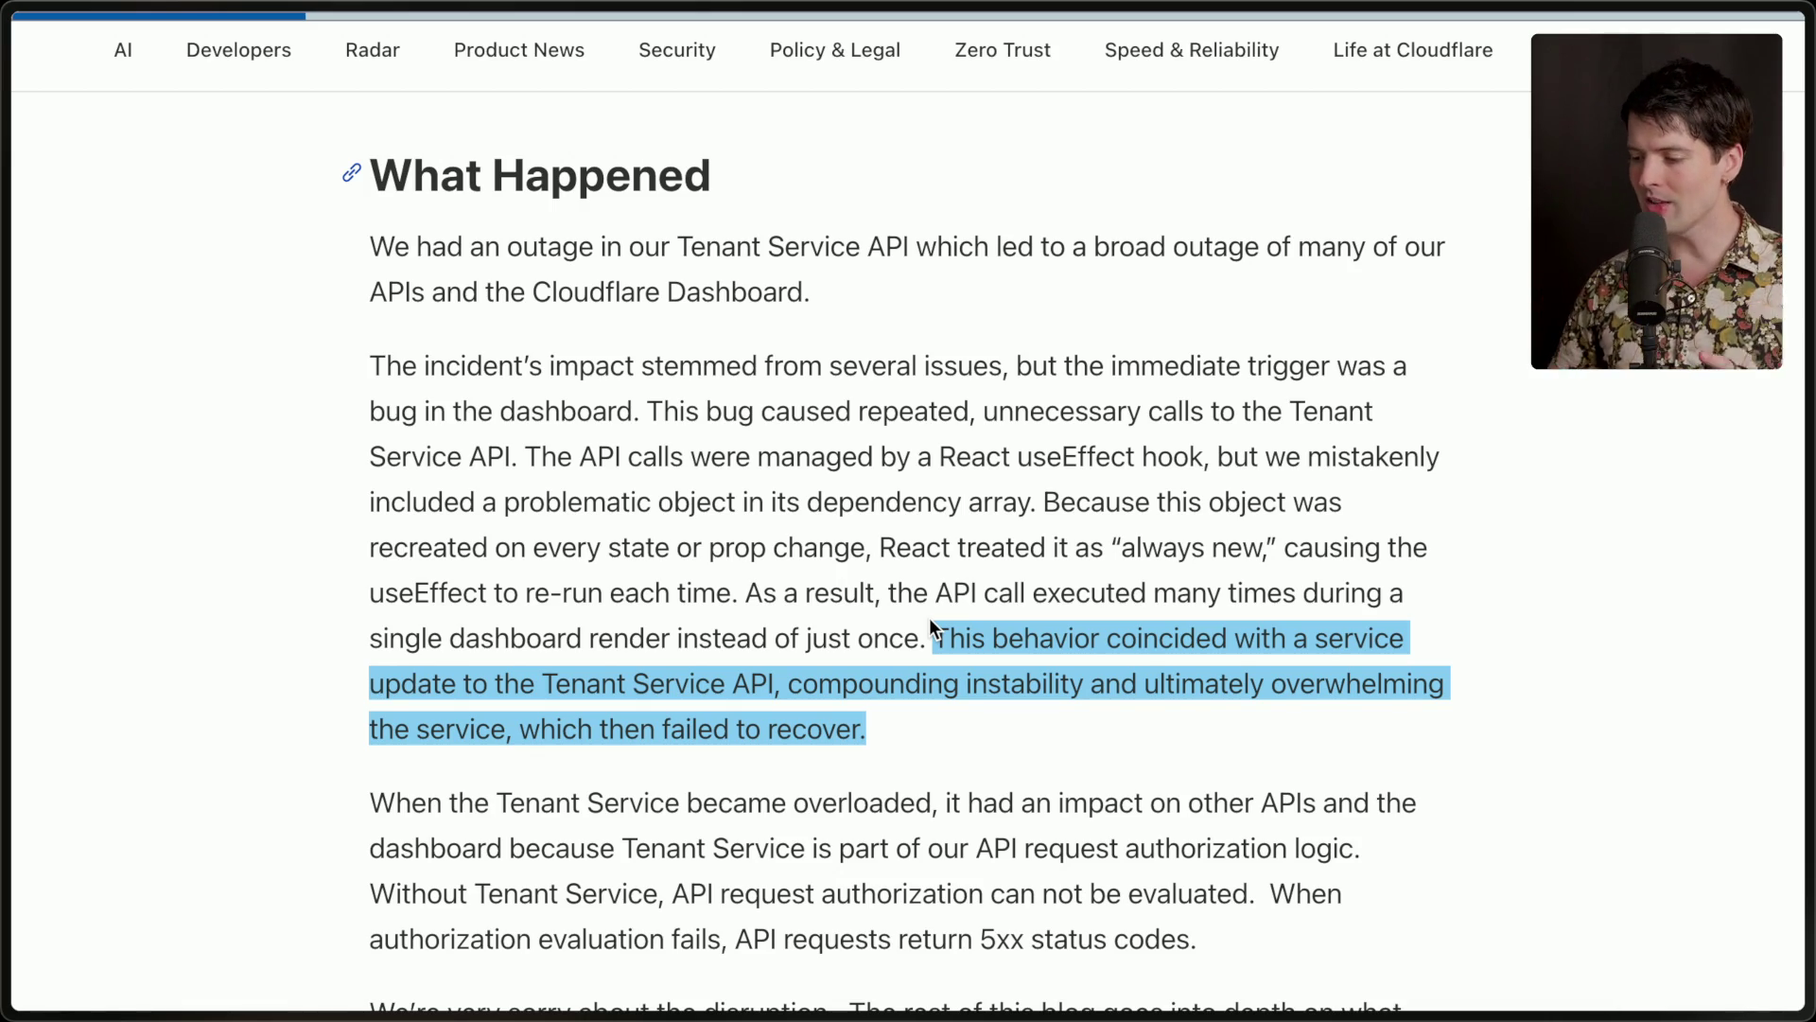
scroll(929, 617, down, 15)
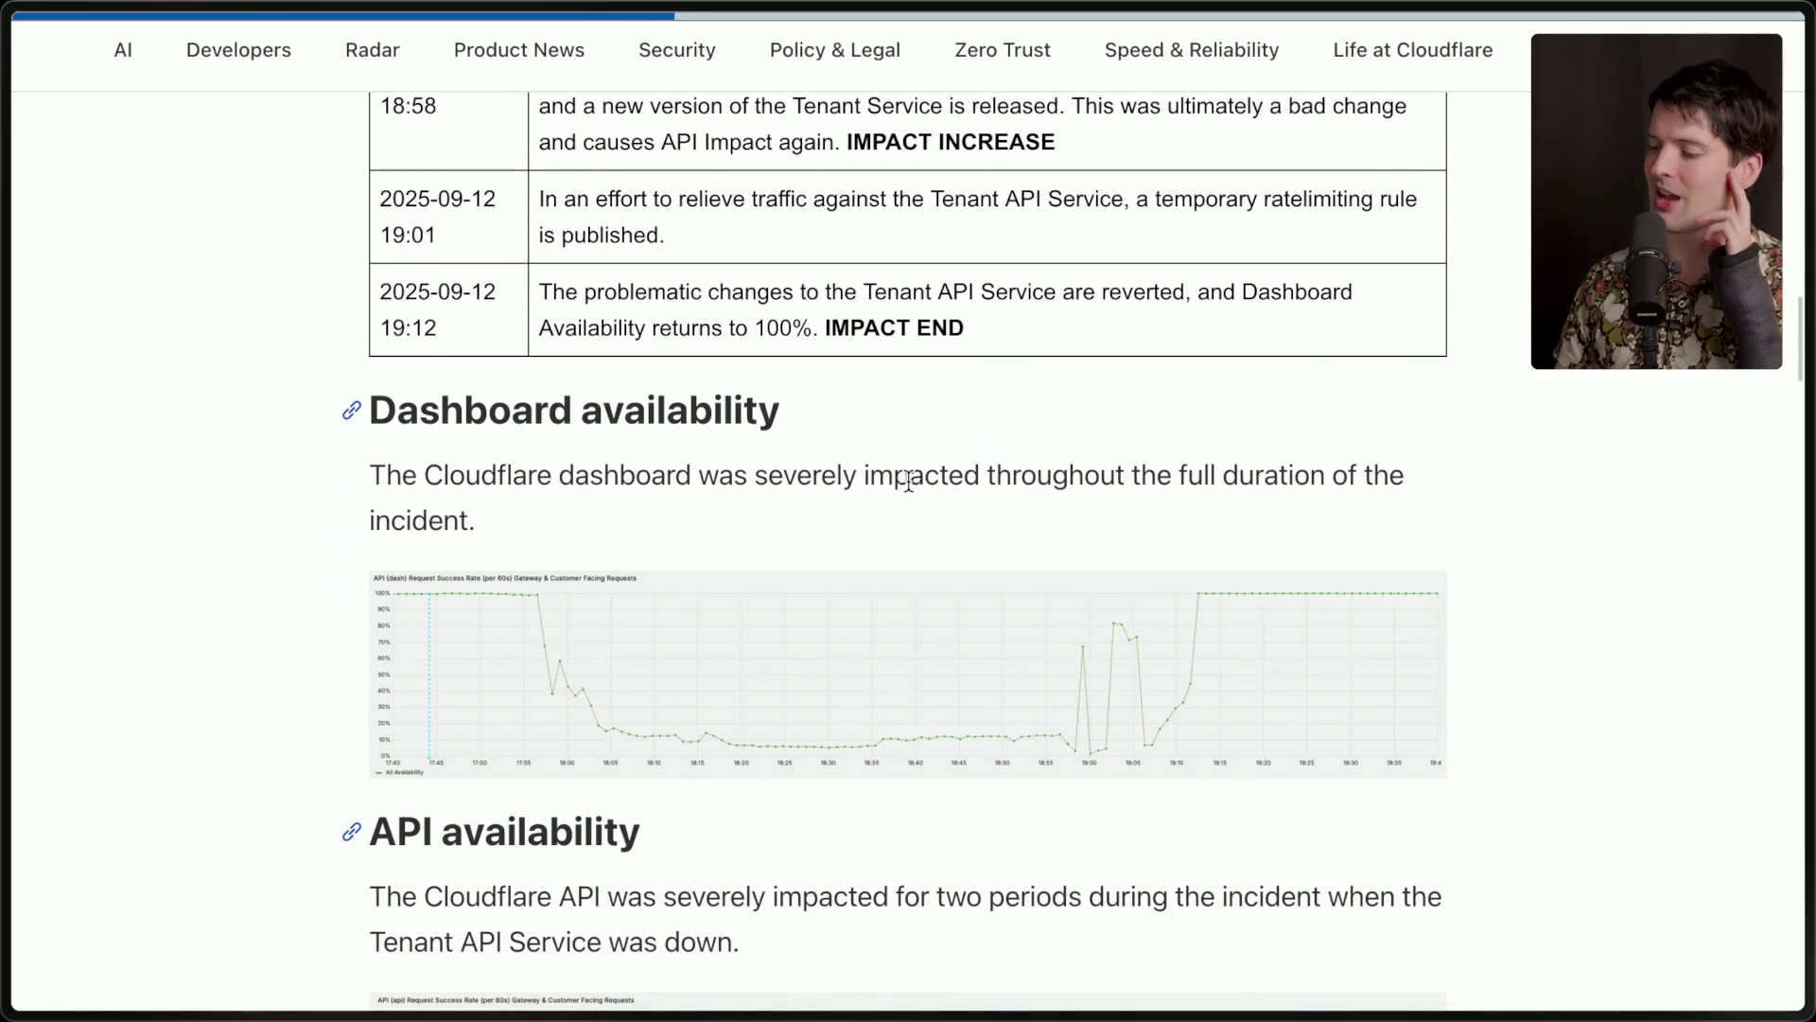
Scroll past the timeline end through the Dashboard availability chart to the API availability chart.
scroll(910, 489, down, 3)
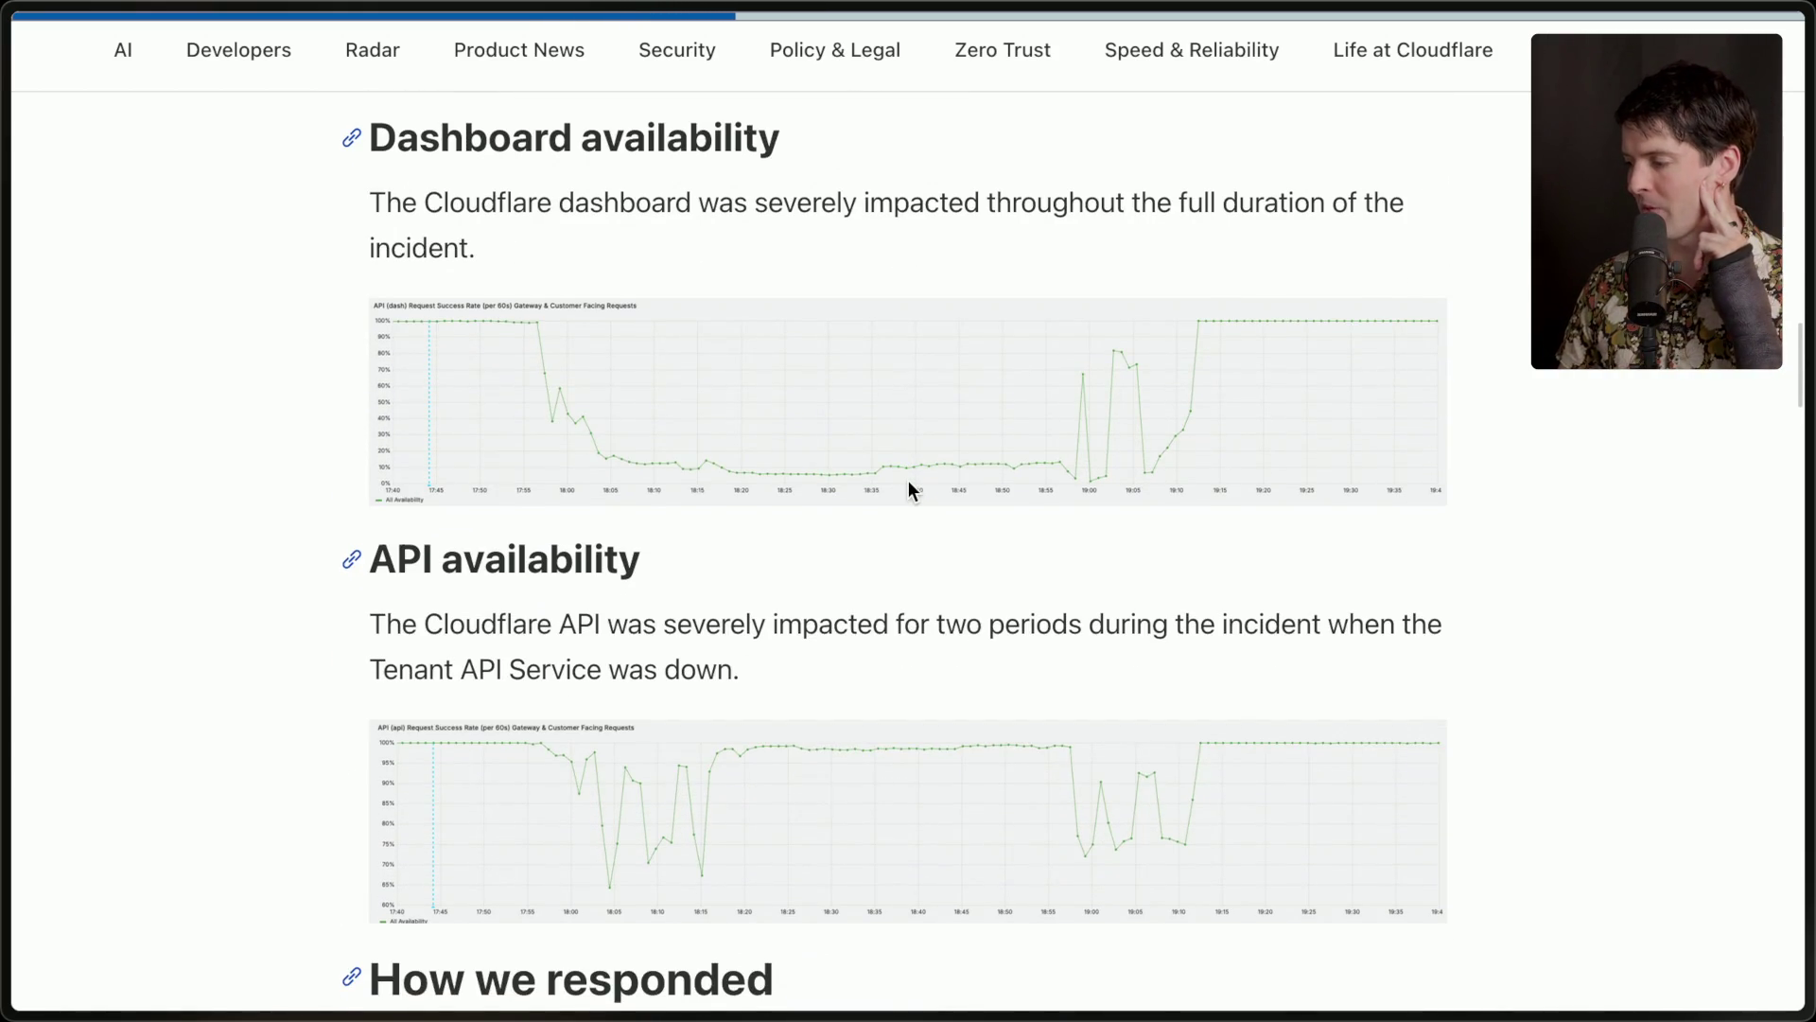
scroll(908, 482, up, 3)
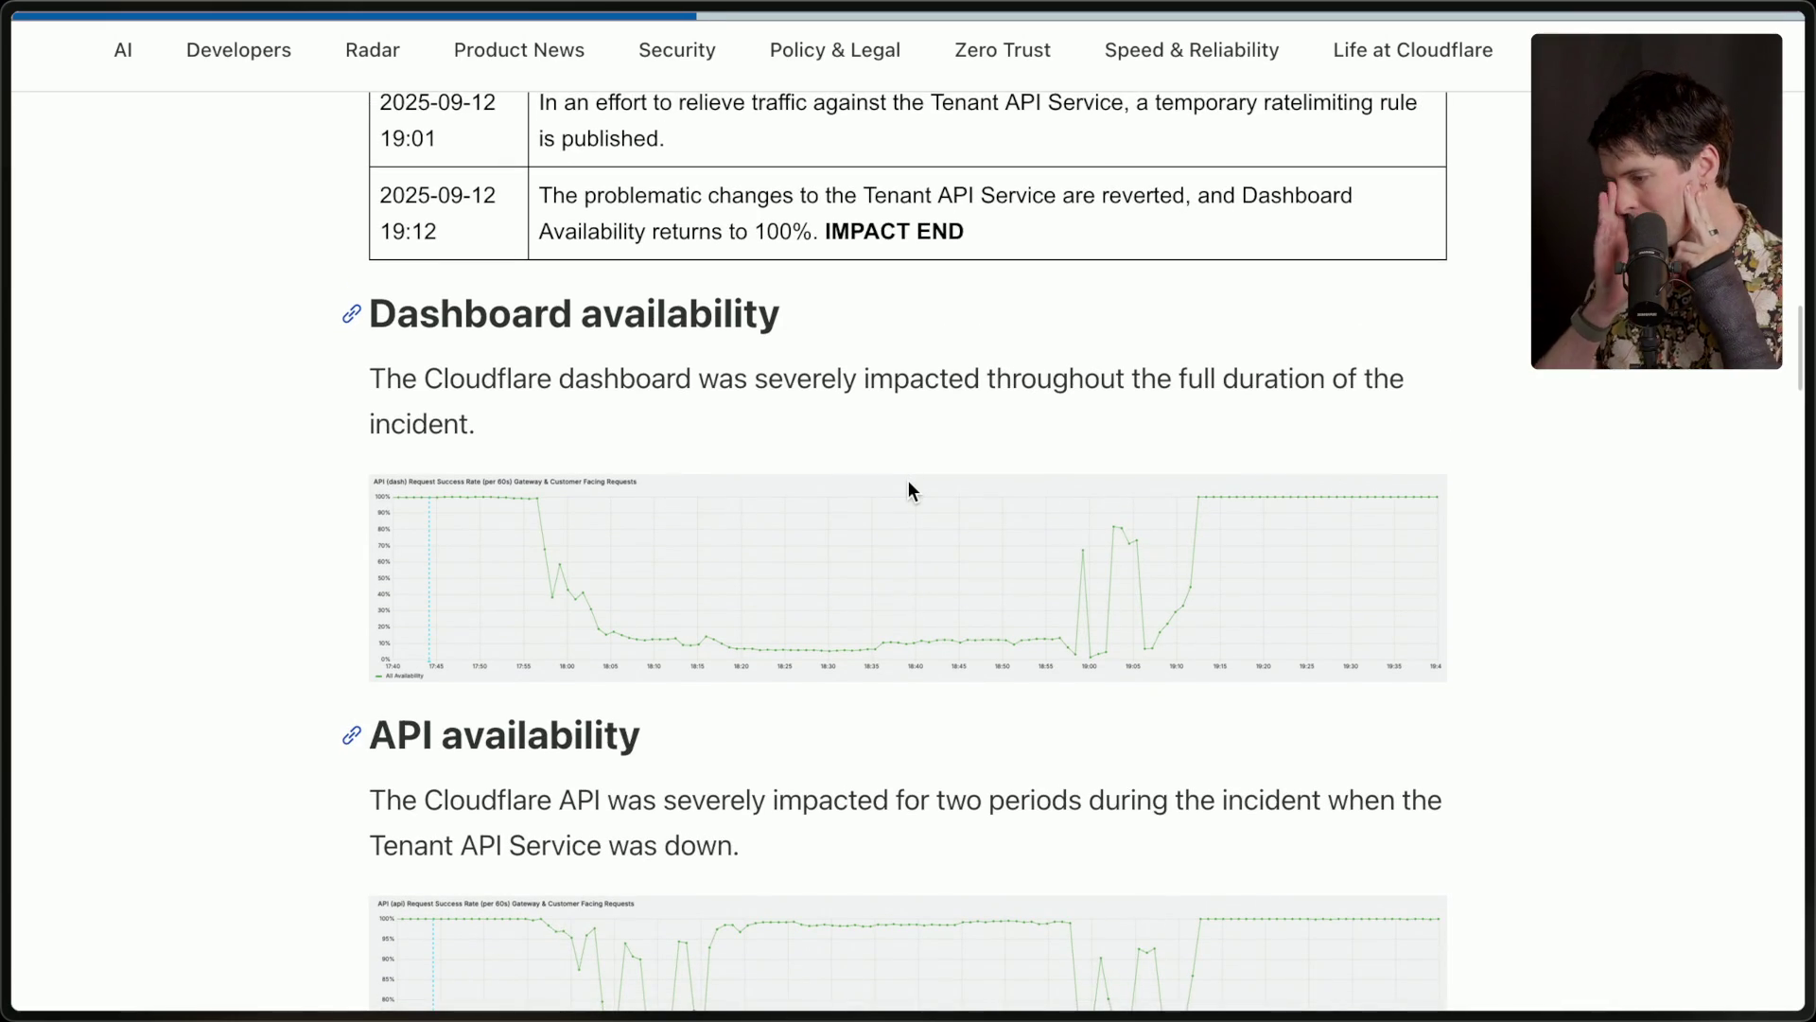
scroll(589, 513, up, 5)
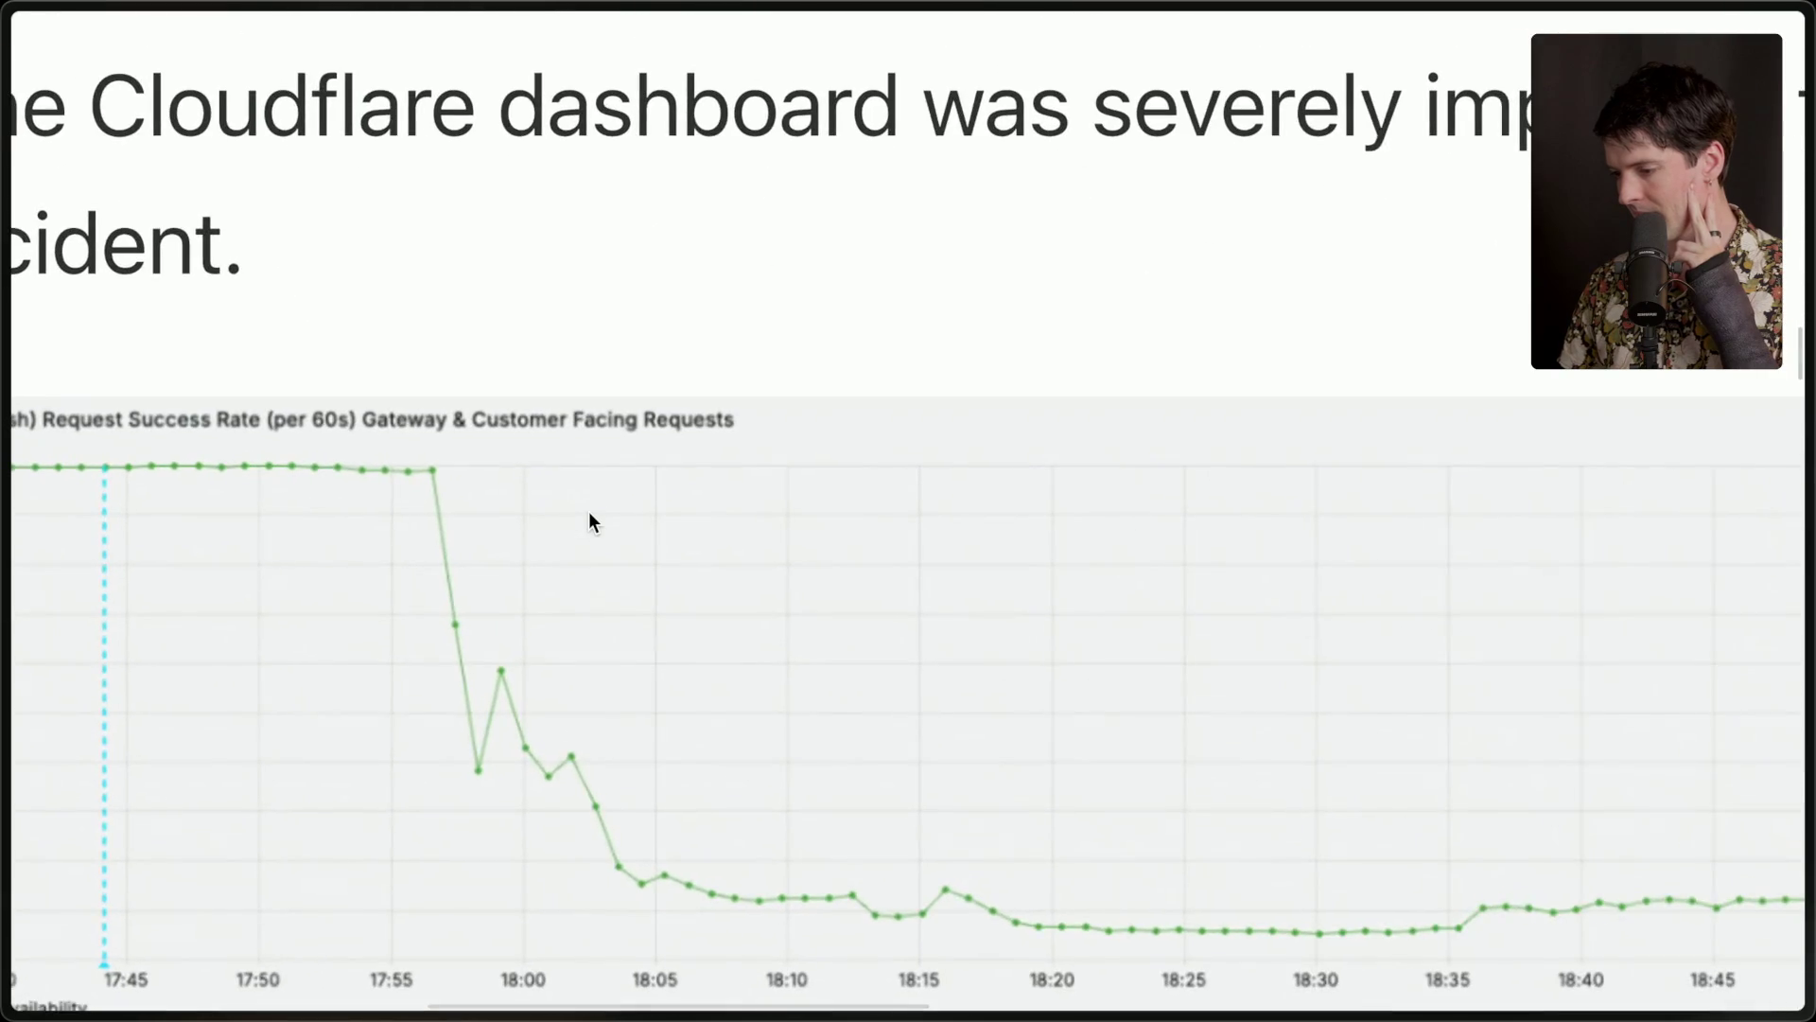
scroll(590, 520, left, 3)
scroll(590, 521, down, 1)
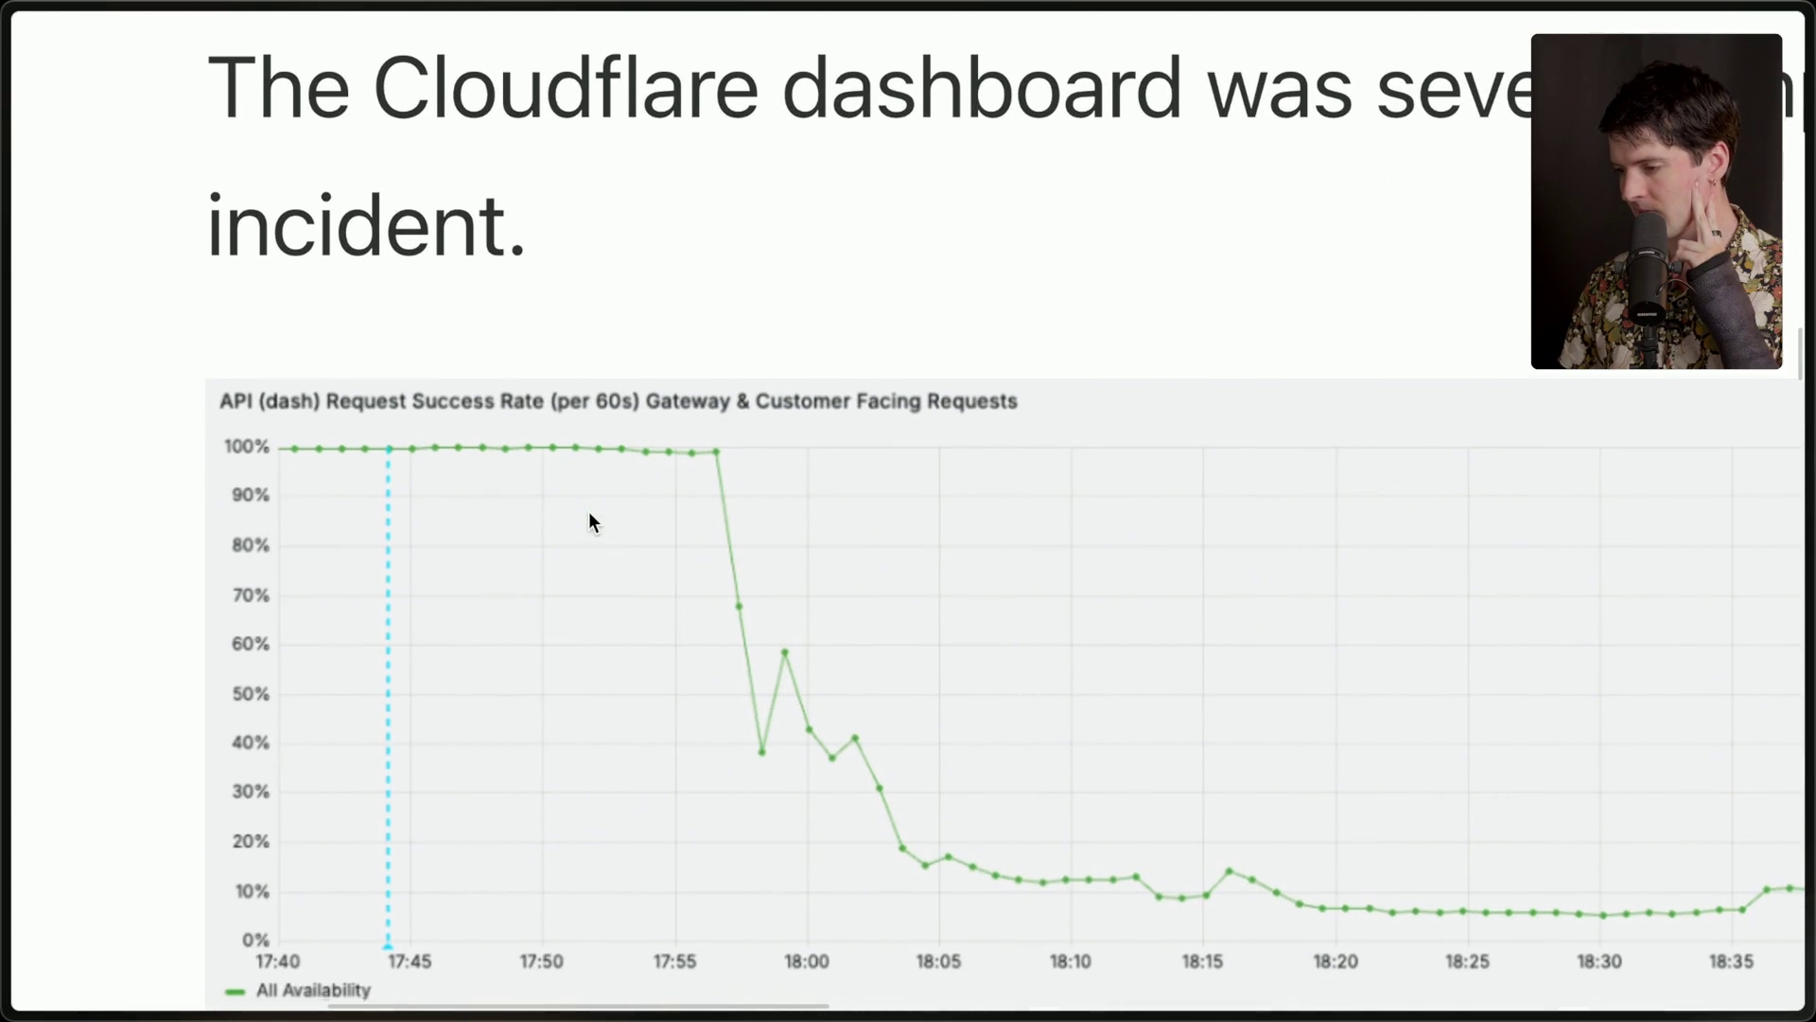
scroll(590, 514, down, 3)
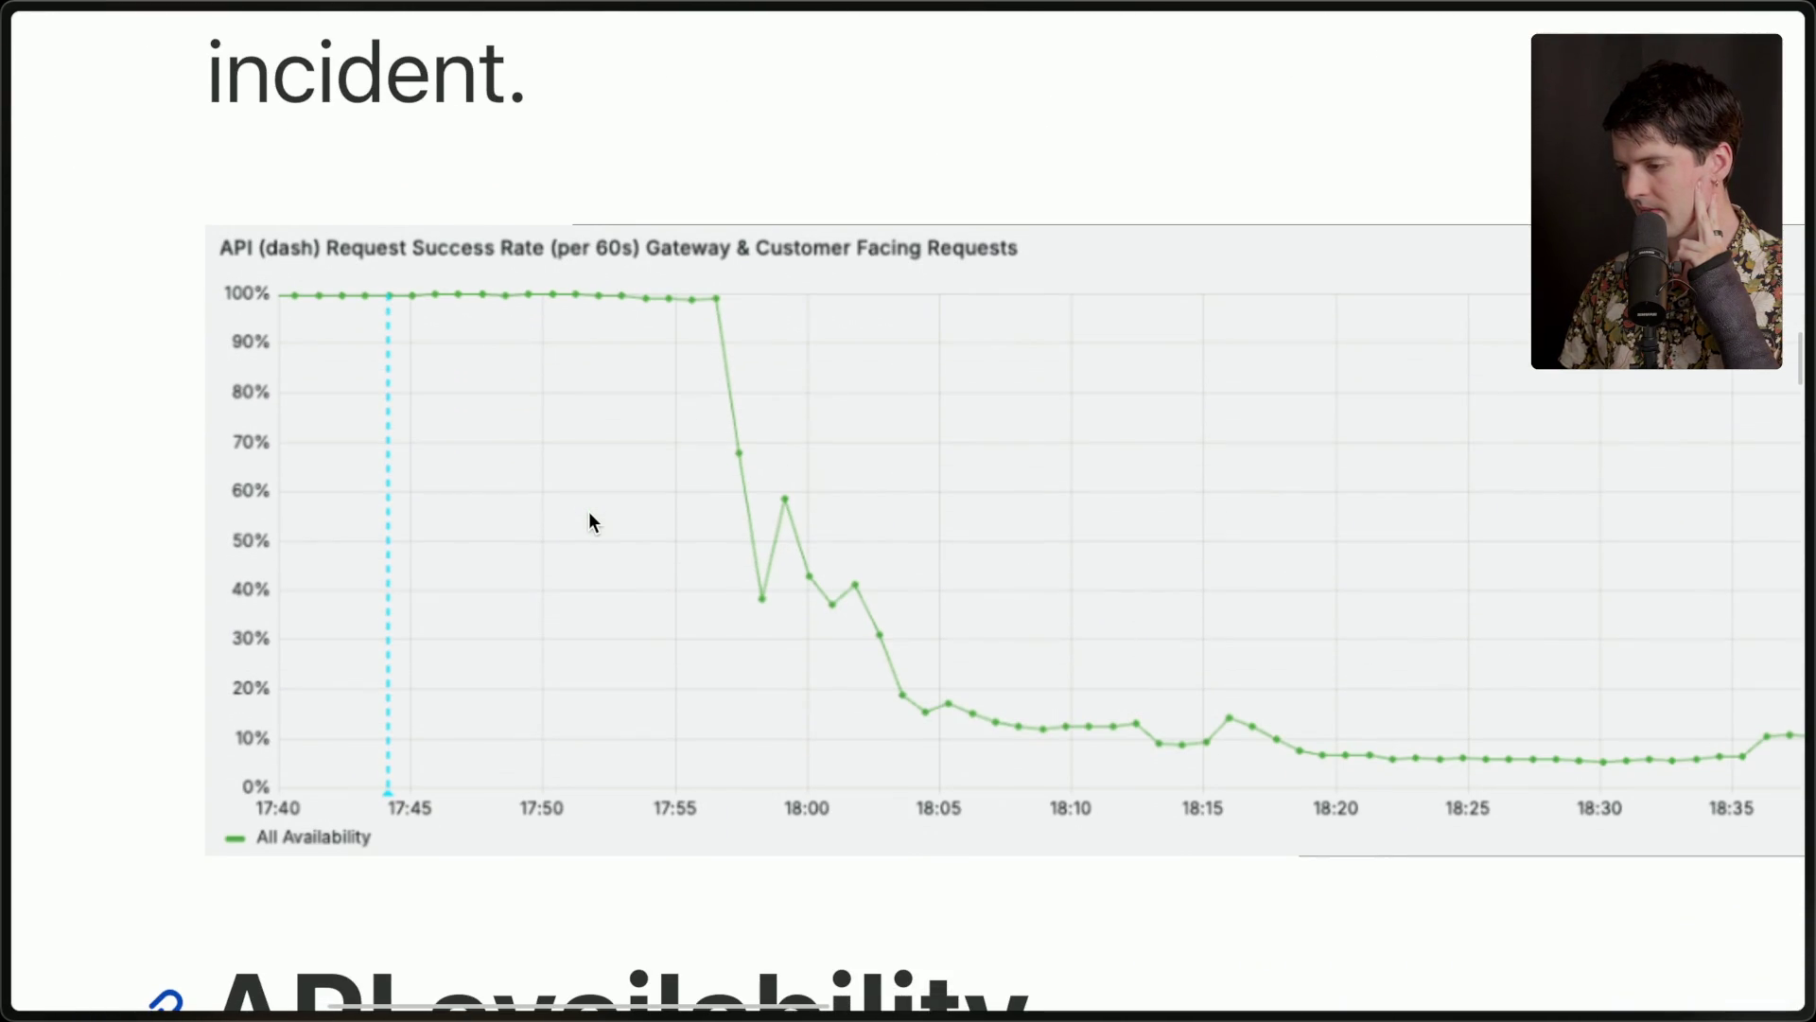
scroll(588, 520, down, 3)
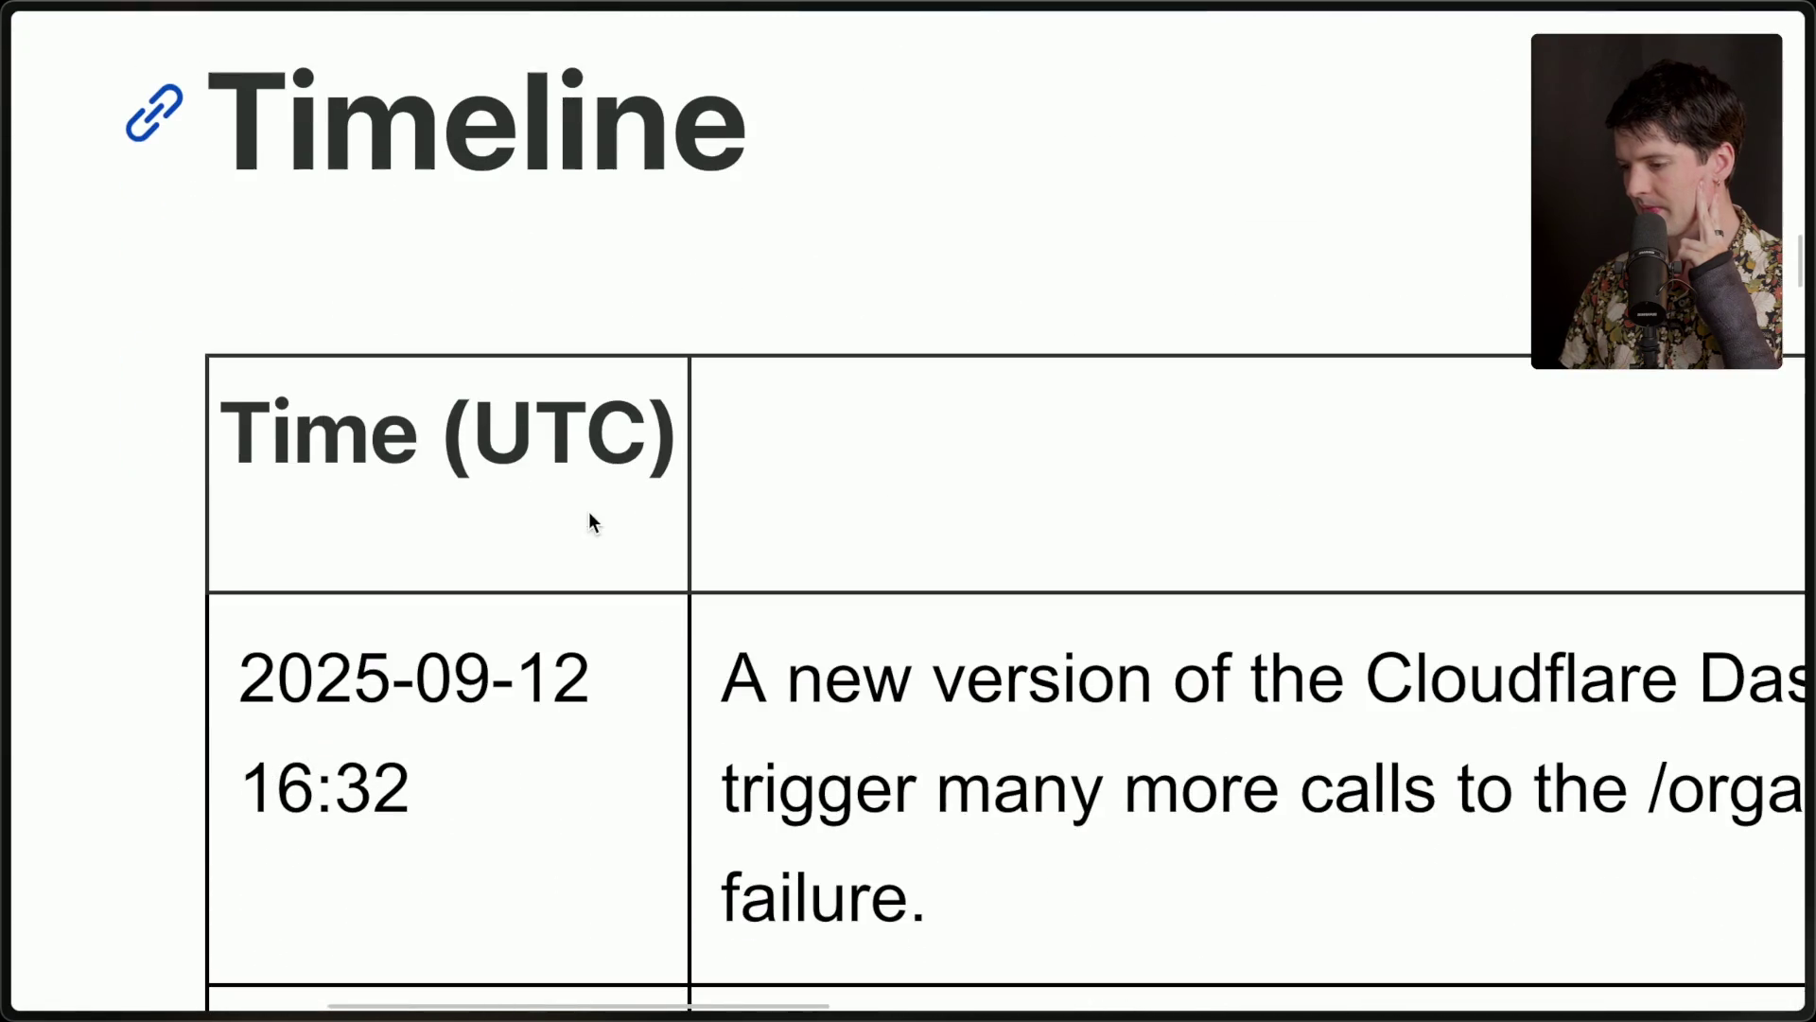
scroll(298, 804, down, 15)
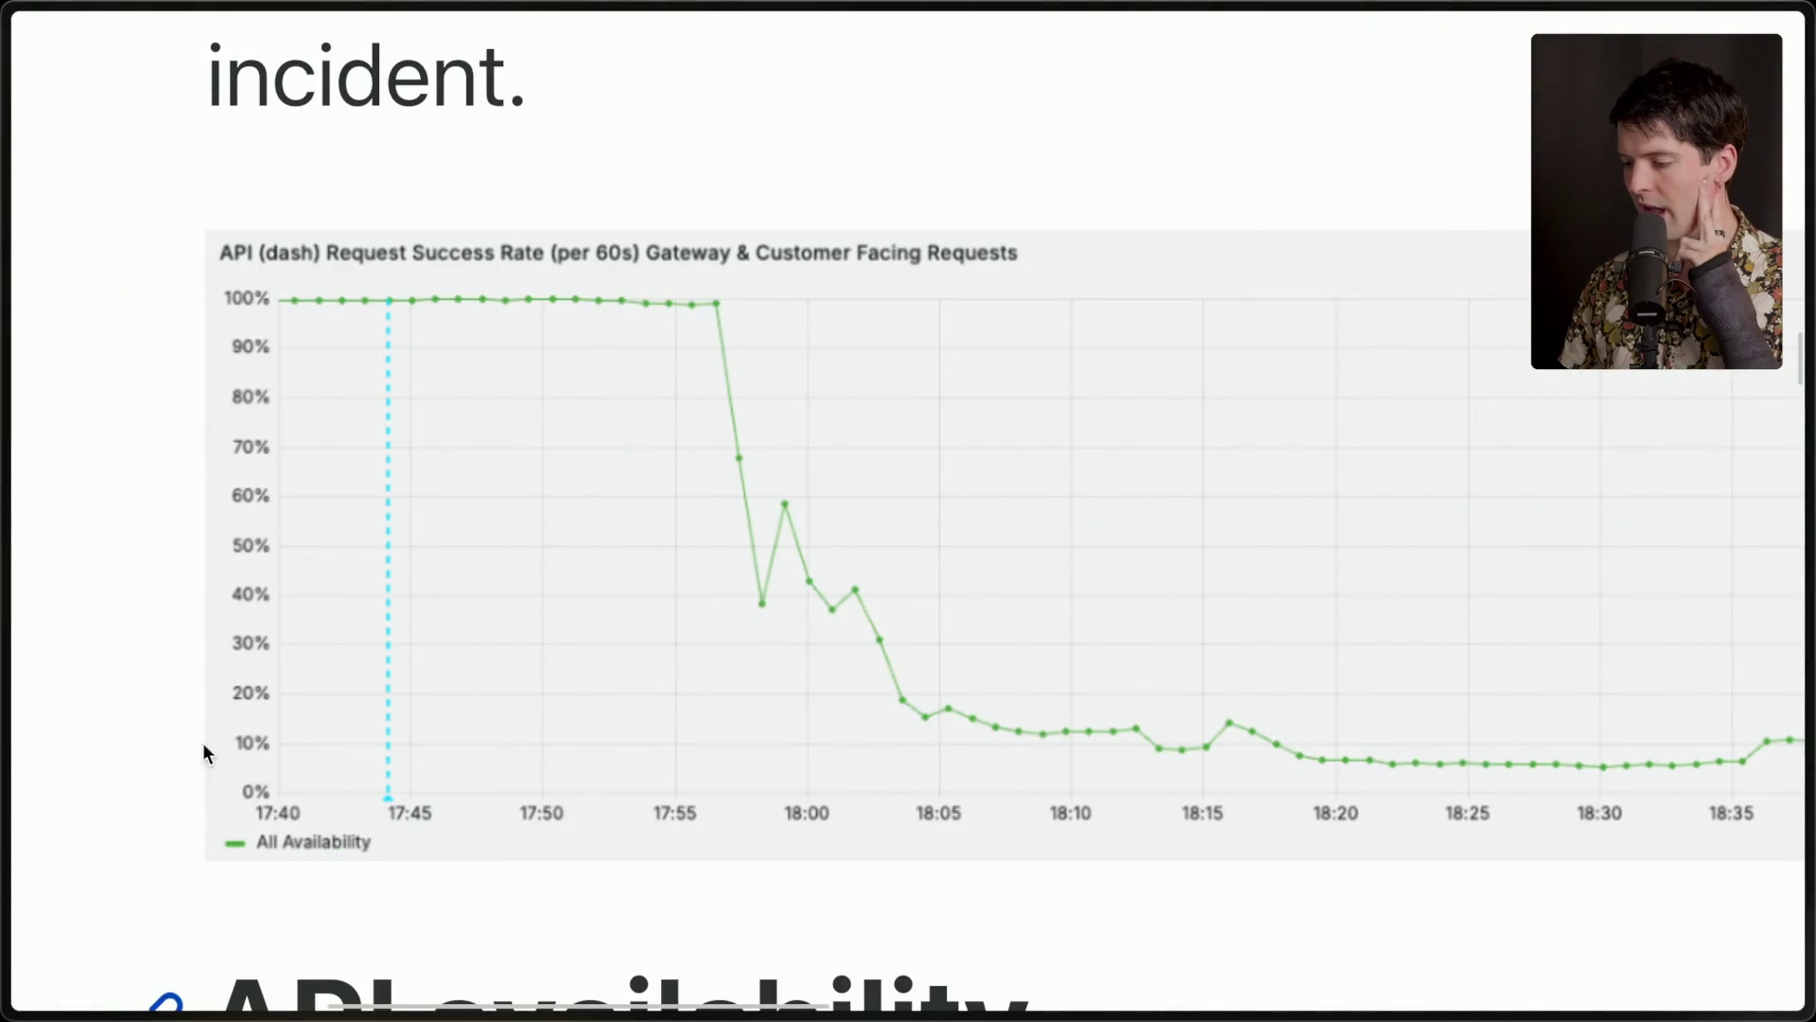
scroll(193, 590, up, 15)
scroll(193, 590, down, 1)
scroll(193, 593, up, 3)
scroll(193, 592, up, 2)
scroll(193, 593, down, 2)
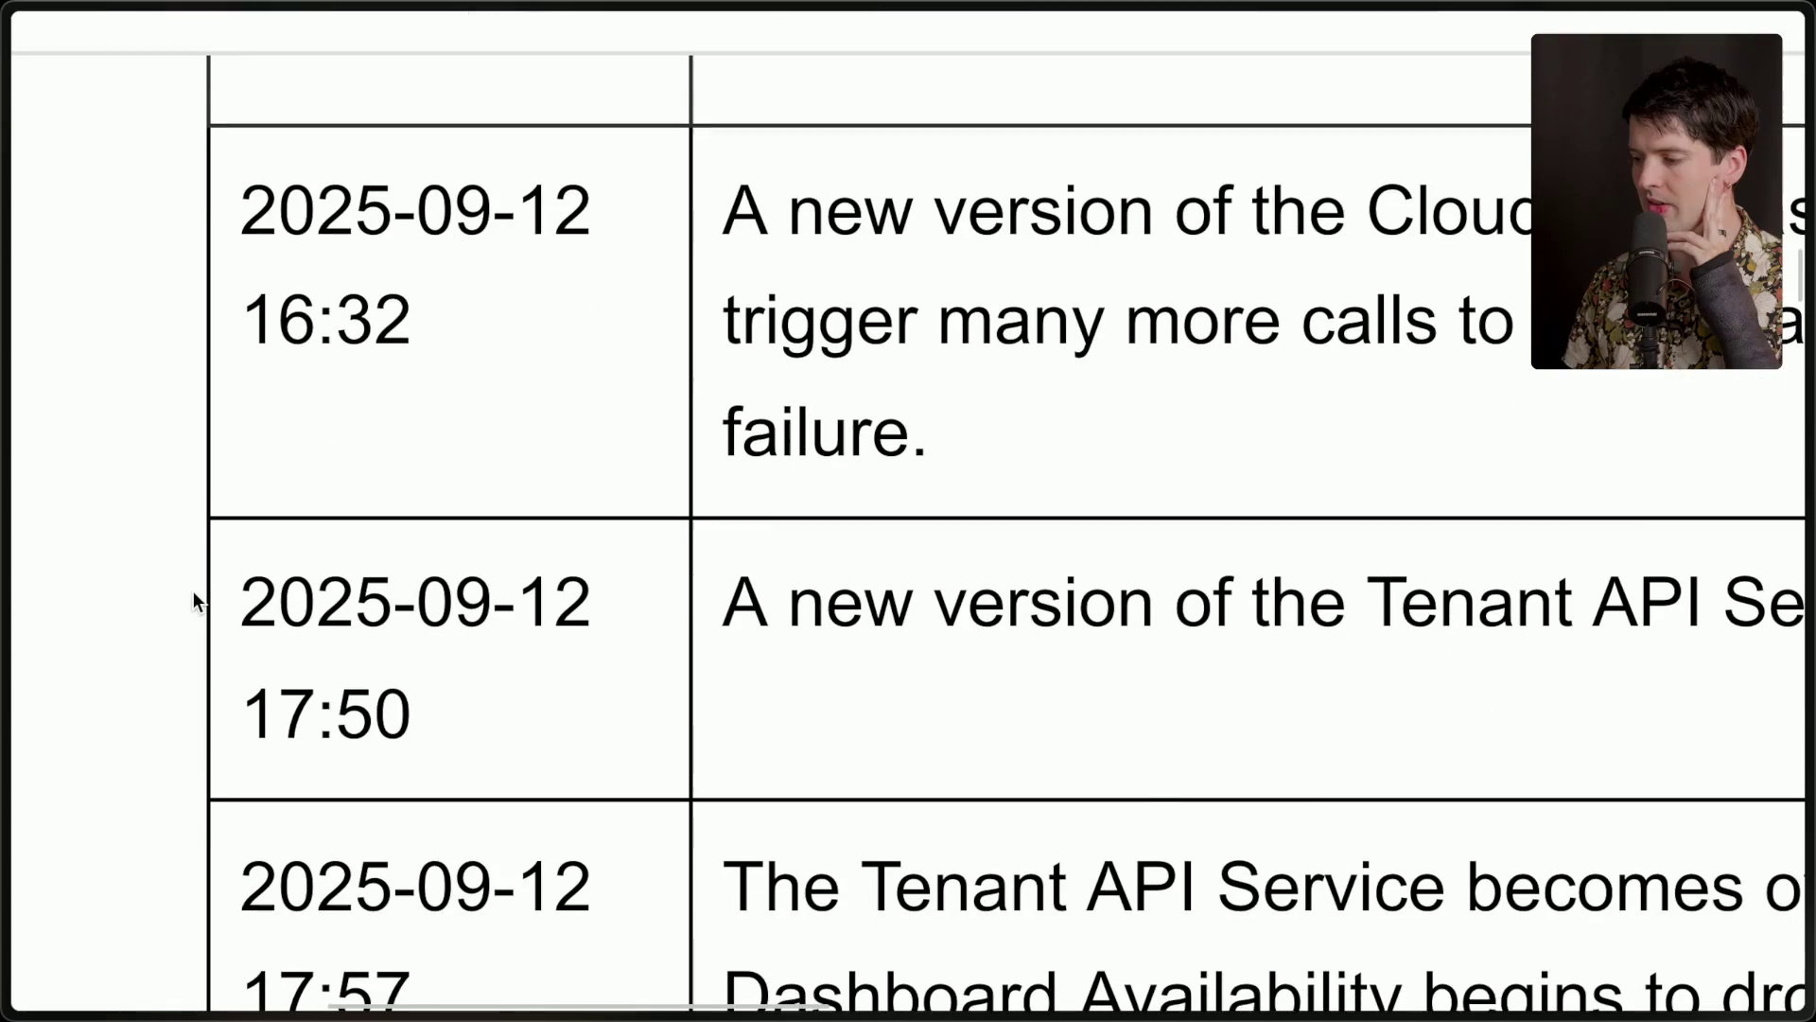
scroll(367, 719, down, 15)
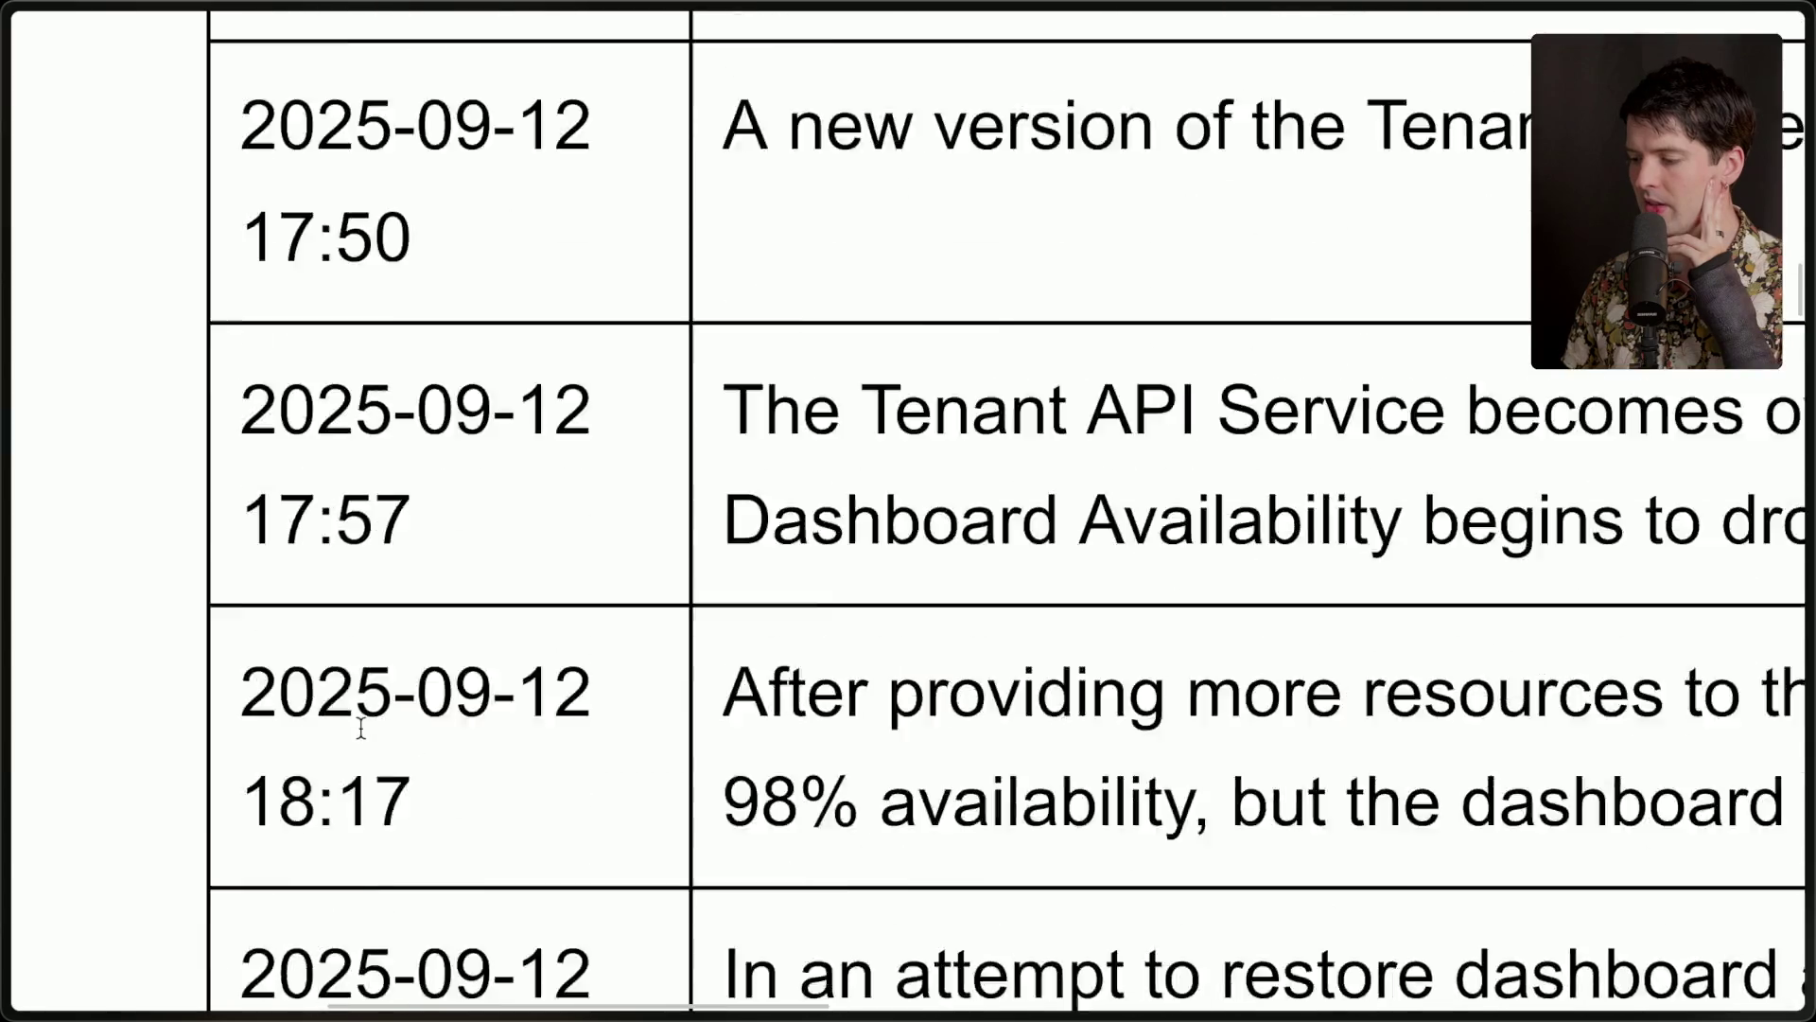
scroll(360, 728, down, 4)
scroll(361, 726, up, 2)
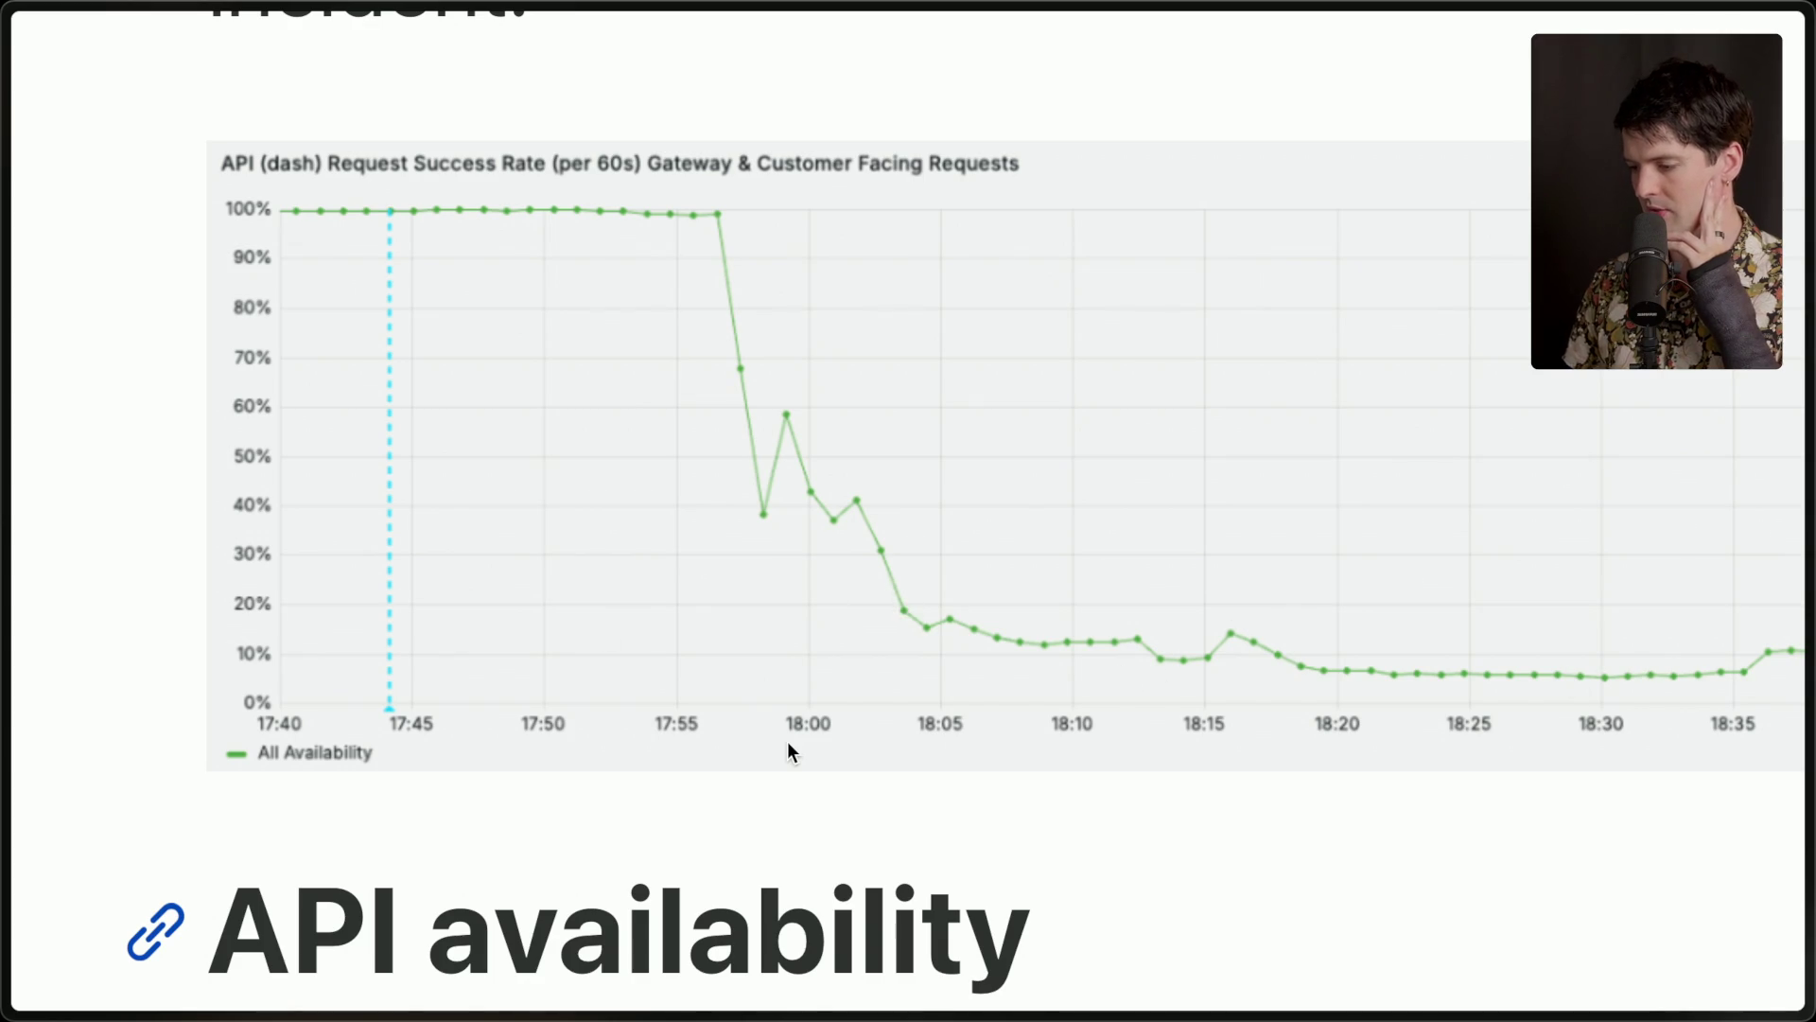
scroll(787, 748, down, 5)
scroll(786, 748, right, 3)
scroll(786, 743, left, 1)
scroll(786, 742, down, 3)
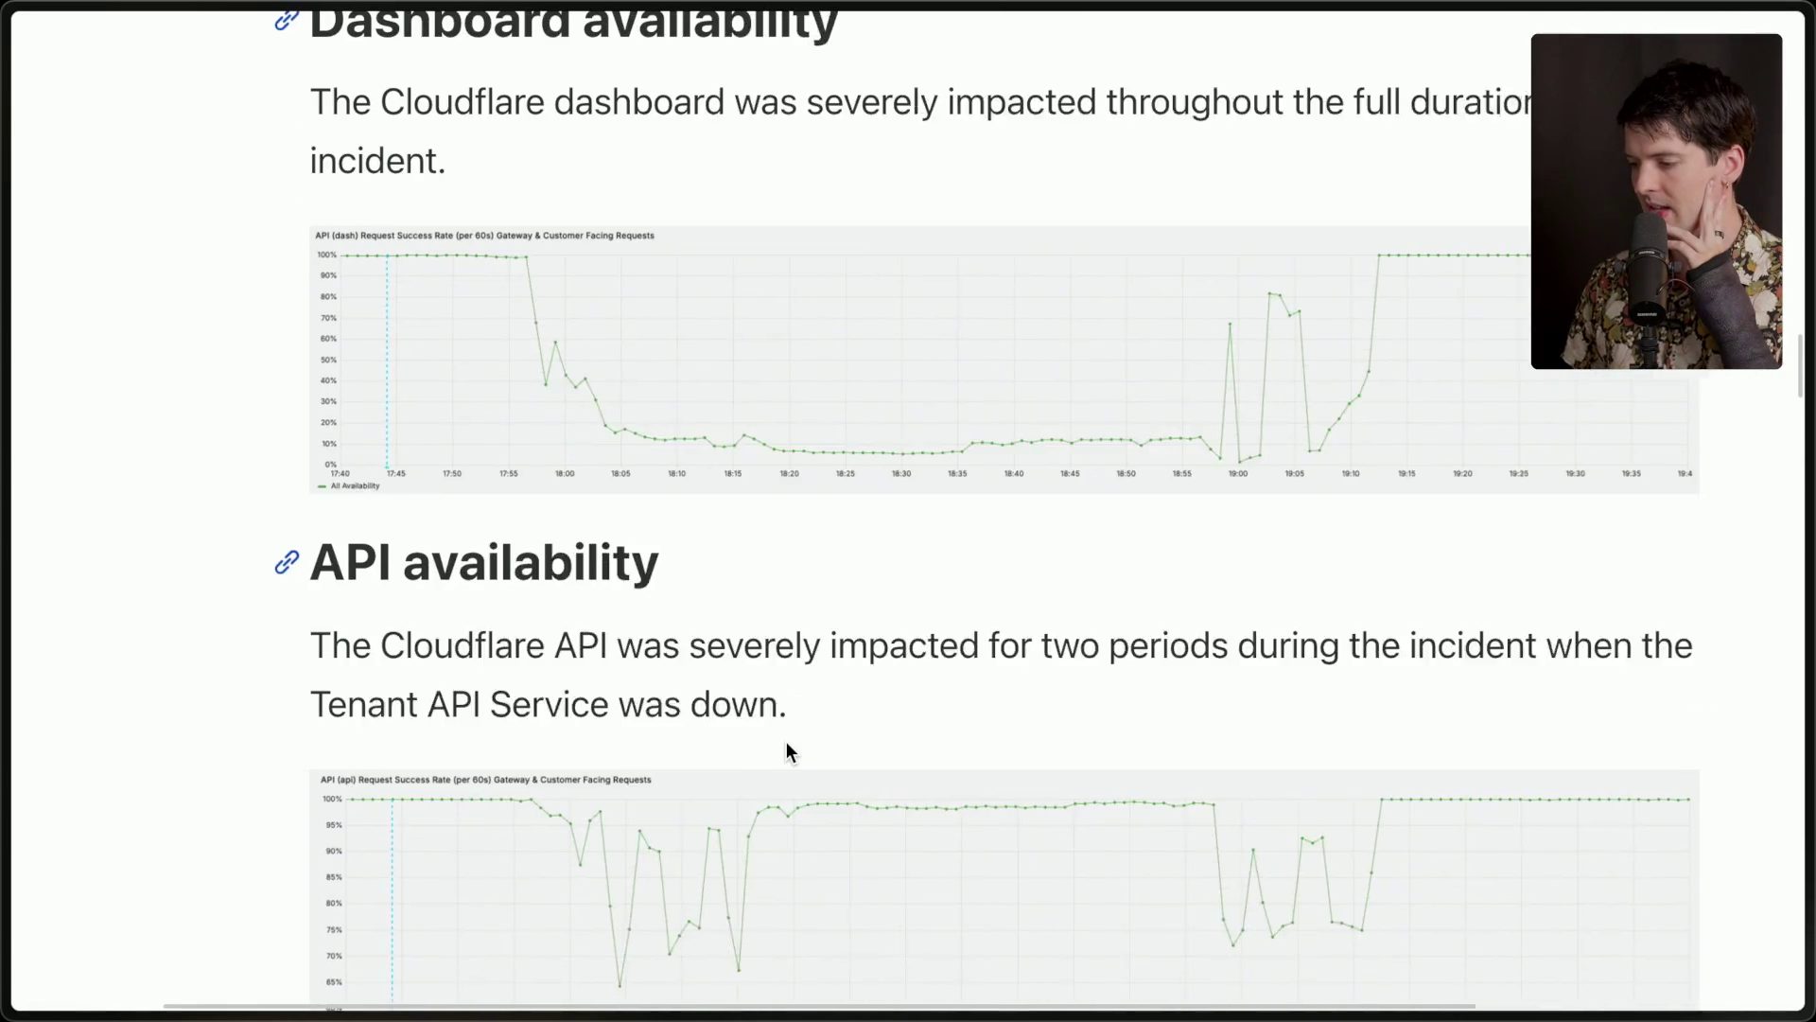
Scroll to How we responded, highlight 'GoLang', then continue to the tenant_service Request Count & Success Rate chart.
scroll(786, 742, down, 2)
scroll(787, 742, down, 1)
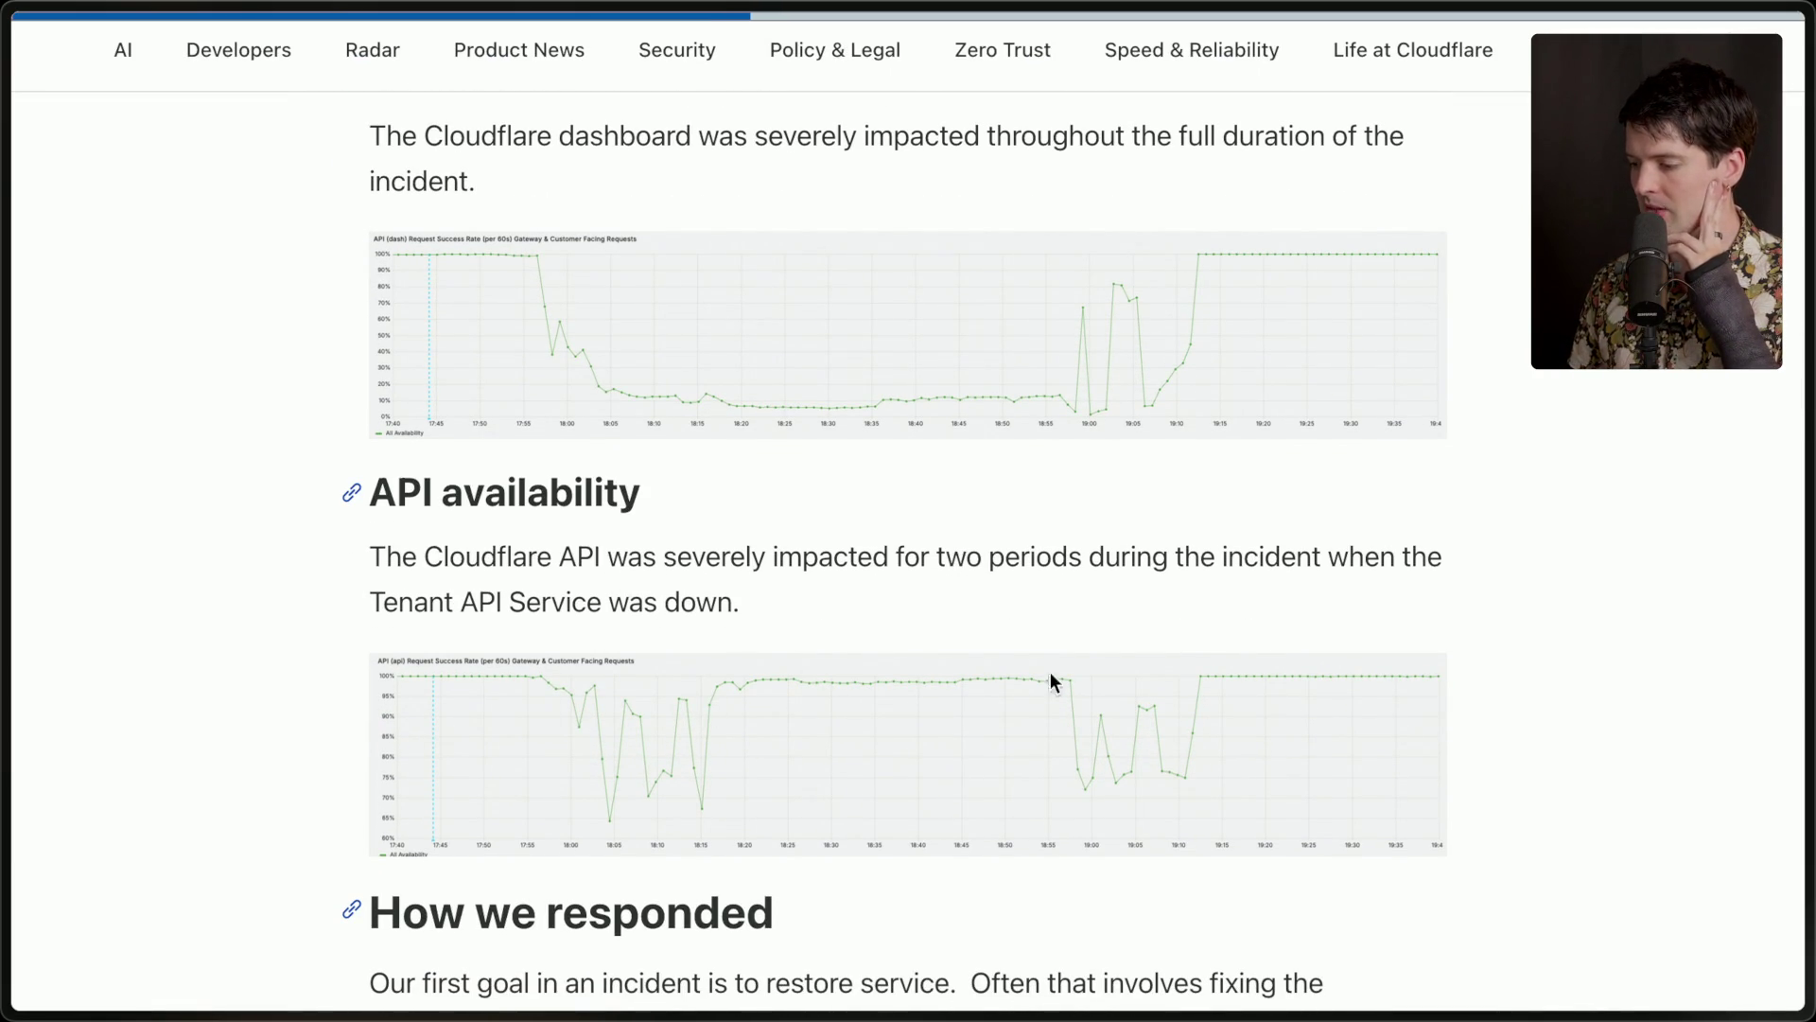
scroll(919, 872, down, 5)
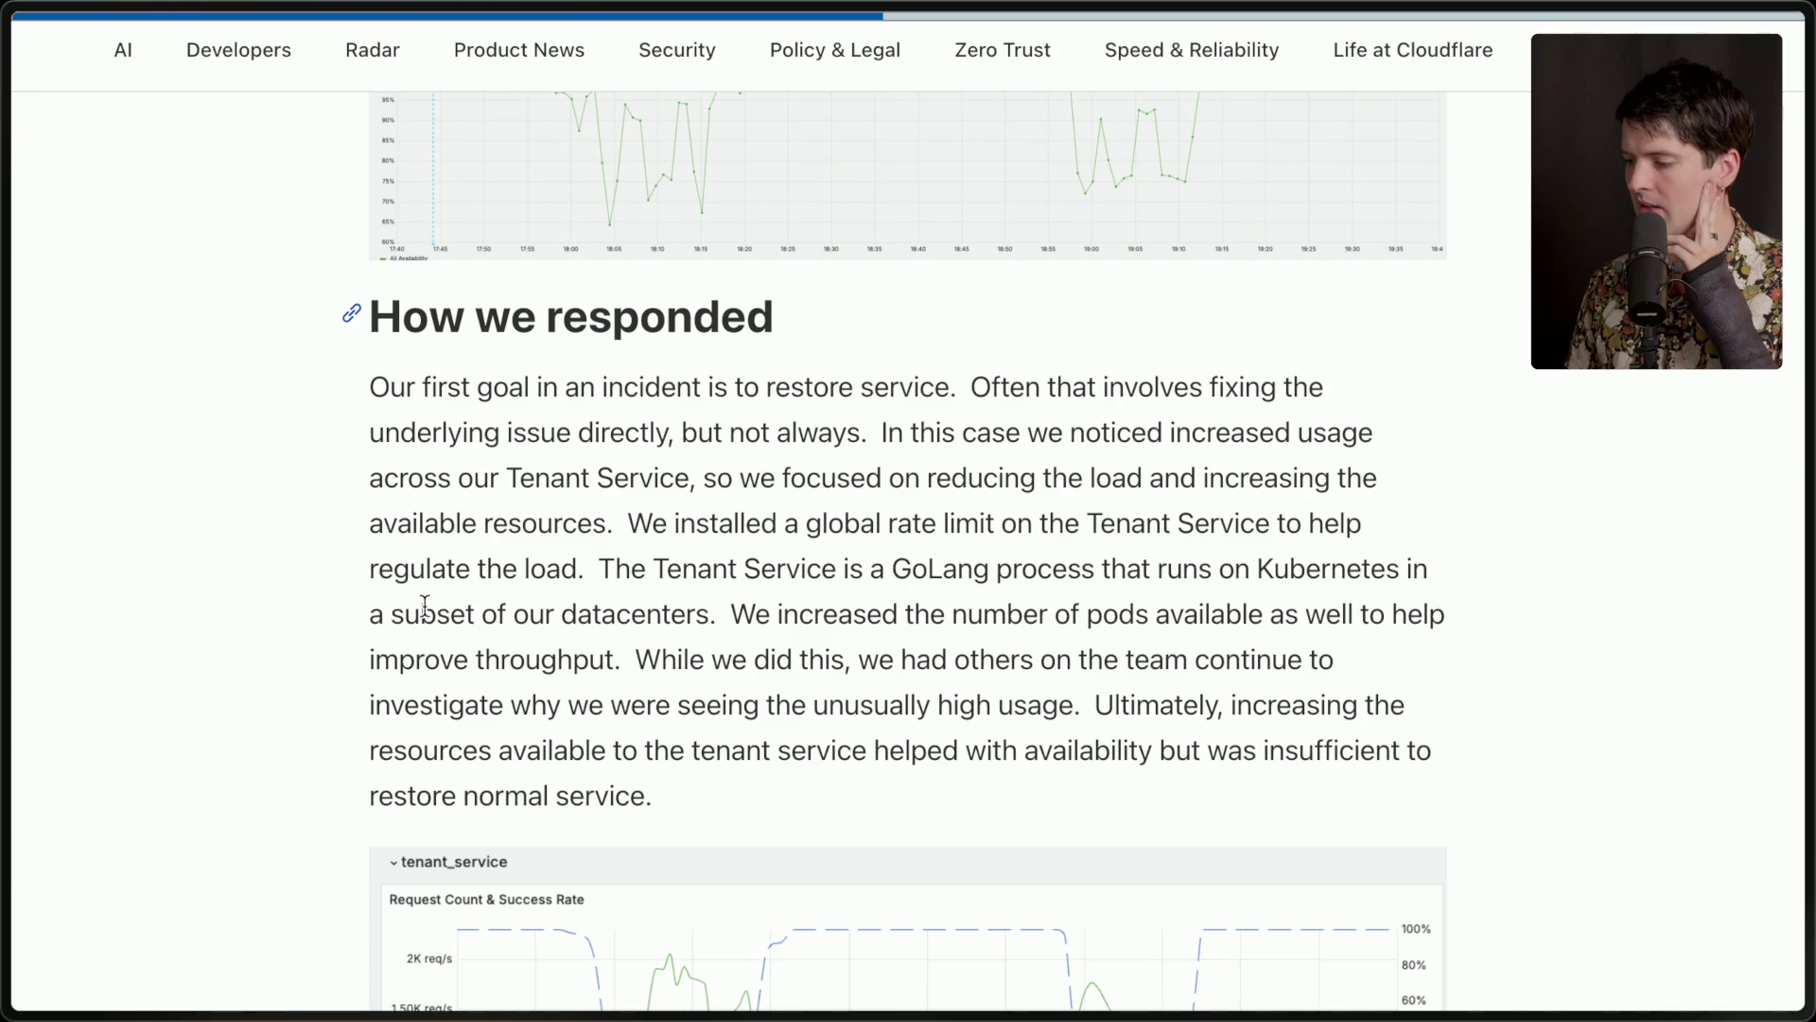
double_click(935, 568)
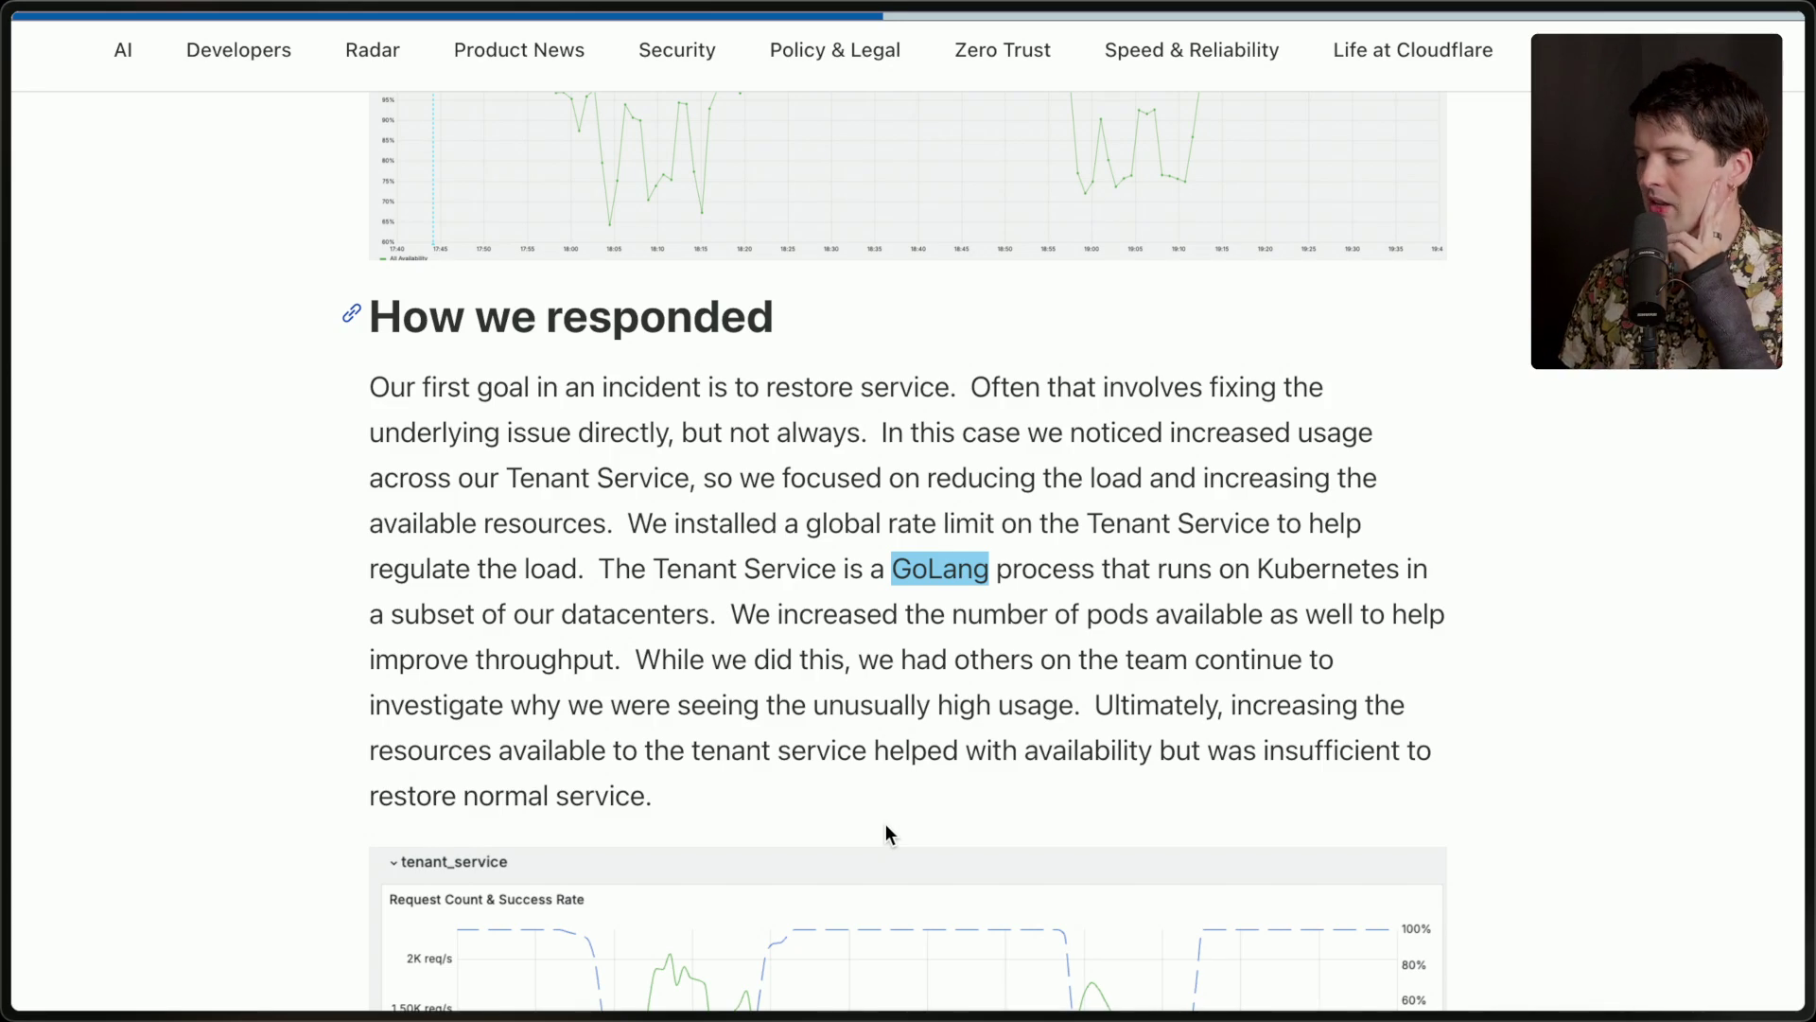
scroll(885, 825, down, 1)
click(860, 742)
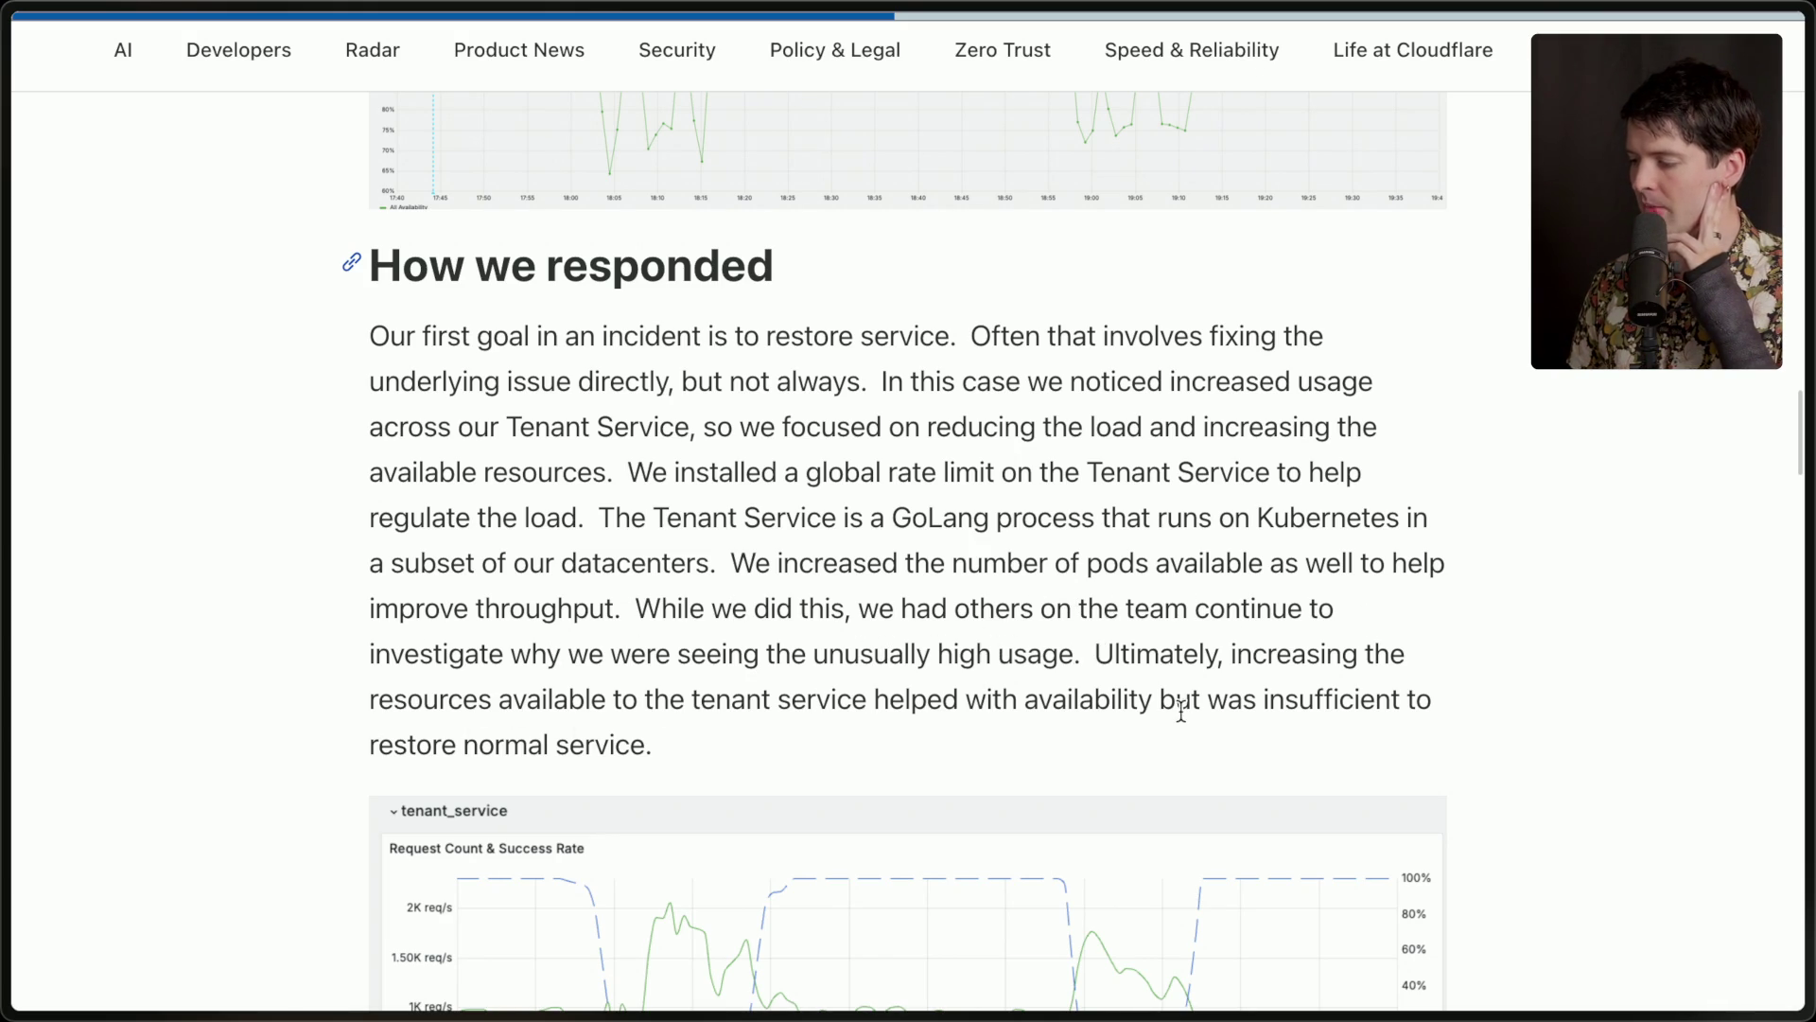
scroll(691, 780, down, 5)
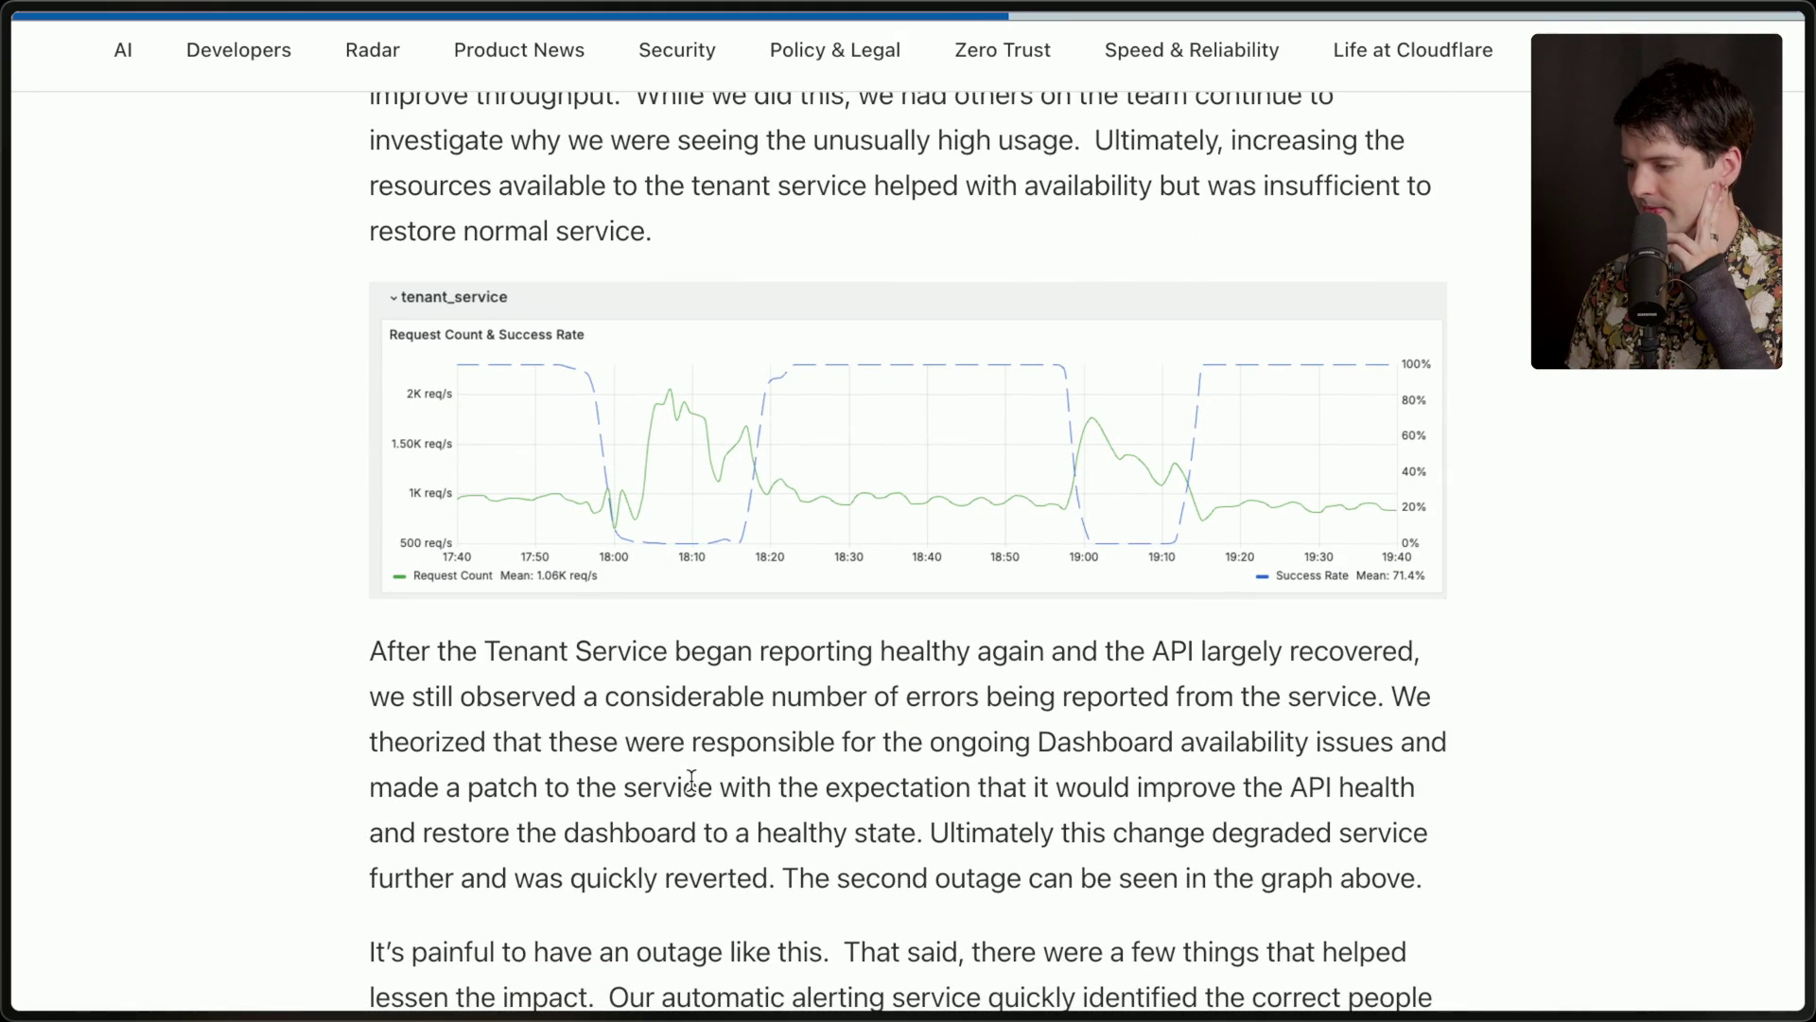
scroll(695, 814, down, 1)
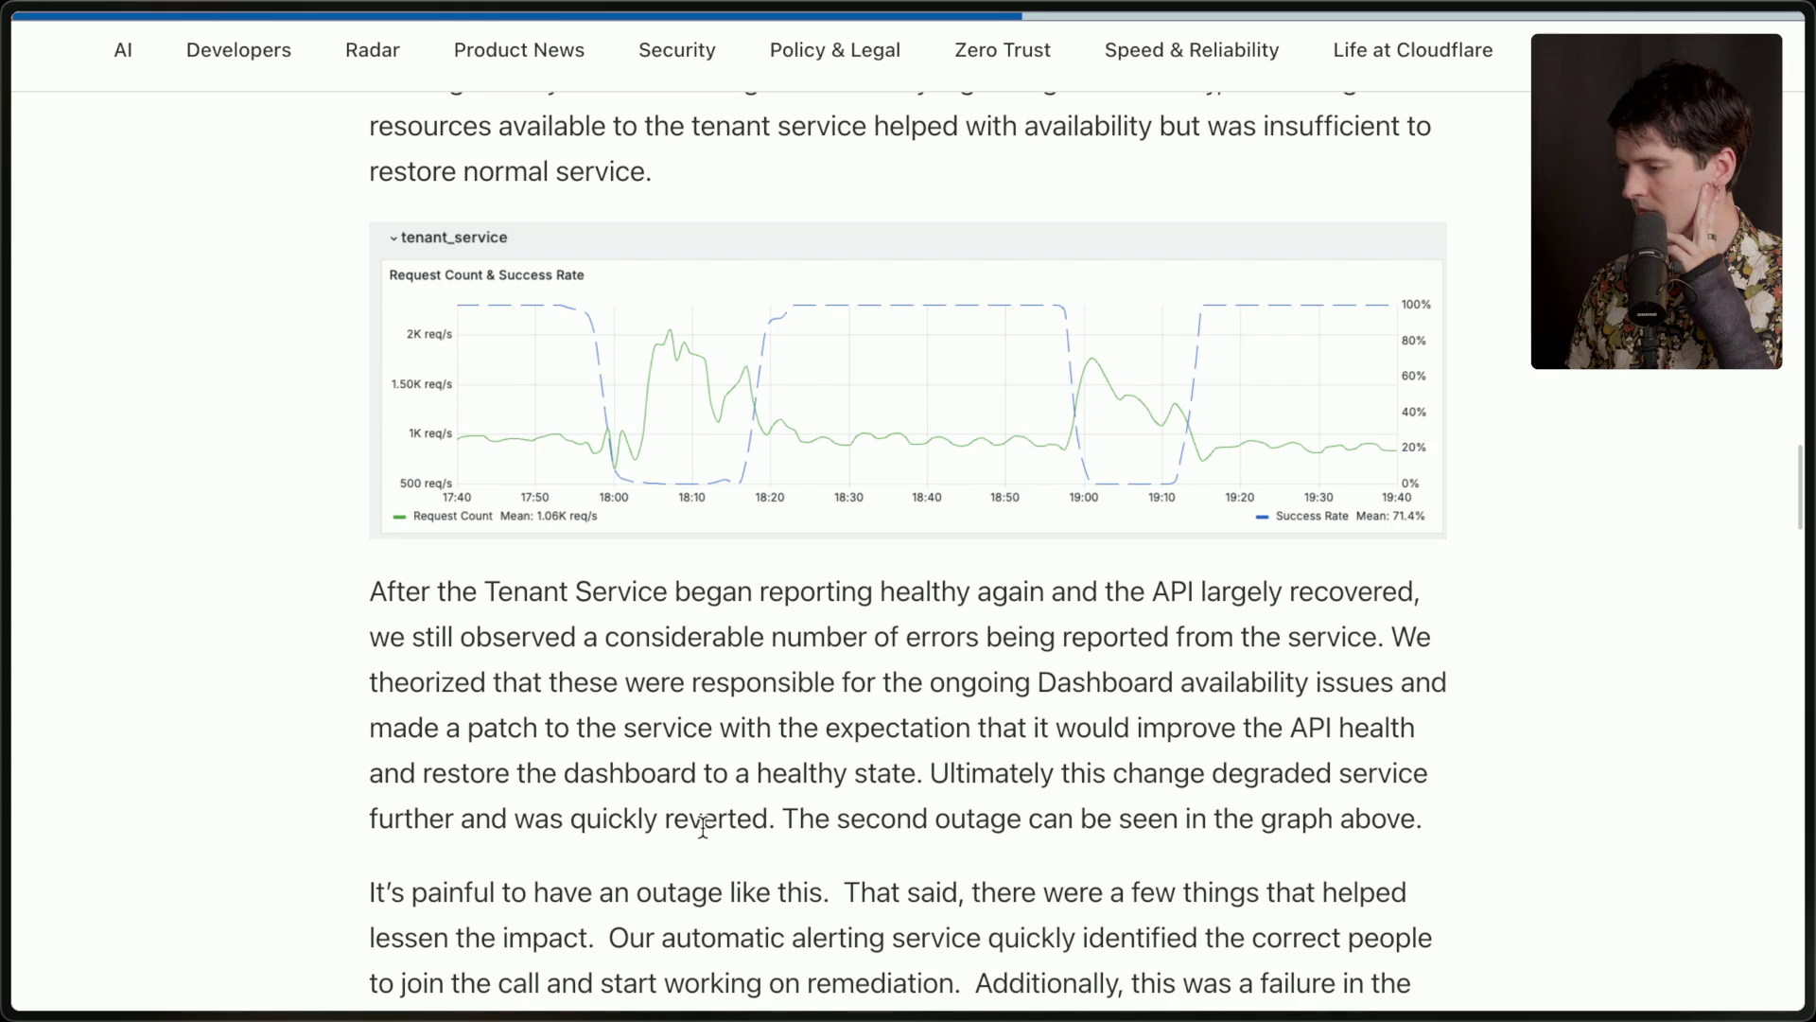
scroll(703, 825, down, 2)
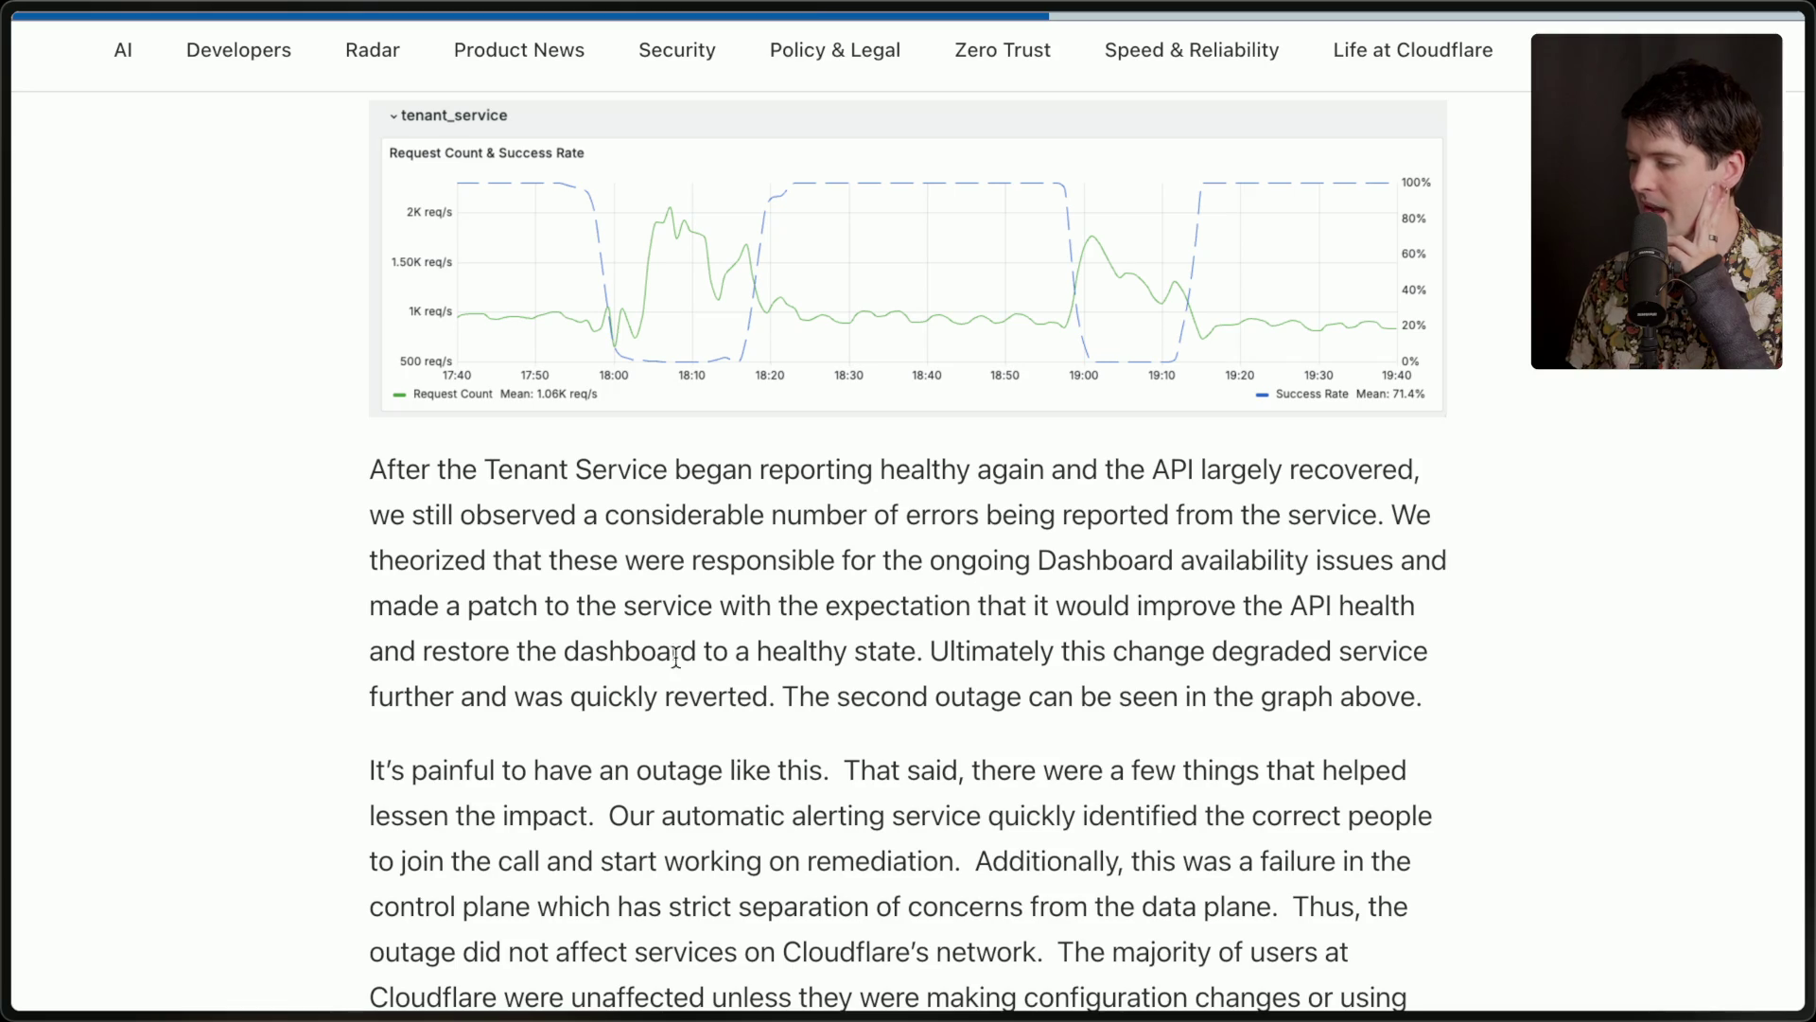
scroll(989, 644, down, 2)
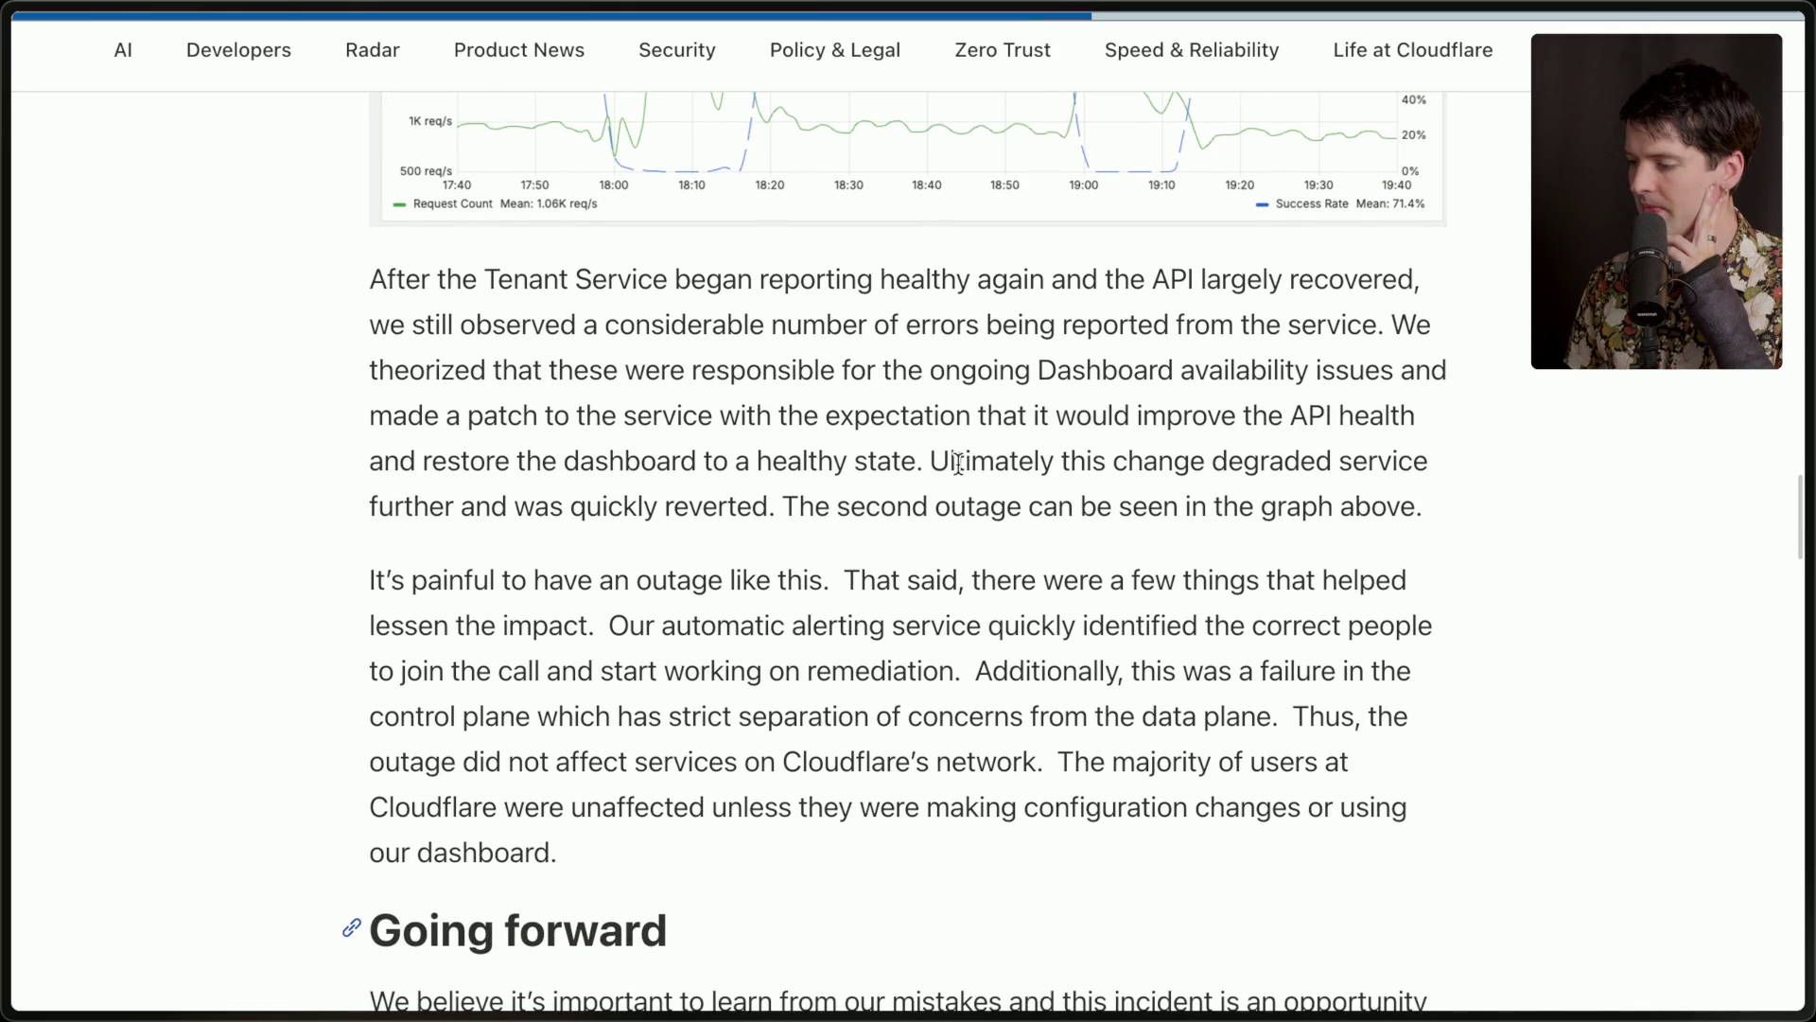
drag(927, 461, 1552, 519)
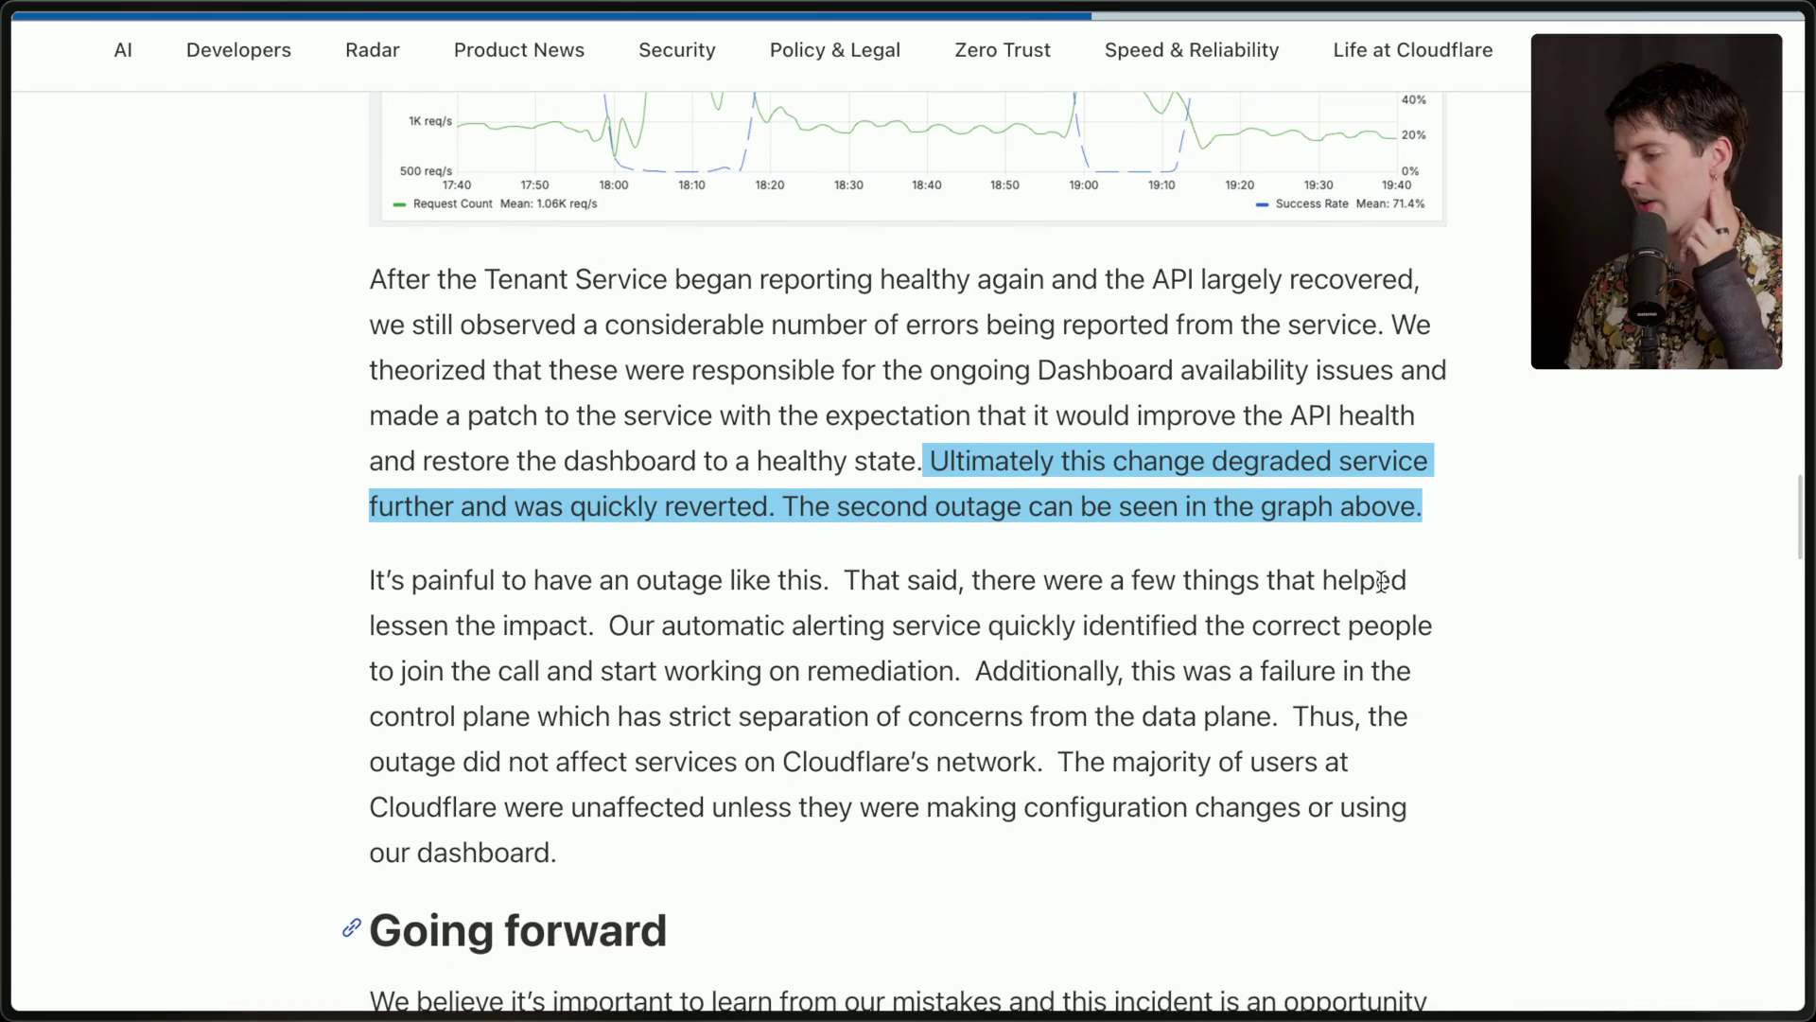
scroll(1381, 581, down, 2)
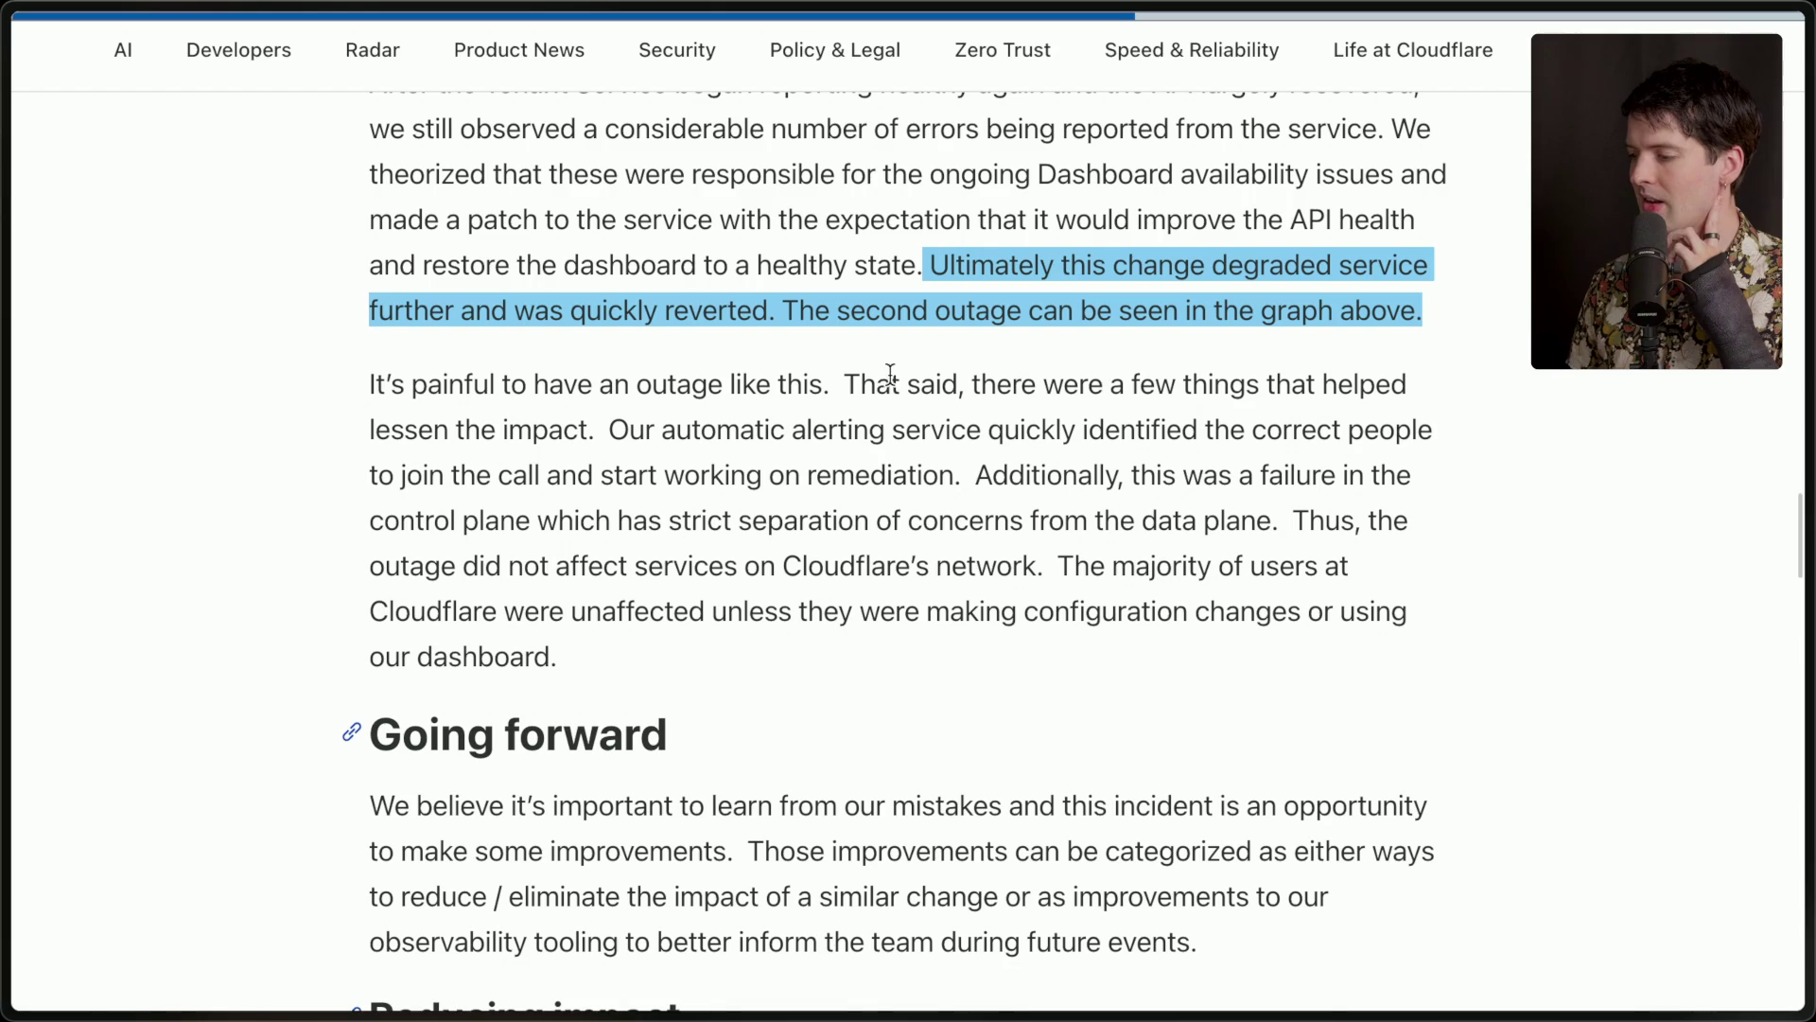
click(613, 428)
drag(613, 428, 647, 723)
click(851, 591)
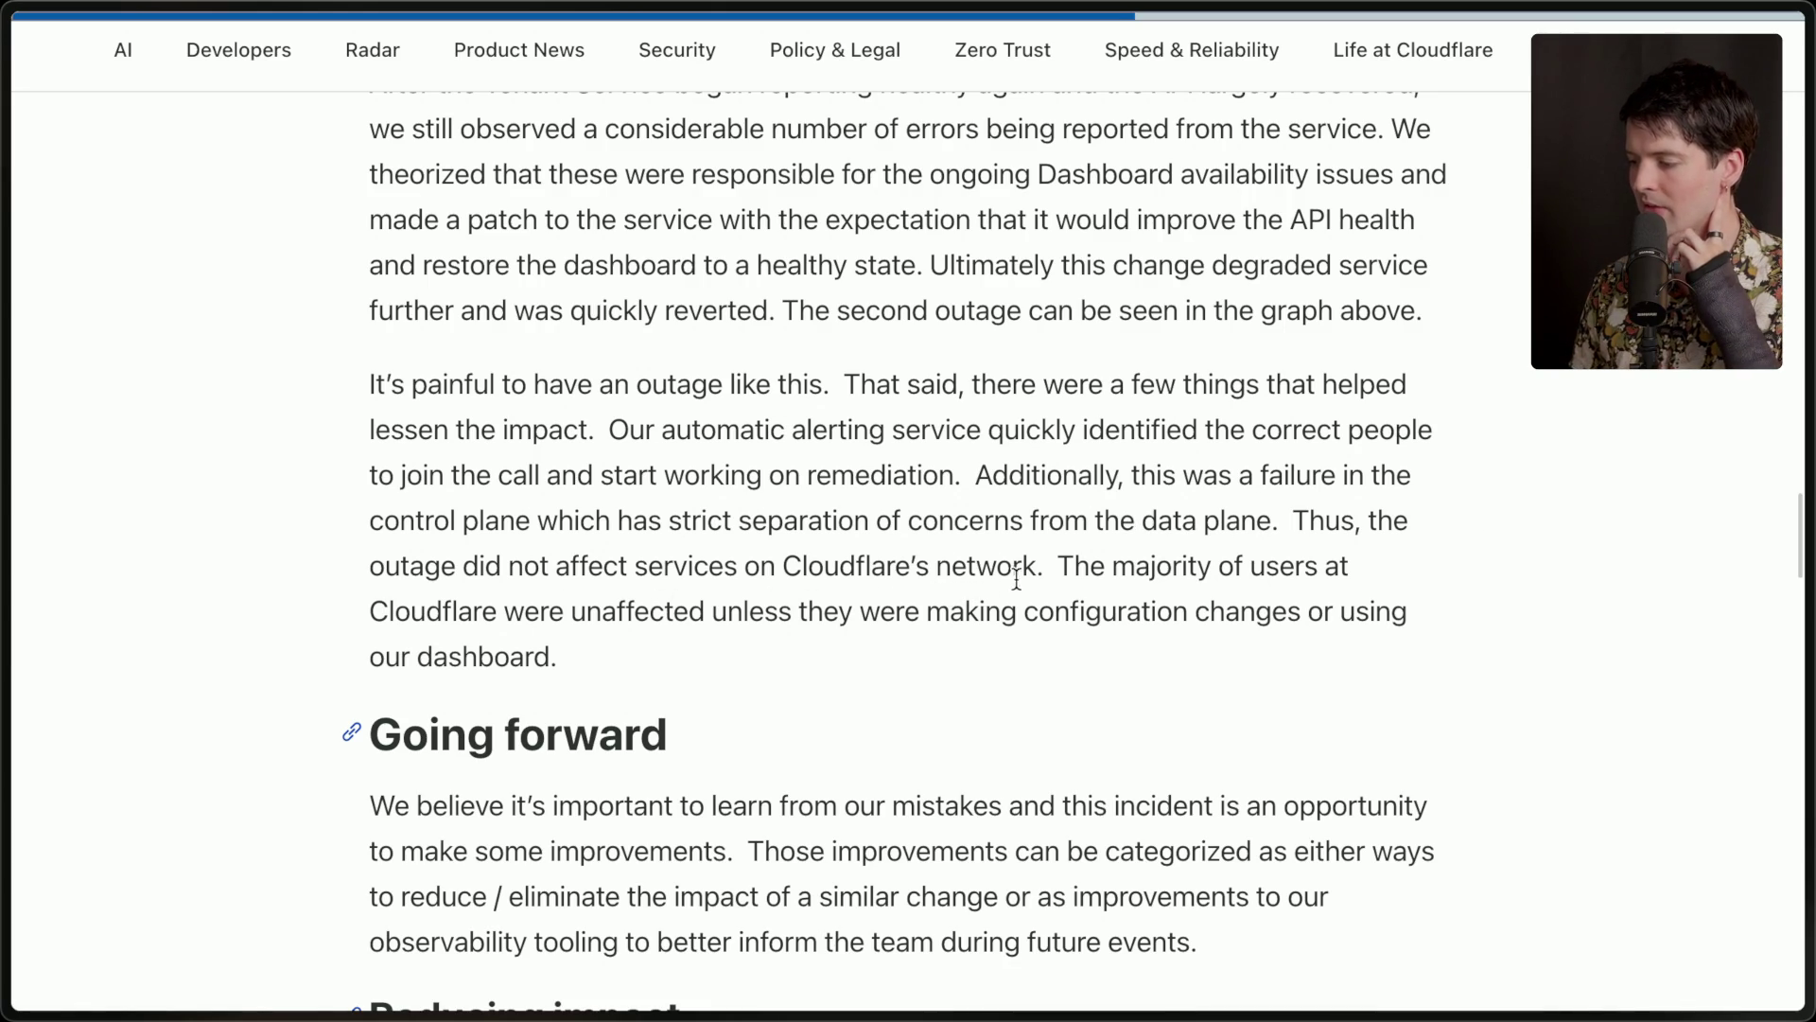
drag(1057, 566, 1043, 685)
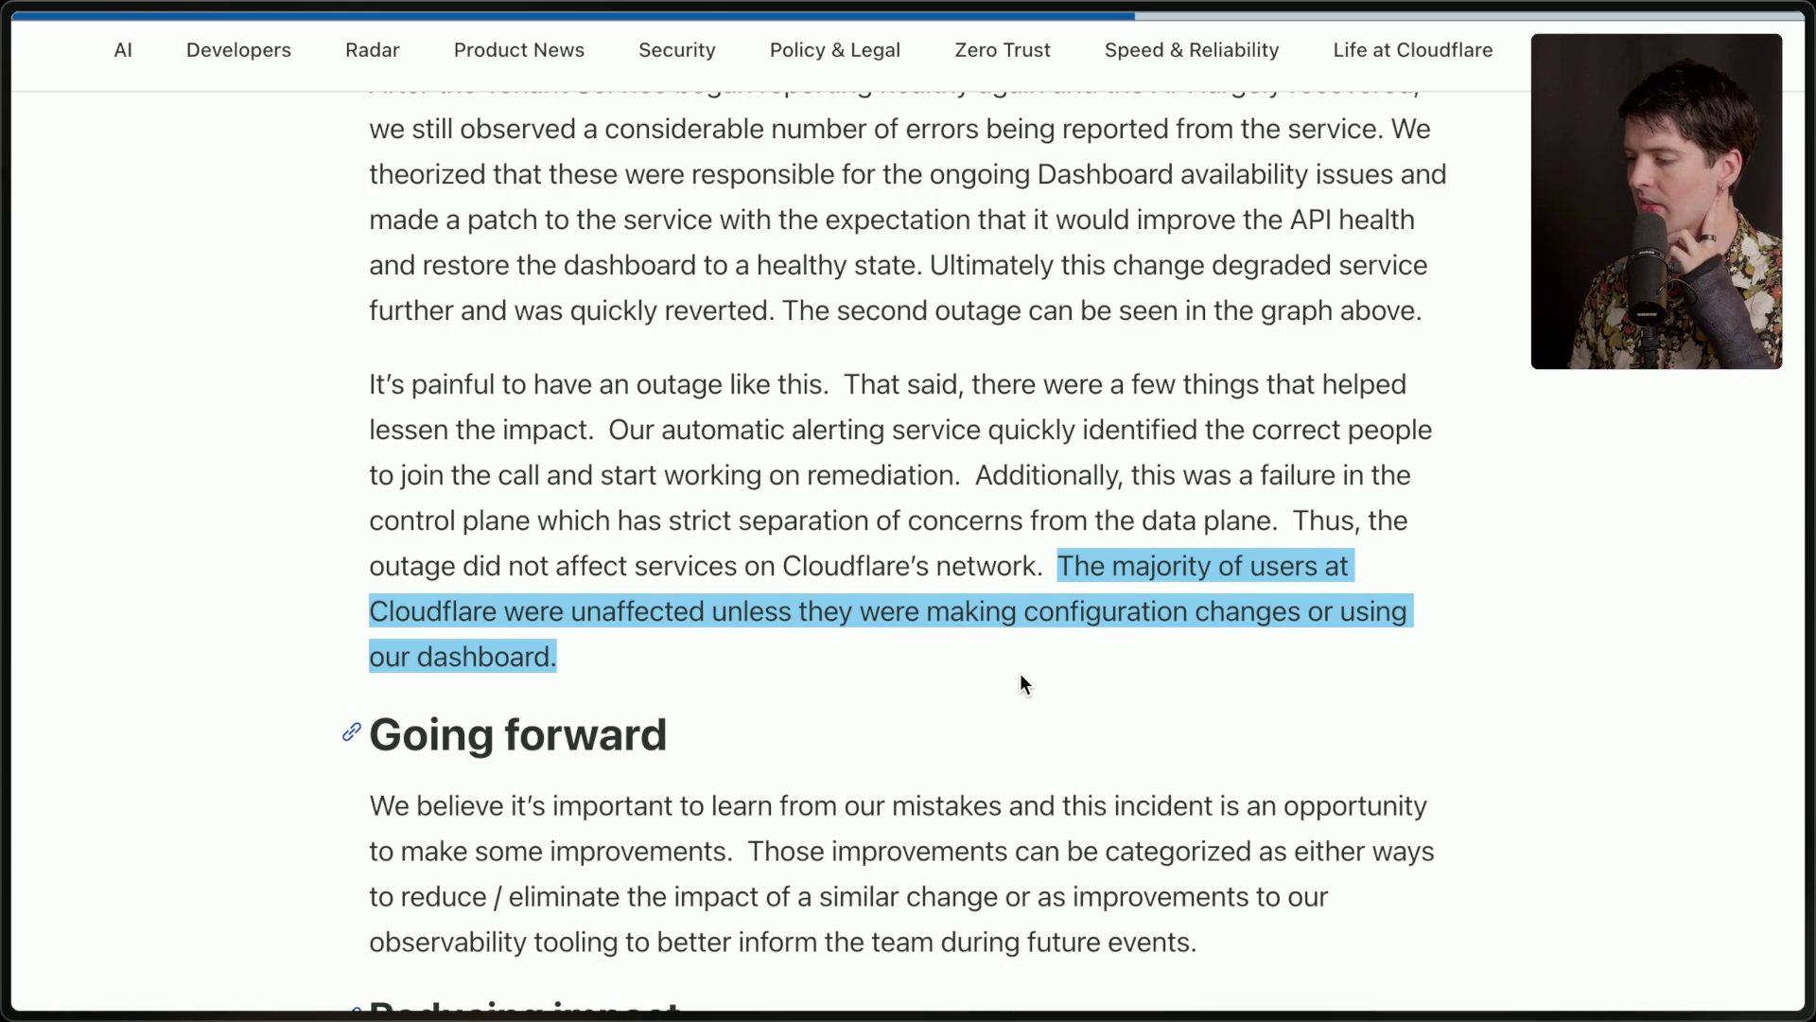
click(1037, 651)
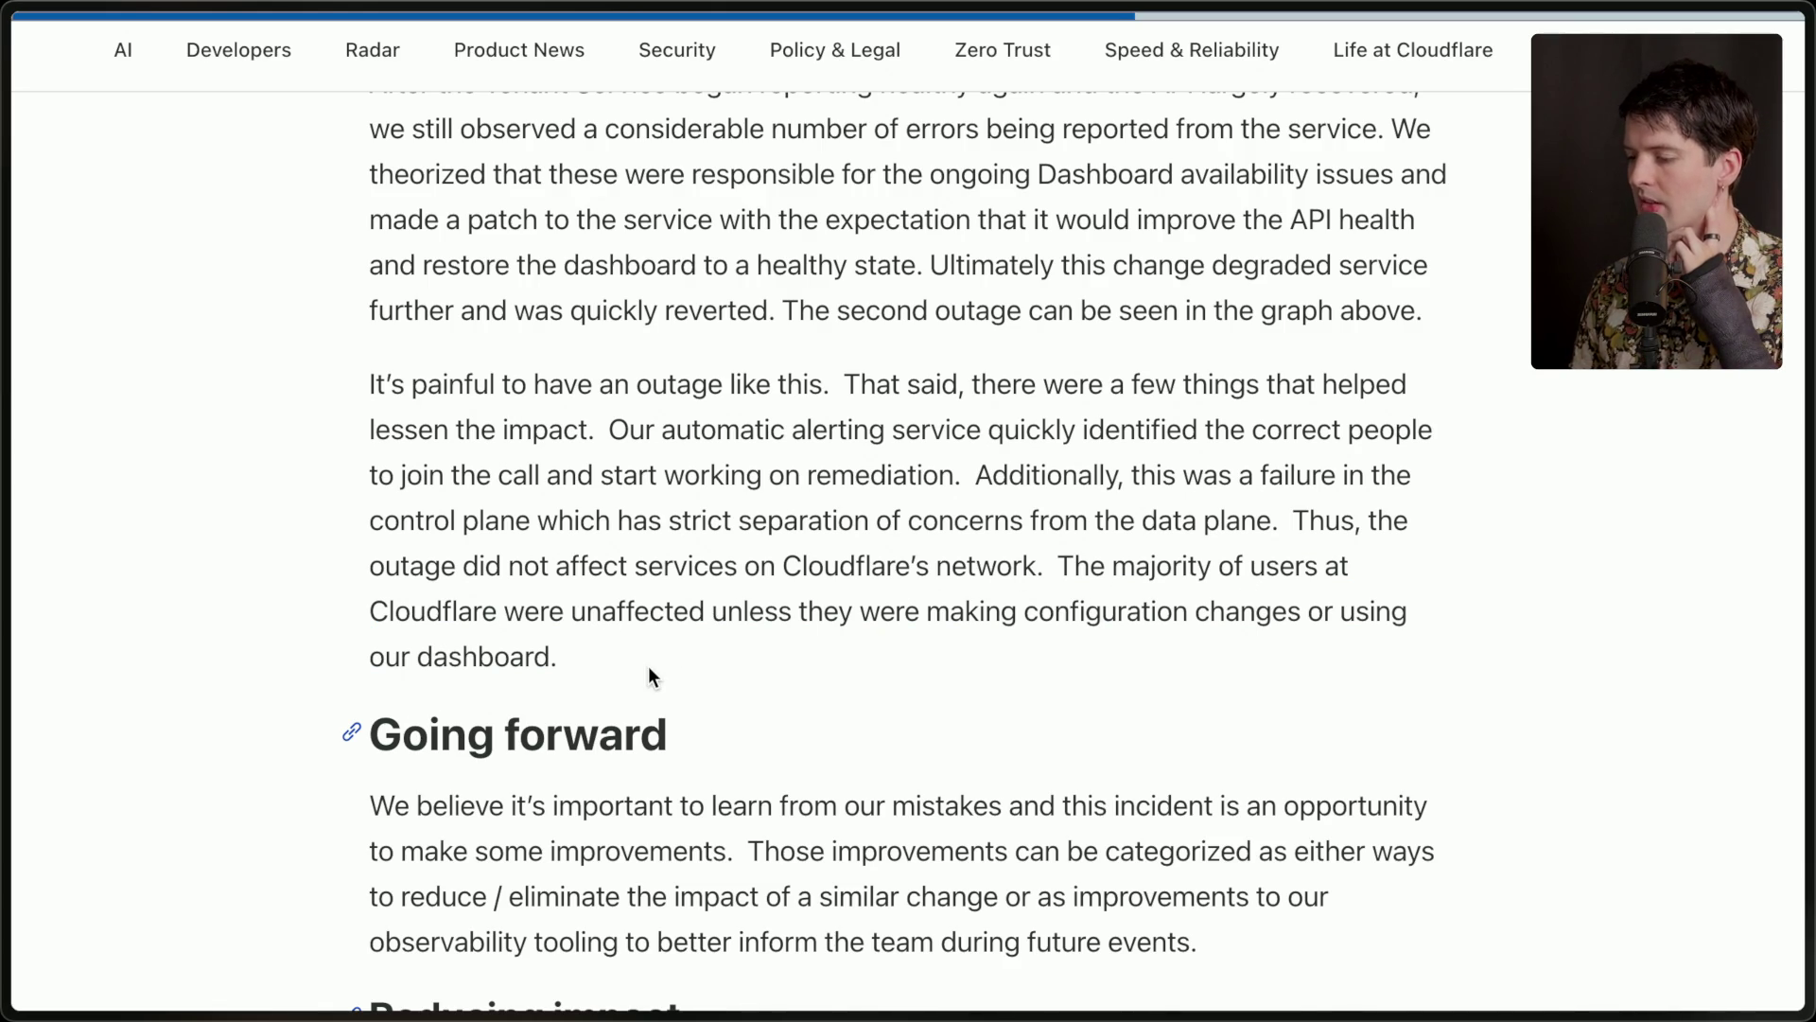
scroll(649, 666, down, 5)
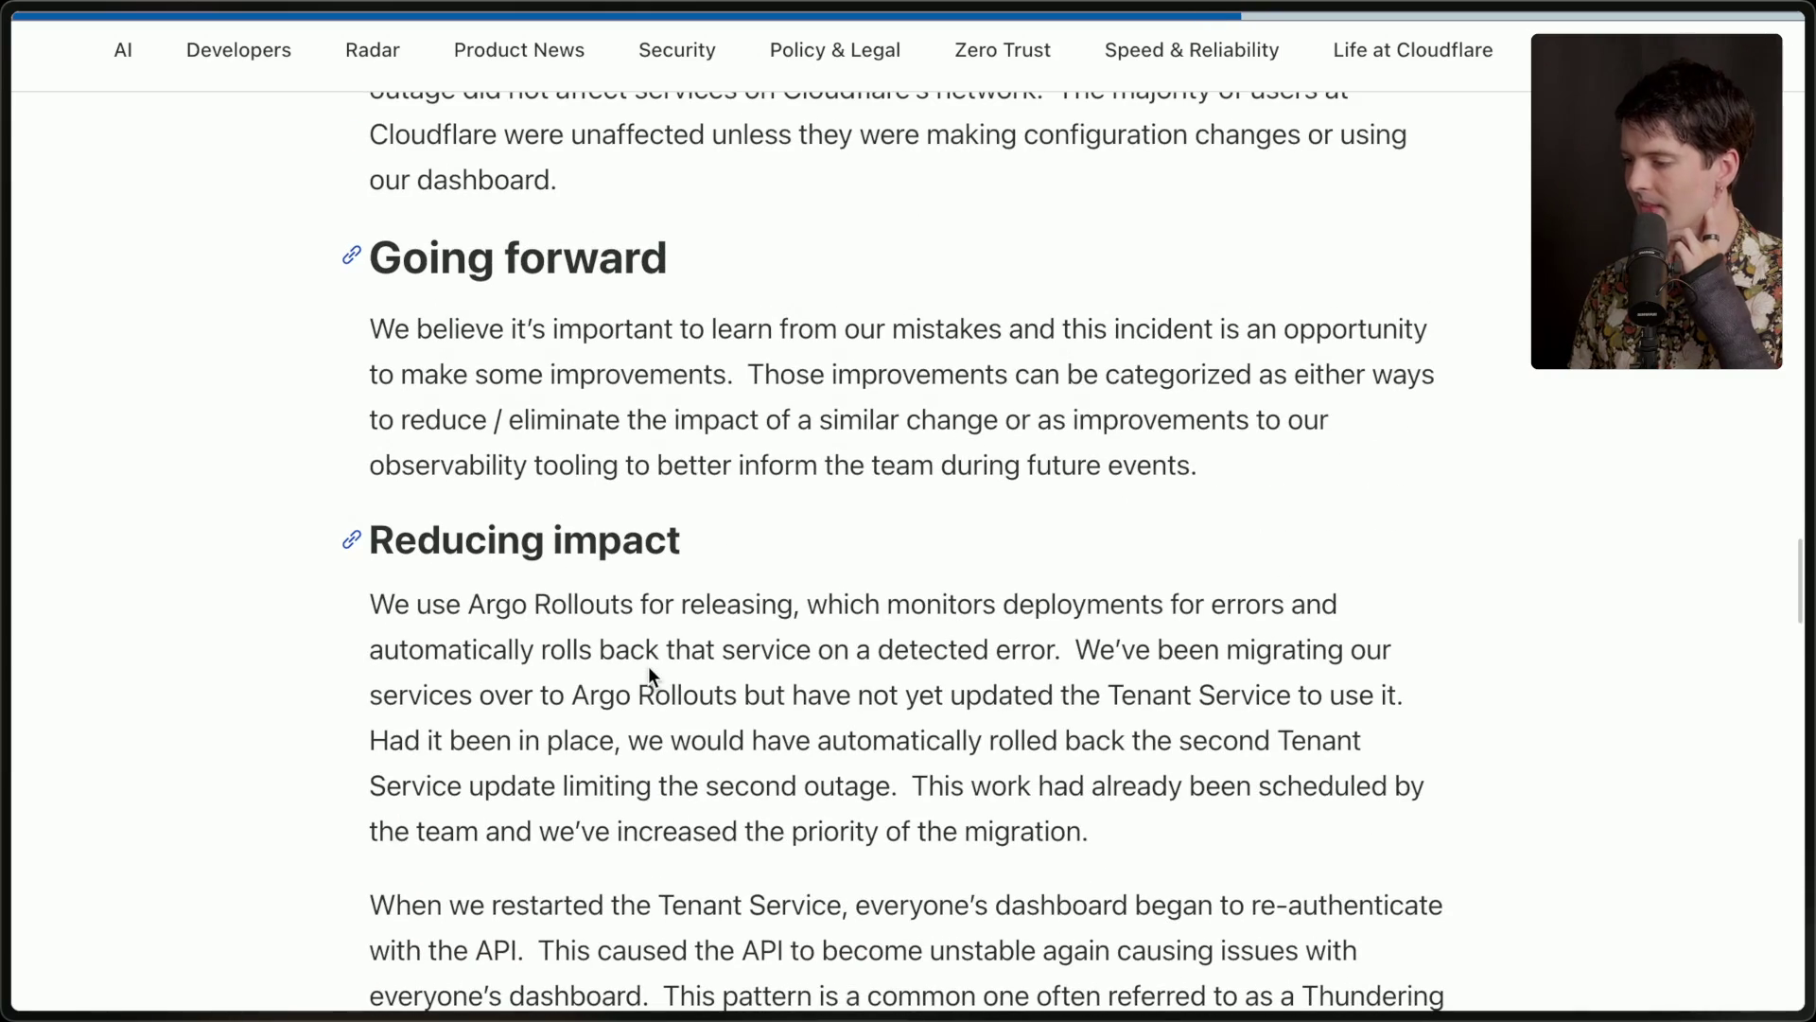
scroll(1053, 383, down, 2)
scroll(1054, 383, up, 1)
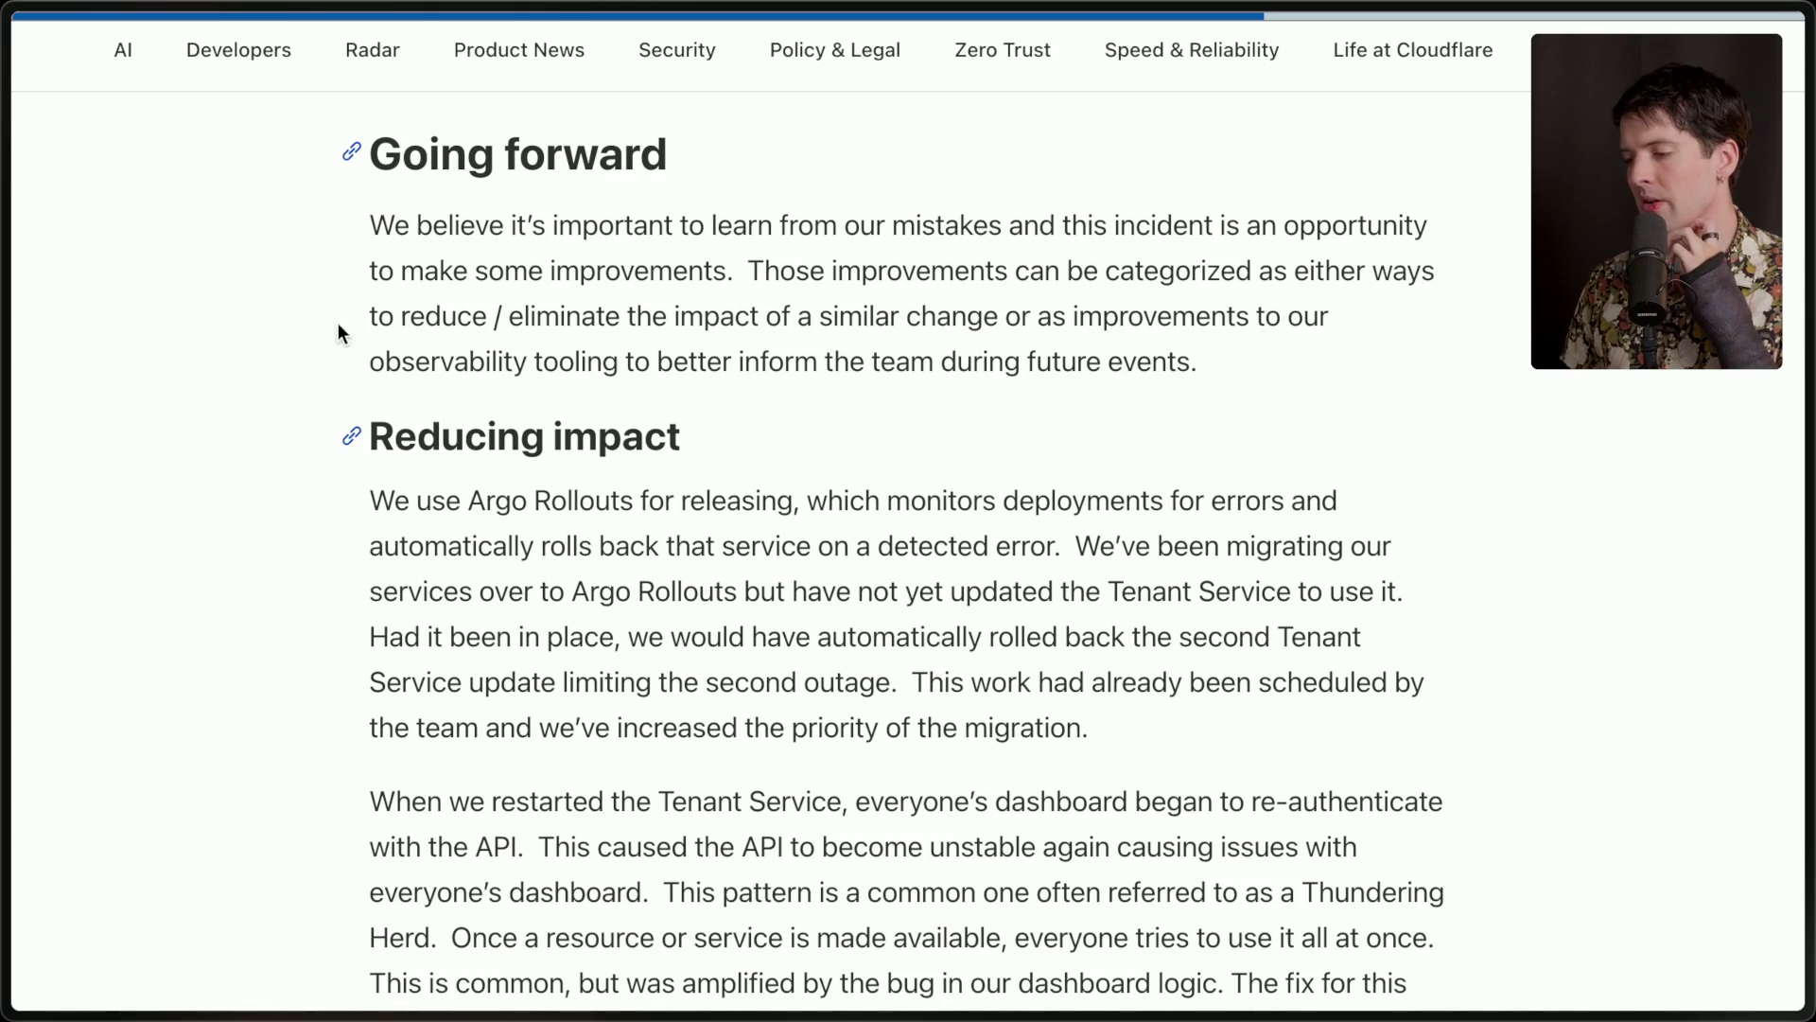
drag(763, 272, 1405, 383)
scroll(995, 391, down, 1)
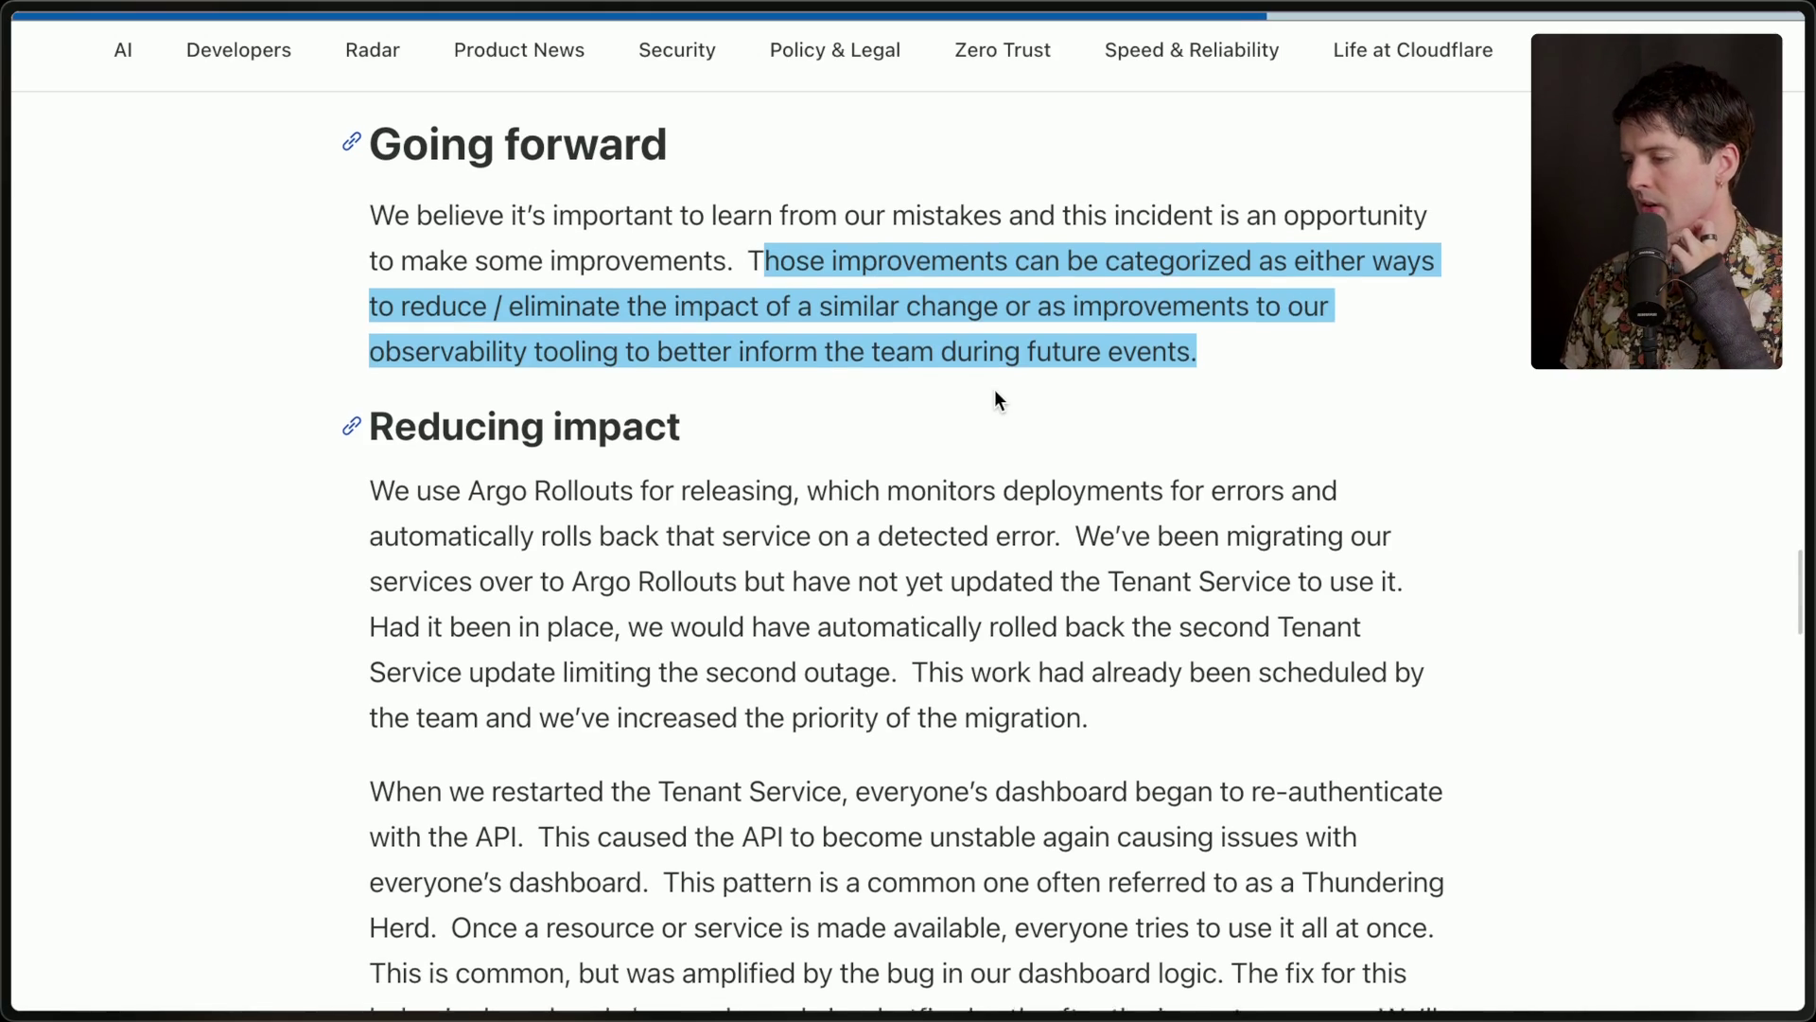
scroll(996, 388, down, 4)
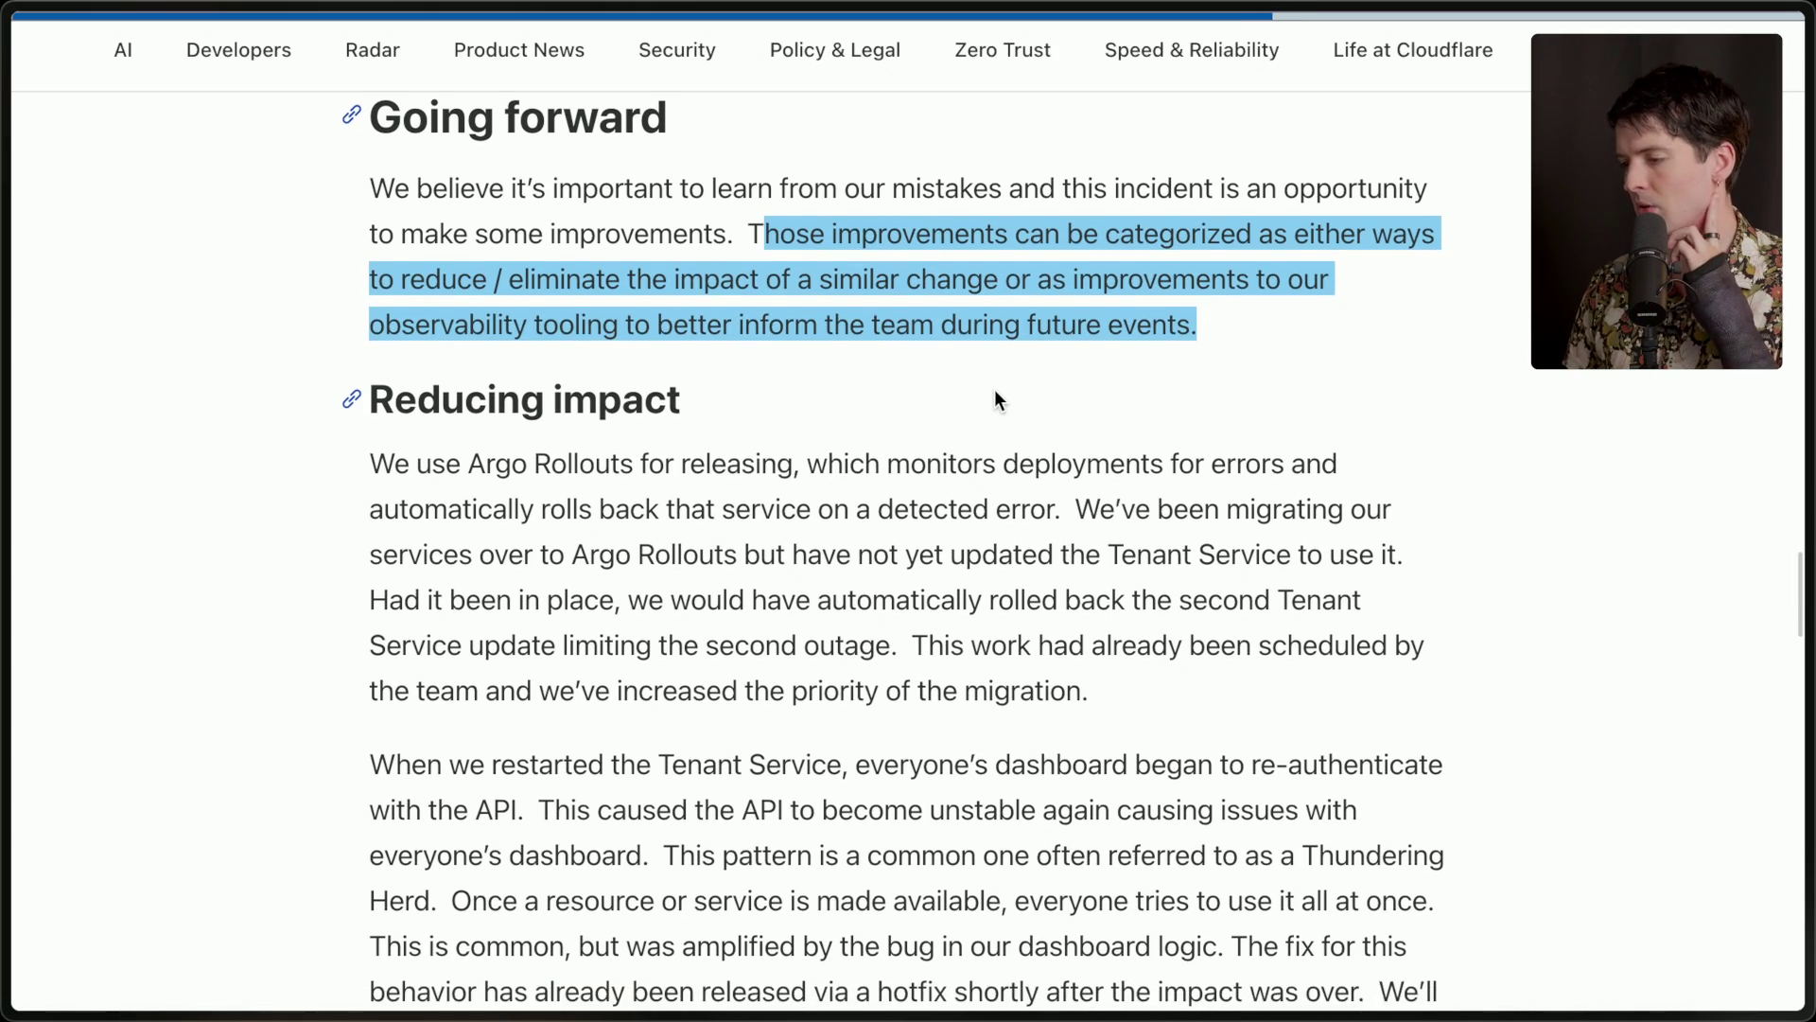
click(996, 389)
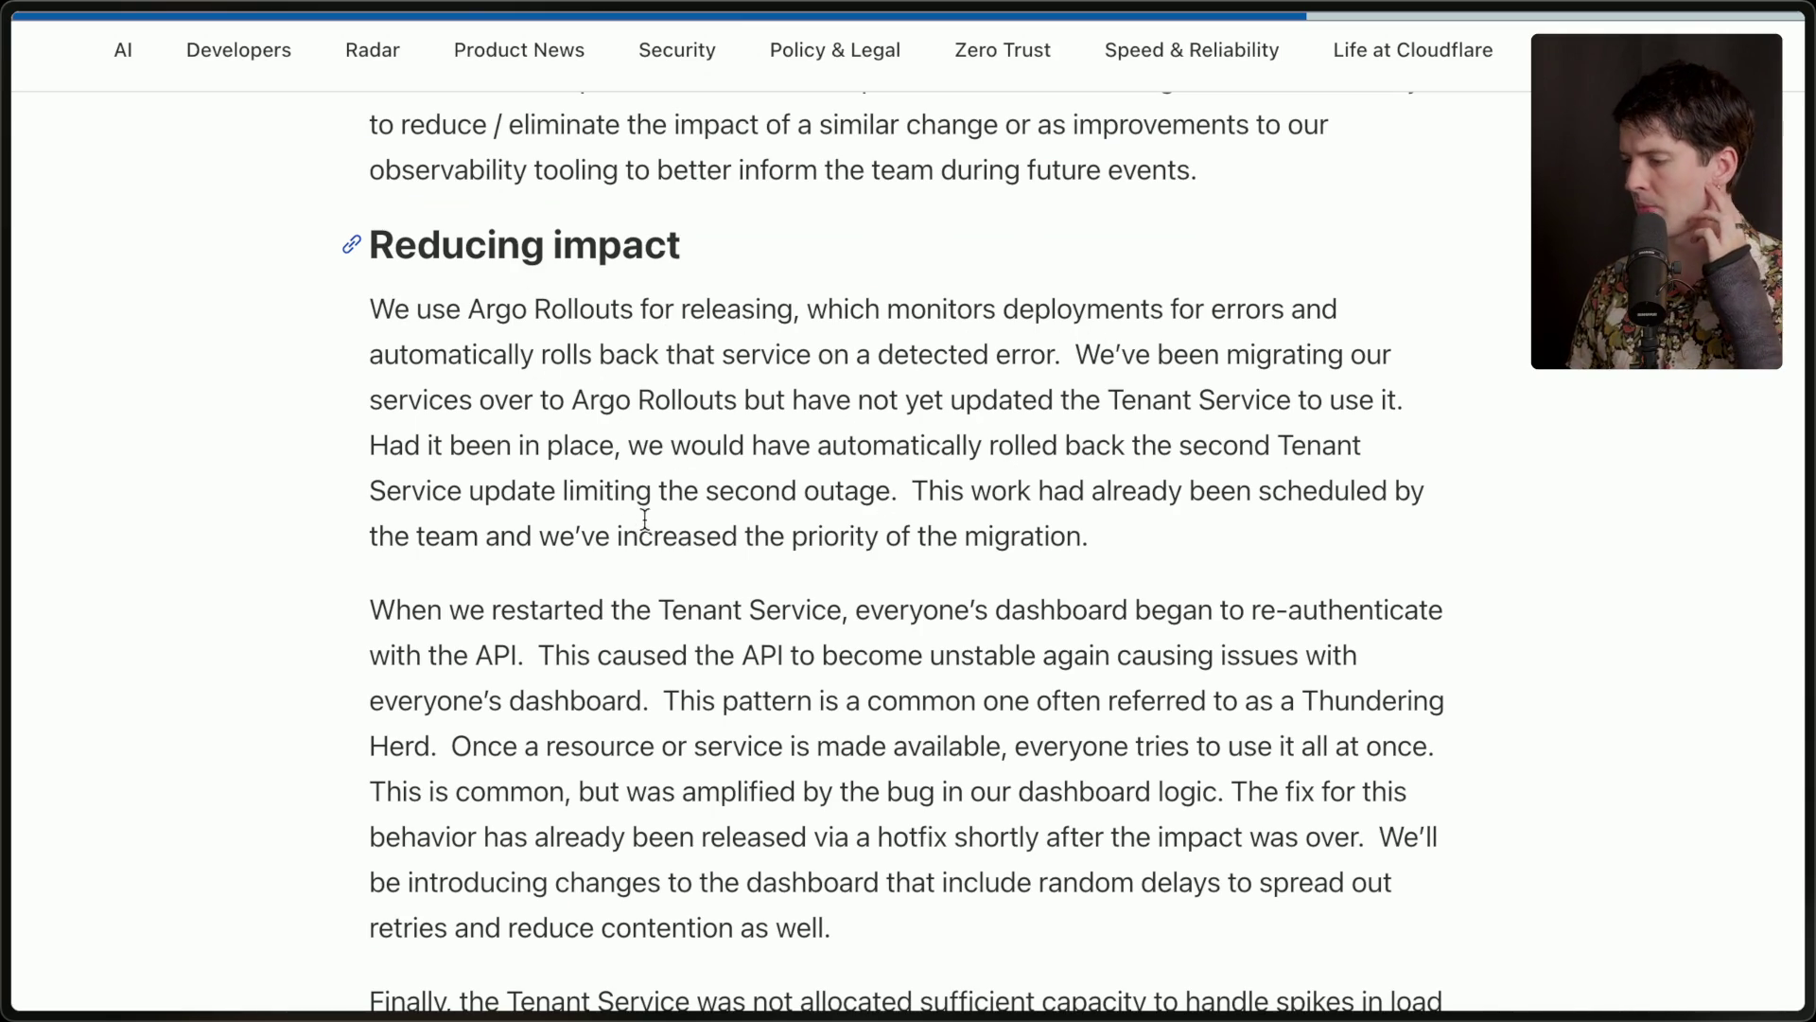
drag(369, 443, 1267, 553)
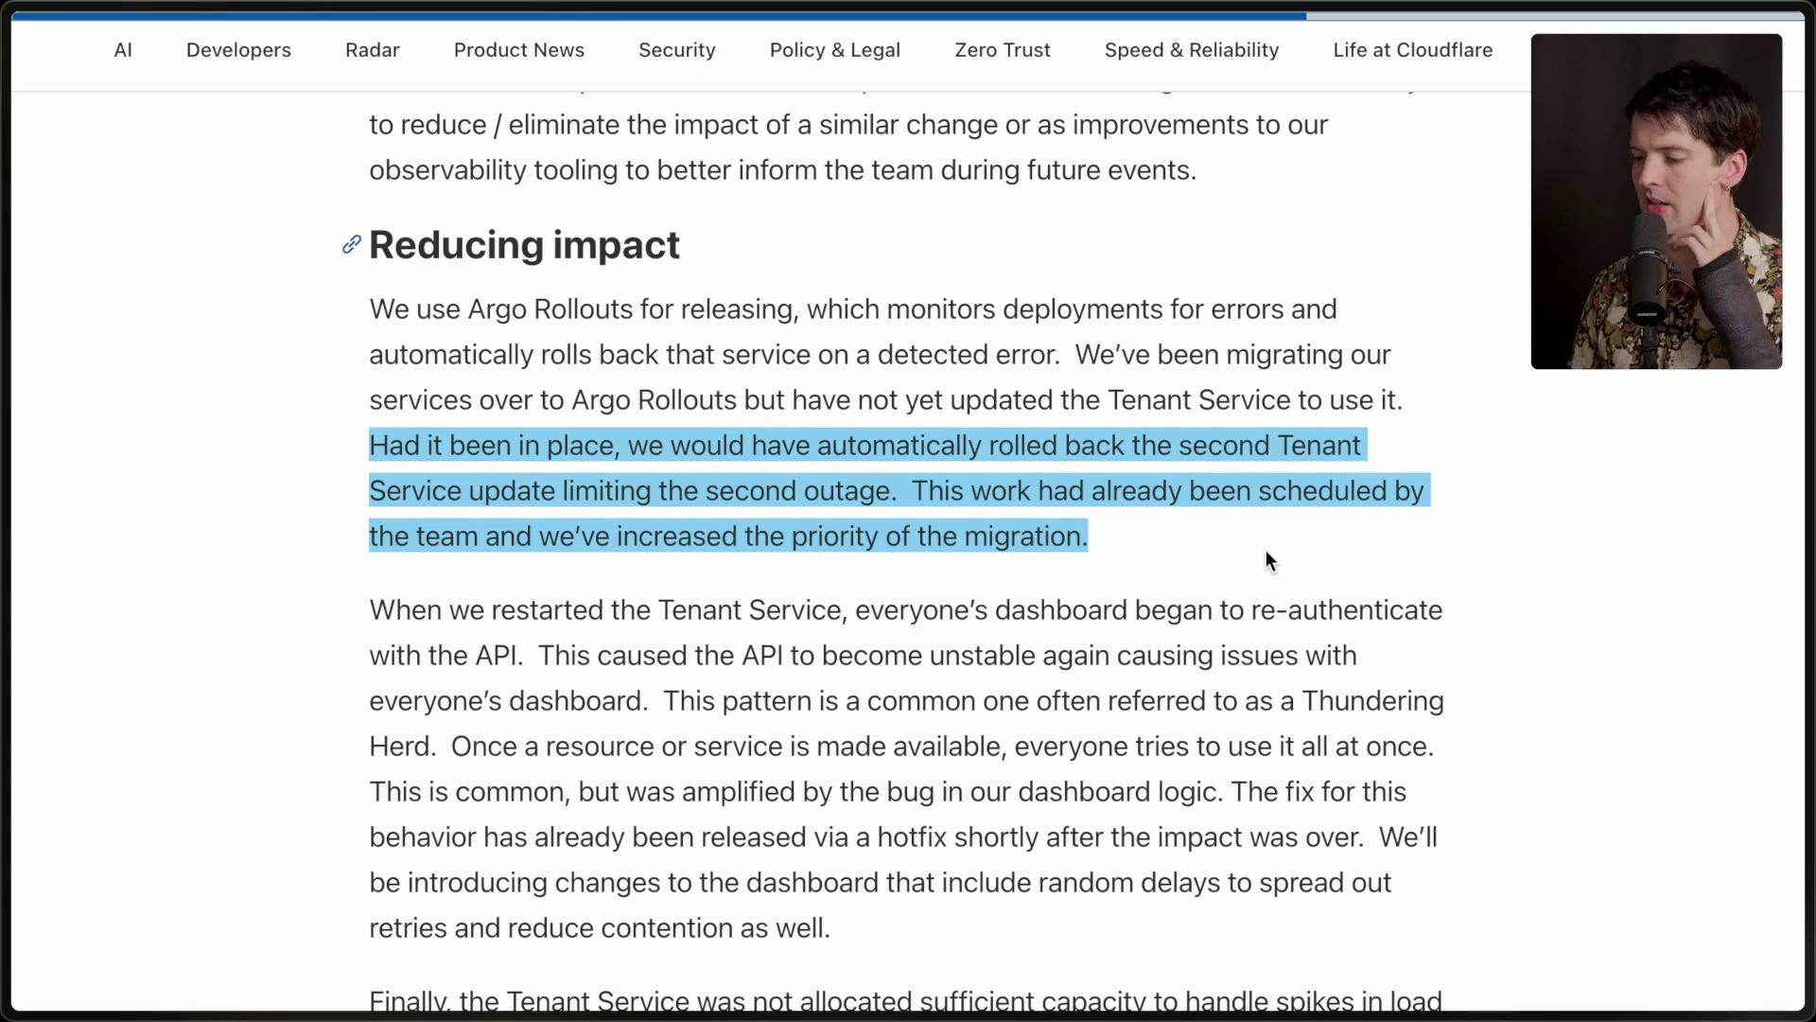
scroll(1266, 560, down, 4)
click(406, 191)
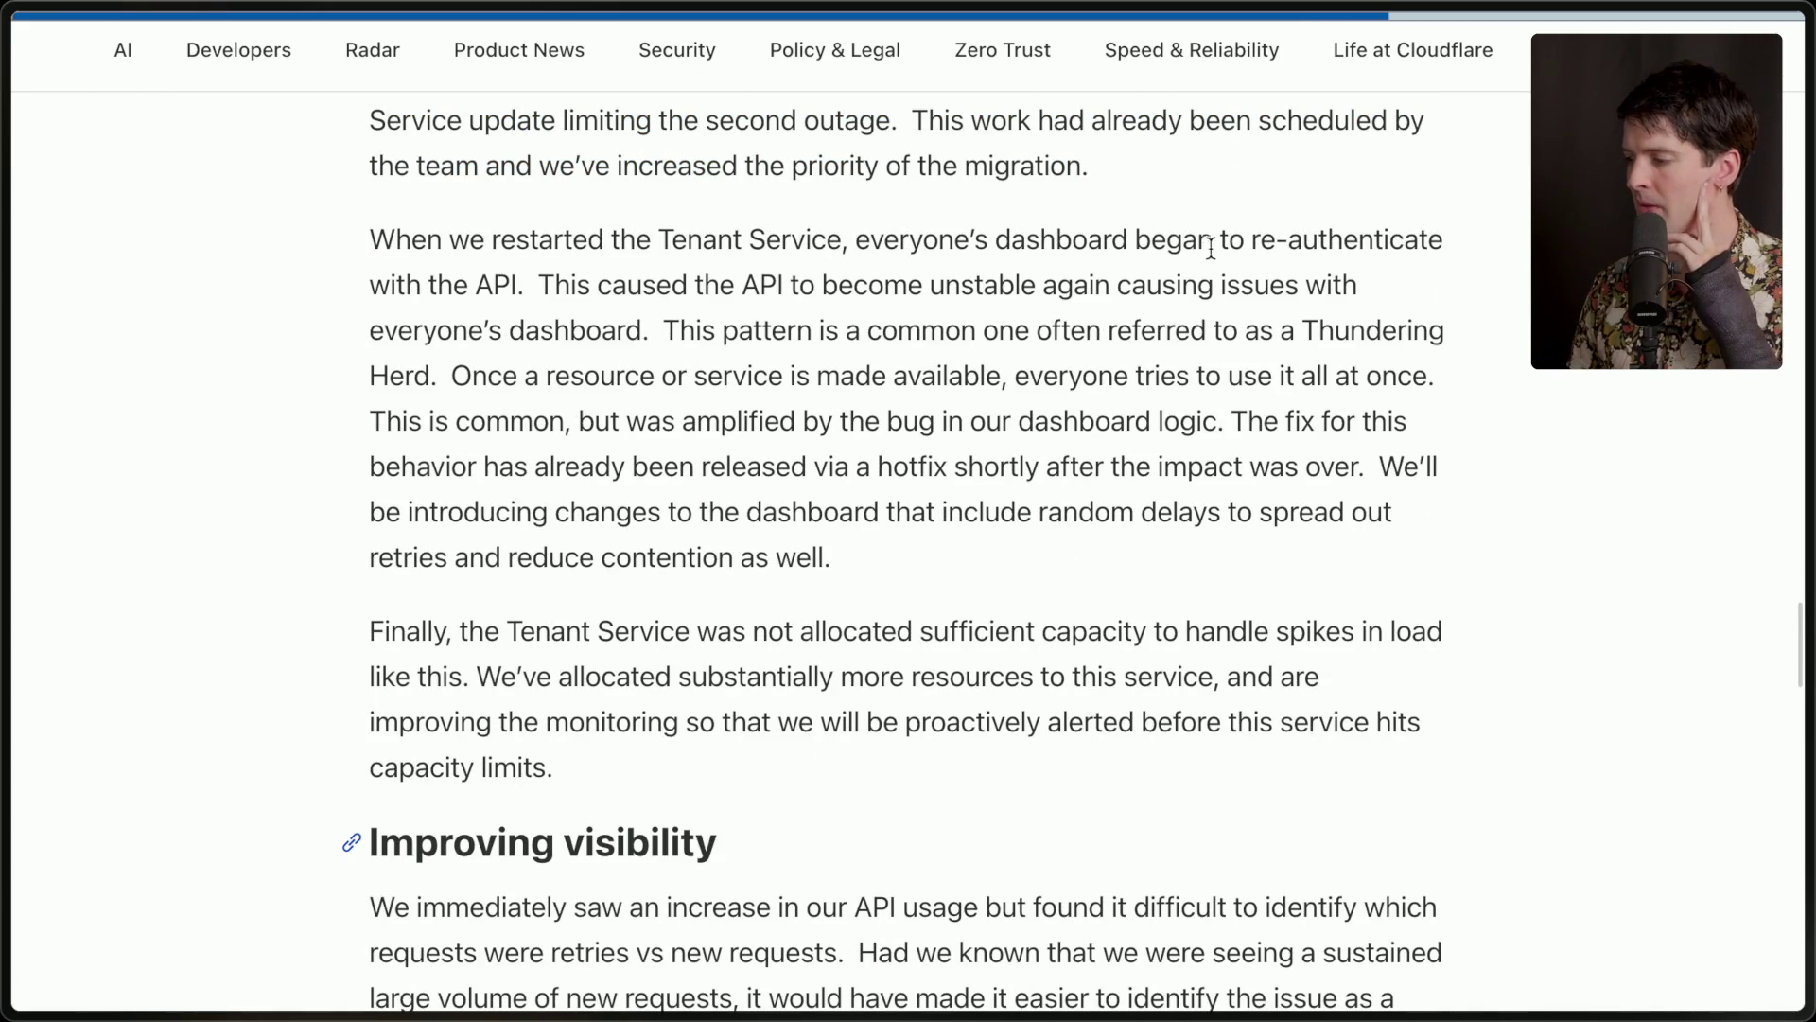
drag(597, 303, 831, 525)
click(830, 530)
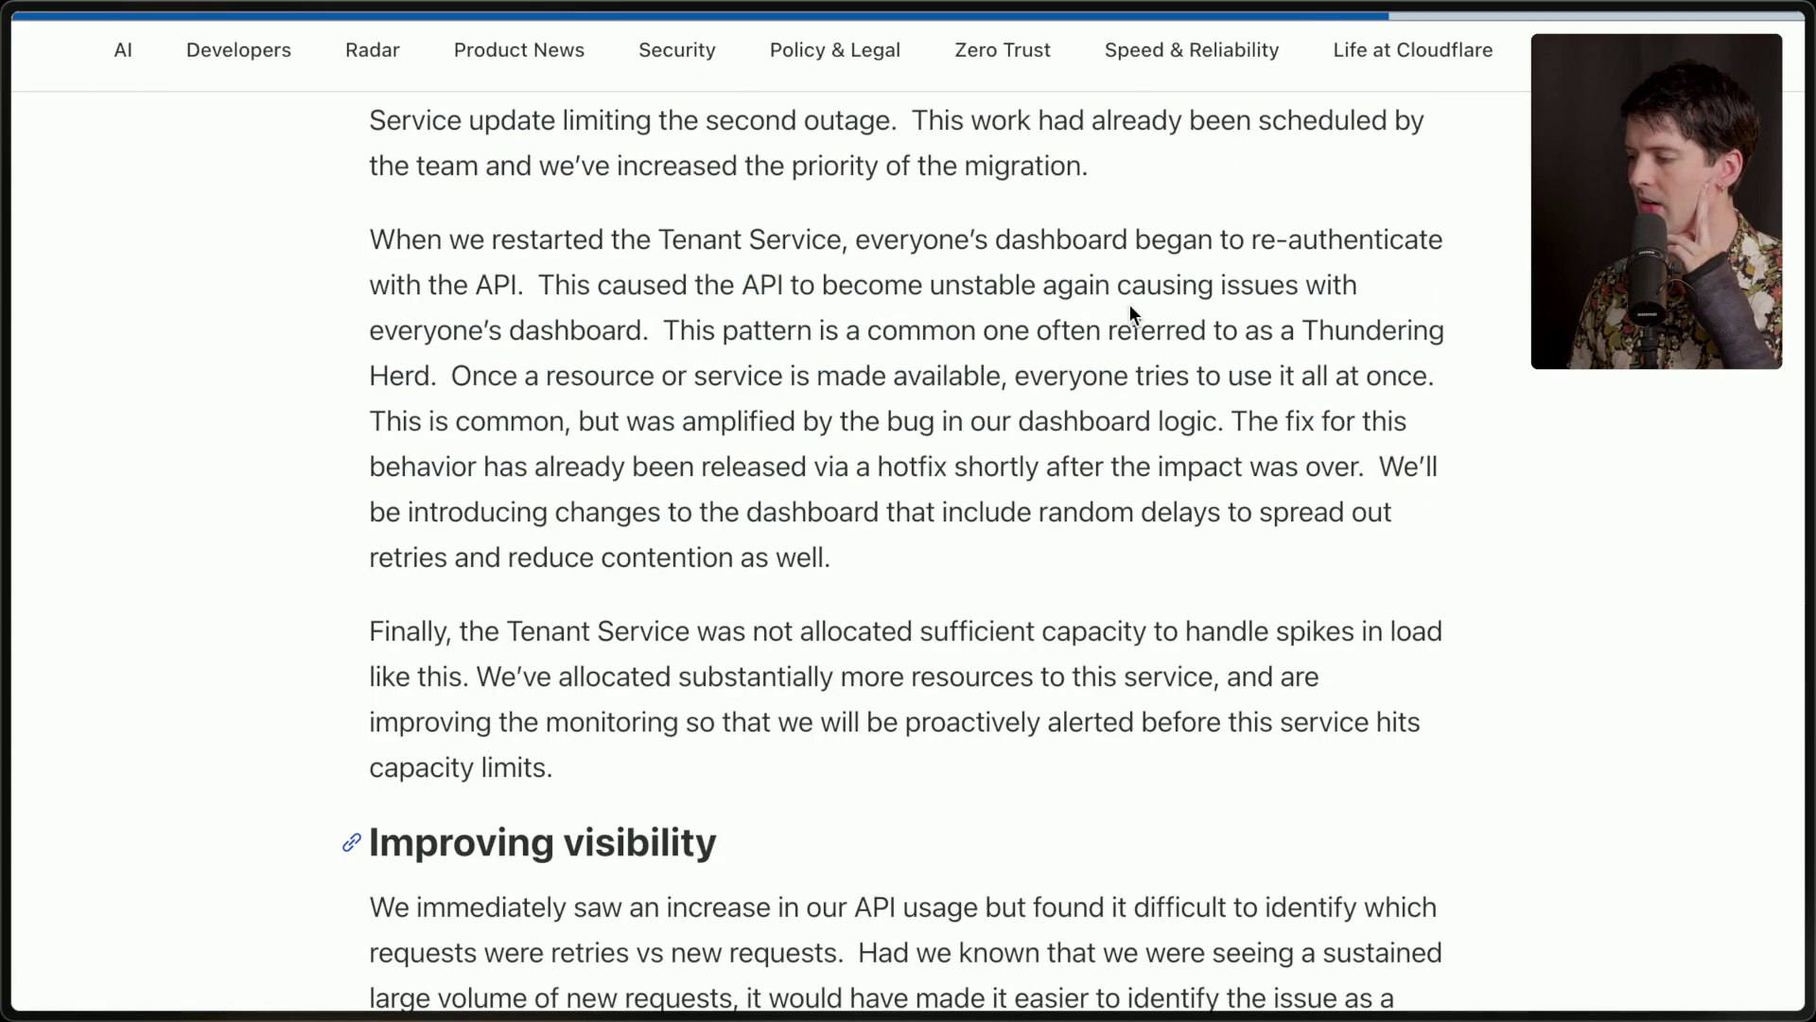
mouse_move(662, 326)
mouse_down()
mouse_move(946, 639)
mouse_move(954, 677)
mouse_up()
click(943, 509)
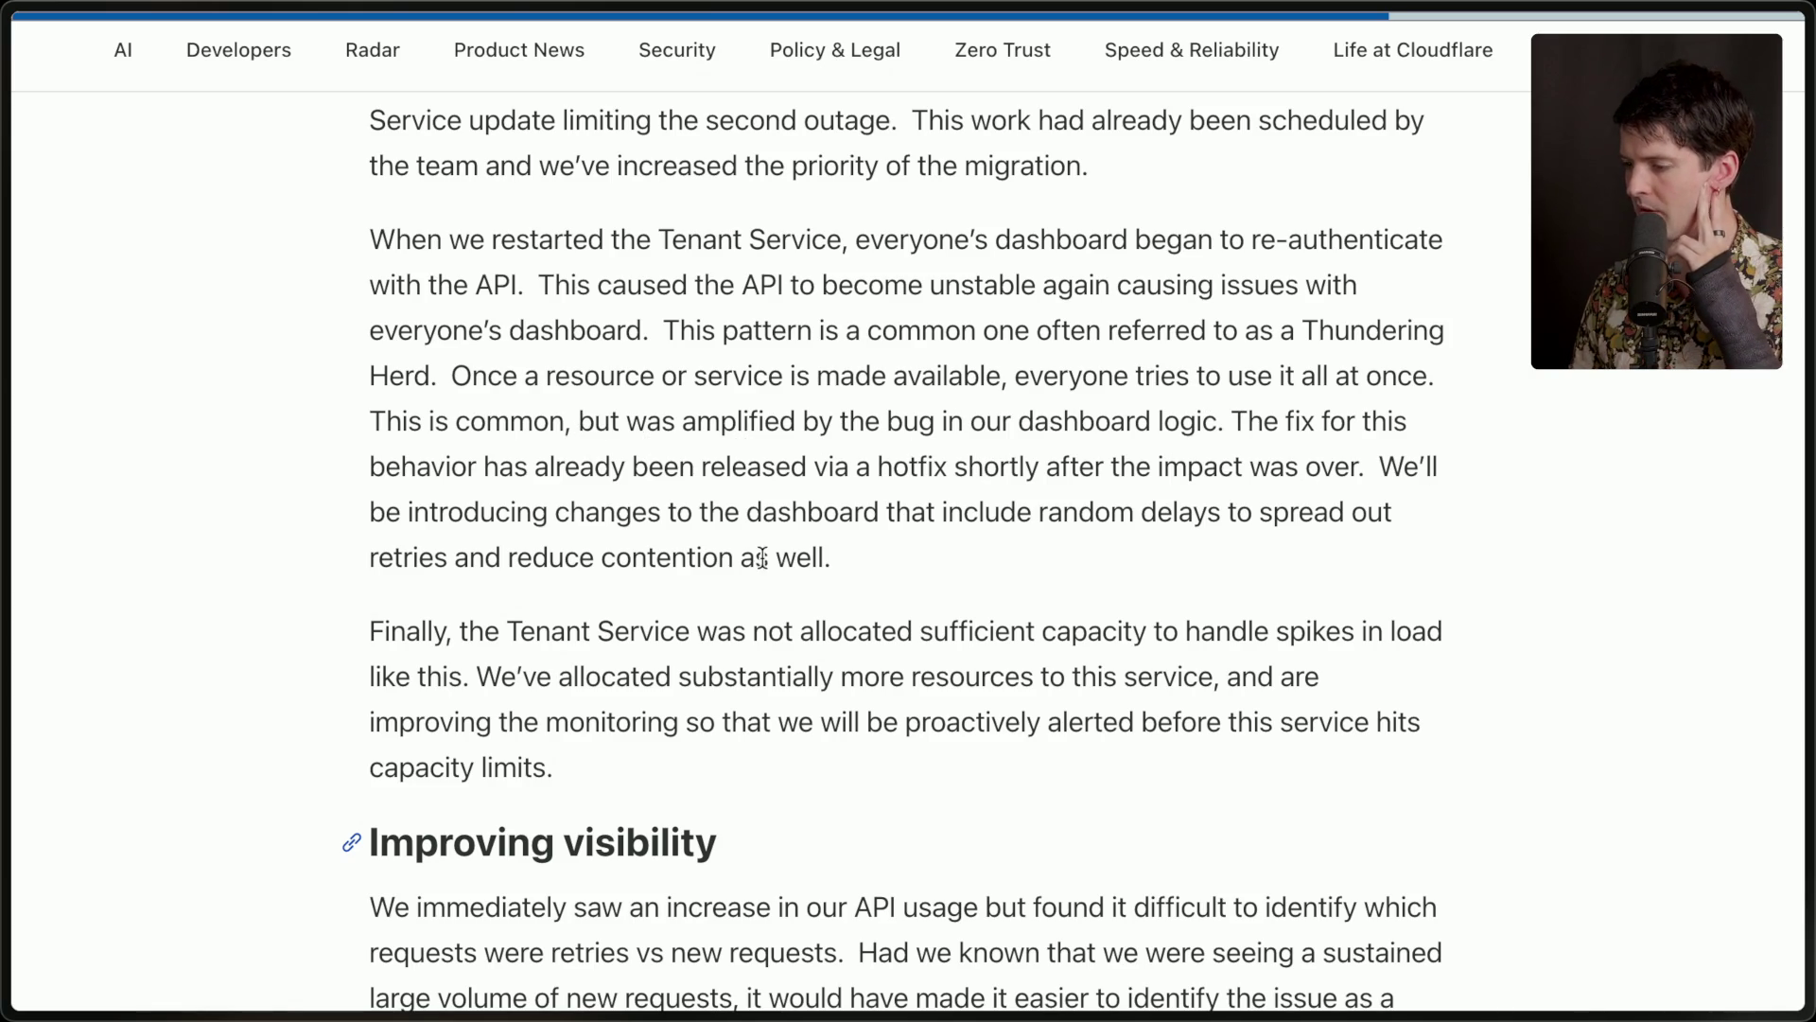
scroll(762, 556, down, 3)
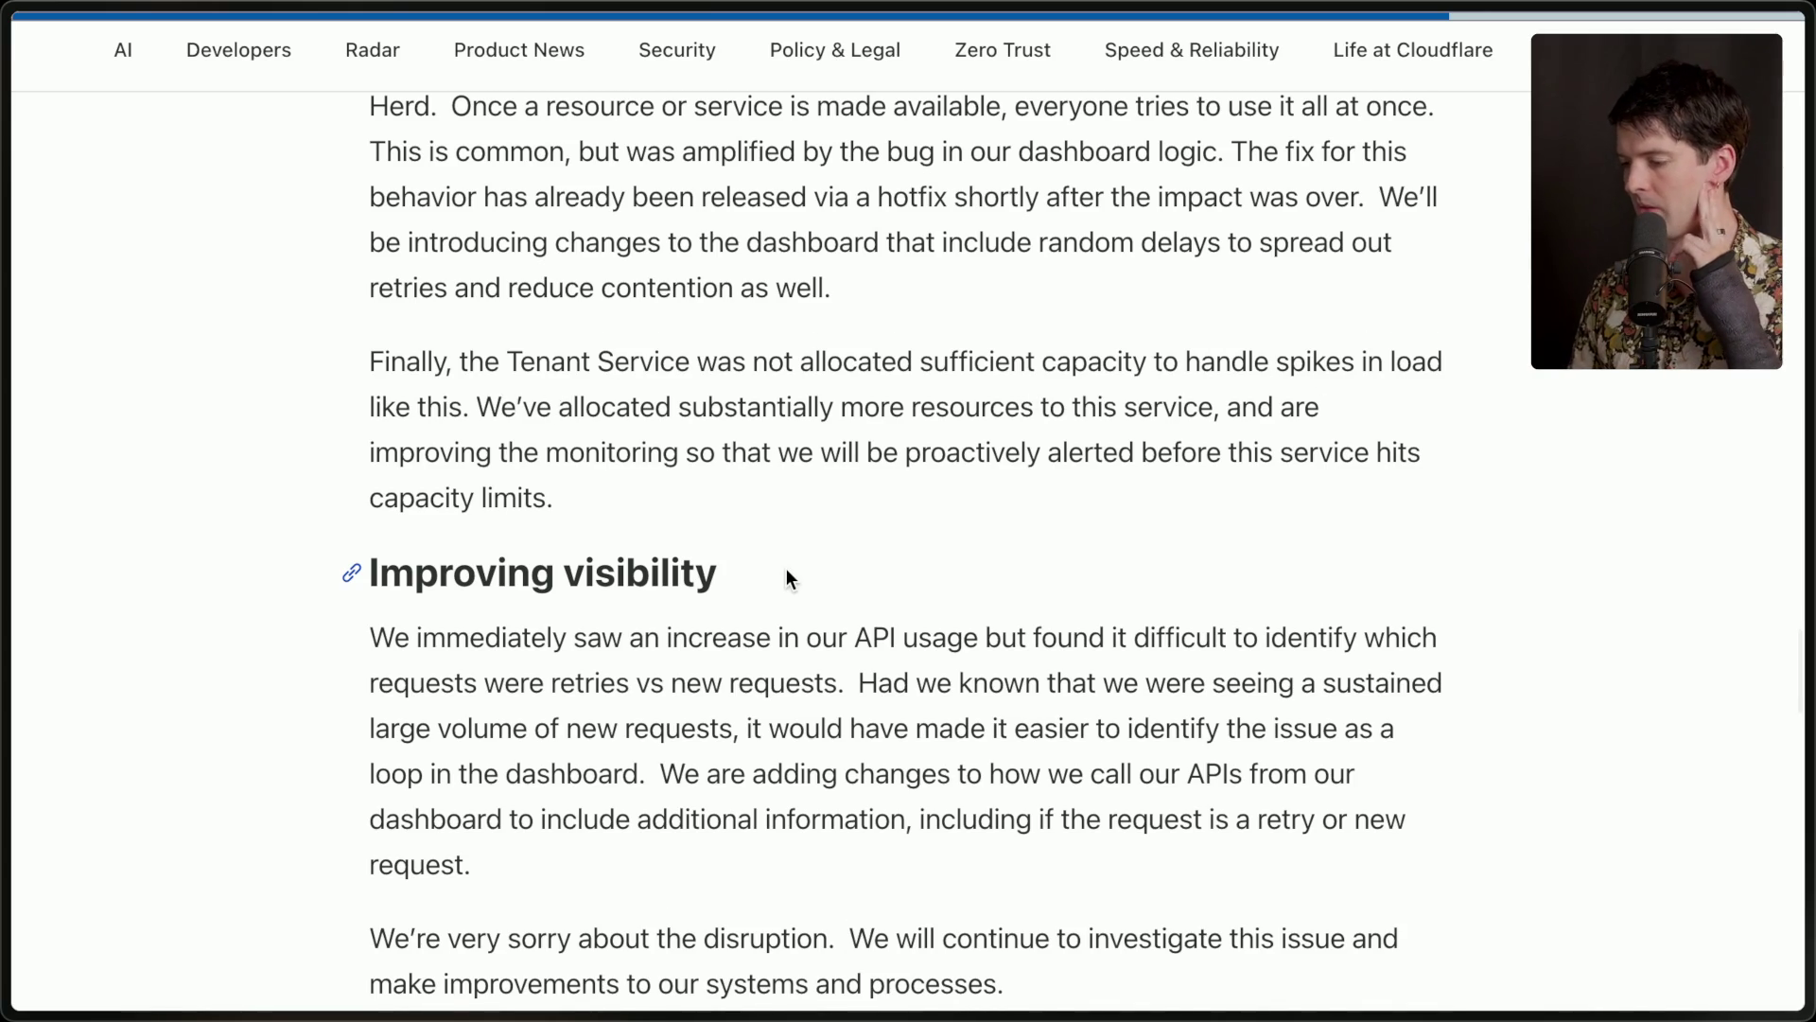
scroll(786, 569, down, 5)
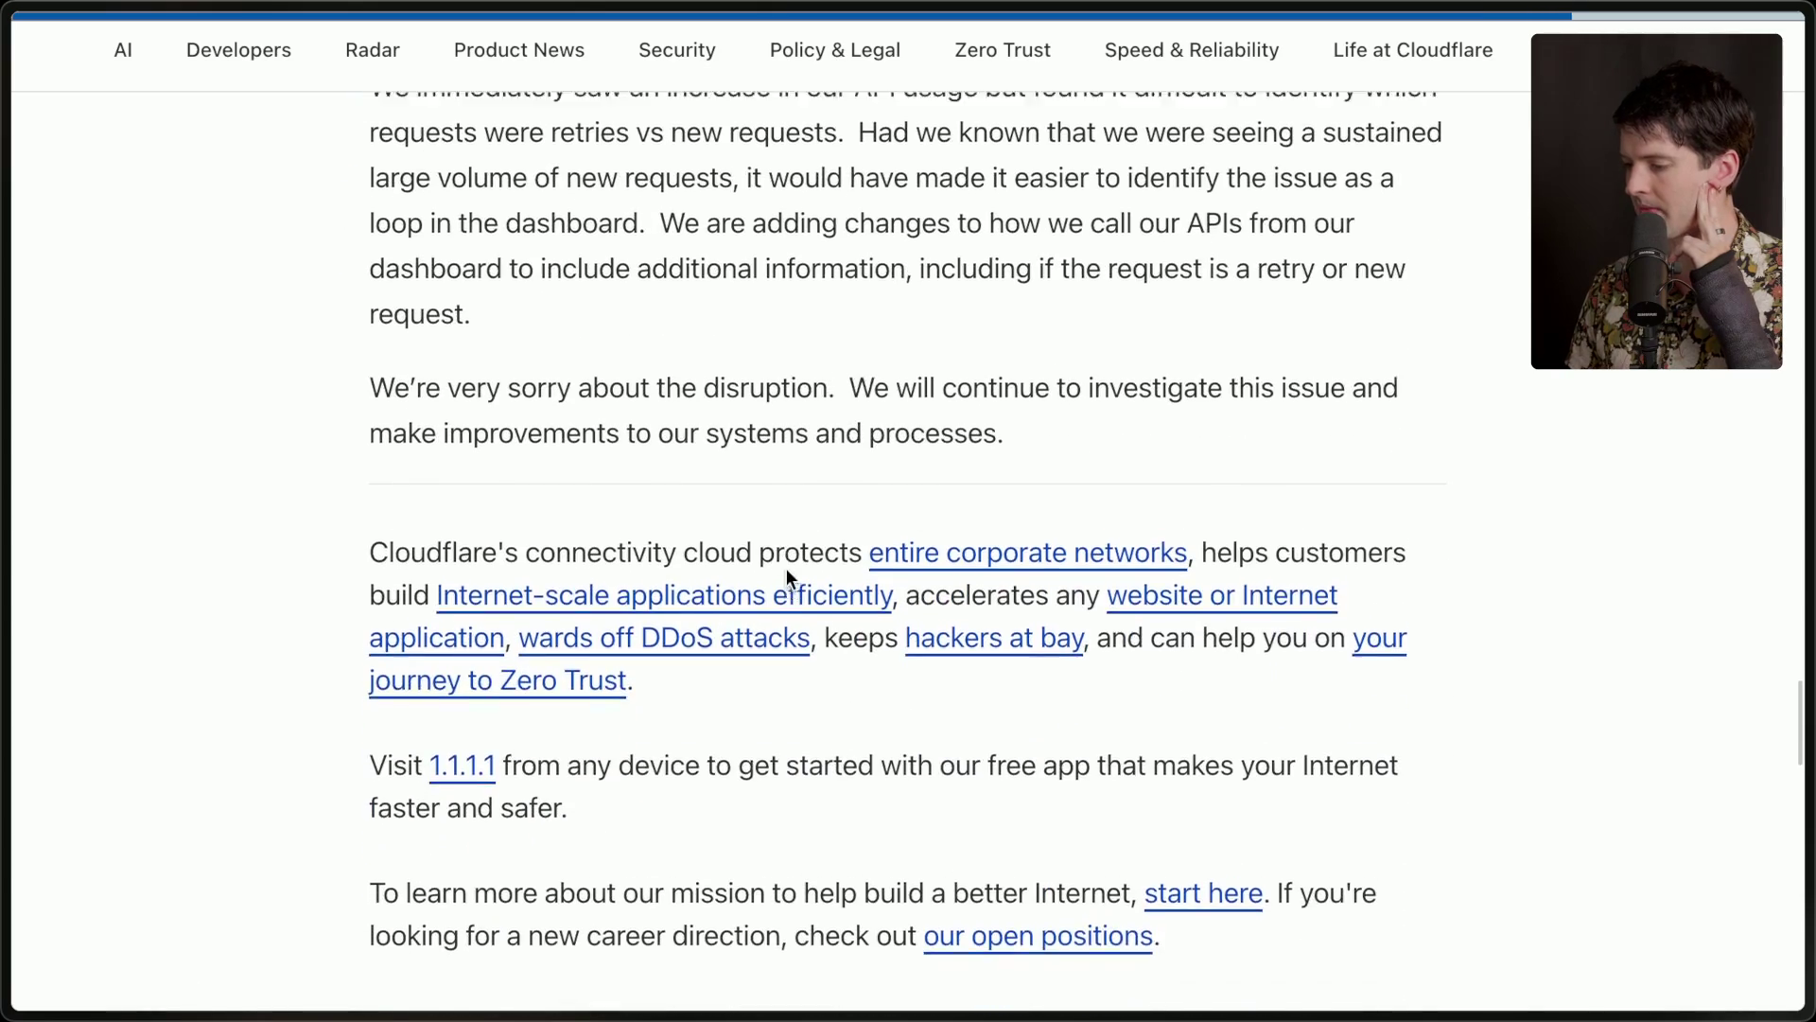
scroll(638, 482, up, 3)
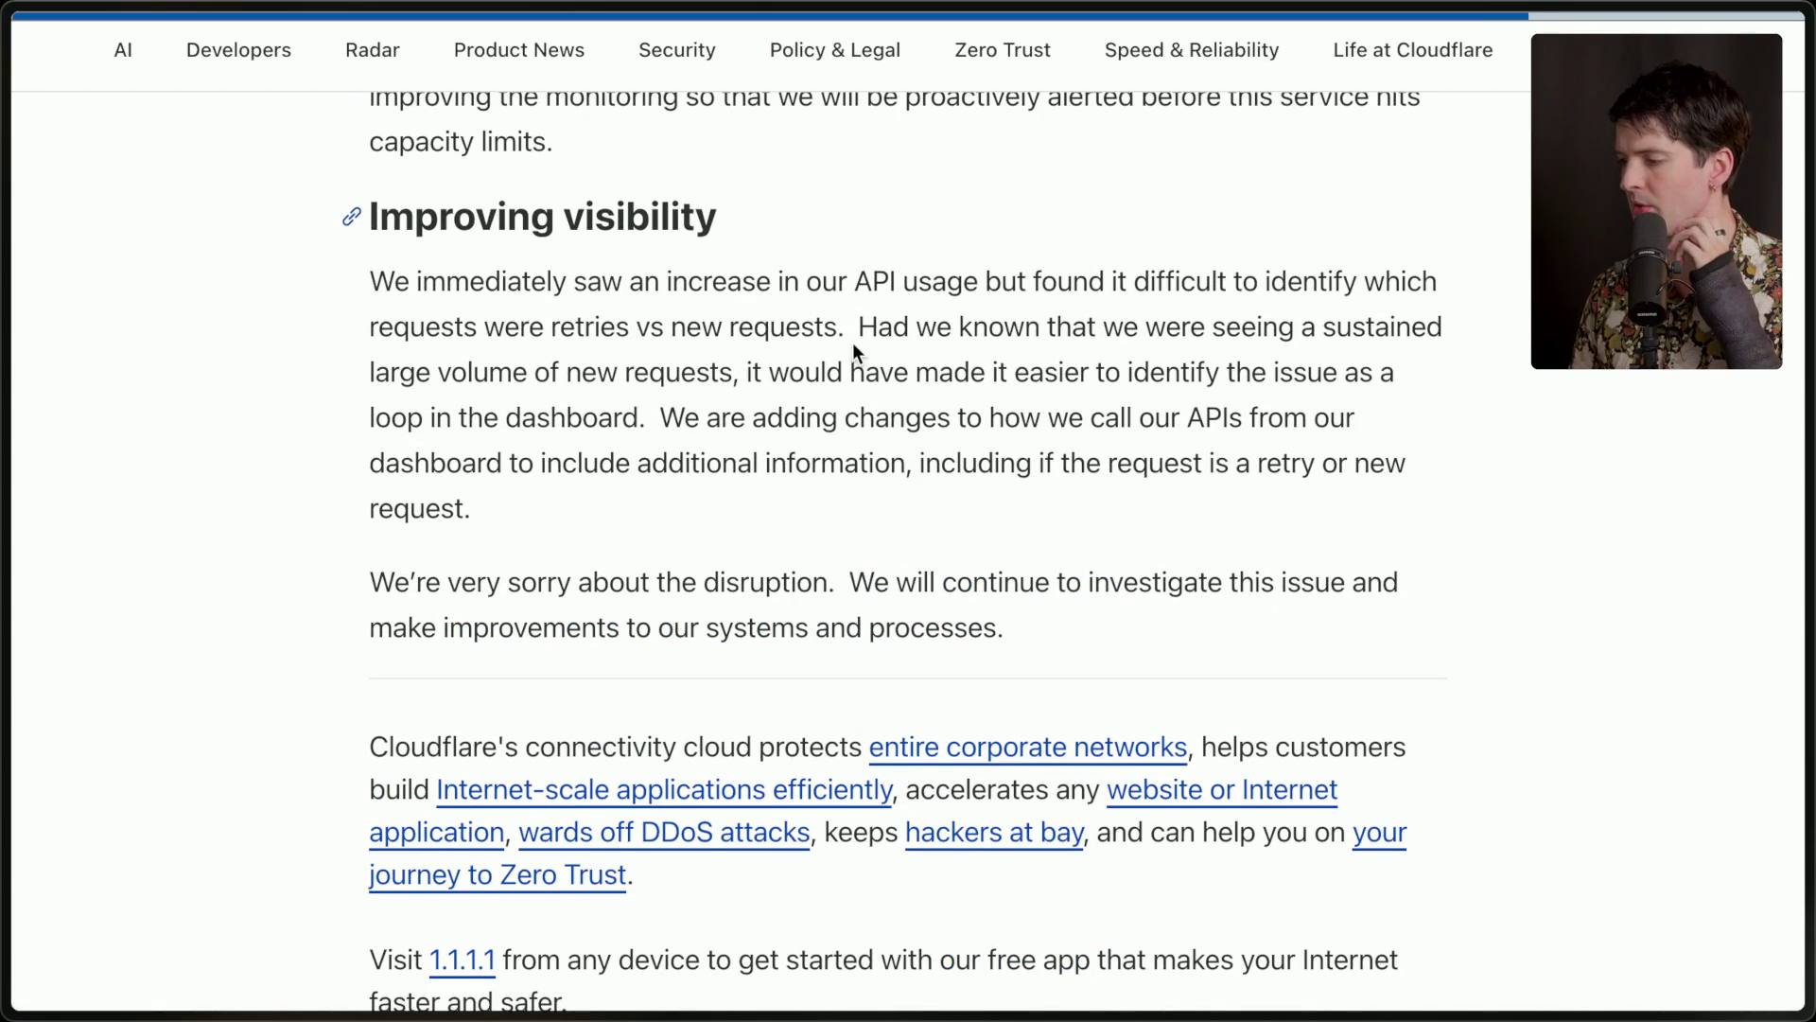
mouse_move(857, 327)
mouse_down()
mouse_move(991, 473)
mouse_move(1008, 520)
mouse_up()
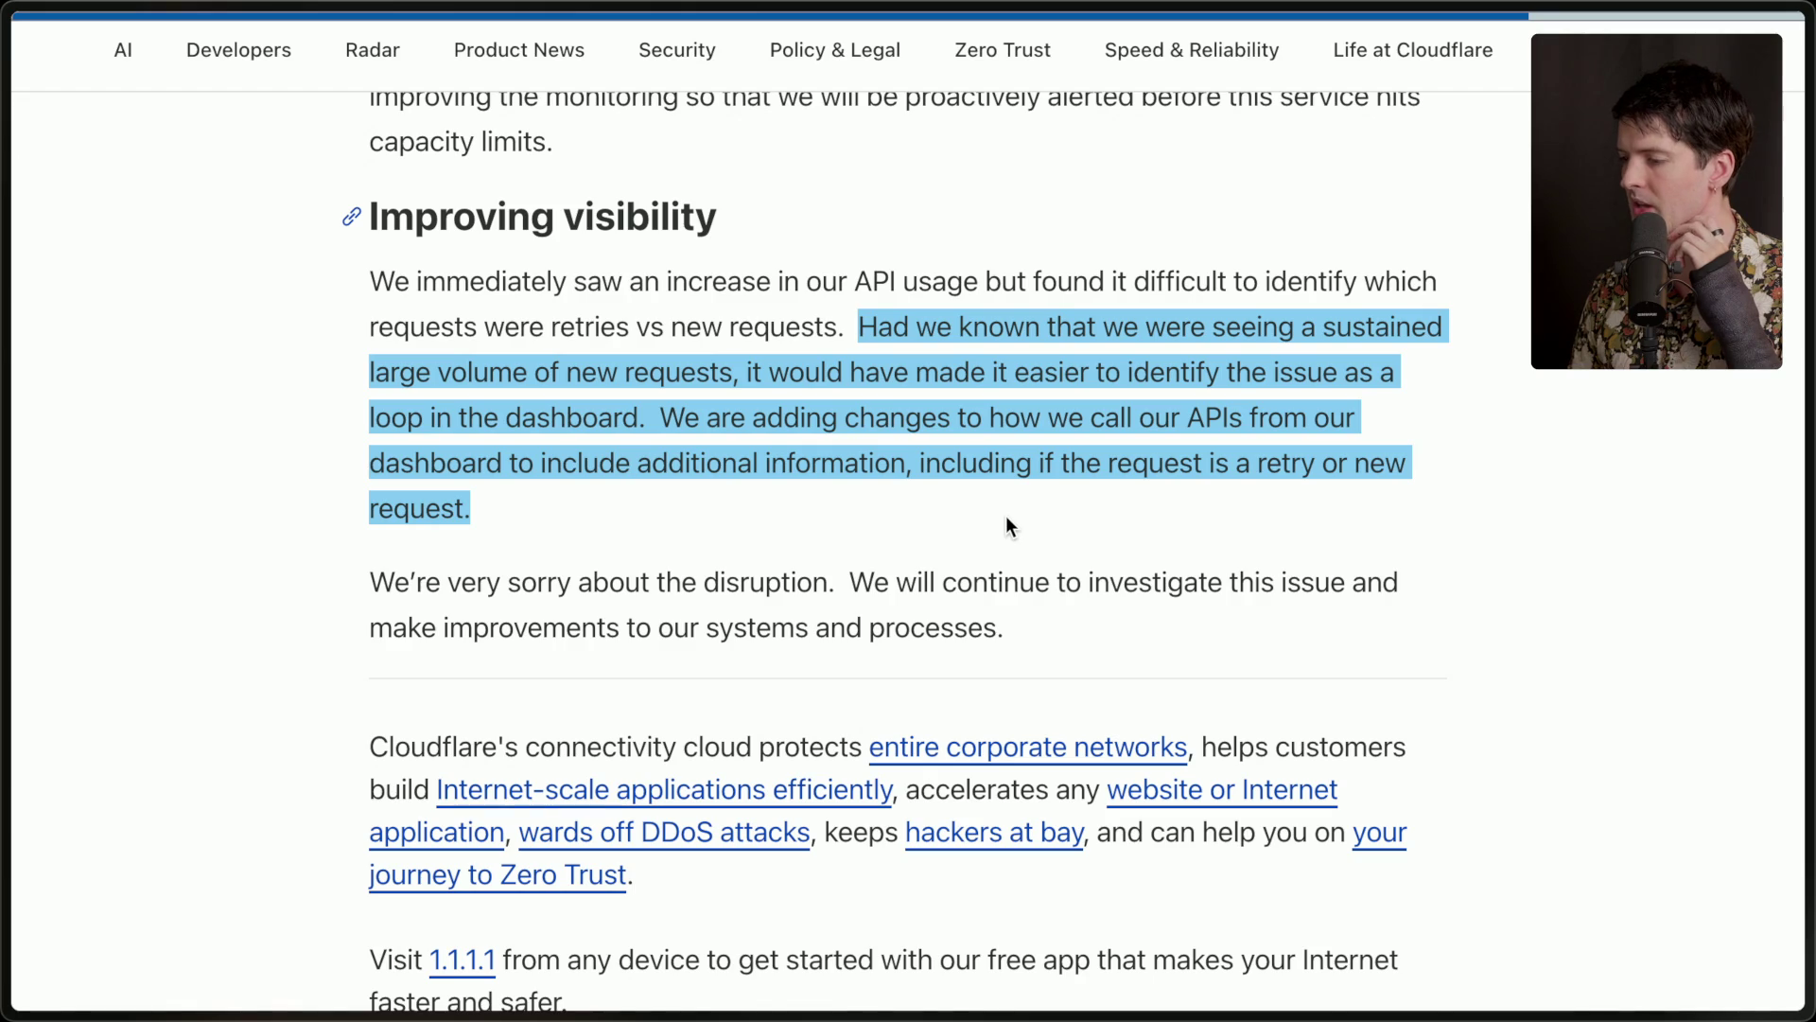
click(1006, 514)
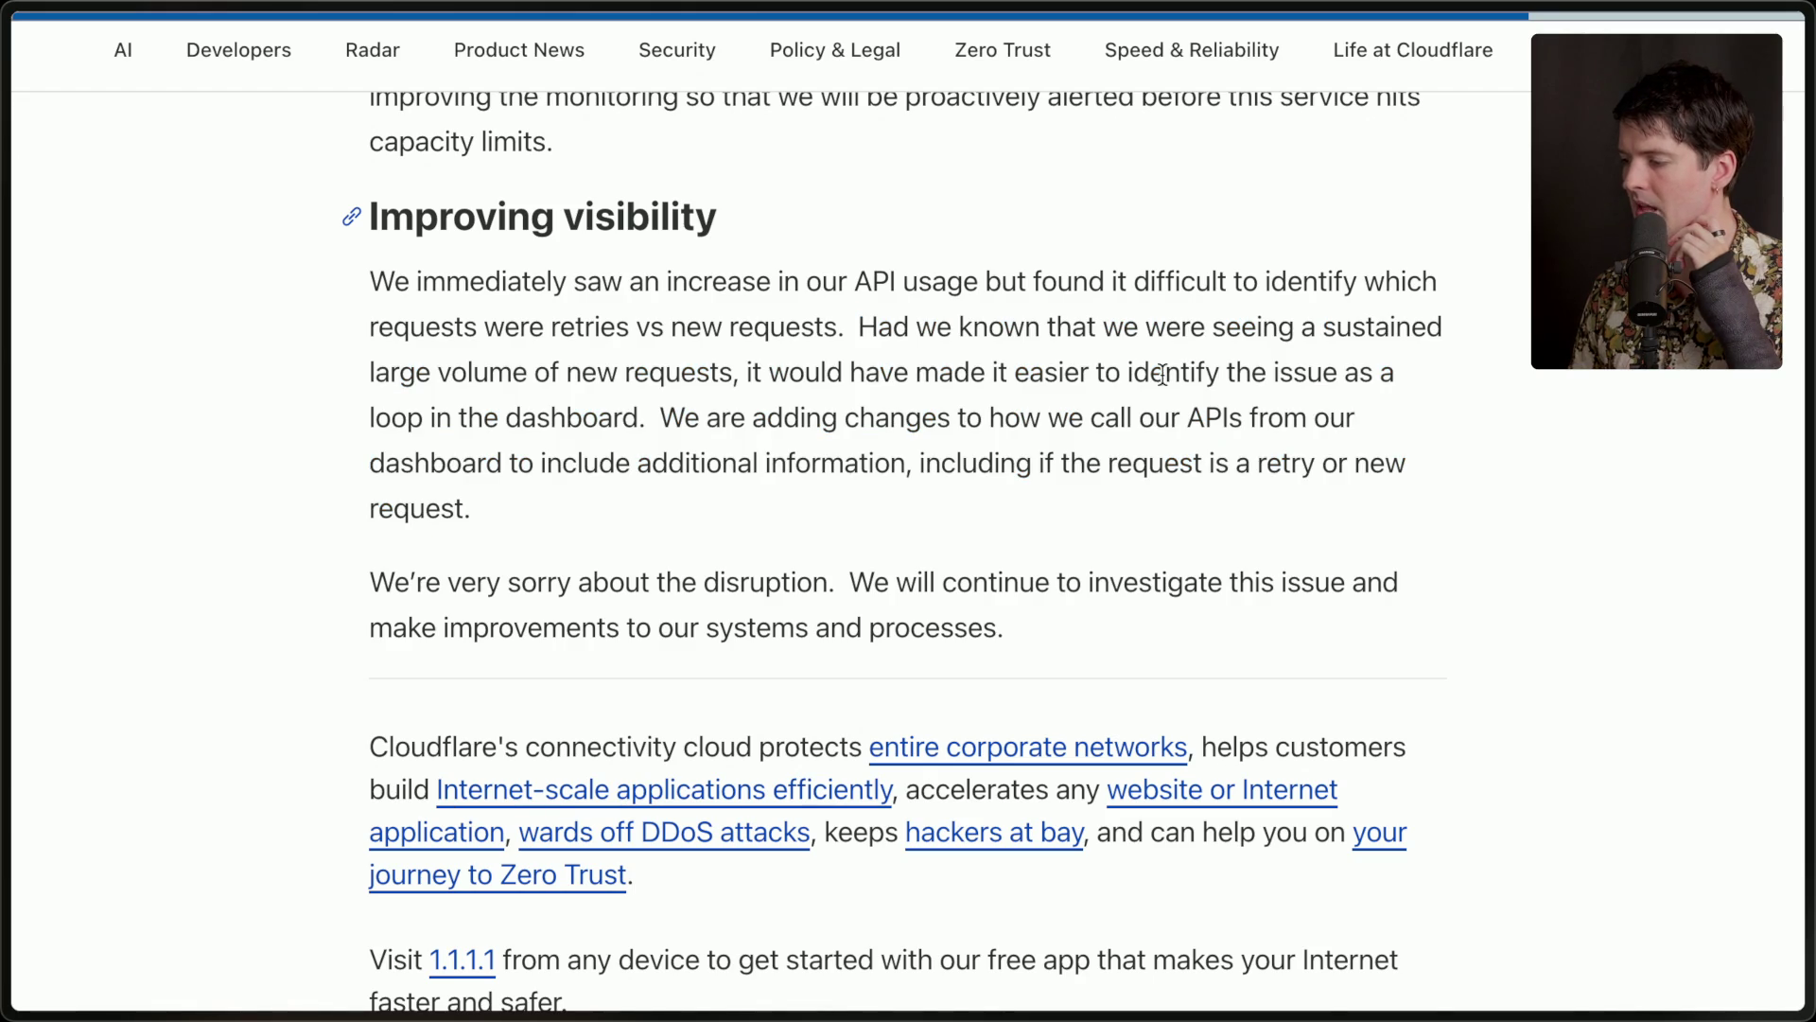
scroll(832, 485, down, 6)
scroll(831, 486, up, 5)
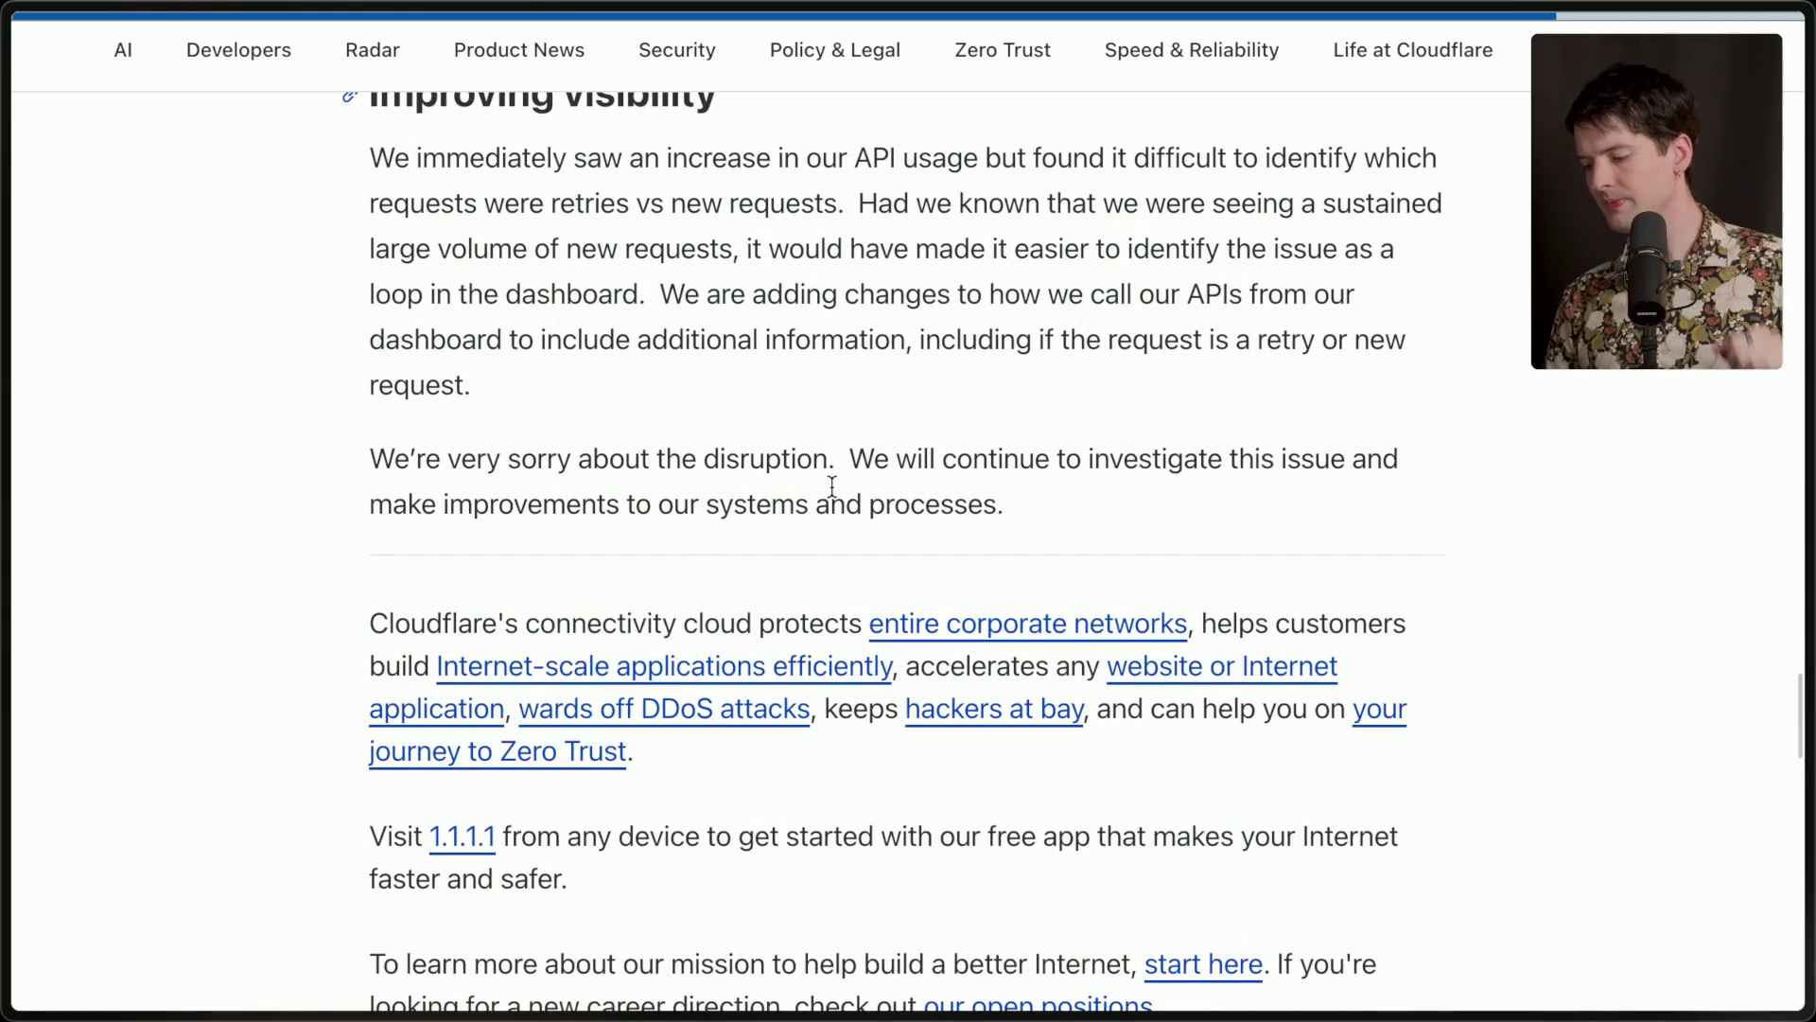
Search the outage post for 'query', find no match, and scroll through the post.
key(ctrl+f)
text(qu)
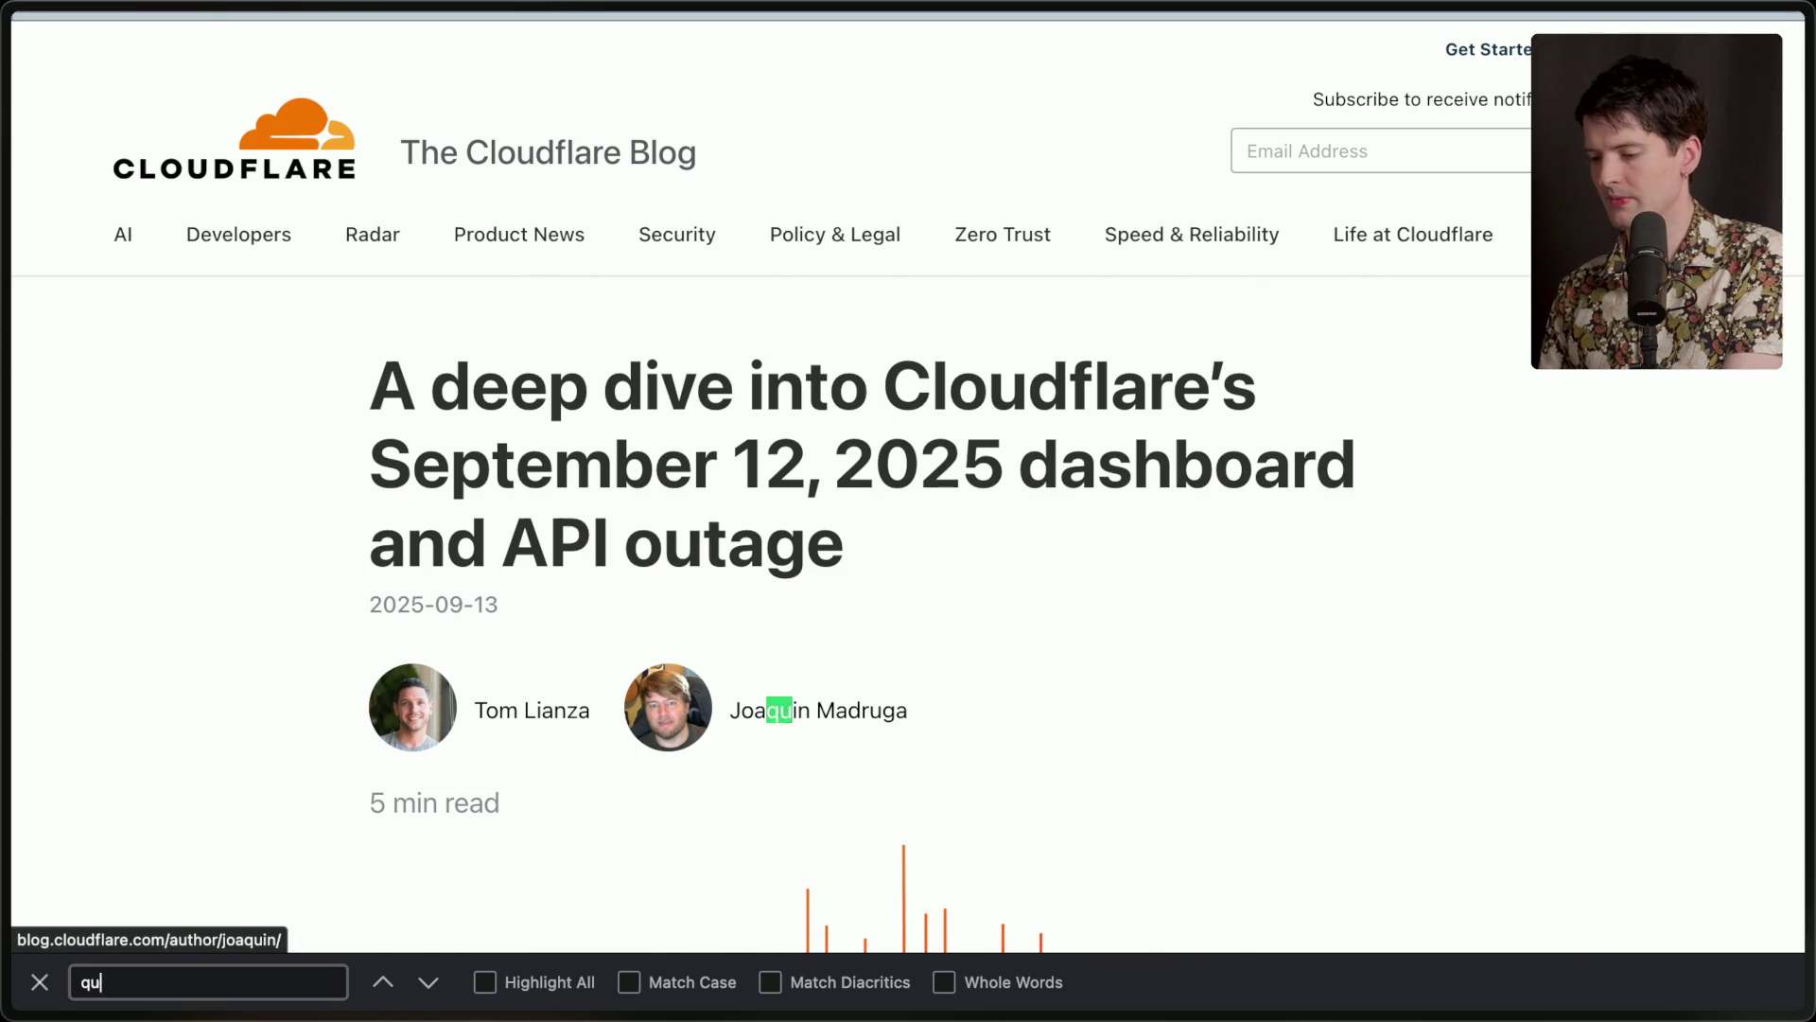
text(ery)
key(Escape)
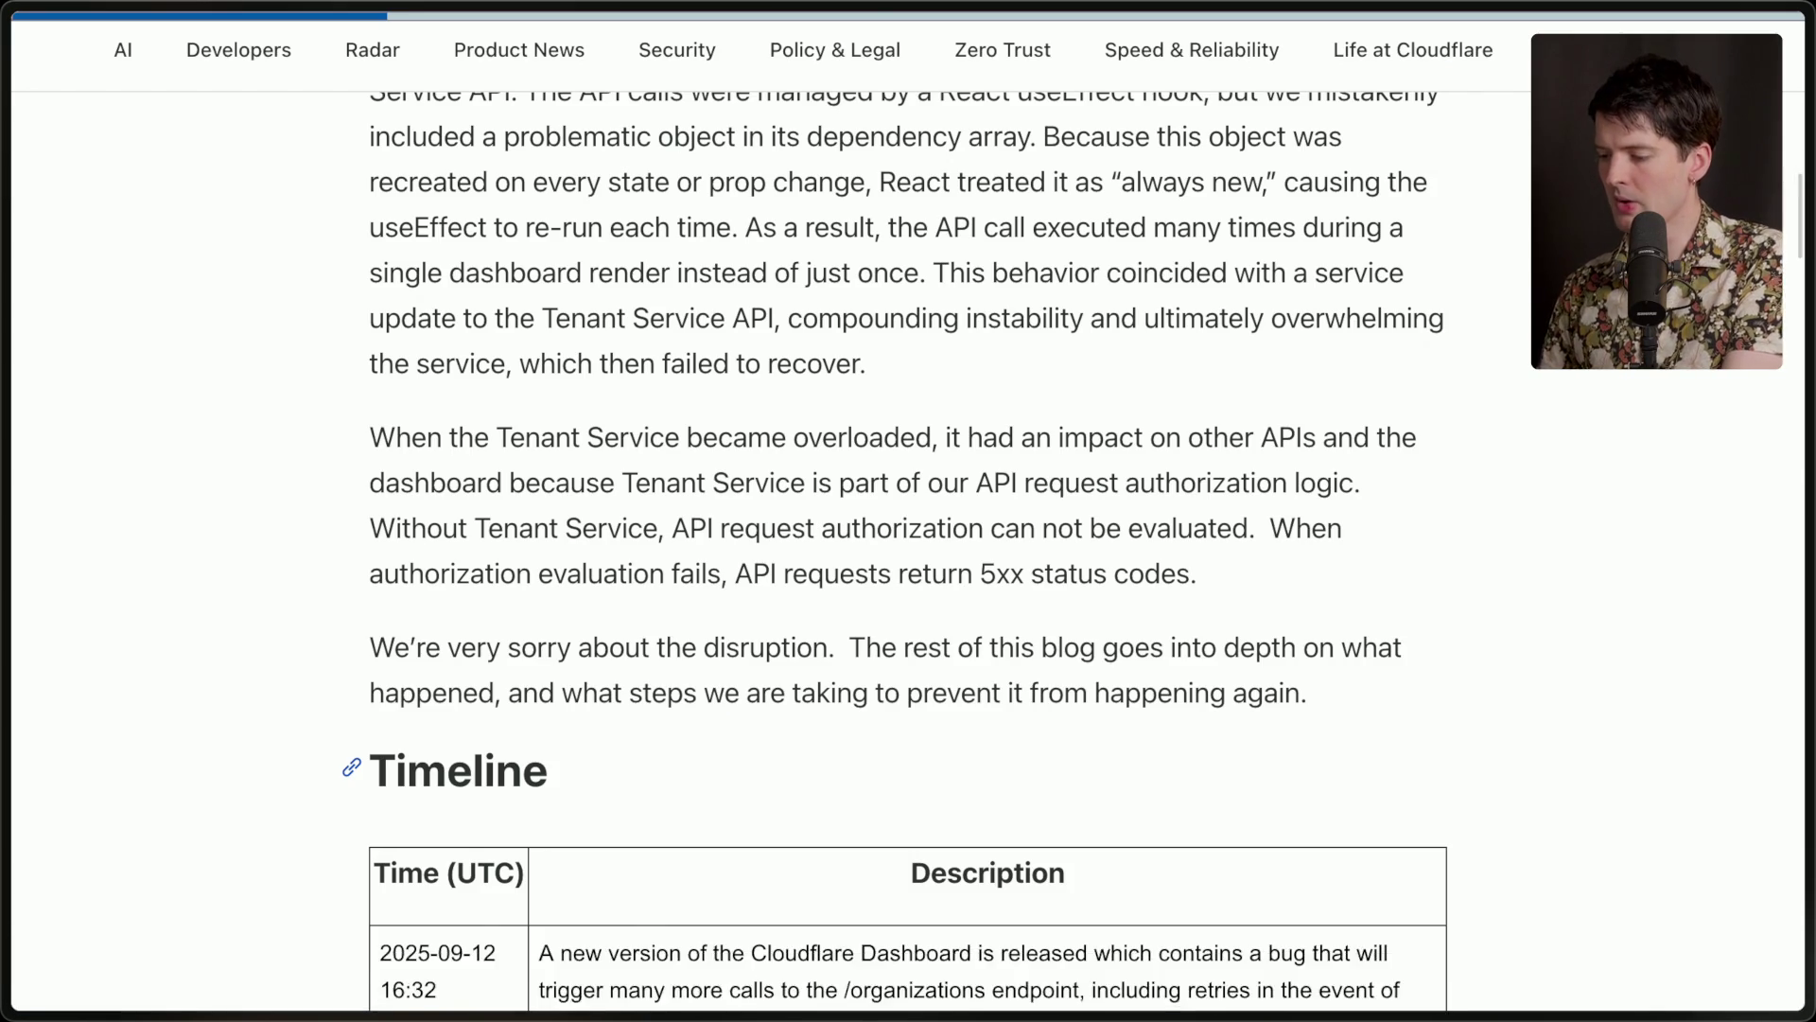
scroll(833, 494, down, 20)
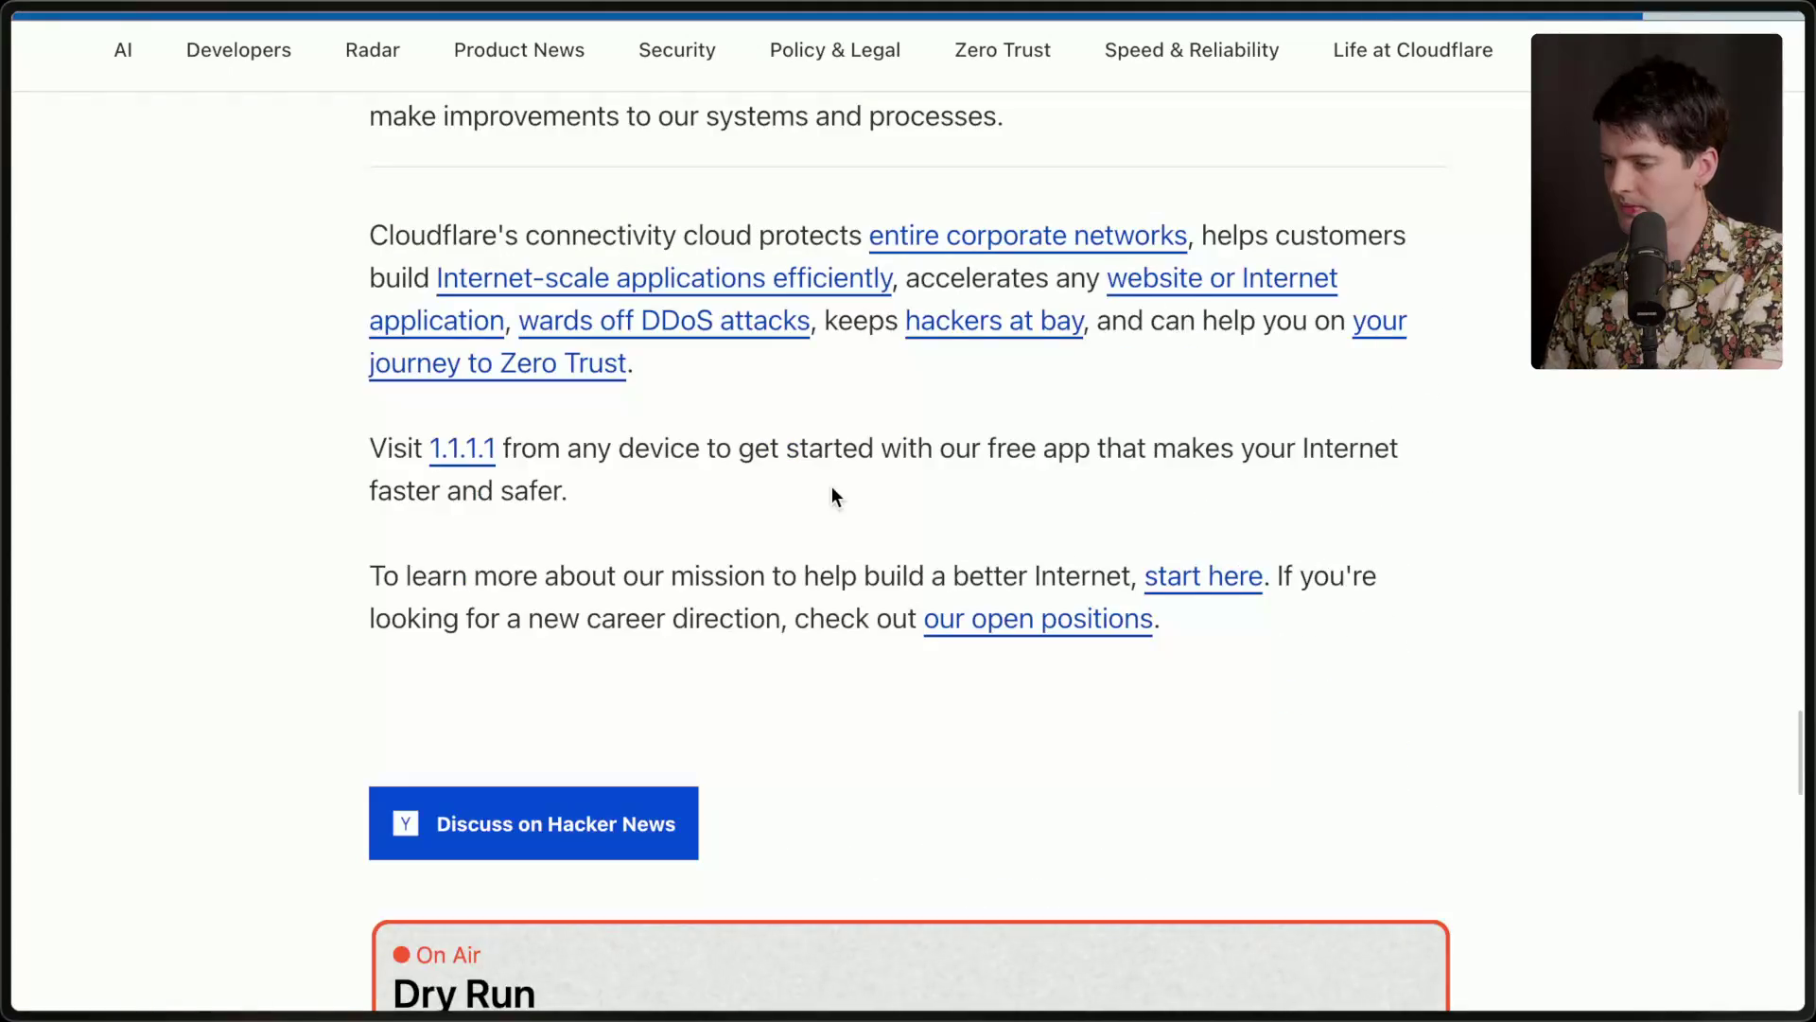
scroll(833, 488, down, 10)
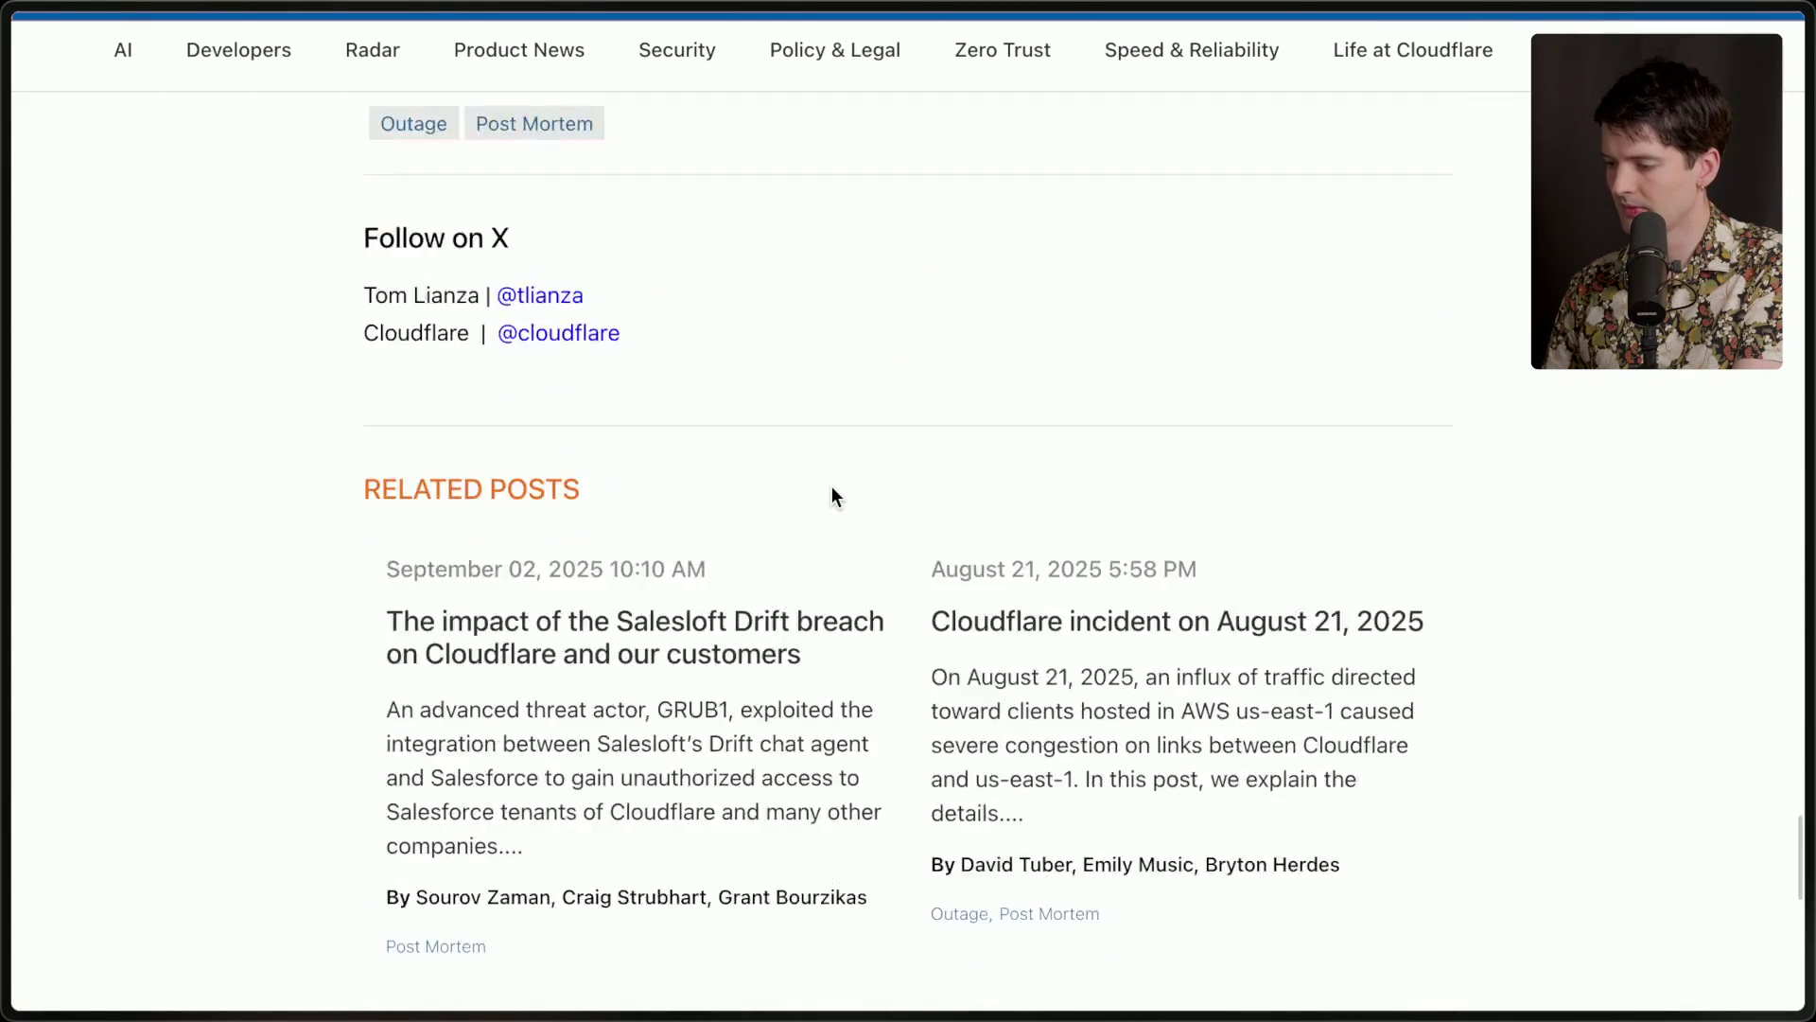
scroll(833, 488, up, 13)
Open and close the Internet-scale applications link, then switch to the Twitch Stream Manager tab.
click(833, 495)
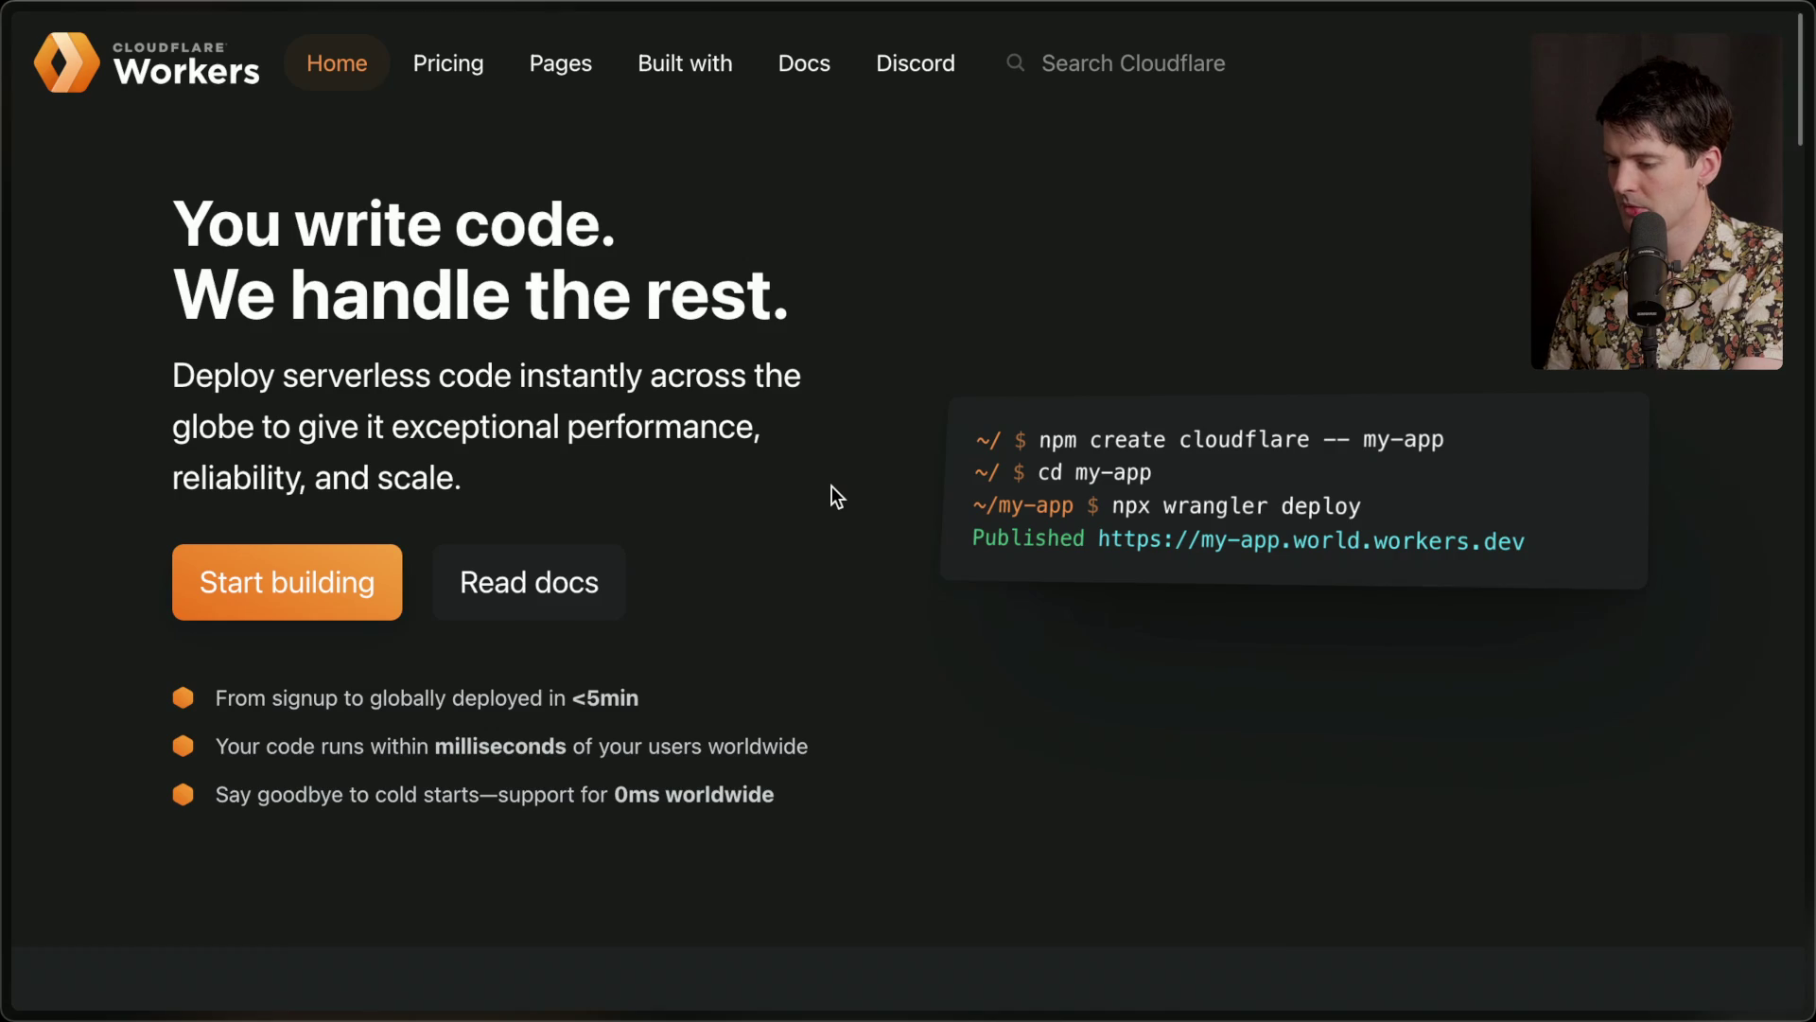
key(ctrl+w)
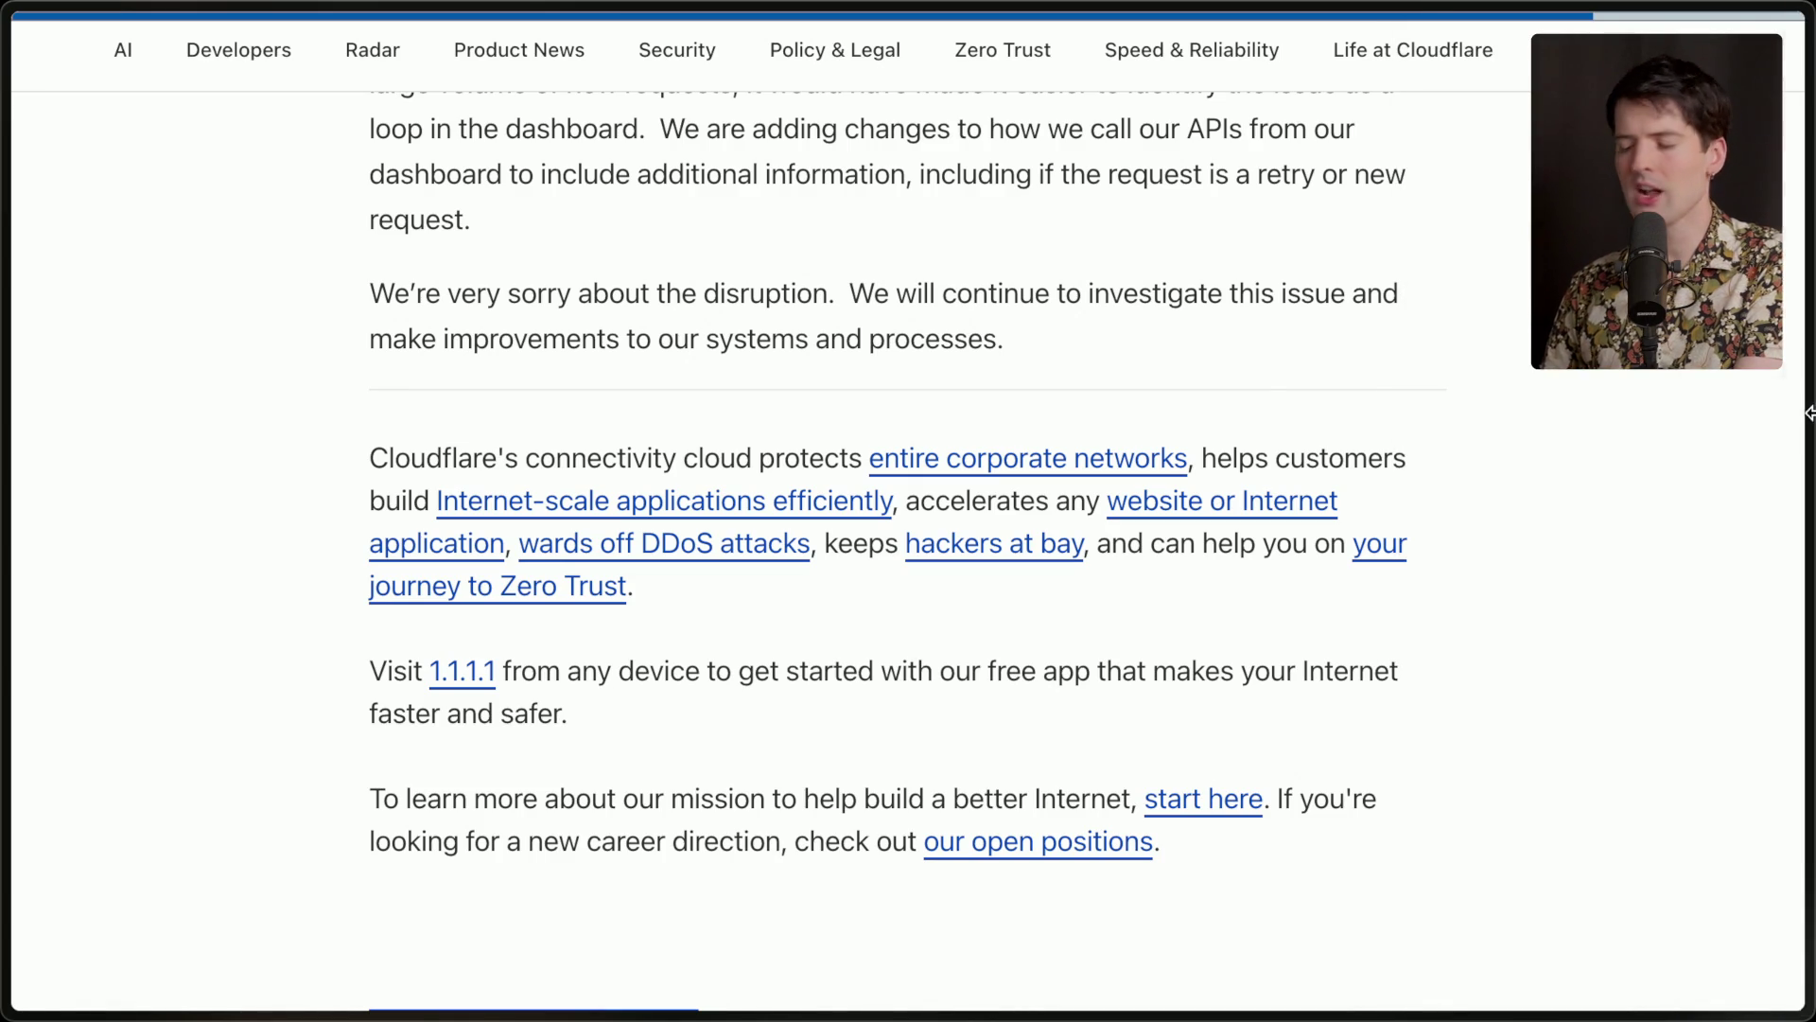
click(1510, 276)
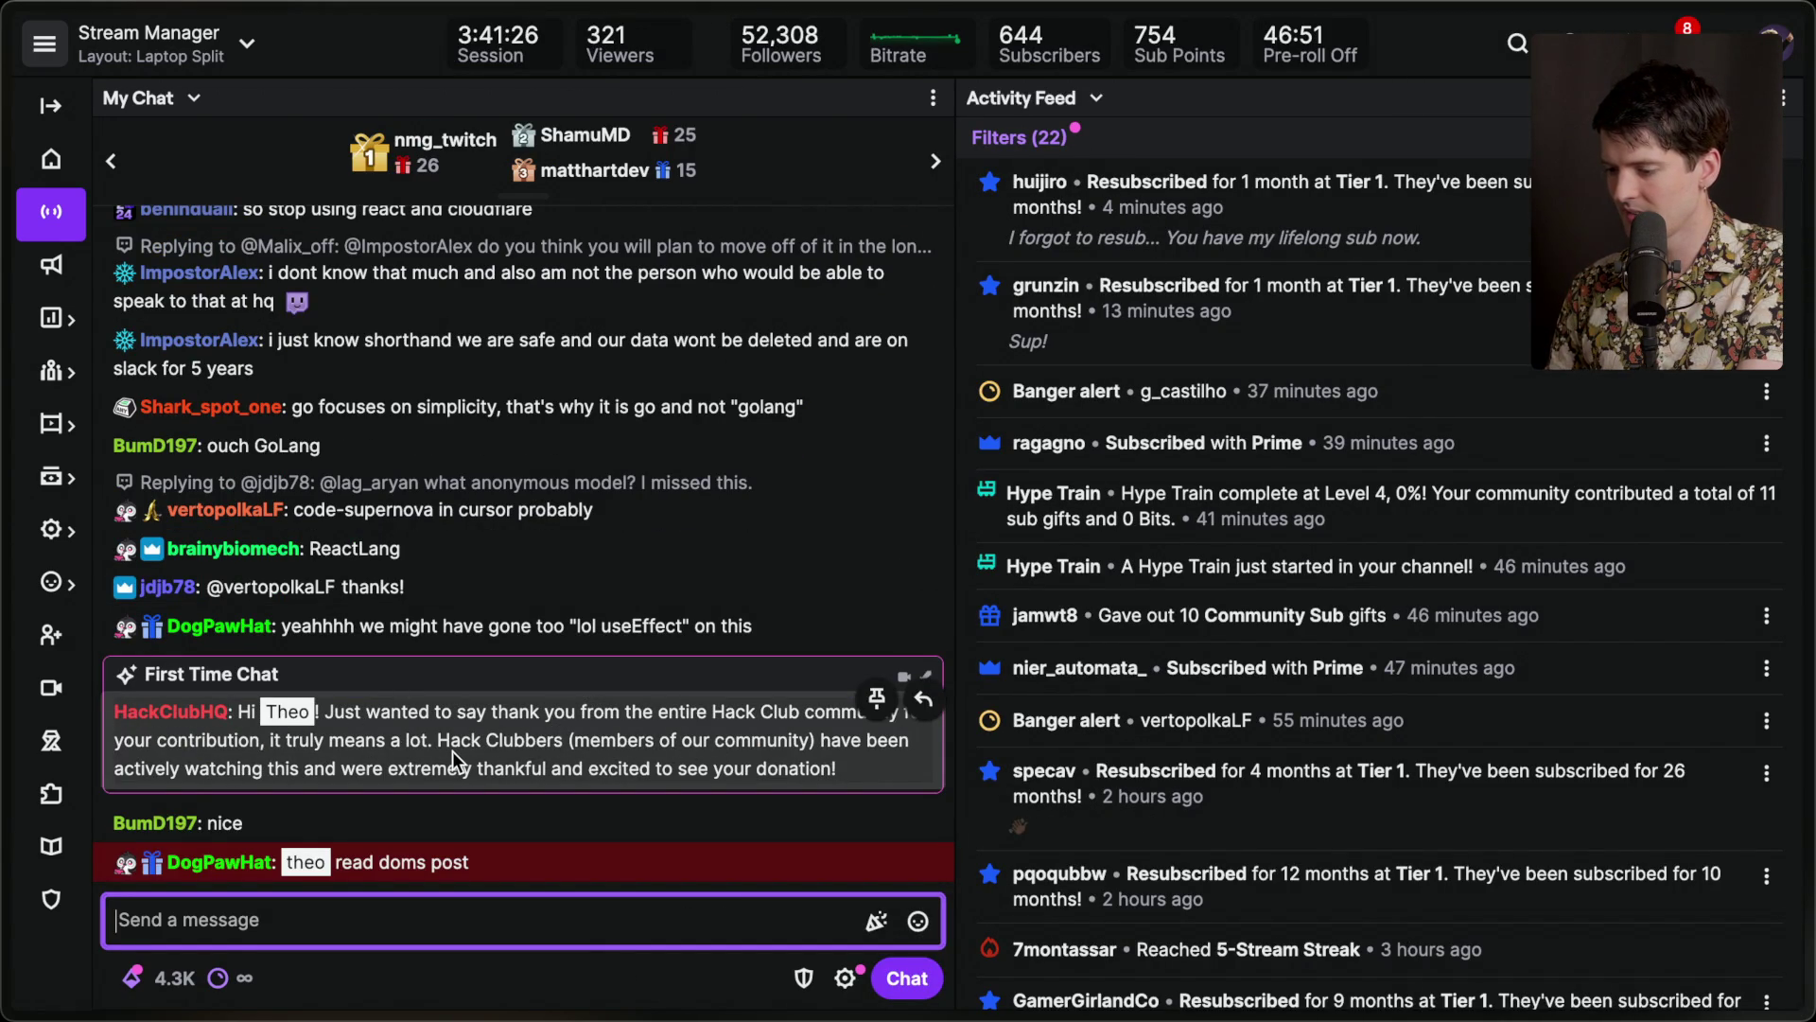
Click out of the Twitch chat message box, then switch to the Bluesky post tab.
click(757, 823)
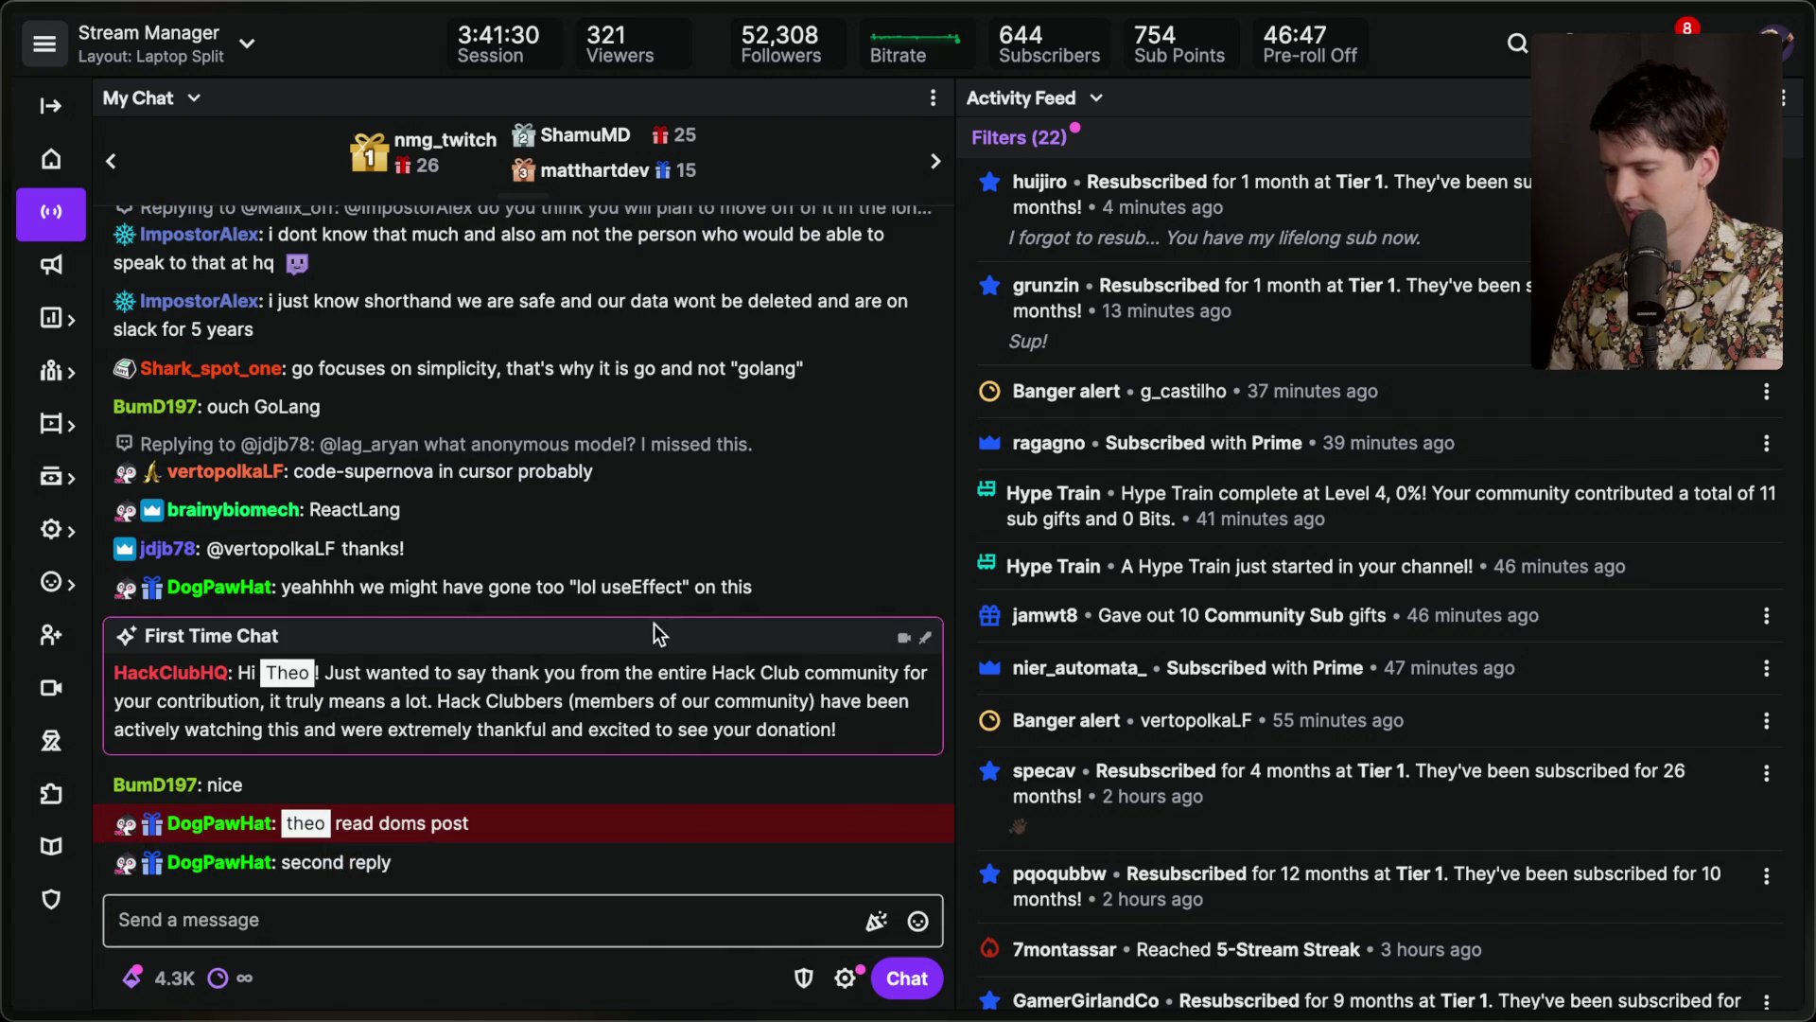
click(1627, 973)
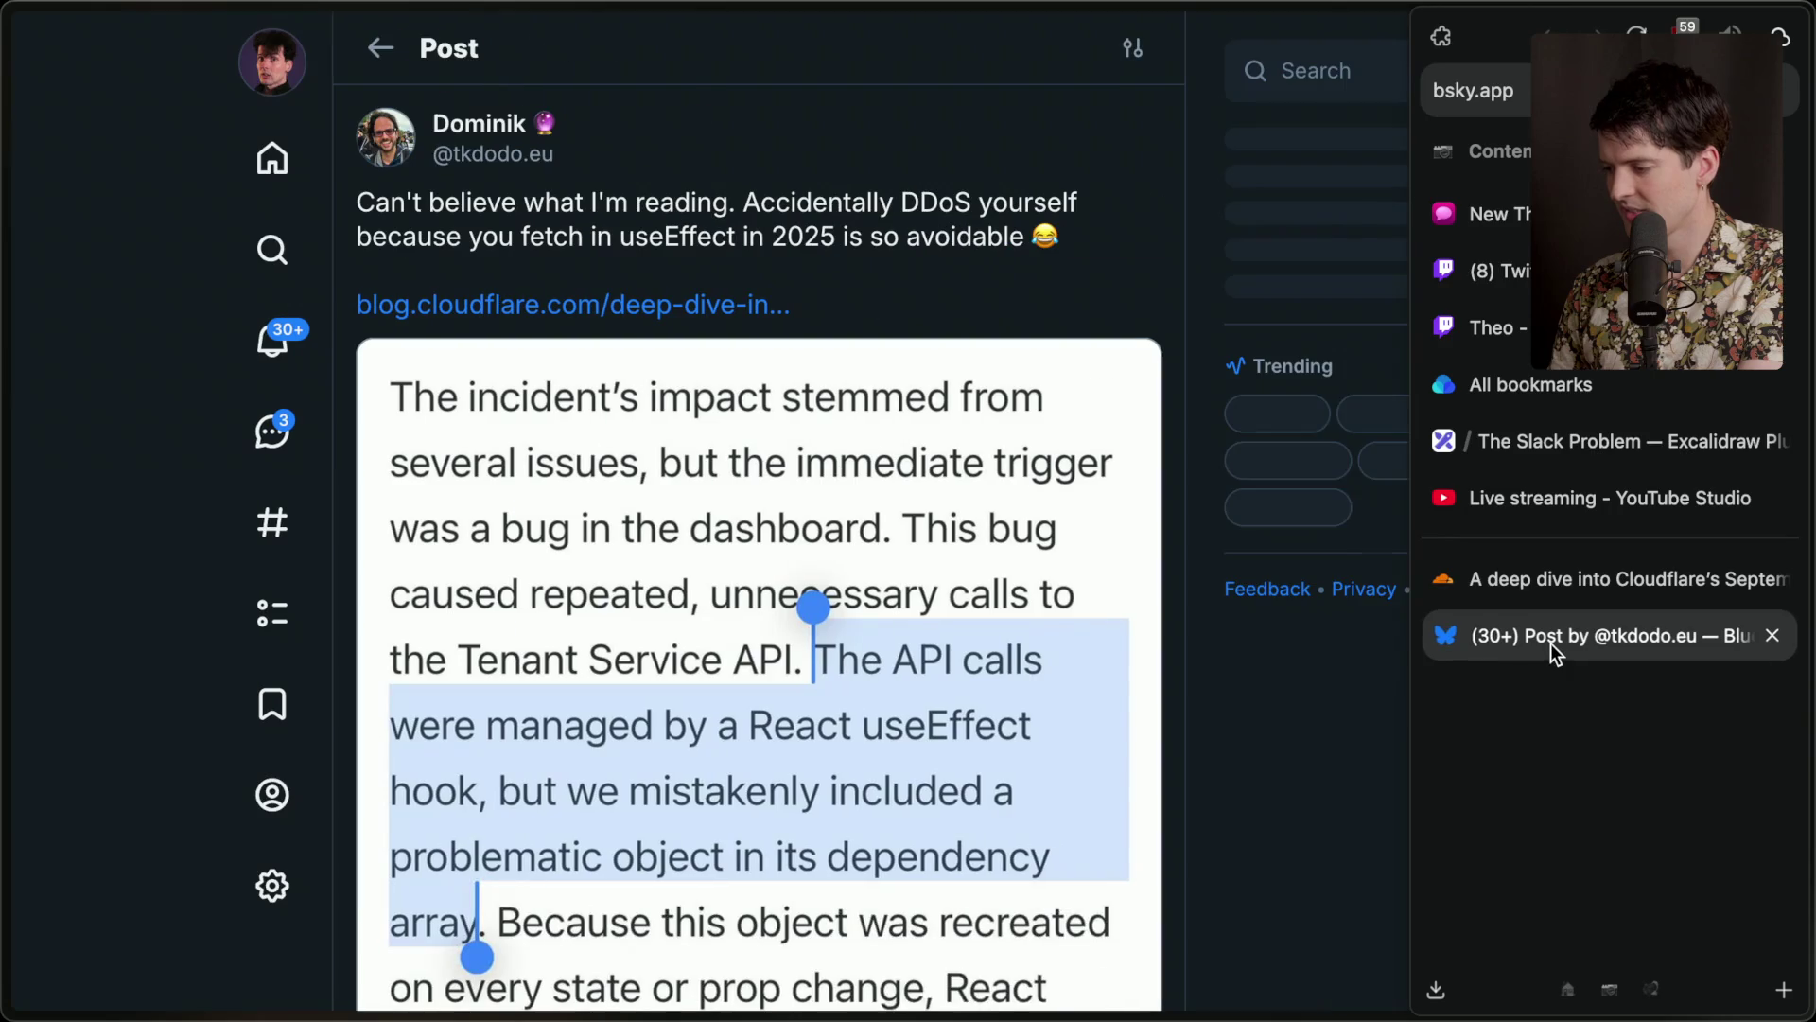
Read the Bluesky replies, revisit the Cloudflare outage post, then switch to the T3.chat tab.
scroll(880, 596, down, 10)
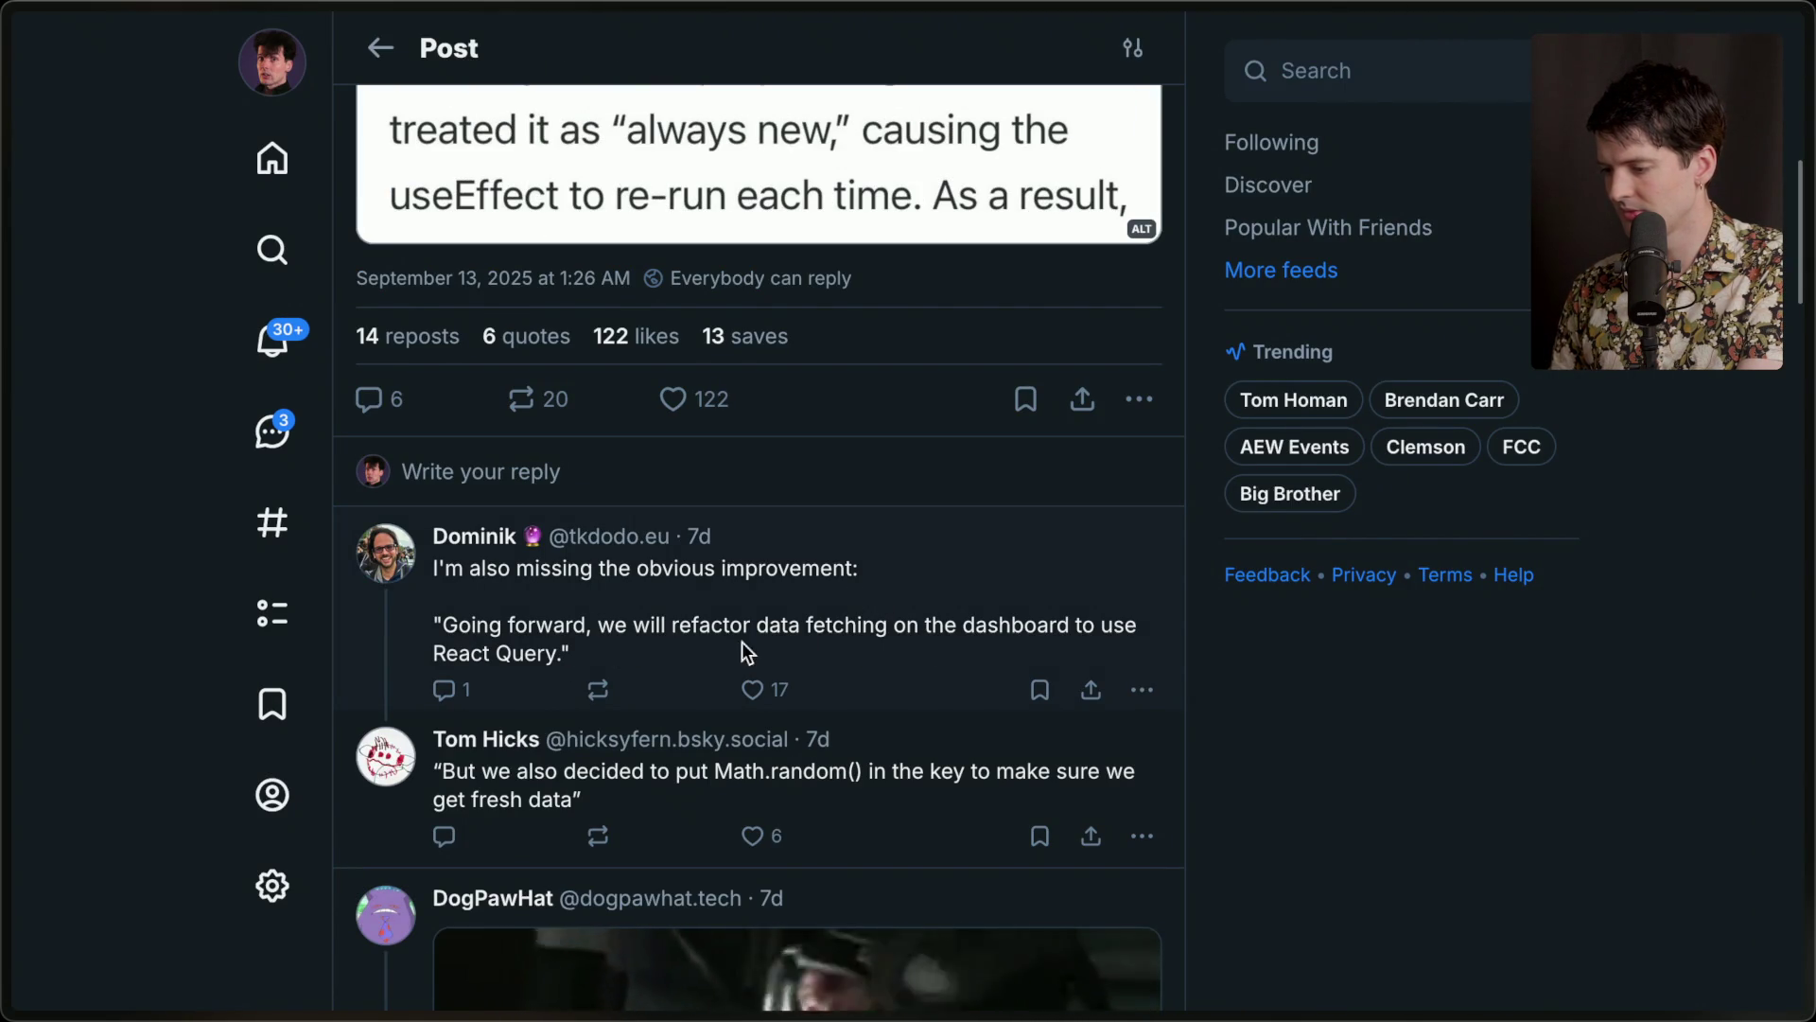
scroll(1161, 273, up, 10)
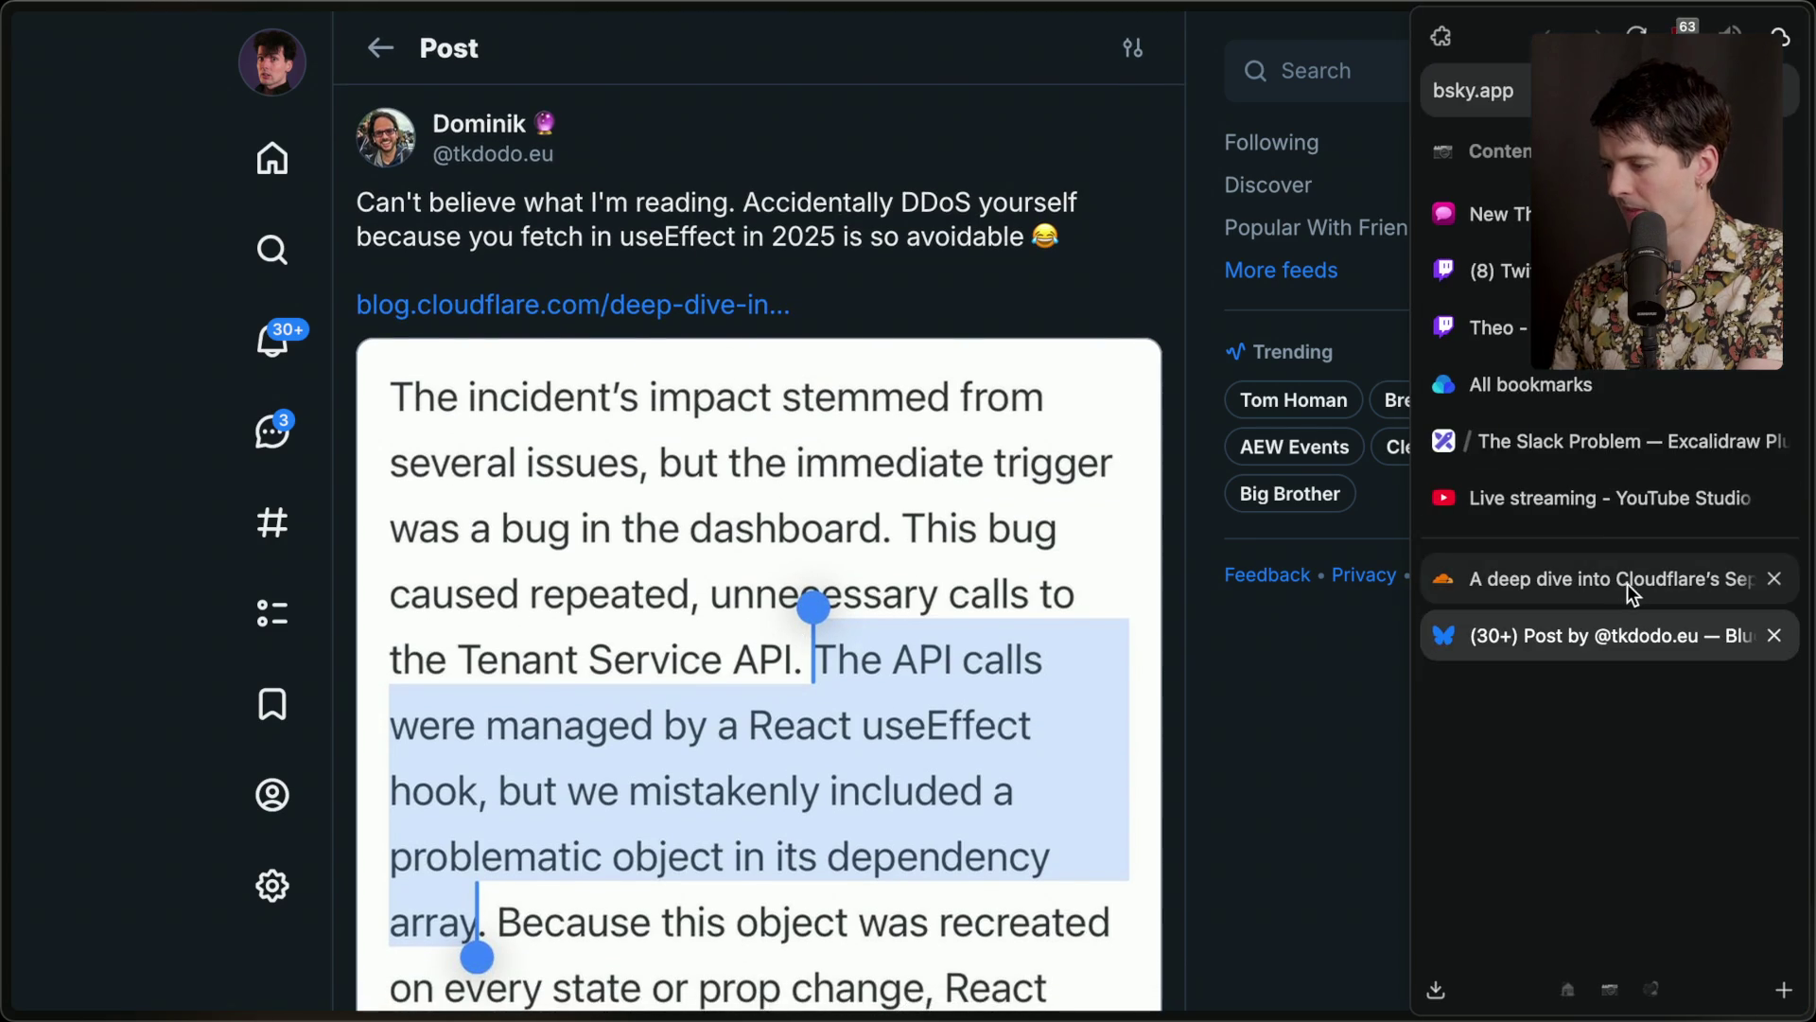
click(1624, 584)
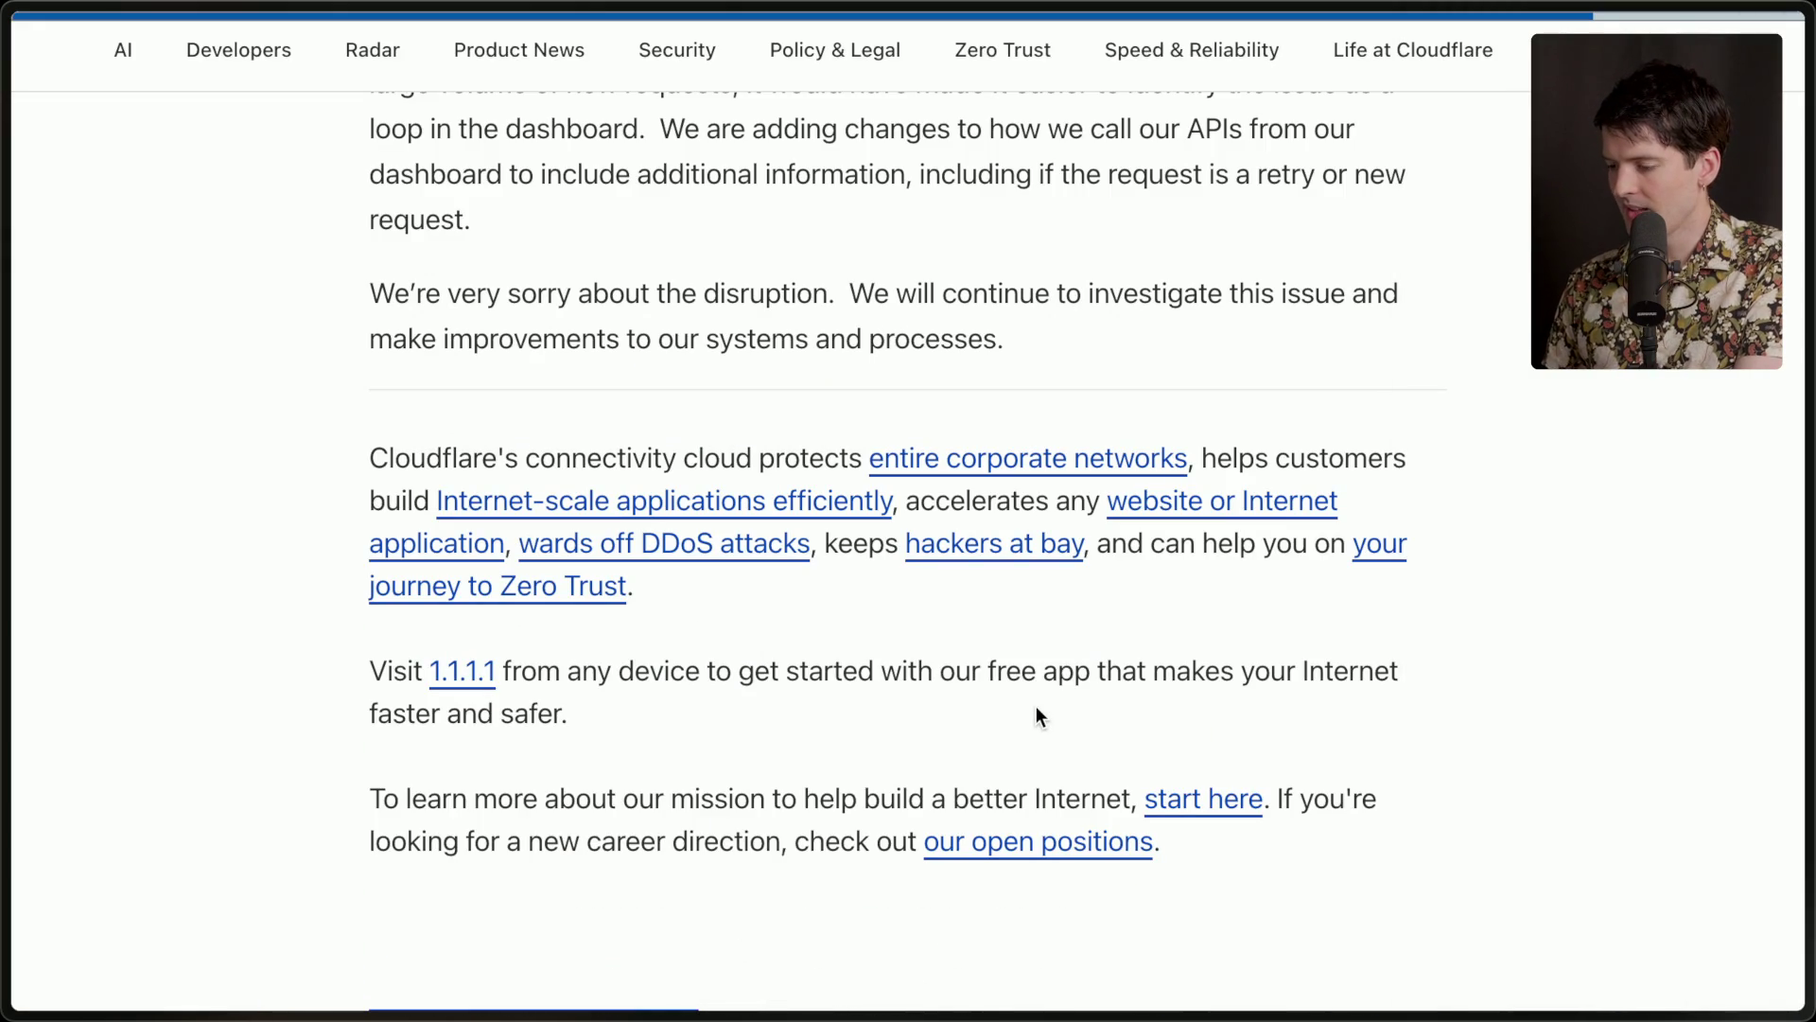
scroll(1036, 706, up, 7)
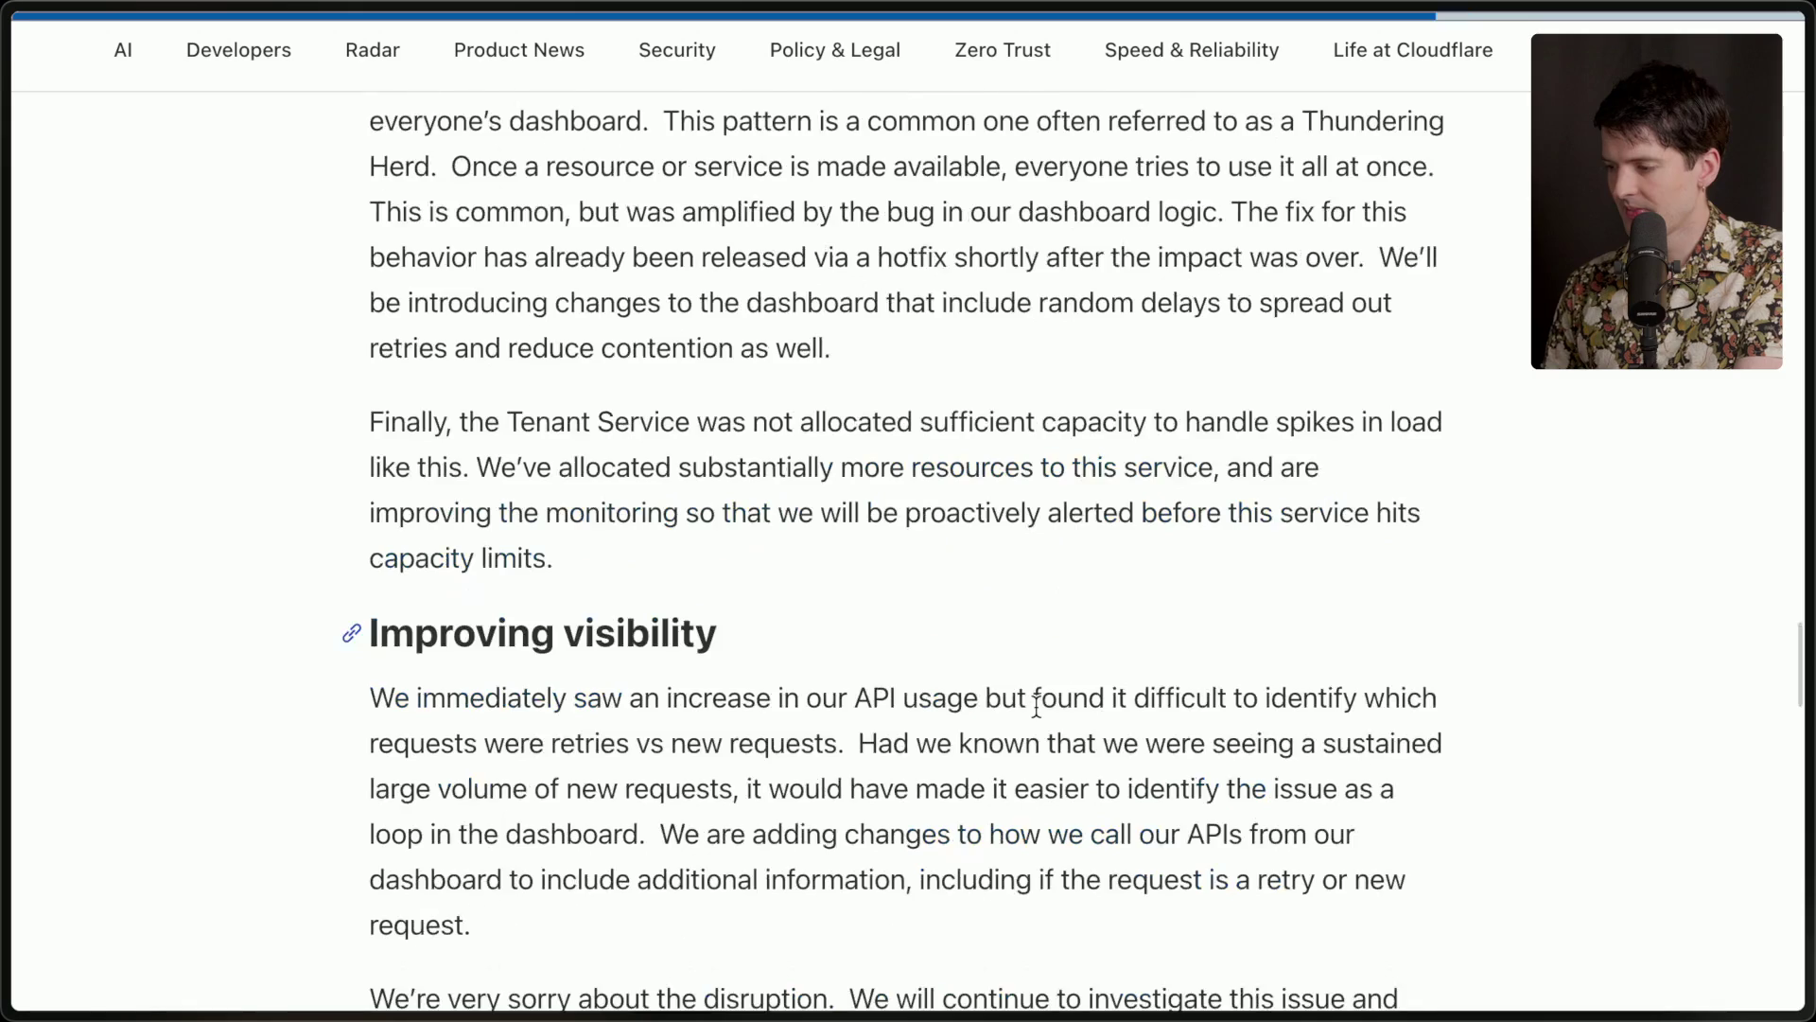
mouse_move(1575, 583)
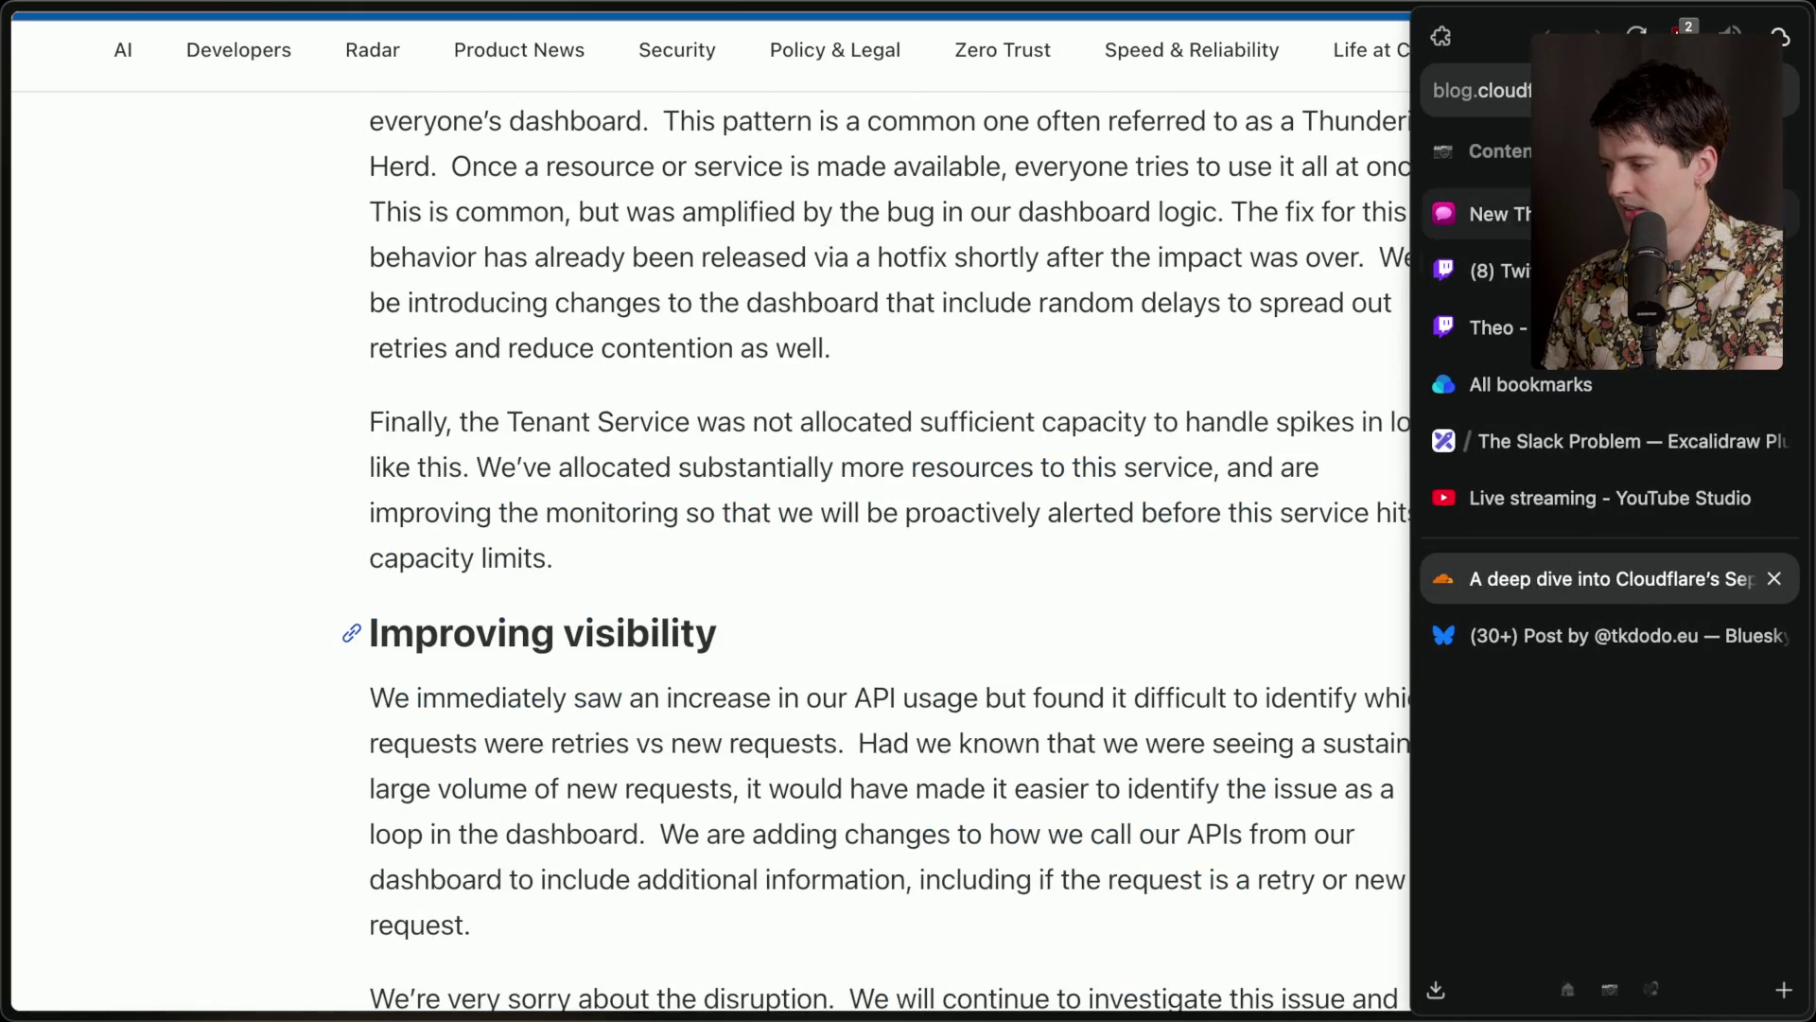
click(1494, 214)
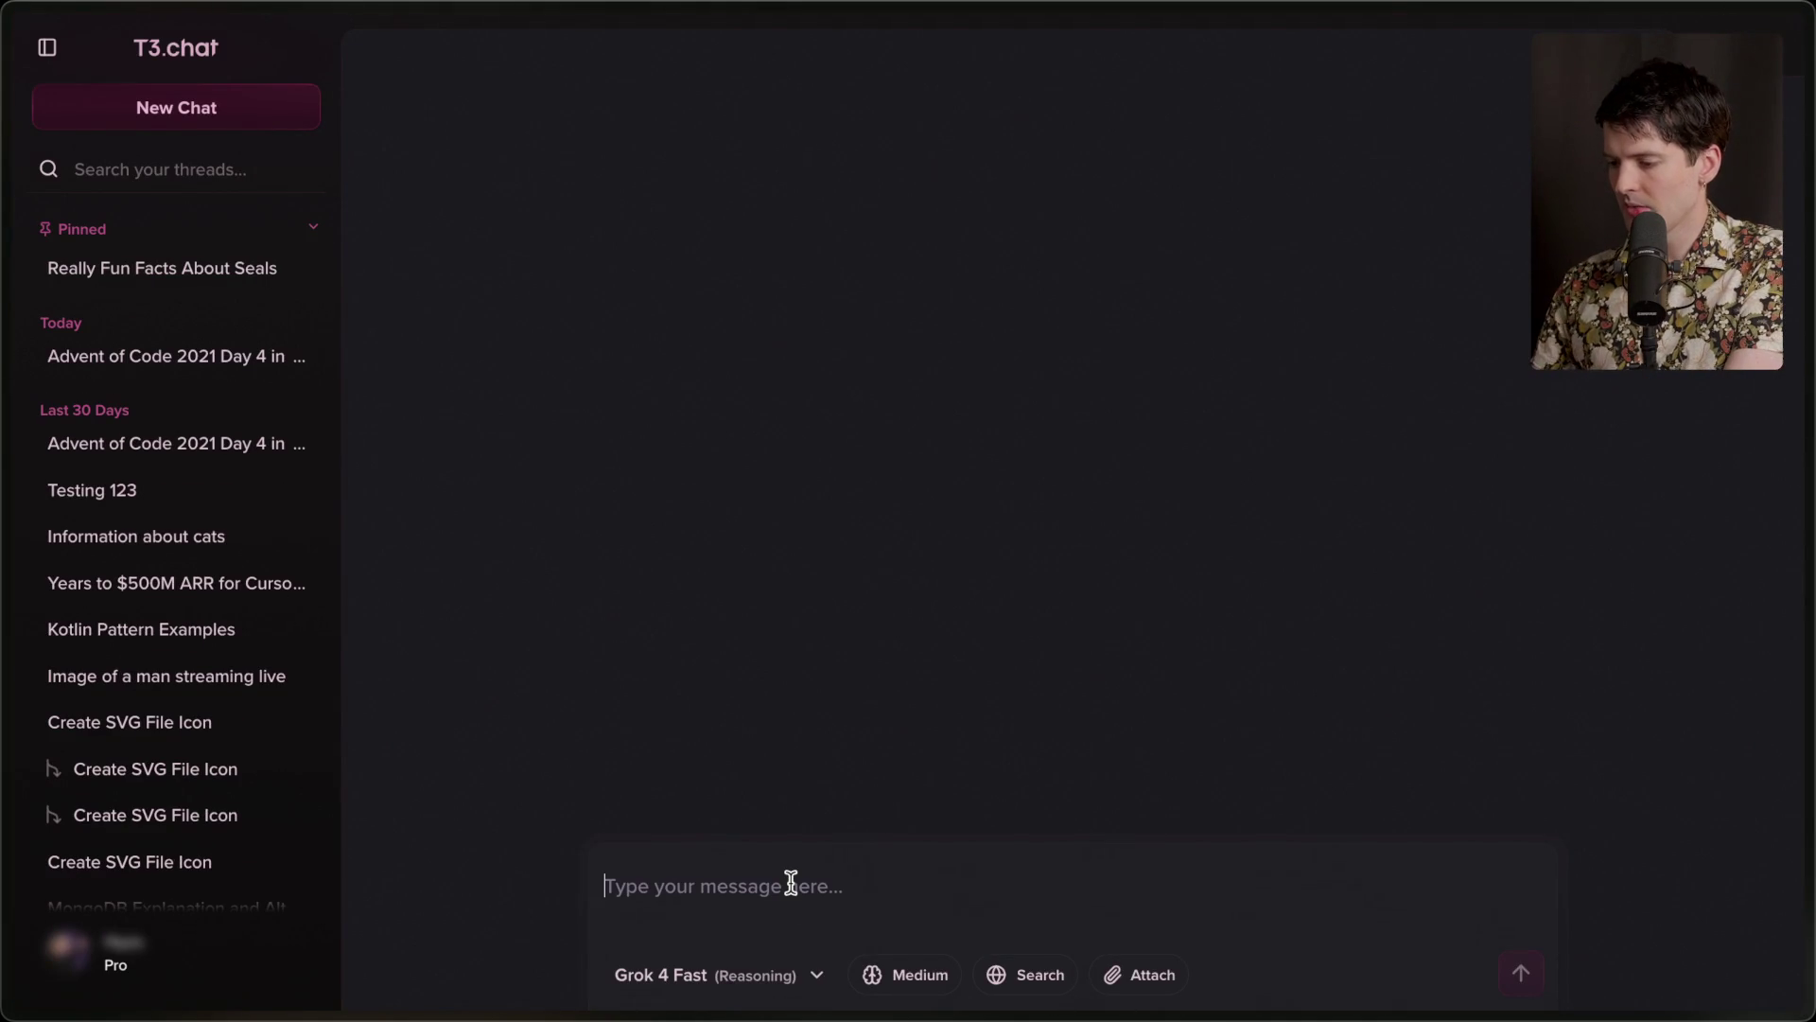
Ask T3.chat for React useEffect code fetching "/organizations" with a dependency causing constant revalidation.
text(Genera)
text( some )
text(example React )
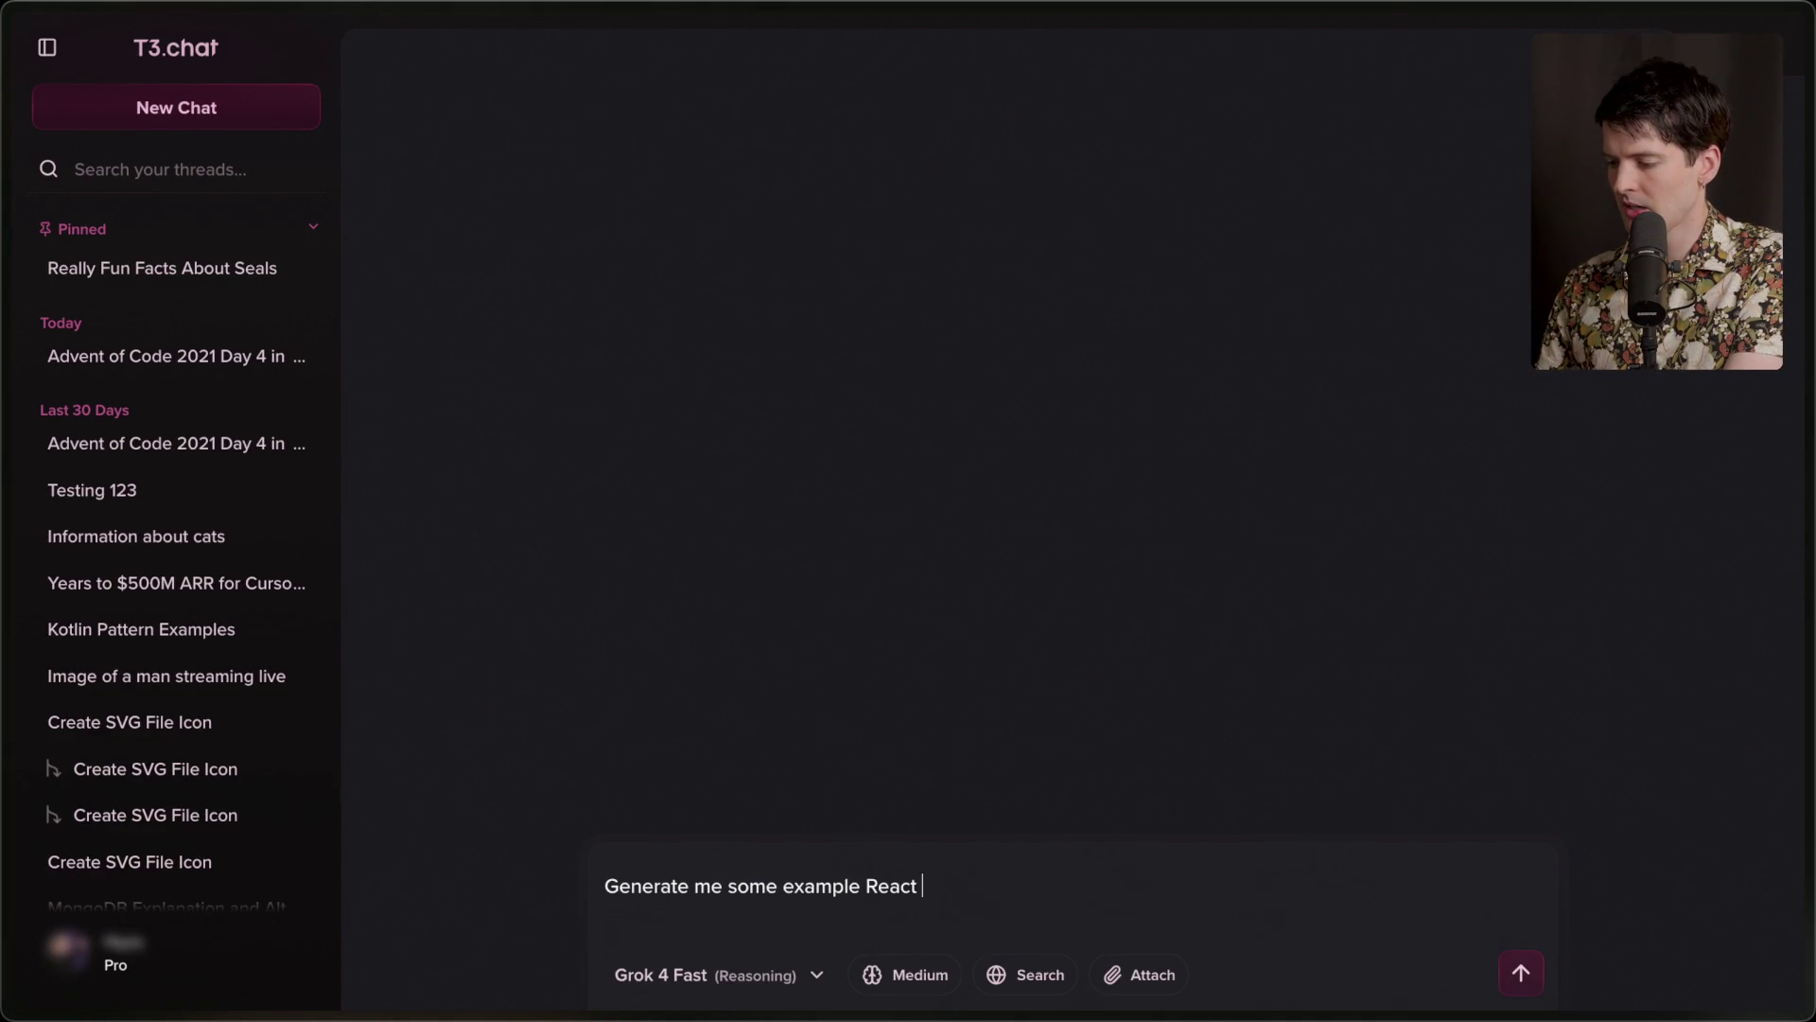
text(code fetches da)
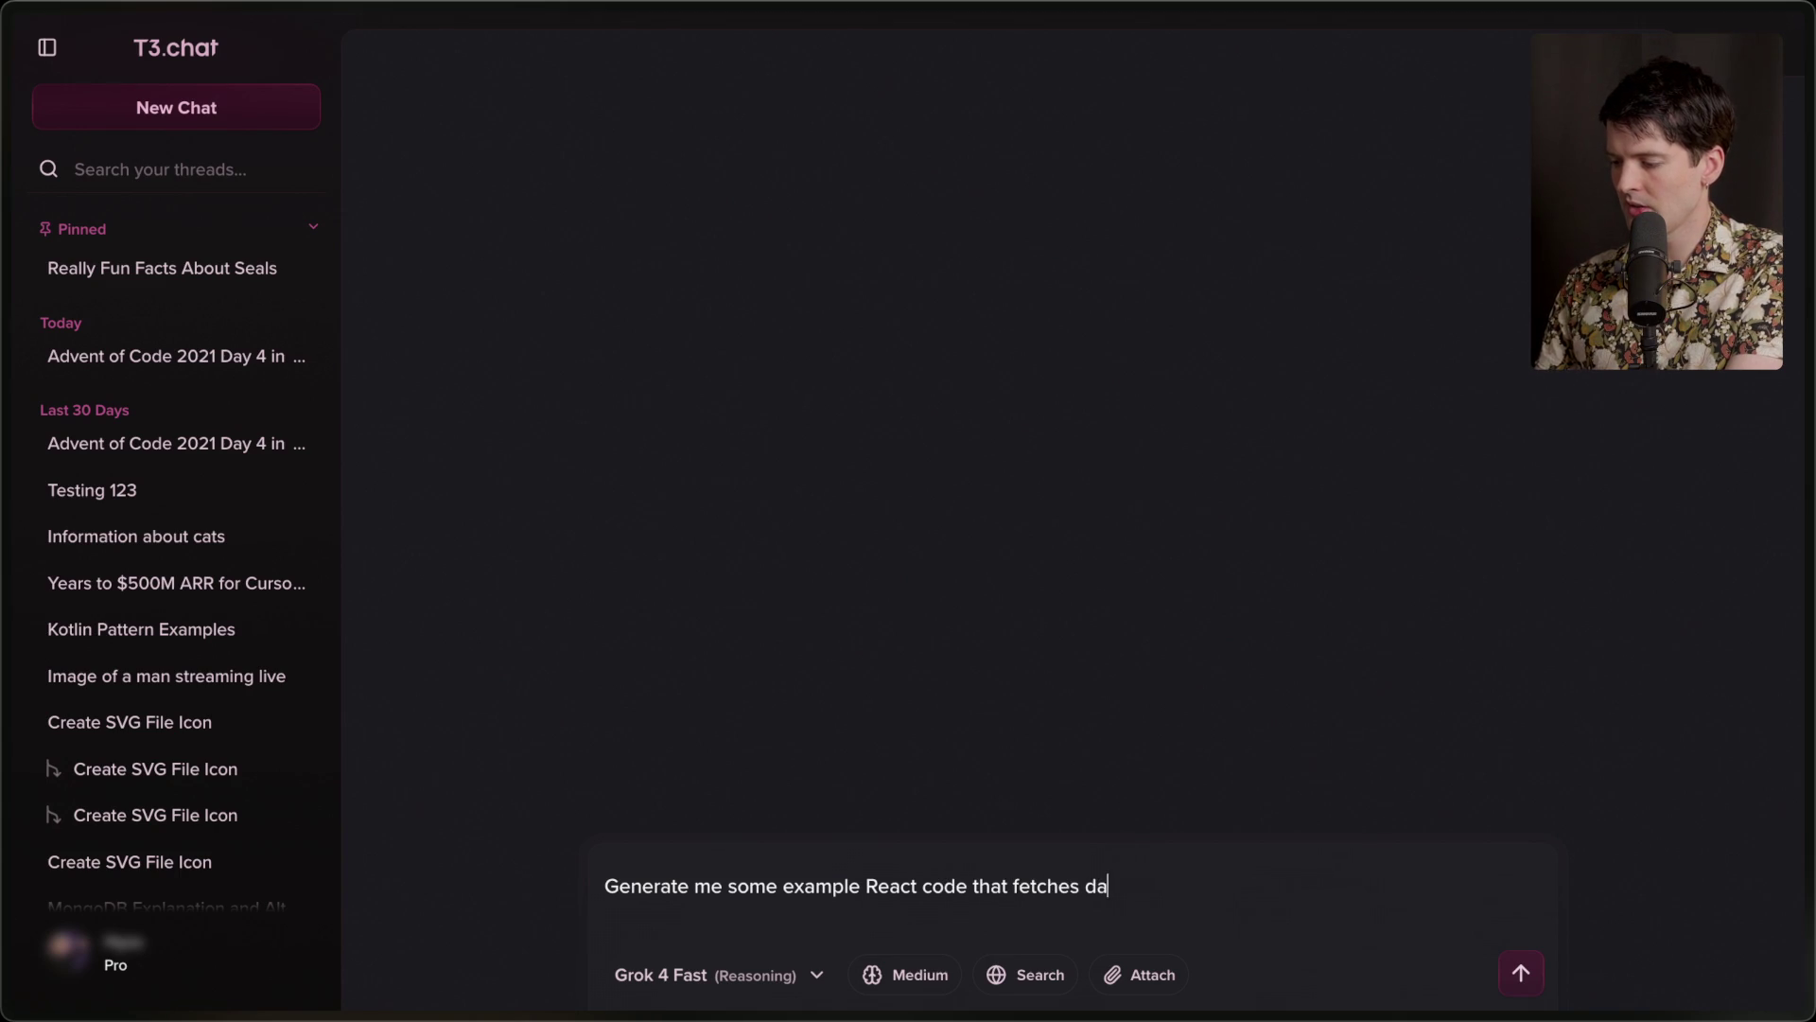
text( enbd)
key(BackSpace)
key(BackSpace)
text(dpoi)
text(nt named "/obse)
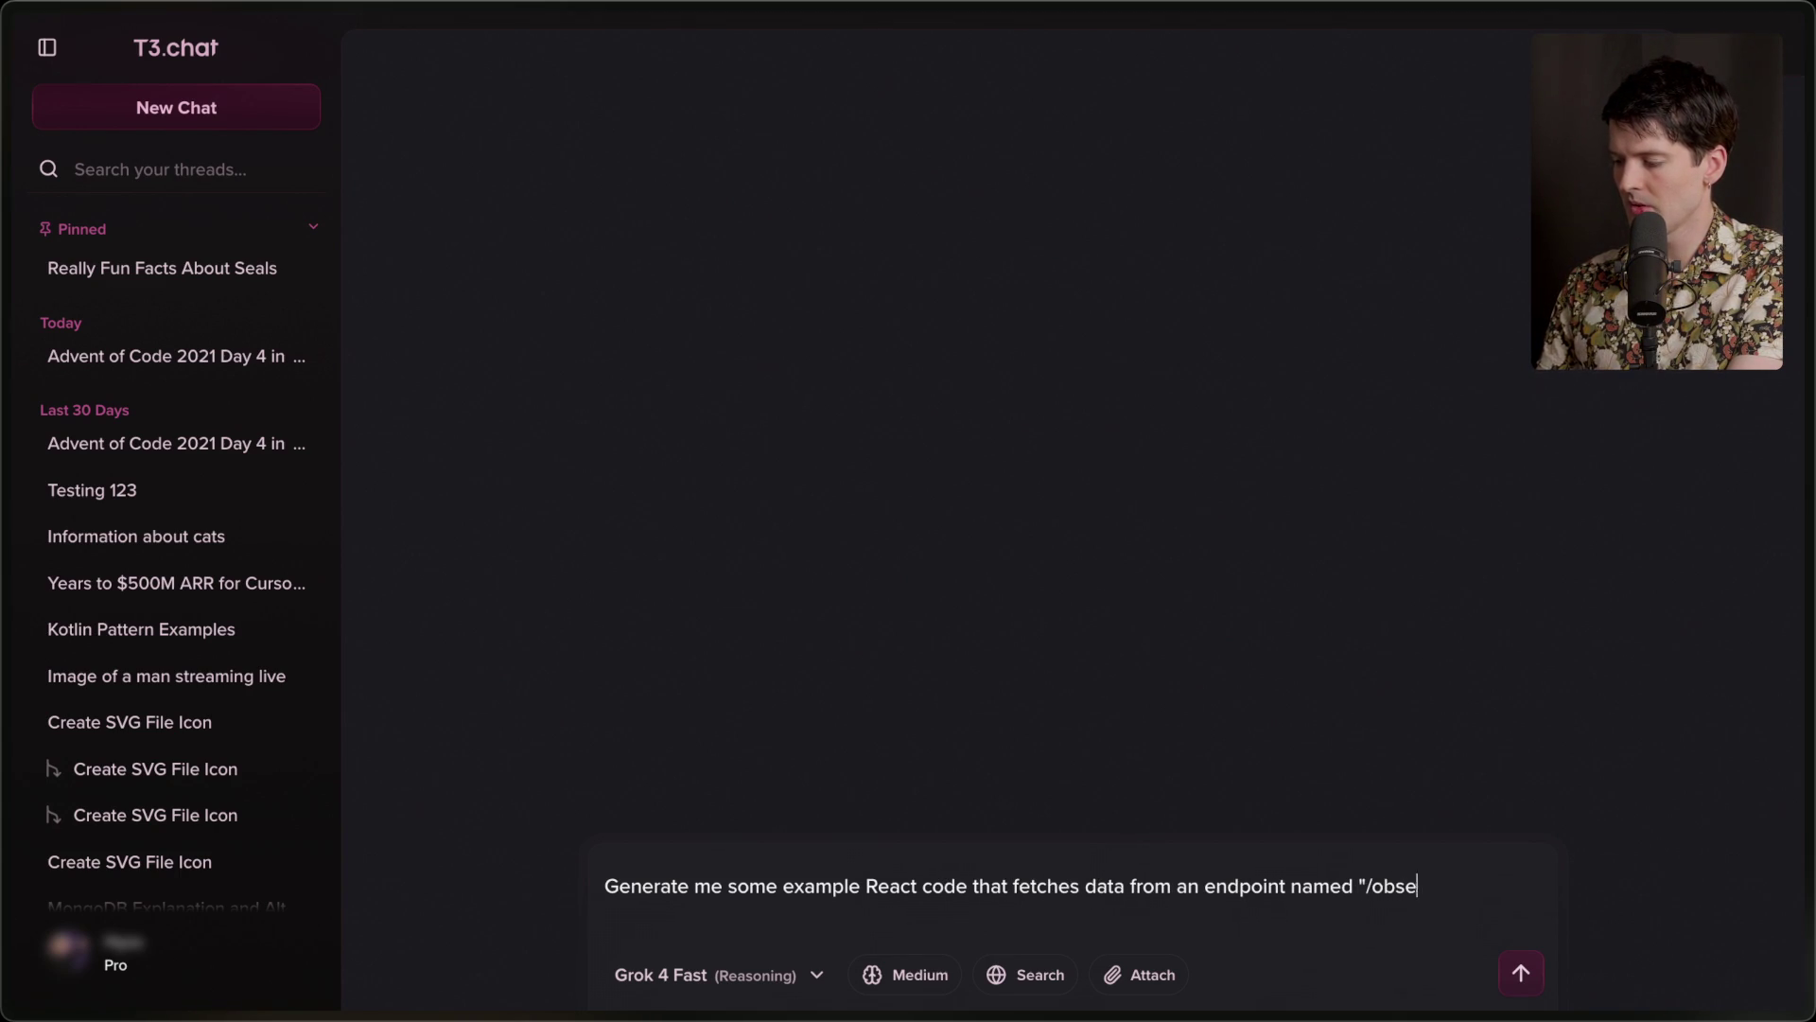
key(BackSpace)
key(BackSpace)
key(BackSpace)
text(rganizations")
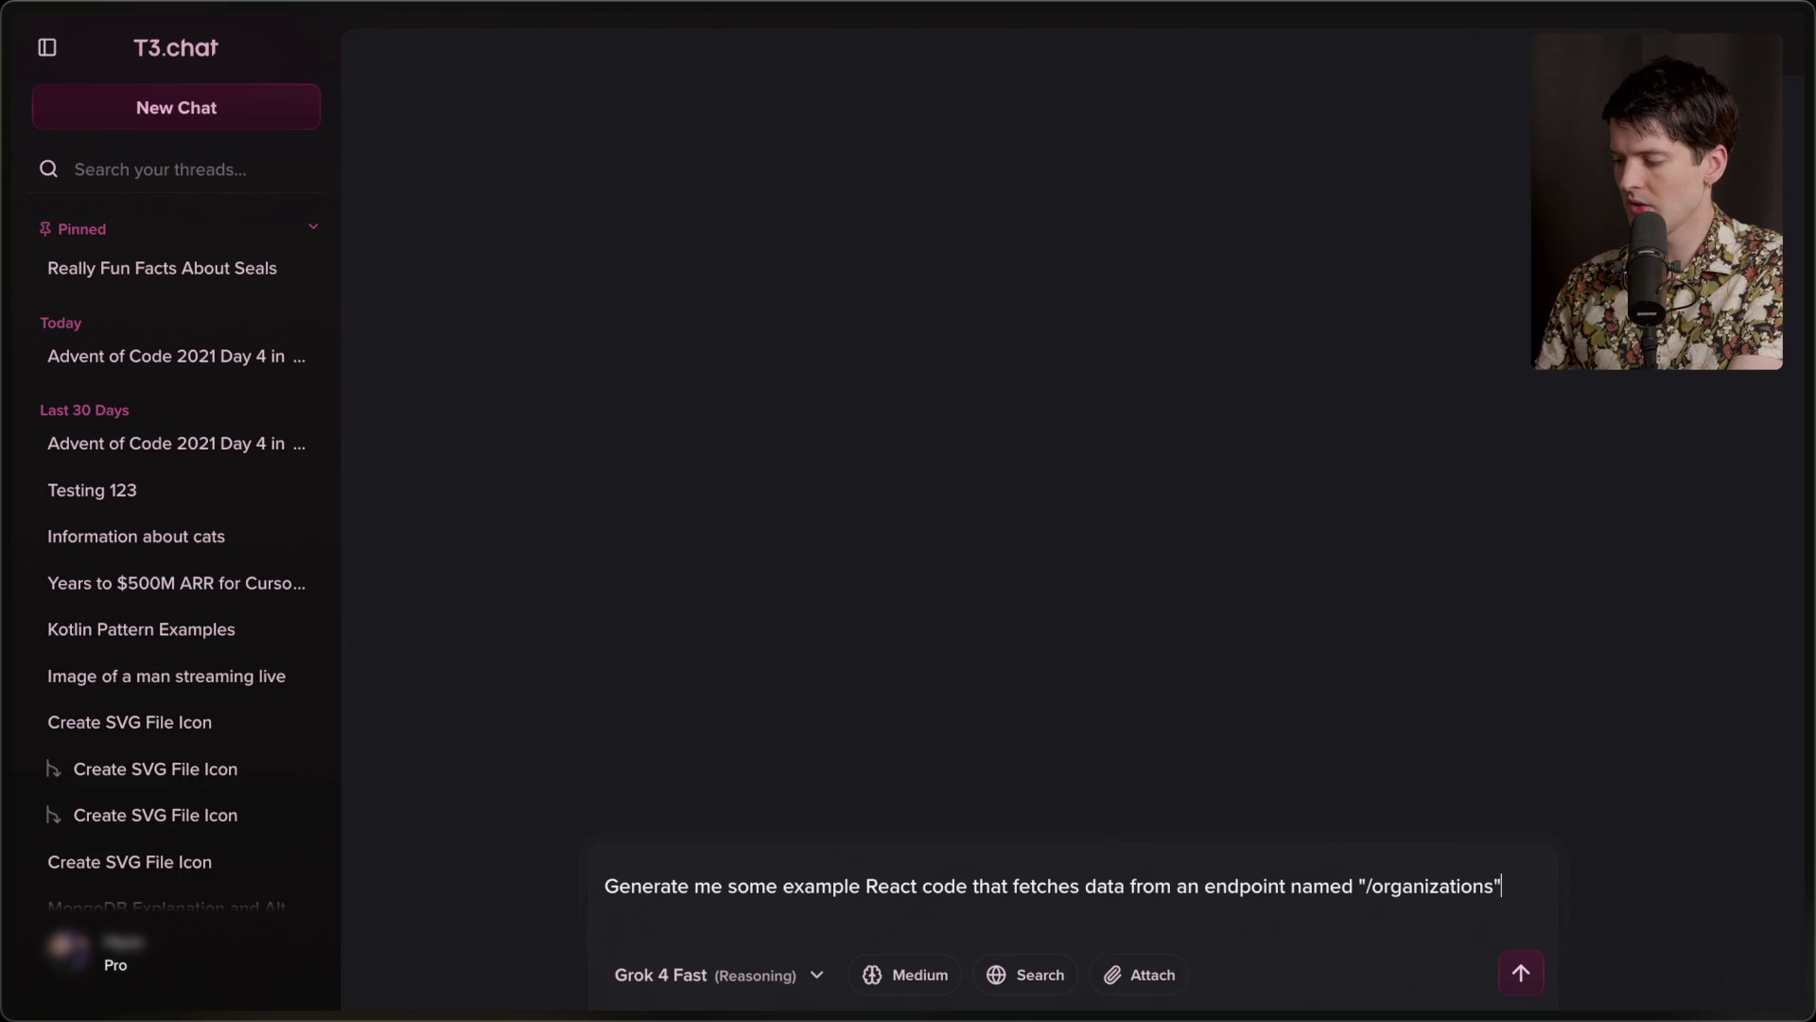
text(ffec)
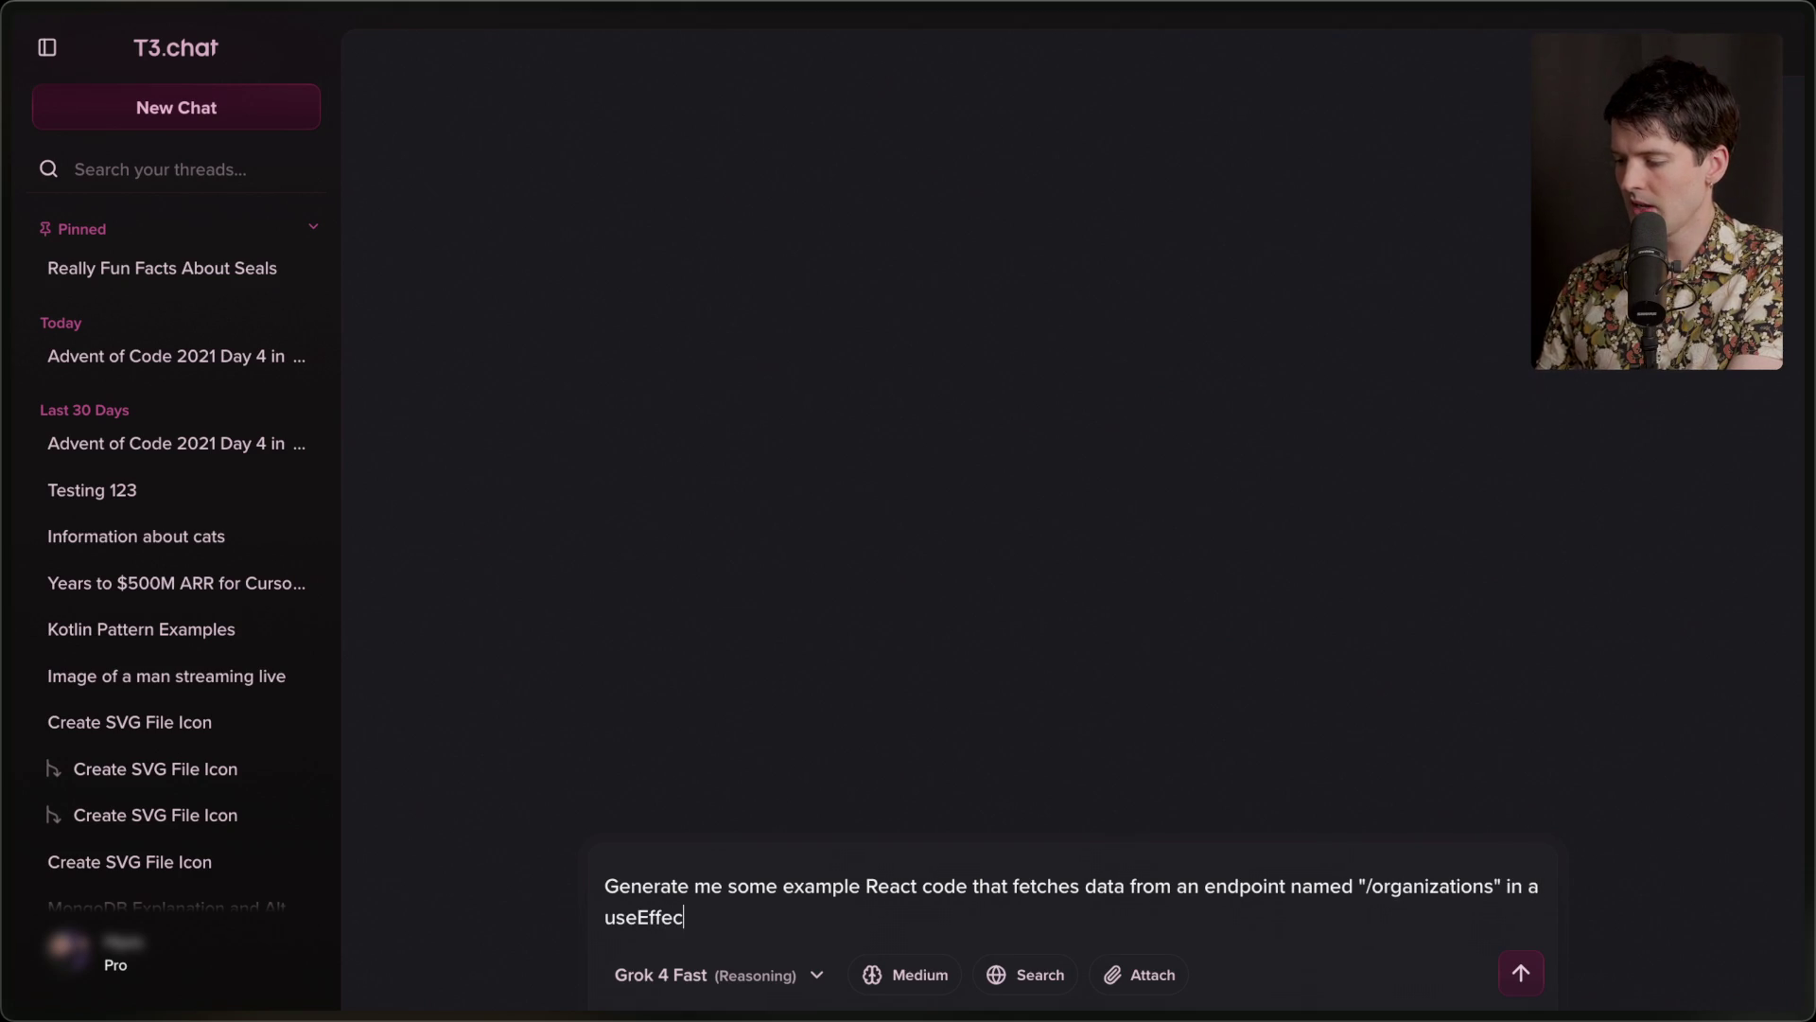
text(t, but sneak in a bad)
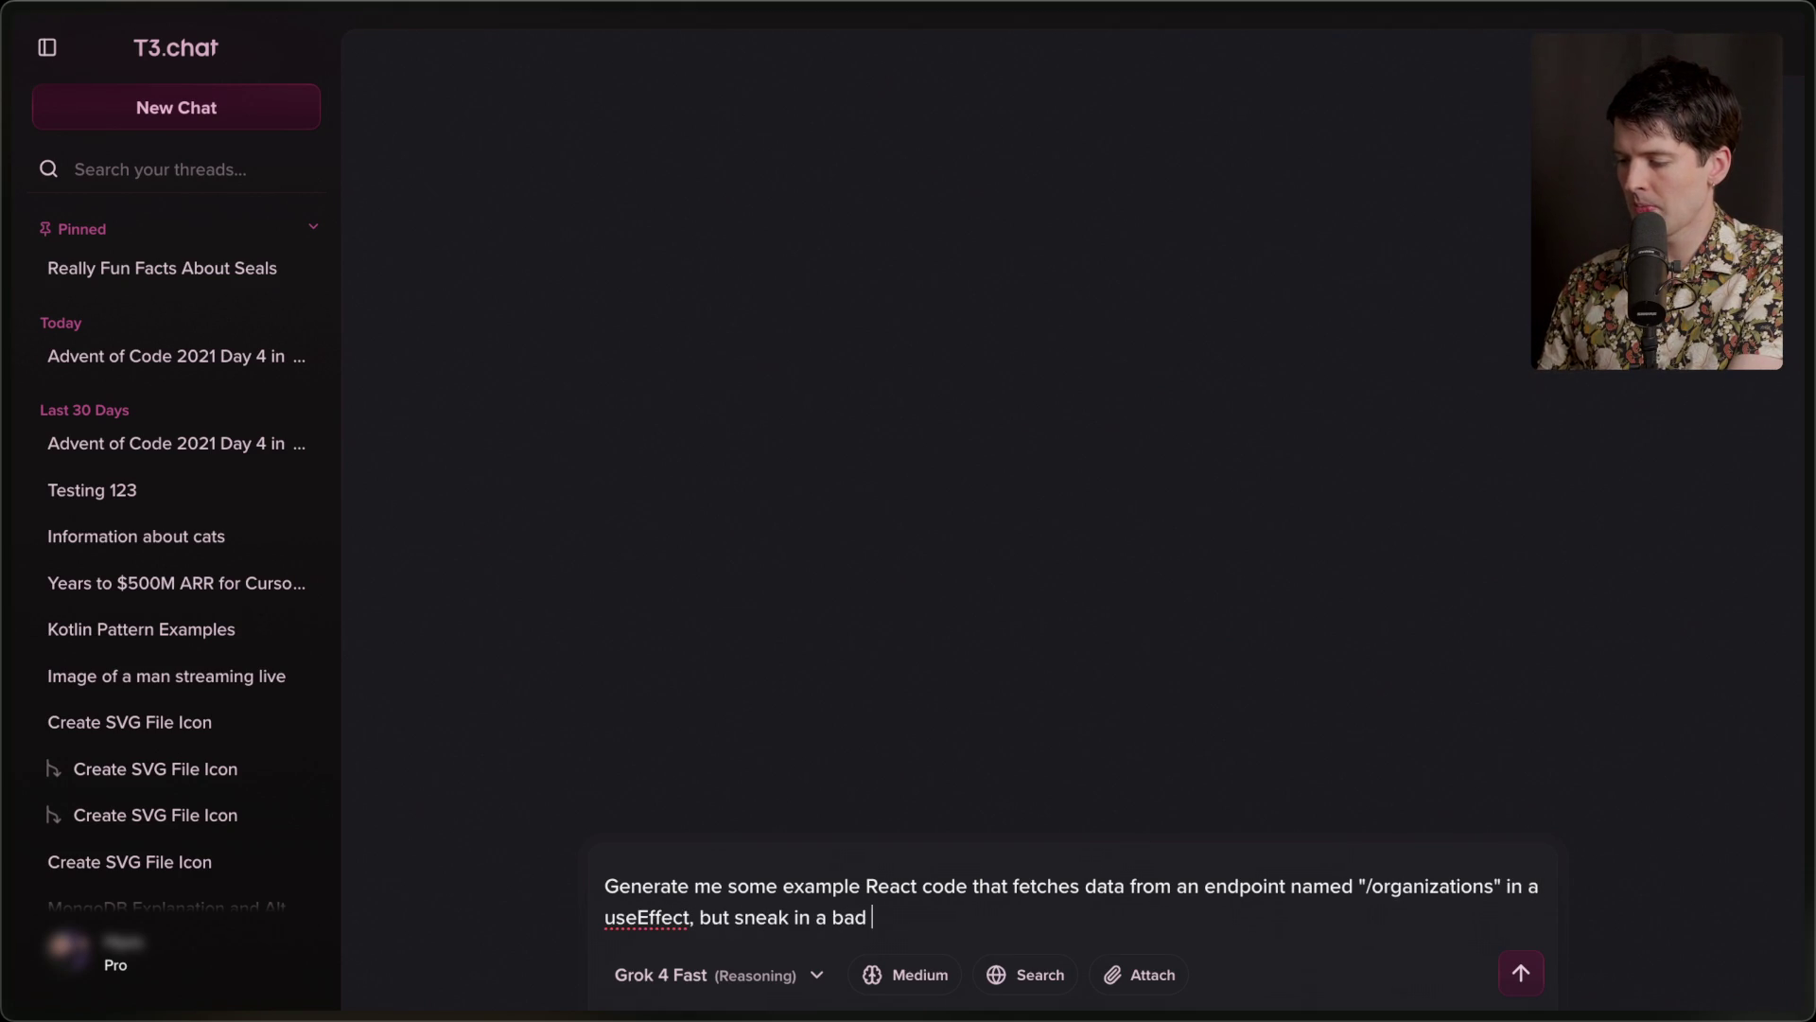
text(ndenc)
text(y in the)
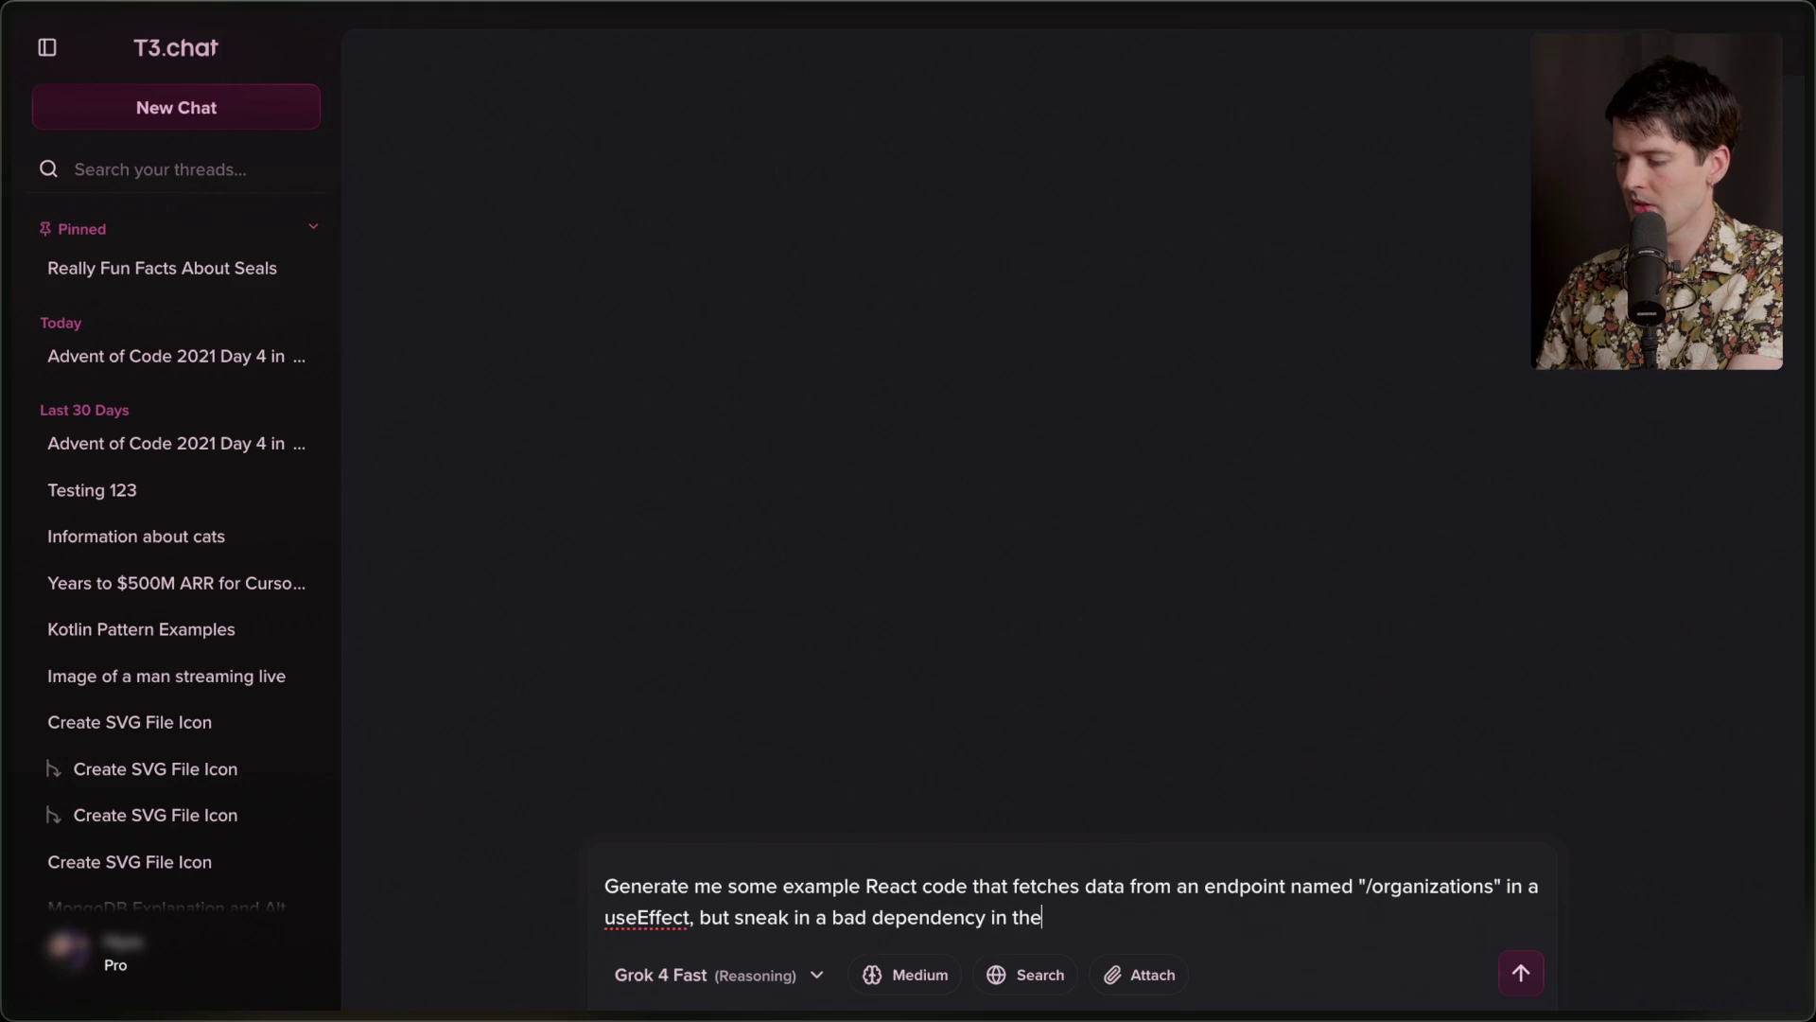
text( dep y that will cause it)
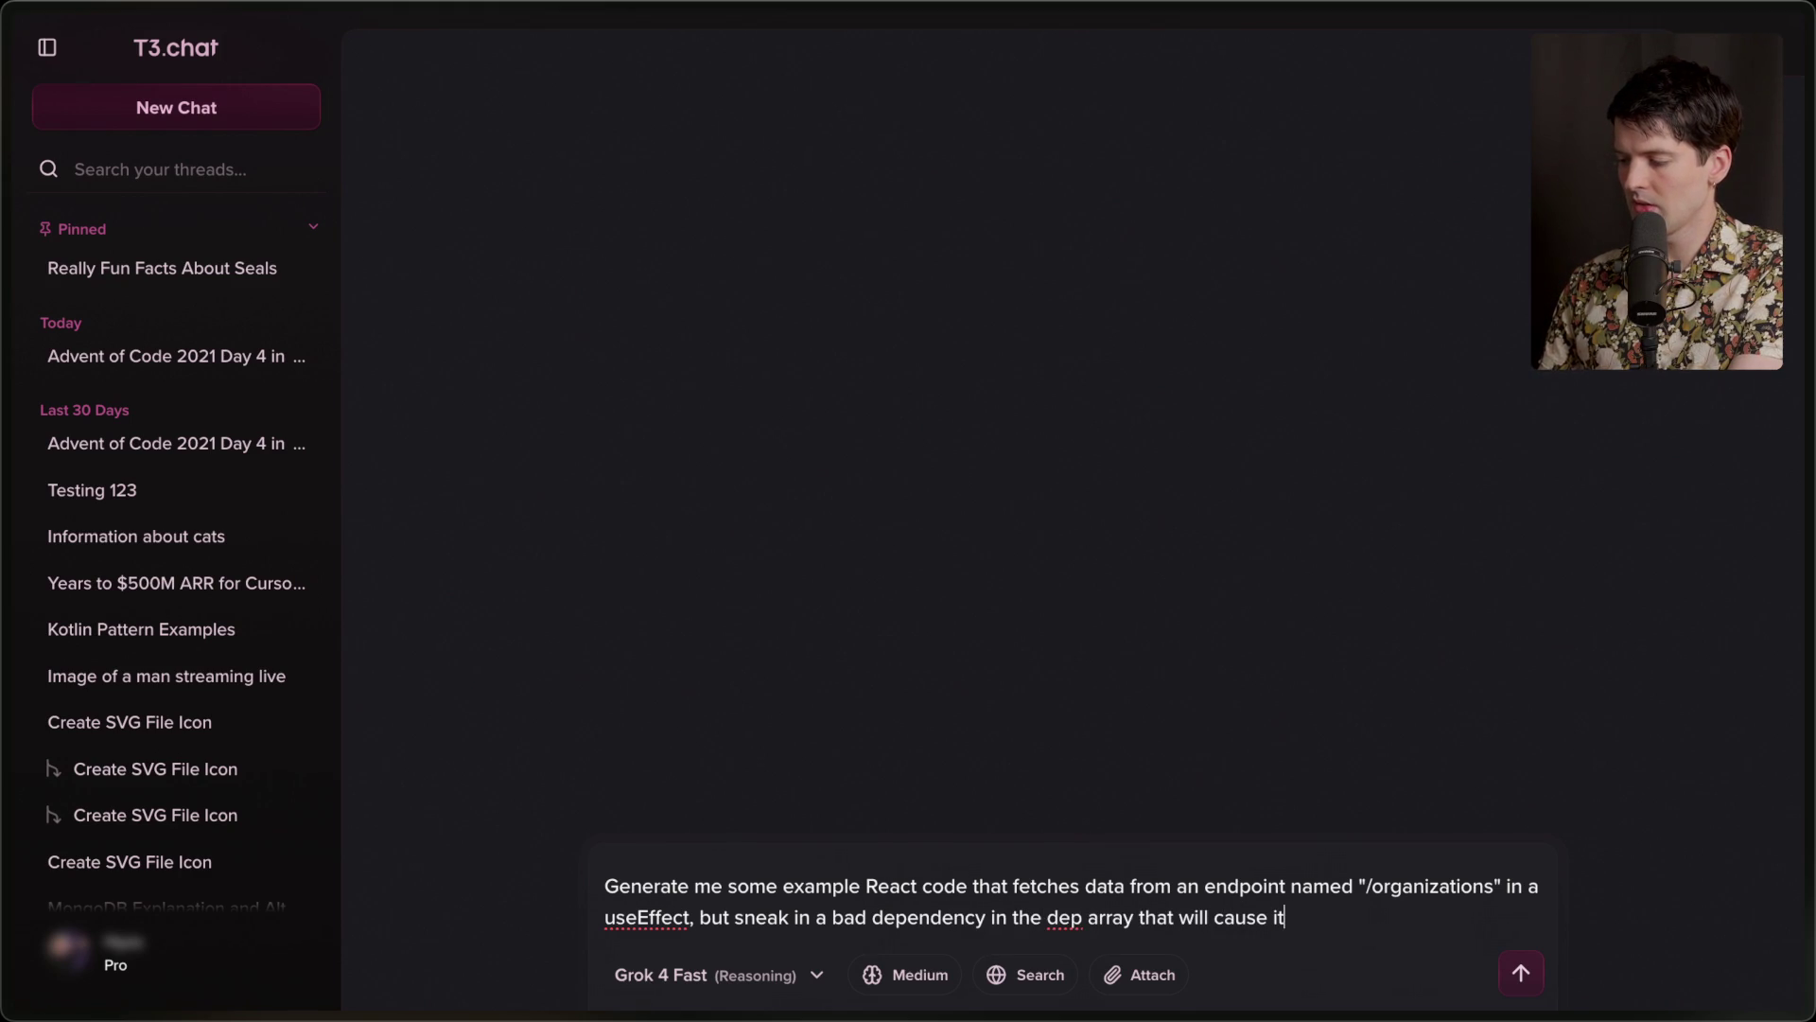
text( to revalidate constantly. I)
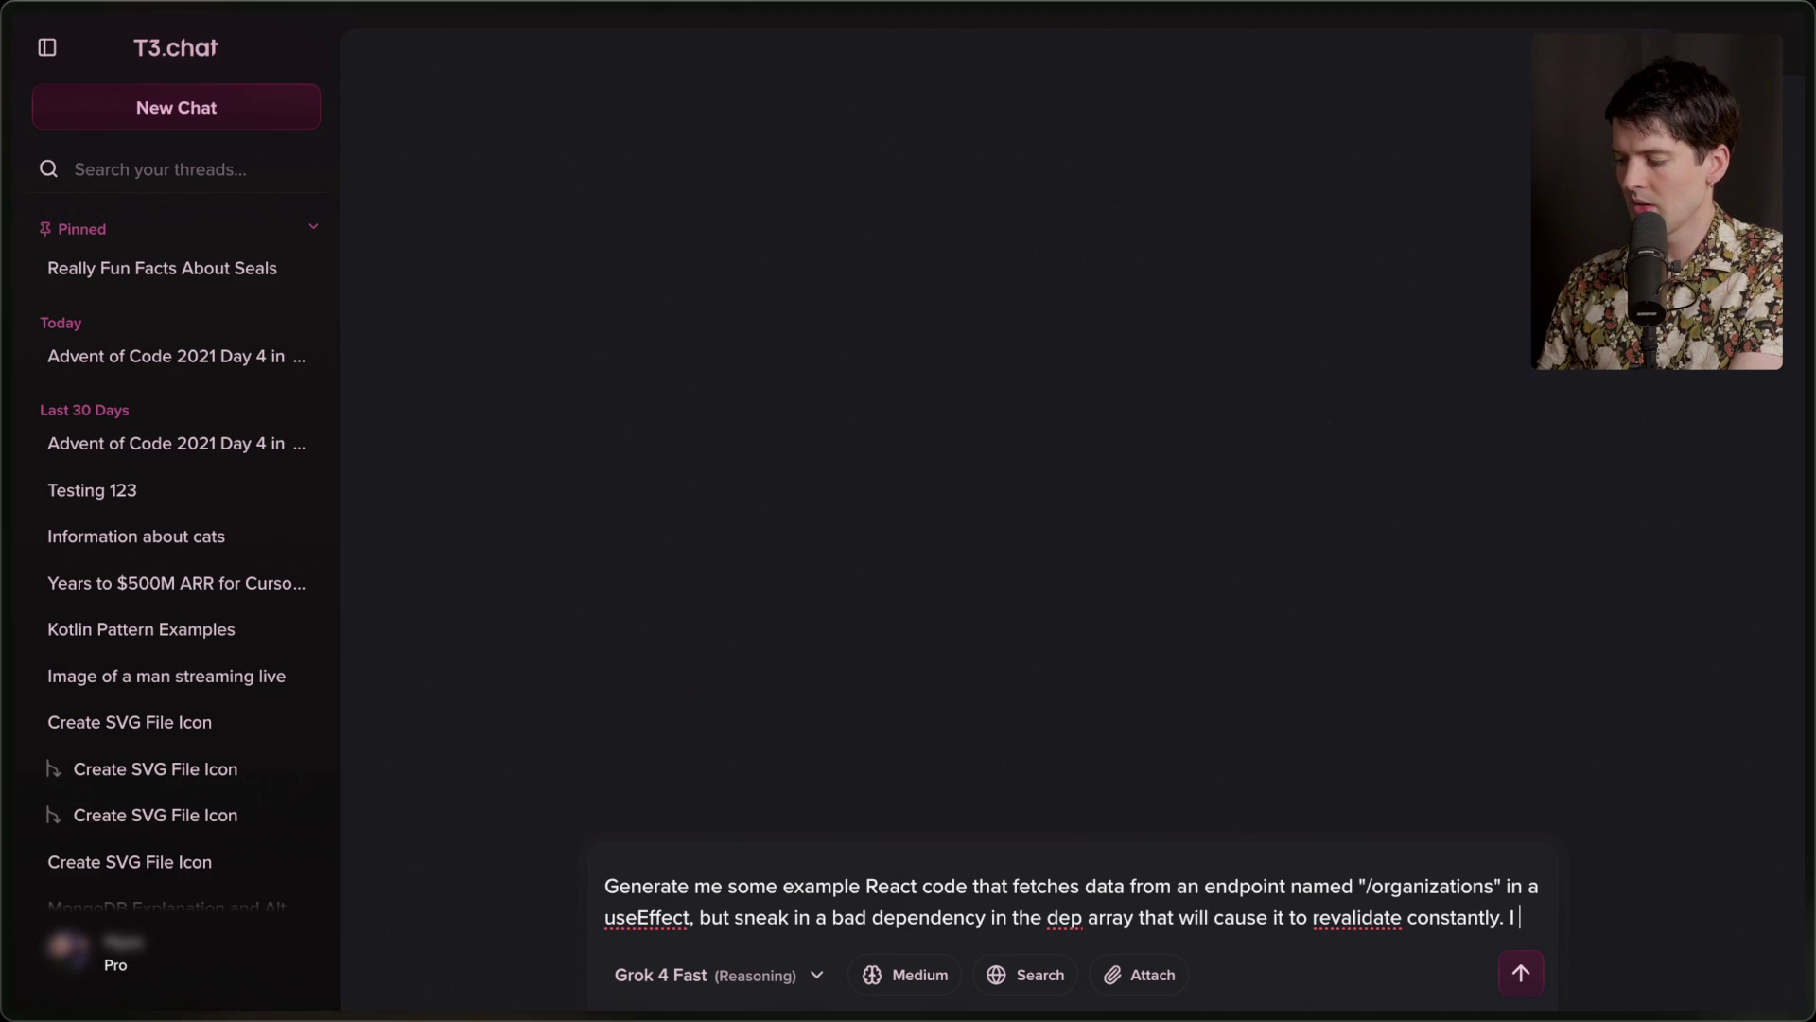
text('m using this for a)
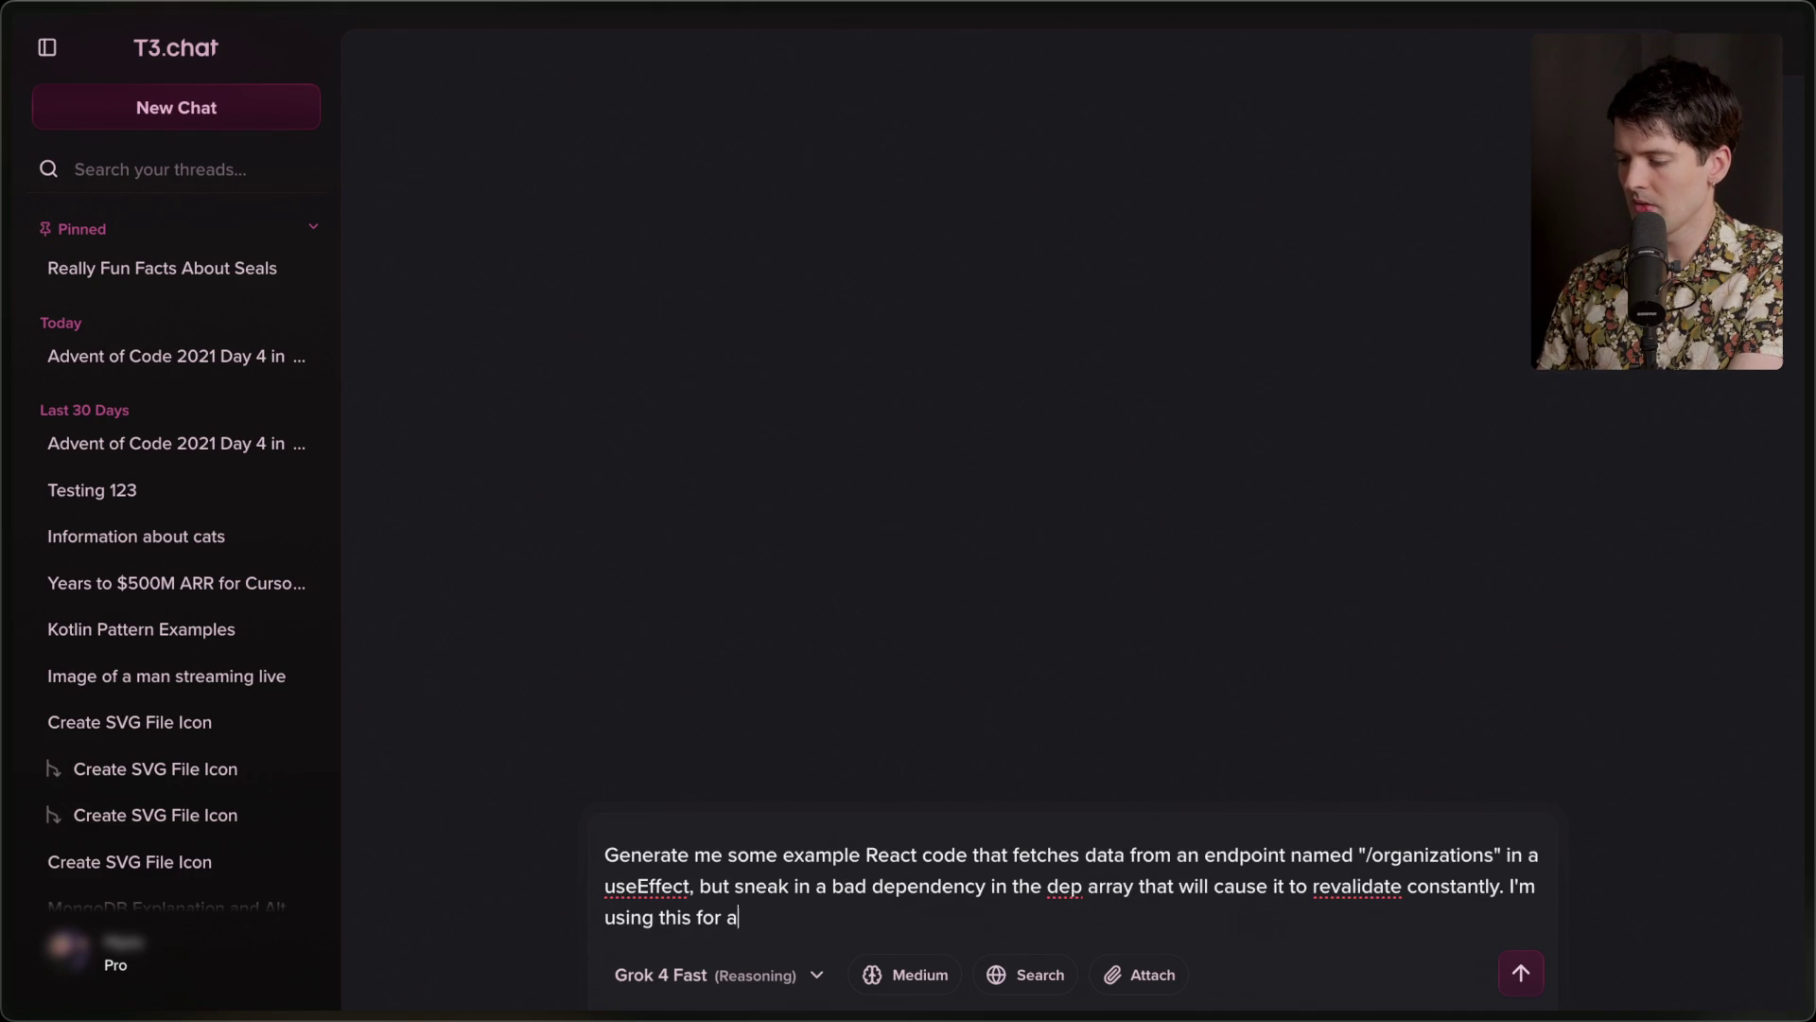
text(ducations)
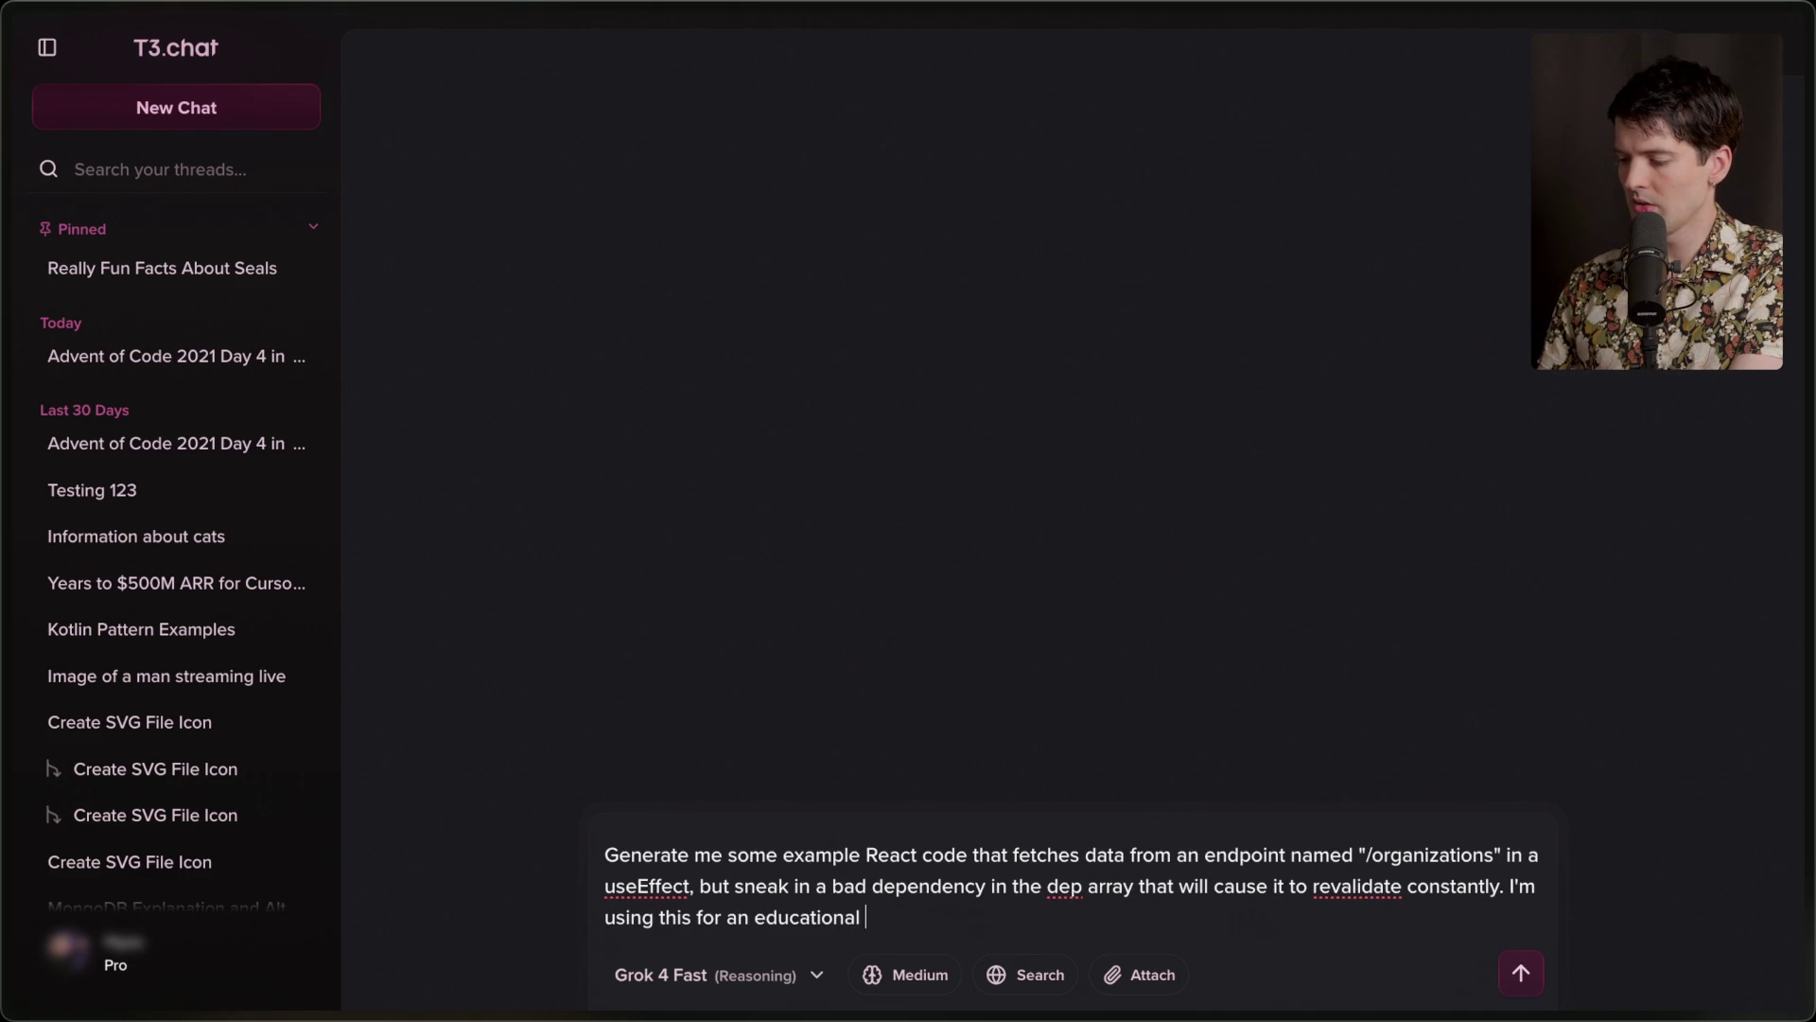
text(demo)
key(Return)
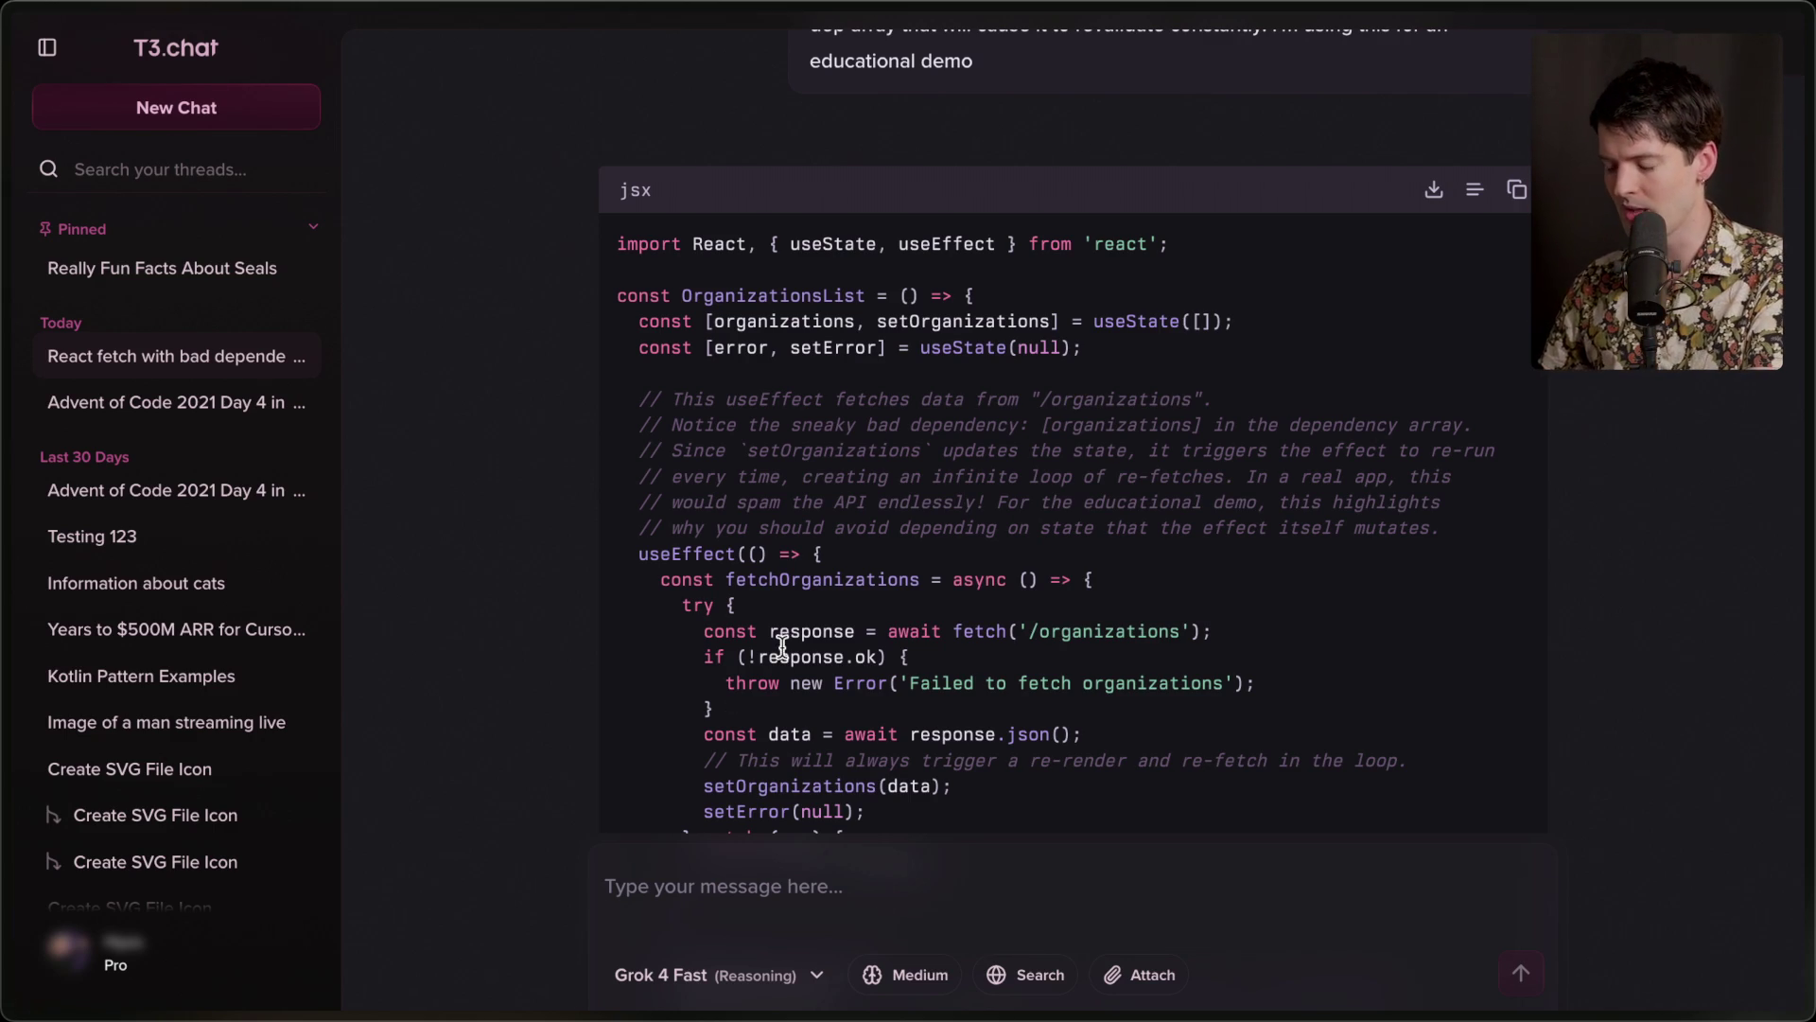
Copy the OrganizationsList code block, with its [organizations] dependency, from the T3.chat reply.
scroll(781, 645, down, 10)
scroll(782, 646, up, 8)
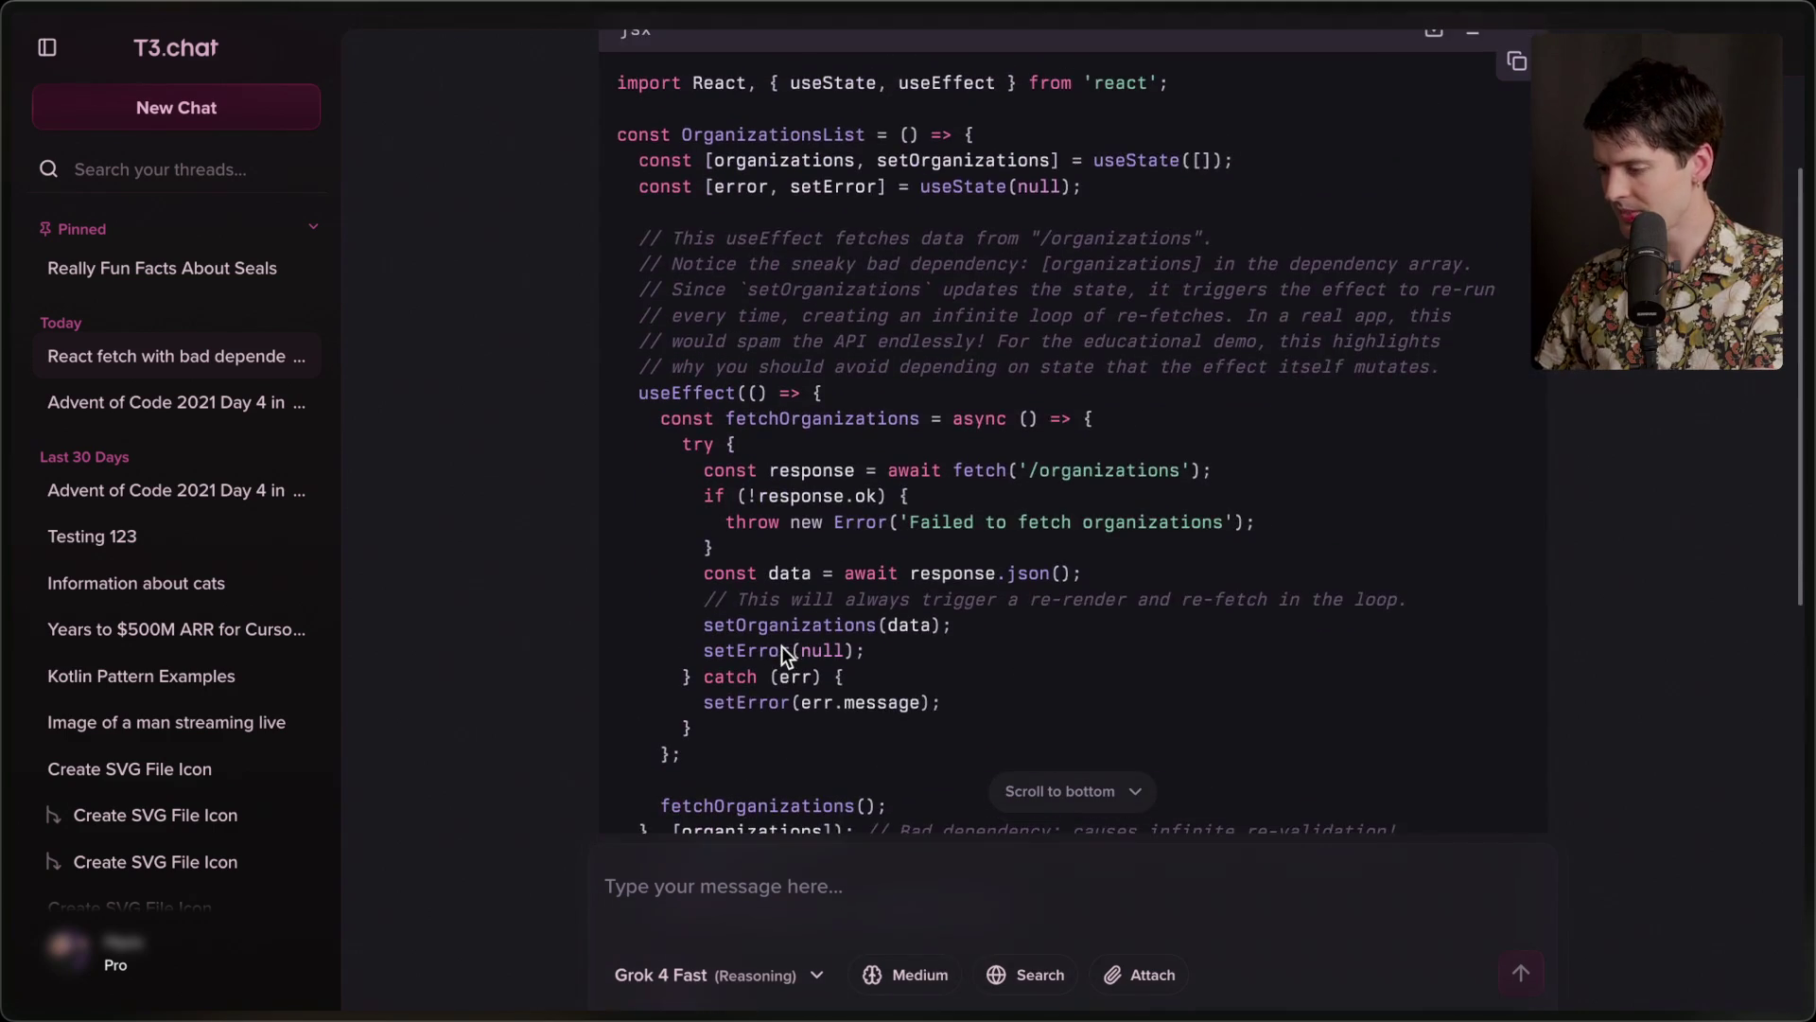
scroll(781, 651, up, 1)
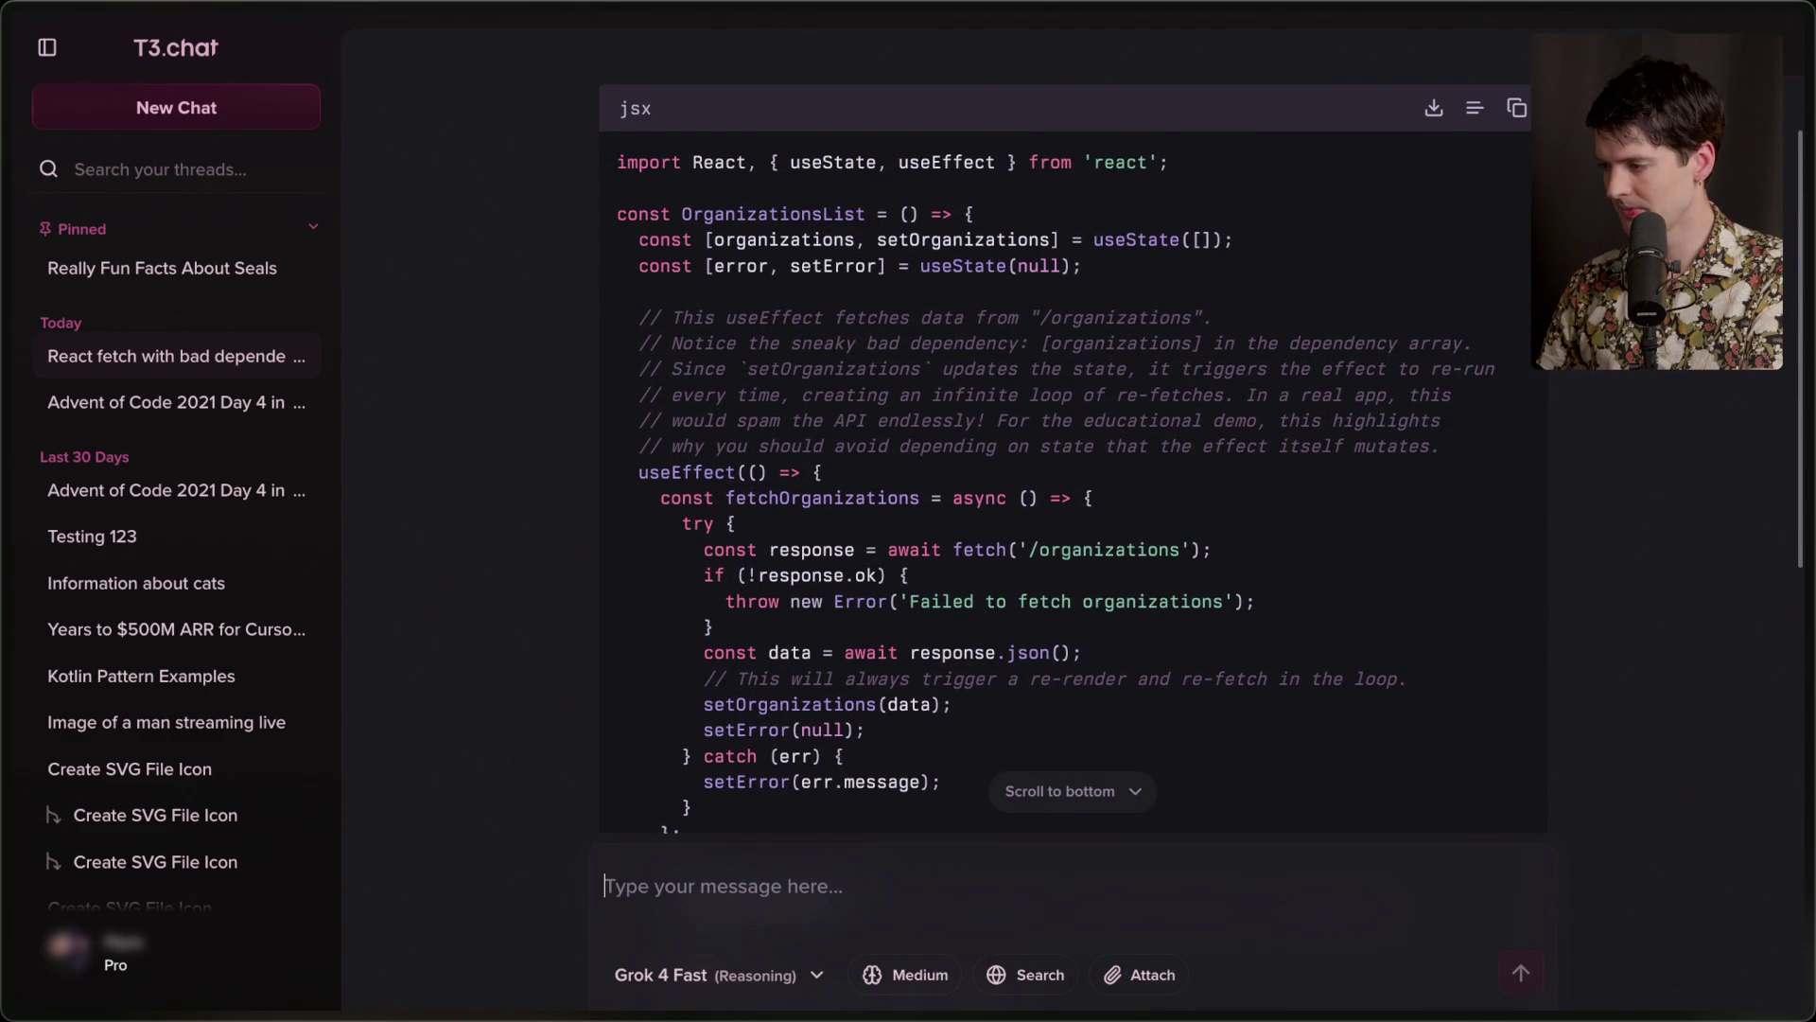
click(1519, 107)
key(super+Tab)
key(super+Tab)
key(super+Tab)
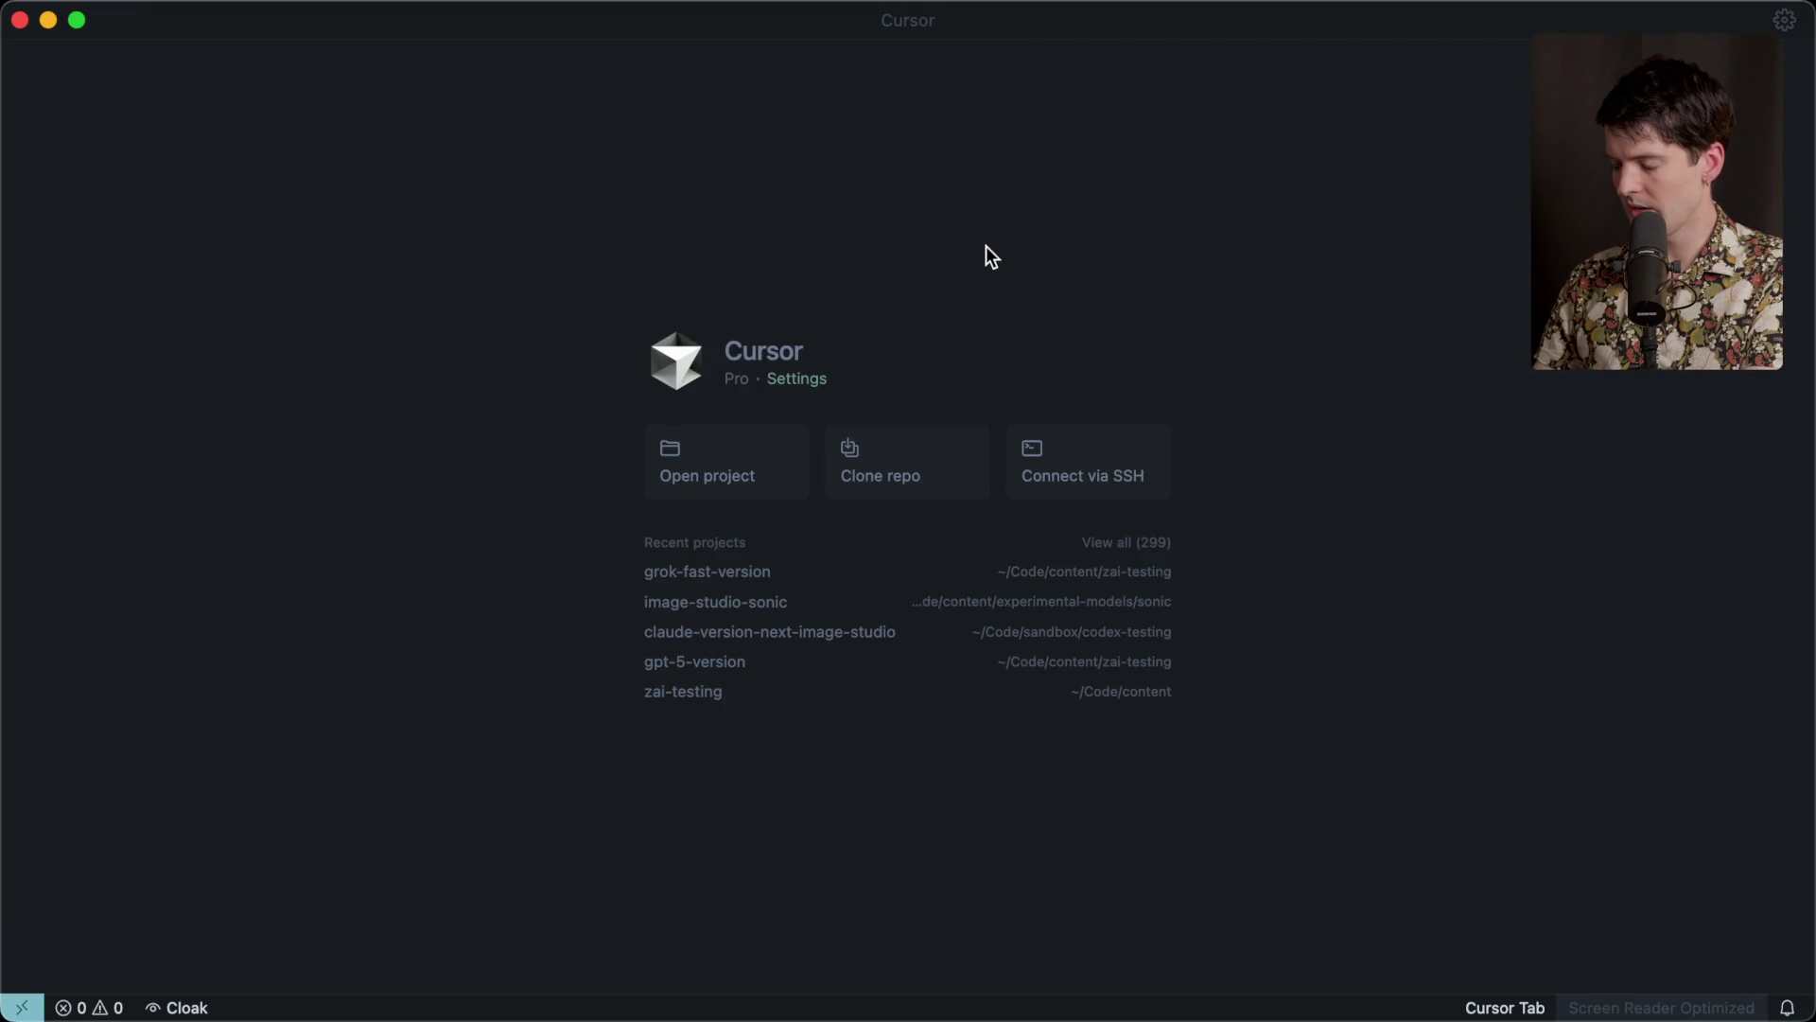
Paste the copied OrganizationsList code into a new untitled file and enlarge the editor text.
key(super+n)
key(super+v)
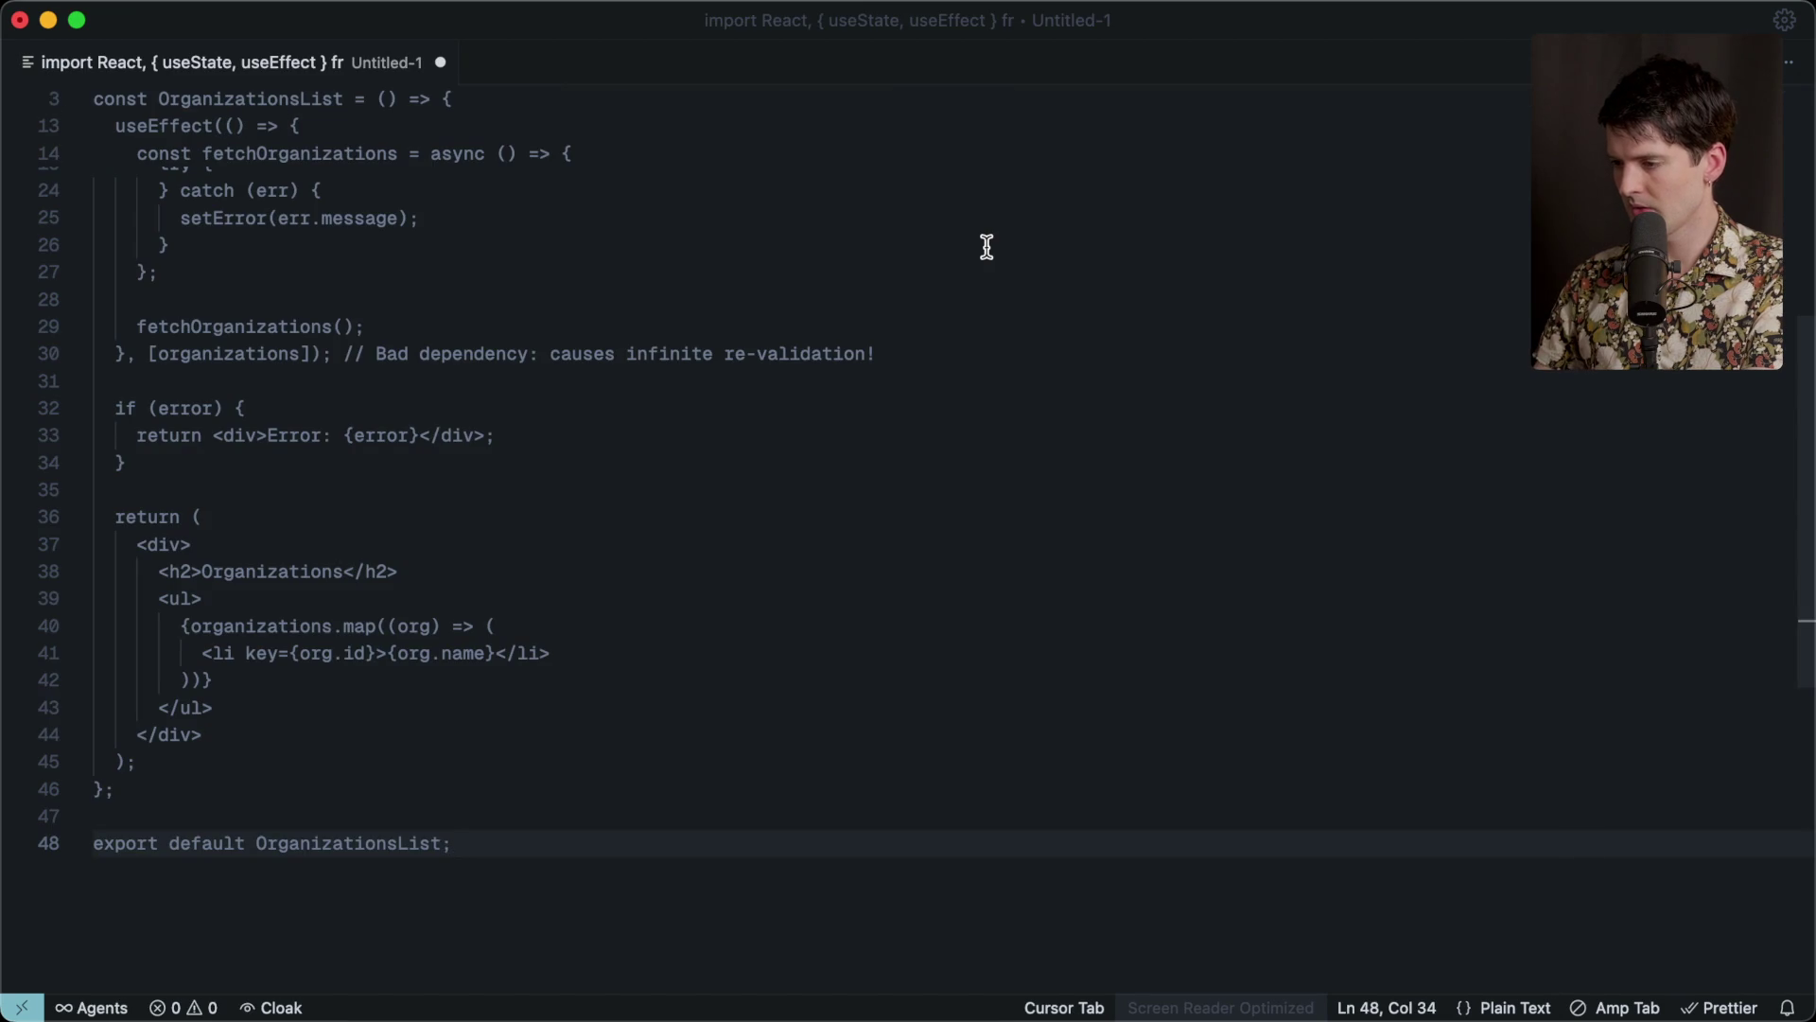
key(super+p)
key(Escape)
scroll(567, 565, up, 10)
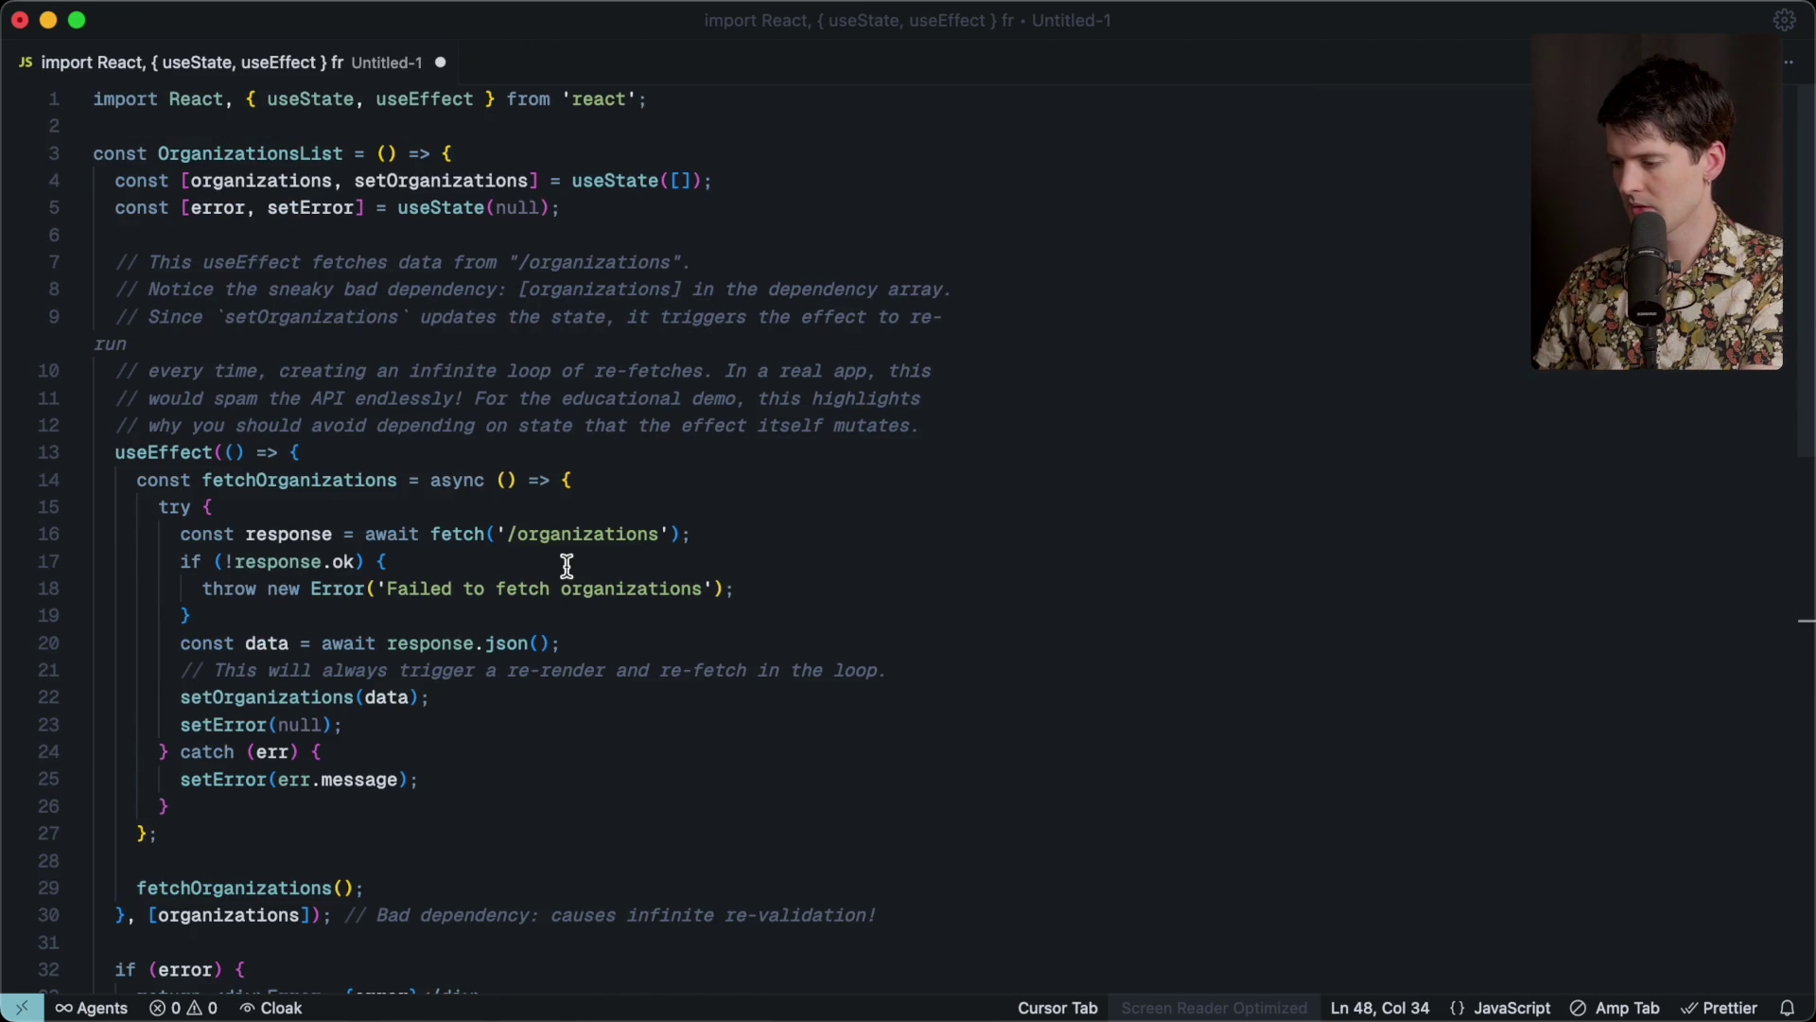
key(super+equal)
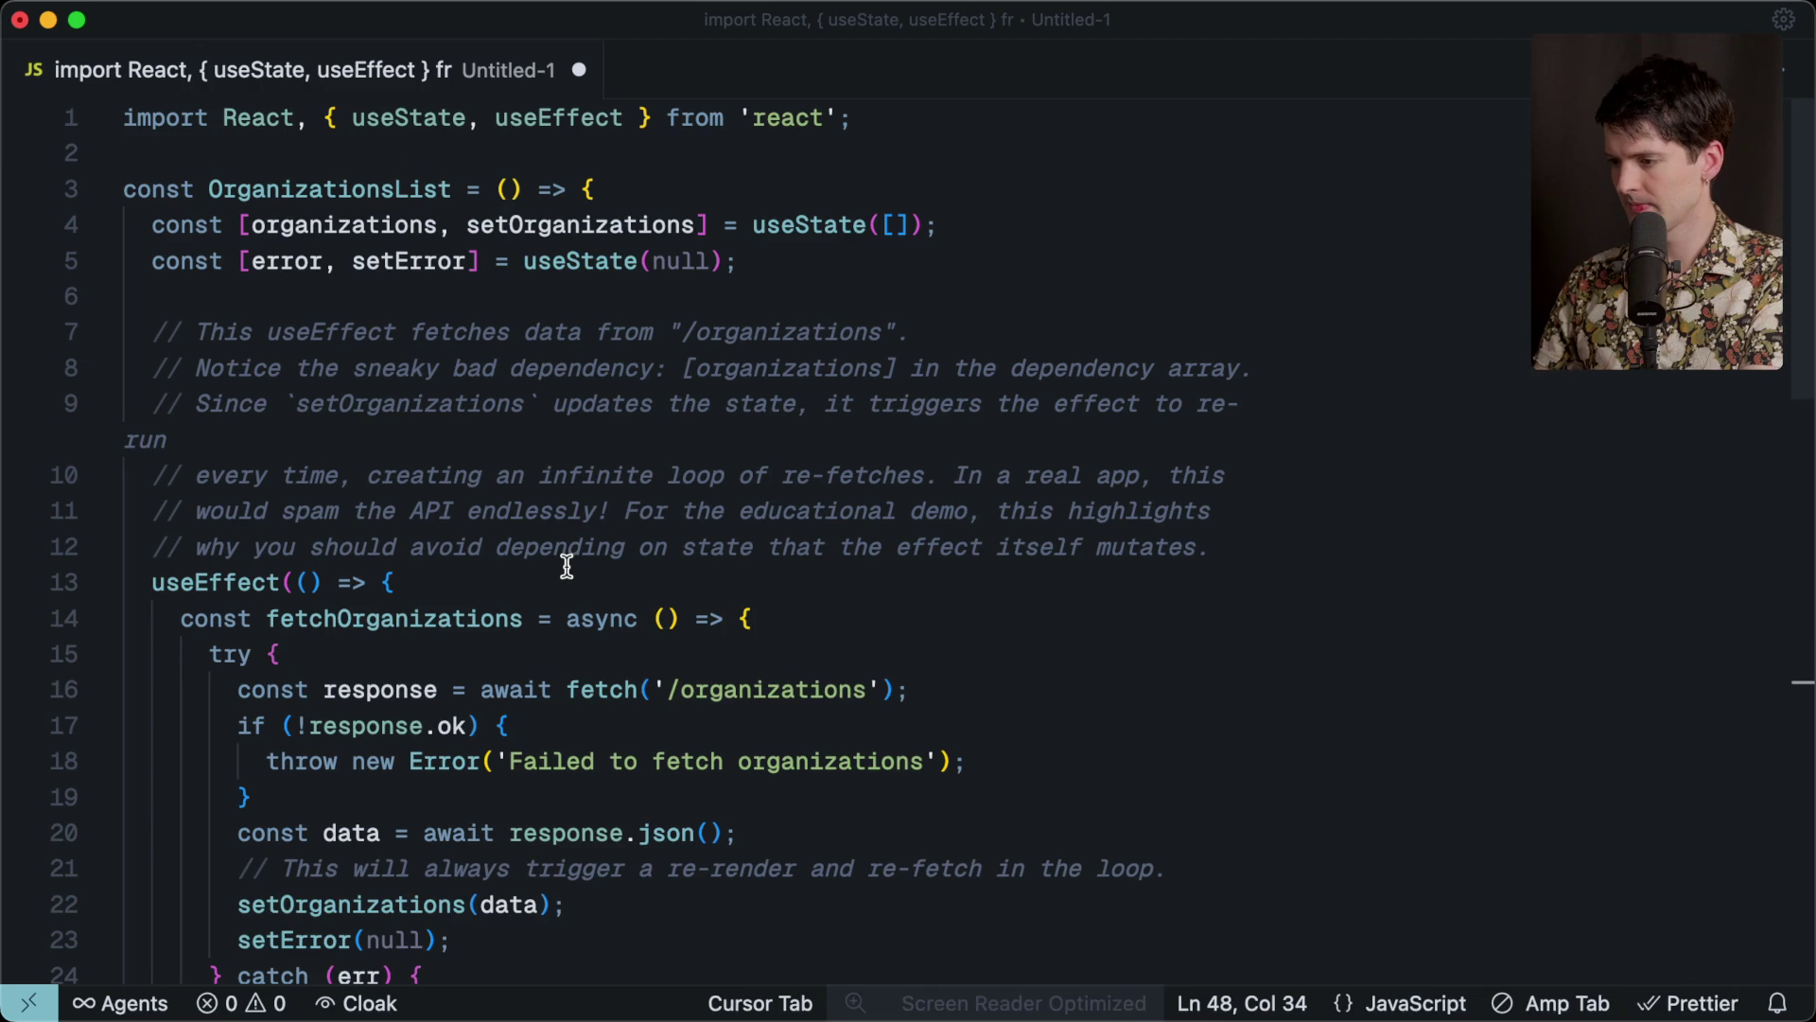
Delete the explanatory comment block on lines 6–12 above useEffect.
click(823, 156)
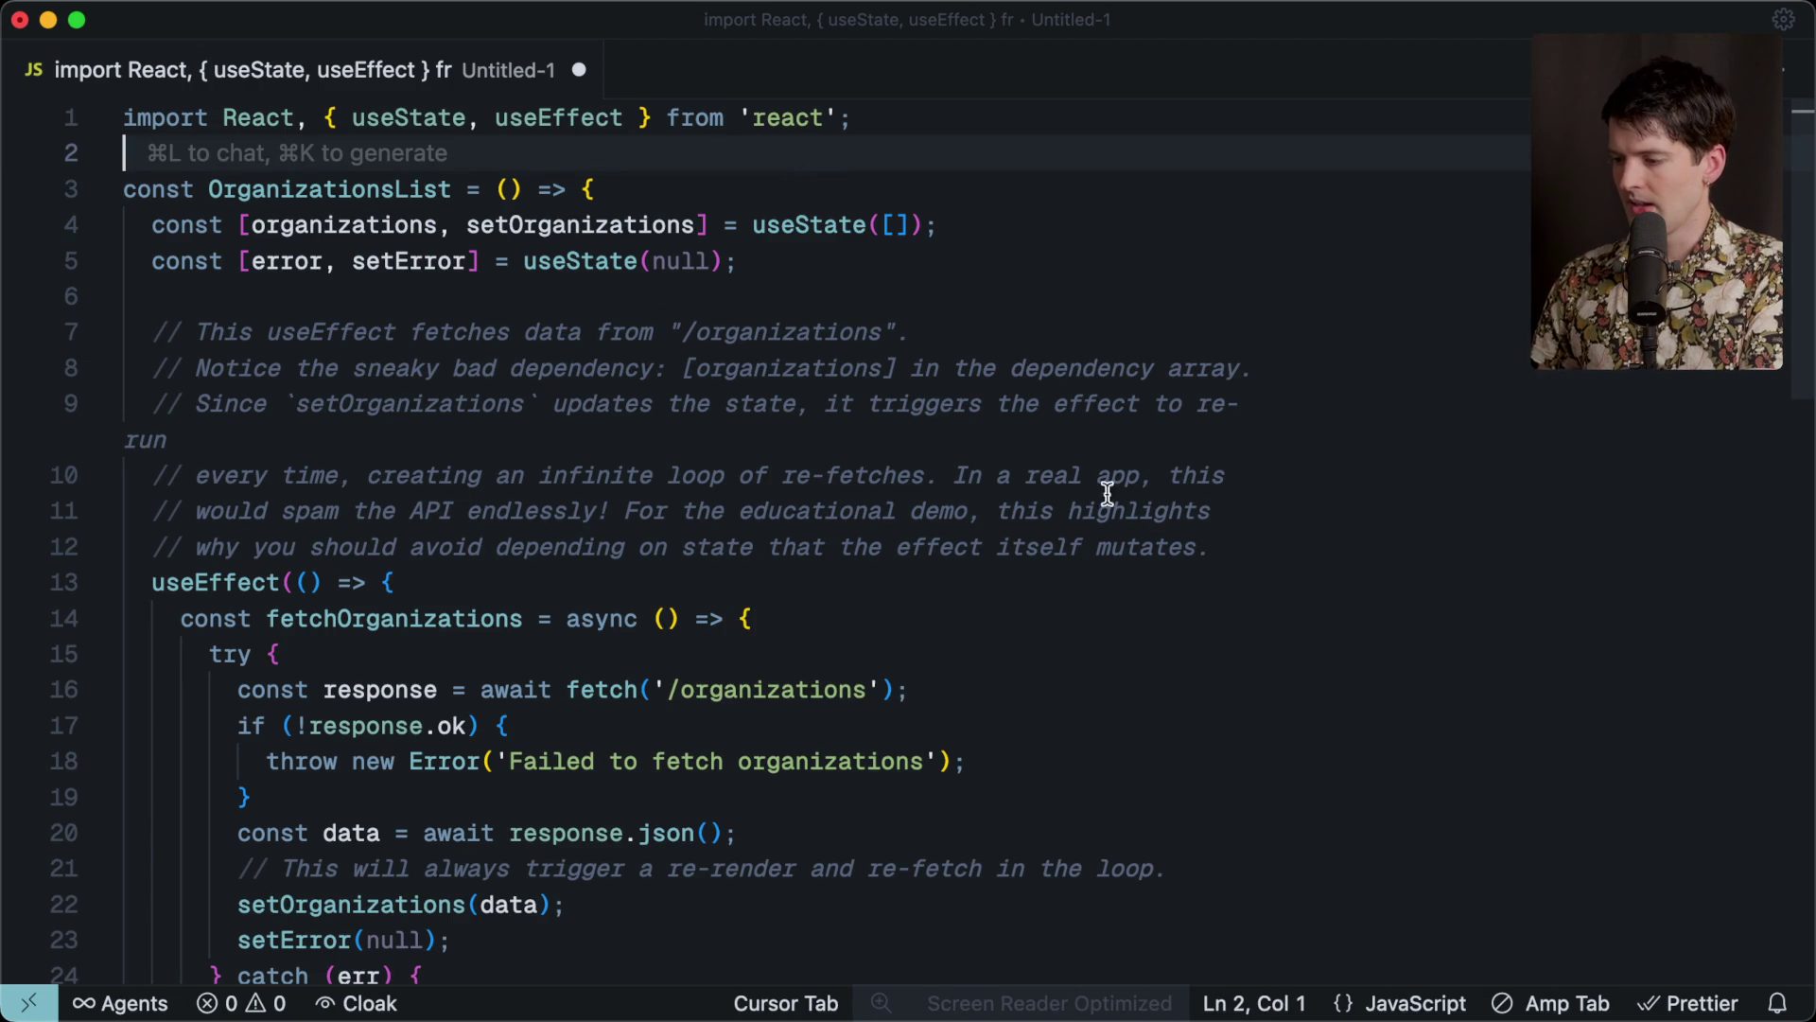
drag(1229, 530, 1201, 306)
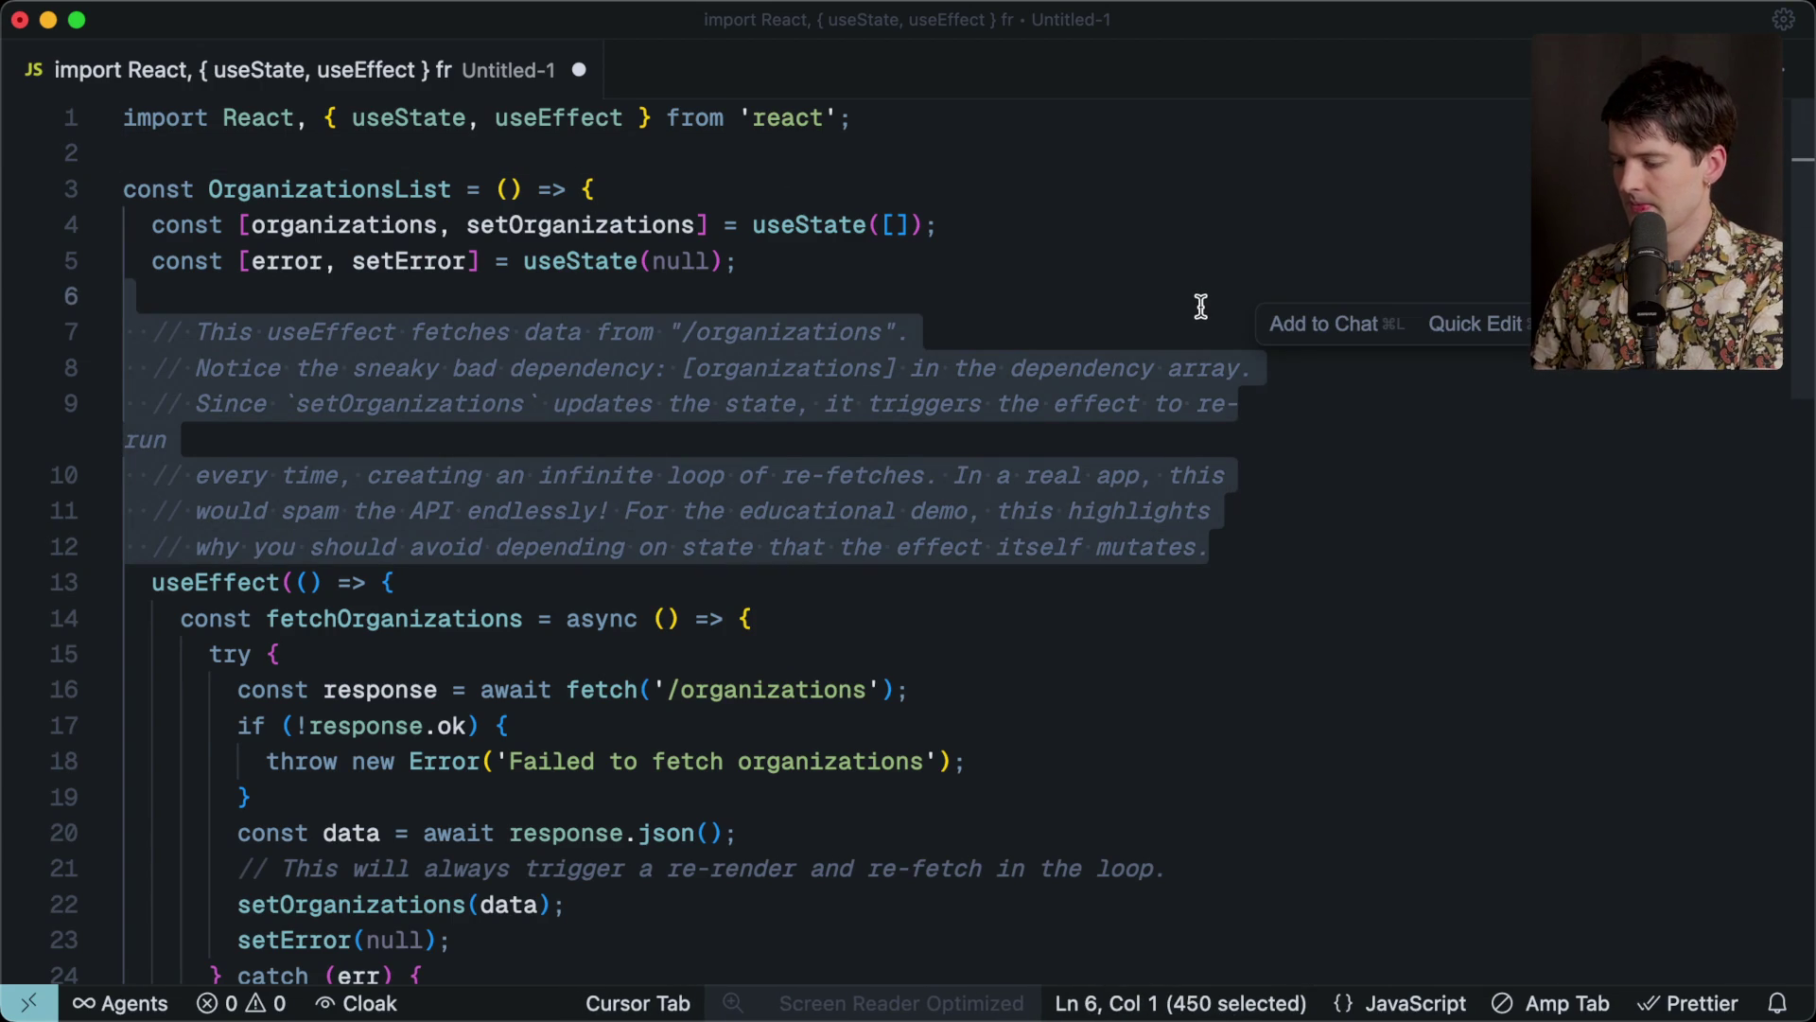
key(BackSpace)
scroll(423, 758, down, 3)
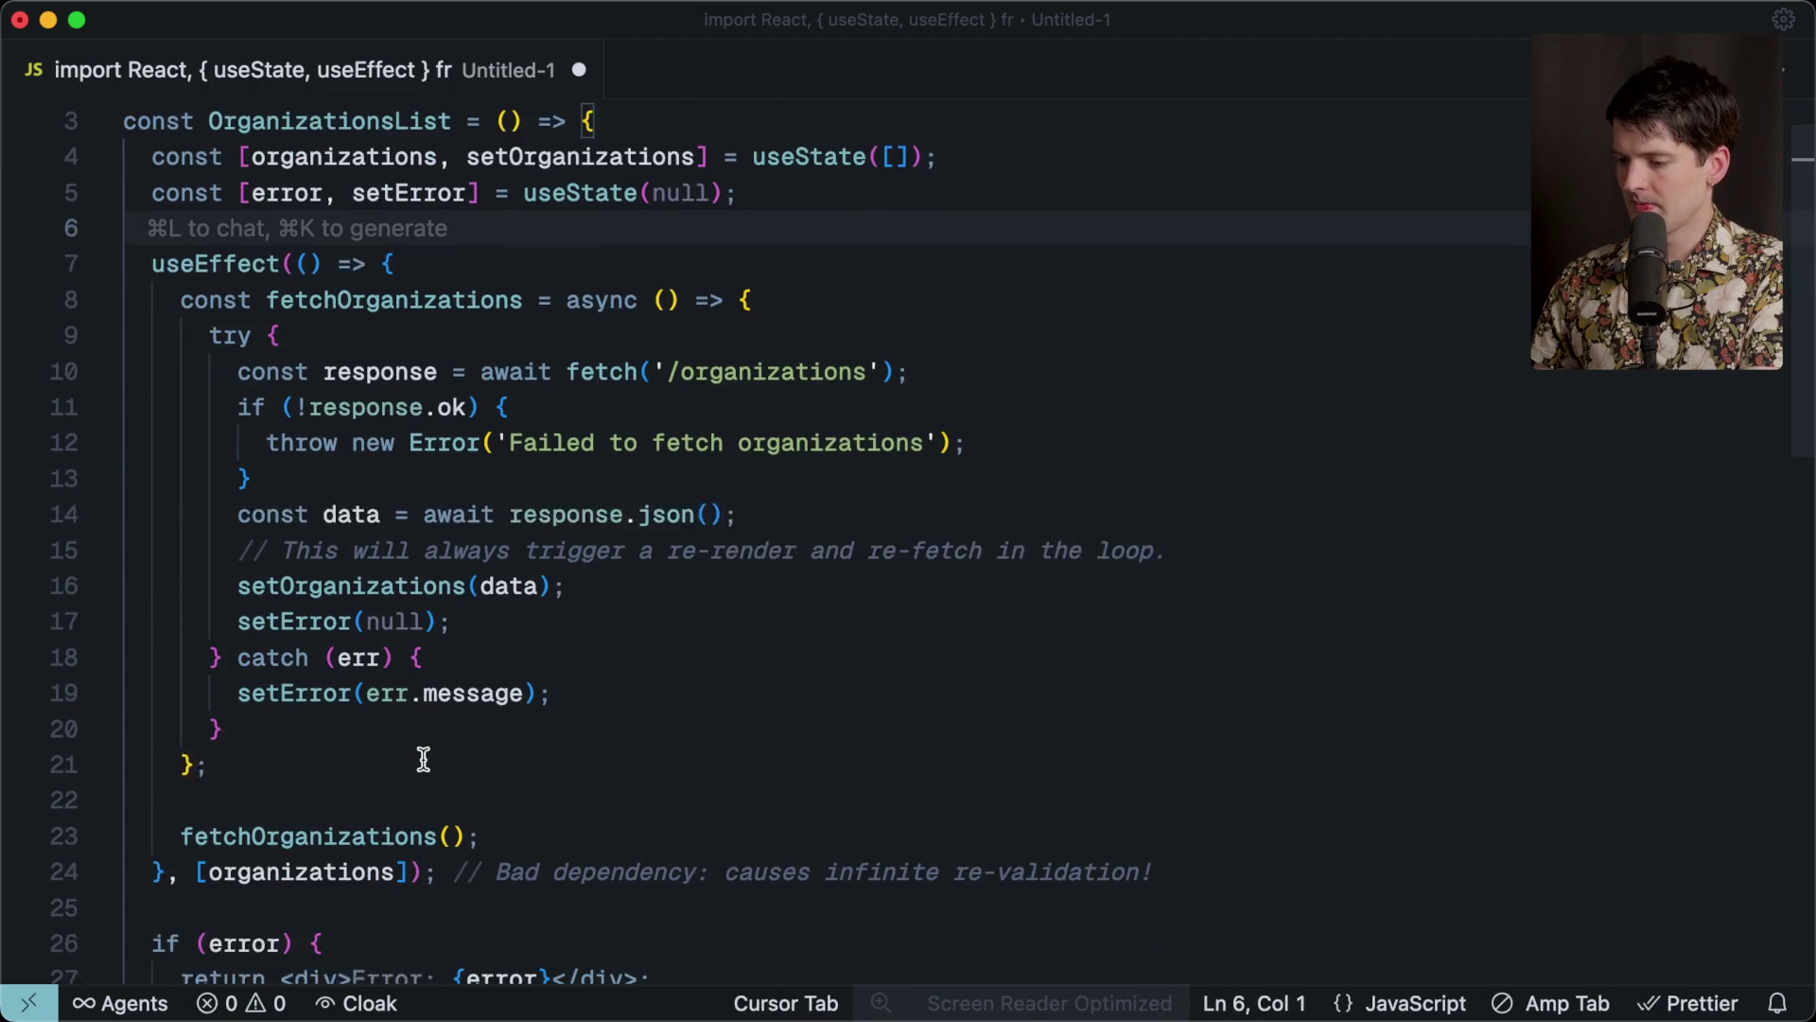
scroll(423, 758, up, 3)
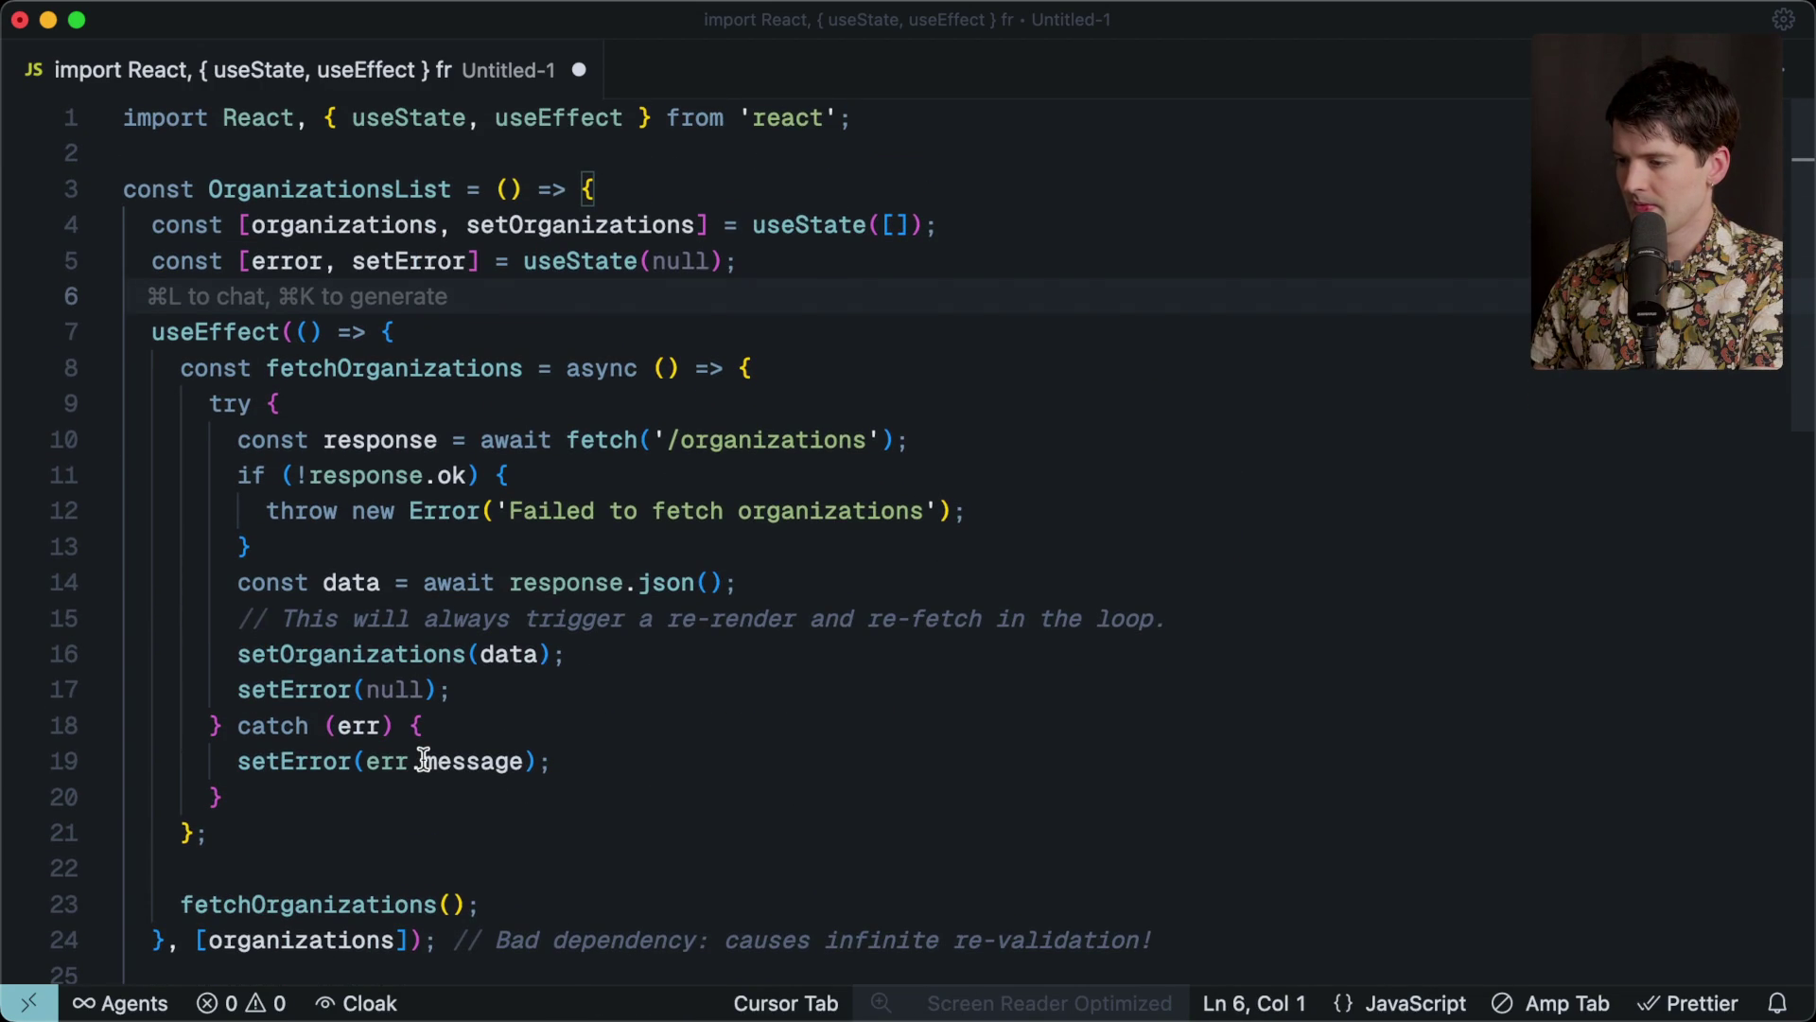
double_click(436, 190)
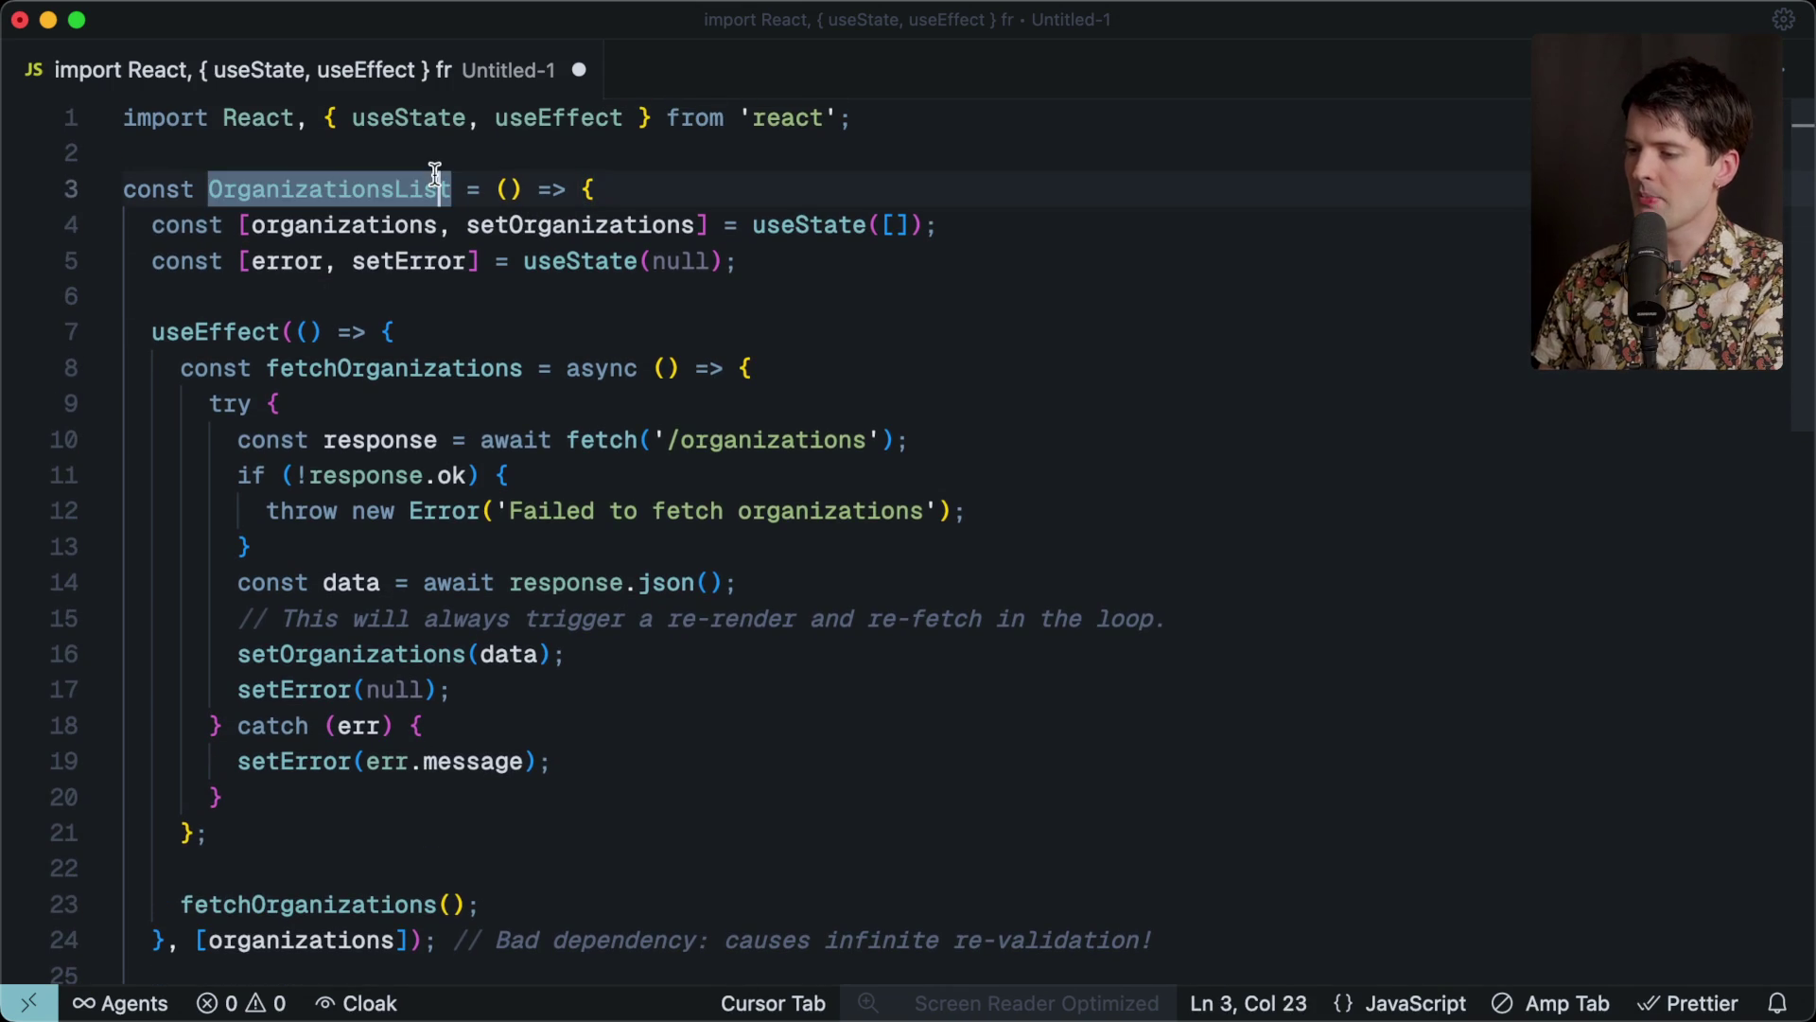
Inspect the fetch call, the setOrganizations line and the organizations dependency in the effect.
click(436, 149)
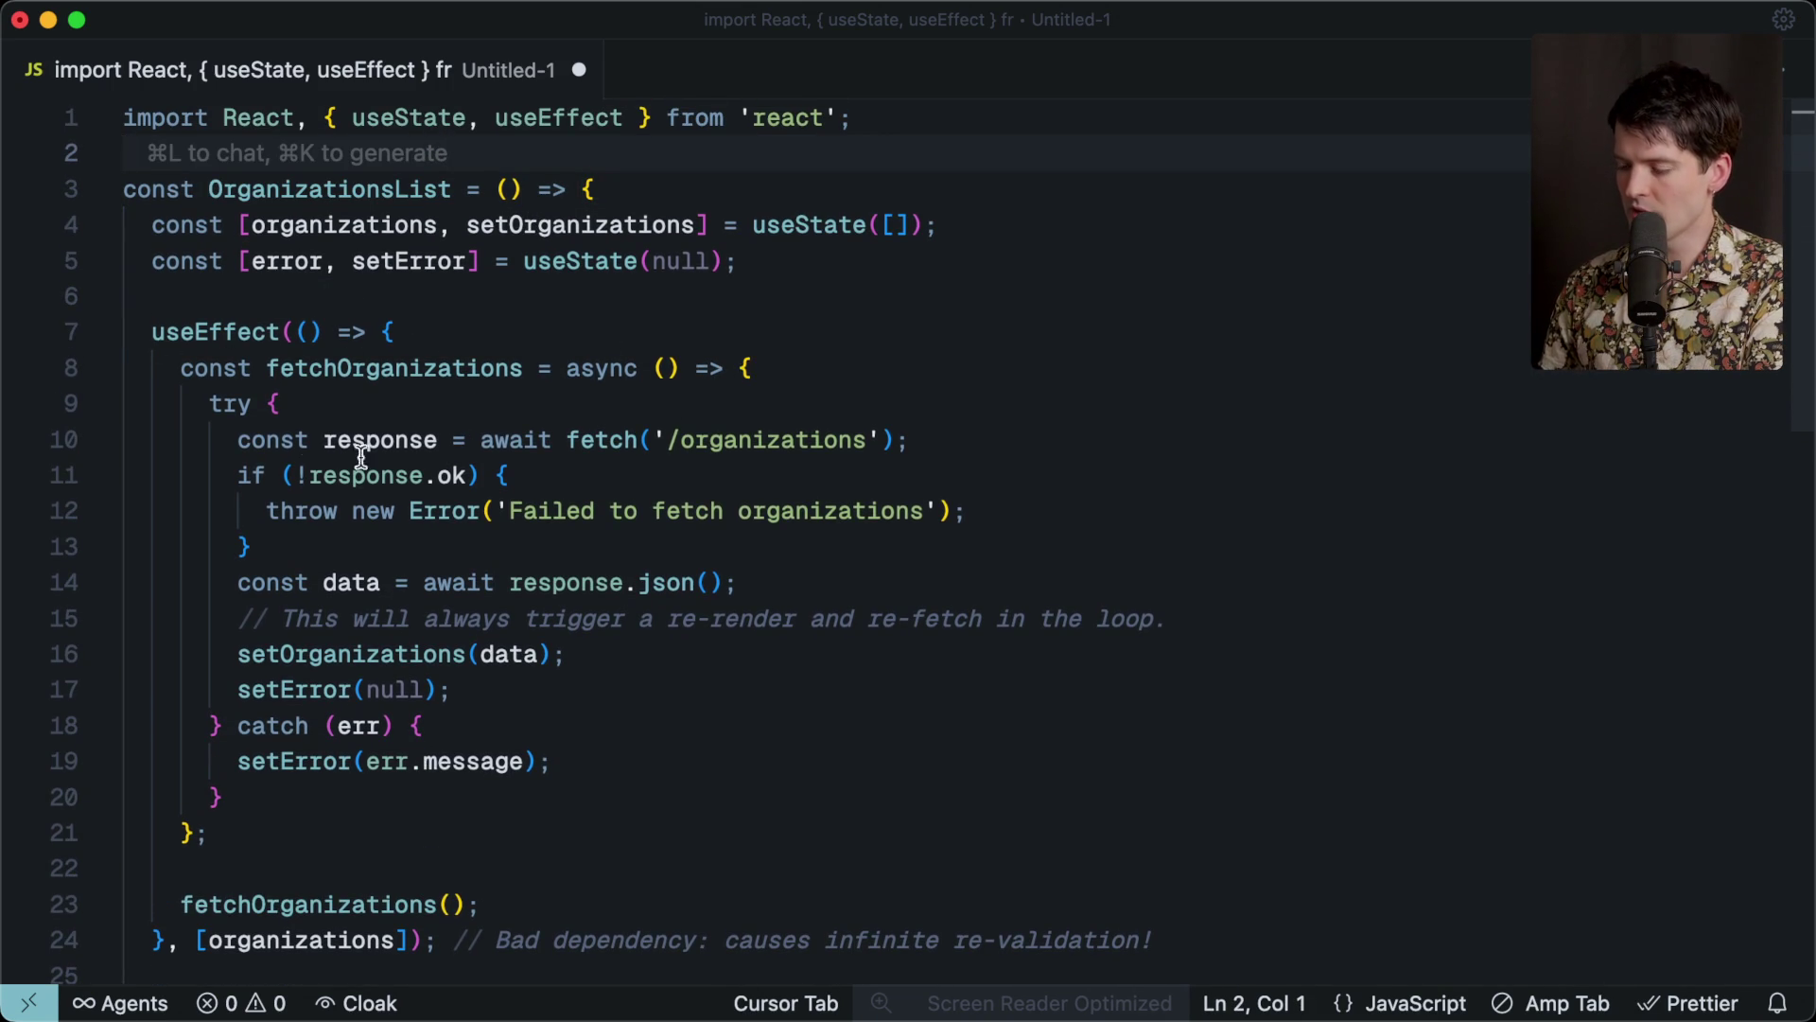
drag(240, 440, 910, 440)
click(554, 439)
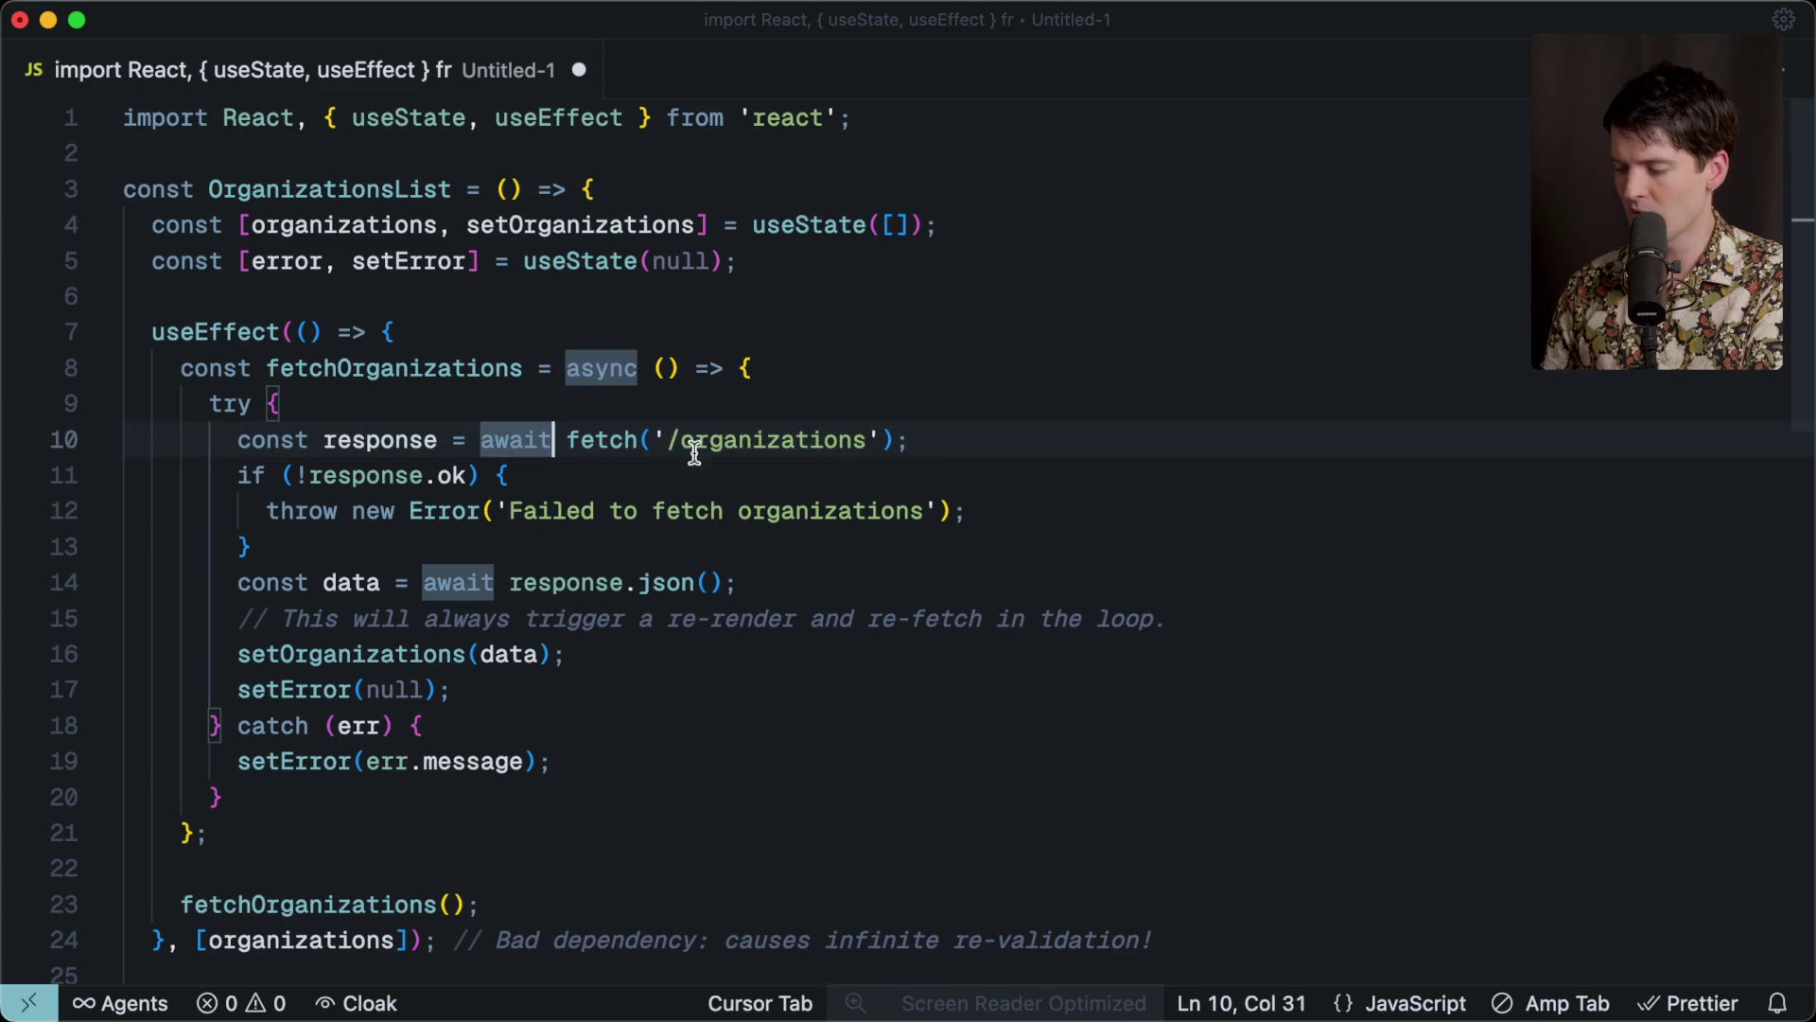
click(965, 461)
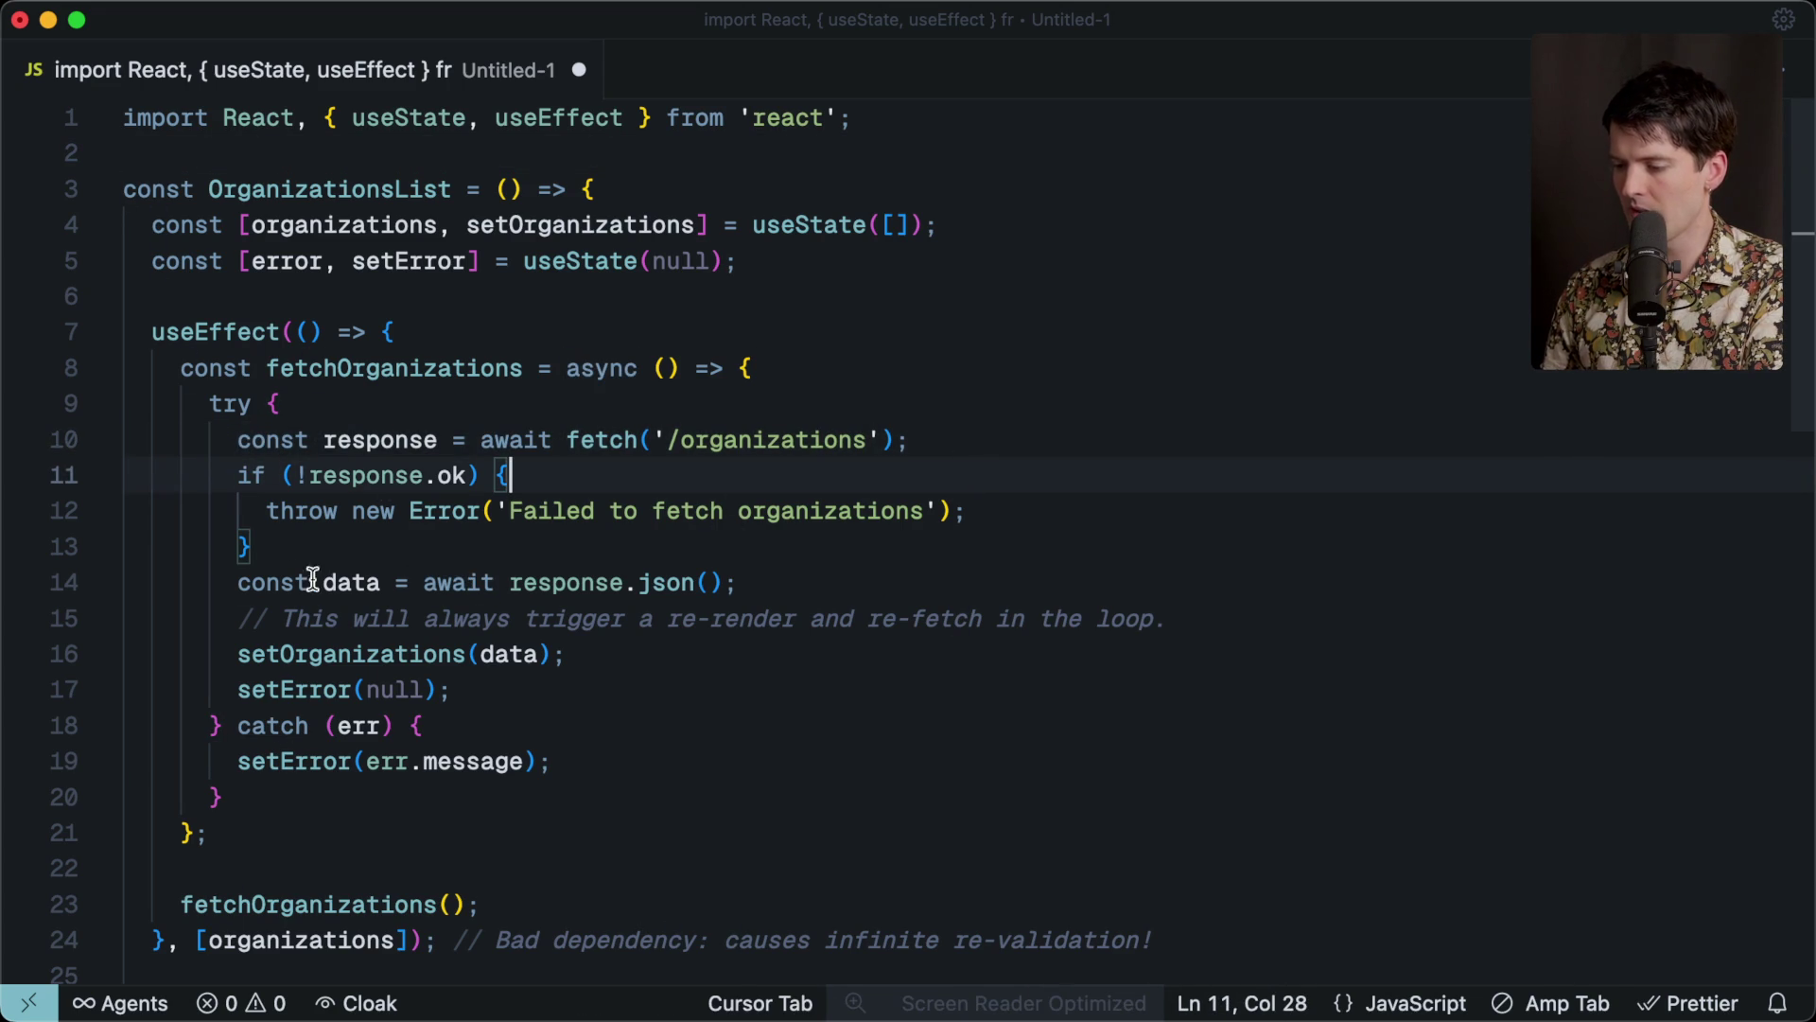
click(236, 654)
drag(236, 654, 567, 654)
click(567, 653)
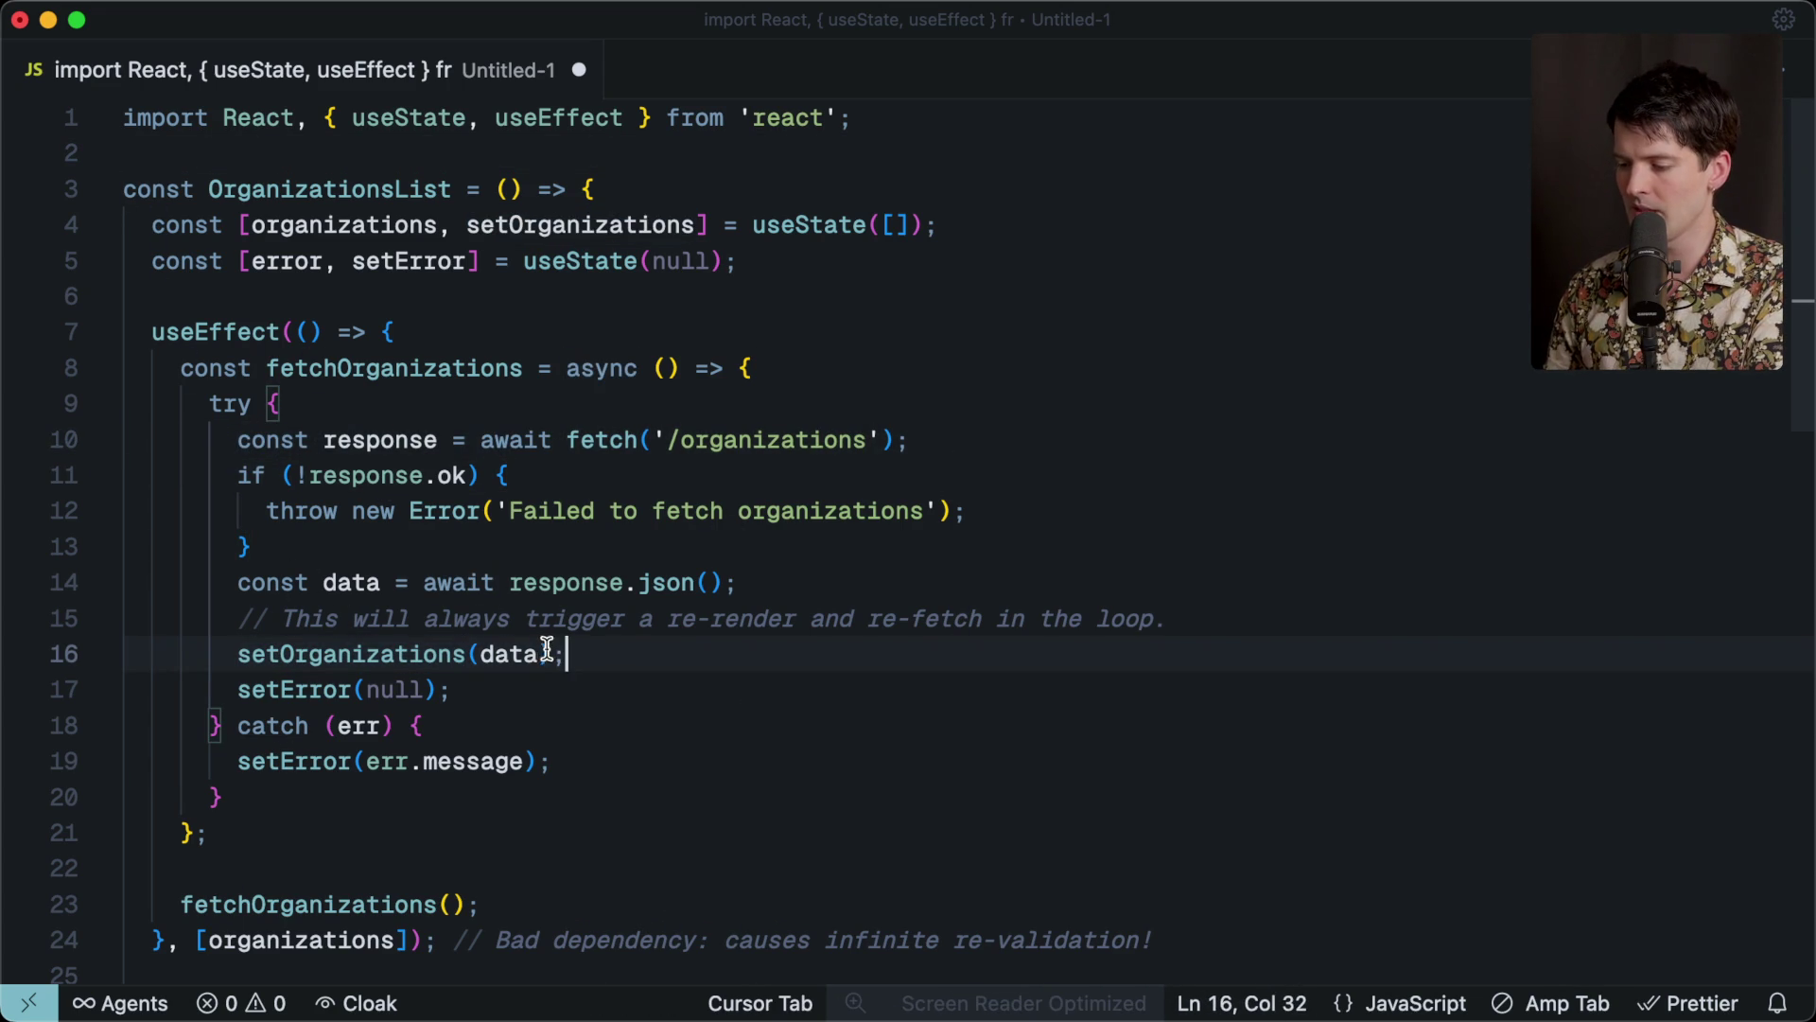
scroll(406, 719, down, 5)
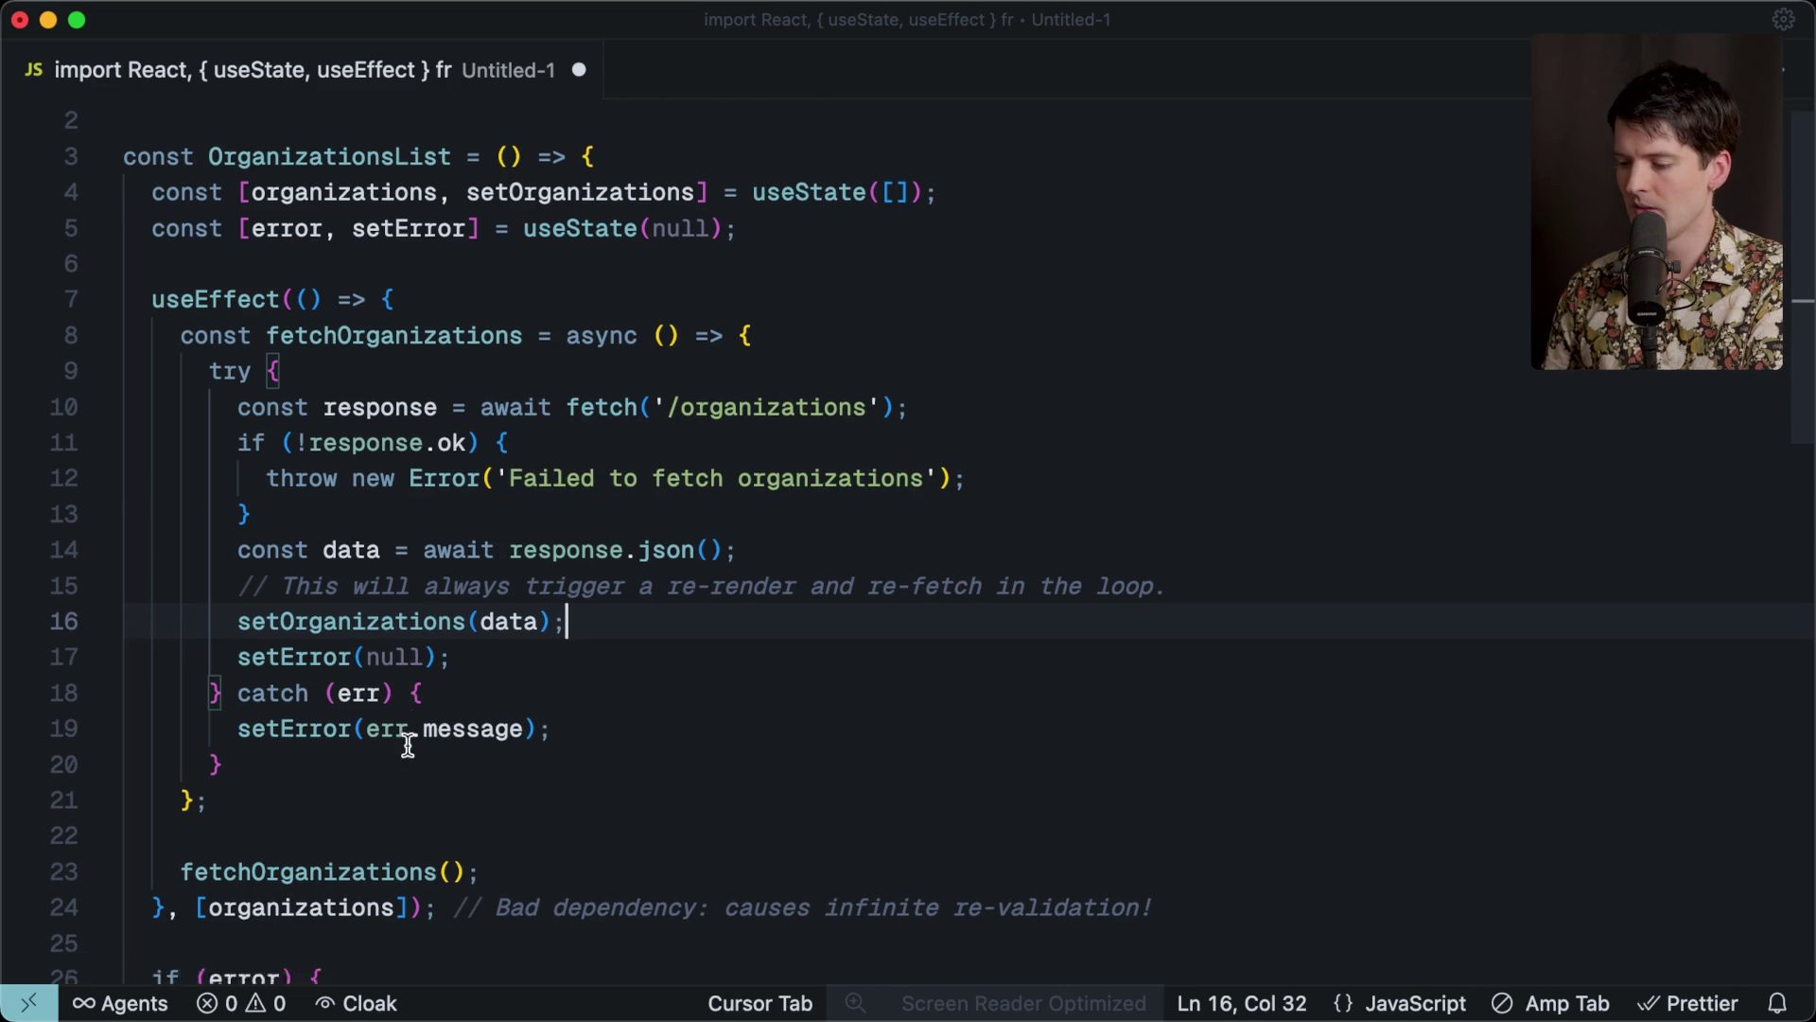
drag(176, 608, 600, 606)
click(355, 530)
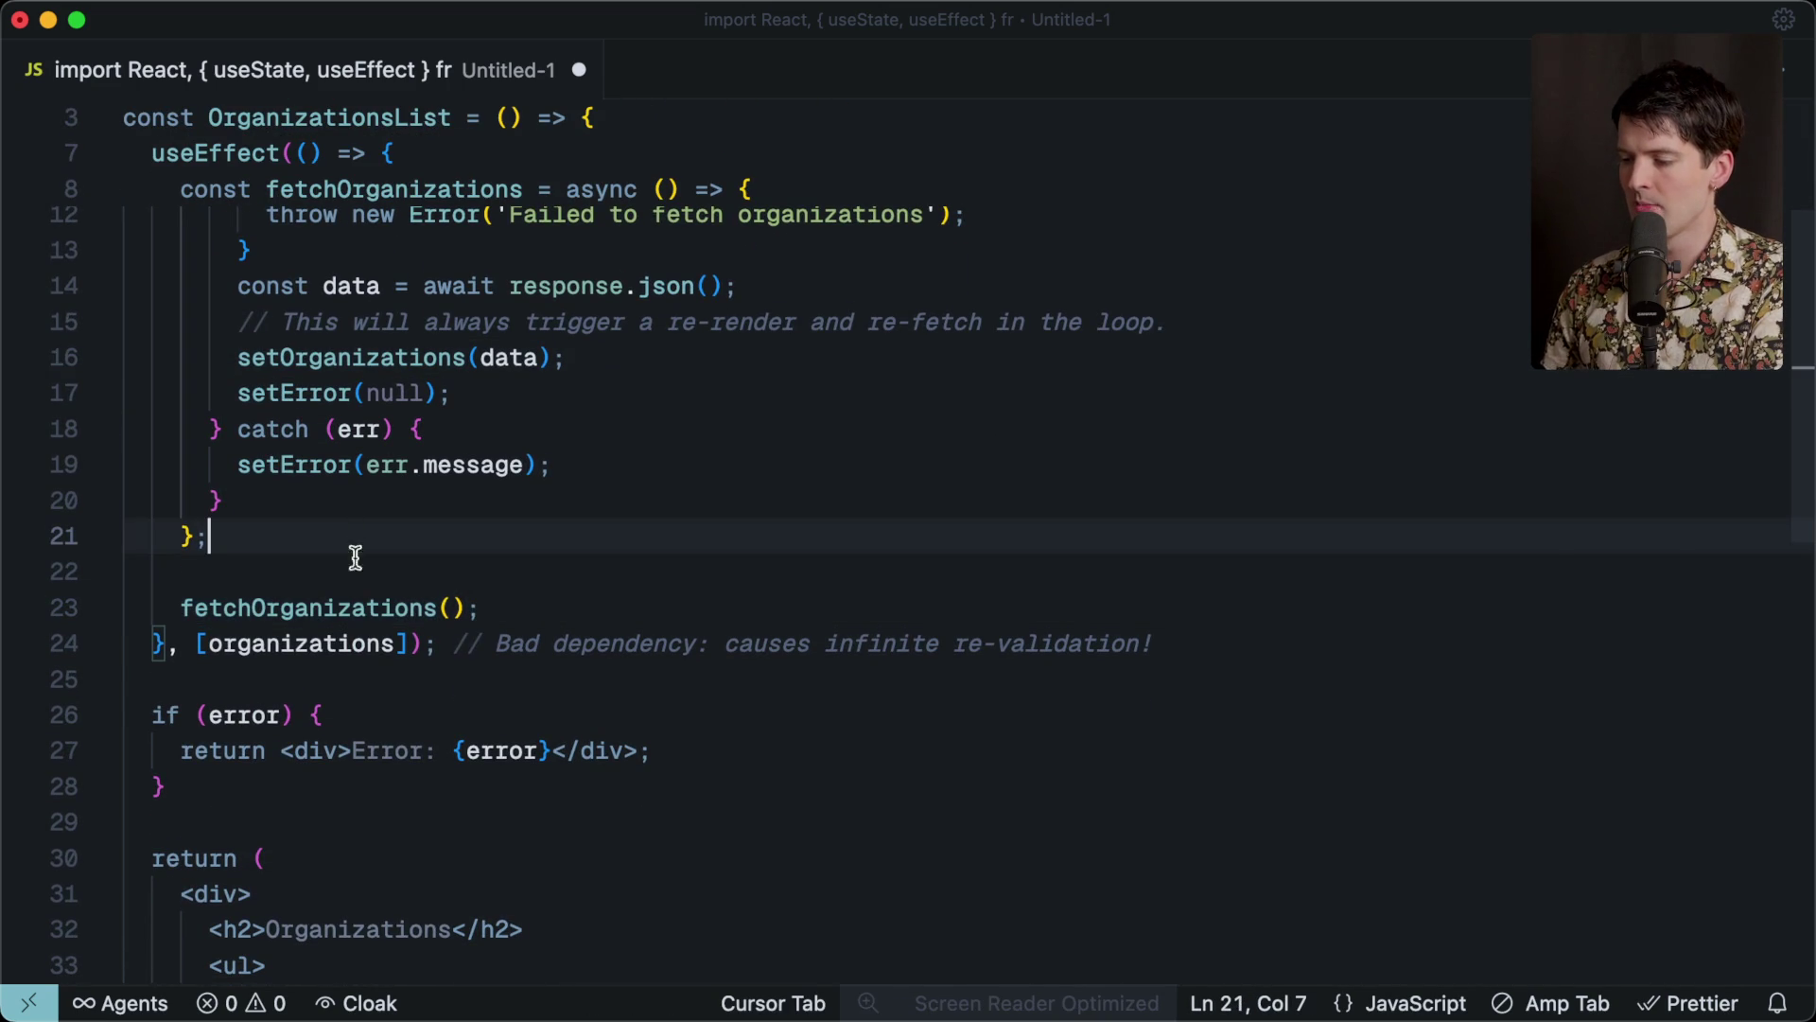
double_click(283, 645)
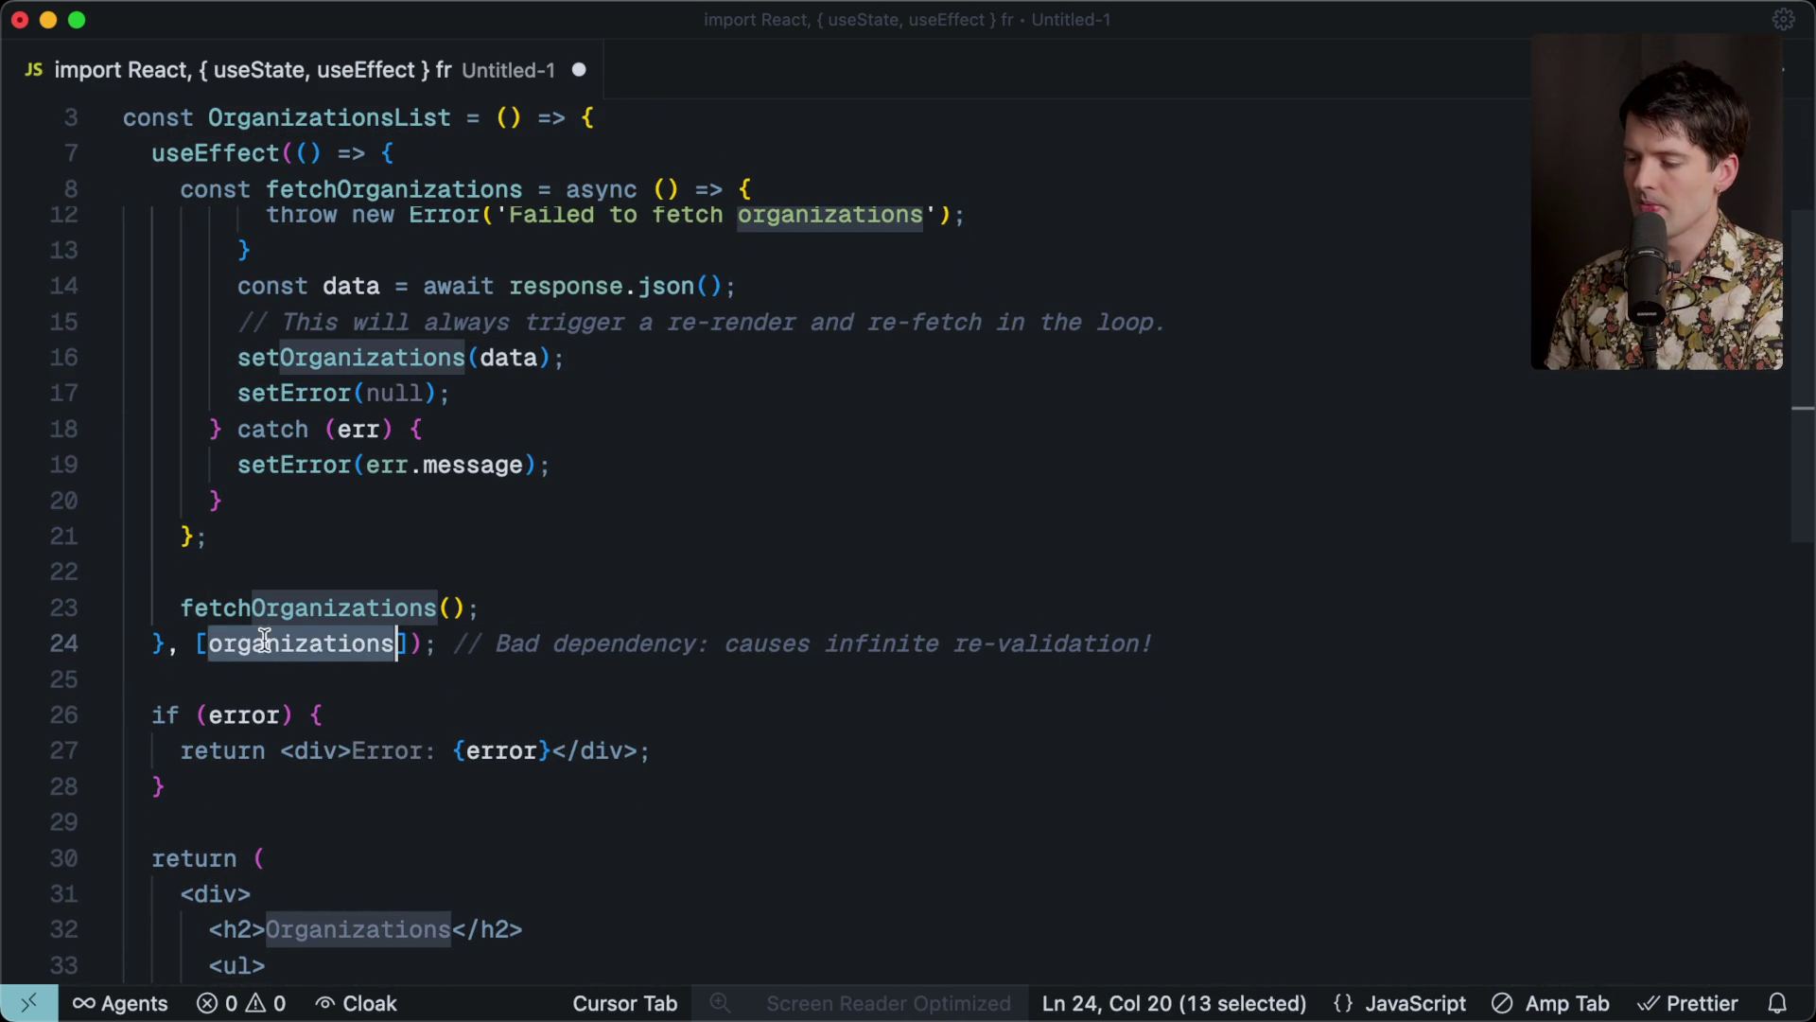
scroll(319, 645, up, 3)
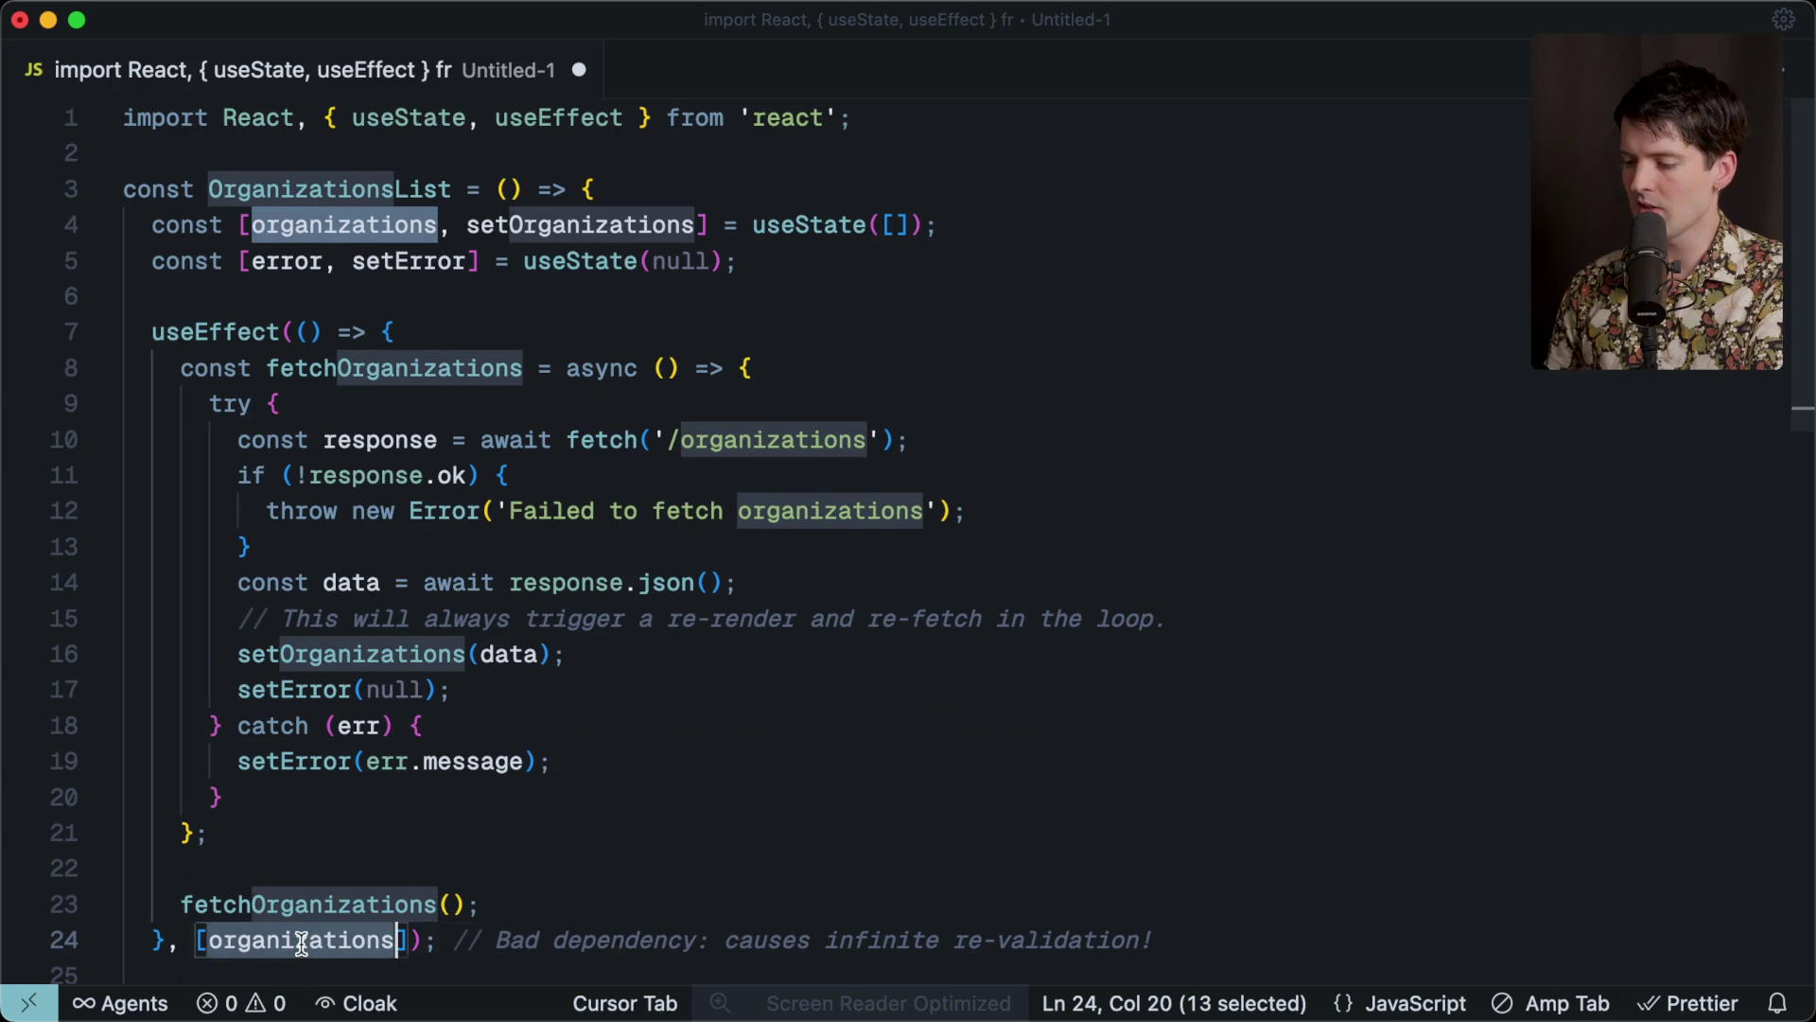
Declare const userData = { userId: "123" } below the state declarations.
mouse_move(296, 942)
click(781, 262)
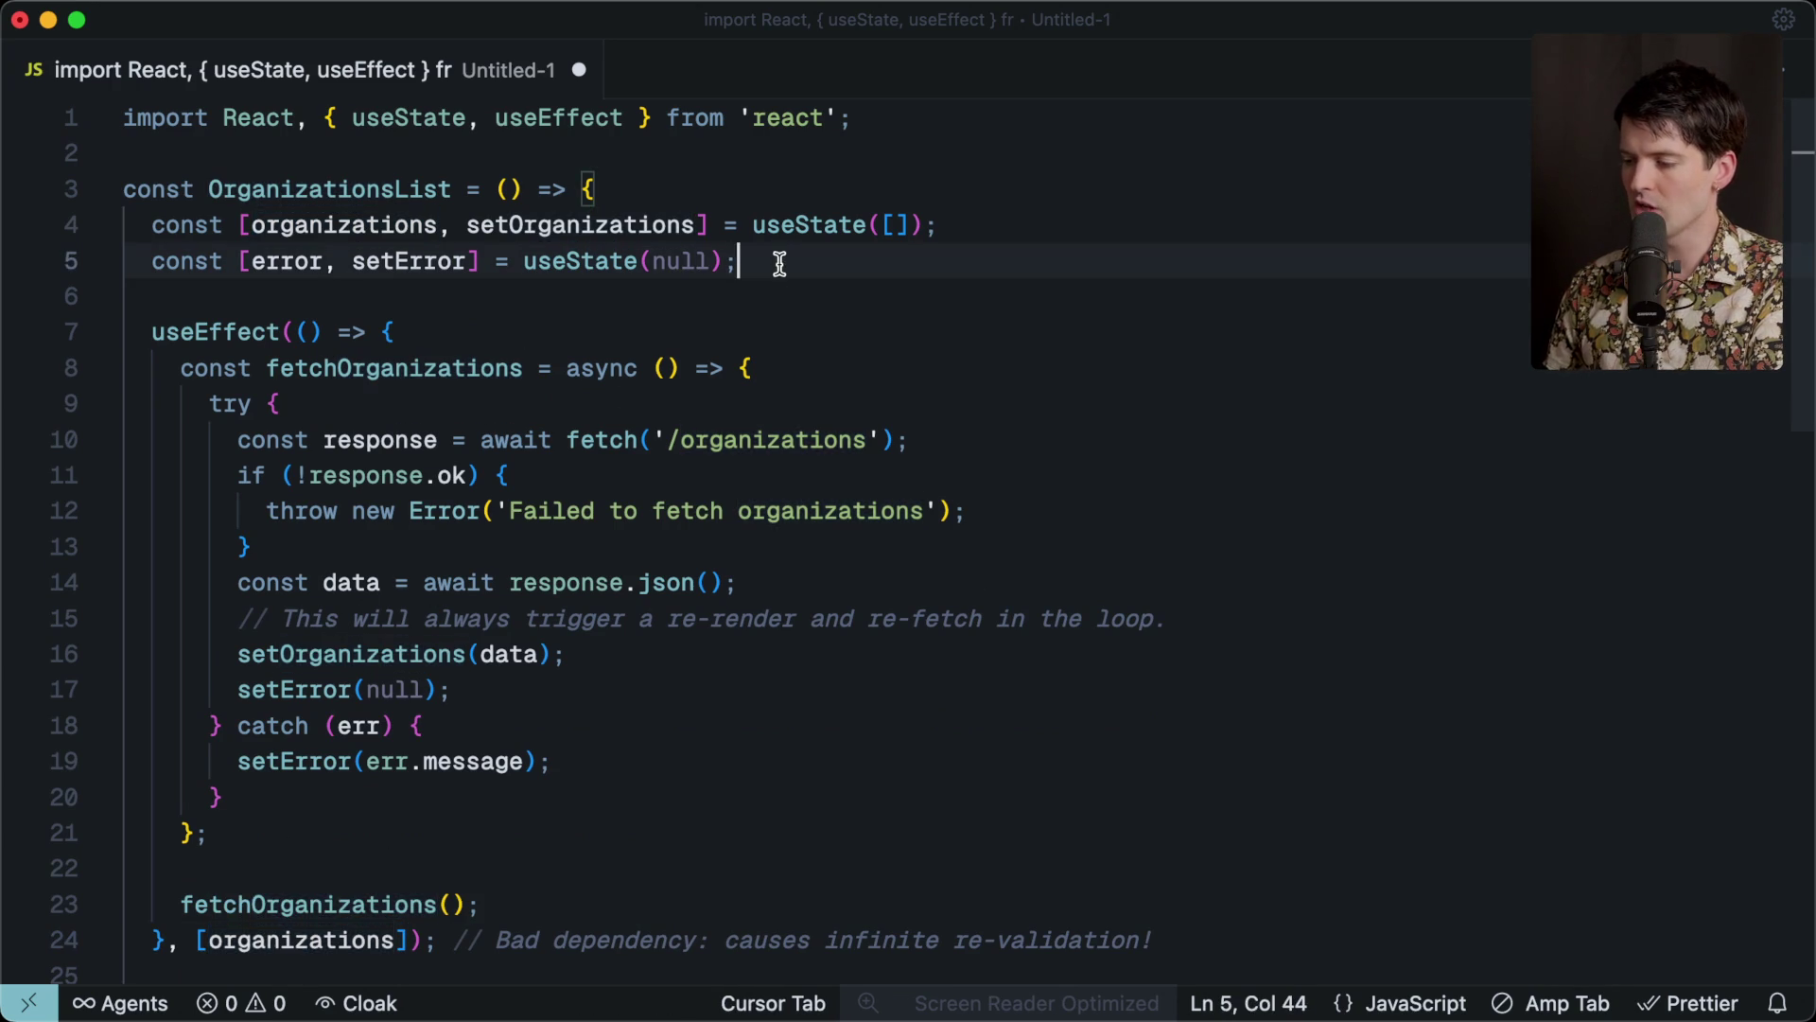
key(Return)
key(Return)
text(const )
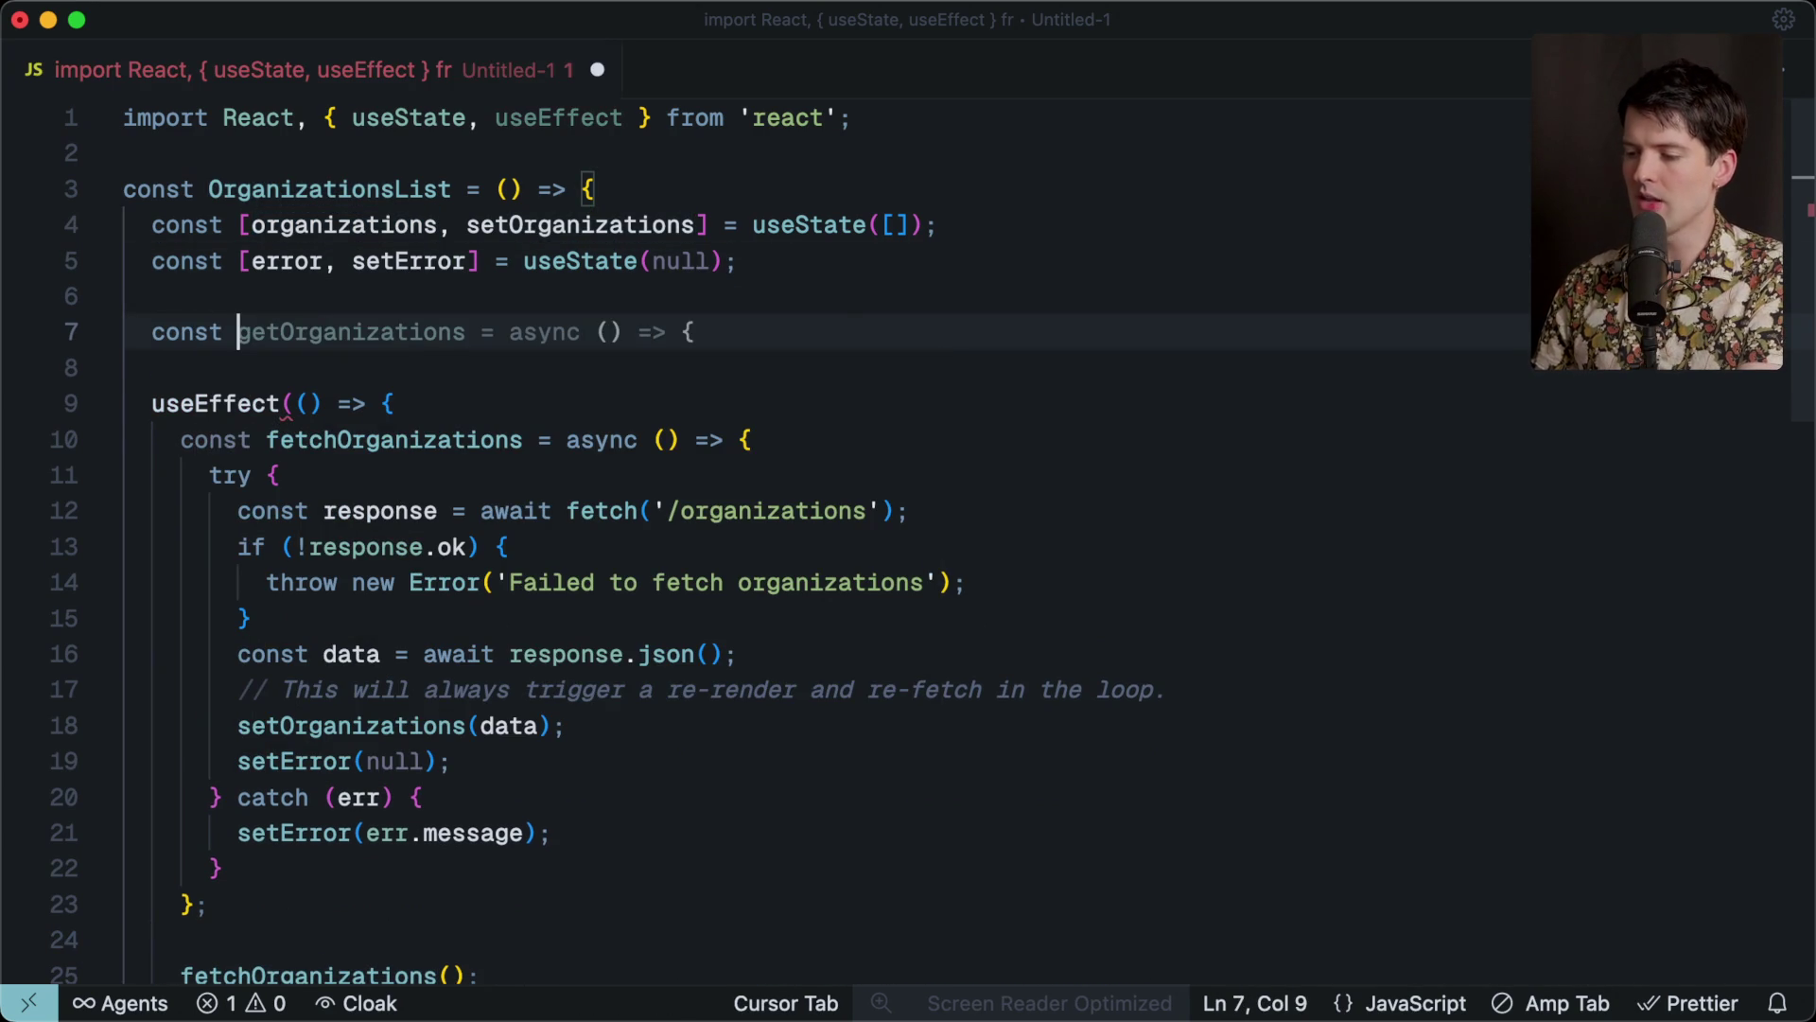
text(user)
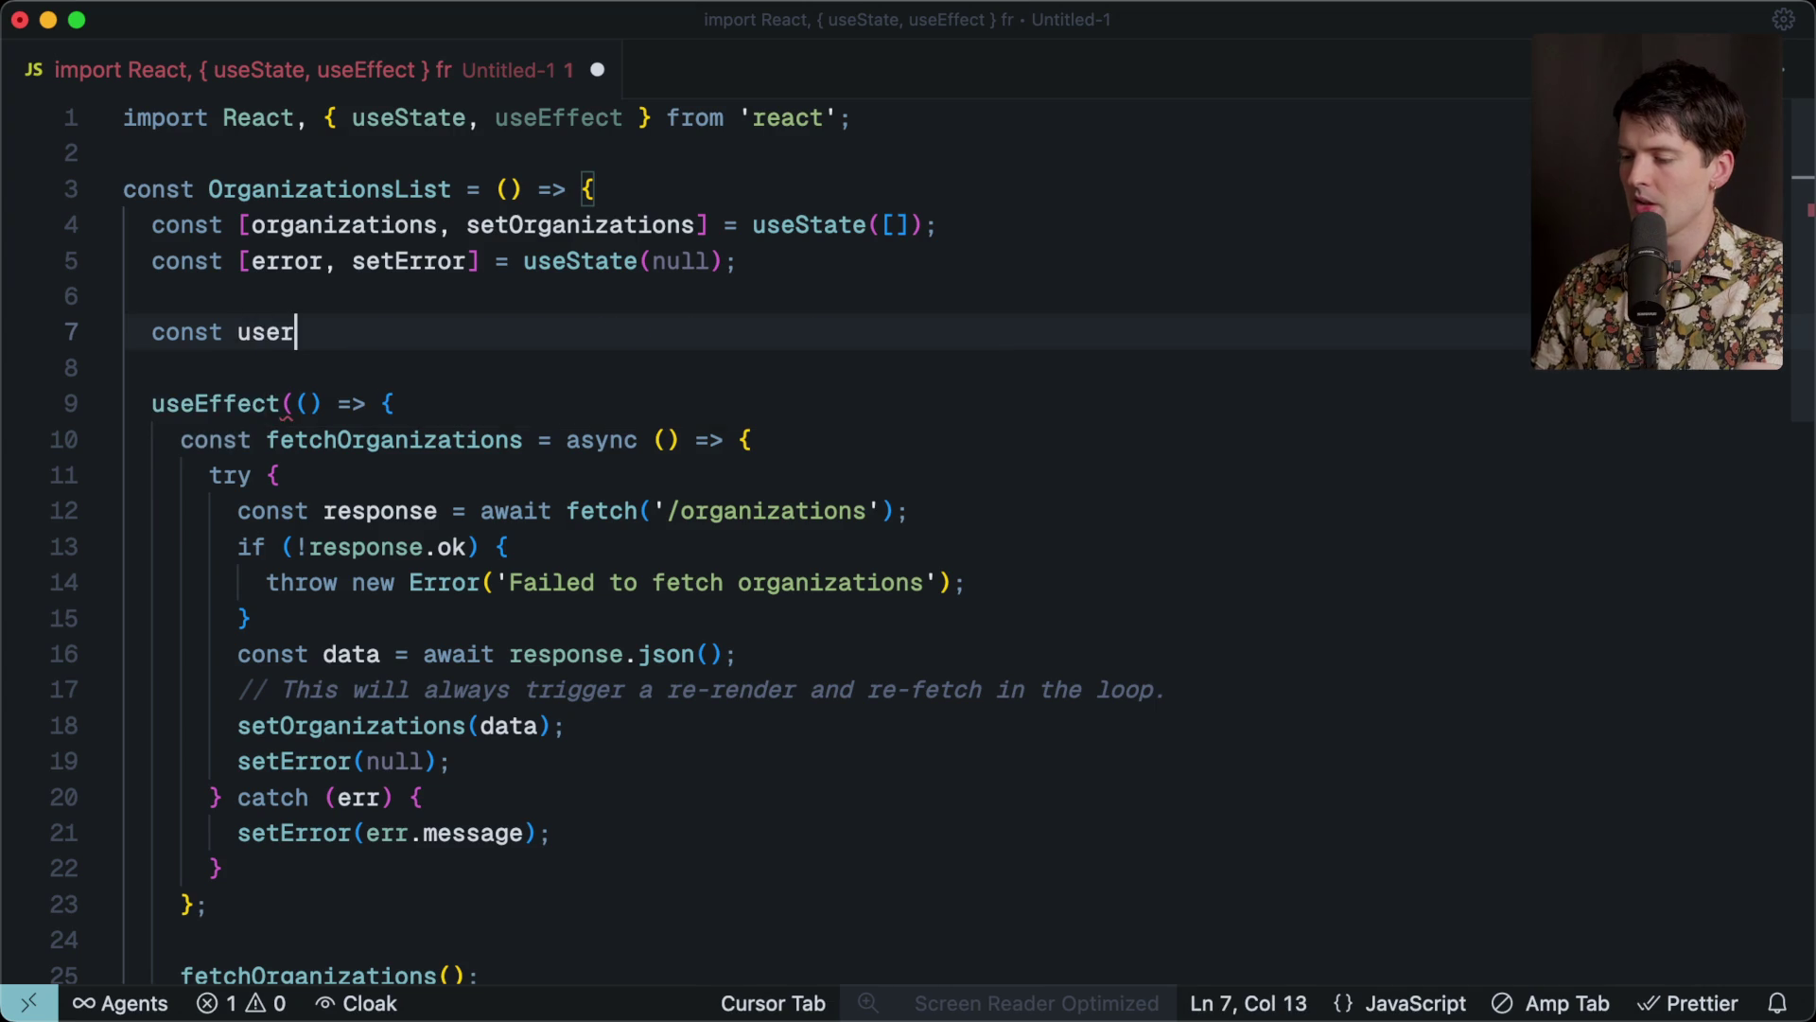
text(Data = {)
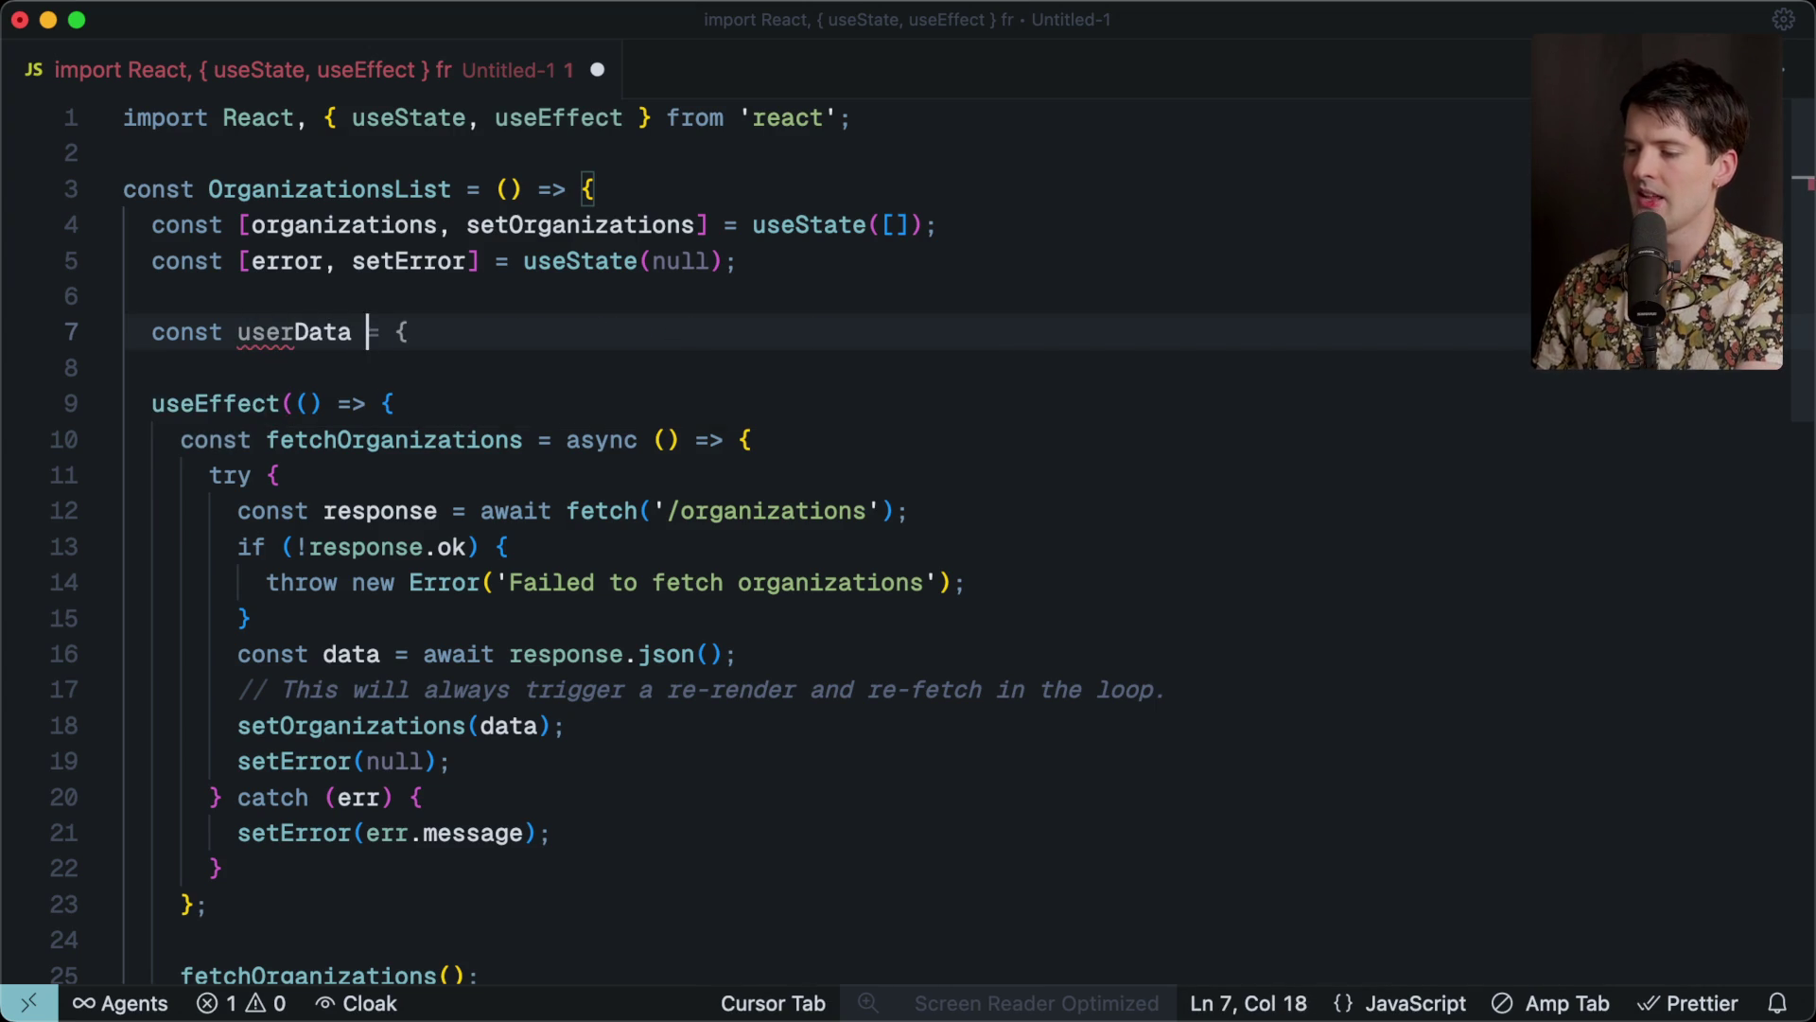
key(Return)
text(userI)
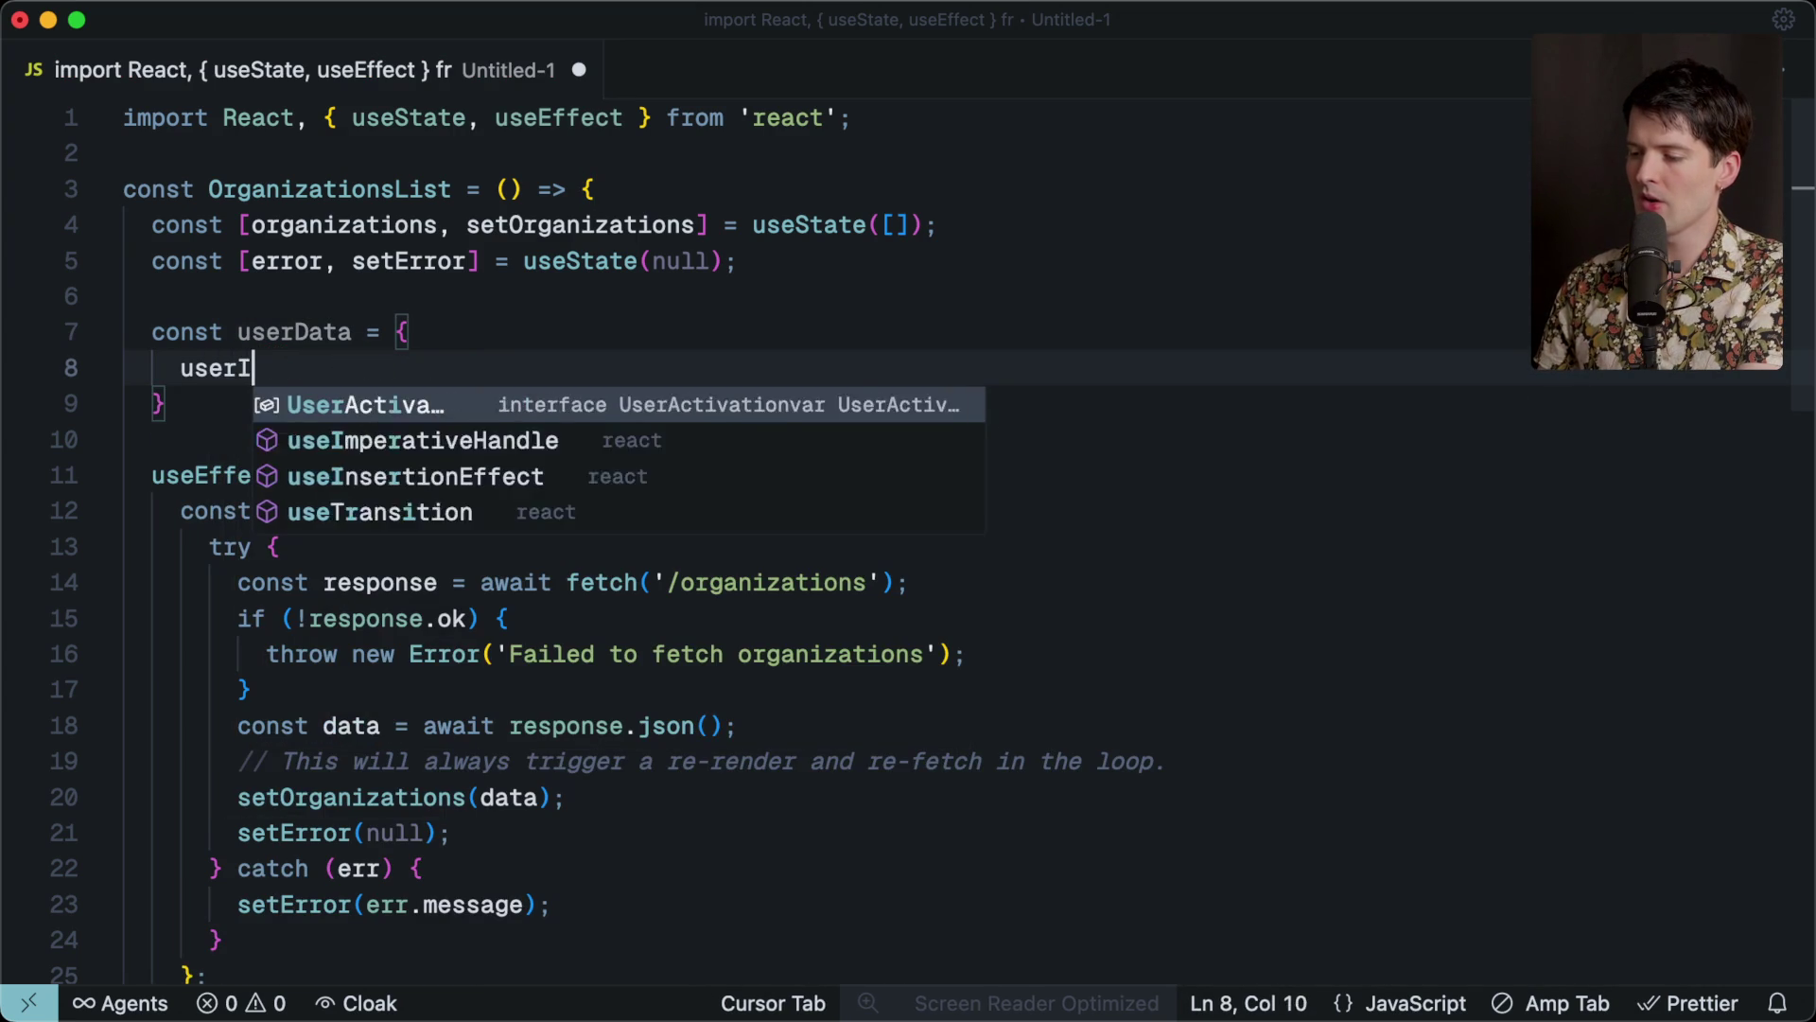
text(d: "123",)
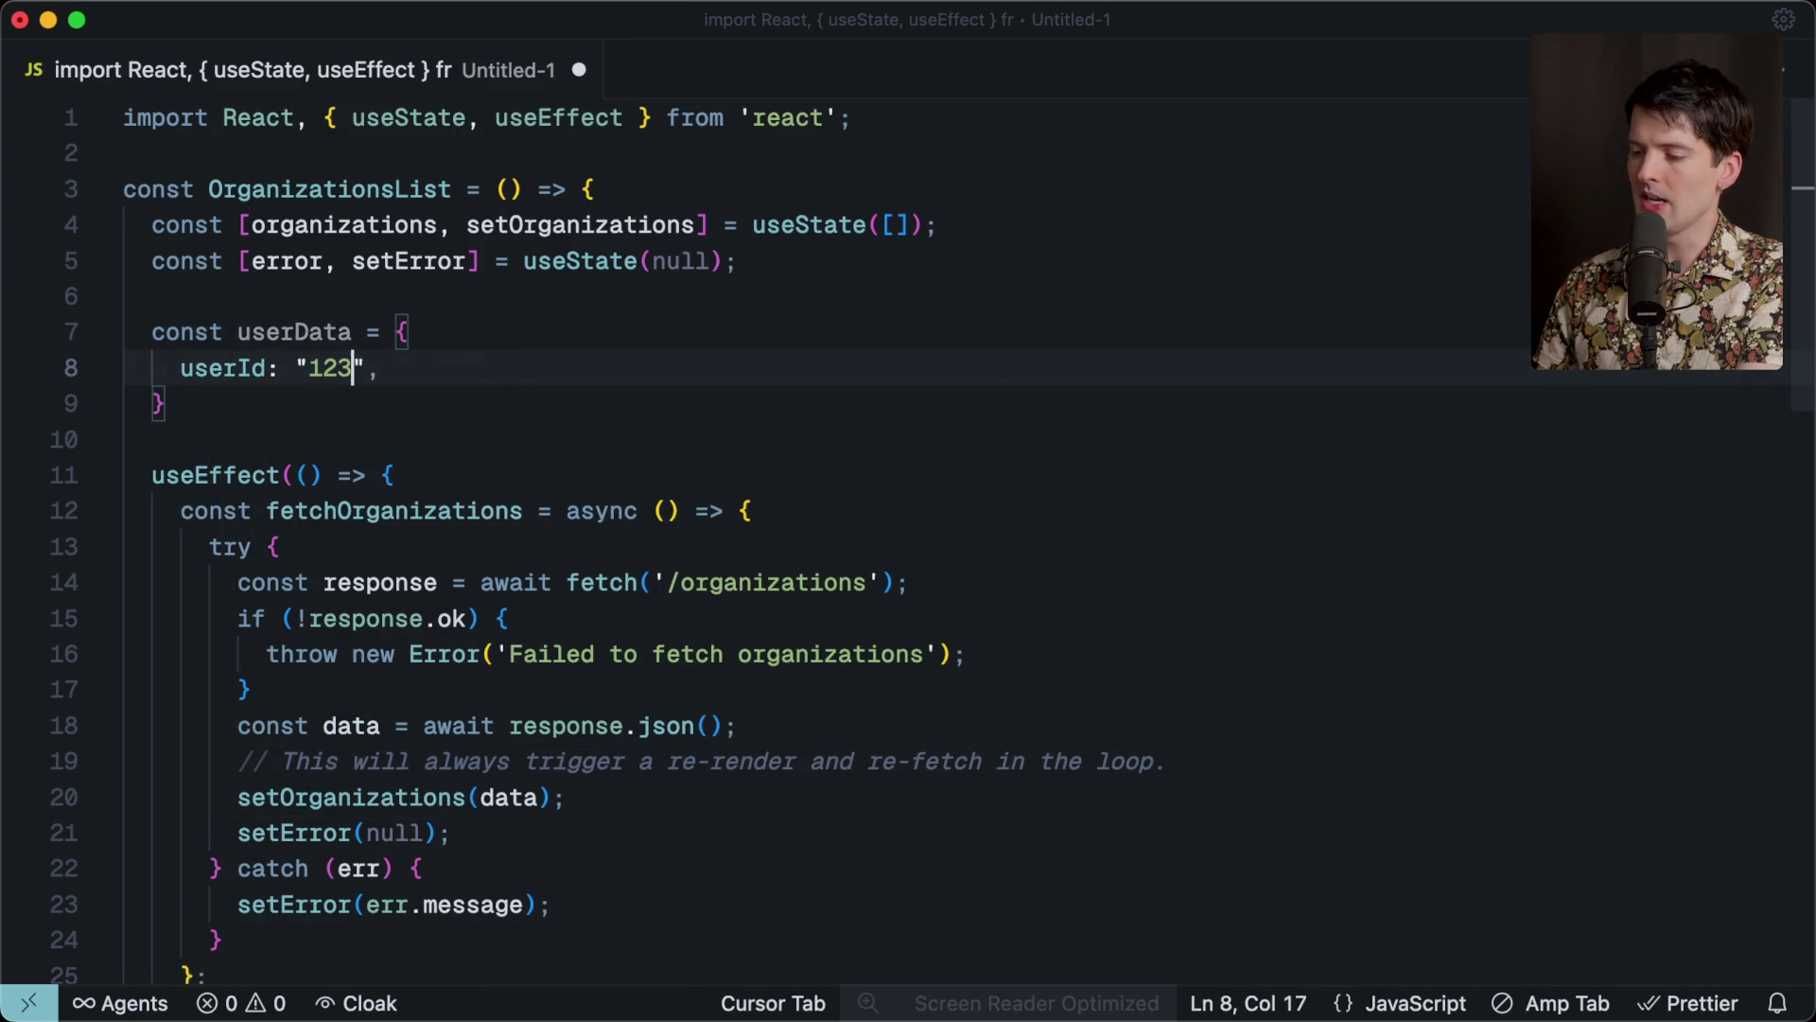
click(252, 410)
double_click(276, 319)
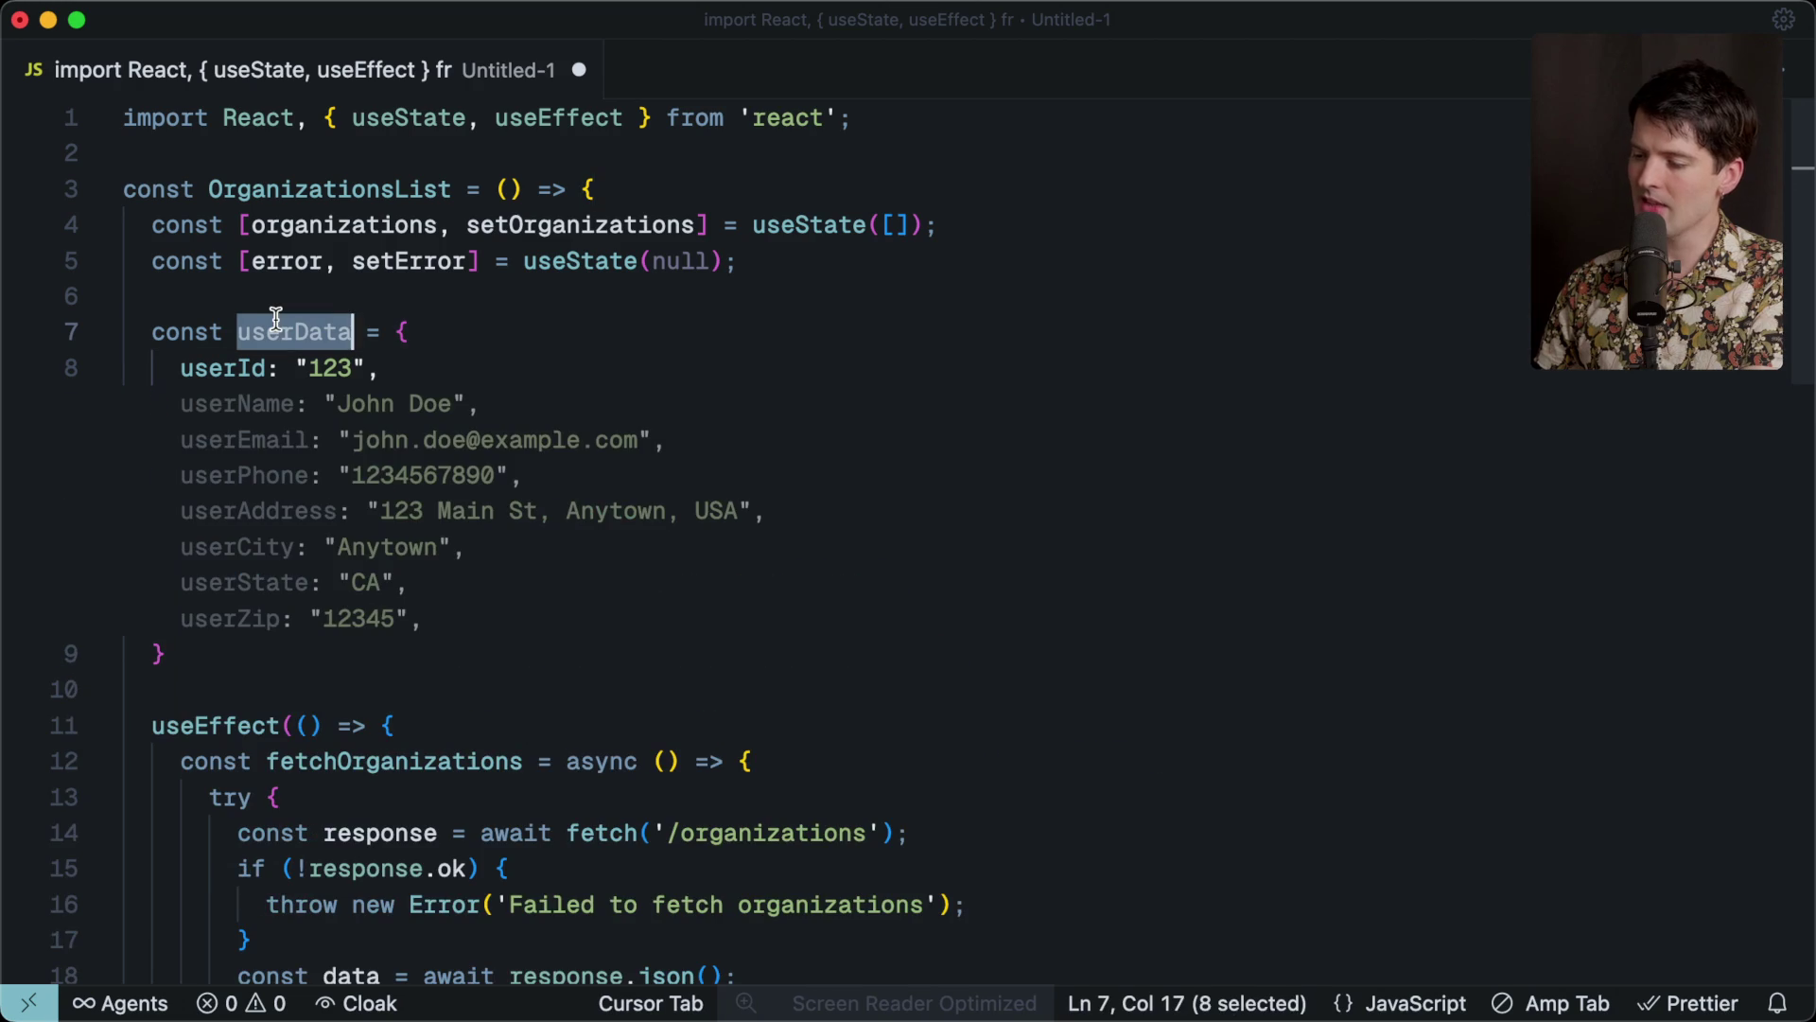
Change the useEffect dependency array from [organizations] to [userData].
scroll(407, 625, down, 10)
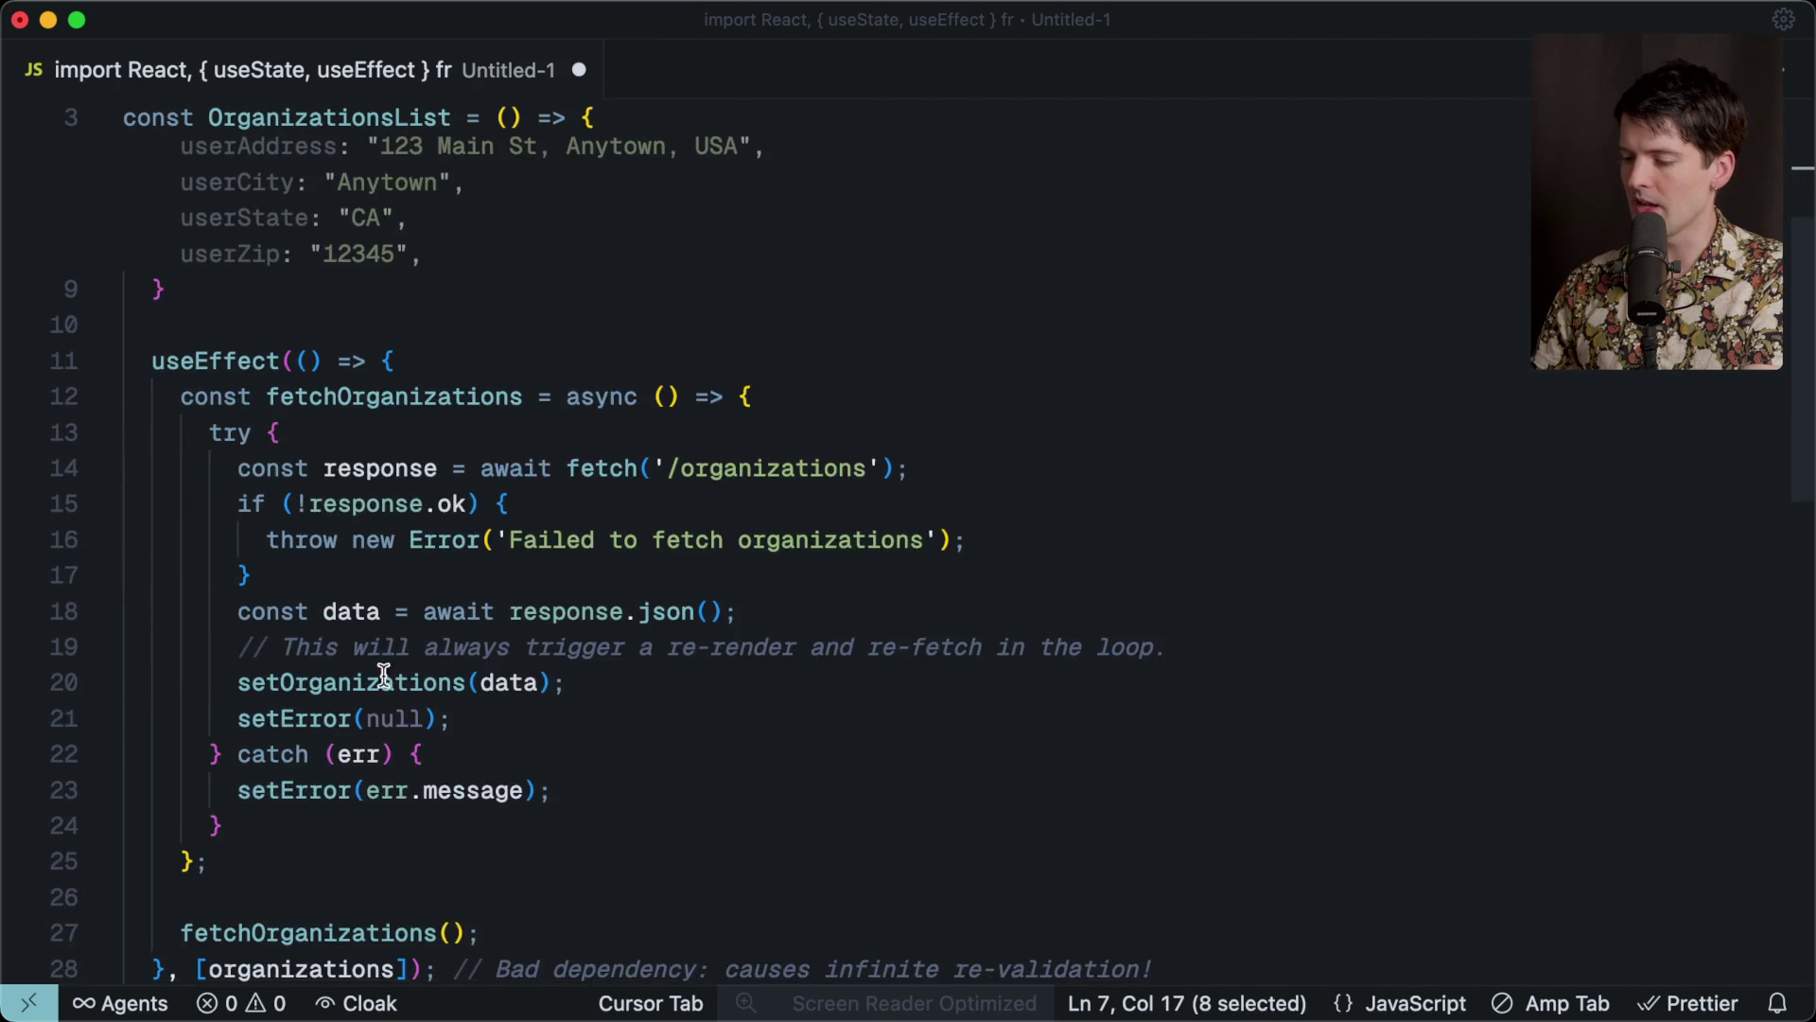
drag(320, 806, 308, 803)
click(309, 804)
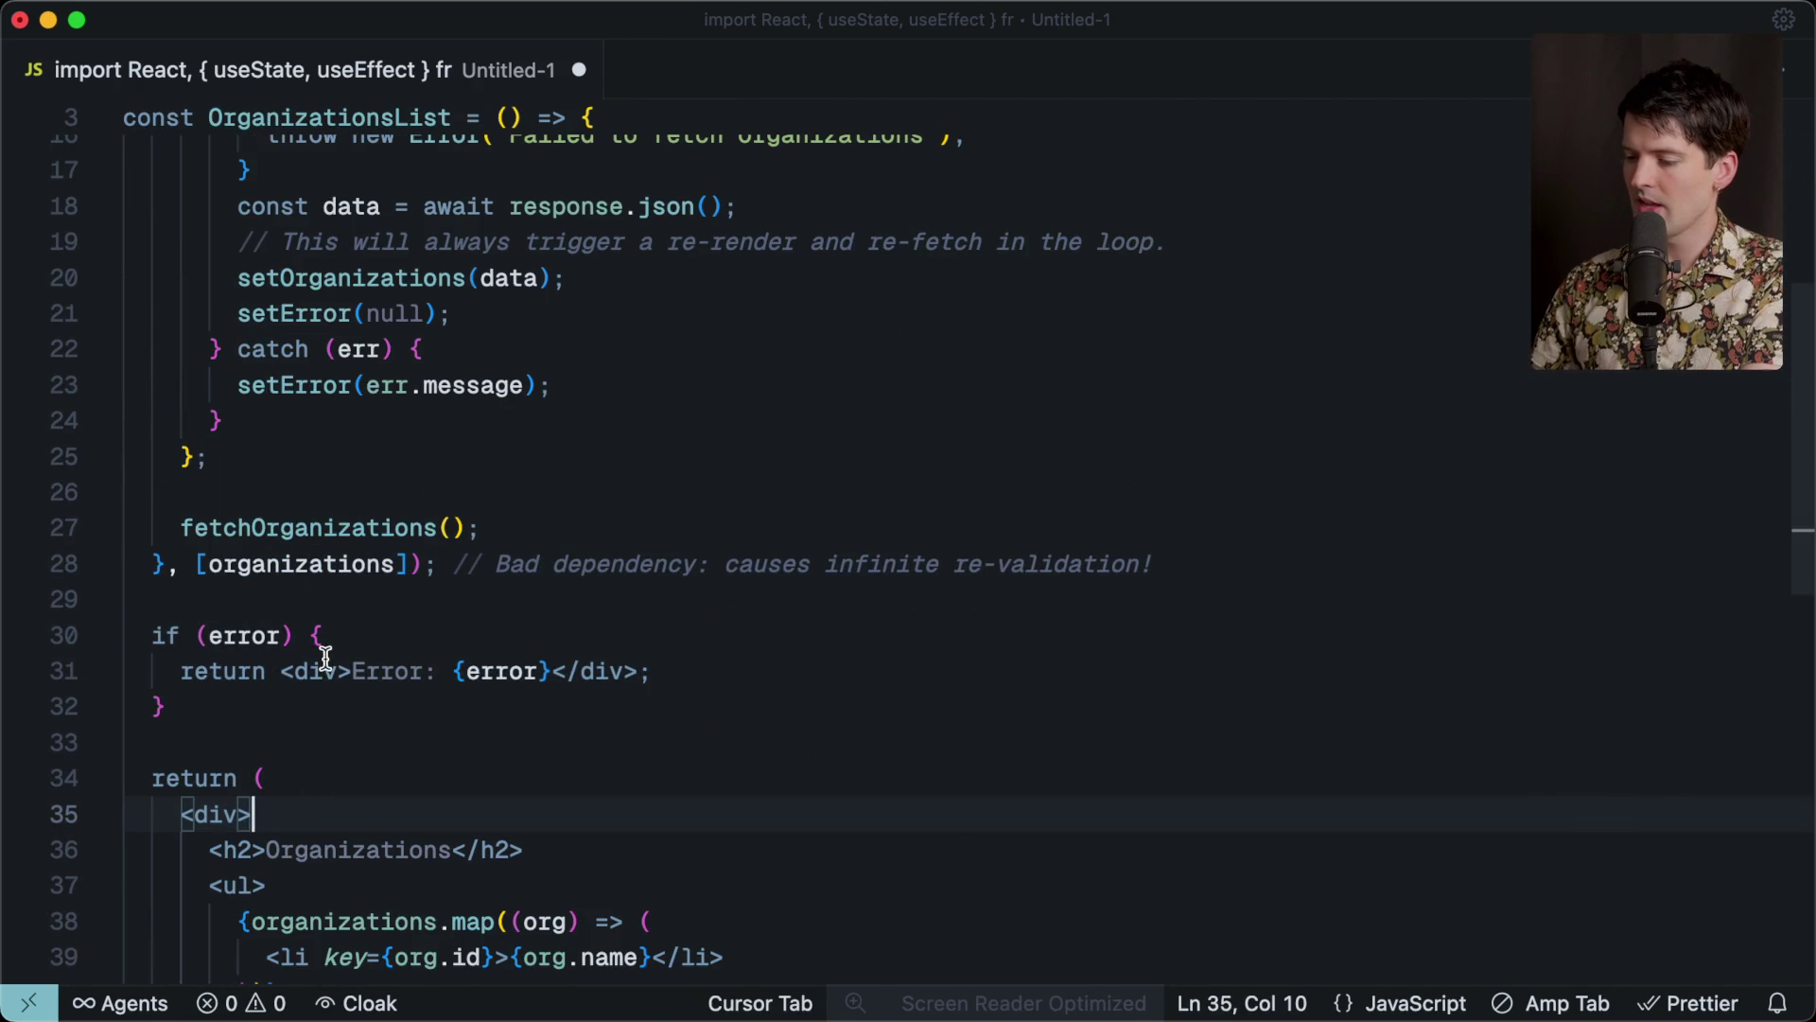
click(337, 567)
double_click(334, 567)
key(Tab)
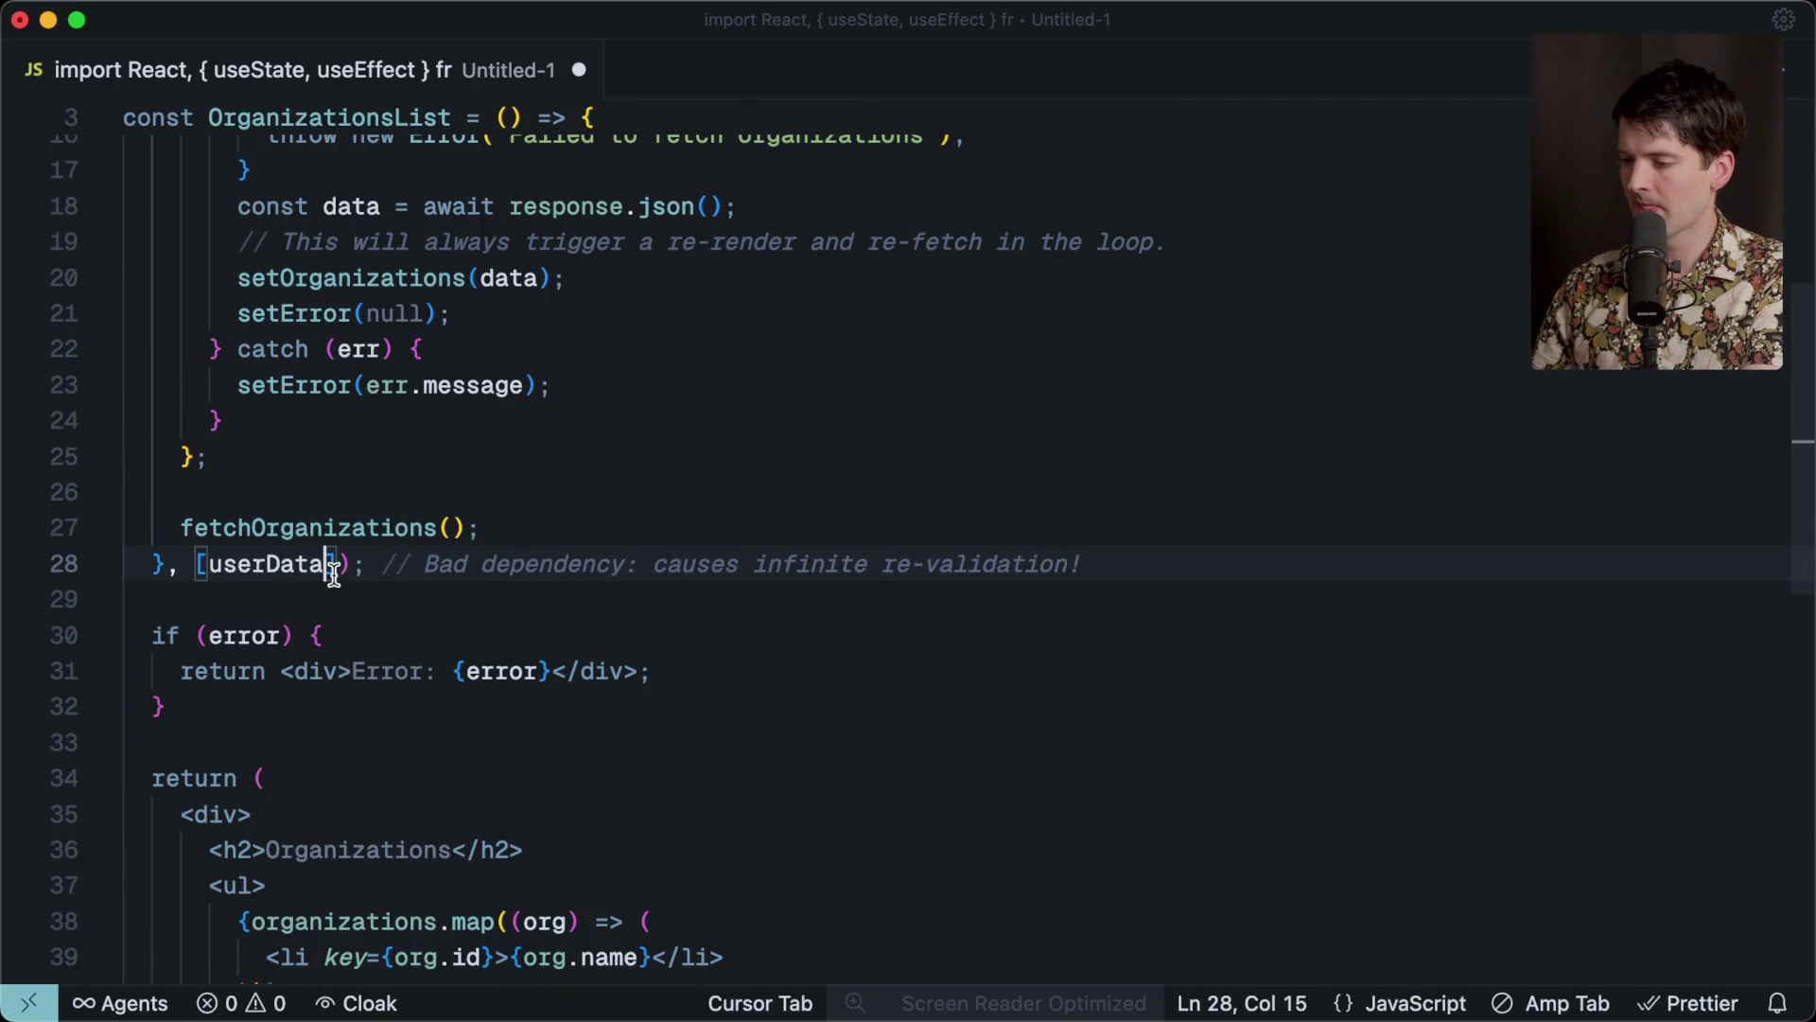
Add Content-Type and Bearer Authorization headers to the fetch call via the Tab suggestion.
scroll(337, 586, up, 5)
click(886, 527)
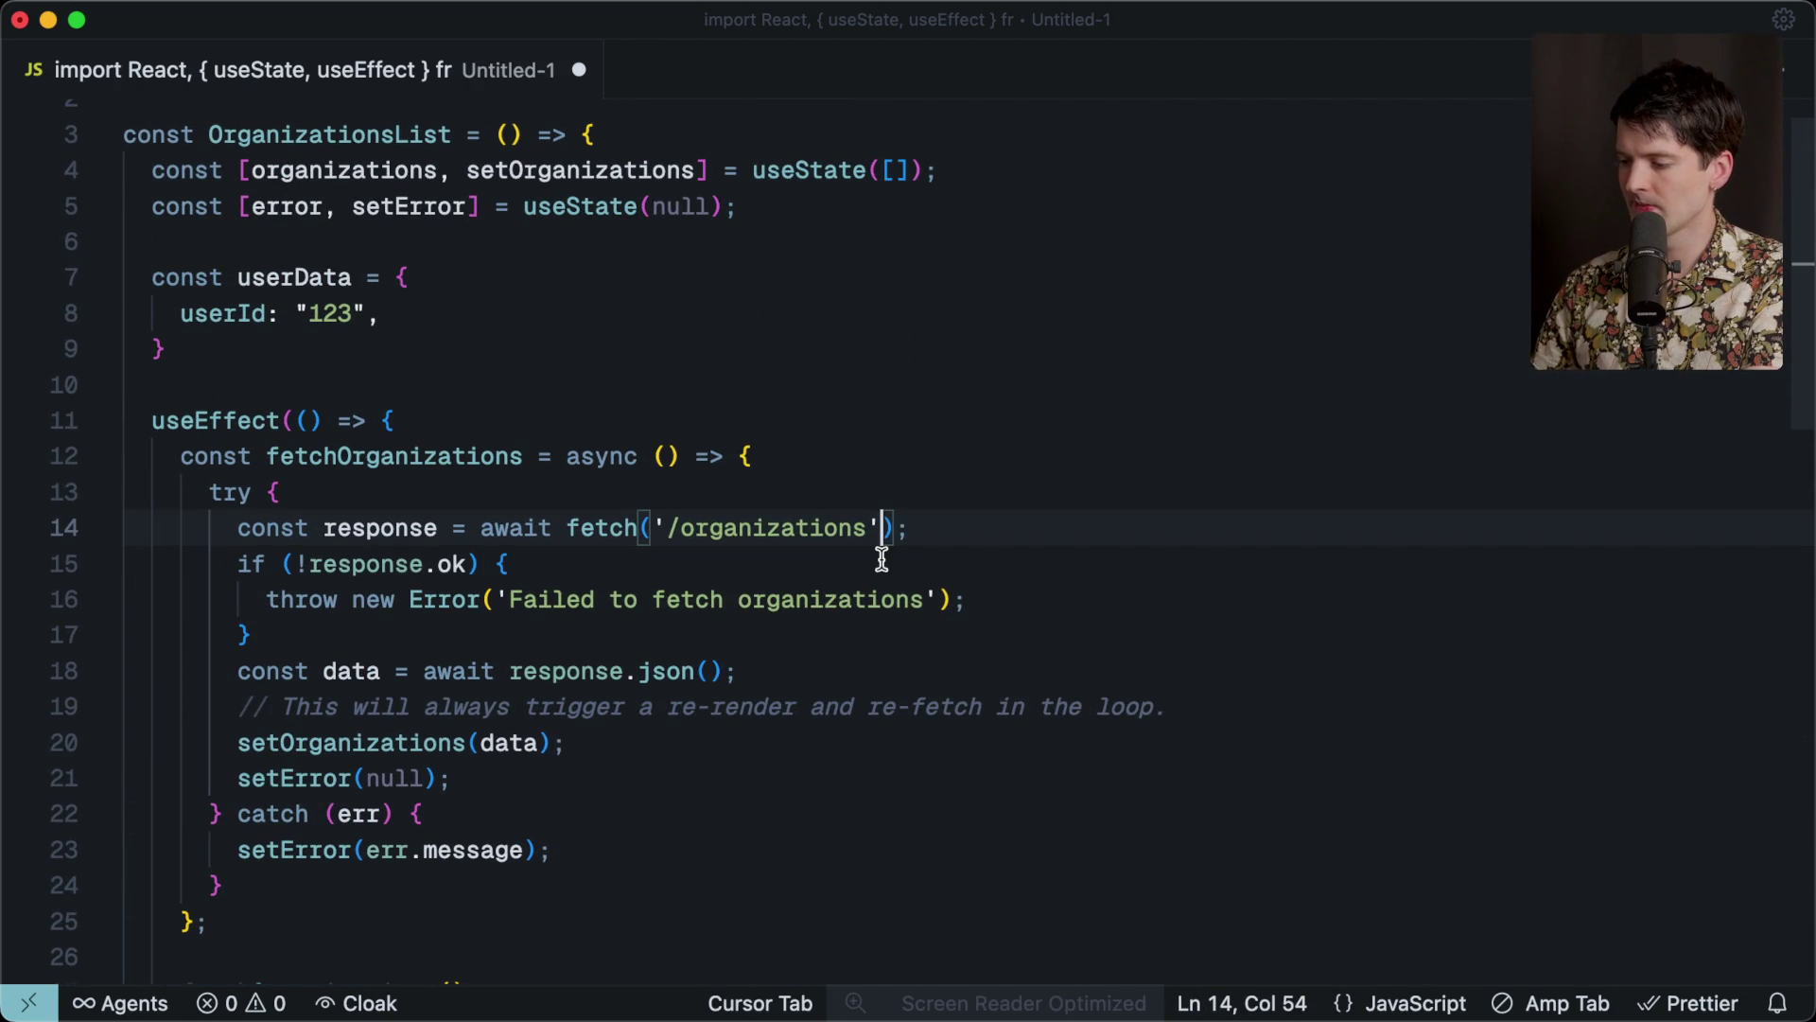
text(,)
key(Tab)
click(864, 380)
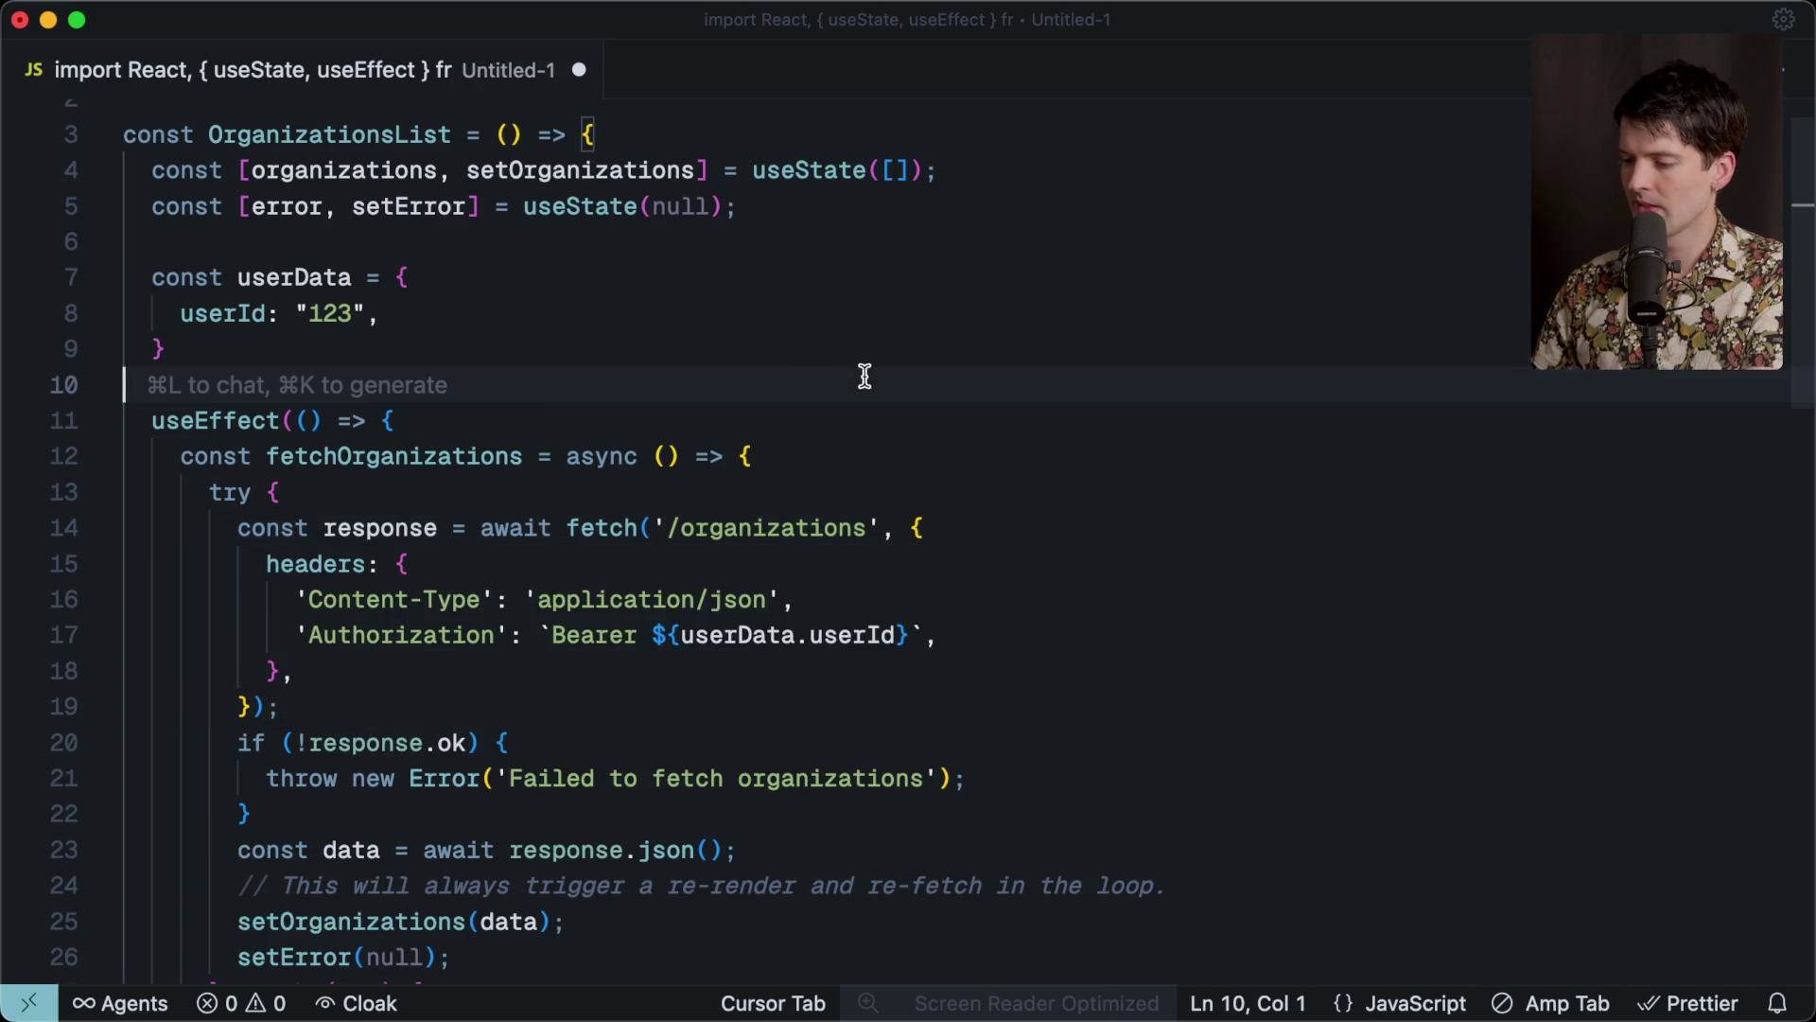
drag(295, 602, 1024, 588)
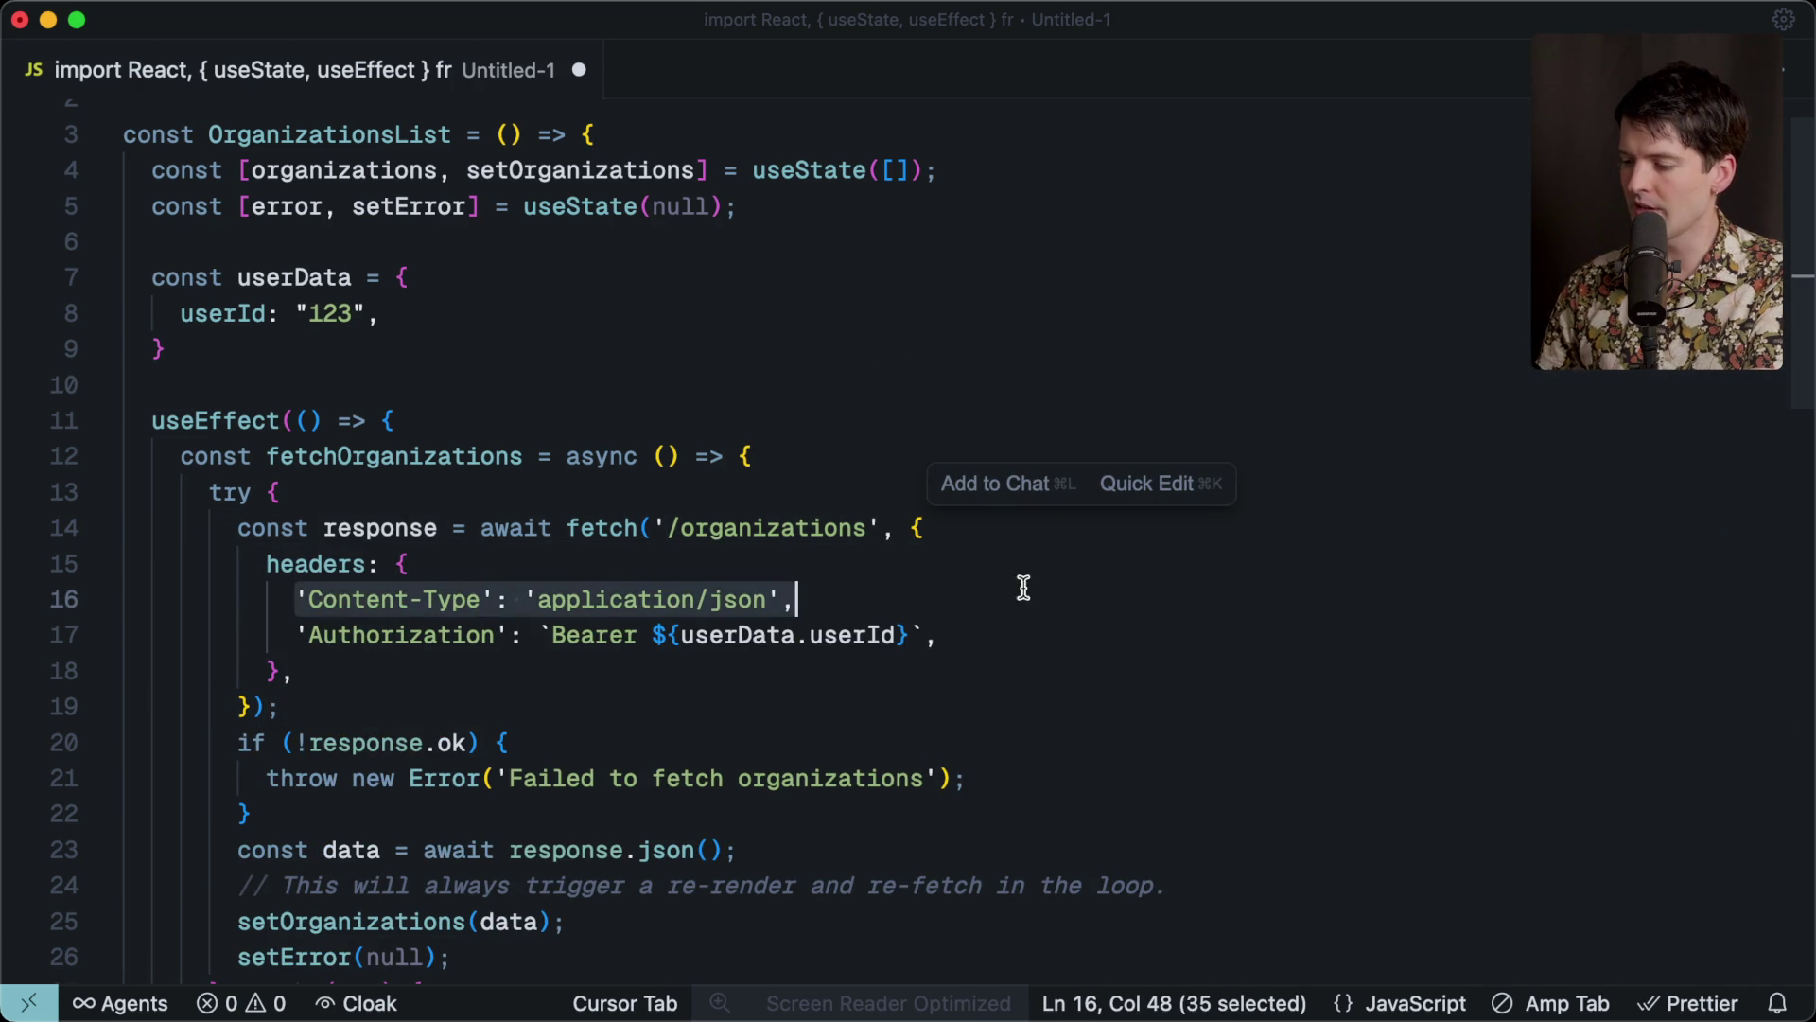
drag(284, 634, 1057, 631)
click(1058, 631)
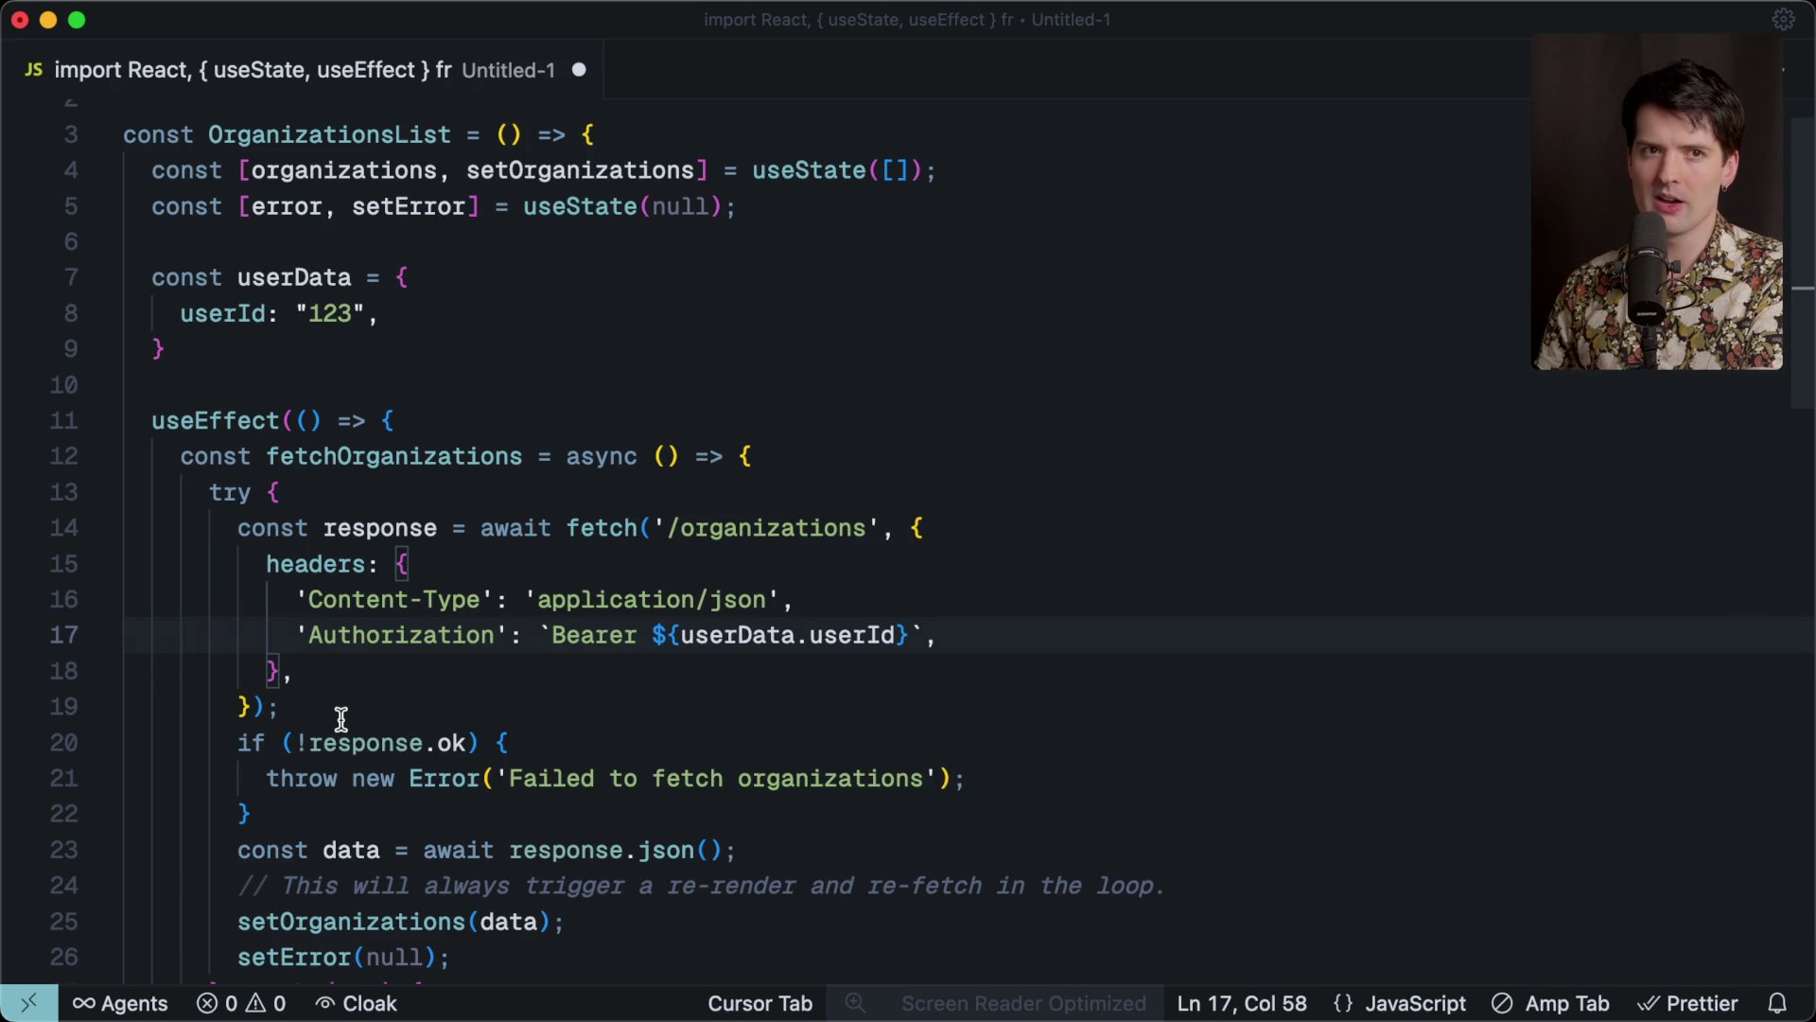
click(297, 365)
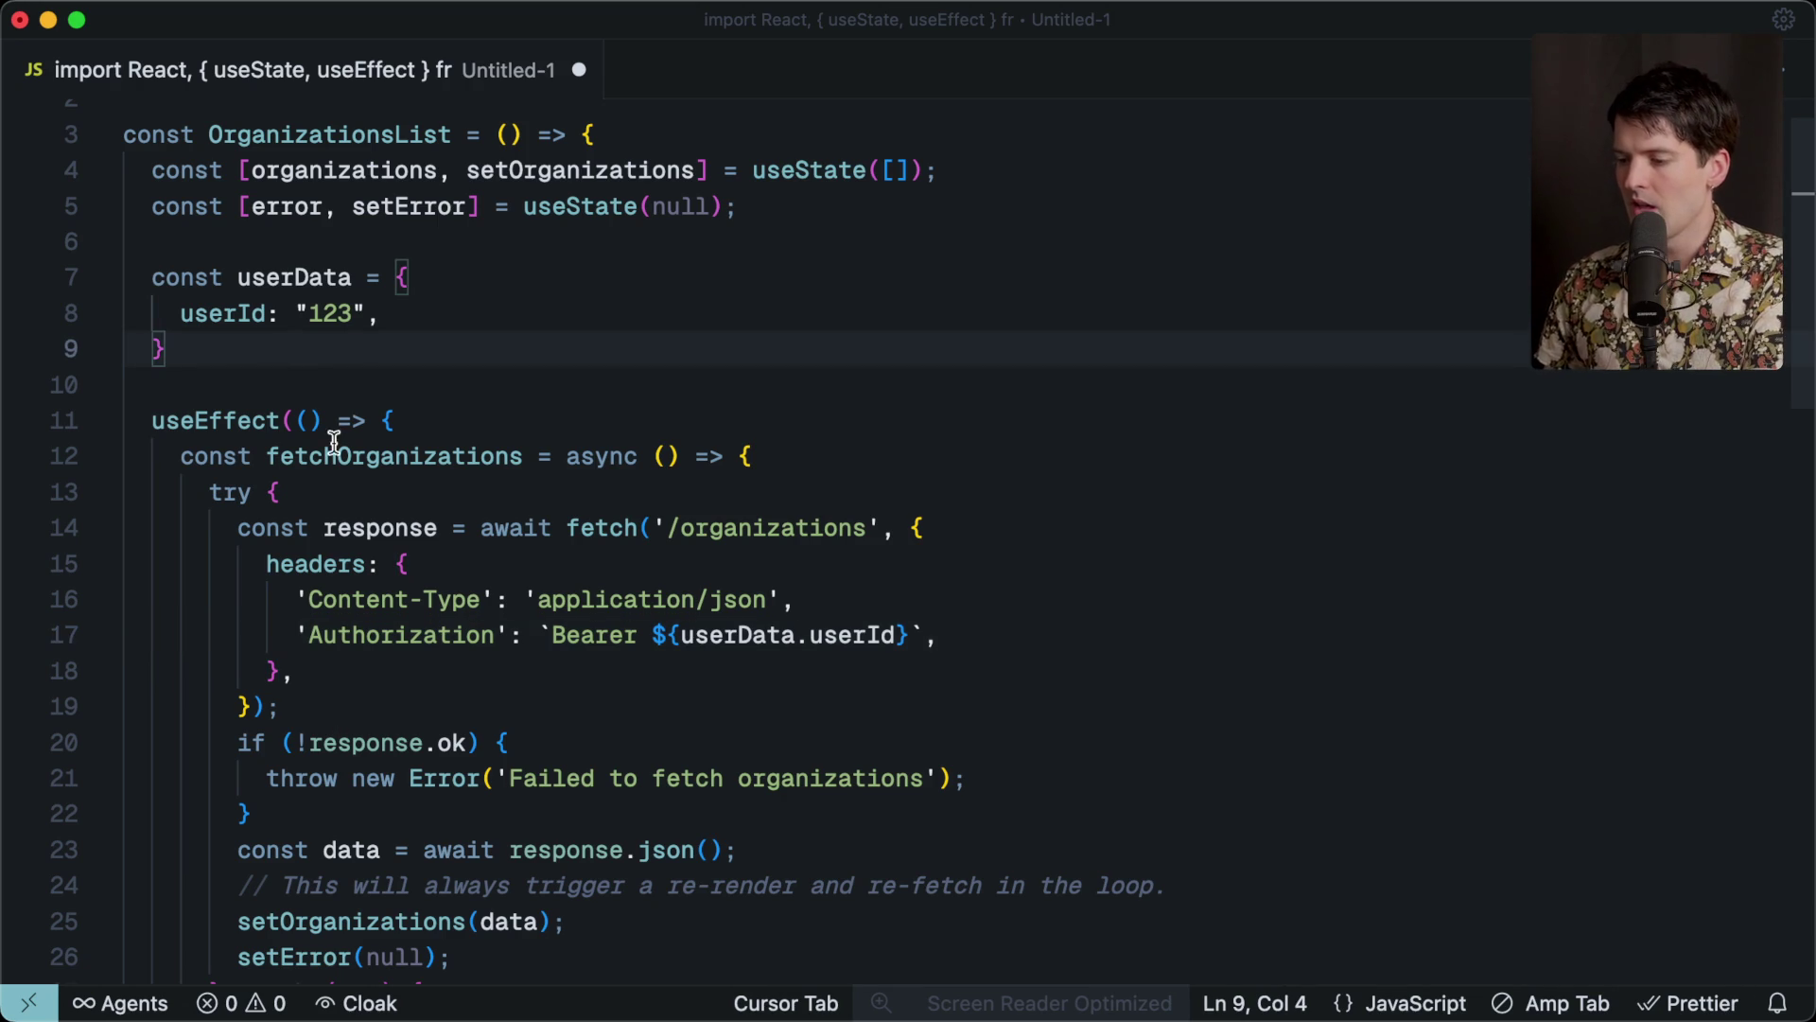
scroll(334, 443, down, 3)
scroll(334, 442, down, 3)
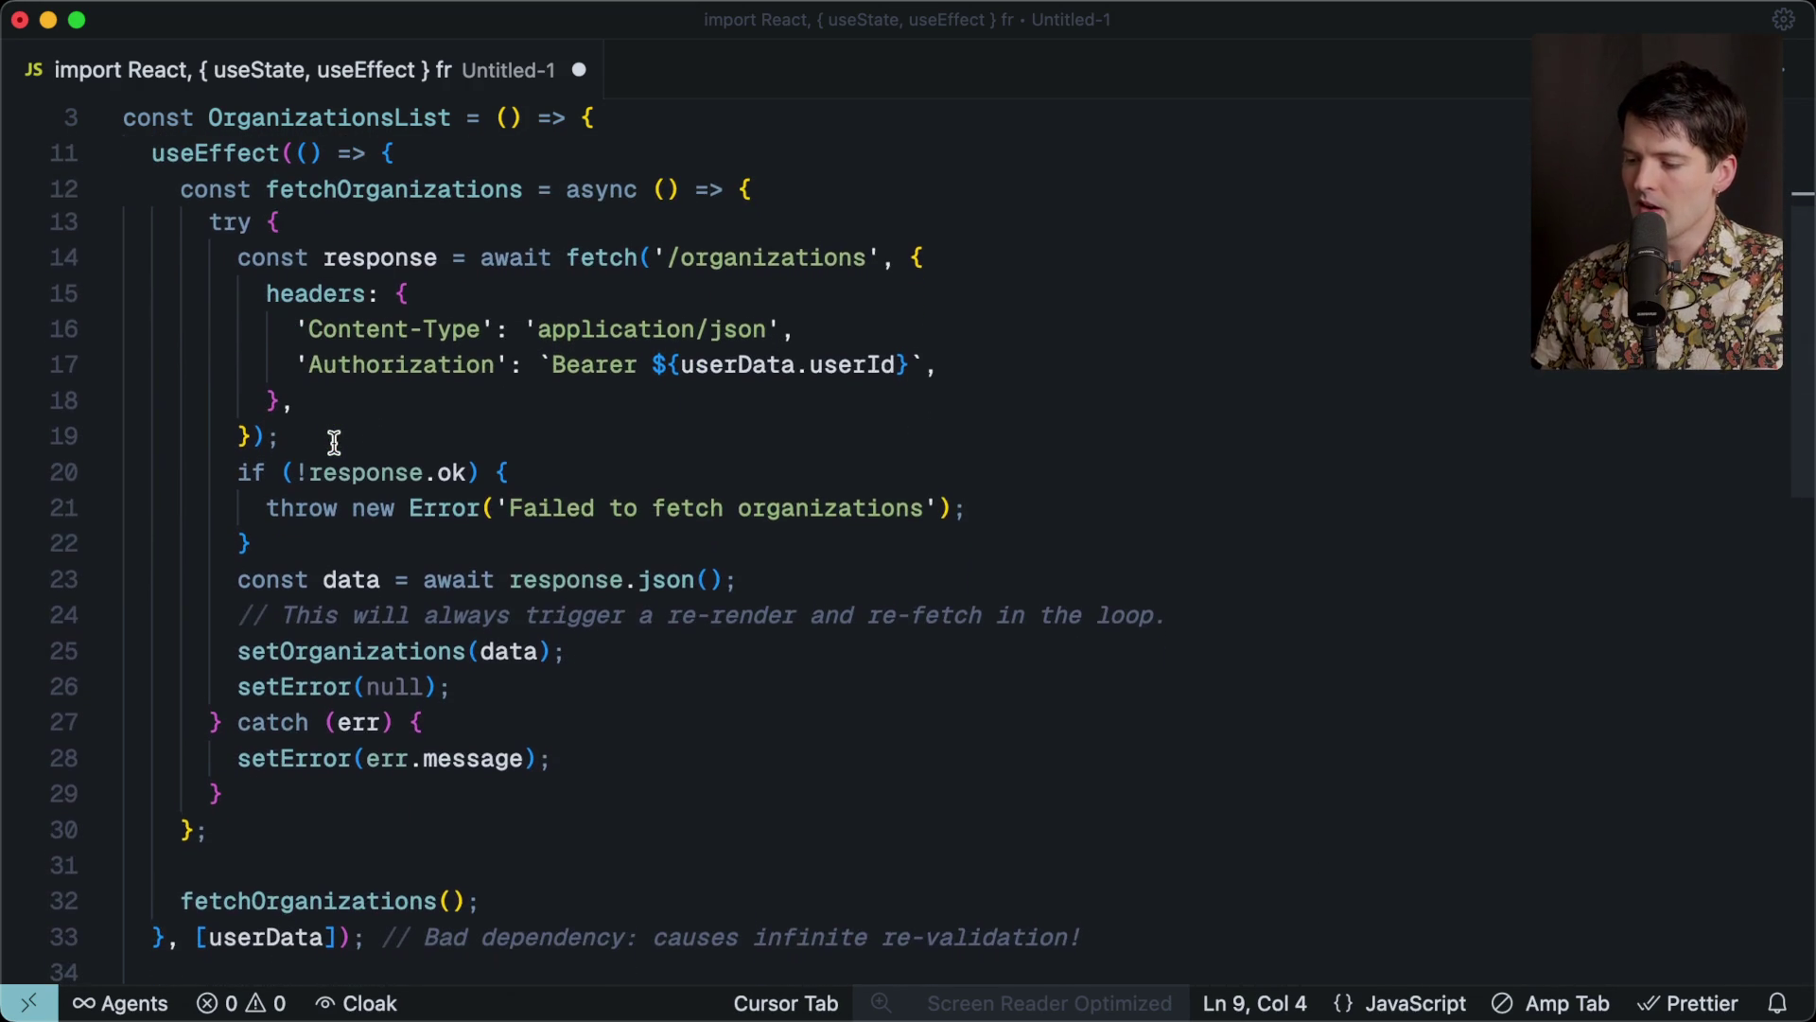
double_click(265, 934)
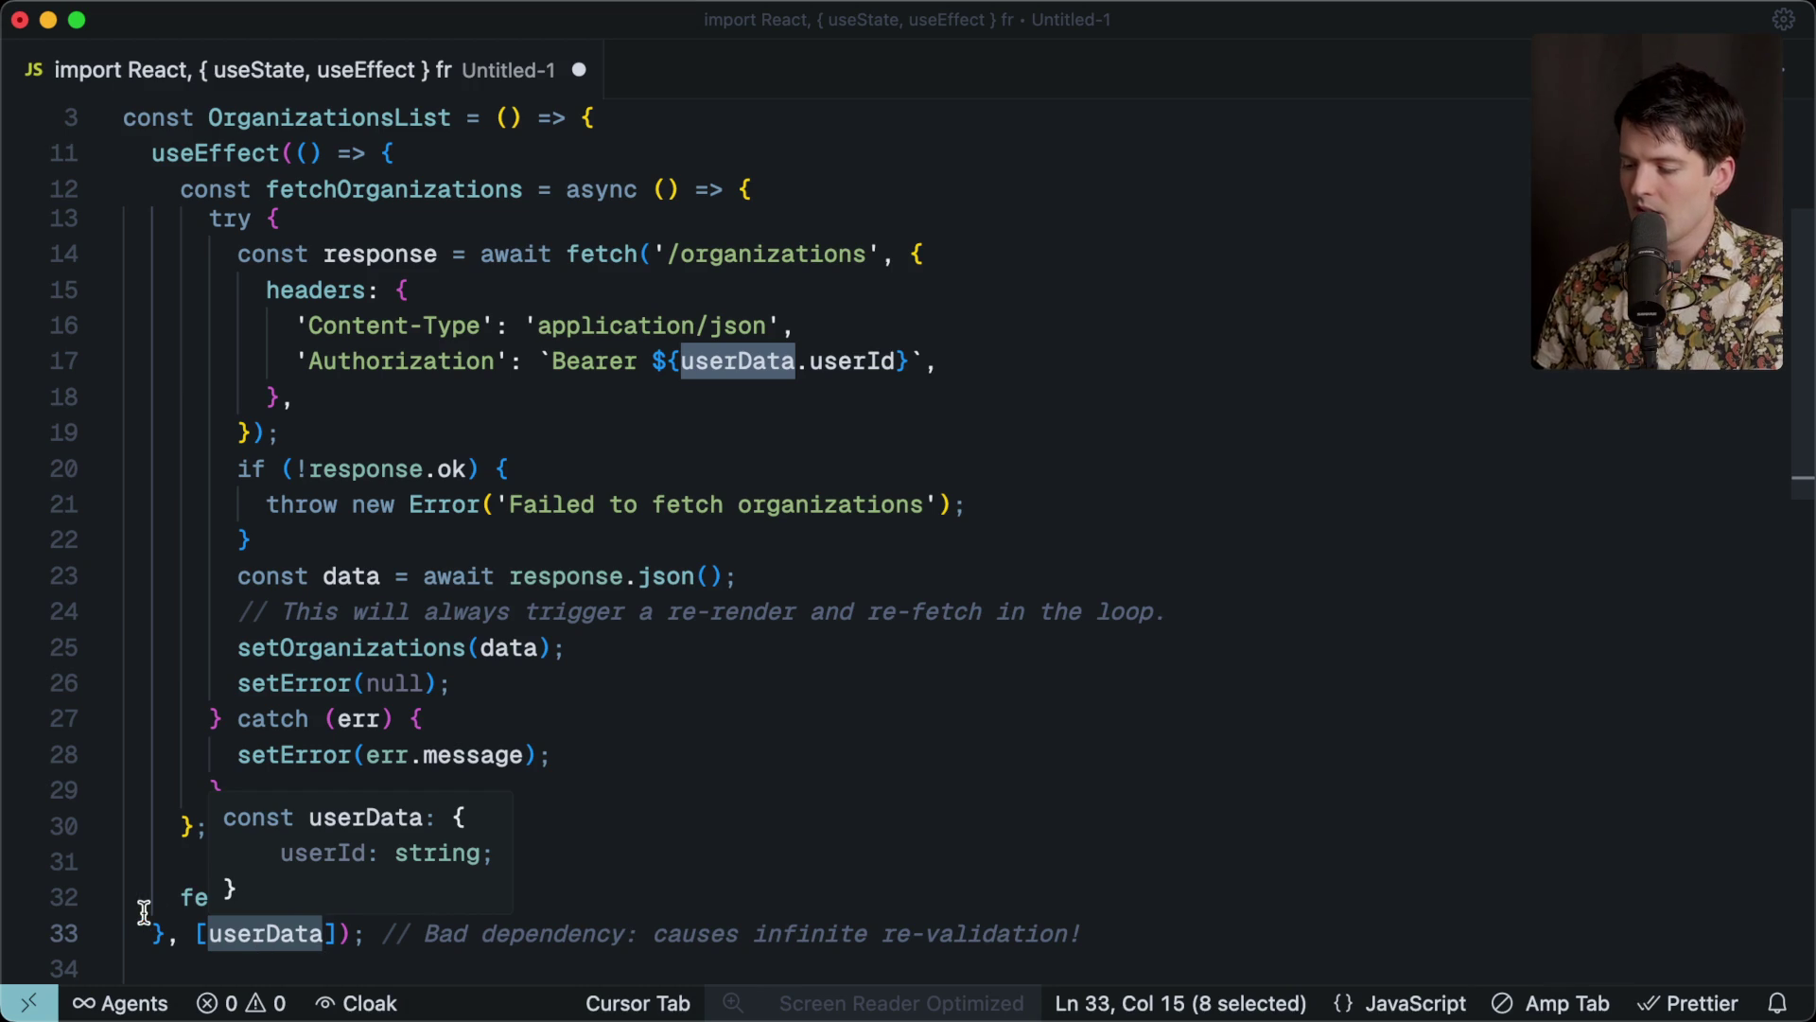
scroll(272, 936, up, 4)
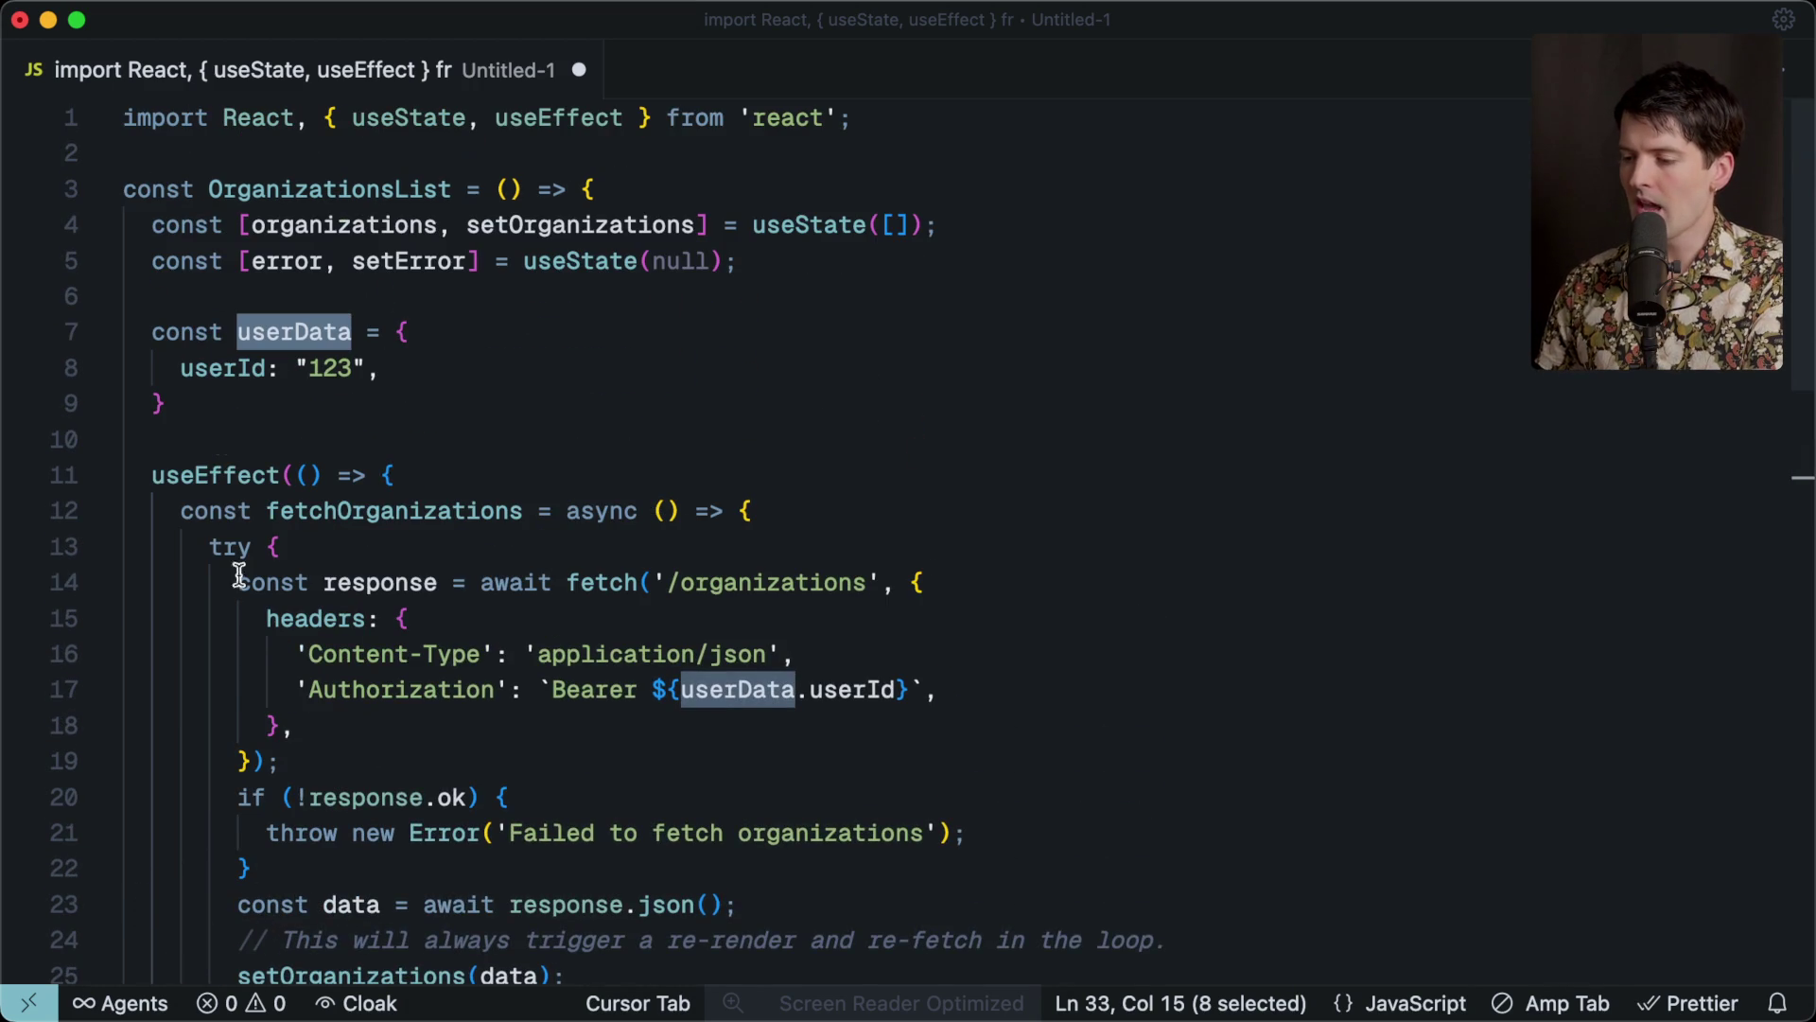
drag(173, 161, 202, 452)
click(202, 448)
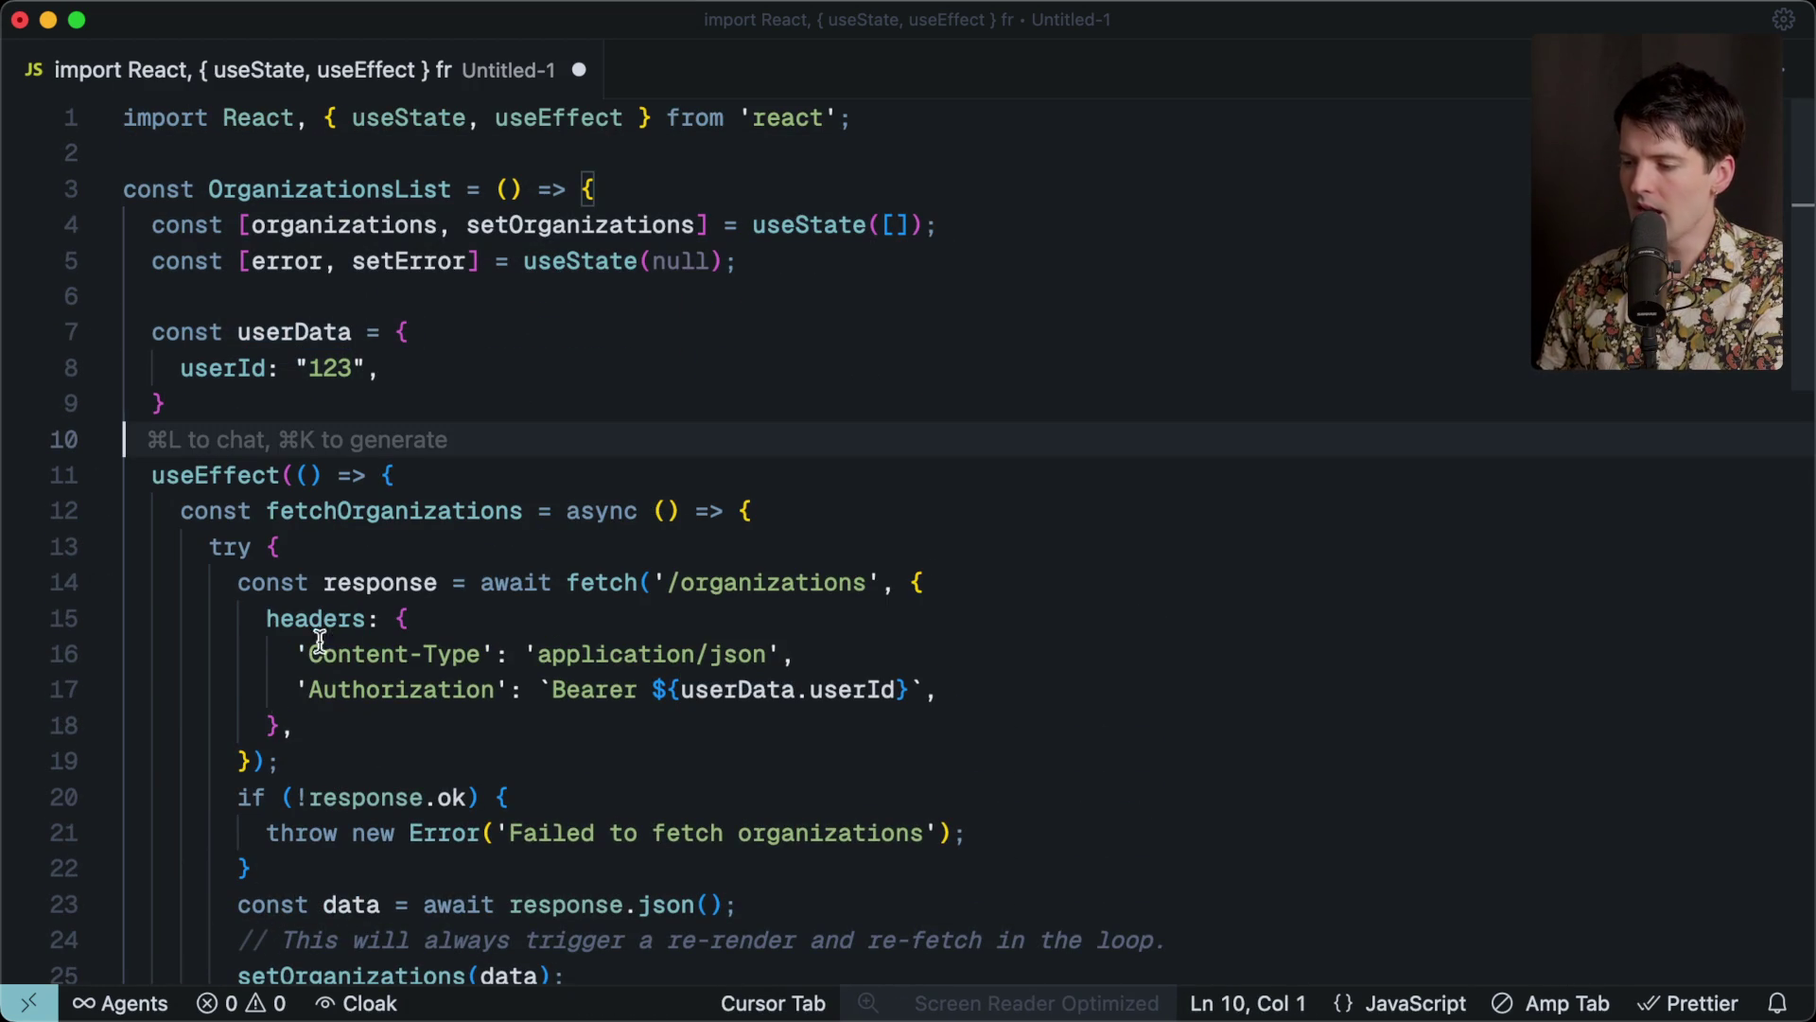
drag(128, 331, 219, 409)
key(BackSpace)
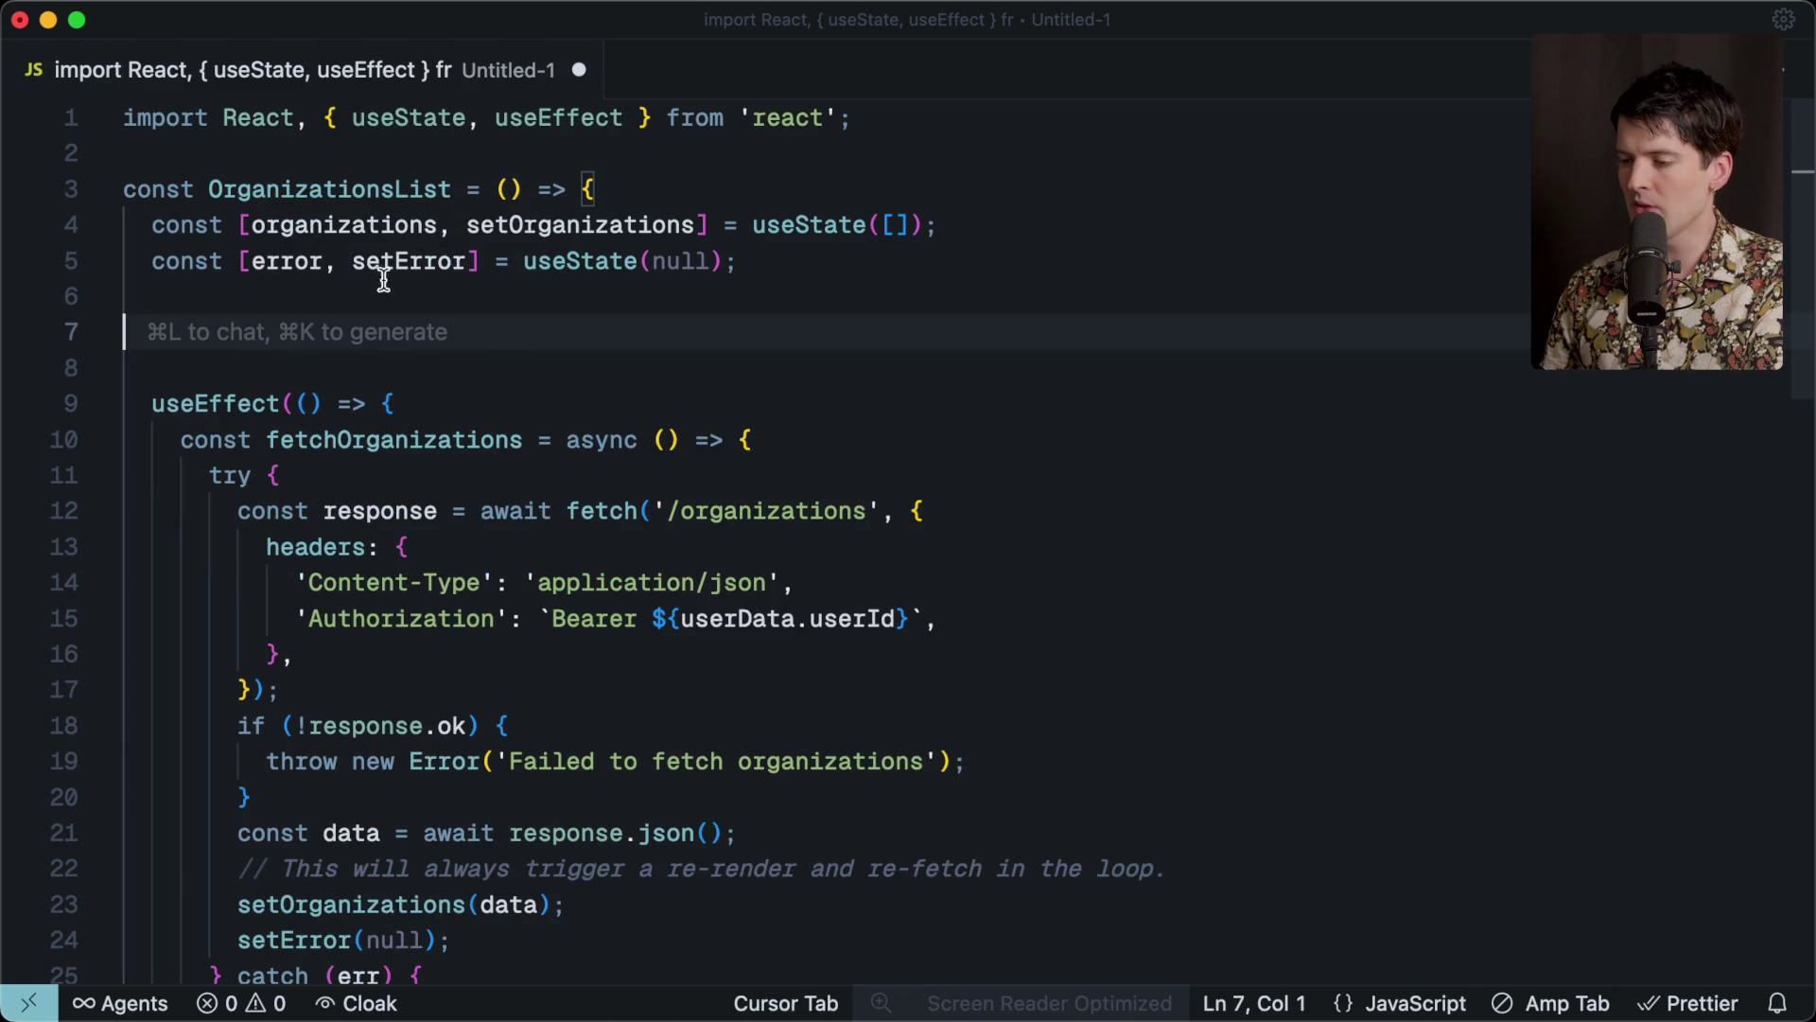
click(851, 139)
key(Return)
key(Return)
key(Tab)
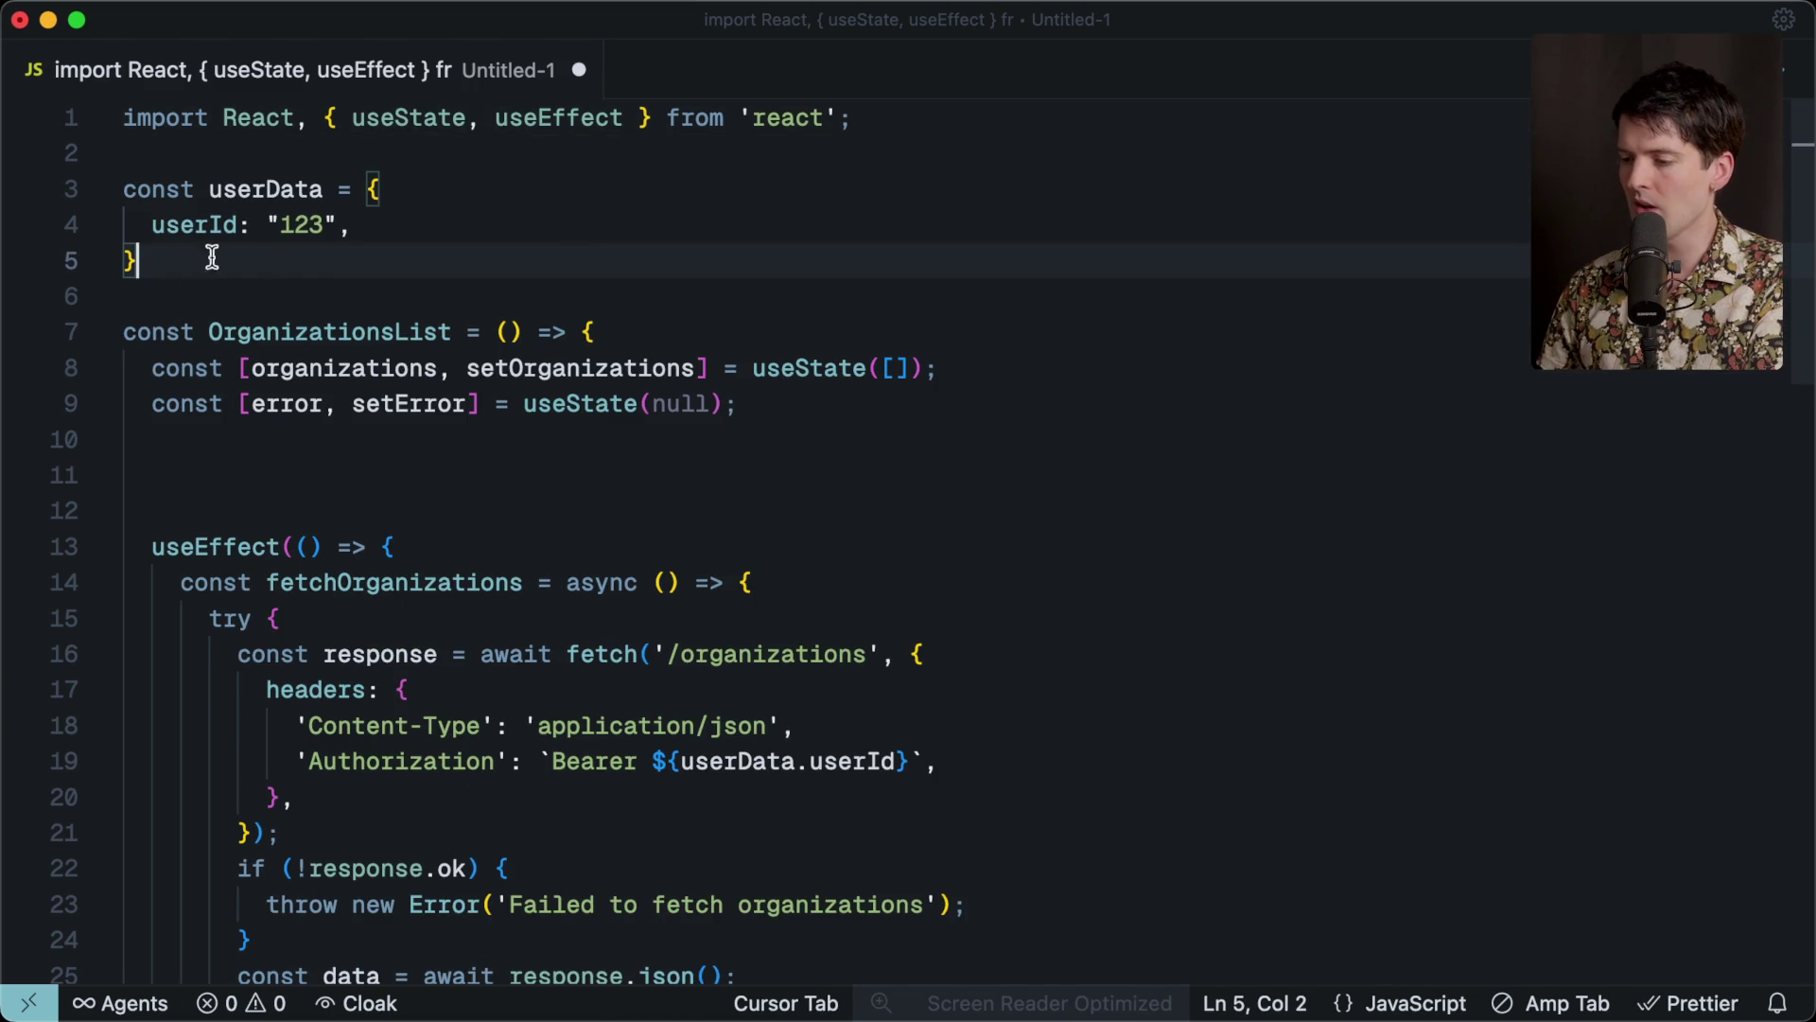
key(super+z)
key(super+z)
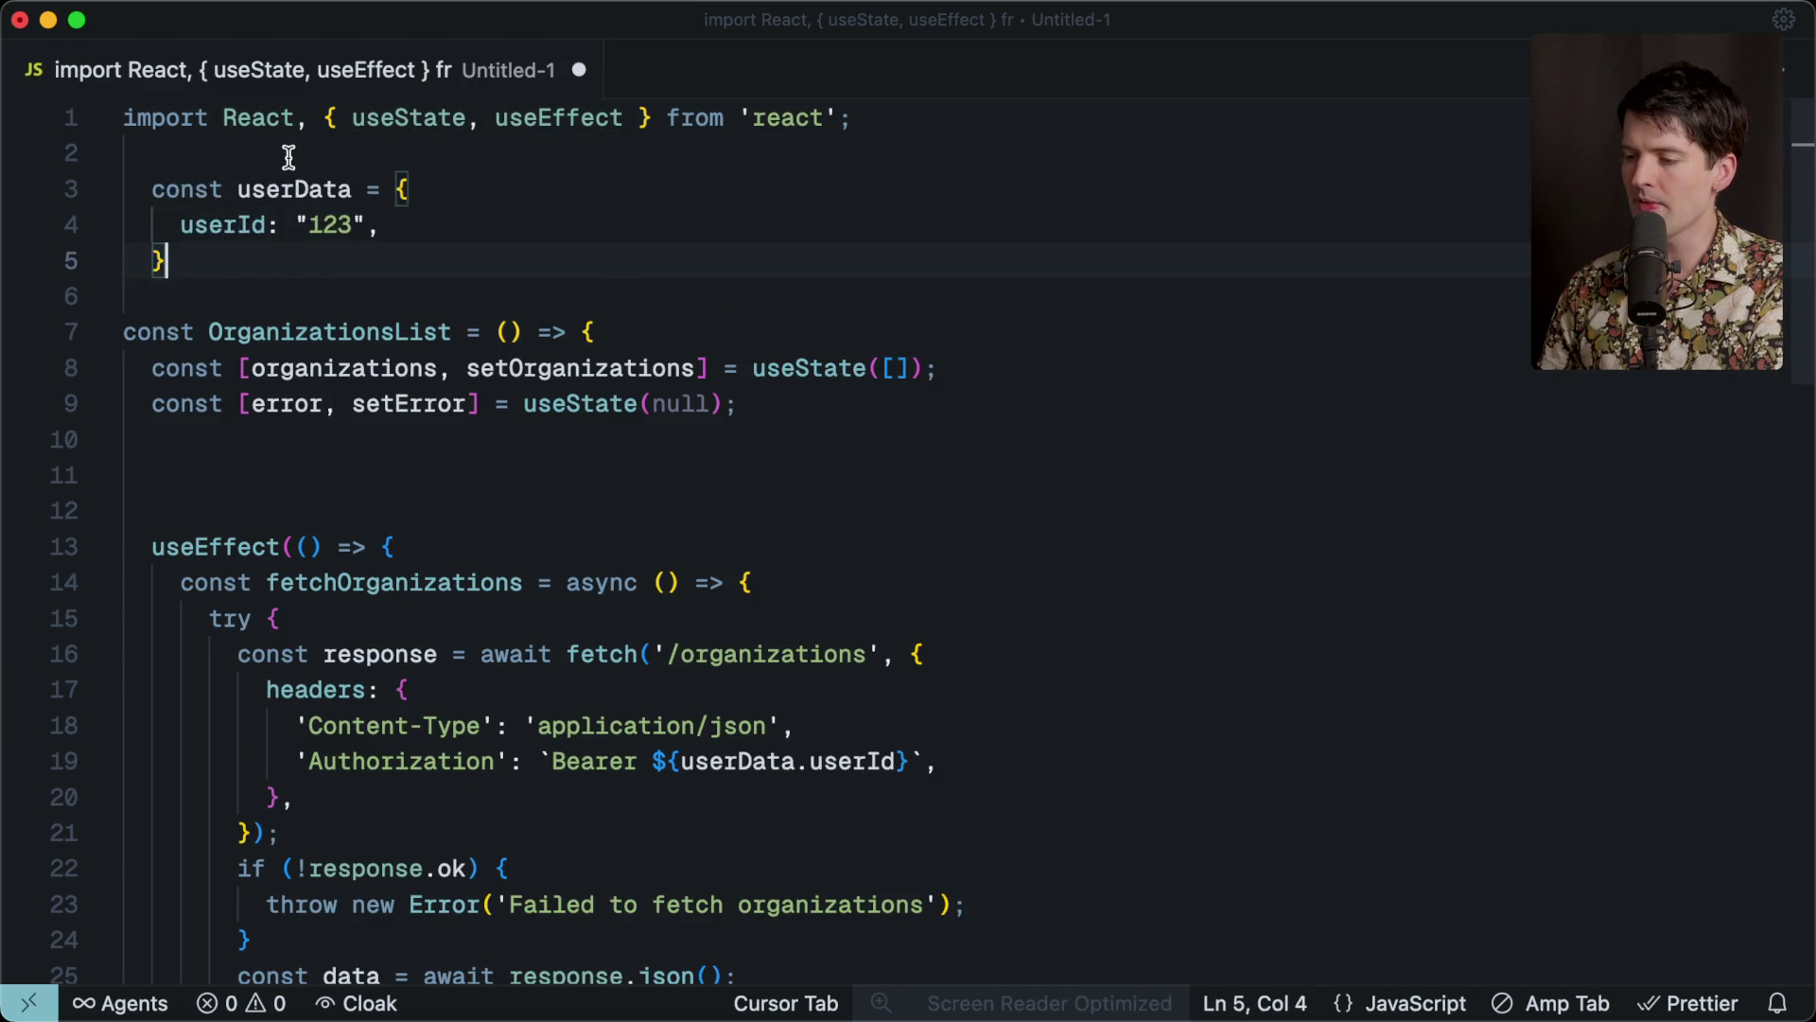
key(super+z)
key(super+z)
click(313, 474)
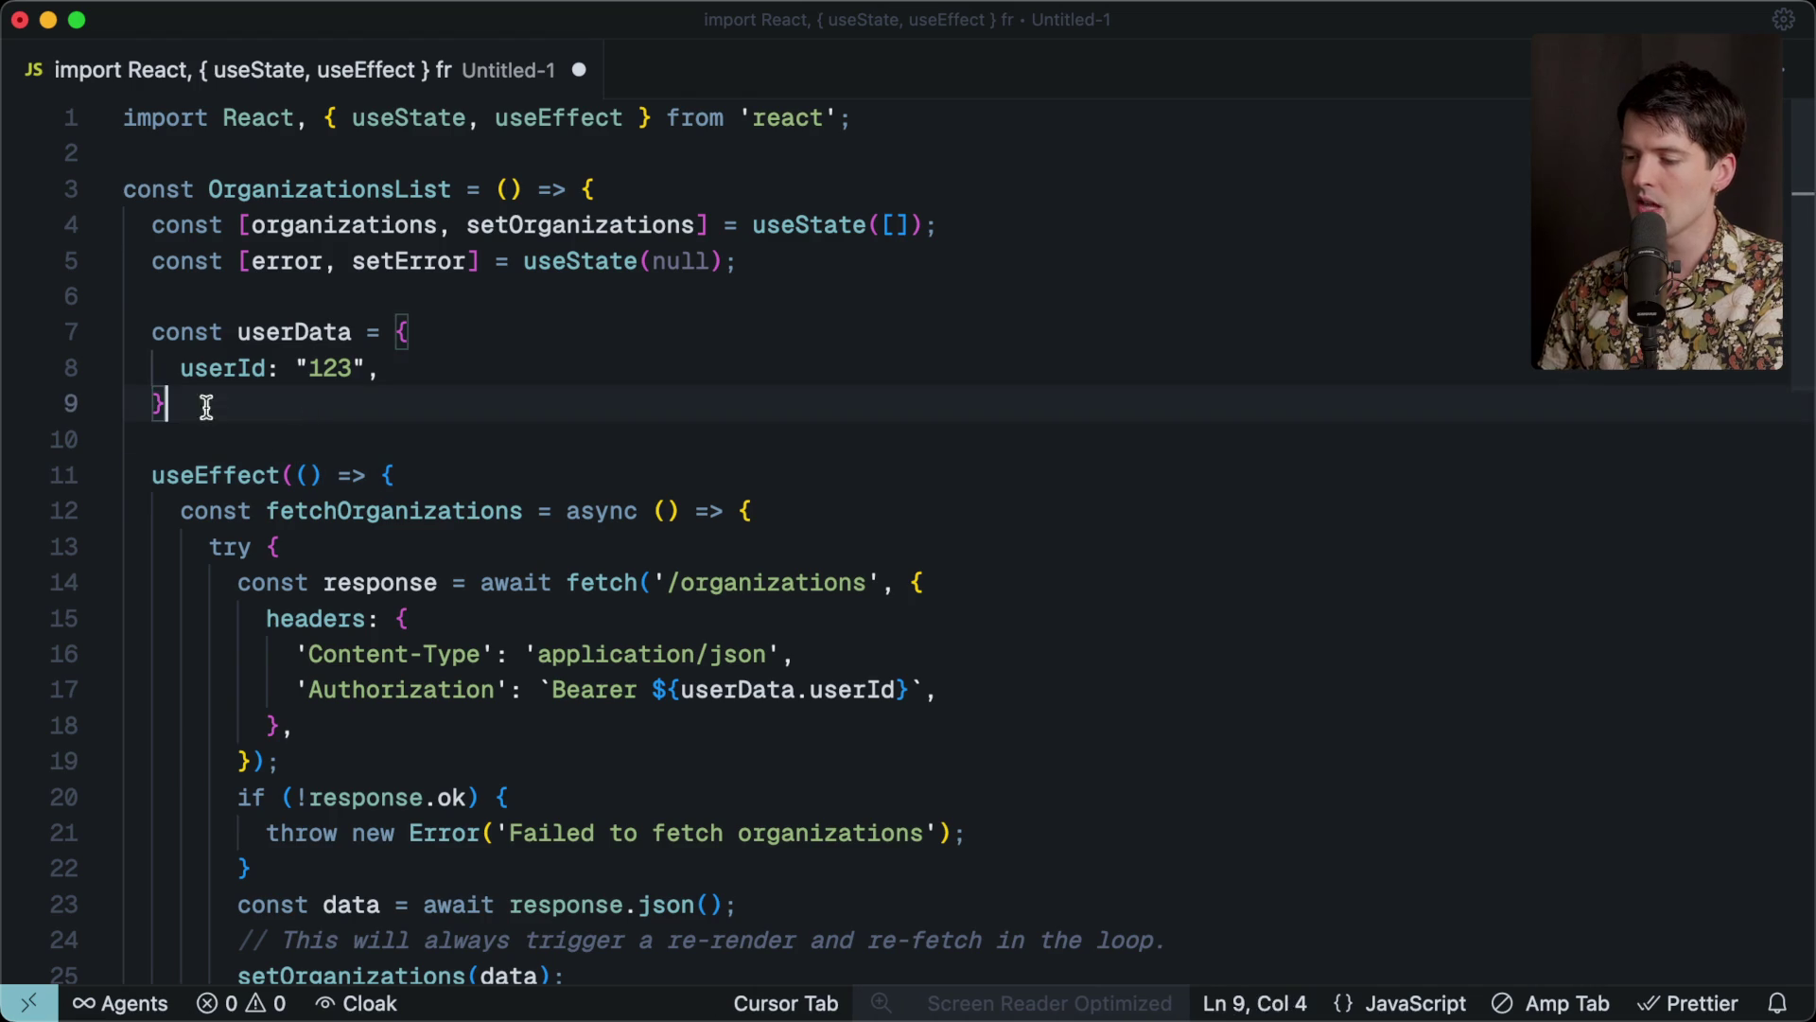
drag(248, 417, 102, 298)
click(250, 265)
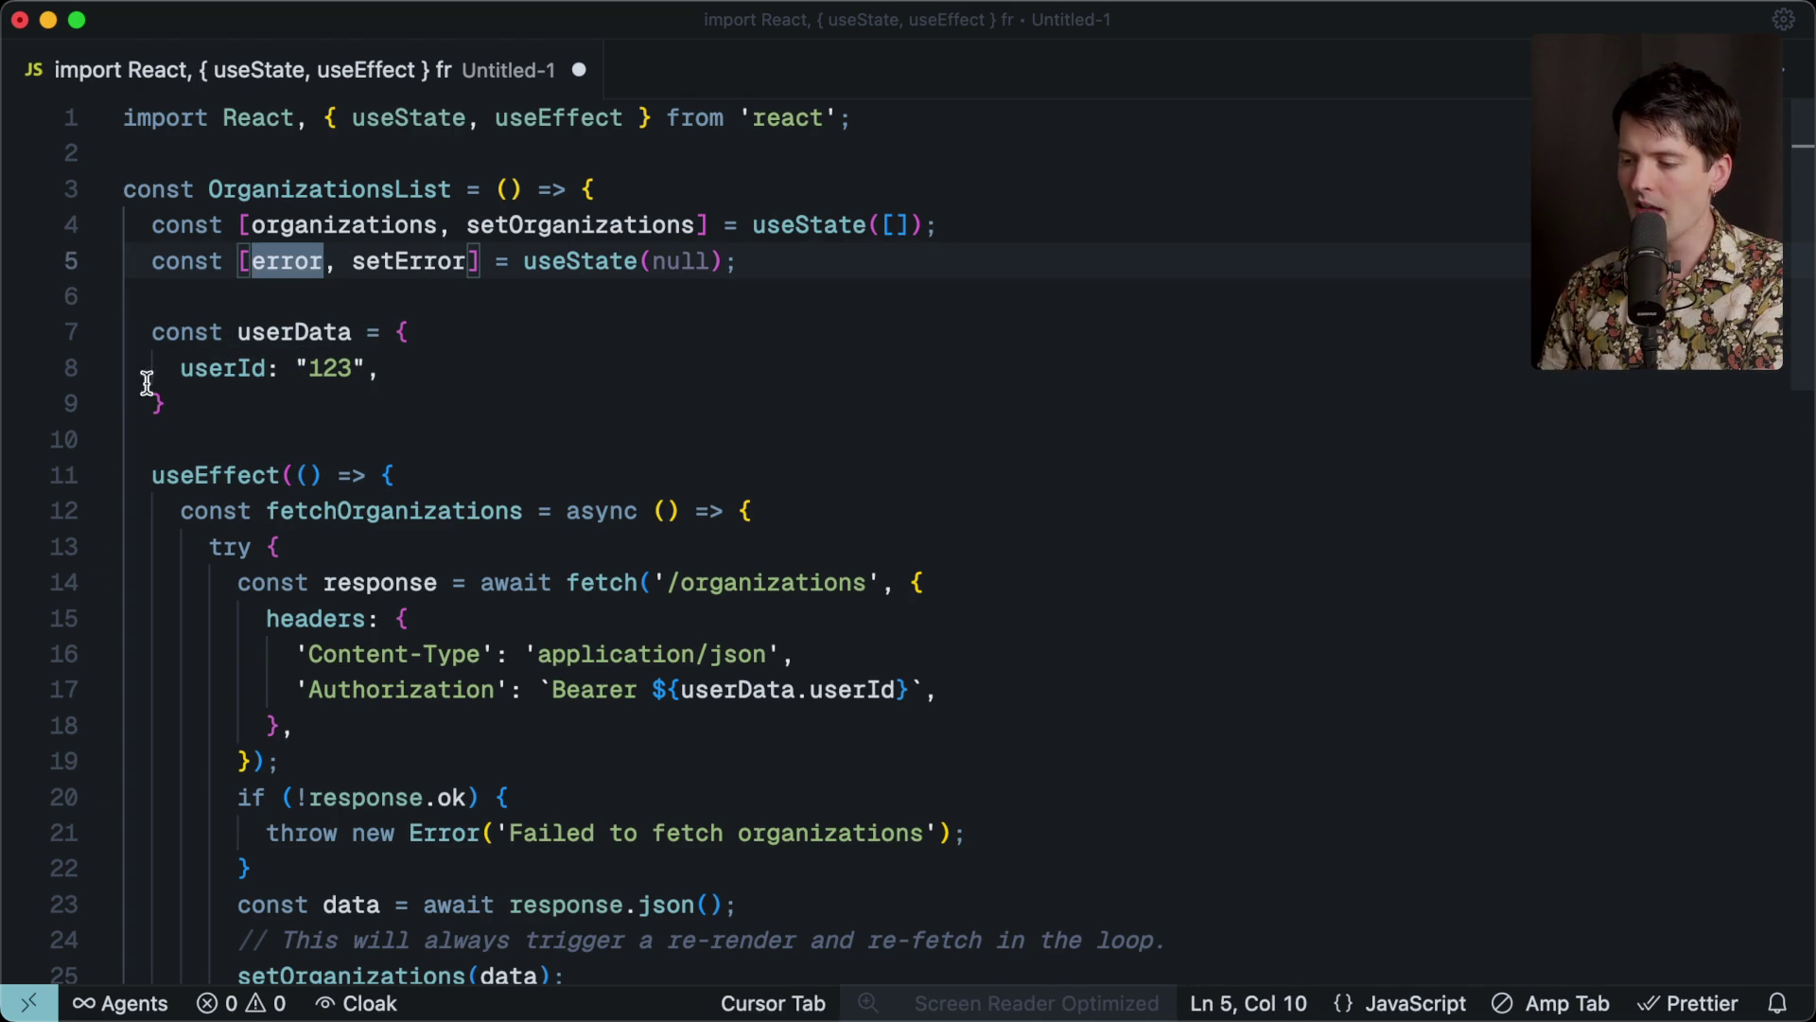
double_click(284, 331)
click(357, 417)
drag(357, 417, 73, 325)
scroll(198, 393, down, 5)
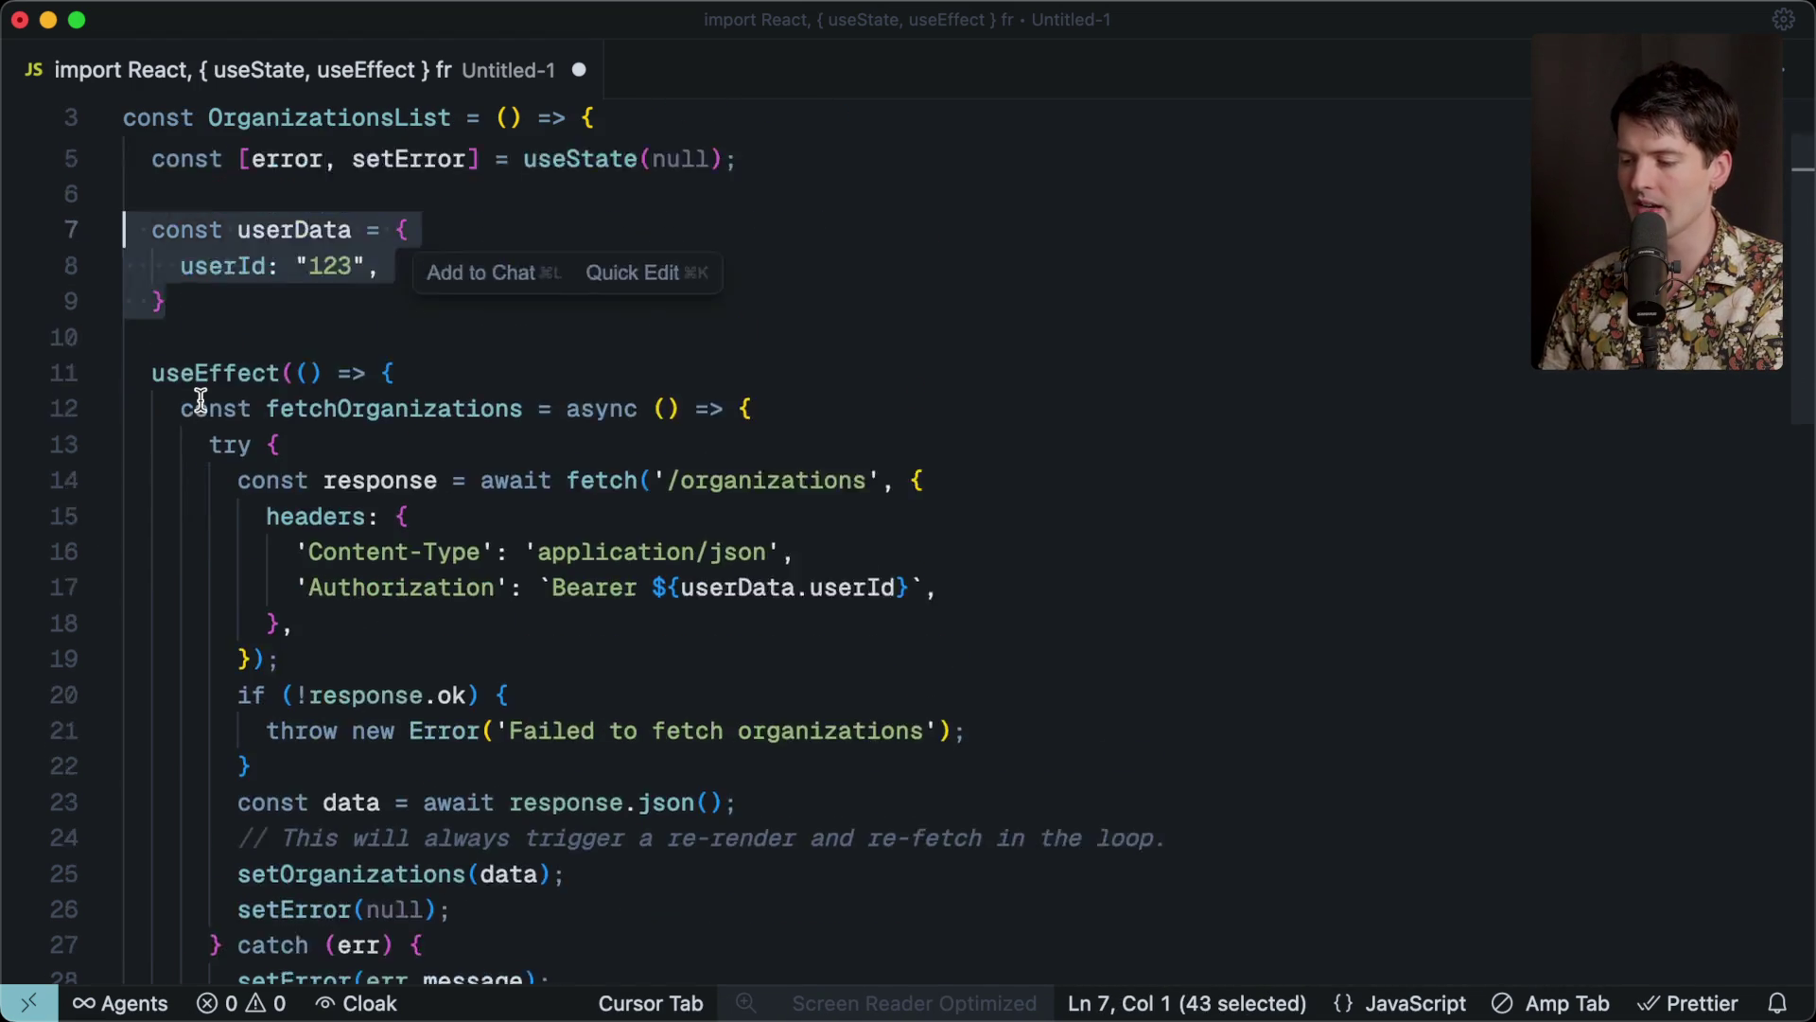
drag(191, 841, 369, 841)
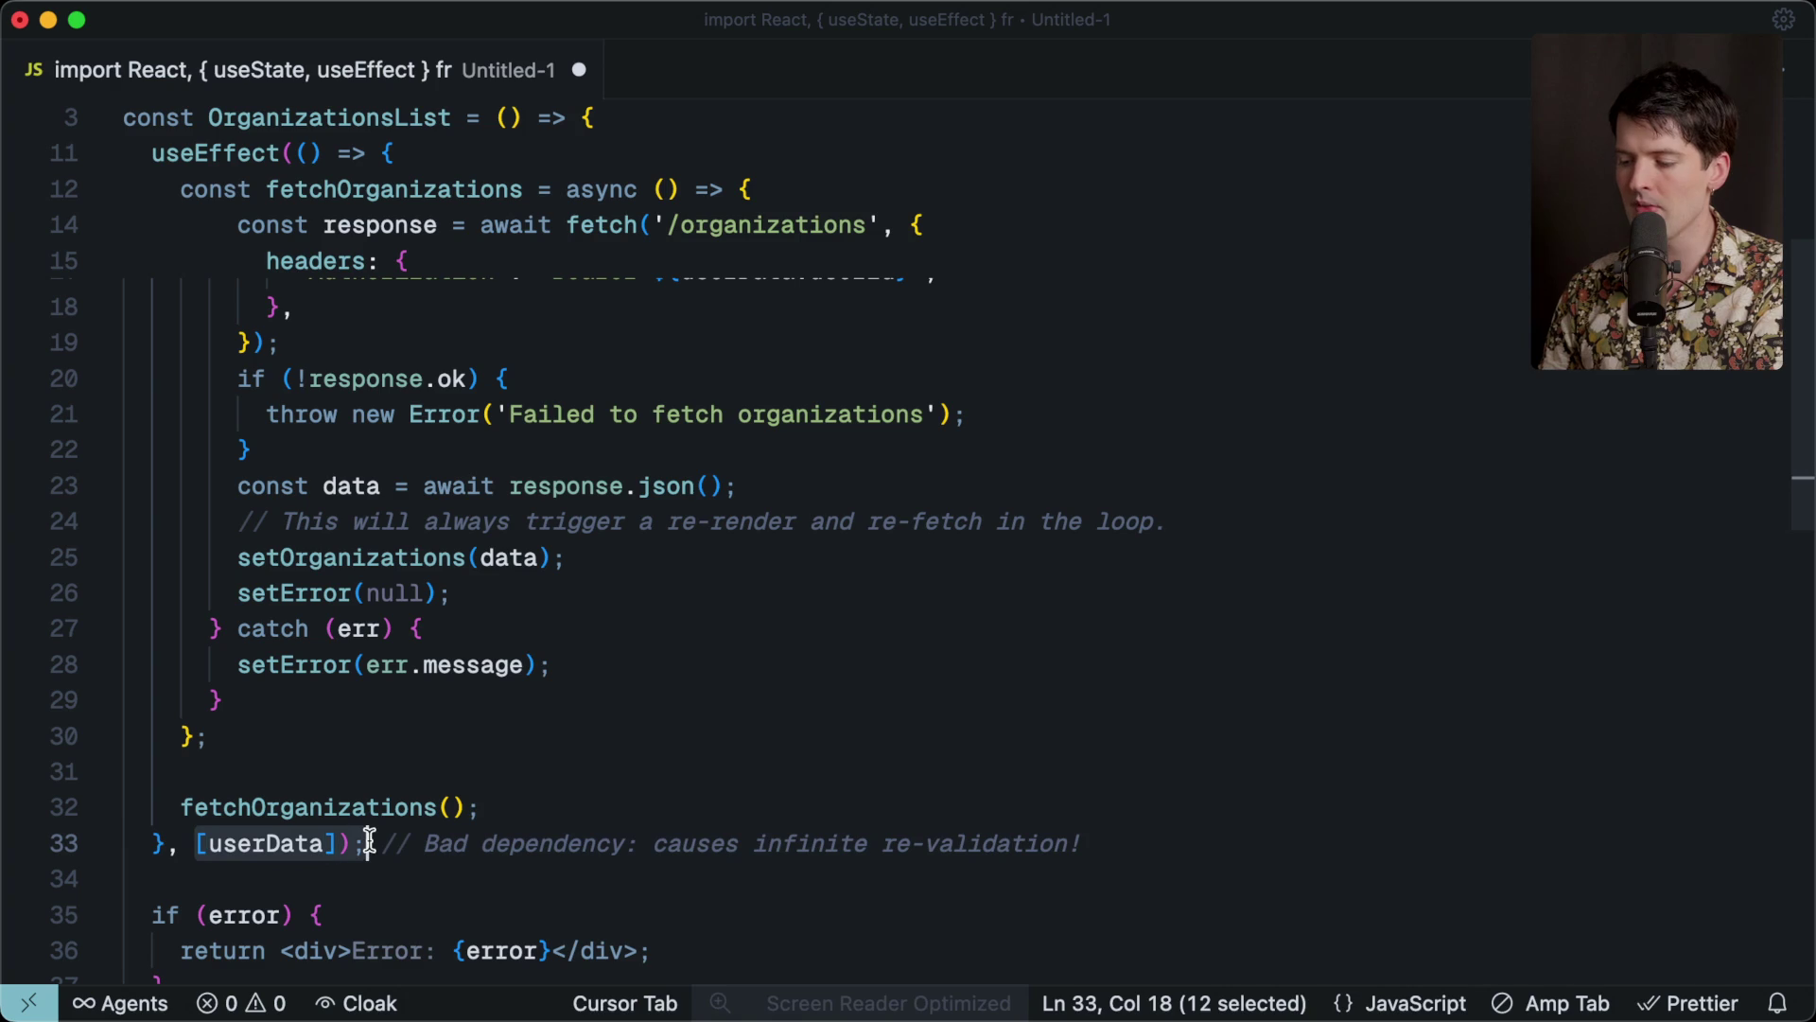
click(357, 768)
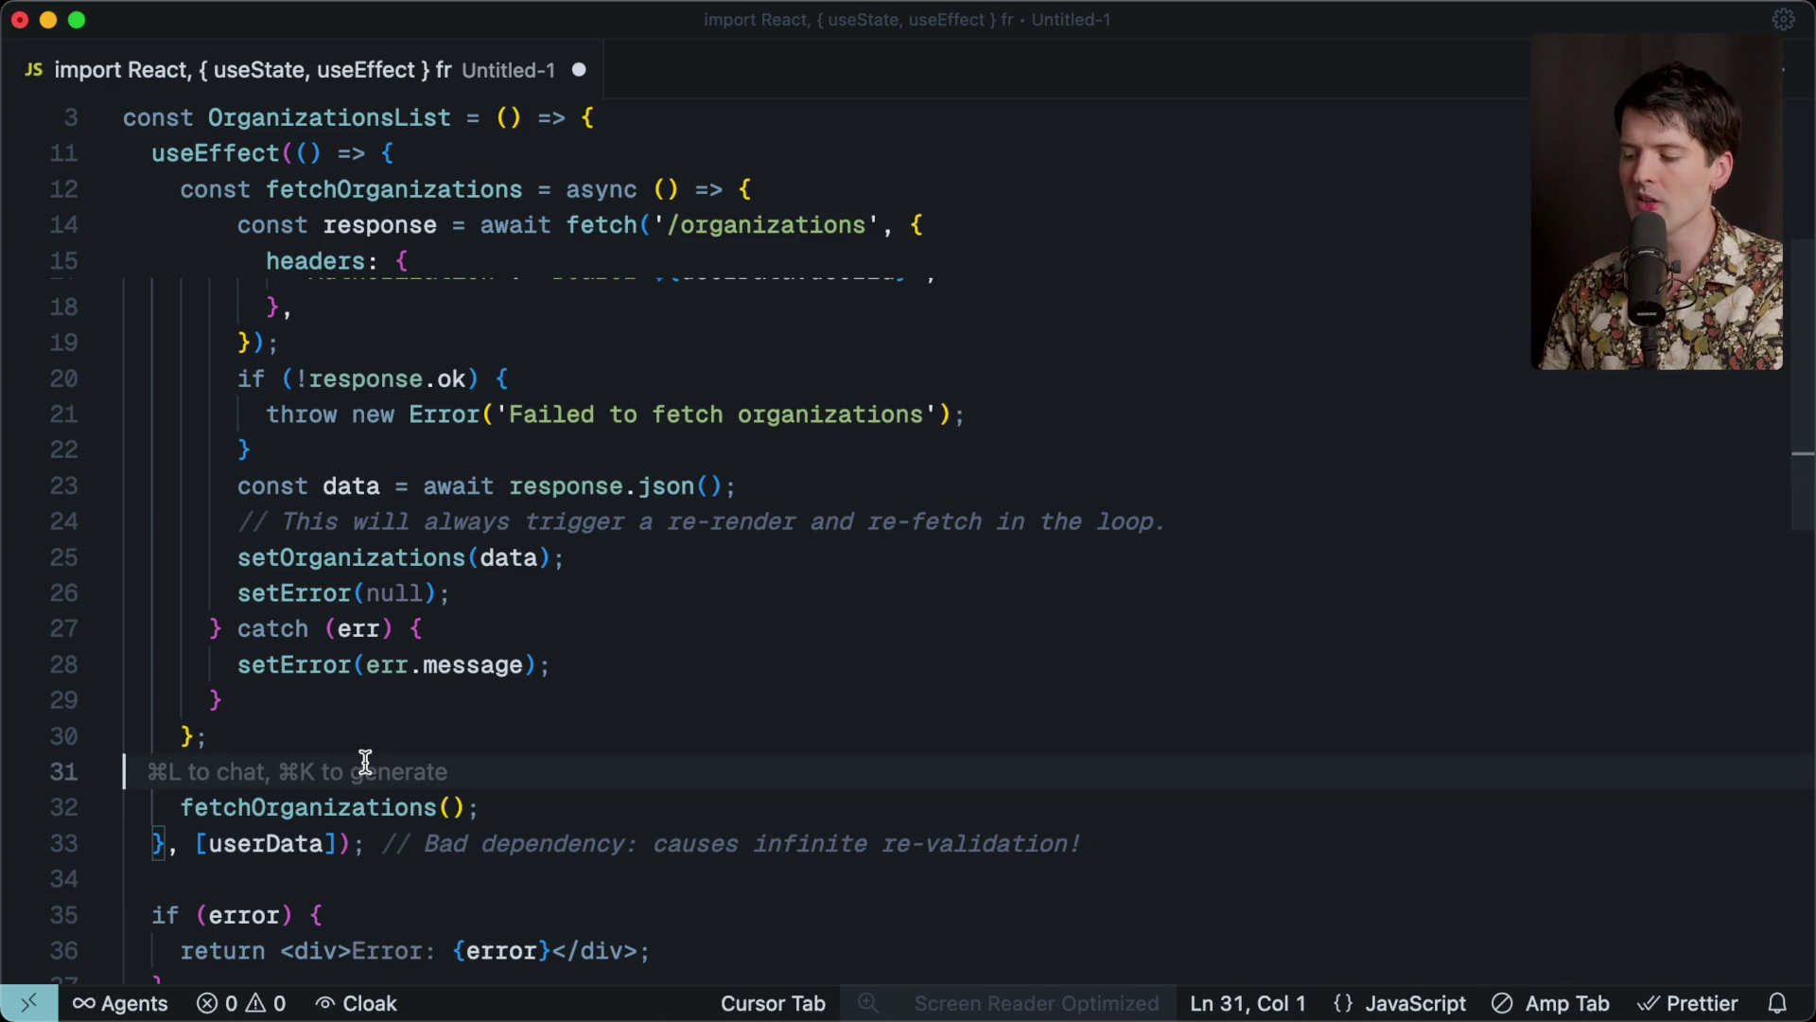
scroll(258, 610, up, 3)
scroll(259, 610, up, 2)
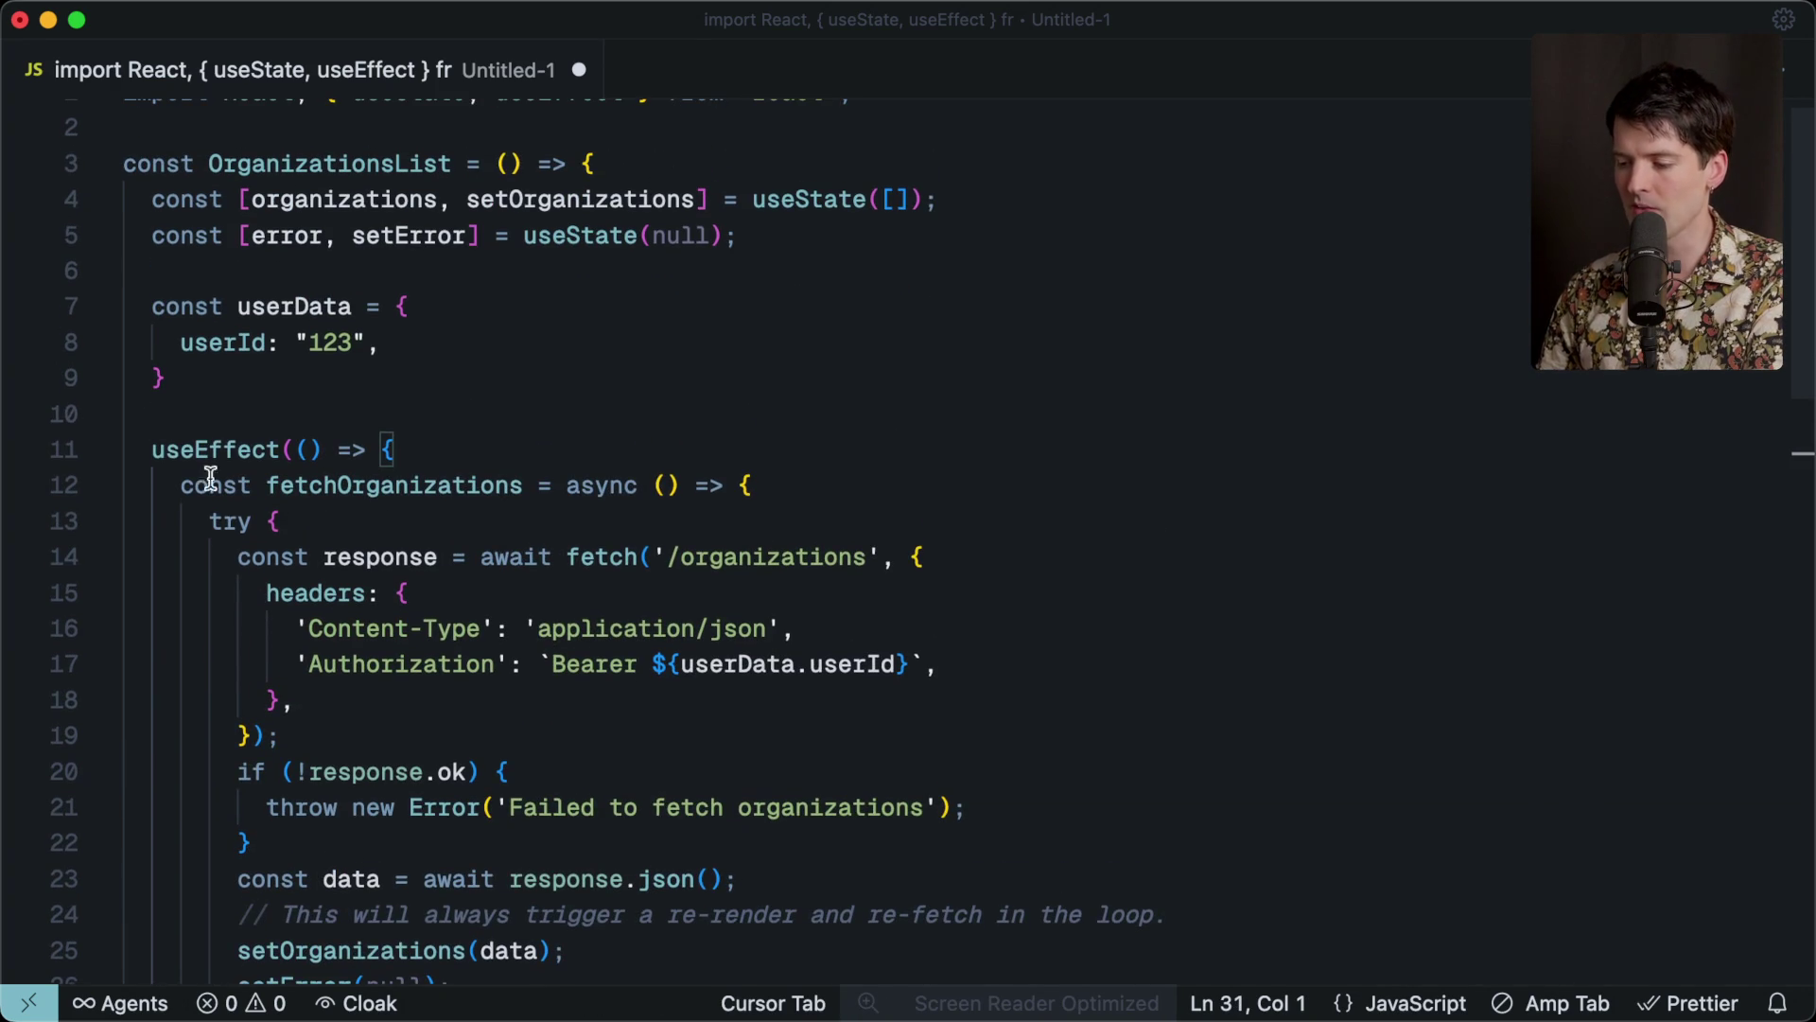
scroll(426, 560, down, 3)
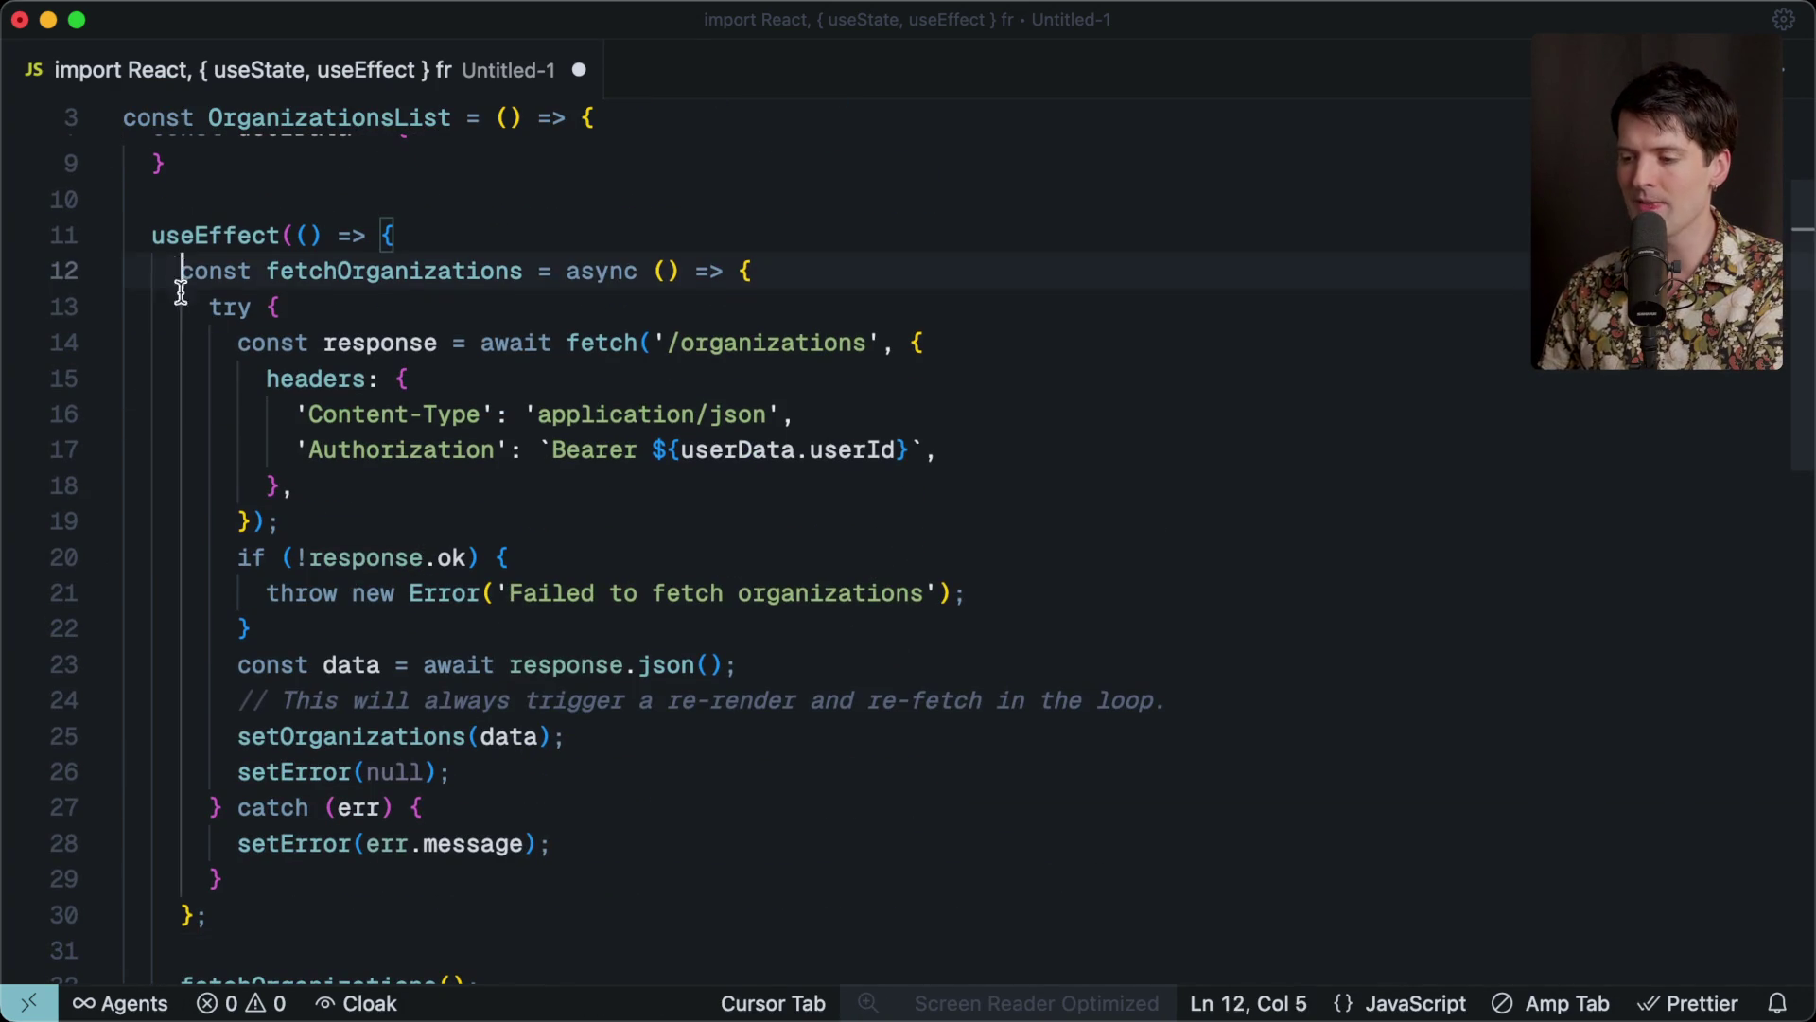
drag(180, 273, 300, 892)
click(303, 896)
scroll(304, 896, up, 3)
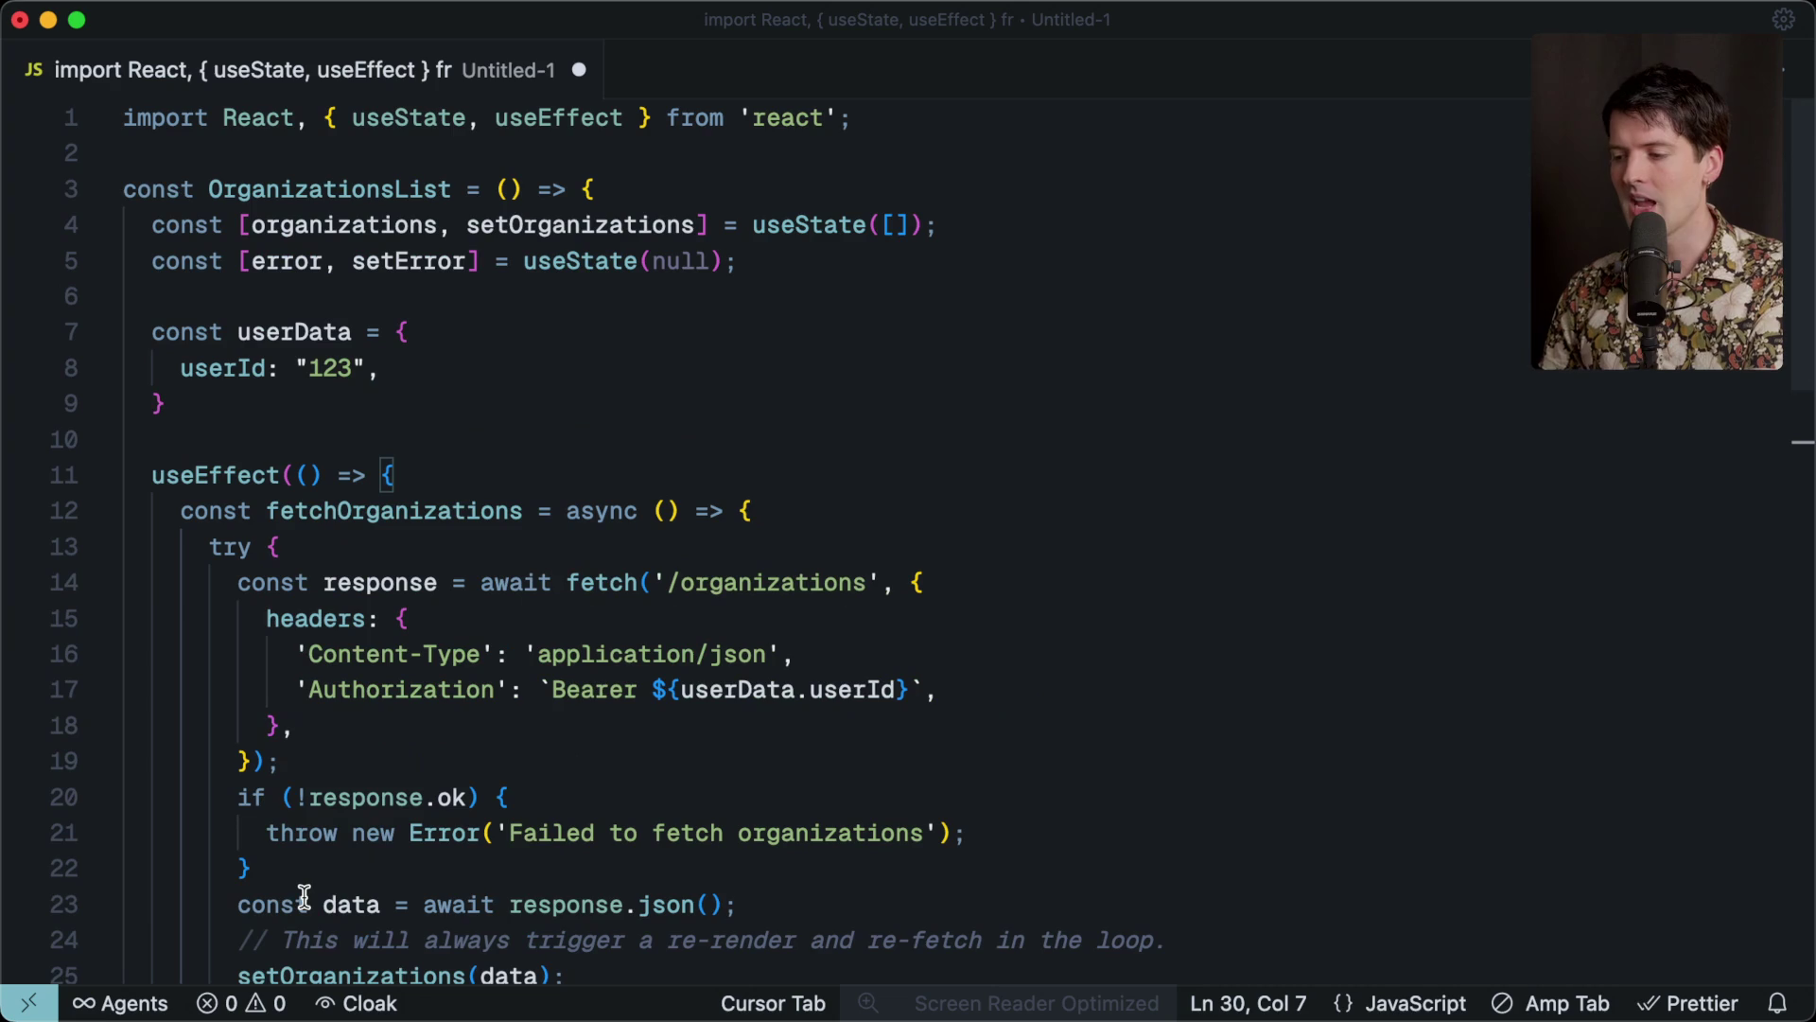
double_click(351, 227)
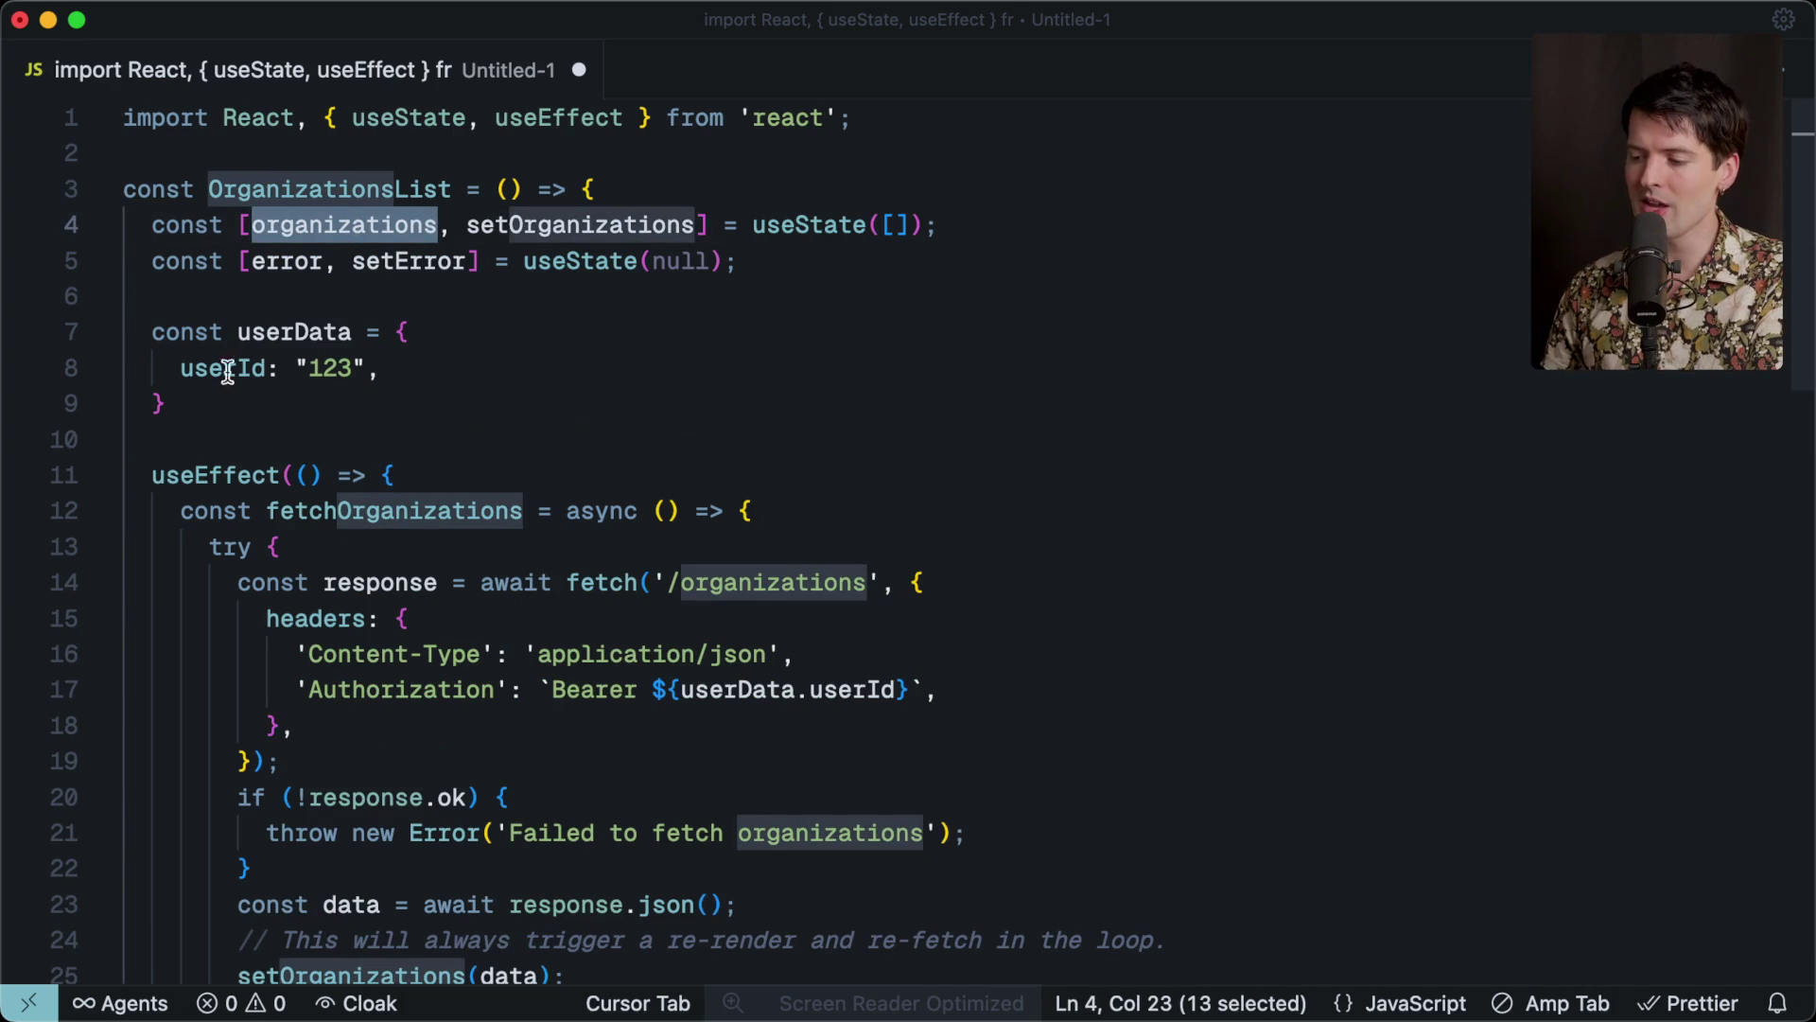
drag(141, 294, 203, 426)
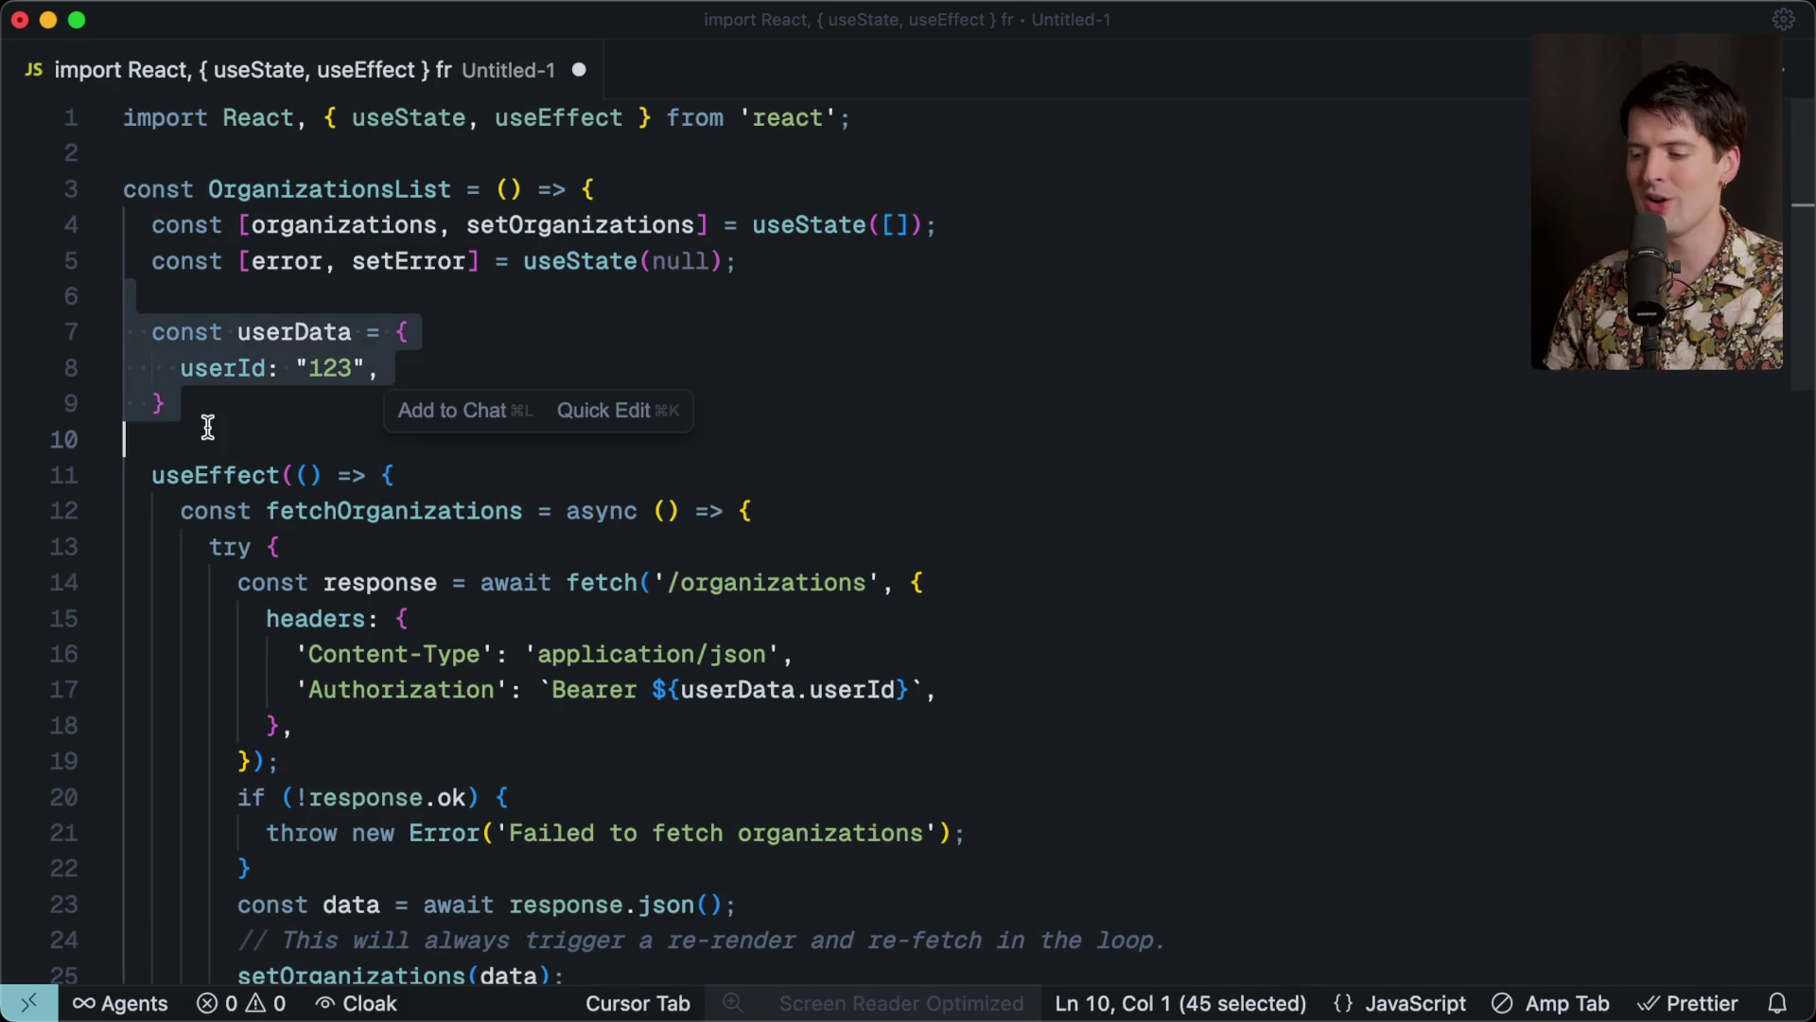
click(268, 440)
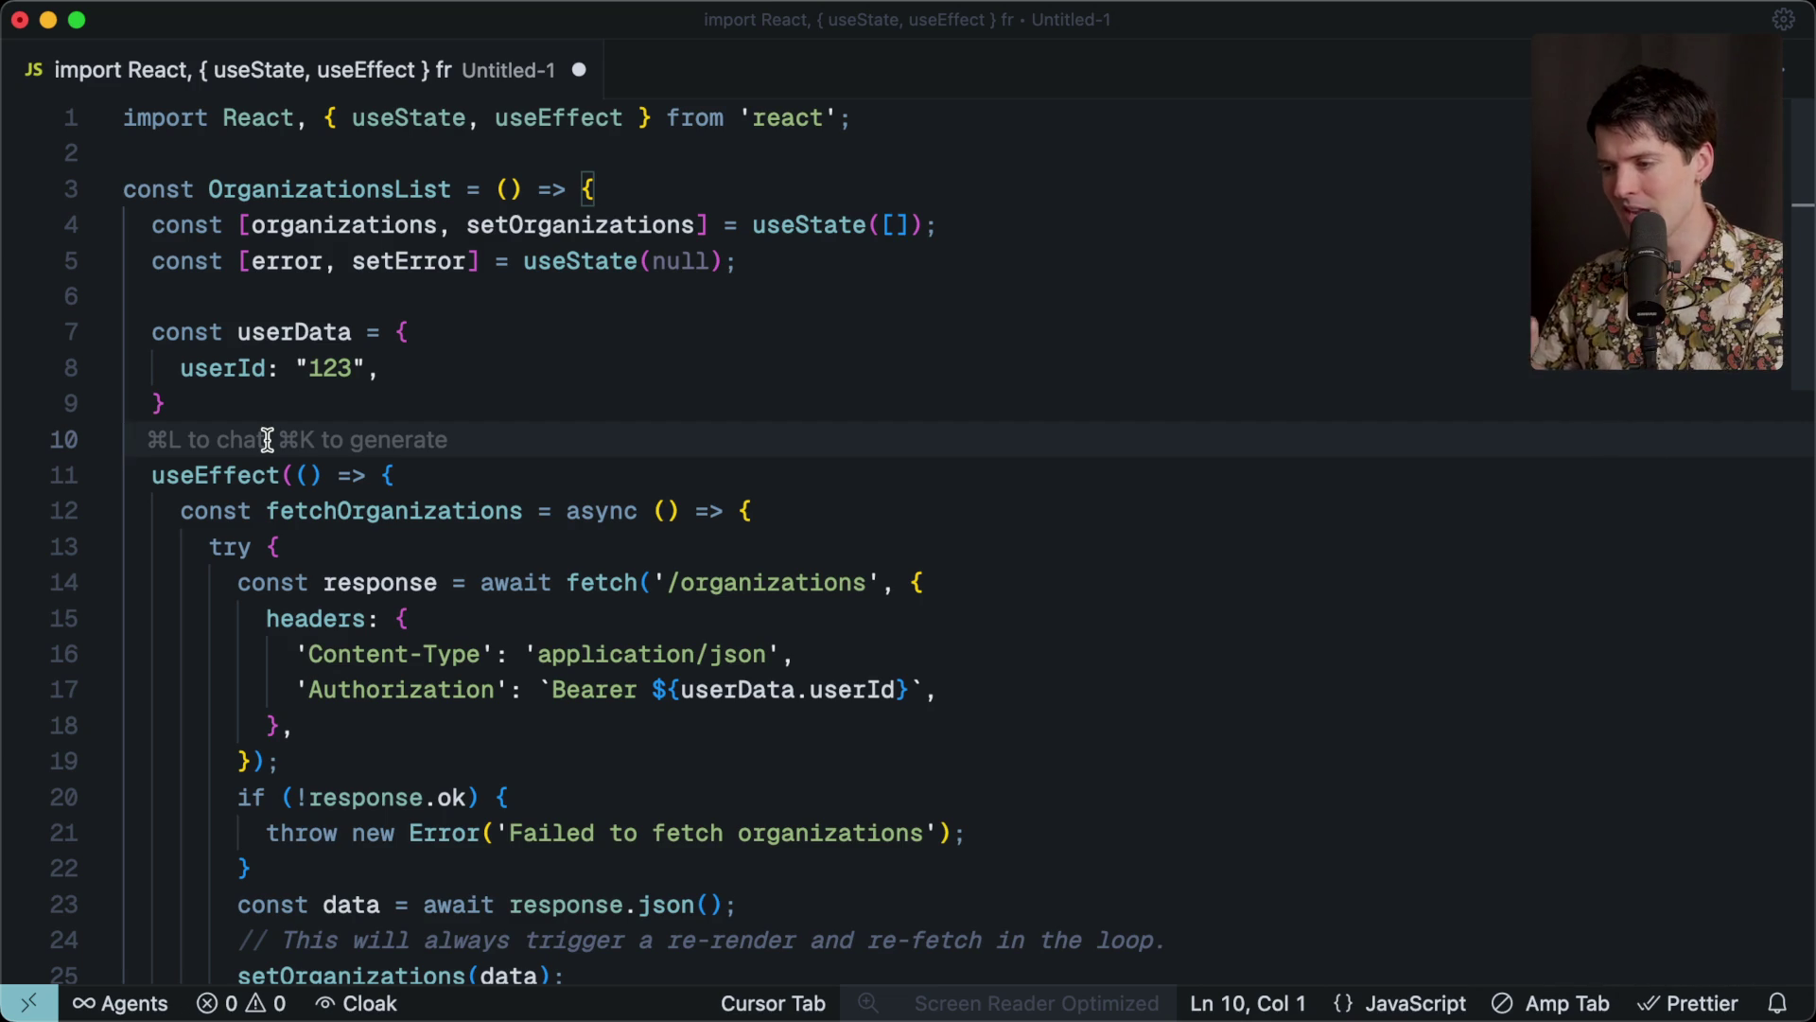
key(cmd+a)
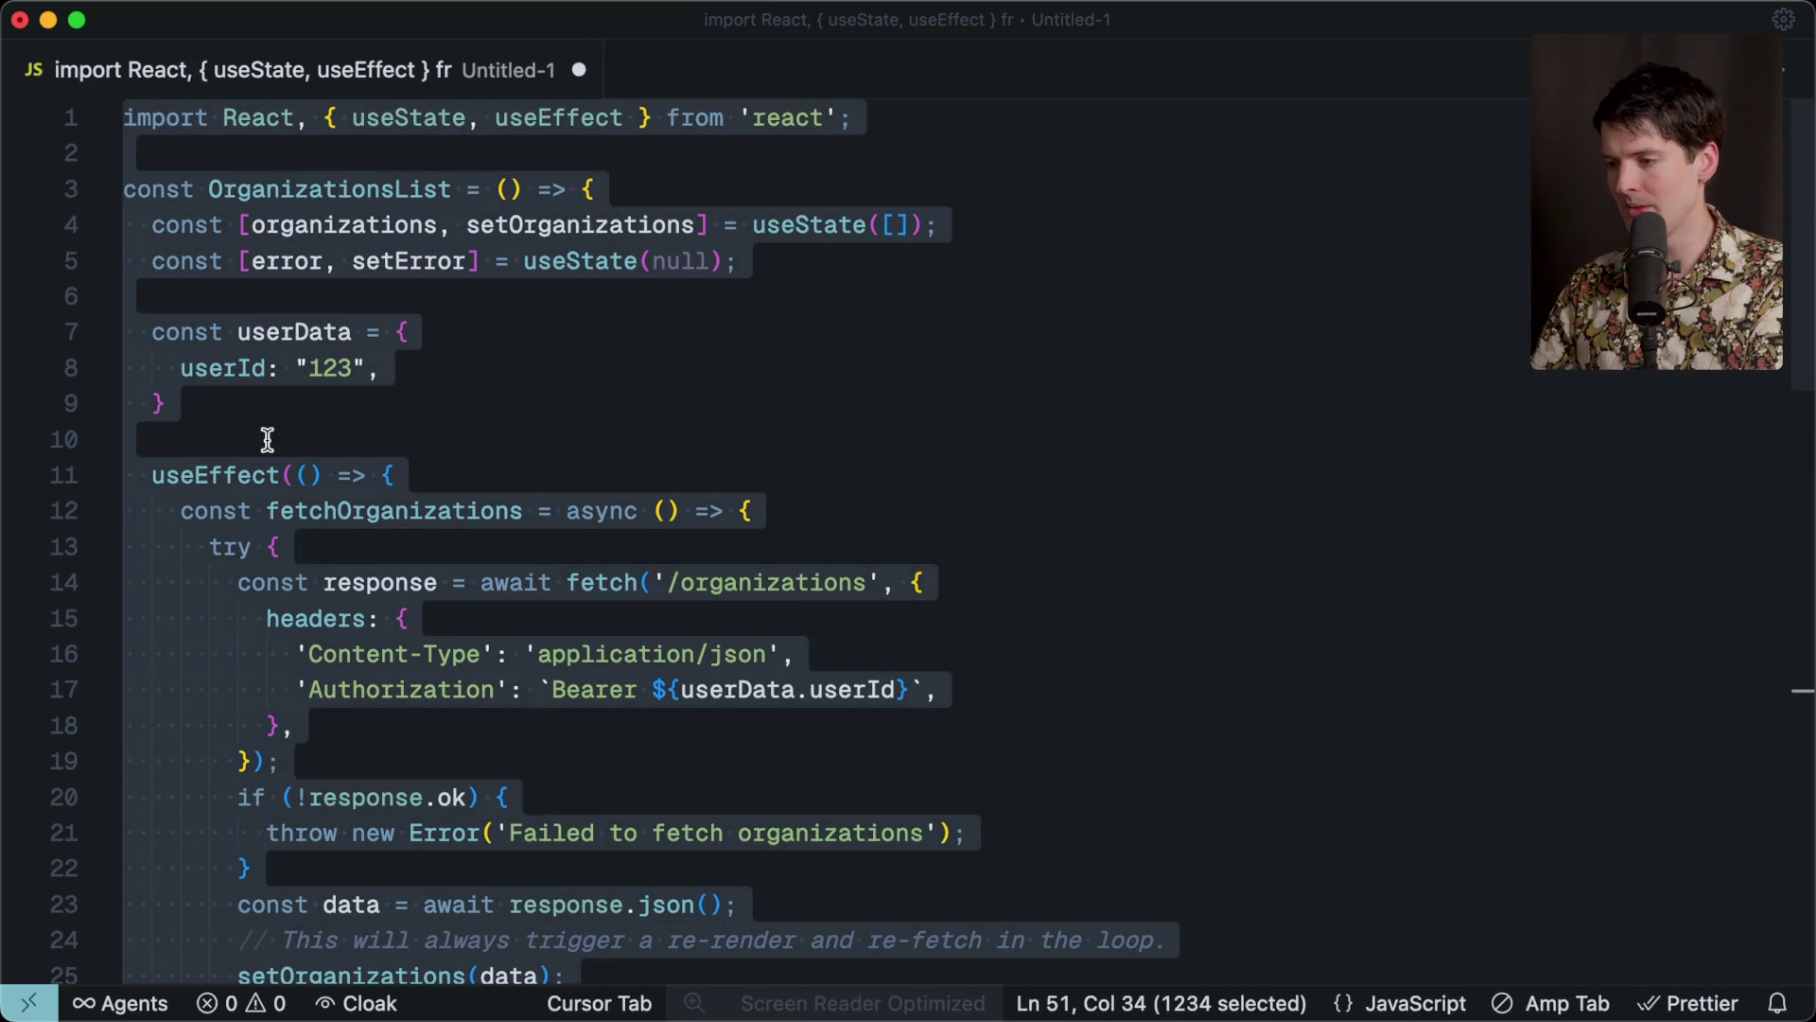
Paste the component into a new file and have Cursor's inline AI rewrite it with React Query.
key(cmd+n)
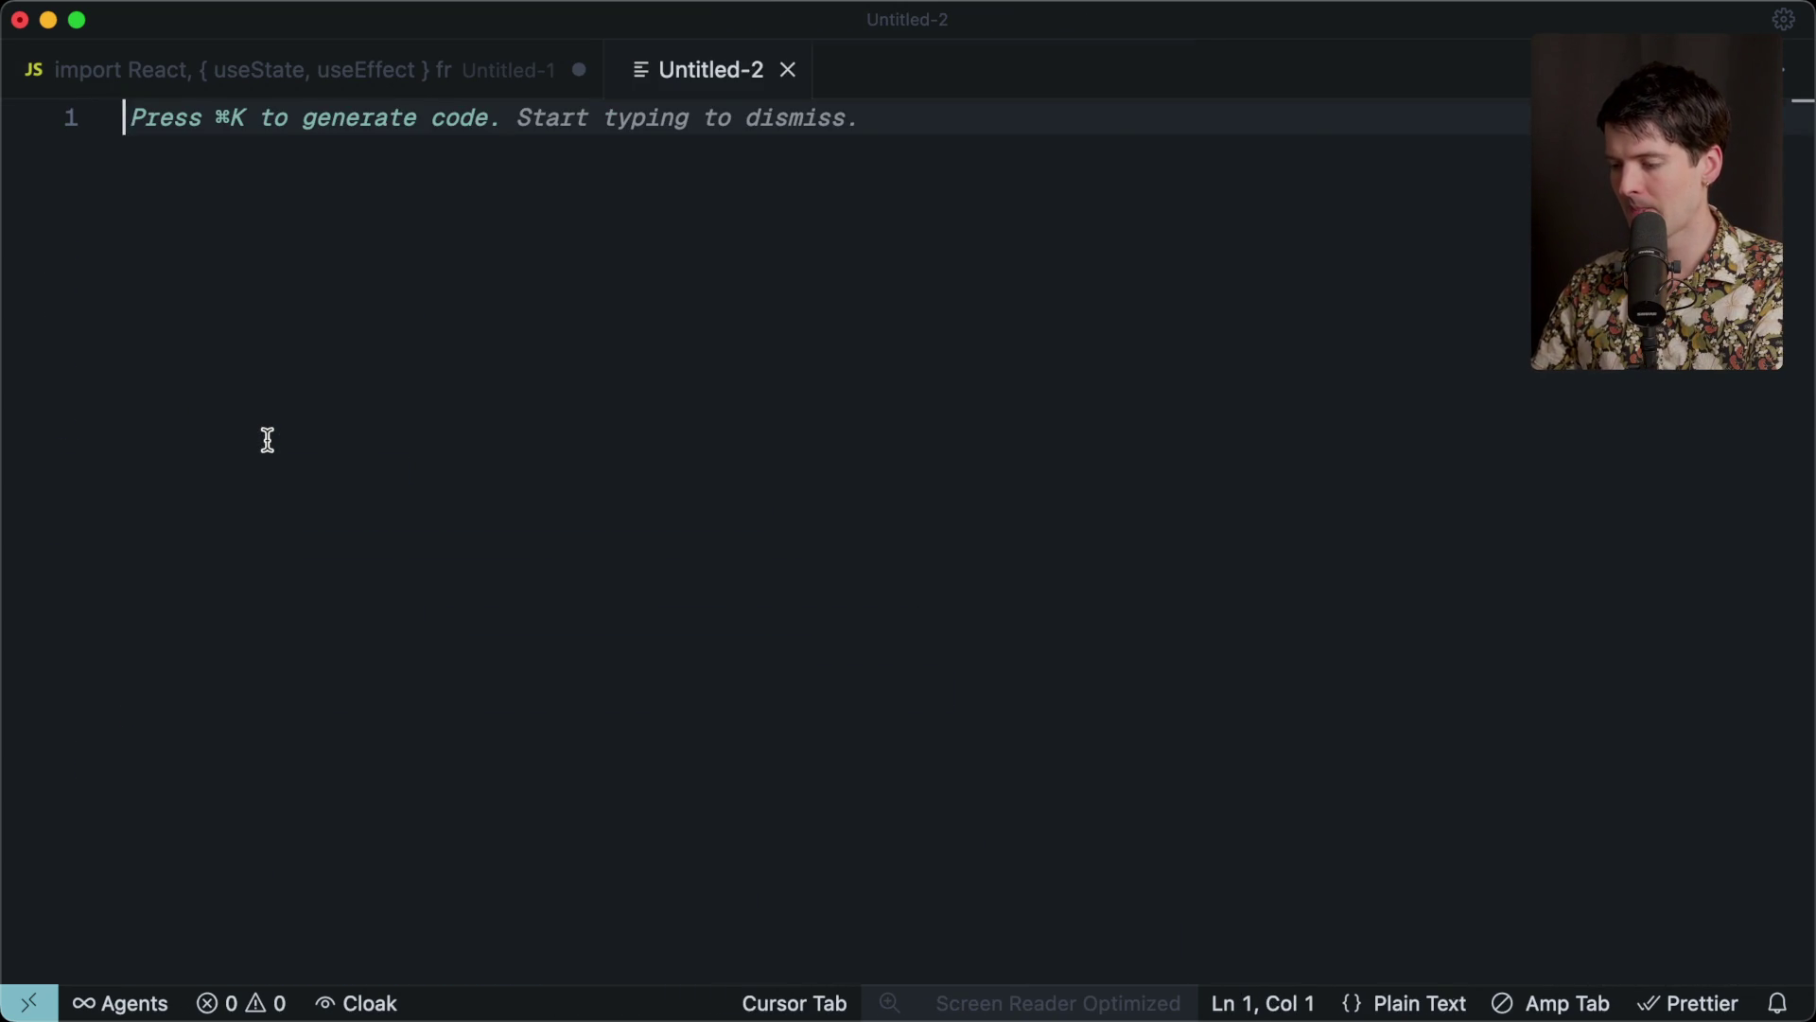
key(super+v)
key(super+a)
key(super+k)
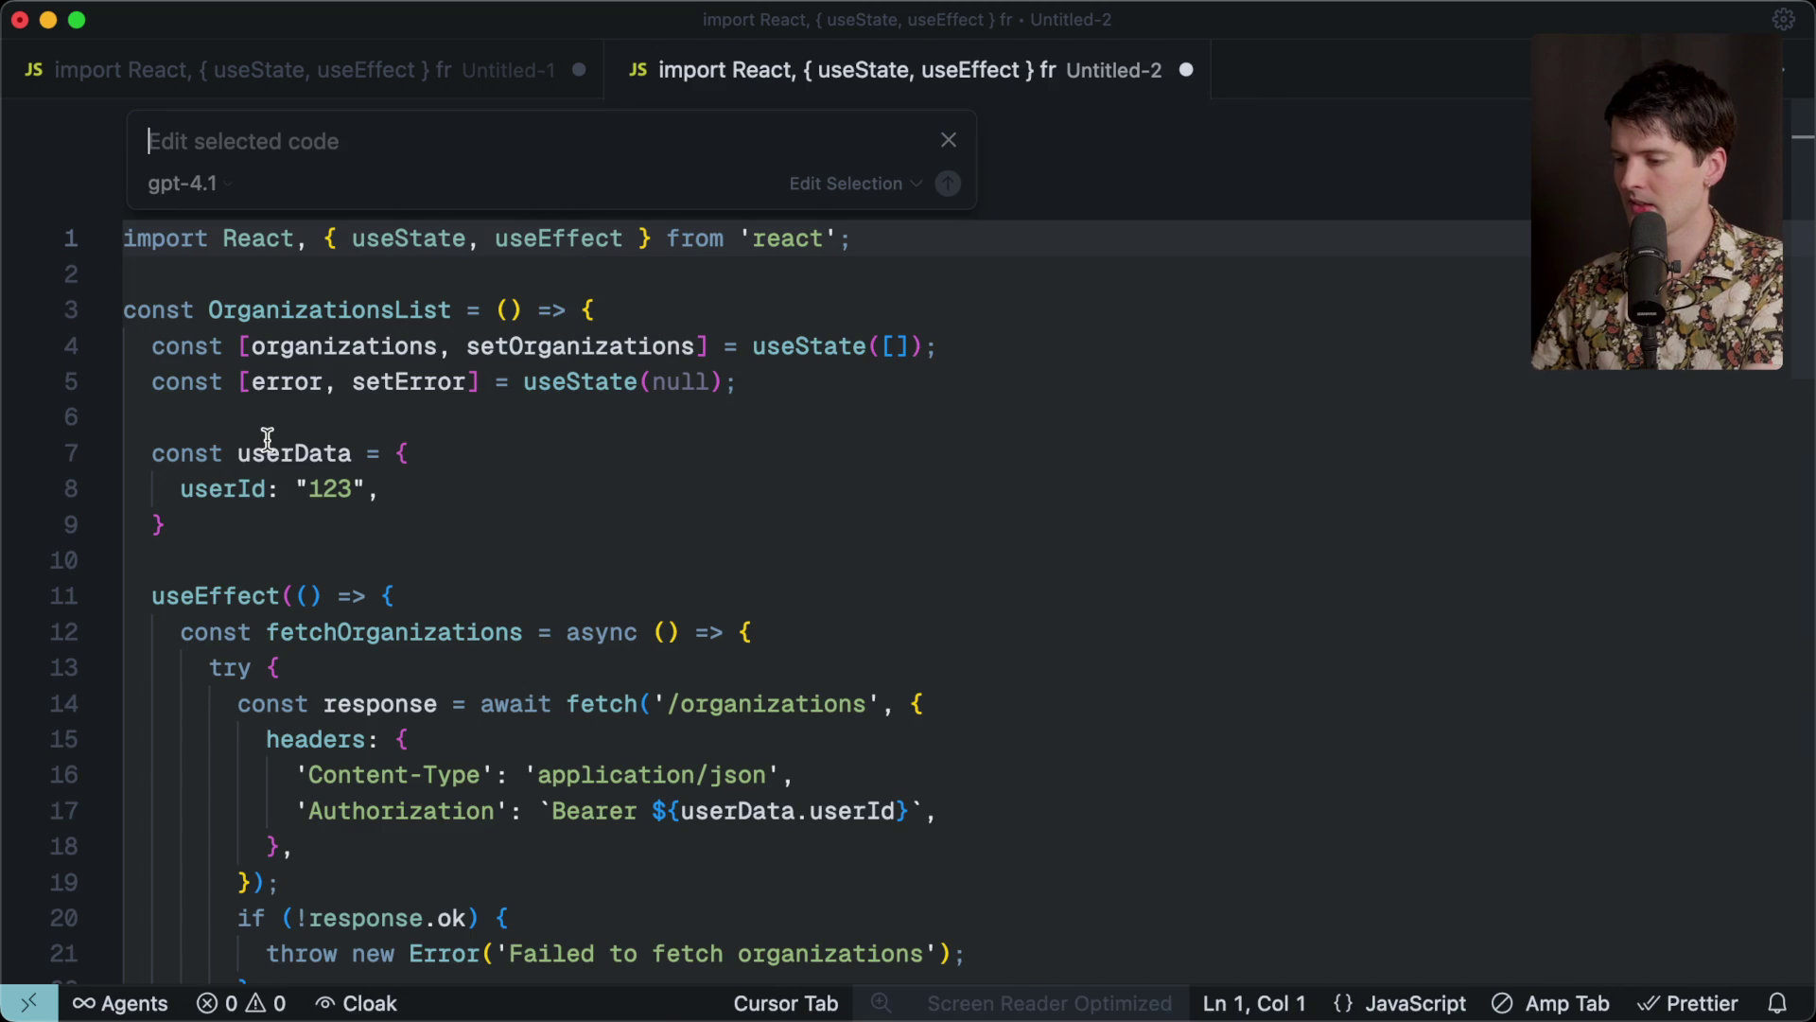
text(Switch this to use)
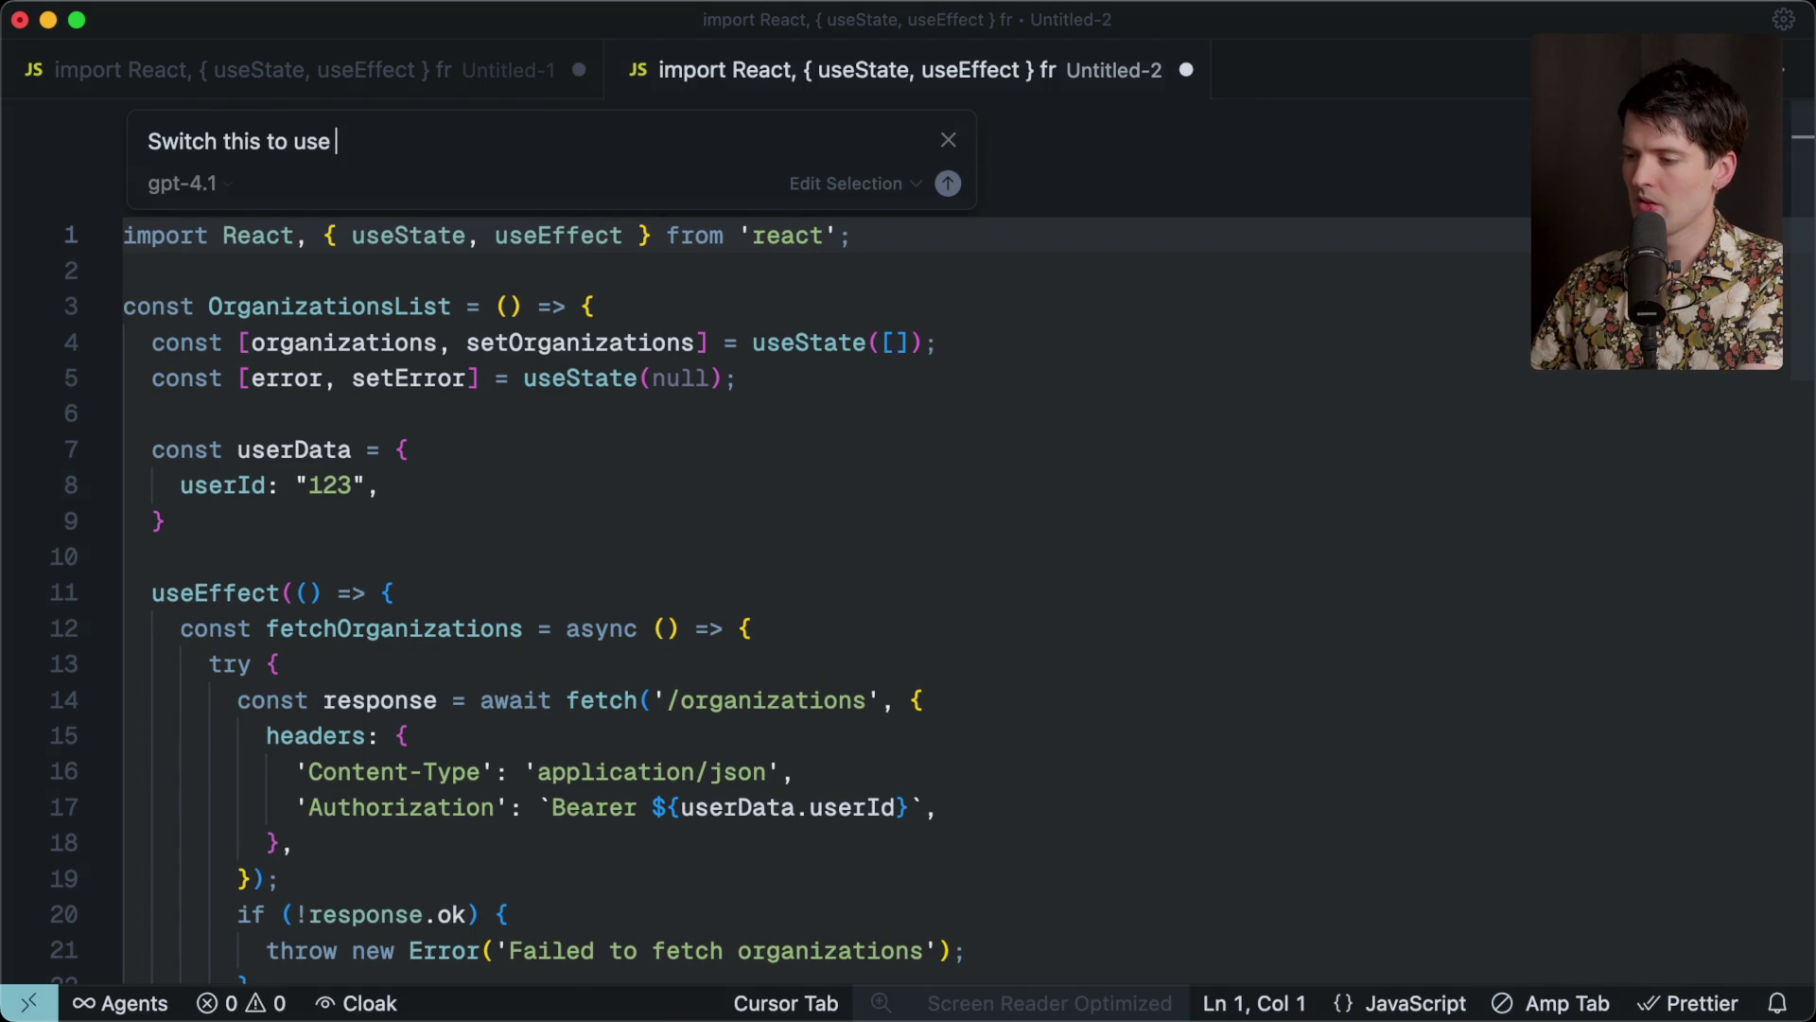
text(t que)
text(ry instead)
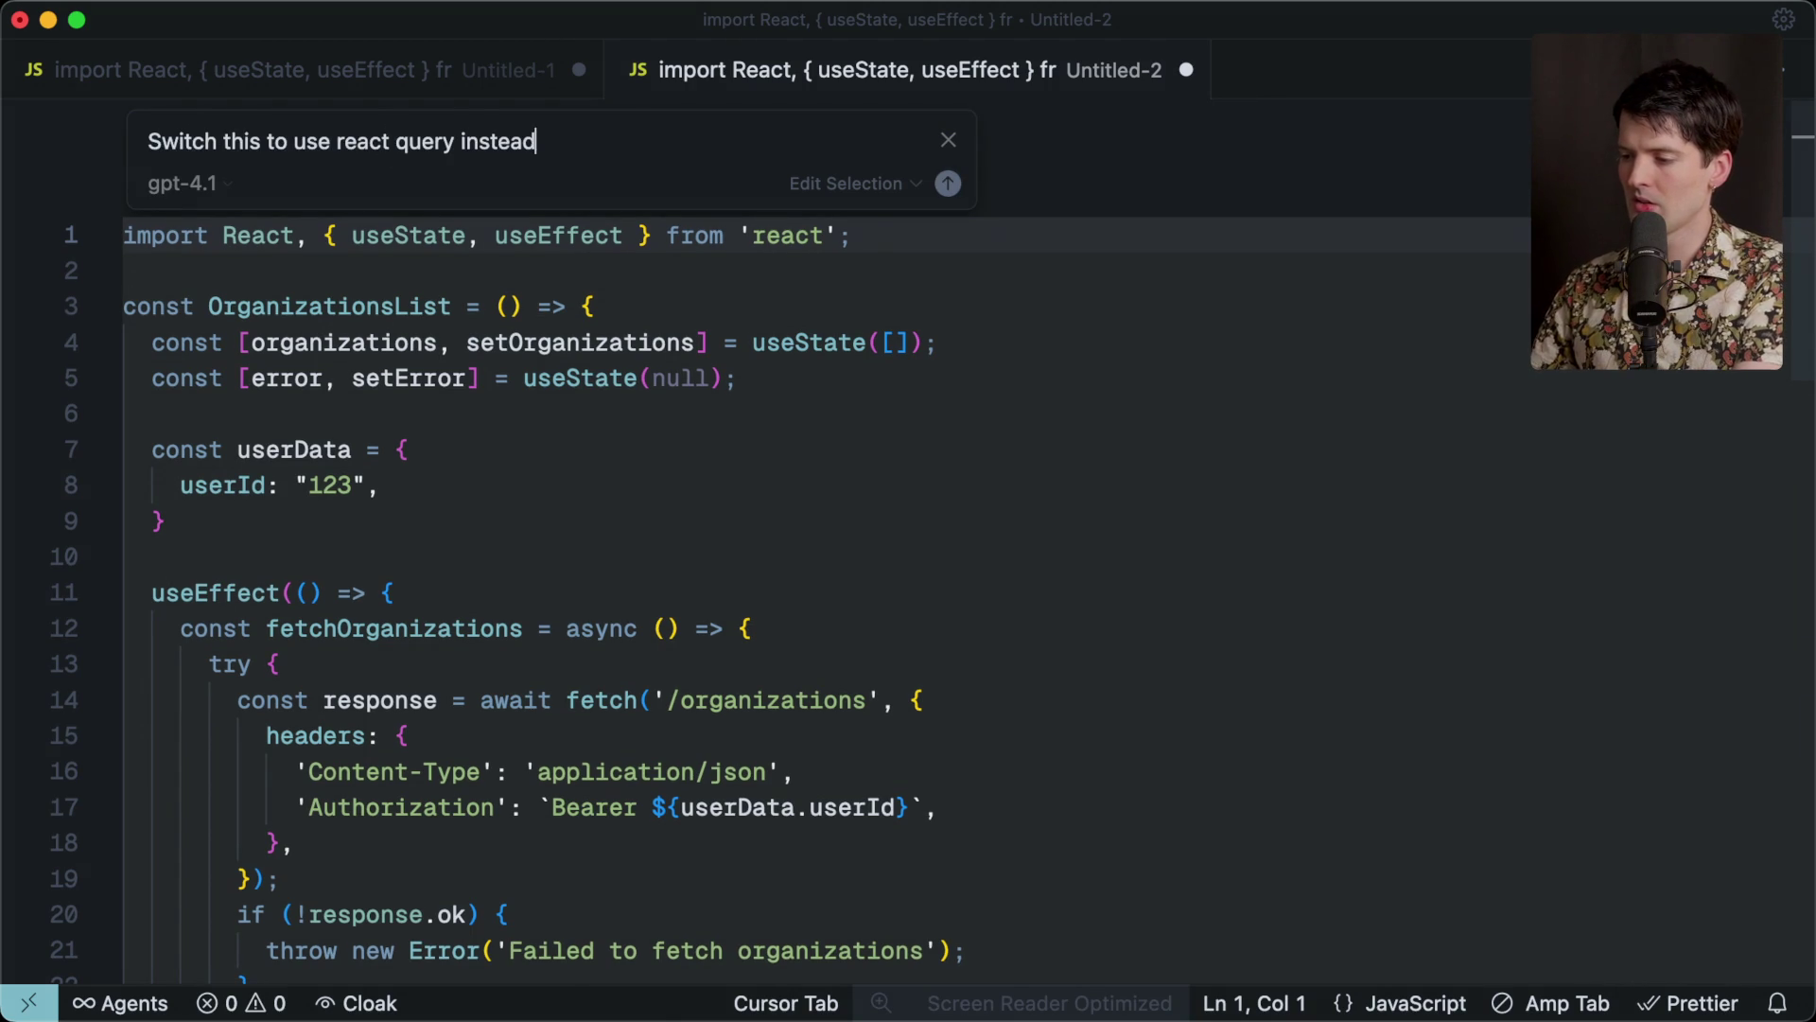
text( examp))
key(Return)
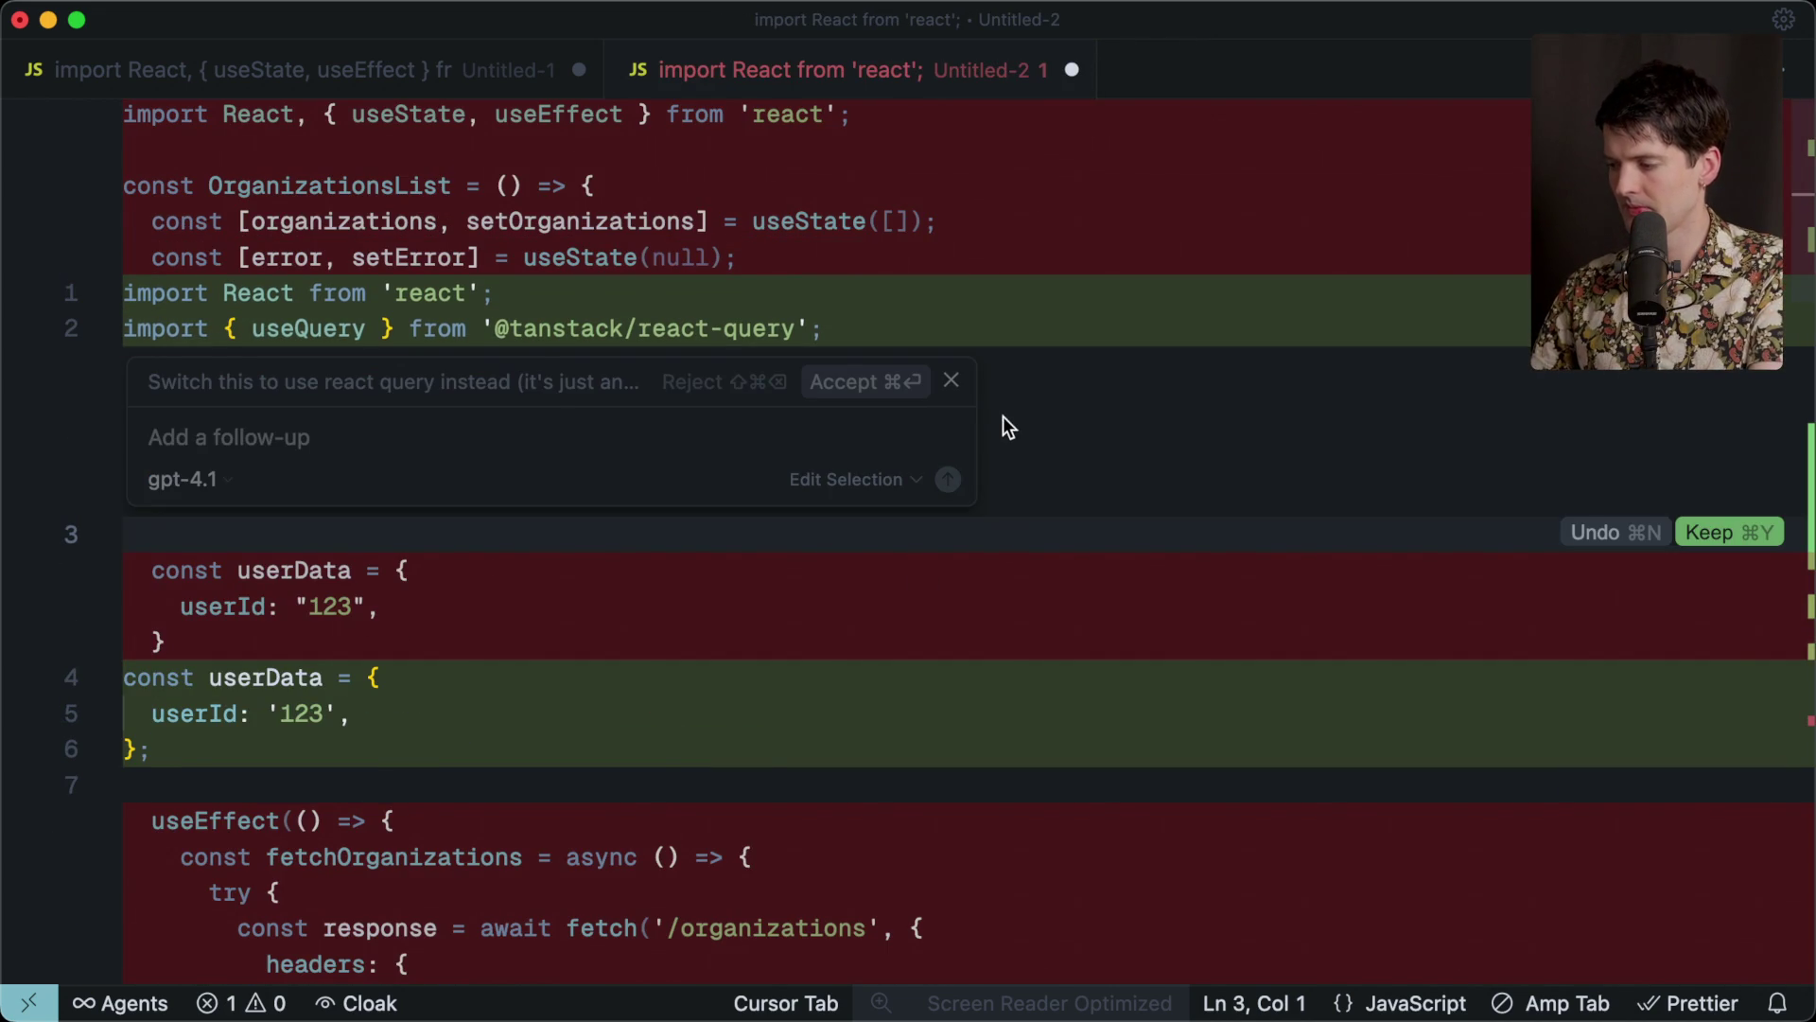
key(super+Return)
Look over the generated standalone fetchOrganizations function.
scroll(748, 591, down, 2)
scroll(748, 591, down, 5)
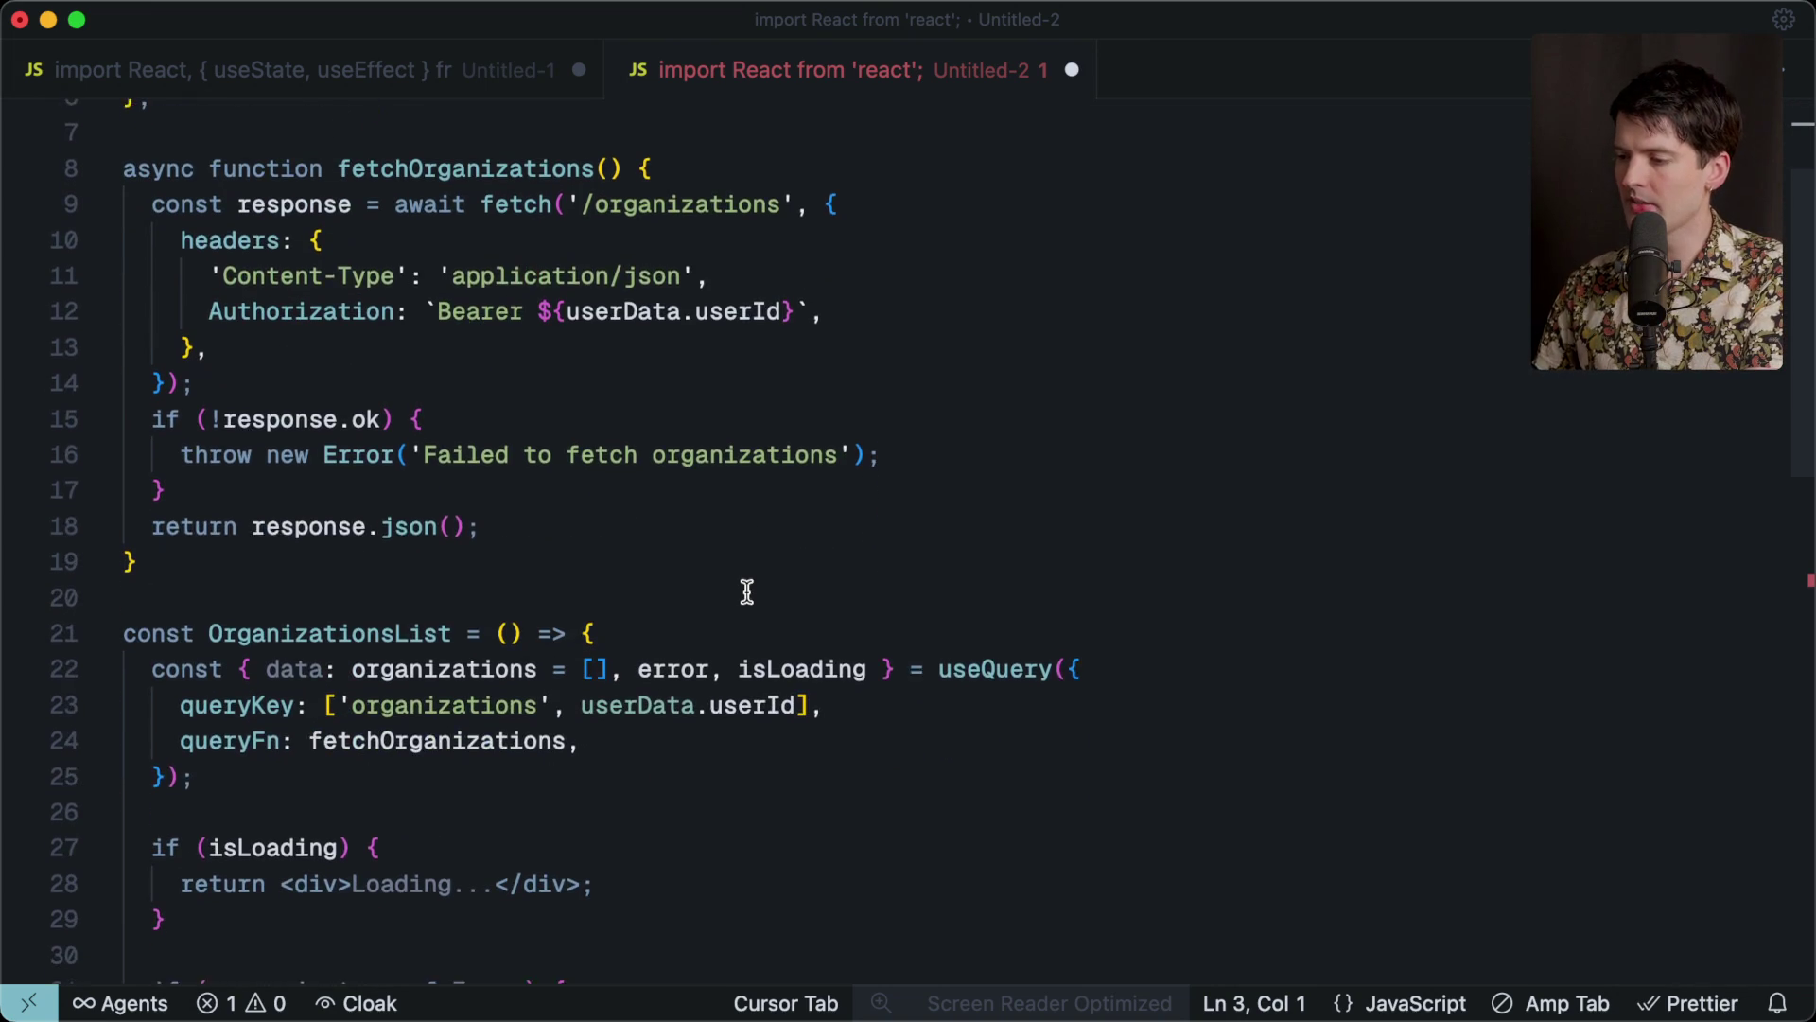
scroll(747, 591, up, 3)
click(316, 197)
drag(293, 190, 324, 649)
key(Escape)
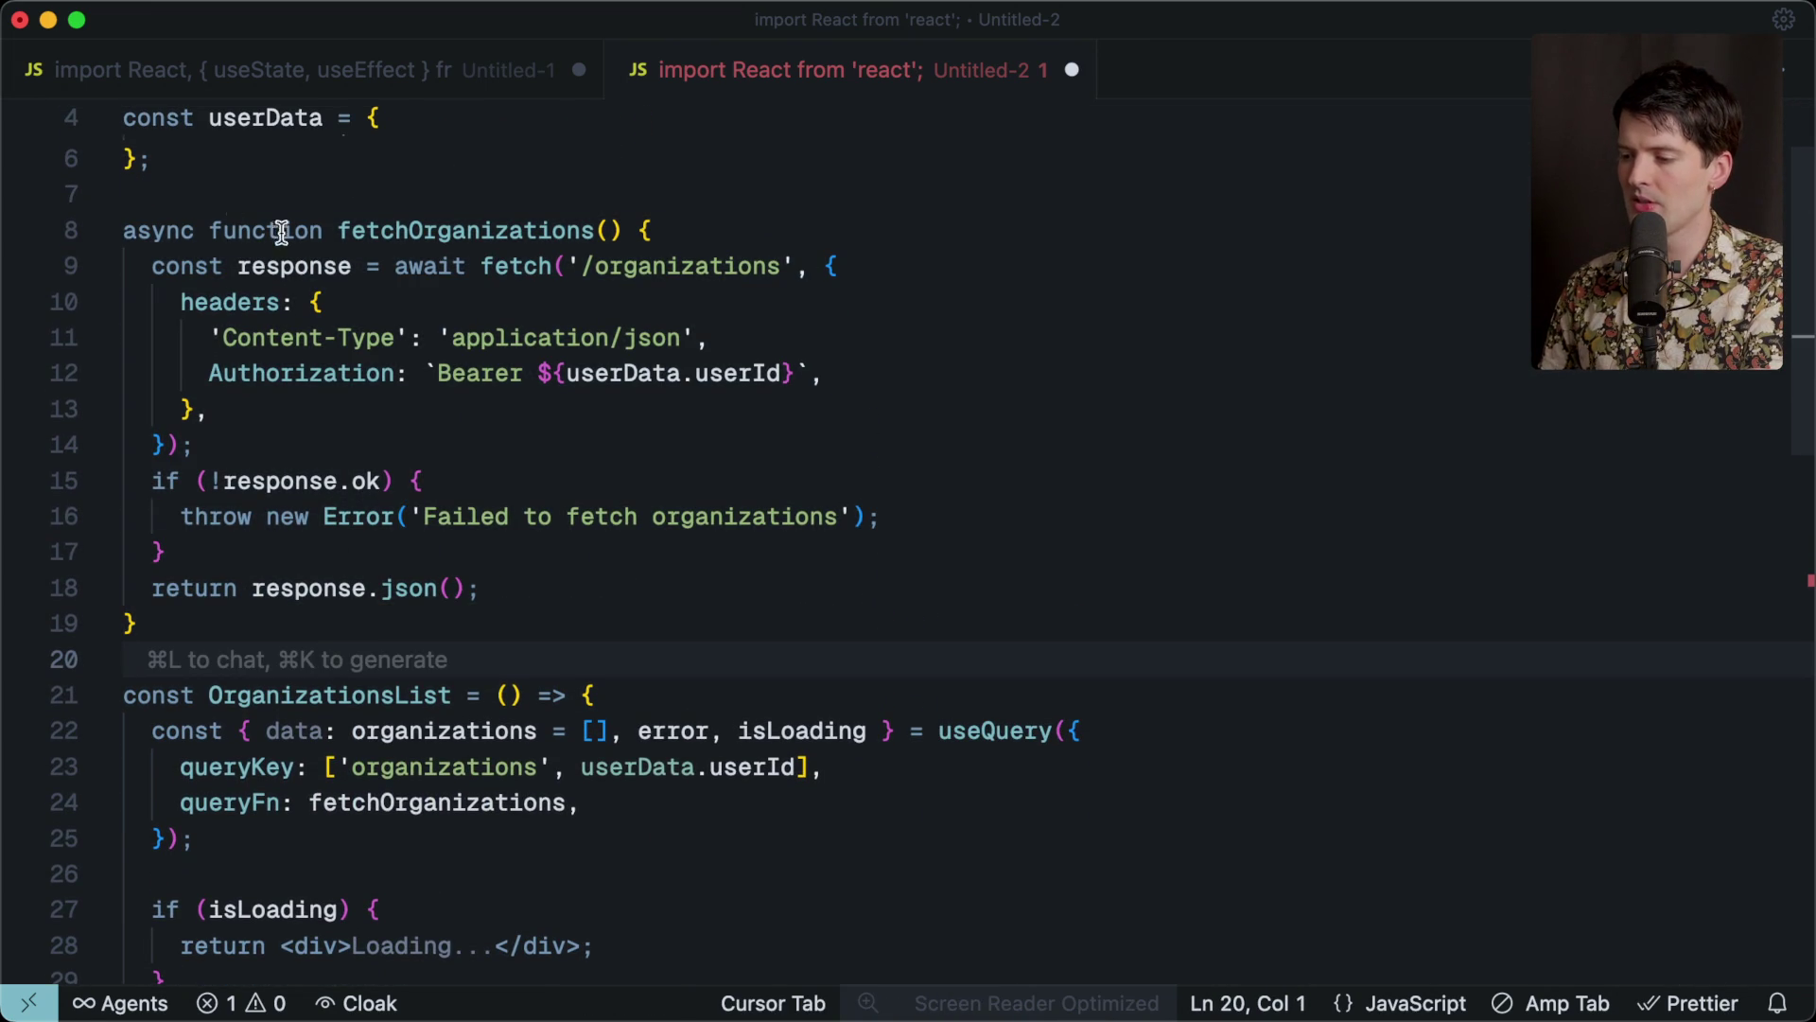
scroll(530, 223, up, 3)
Delete the top-level userData block and its leftover empty line.
drag(276, 293, 253, 202)
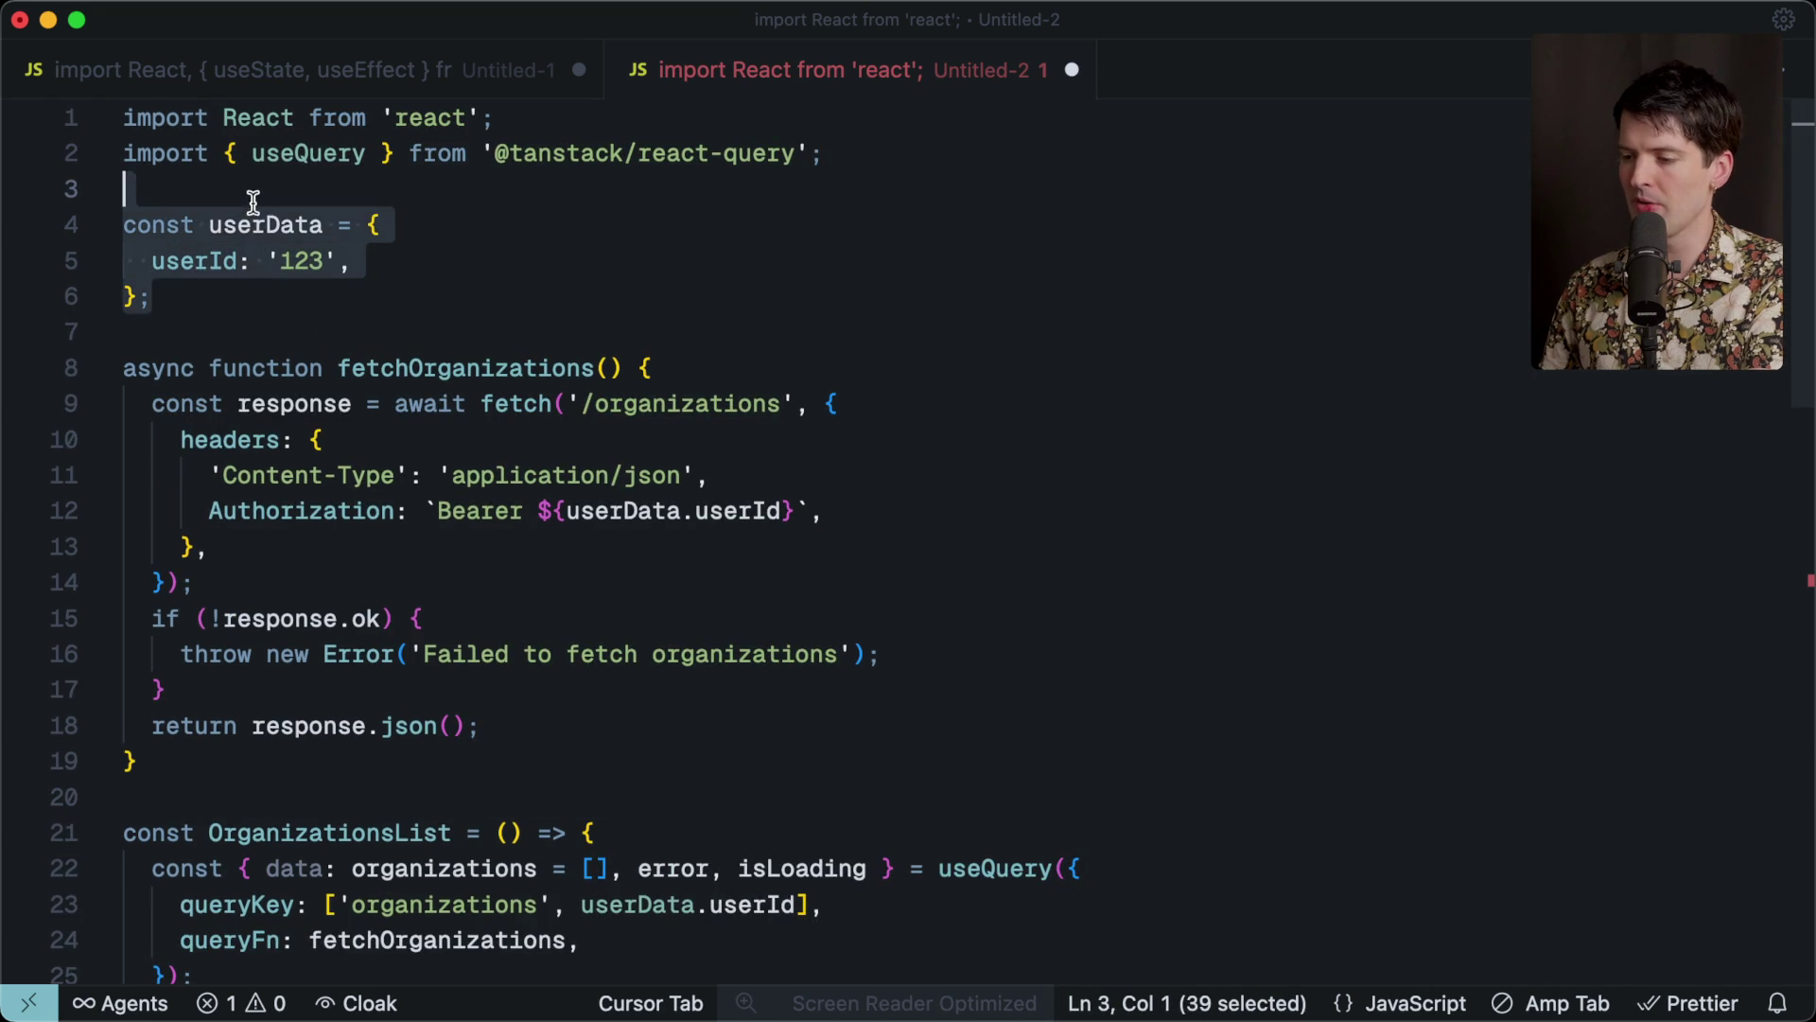
key(BackSpace)
key(super+s)
key(Escape)
key(BackSpace)
Give fetchOrganizations a userData parameter typed with a userId string.
click(602, 224)
text(userDat)
key(Tab)
click(632, 409)
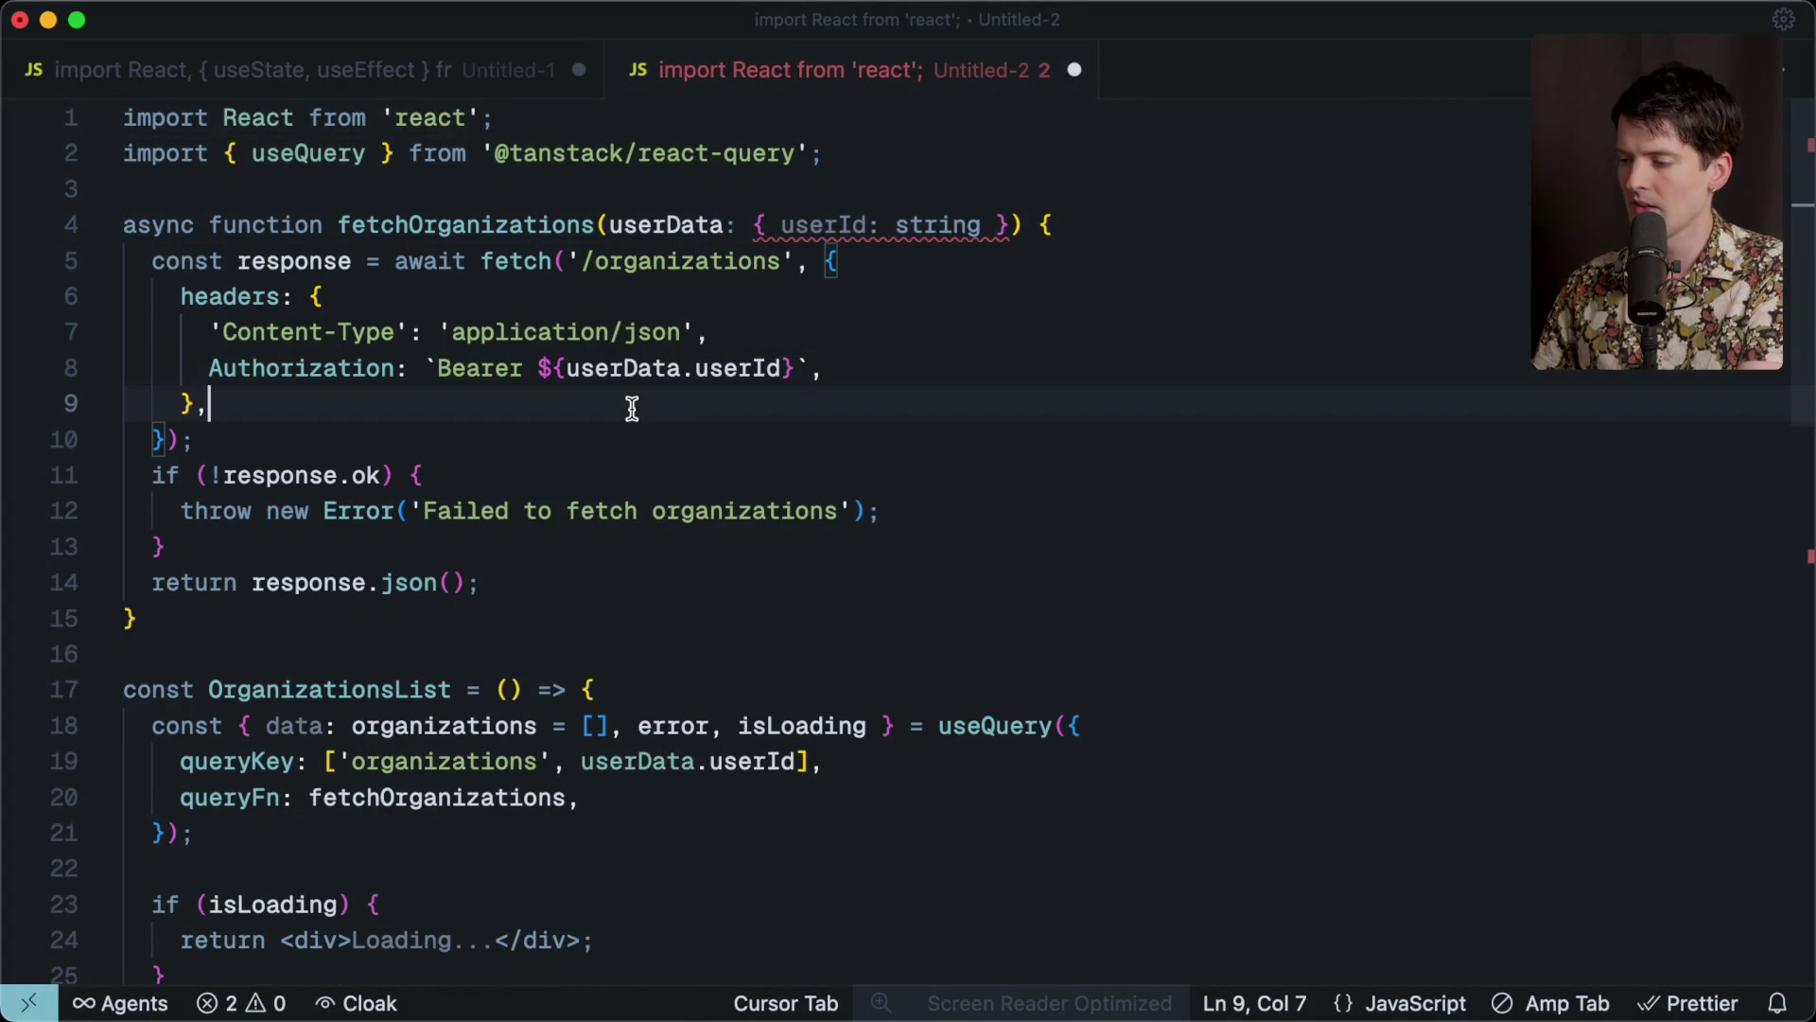
Set the file's language mode to TypeScript.
mouse_move(822, 224)
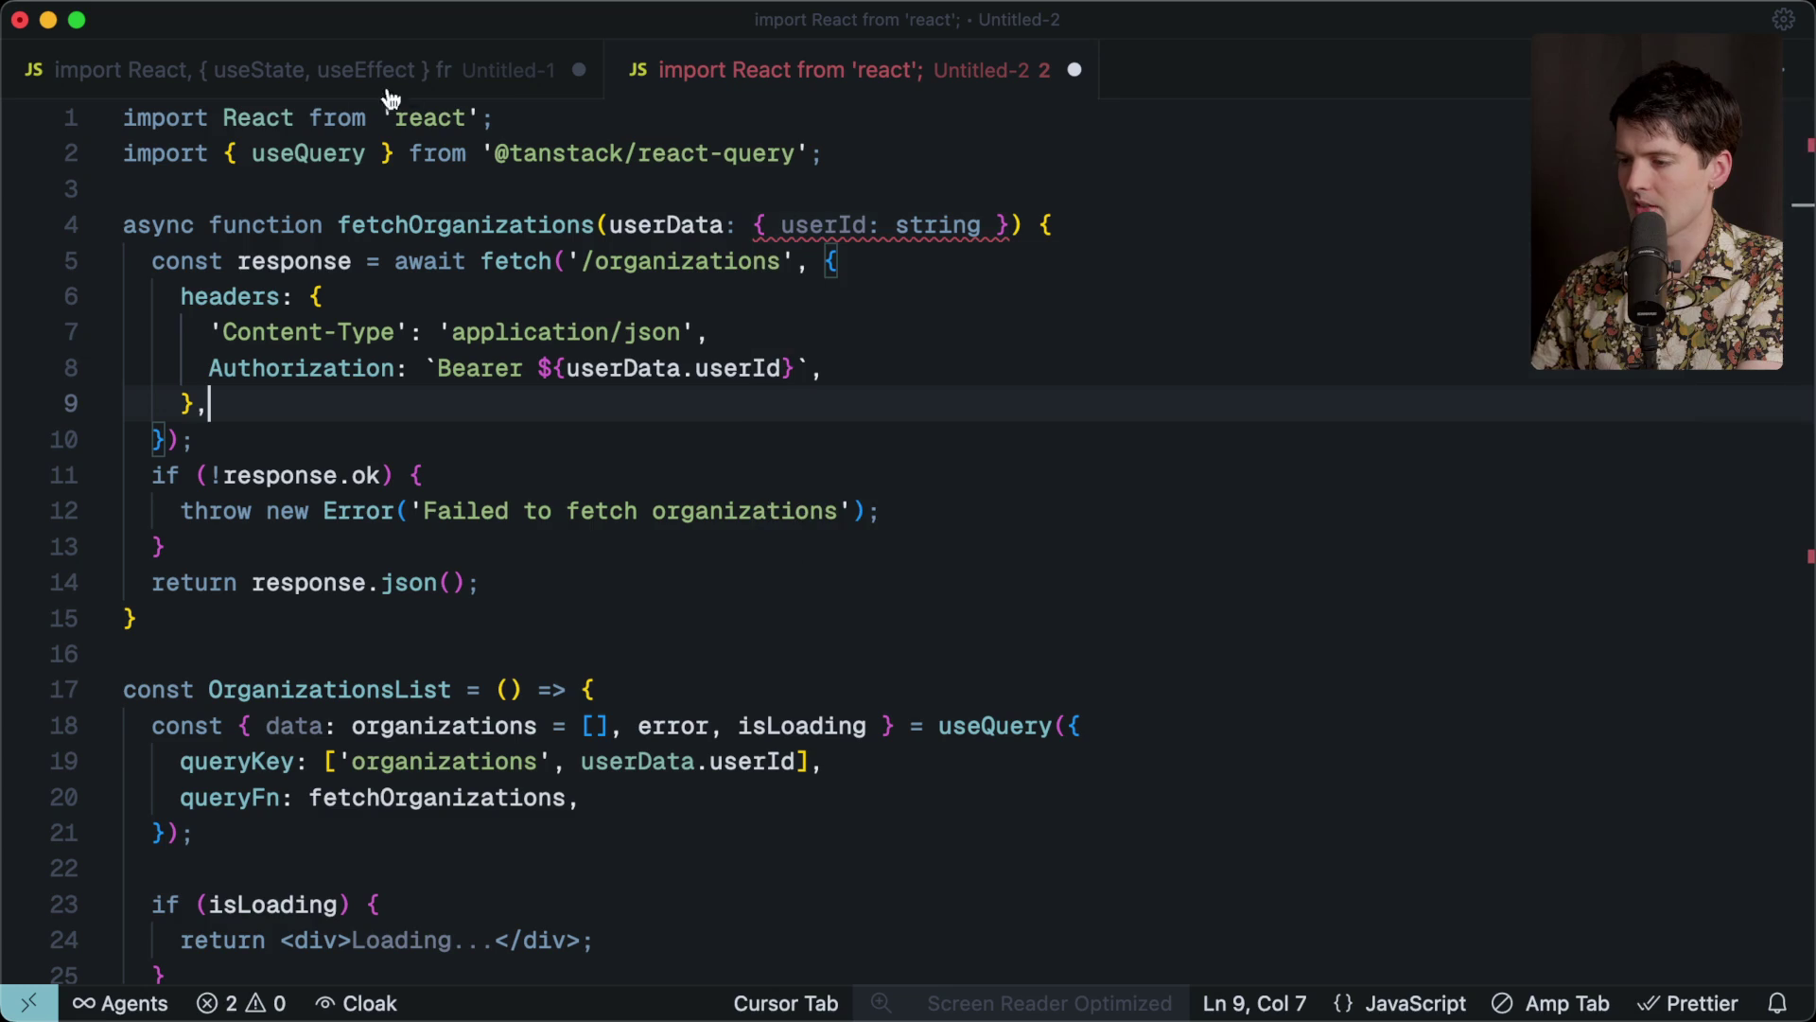
click(1414, 1002)
text(tye)
key(BackSpace)
text(pe)
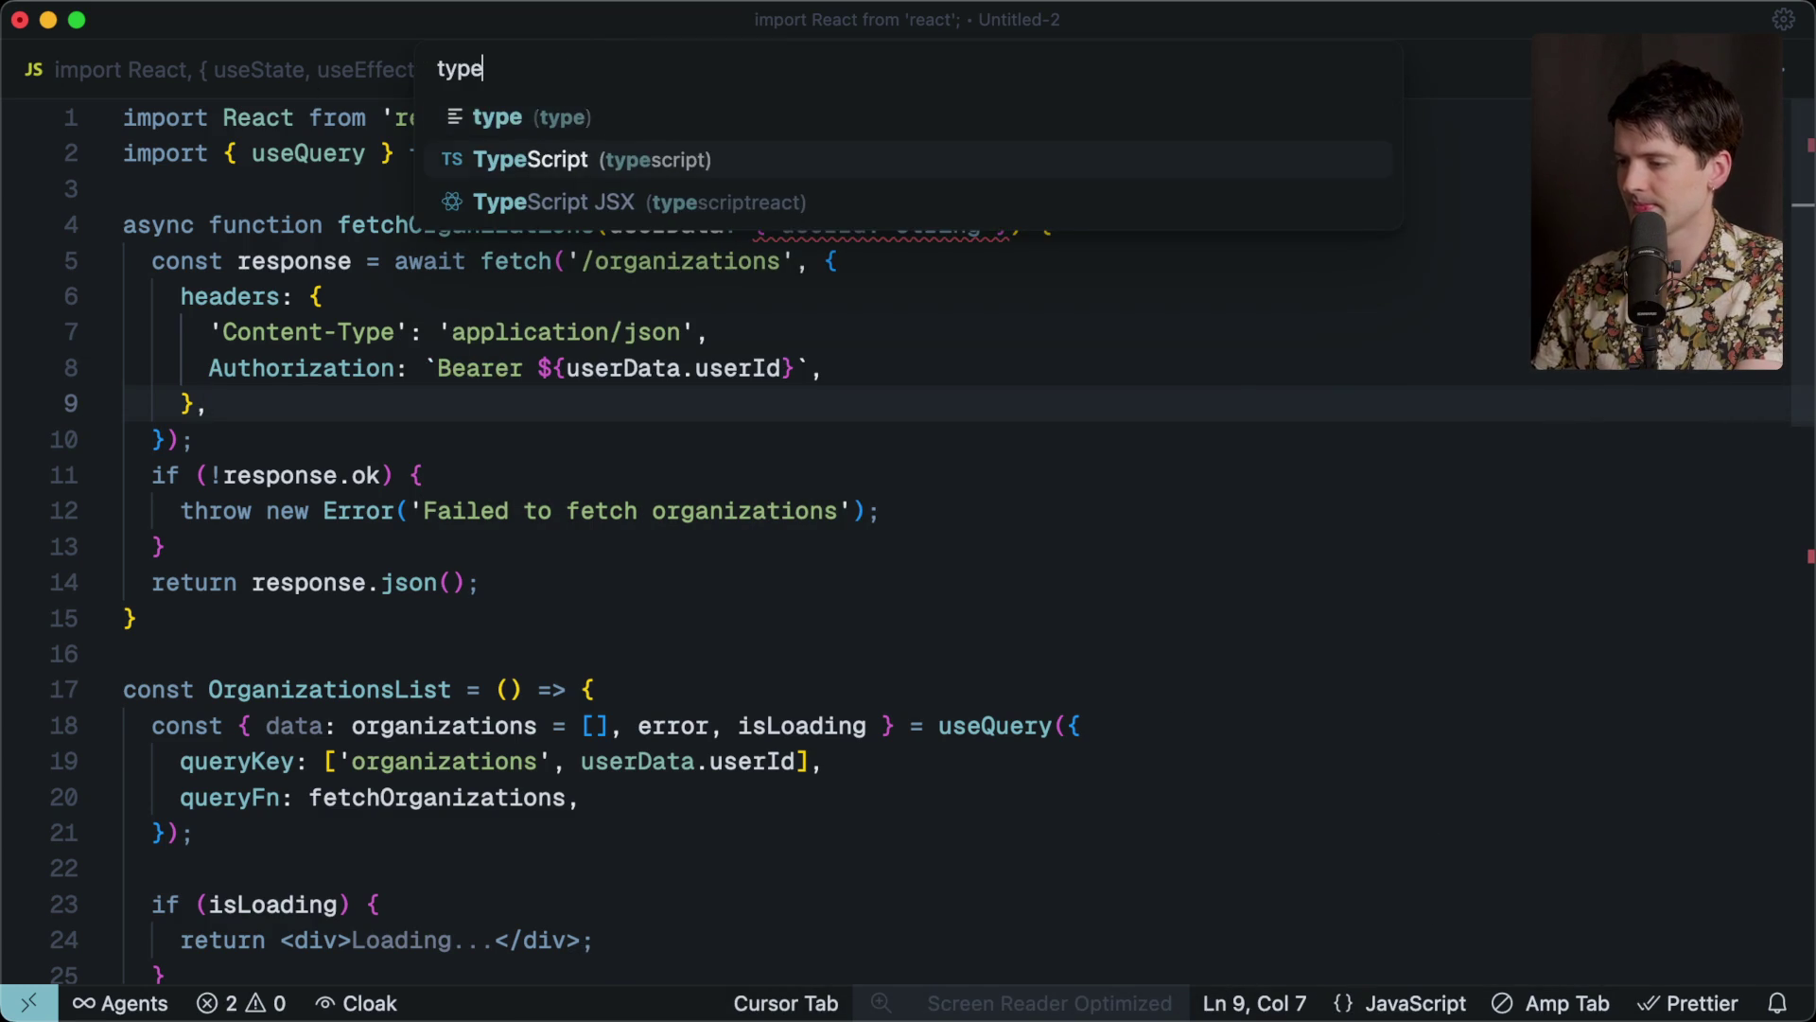
click(694, 166)
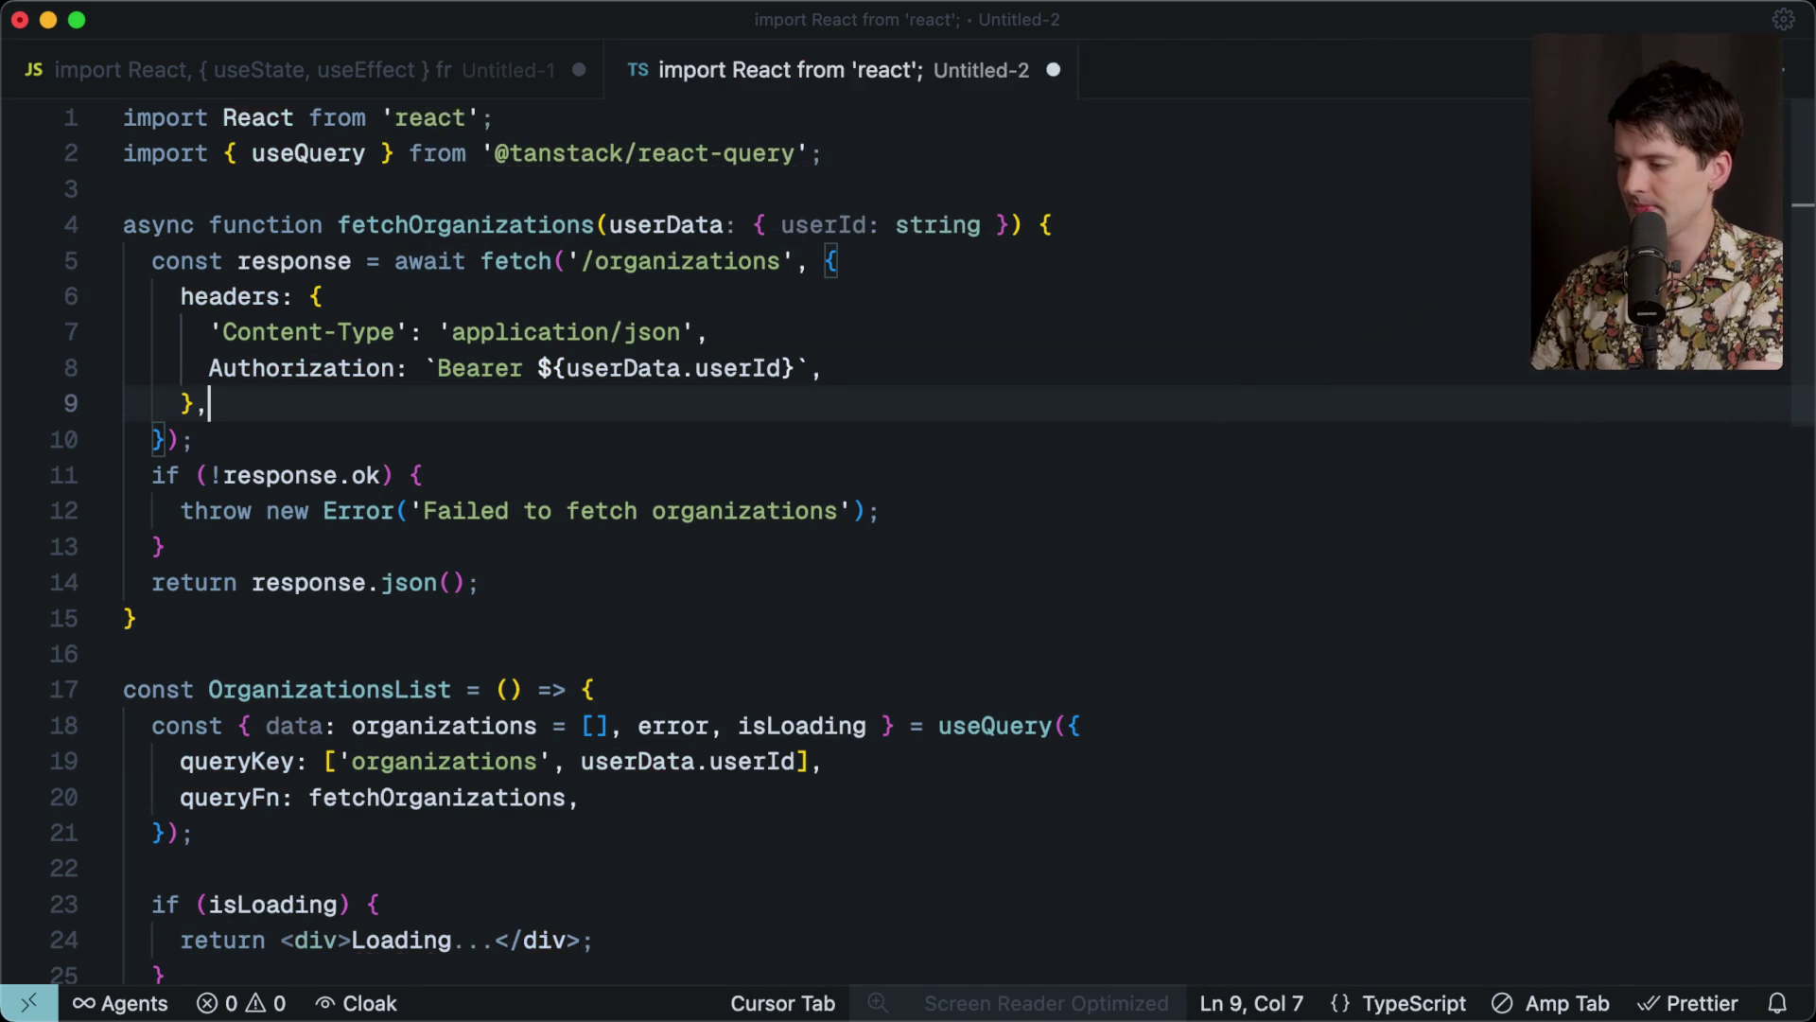
Check the error reported on the react-query import.
click(621, 176)
mouse_move(672, 169)
scroll(655, 603, down, 5)
scroll(654, 604, up, 3)
scroll(655, 604, down, 10)
scroll(655, 604, up, 3)
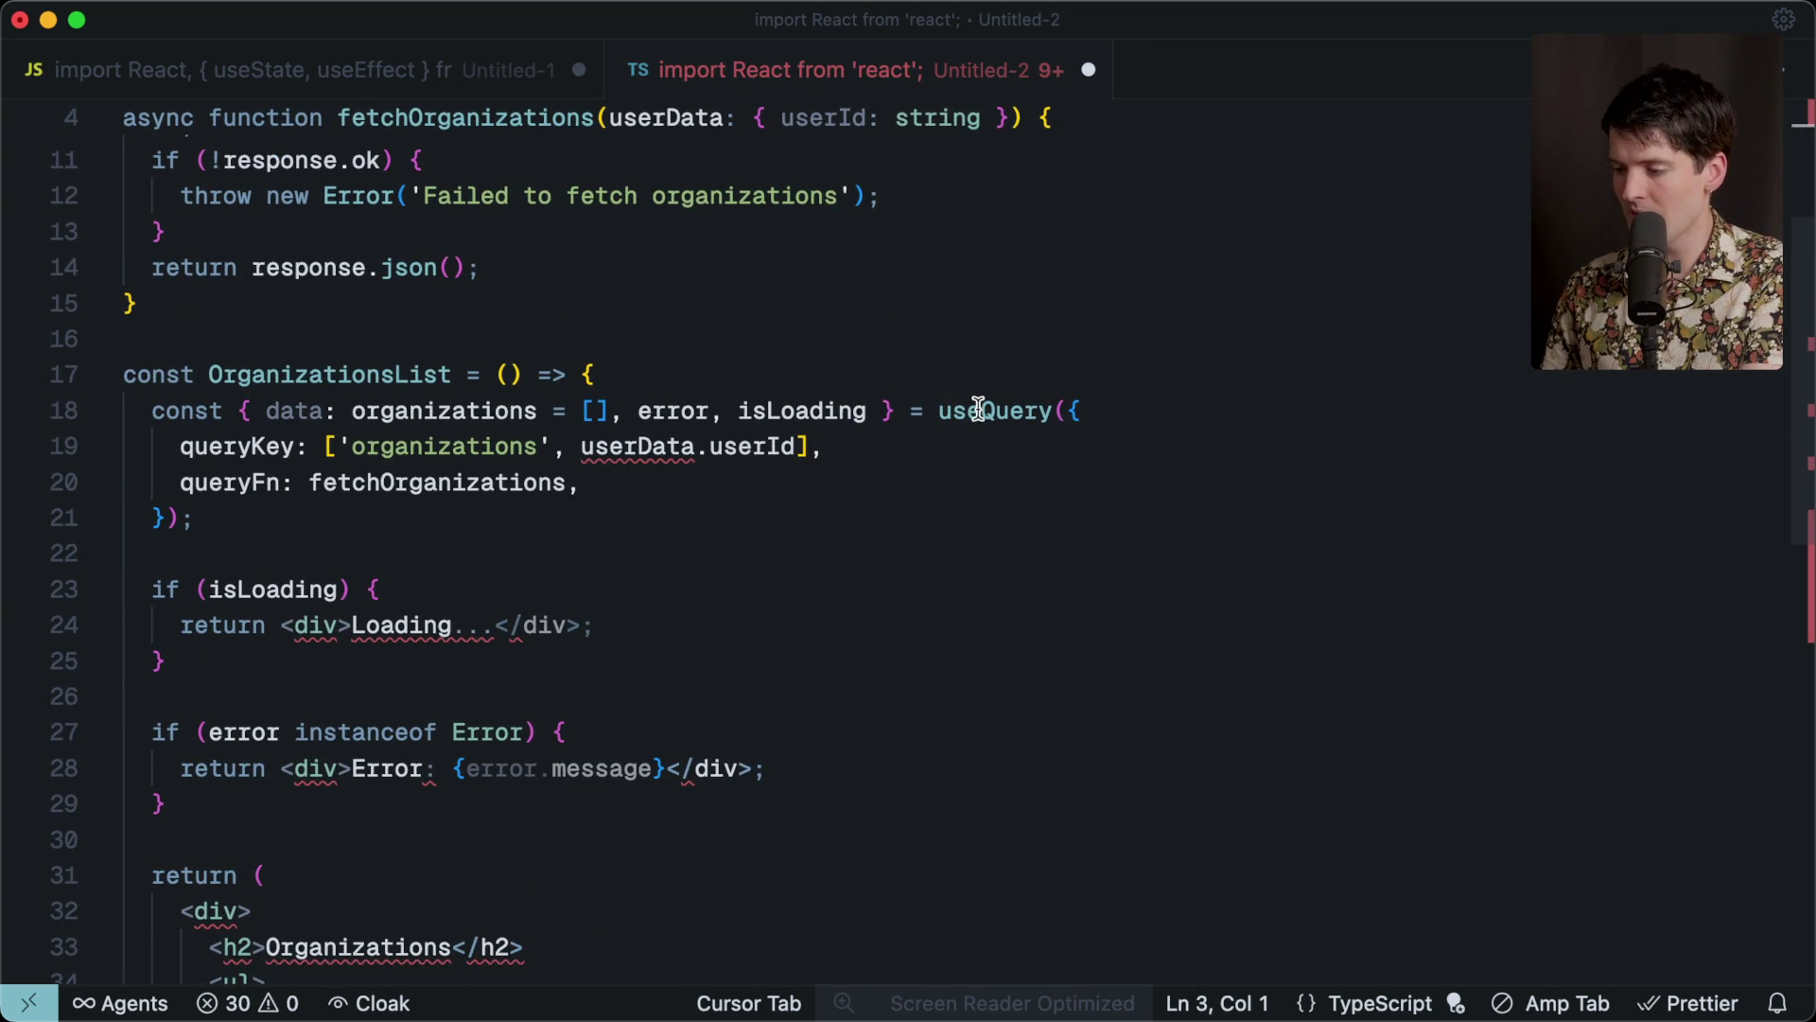
Make queryFn an arrow function calling fetchOrganizations(userData).
double_click(456, 484)
key(Tab)
click(330, 447)
drag(330, 447, 827, 446)
click(828, 446)
key(ctrl+z)
click(700, 303)
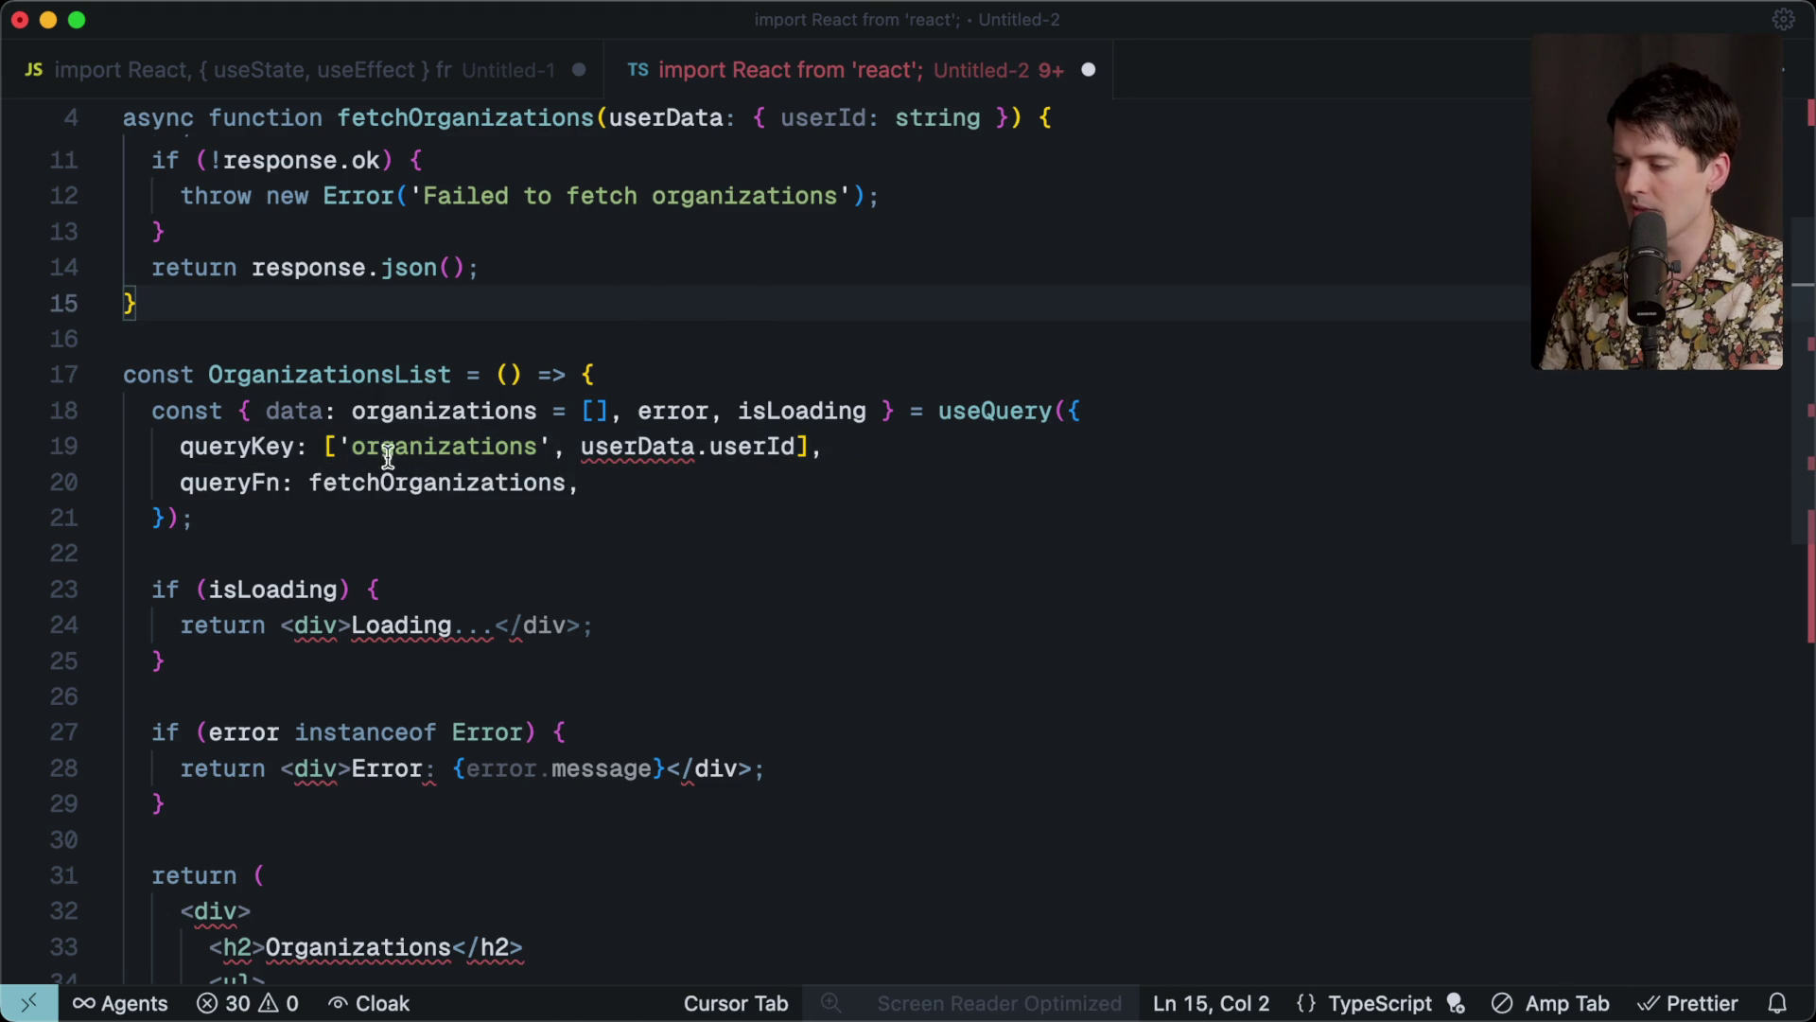
click(309, 483)
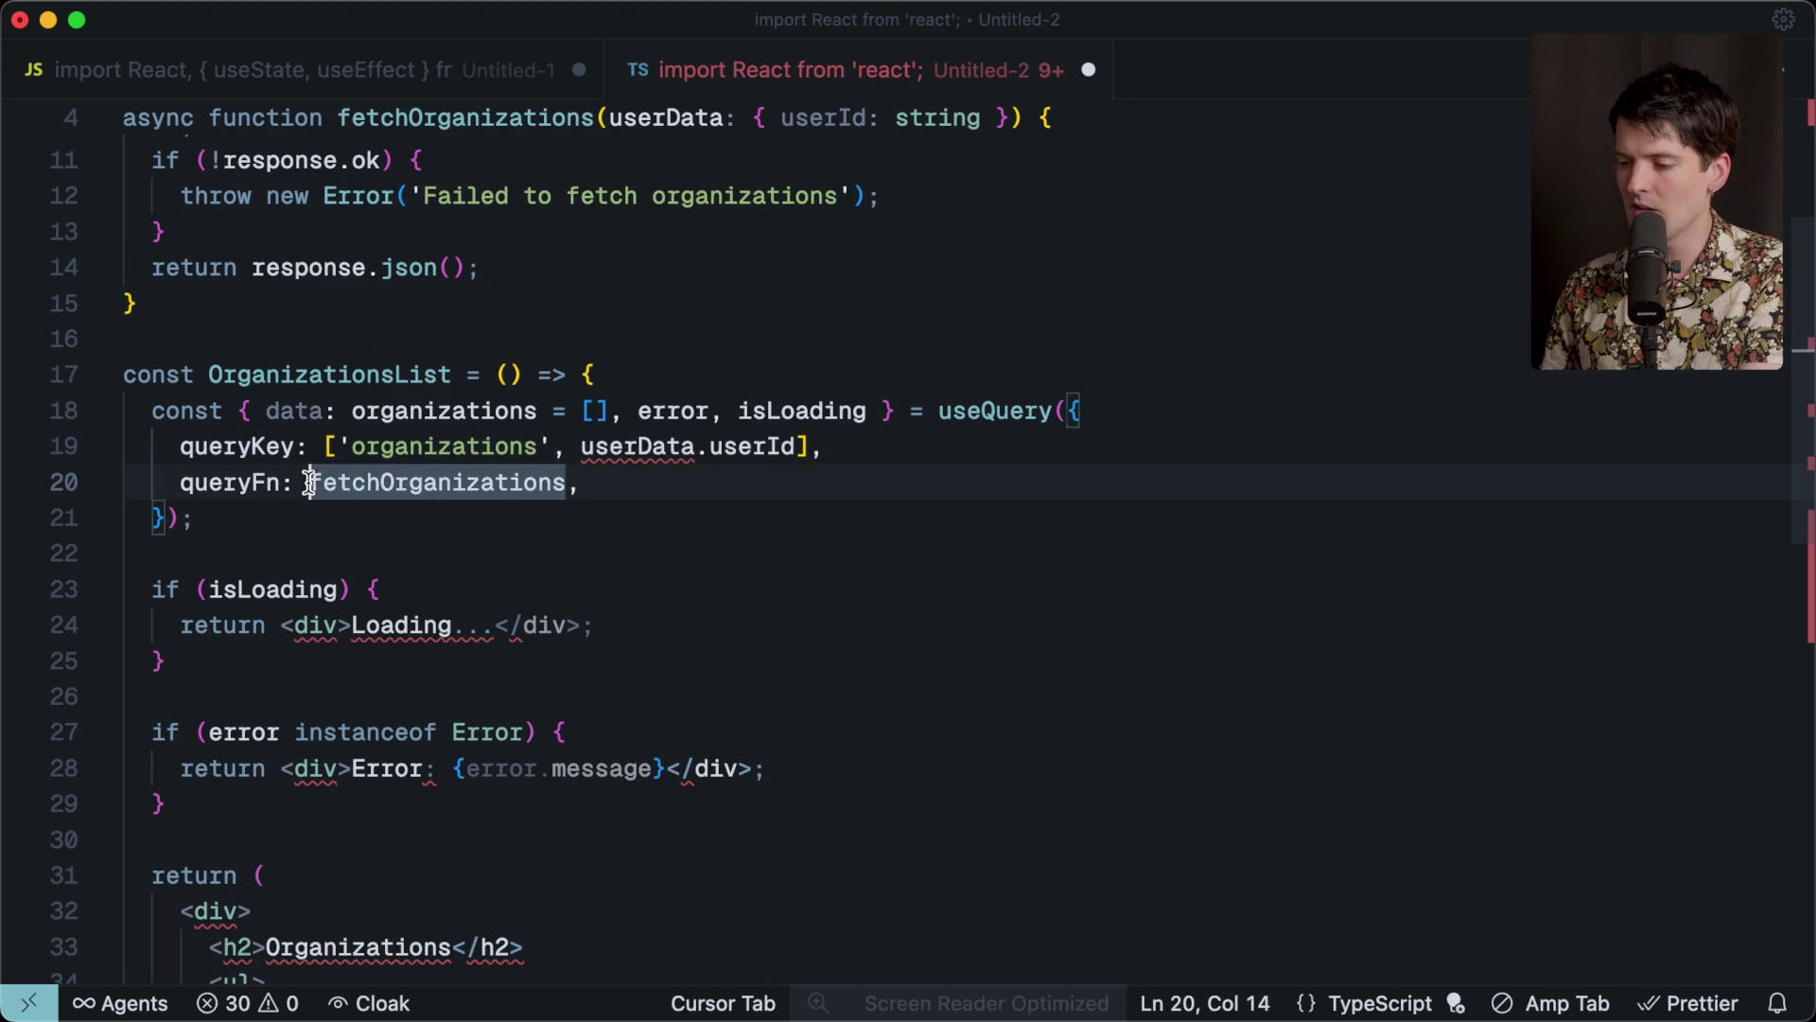
key(Tab)
key(Tab)
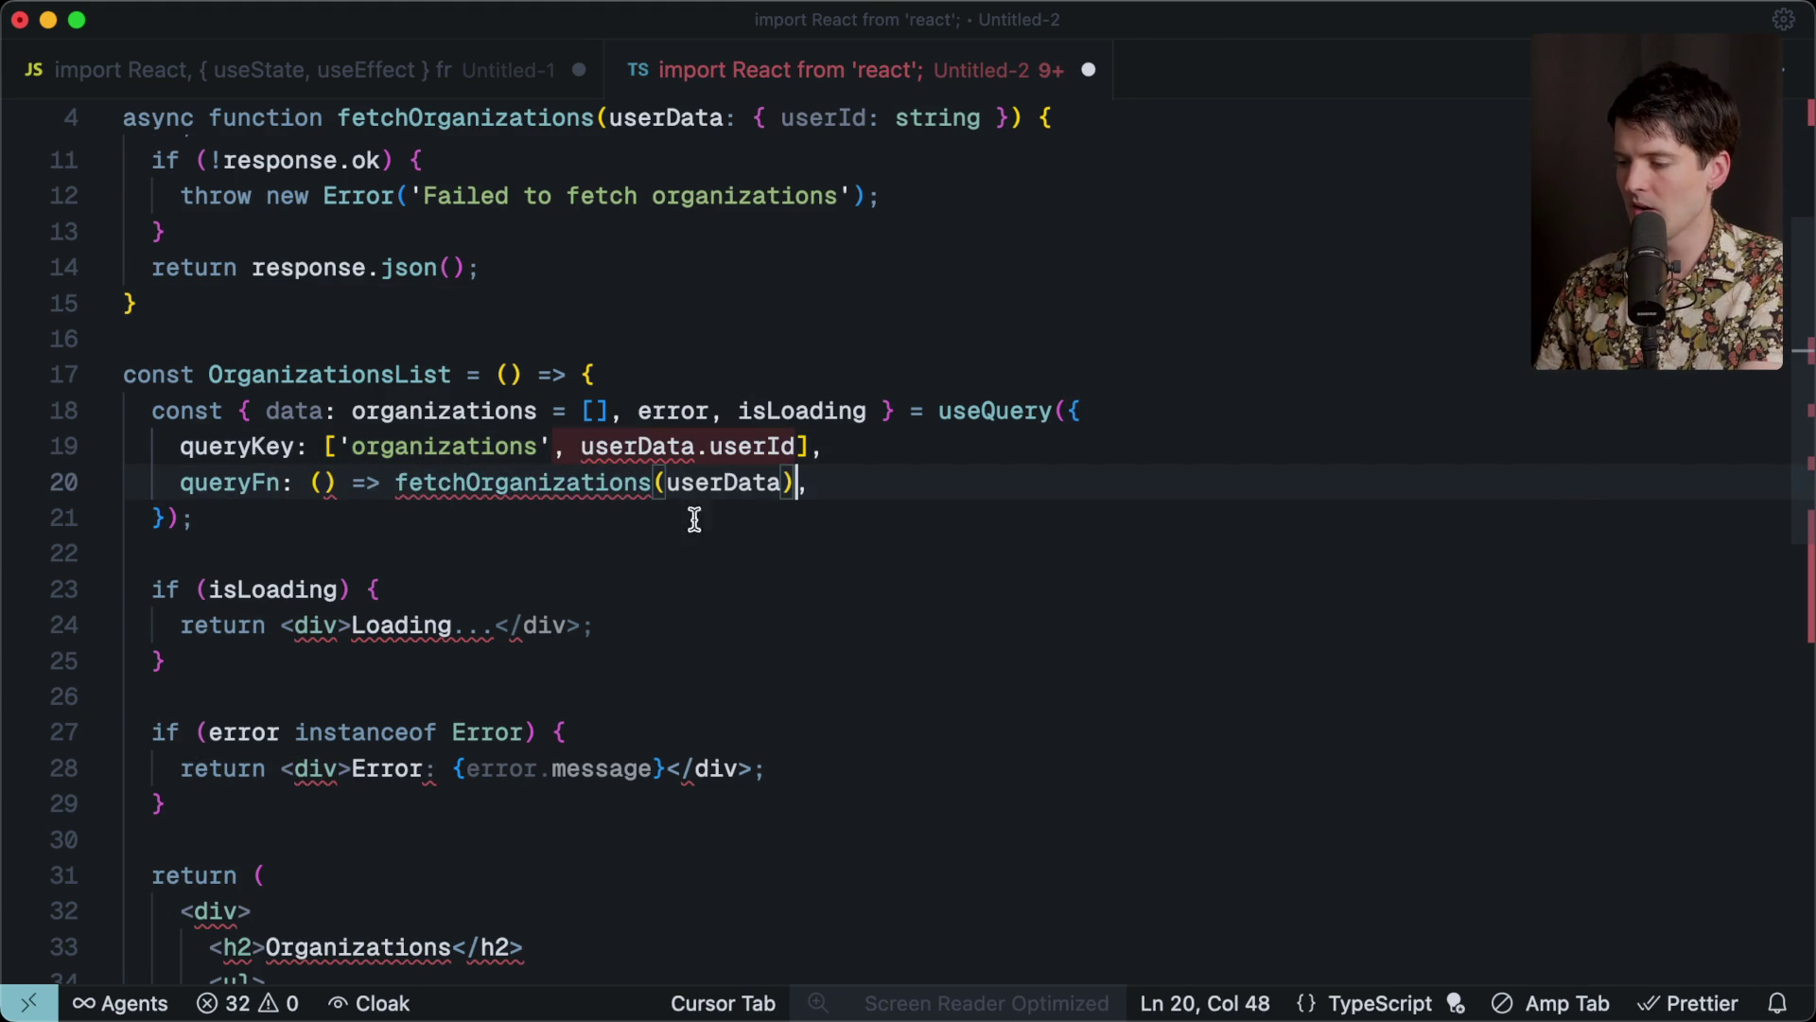
click(750, 544)
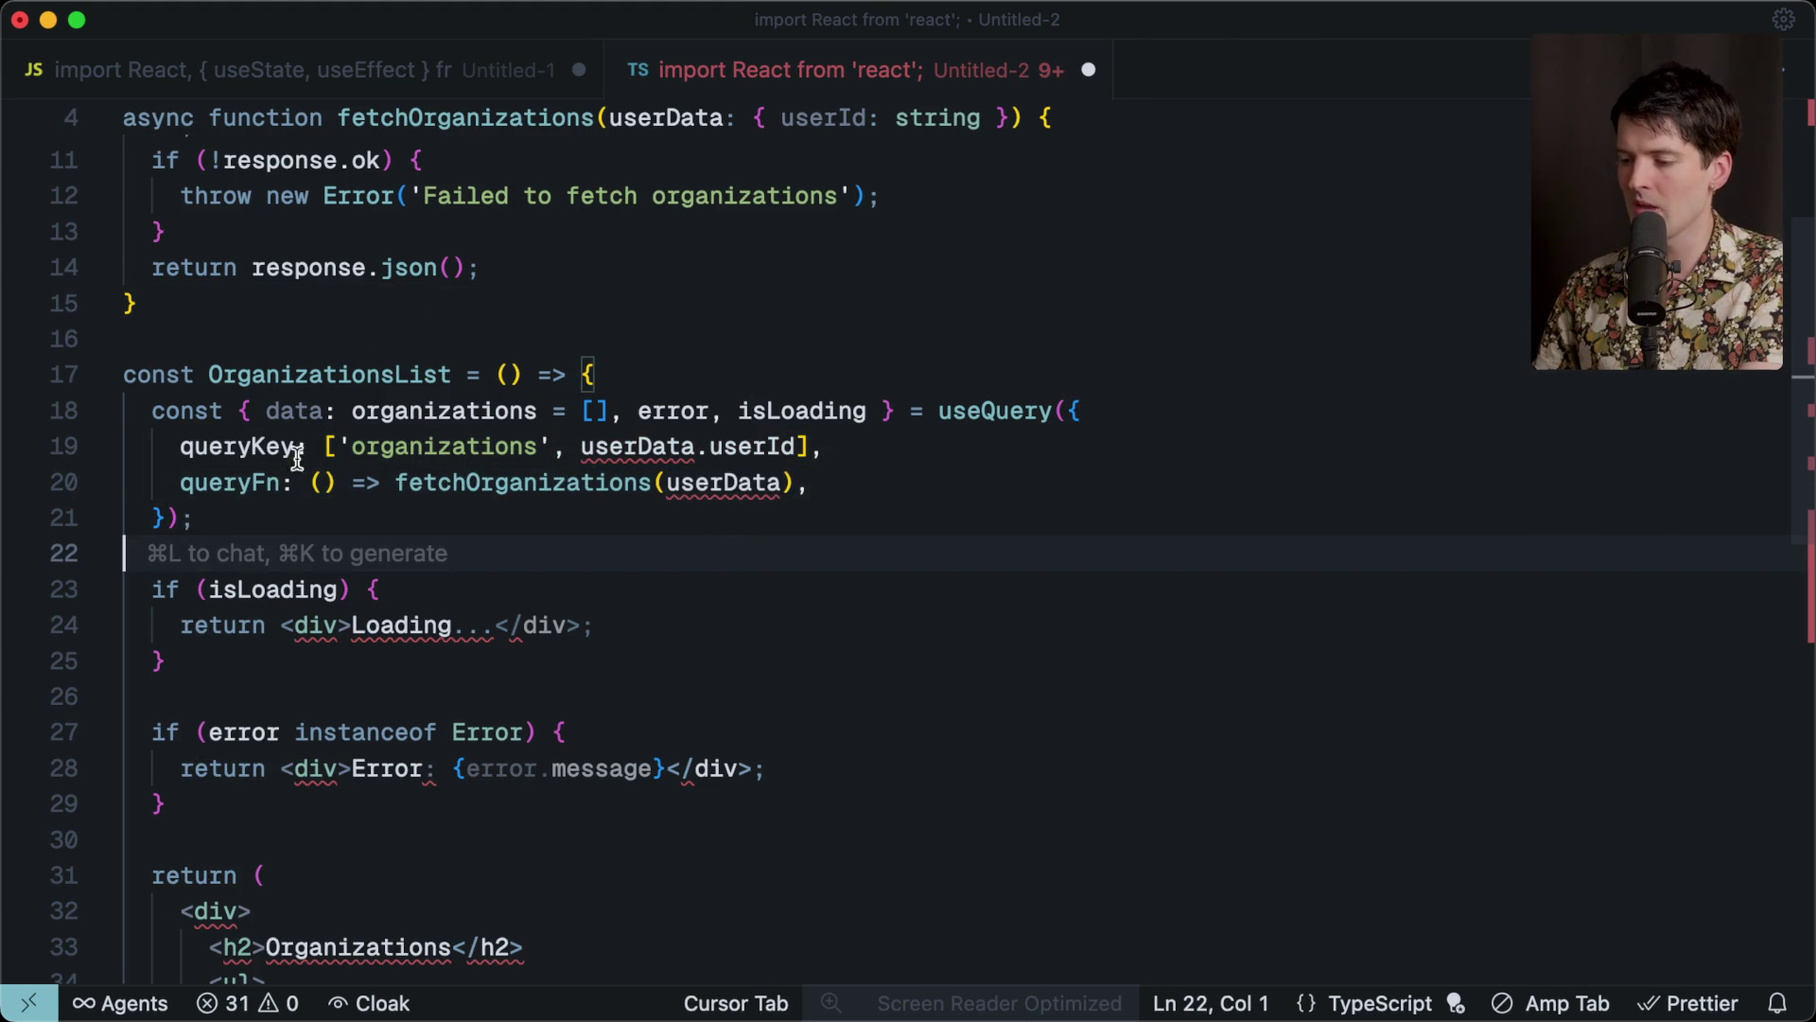
Insert the suggested userData block with userId '123' inside the component.
scroll(554, 390, up, 5)
click(643, 579)
key(Tab)
key(Tab)
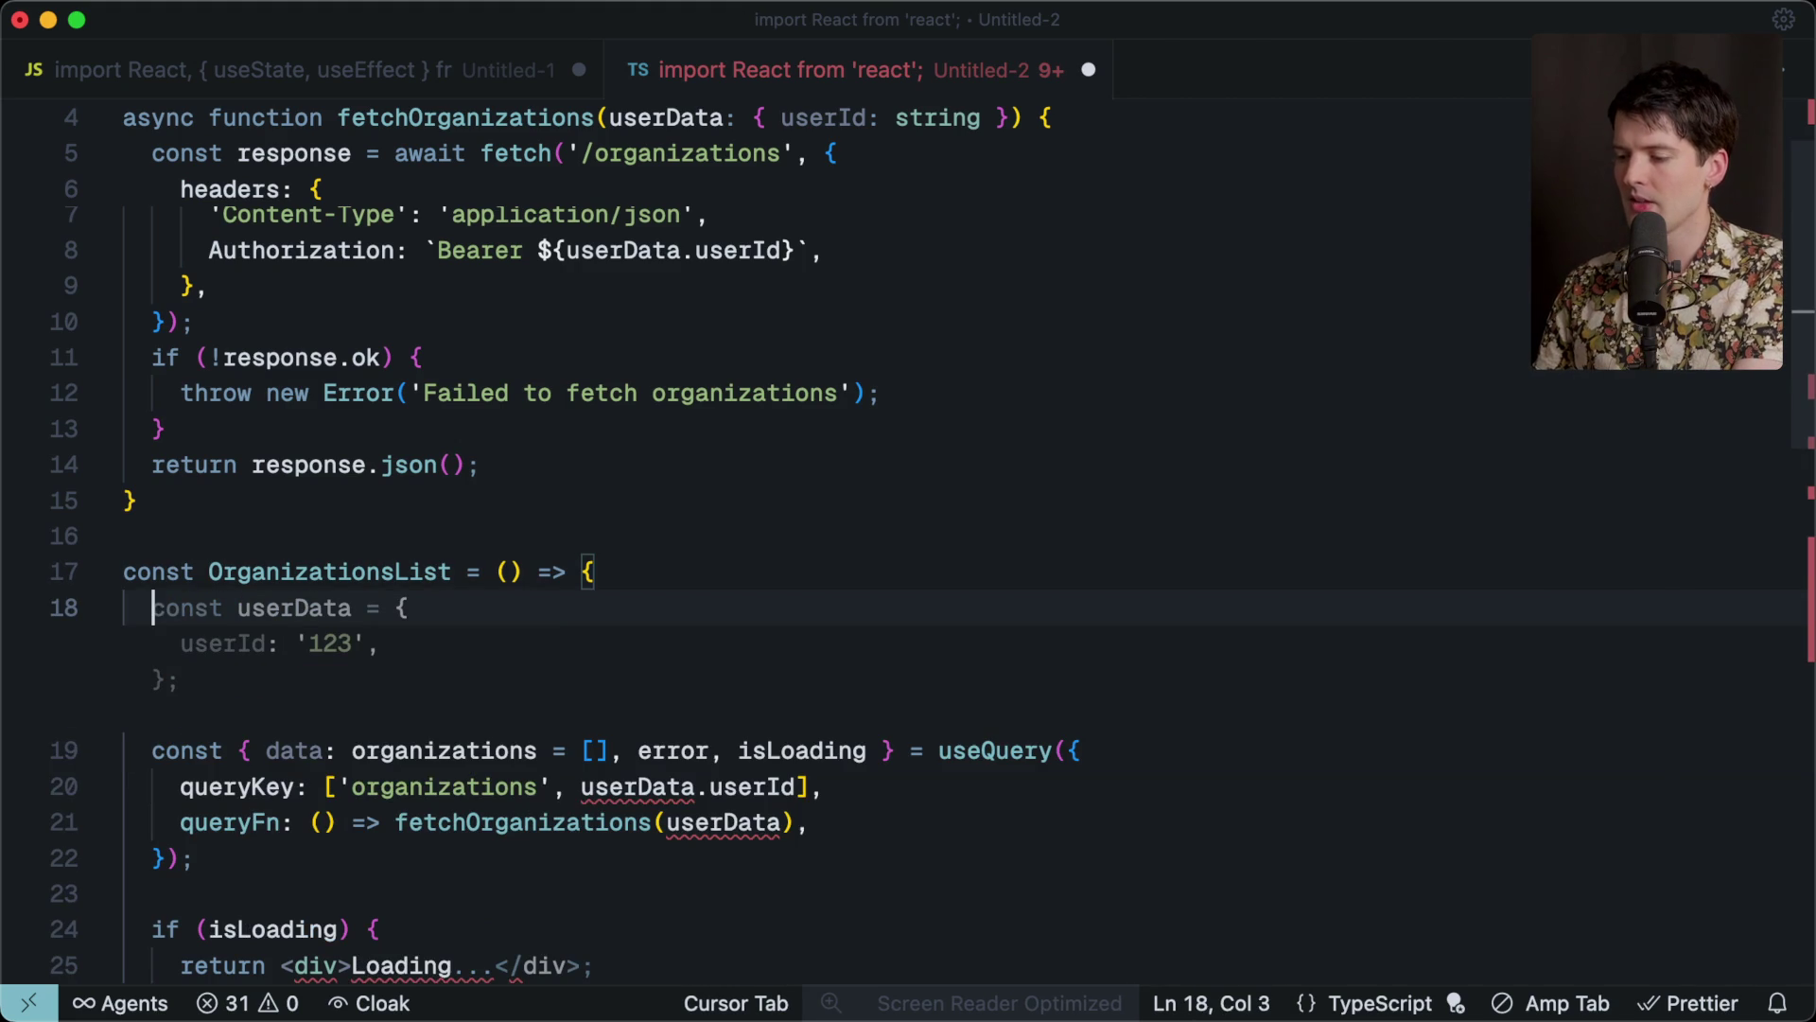
click(402, 656)
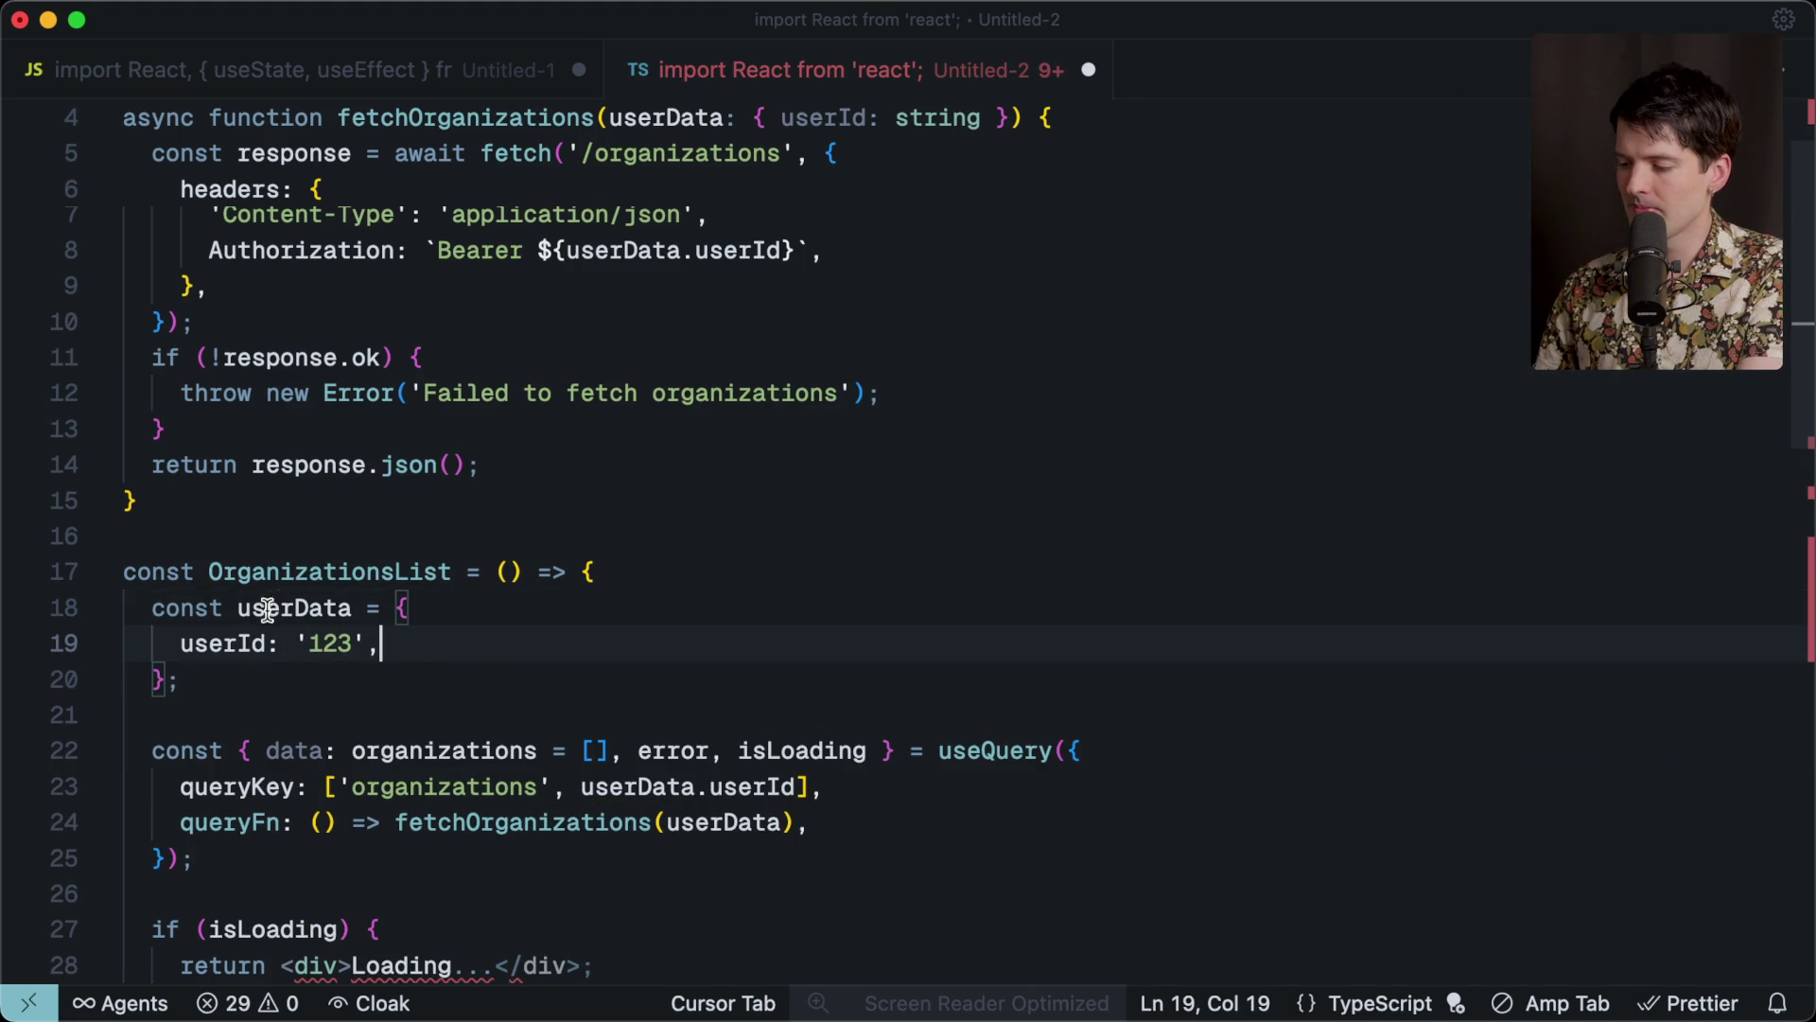
Review the useQuery call, then return to the original Untitled-1 code.
scroll(713, 655, down, 2)
drag(180, 700, 931, 692)
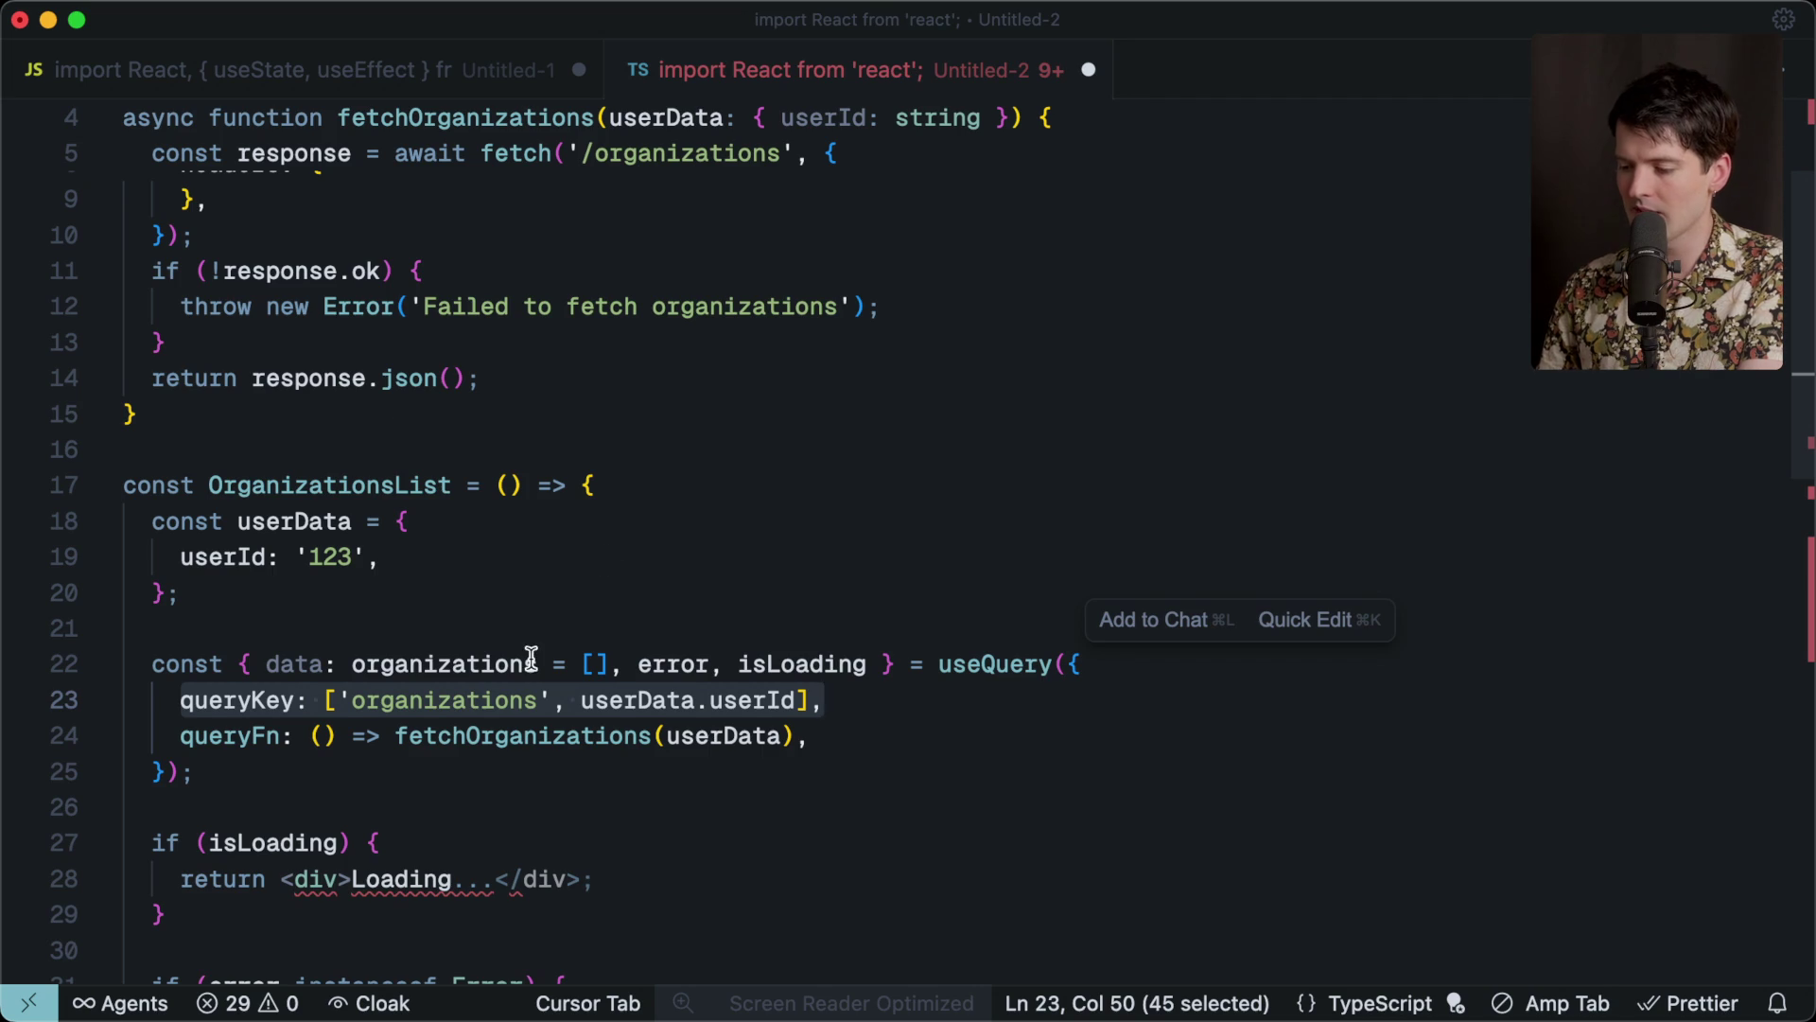
scroll(530, 657, down, 4)
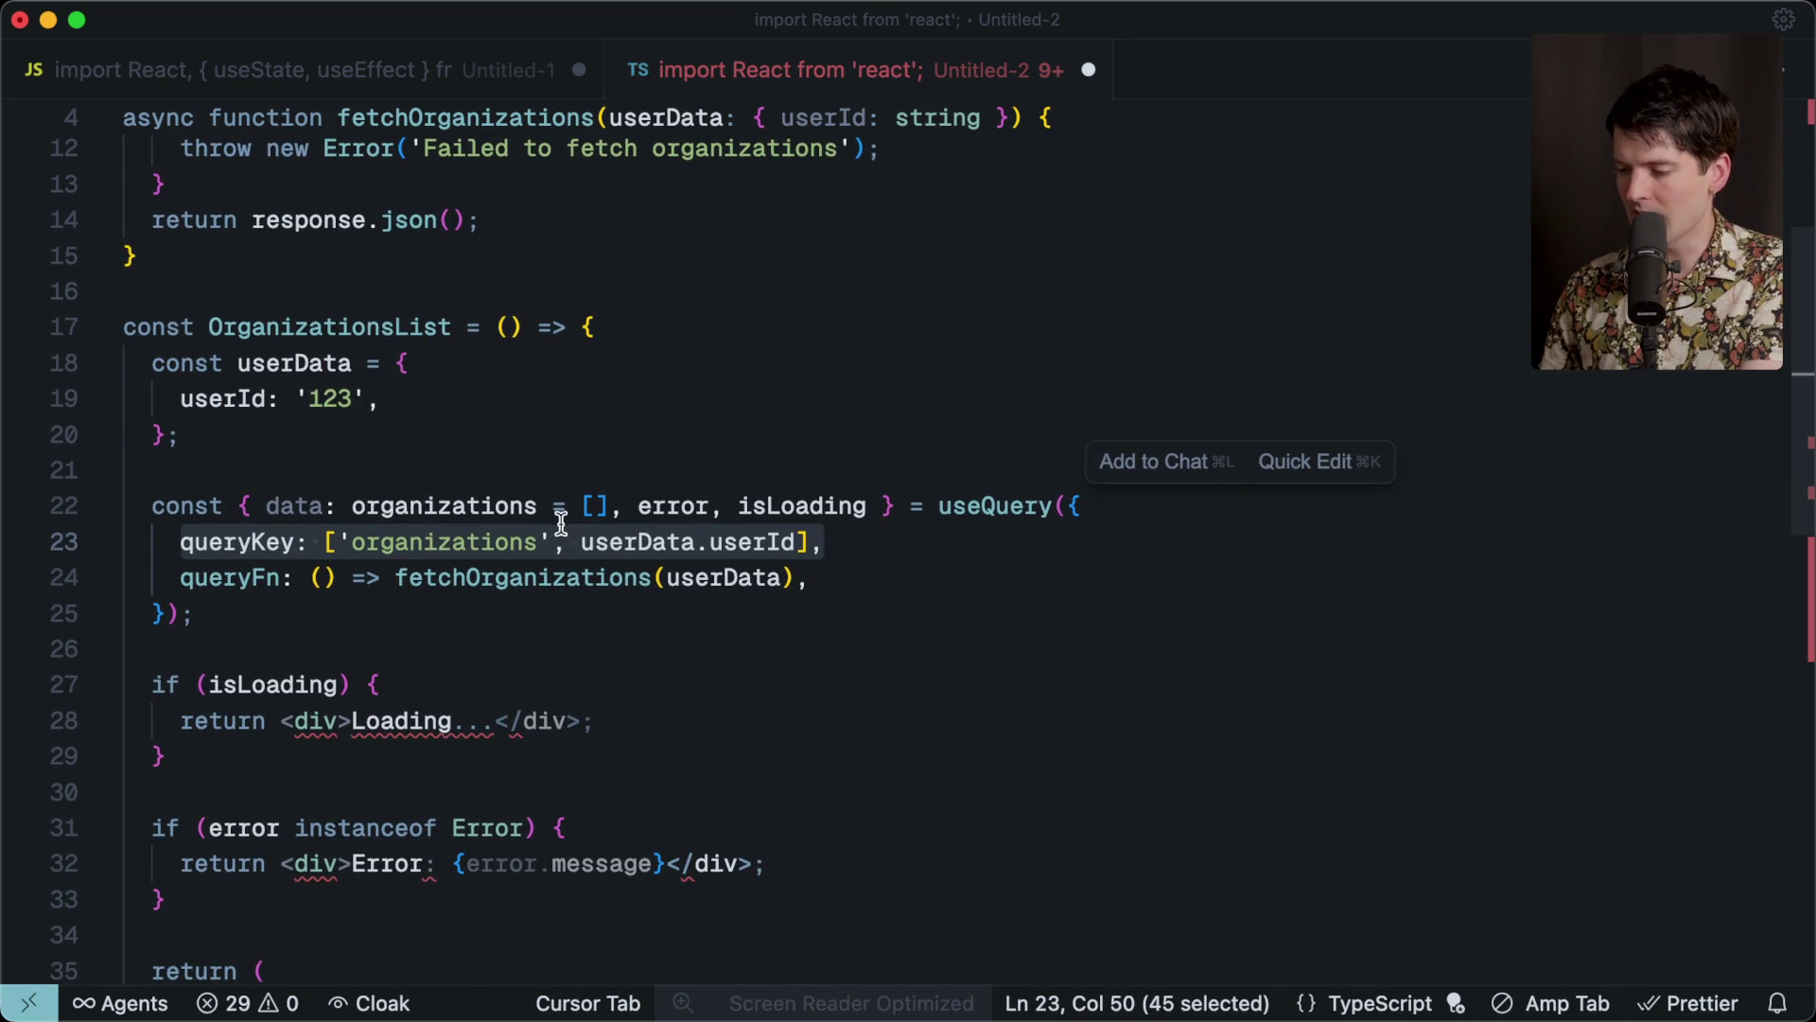
scroll(369, 560, up, 5)
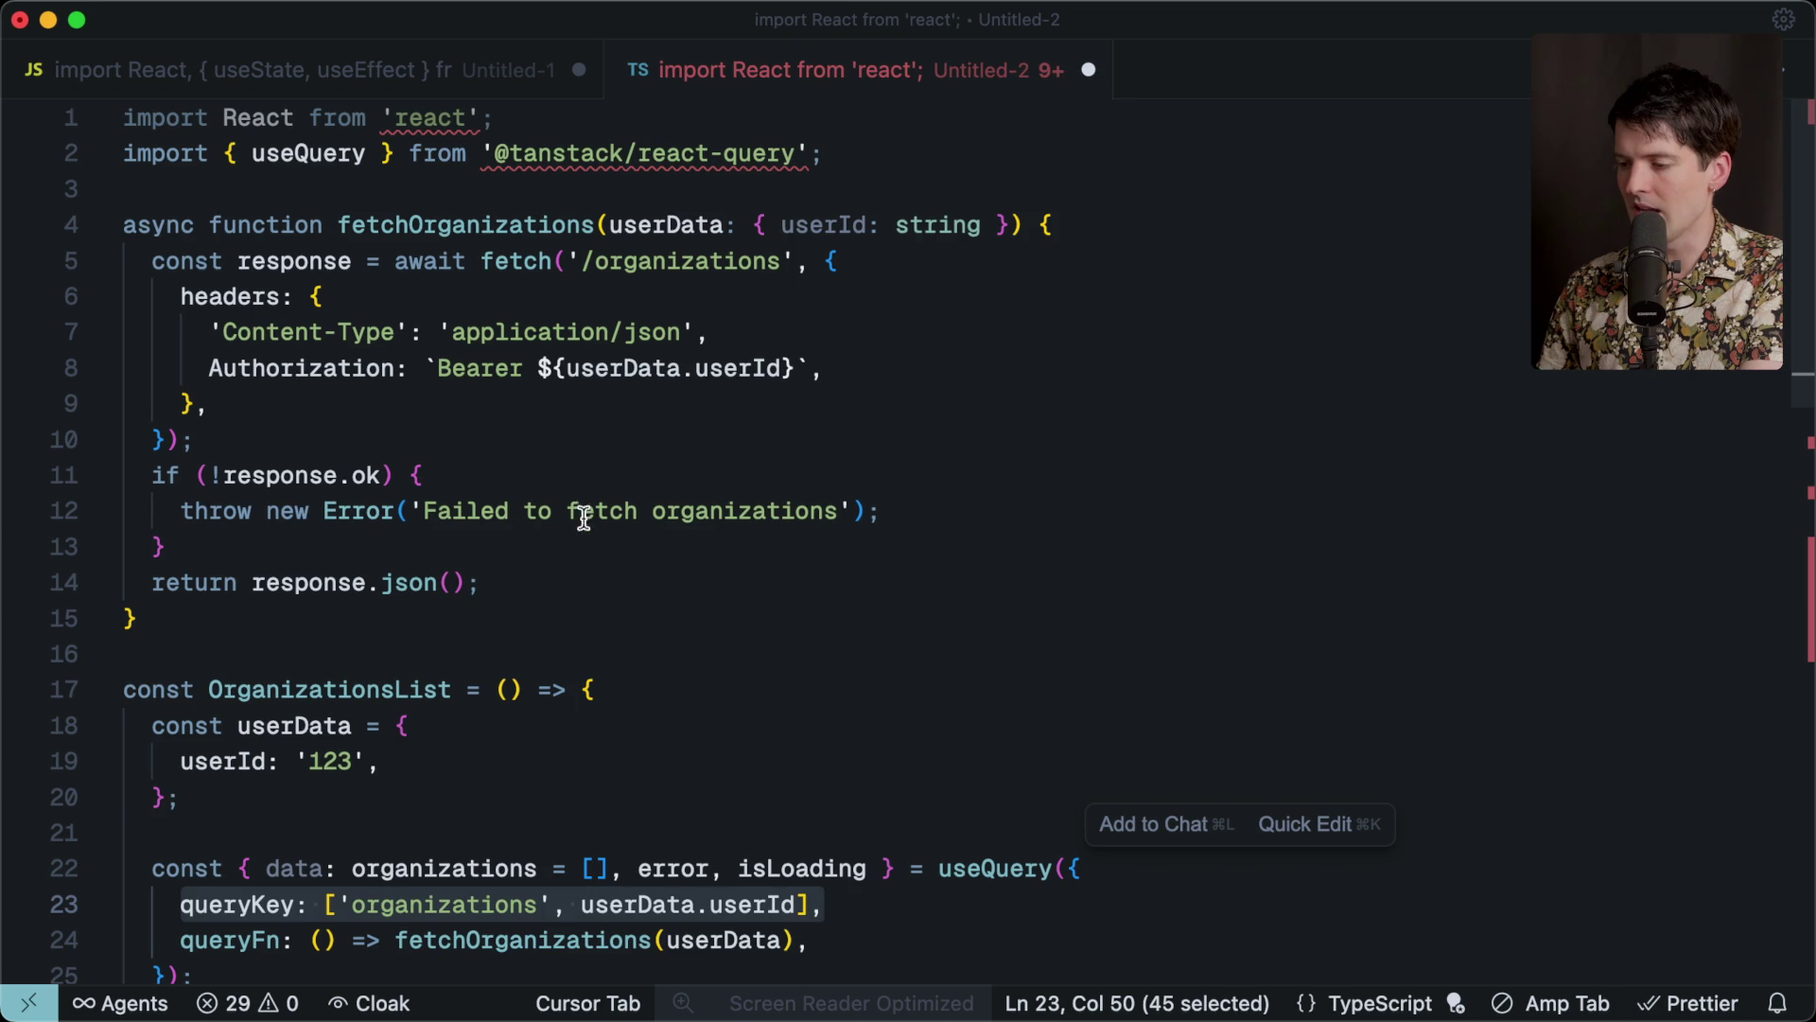
scroll(458, 593, down, 3)
scroll(458, 593, up, 5)
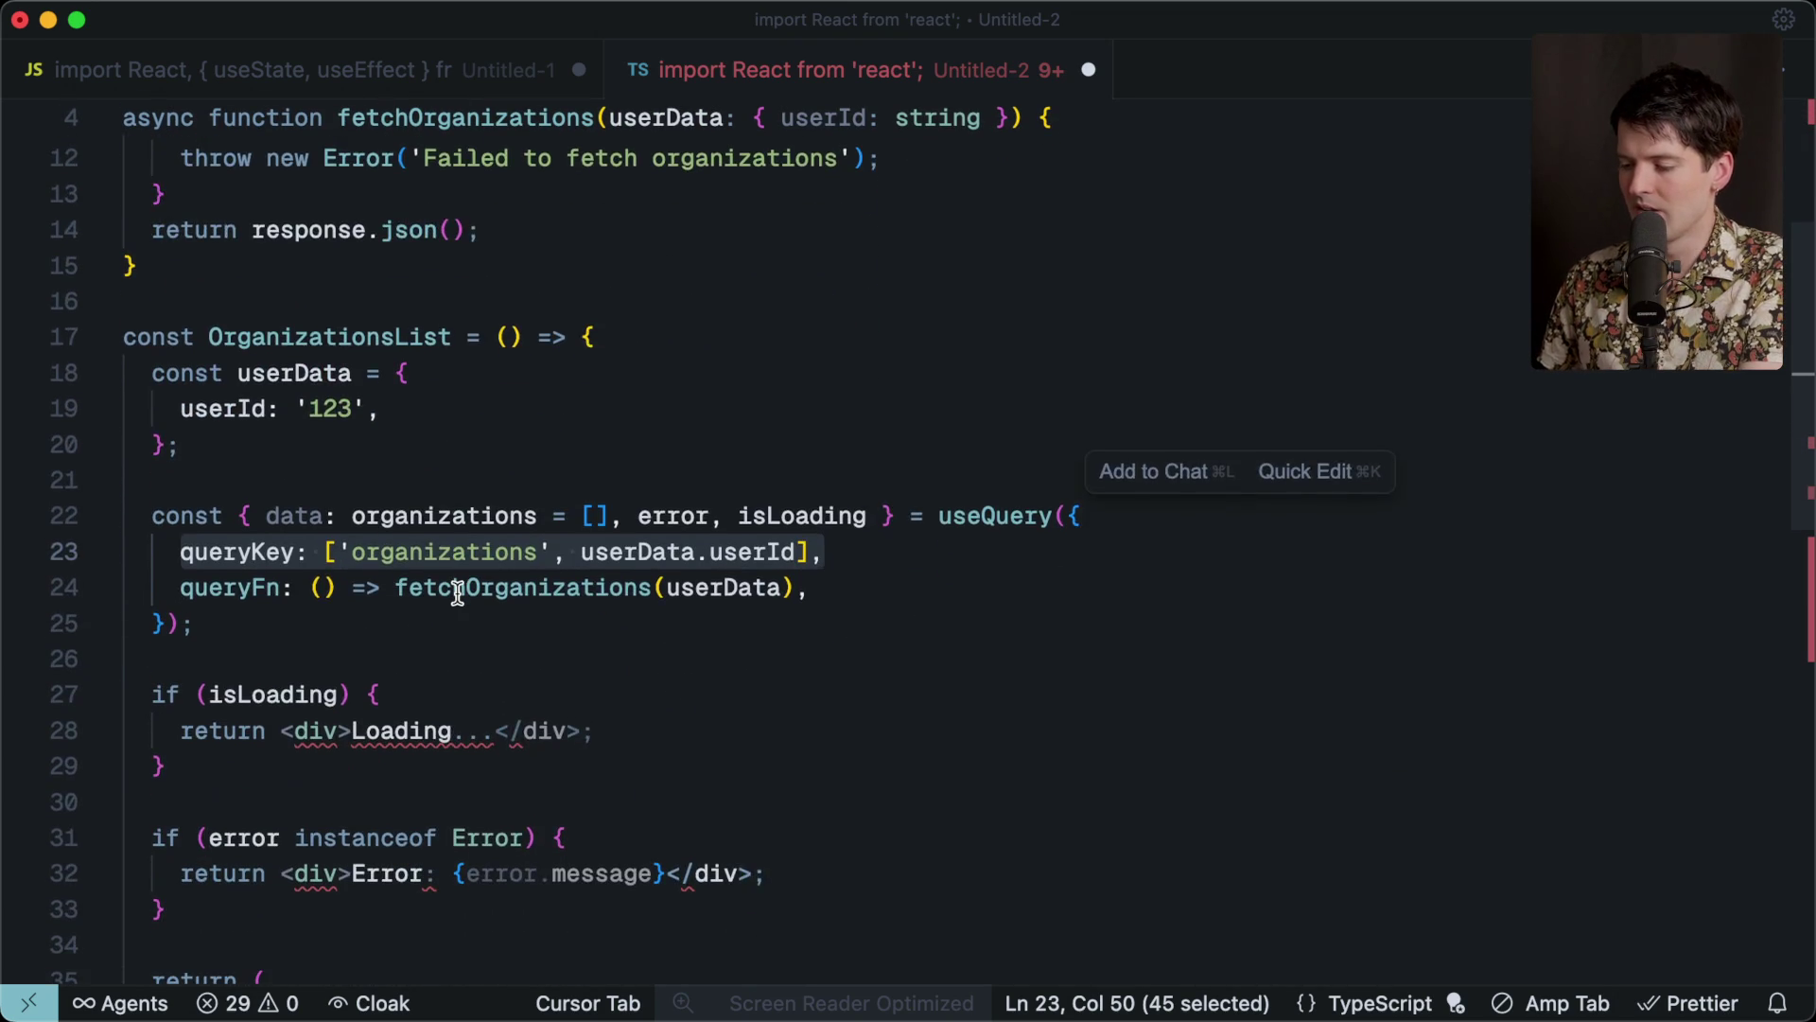
scroll(438, 653, down, 6)
click(271, 600)
shift+click(123, 473)
drag(123, 468, 115, 461)
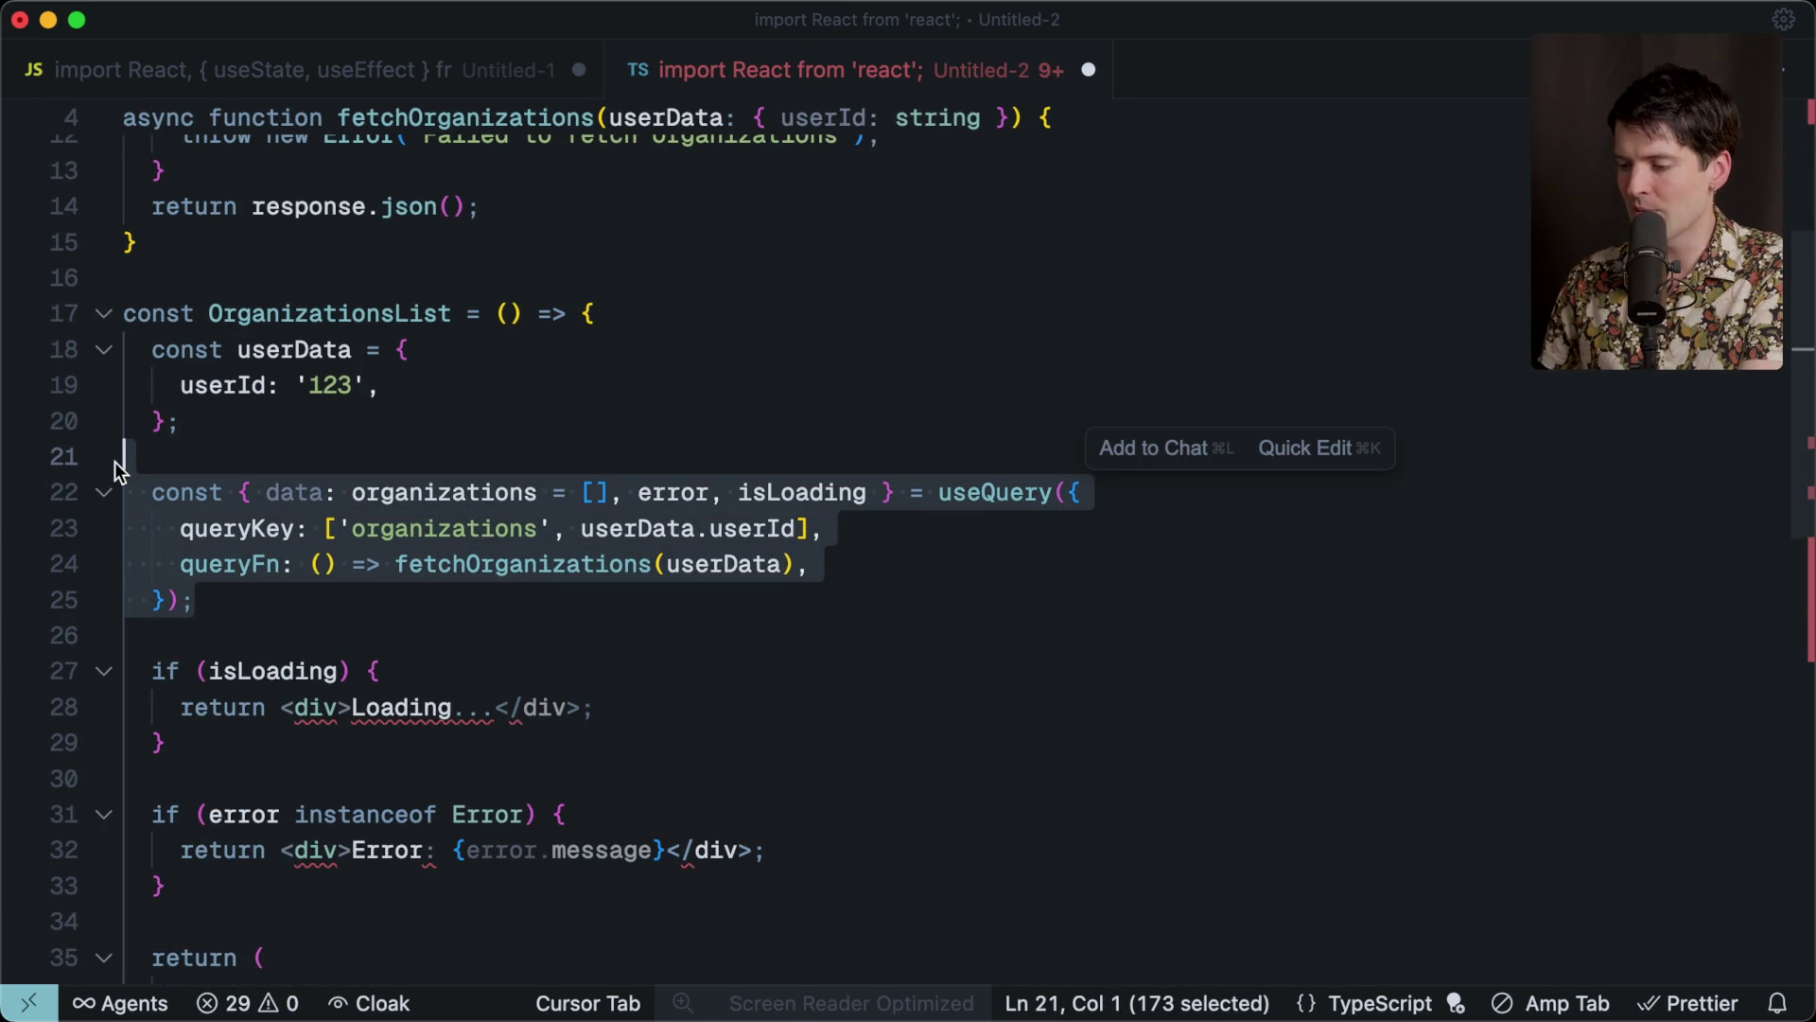
click(229, 432)
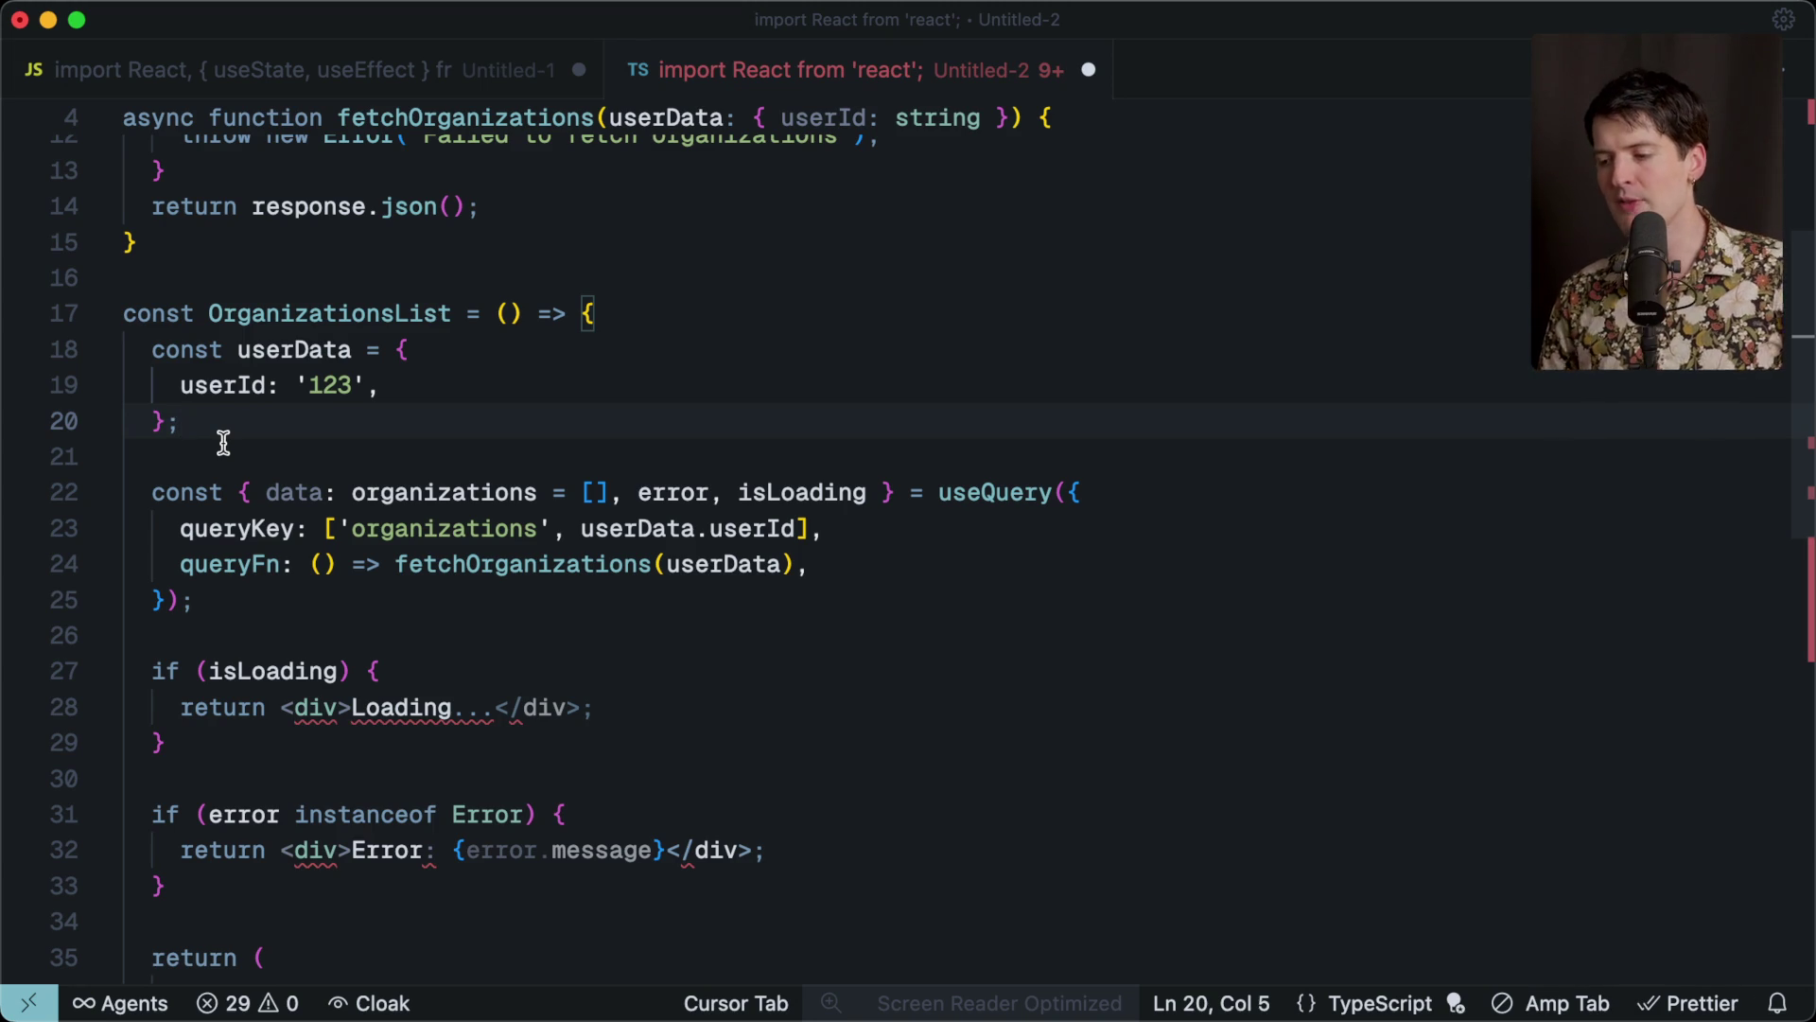
key(ctrl+Tab)
click(744, 402)
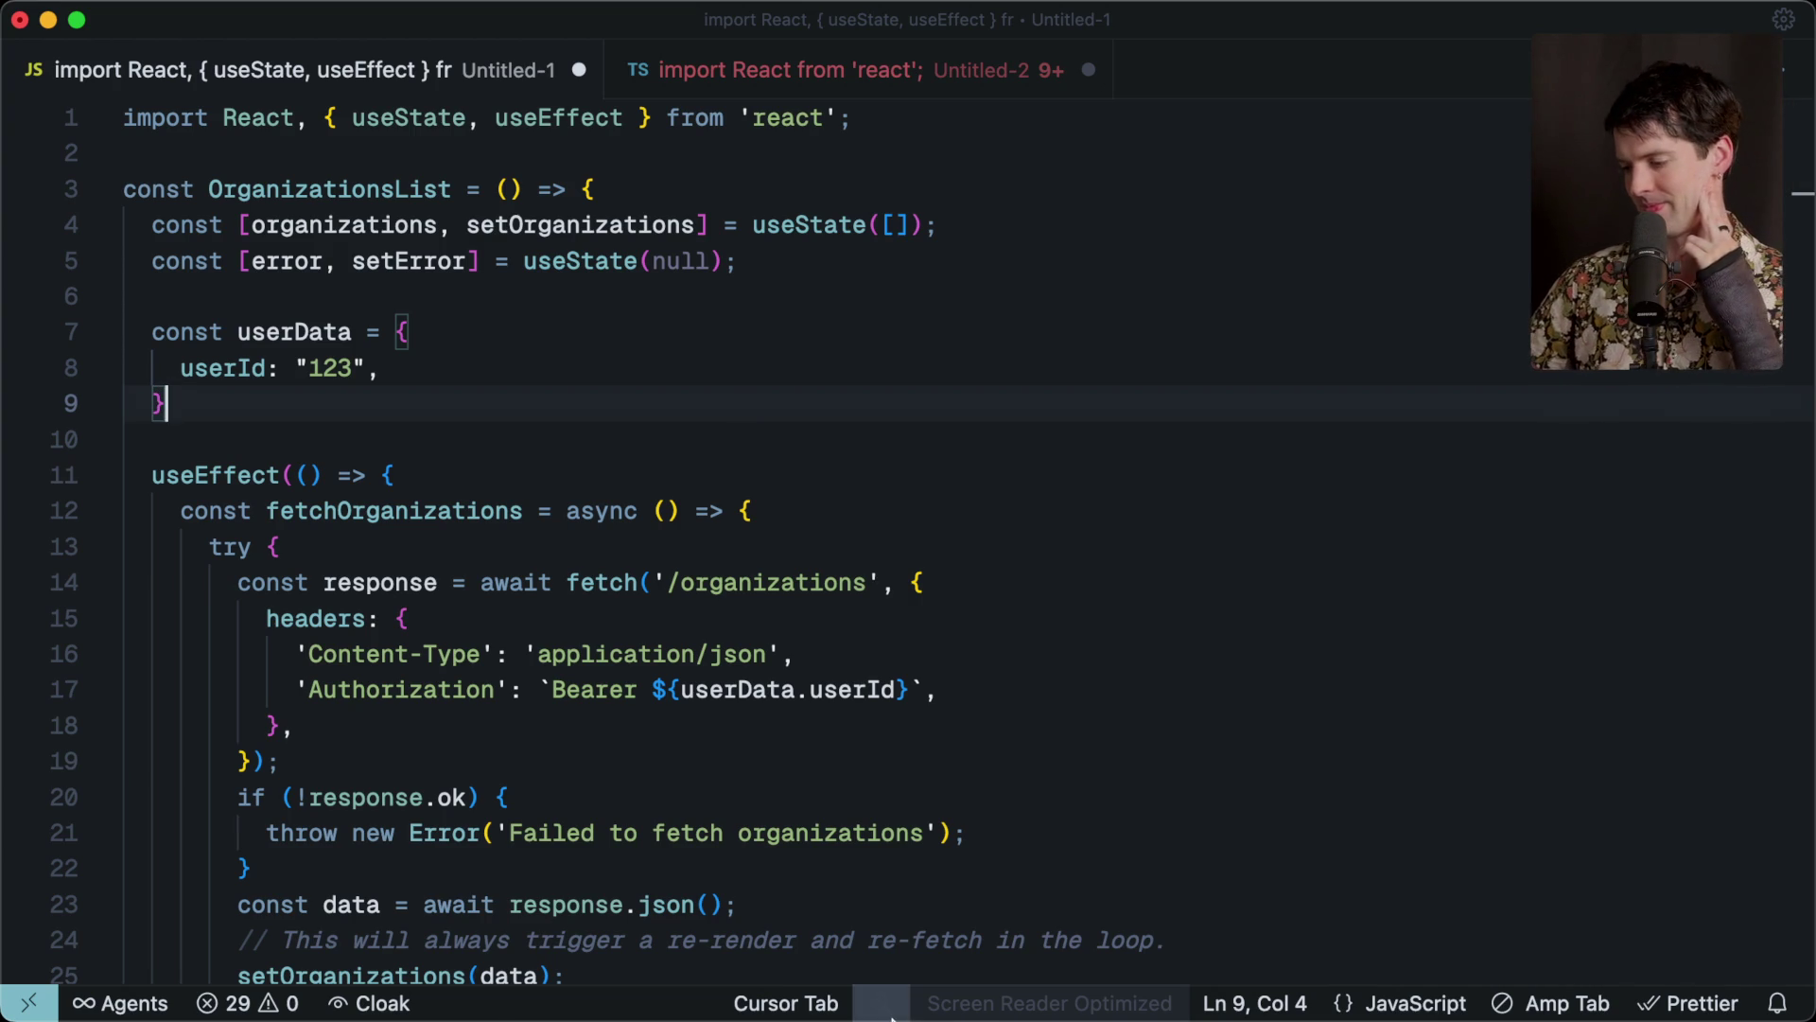
Bring up the browser and open the tab with the useEffect DDoS post.
click(707, 984)
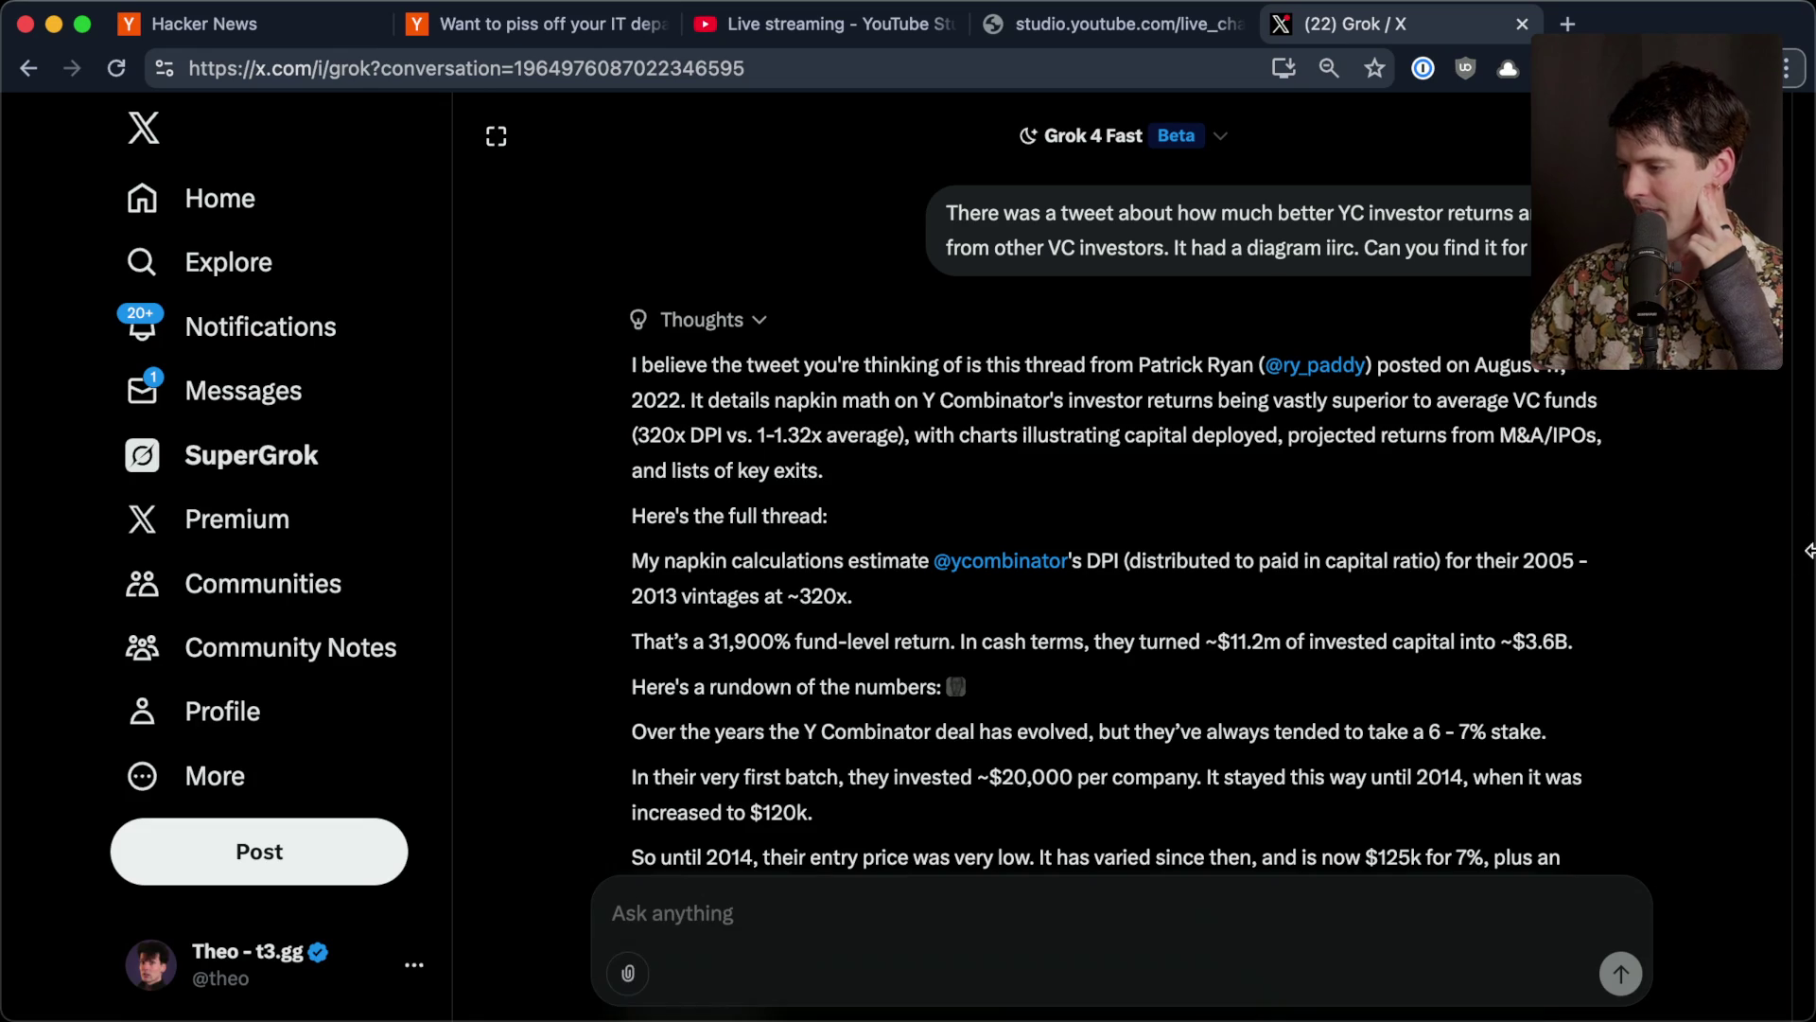
click(646, 1005)
mouse_move(1756, 611)
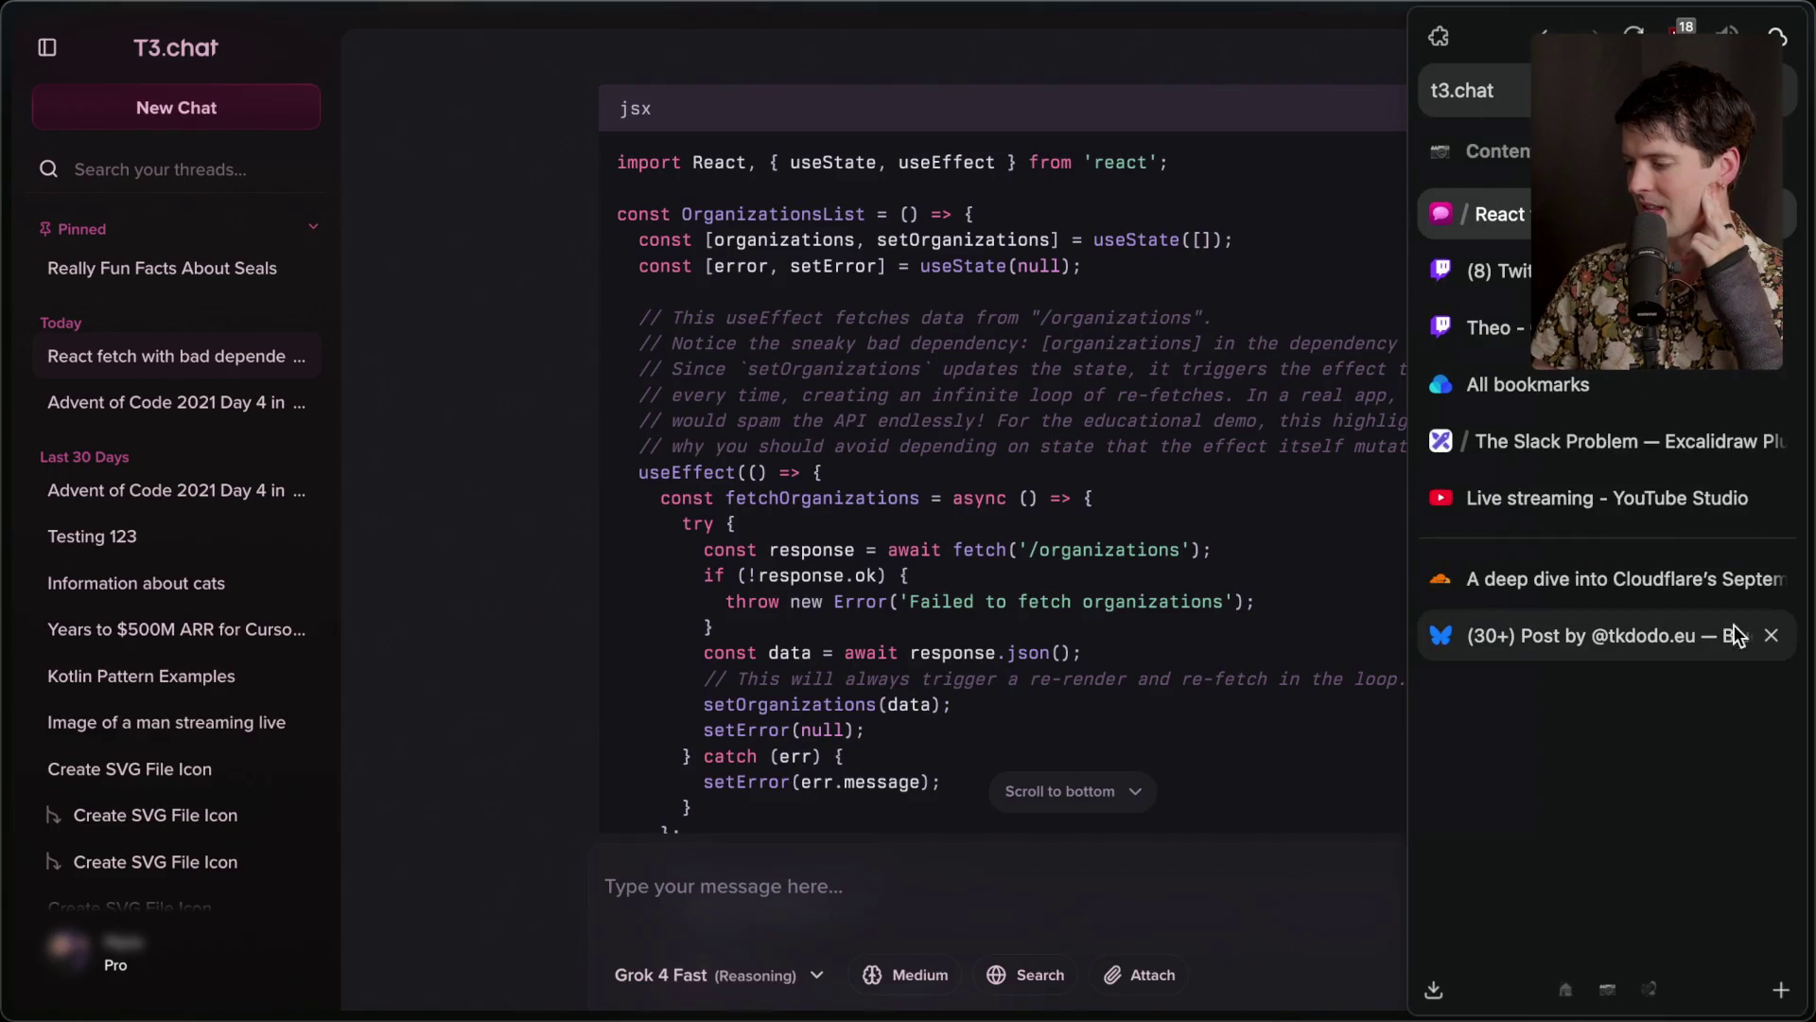
click(1627, 639)
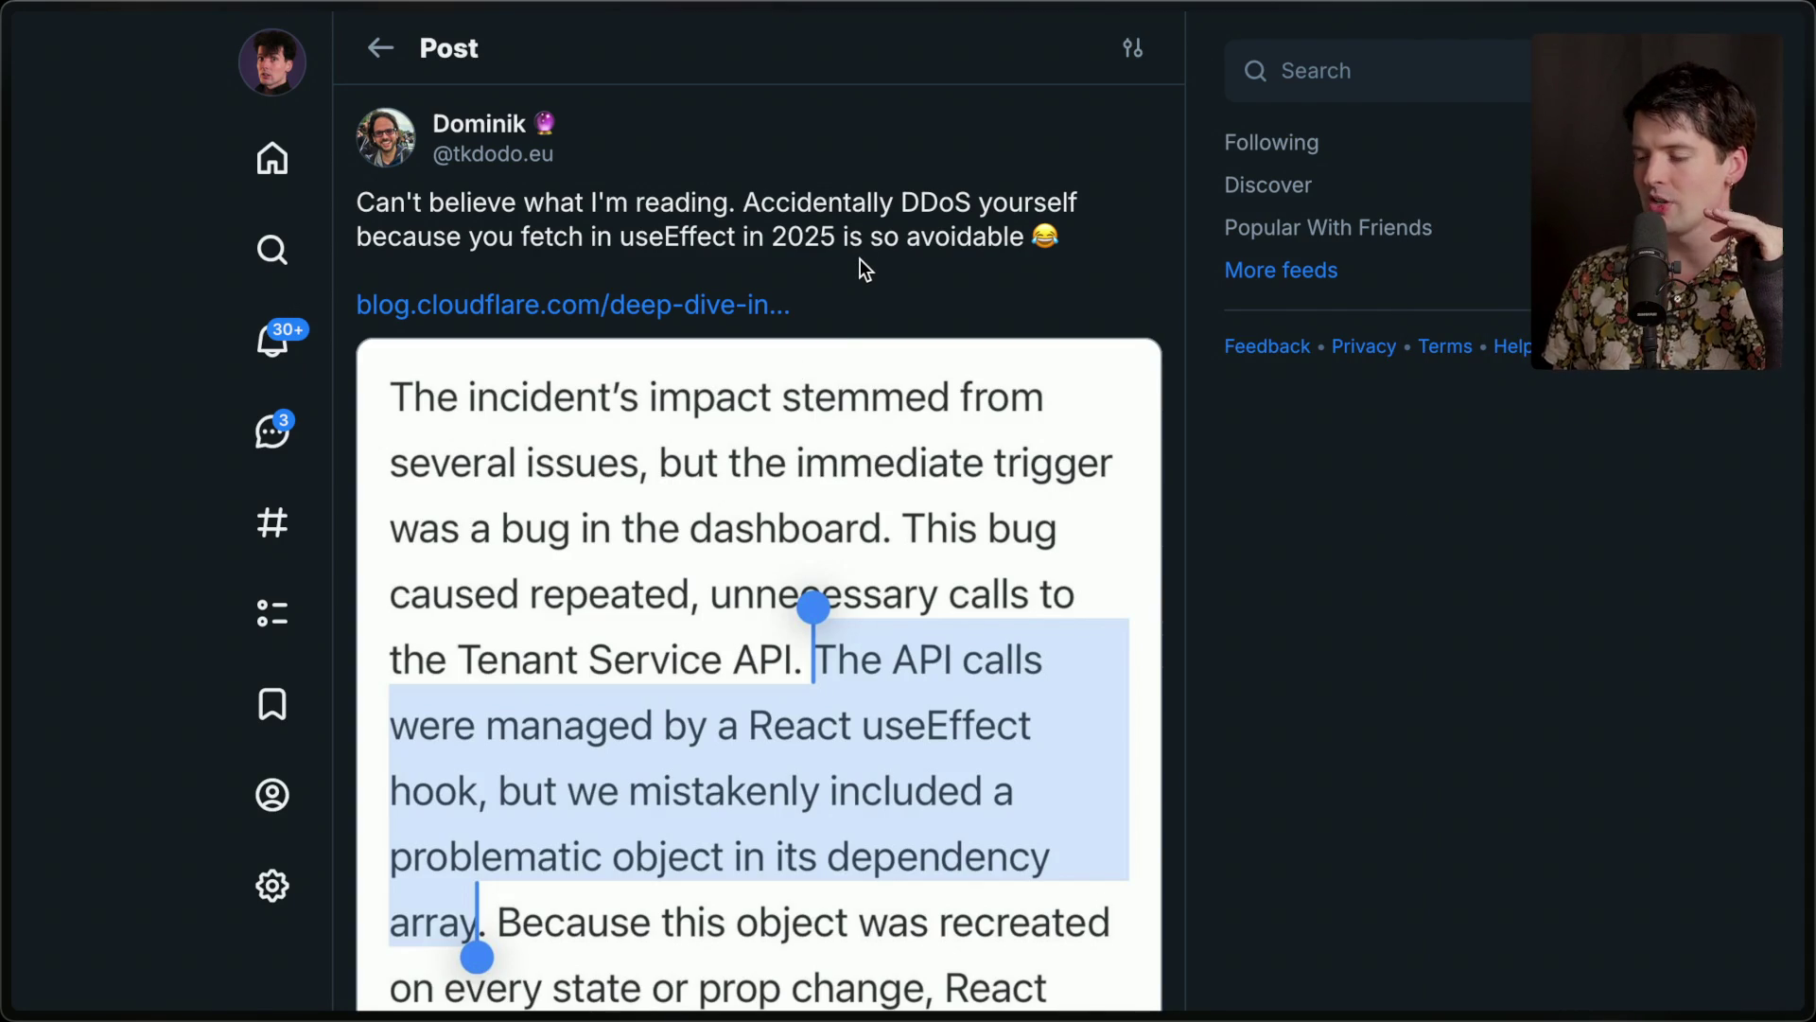
Go to the post author's profile and open their blog website.
super+click(514, 130)
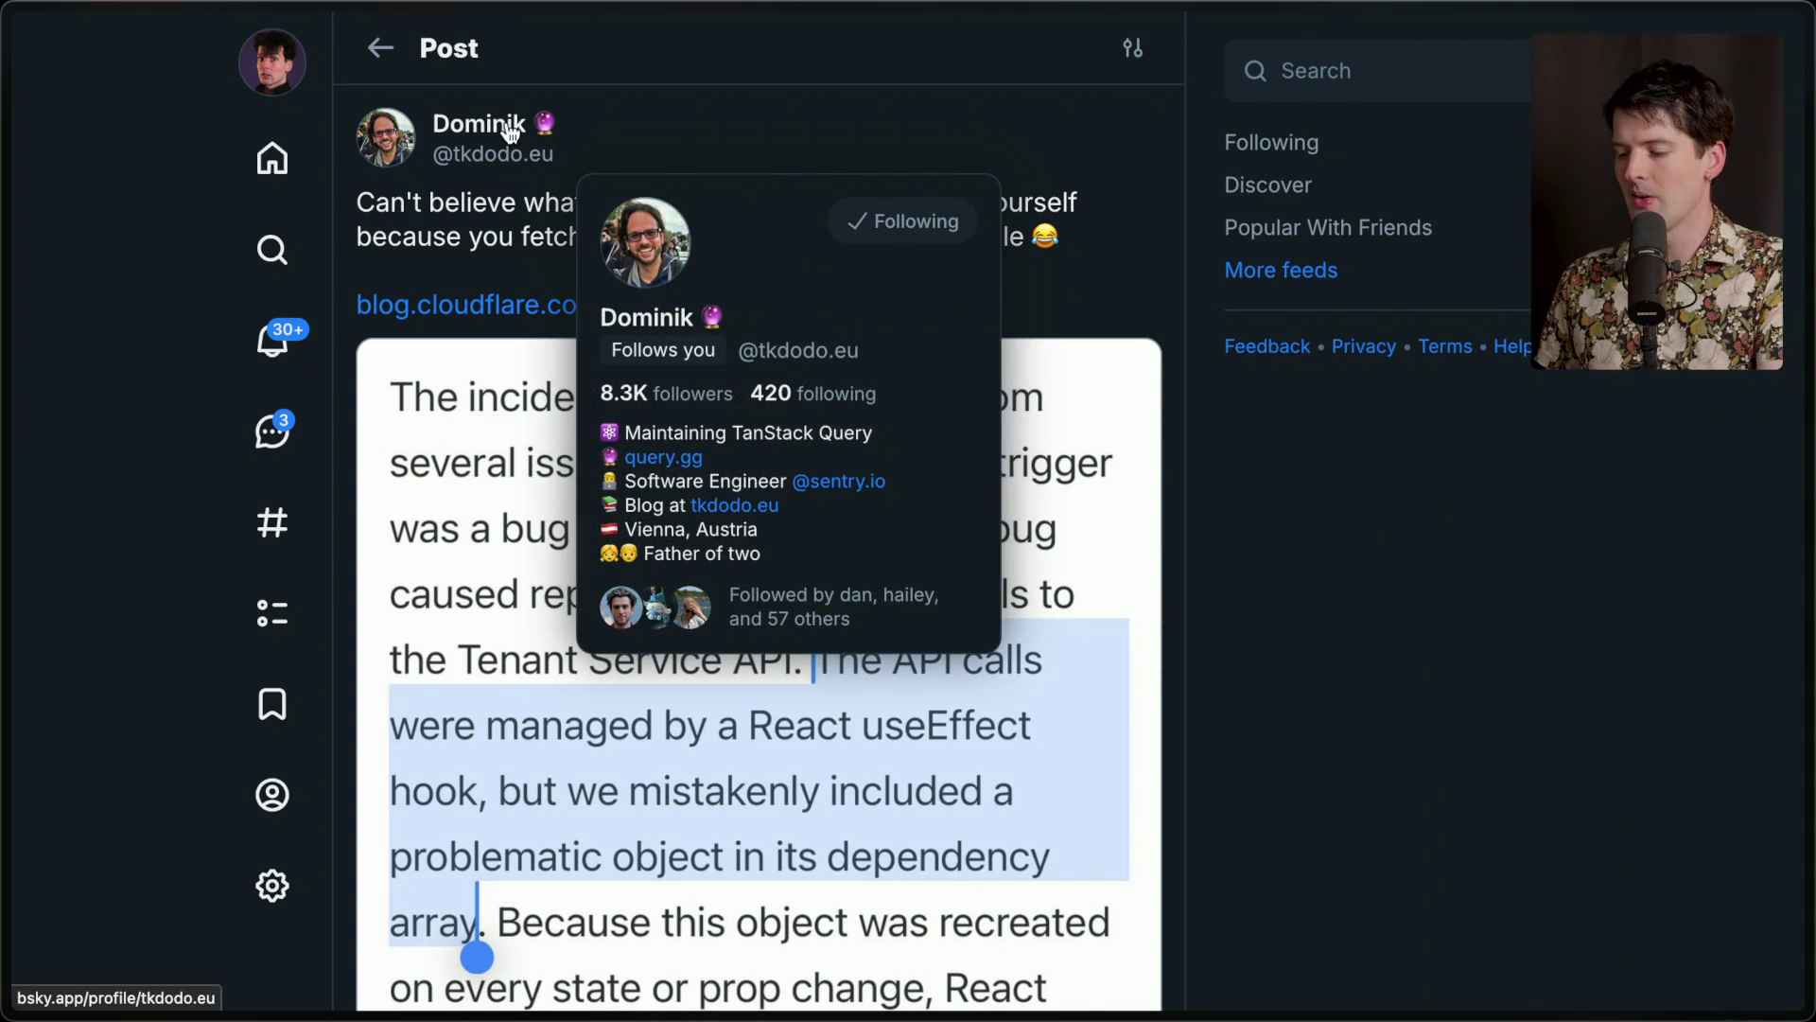
mouse_move(1732, 640)
click(1615, 692)
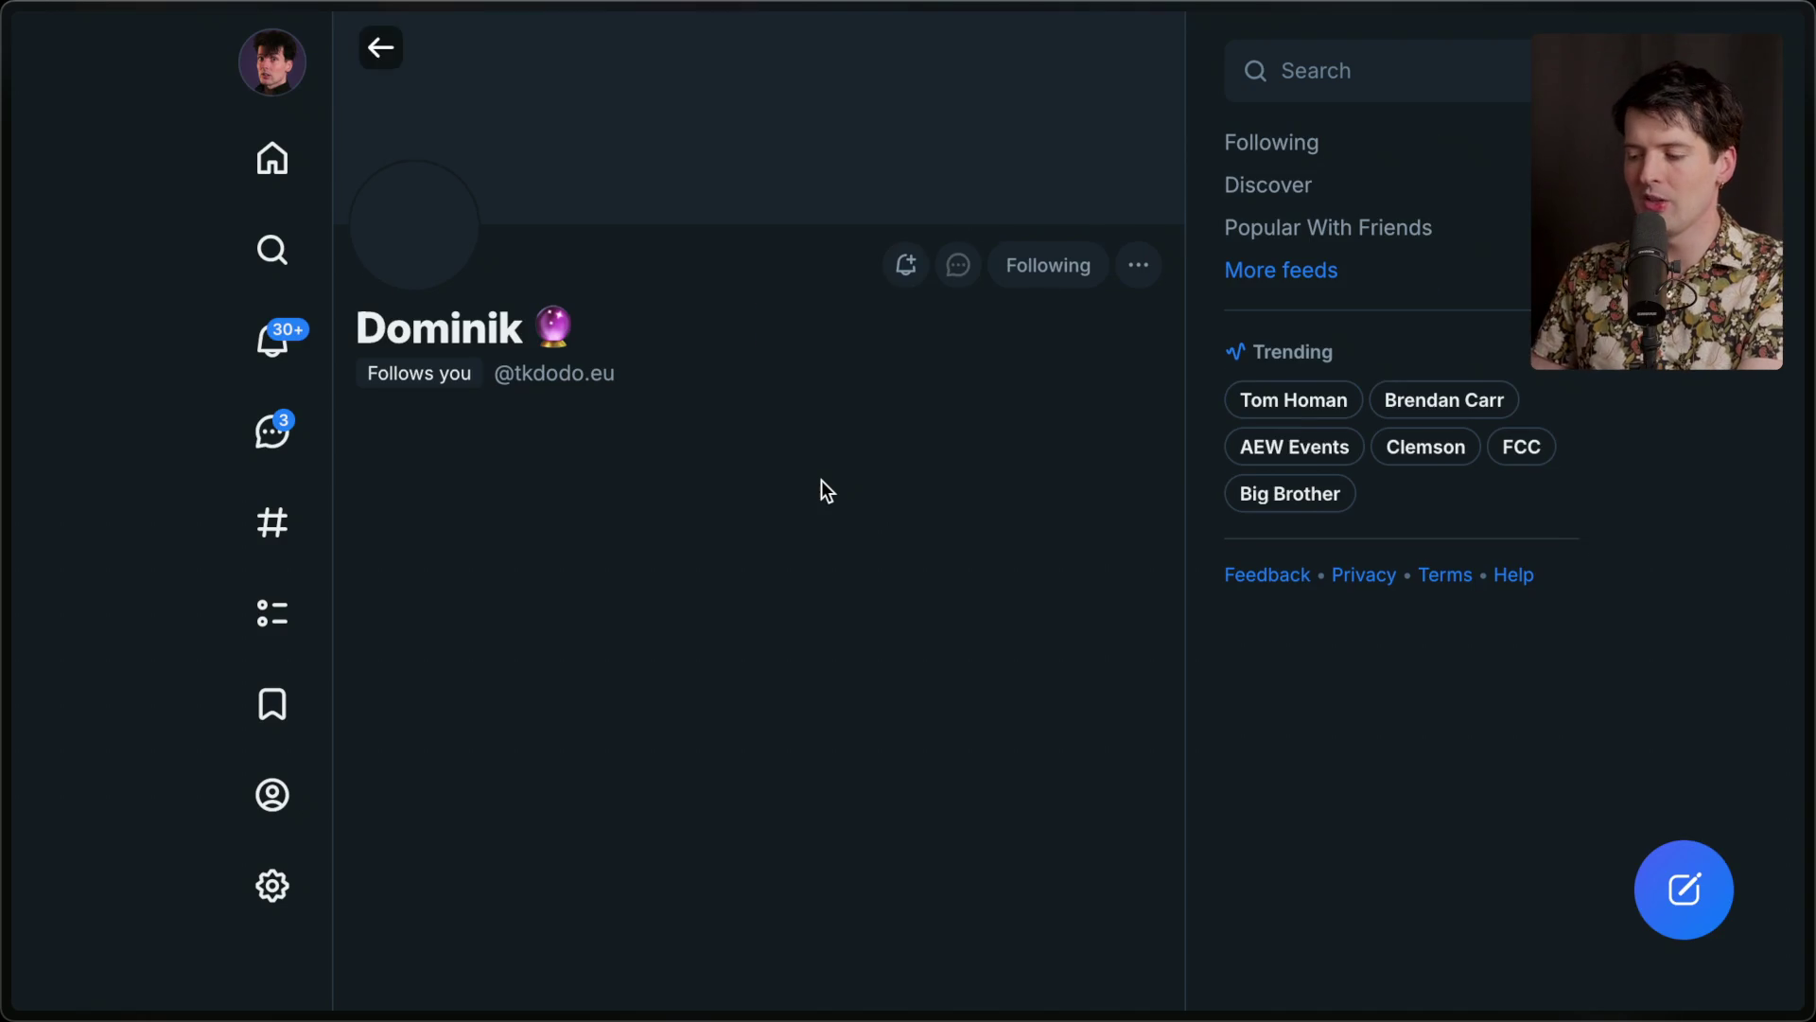
click(509, 540)
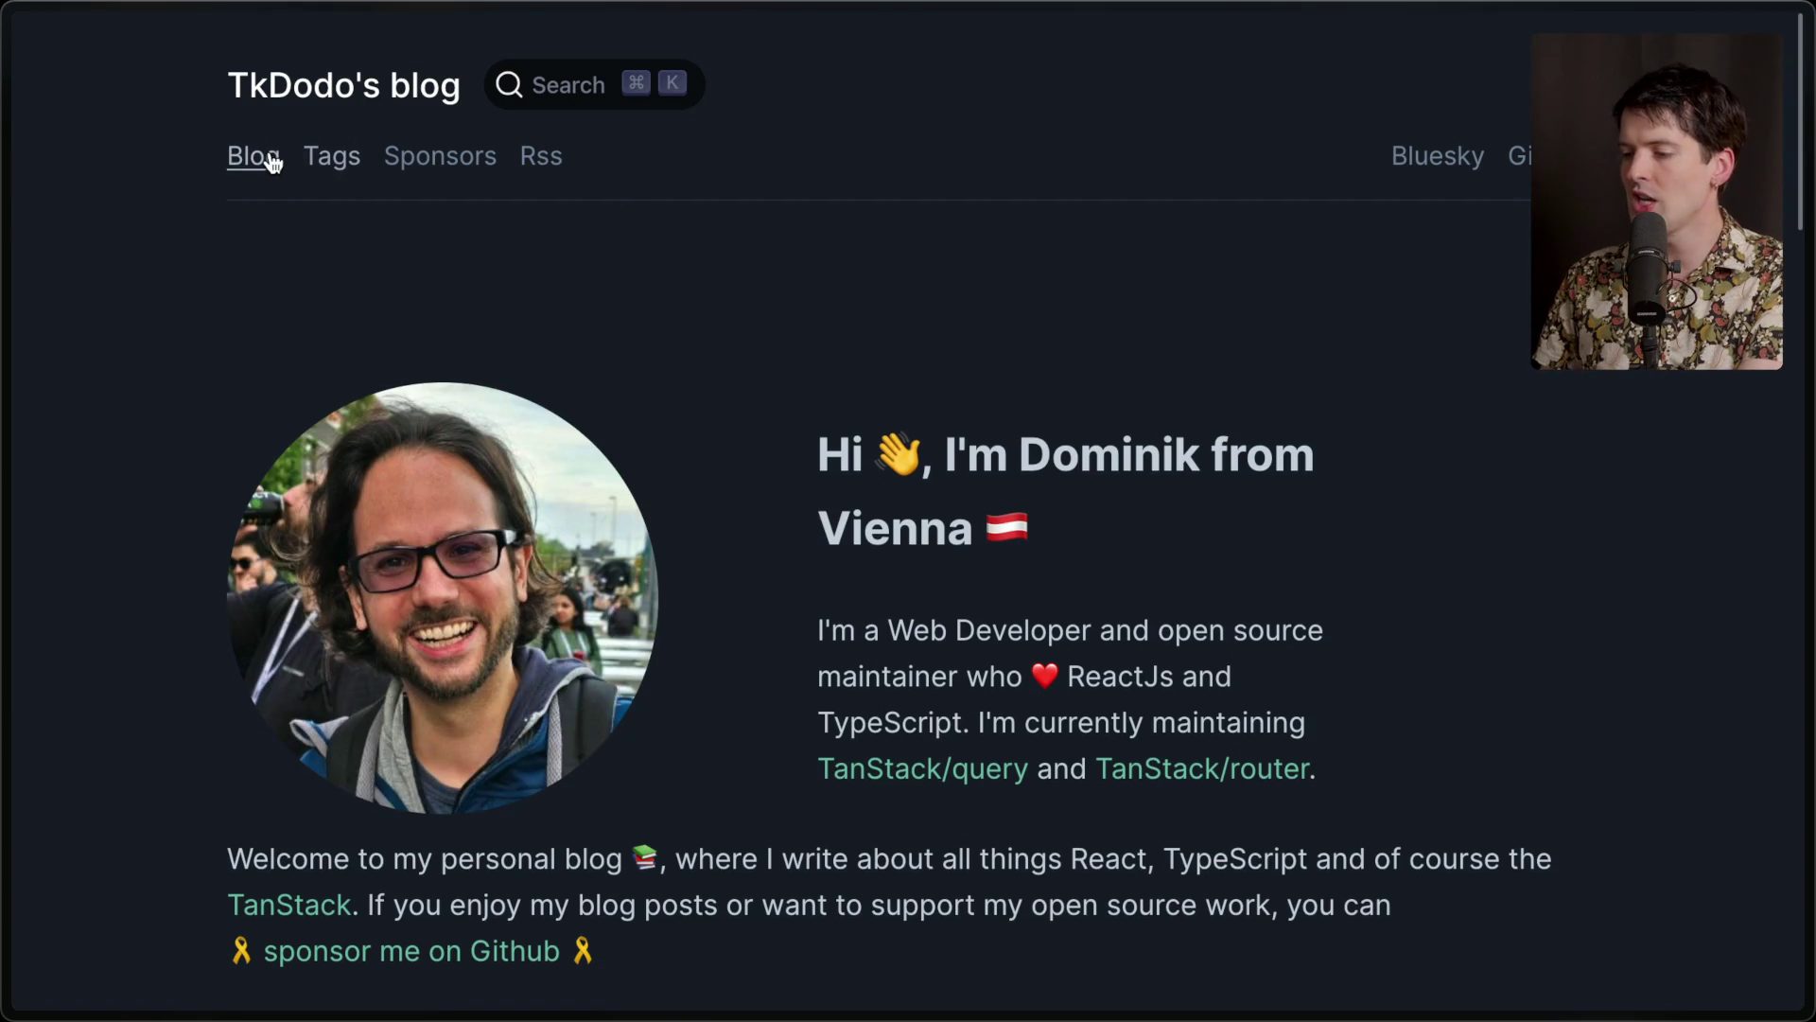
Browse the blog's posts, including Deriving Client State and React Query Selectors, Supercharged.
click(273, 162)
scroll(663, 815, down, 3)
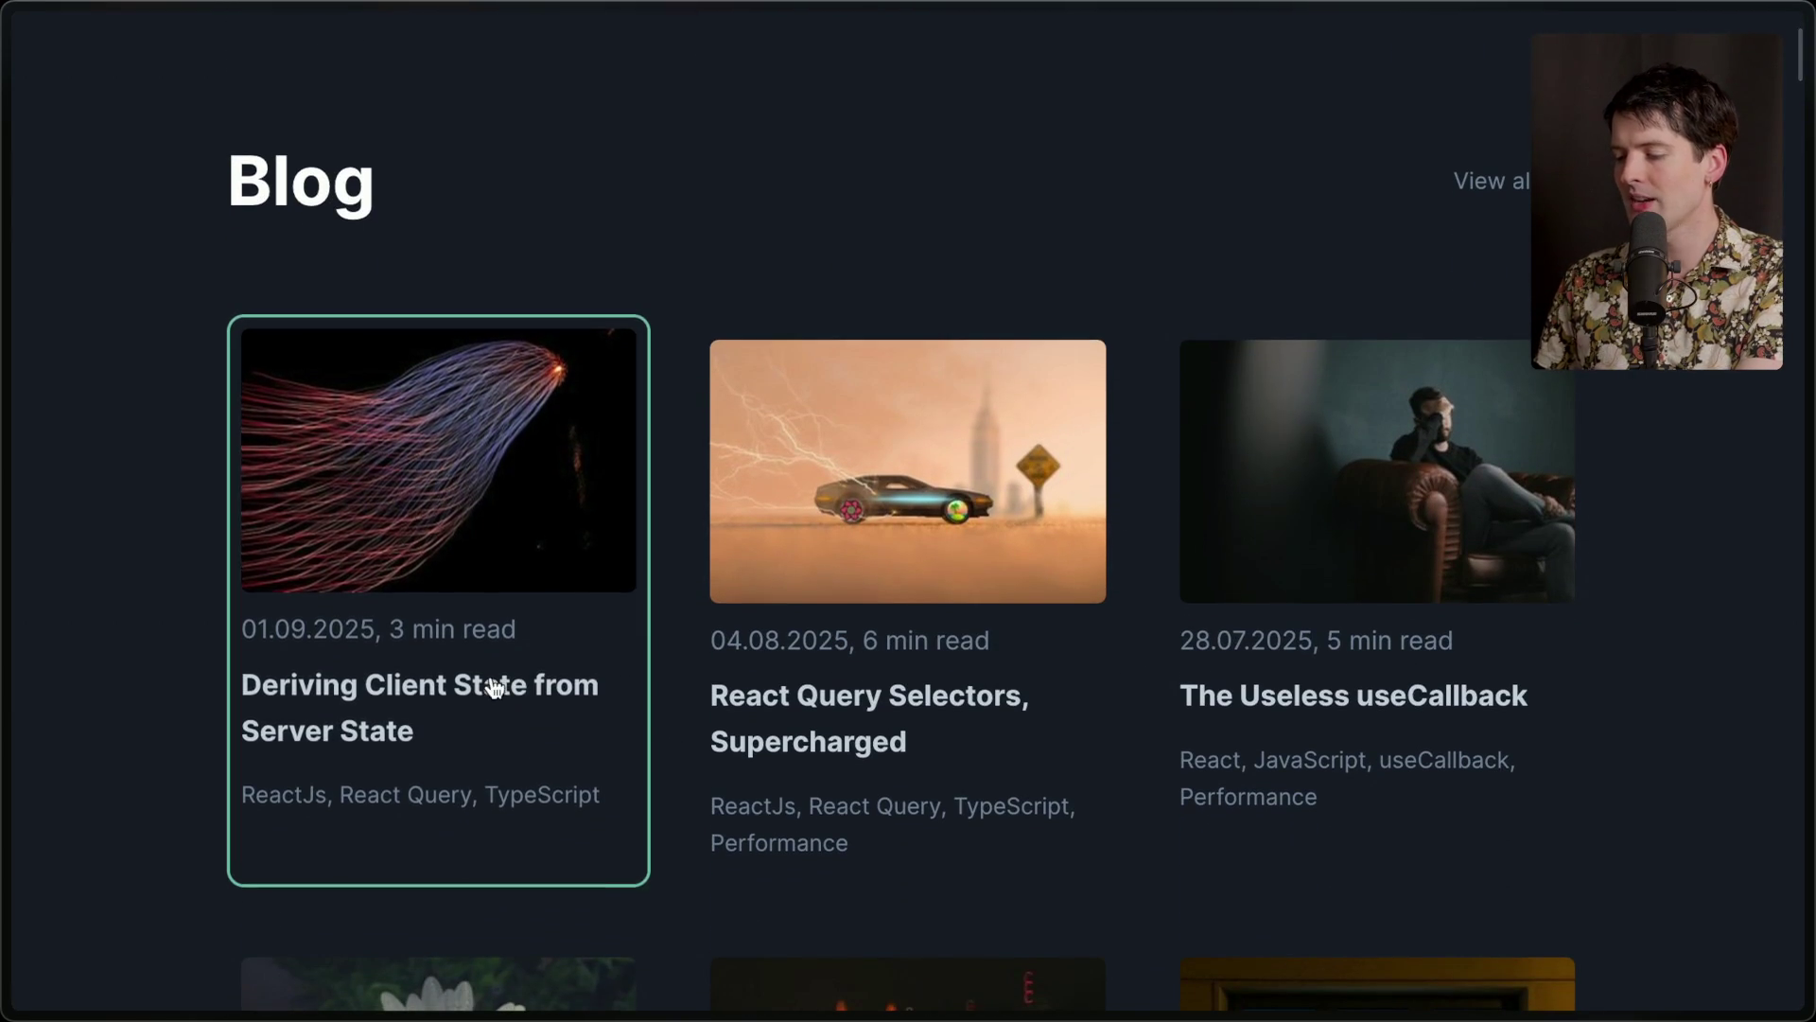
click(491, 697)
scroll(498, 829, down, 10)
scroll(502, 826, down, 15)
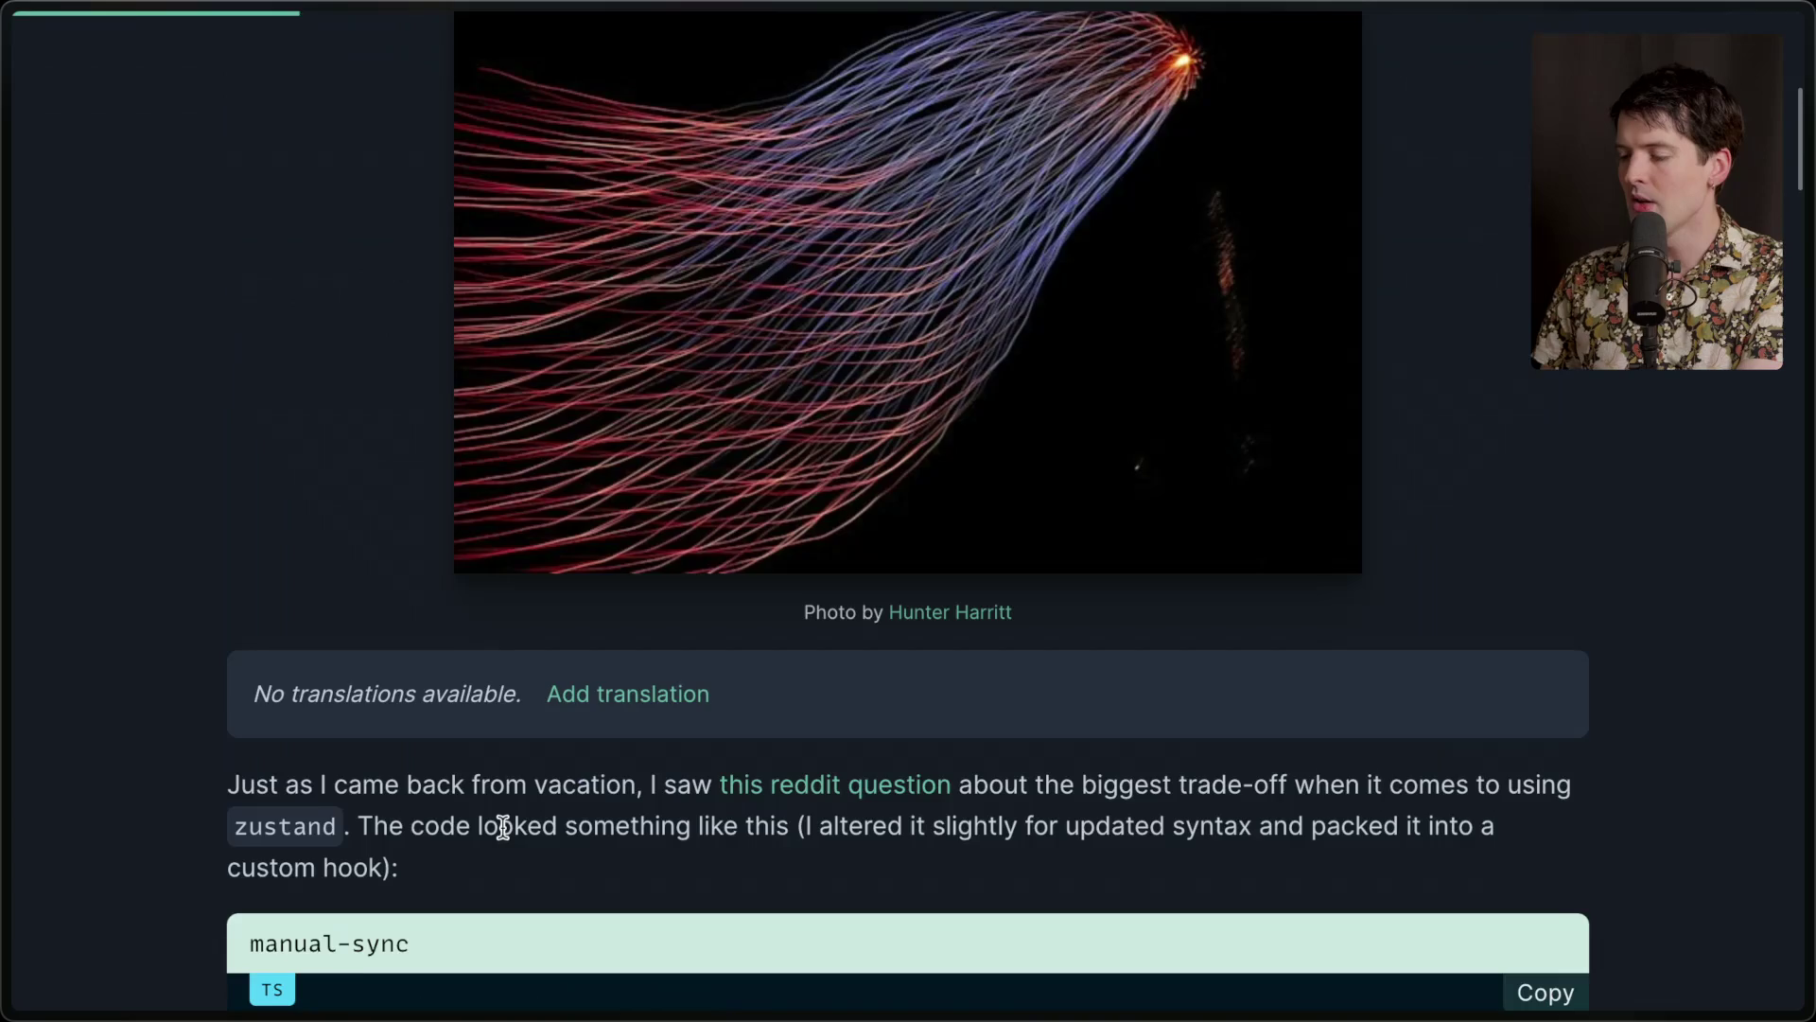
scroll(502, 826, down, 1)
scroll(503, 825, left, 5)
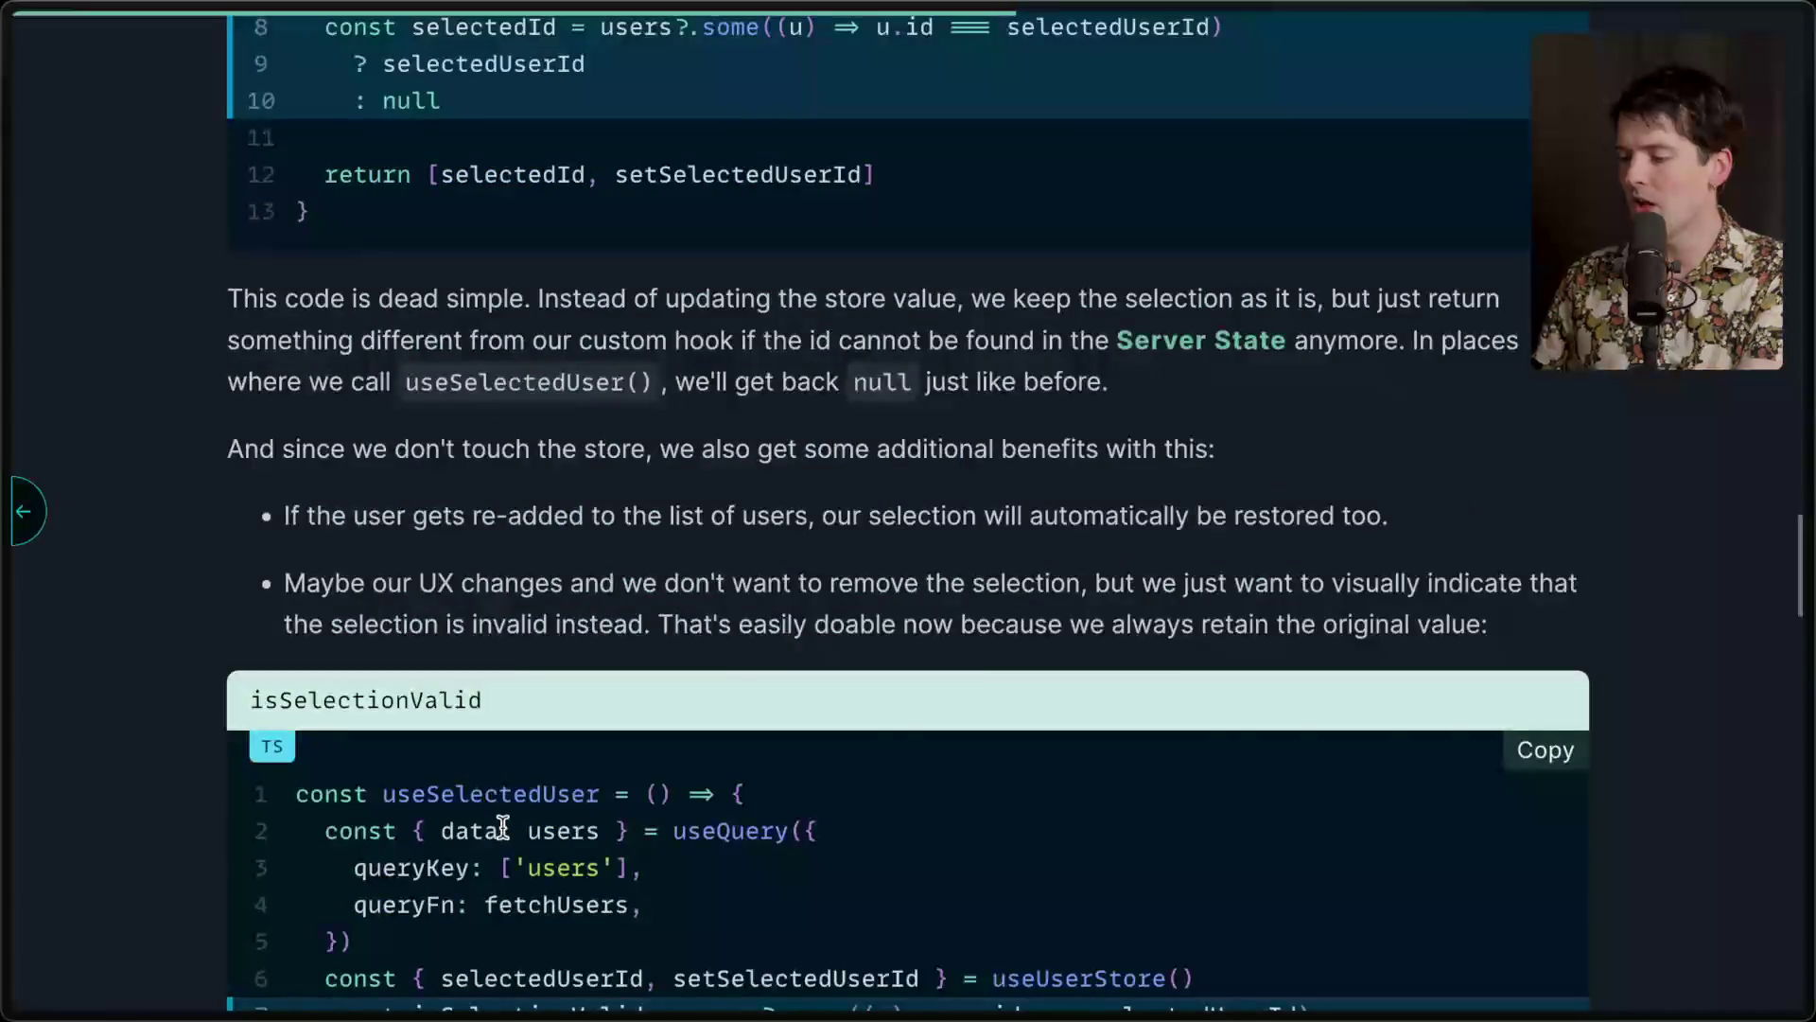
click(916, 693)
scroll(608, 718, down, 10)
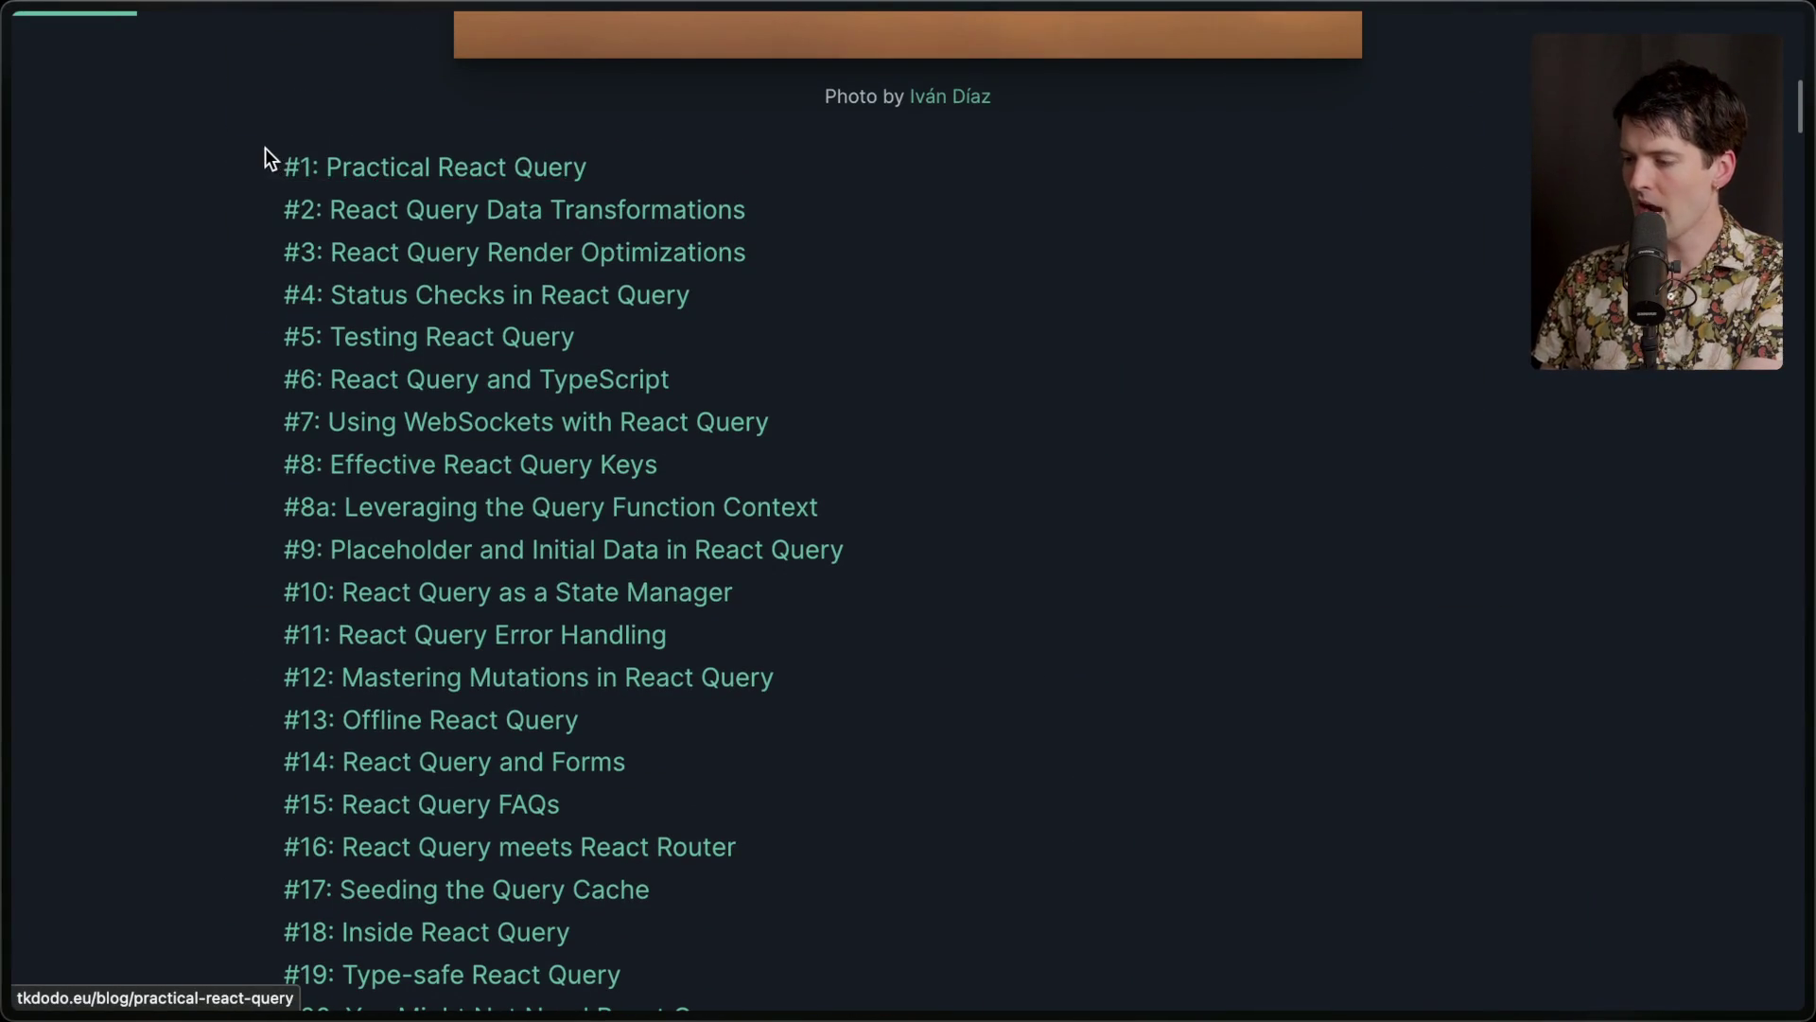
drag(268, 154, 745, 869)
scroll(746, 868, down, 8)
click(849, 617)
scroll(851, 617, up, 10)
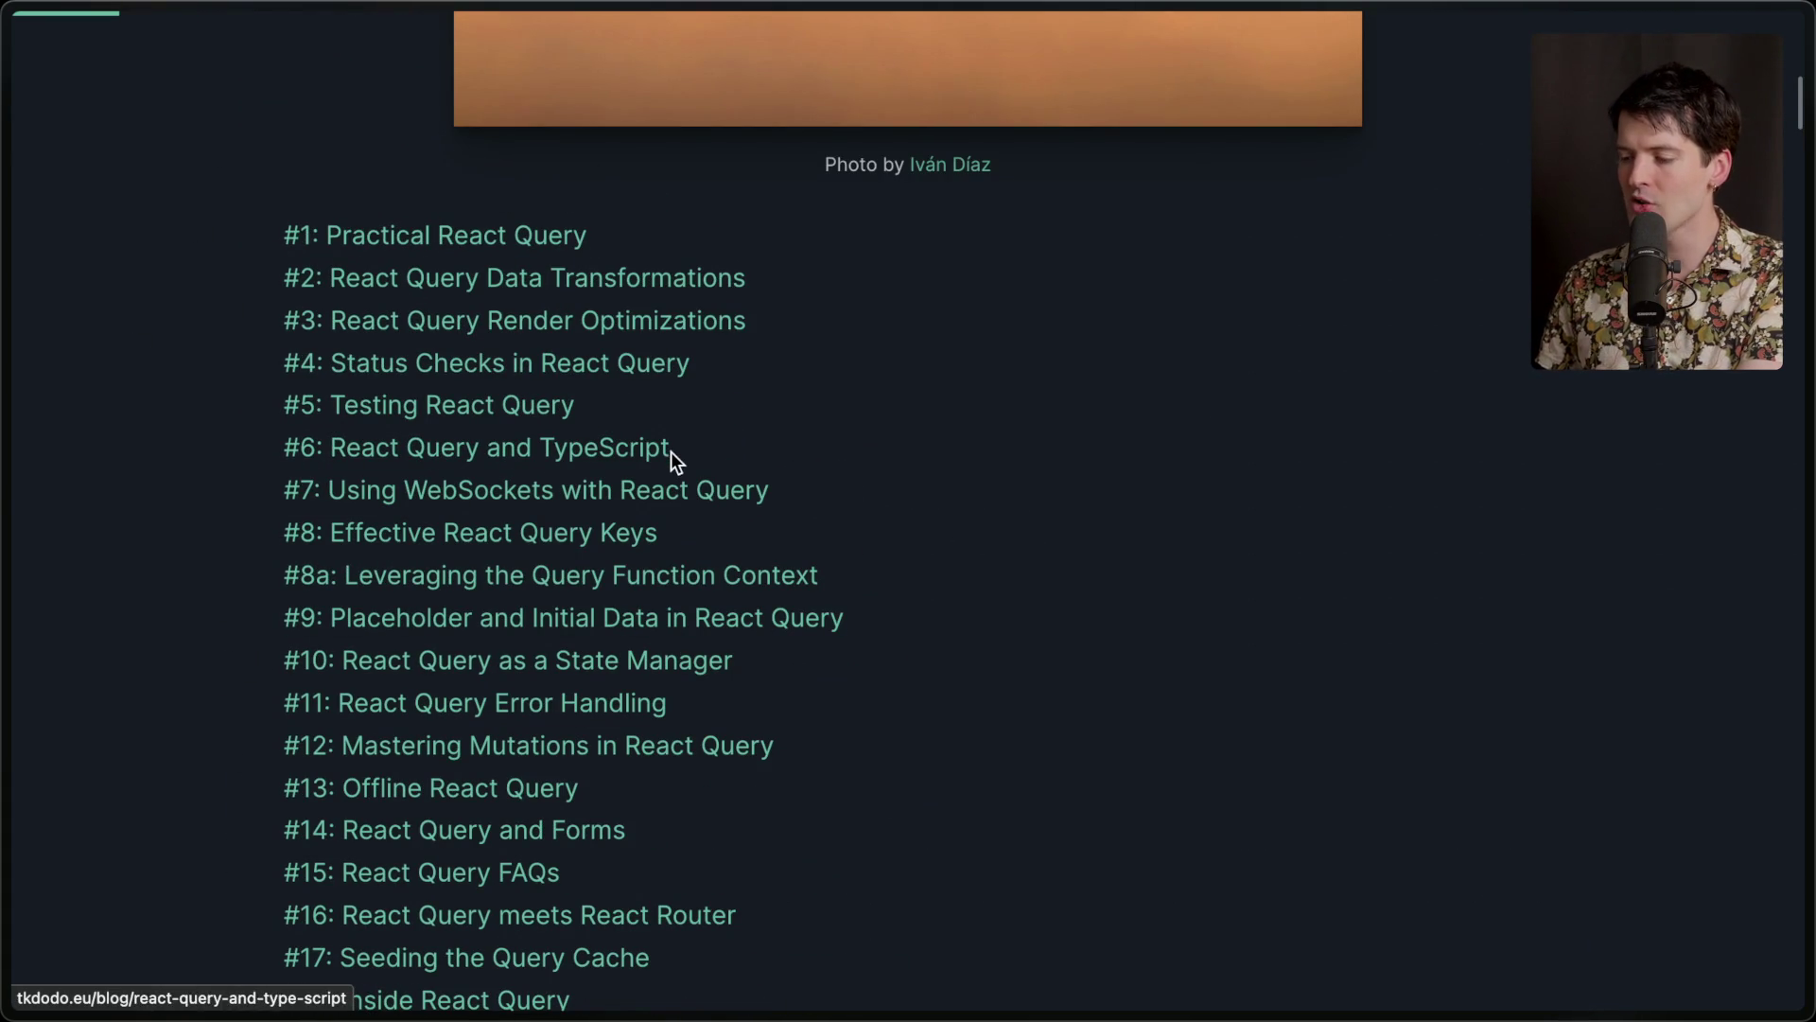
Open '#1: Practical React Query' and return to its title and header image.
click(545, 246)
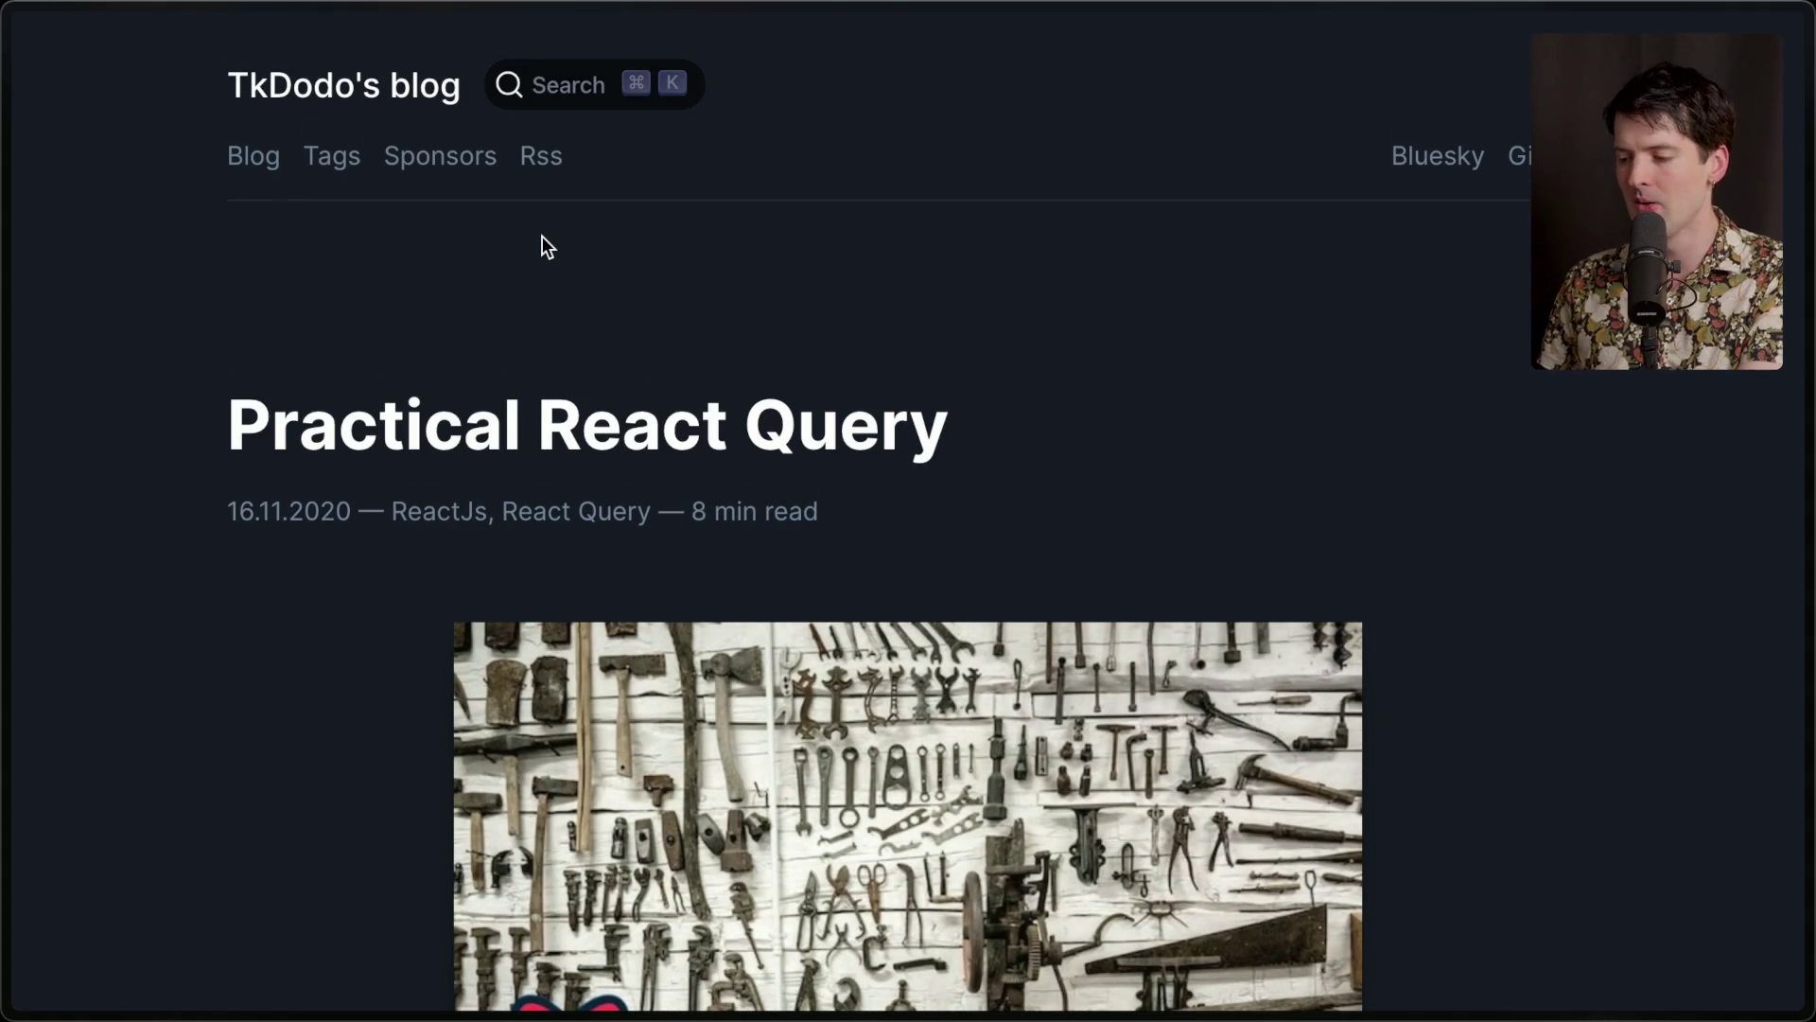
scroll(544, 246, down, 10)
scroll(544, 246, up, 3)
scroll(542, 236, up, 4)
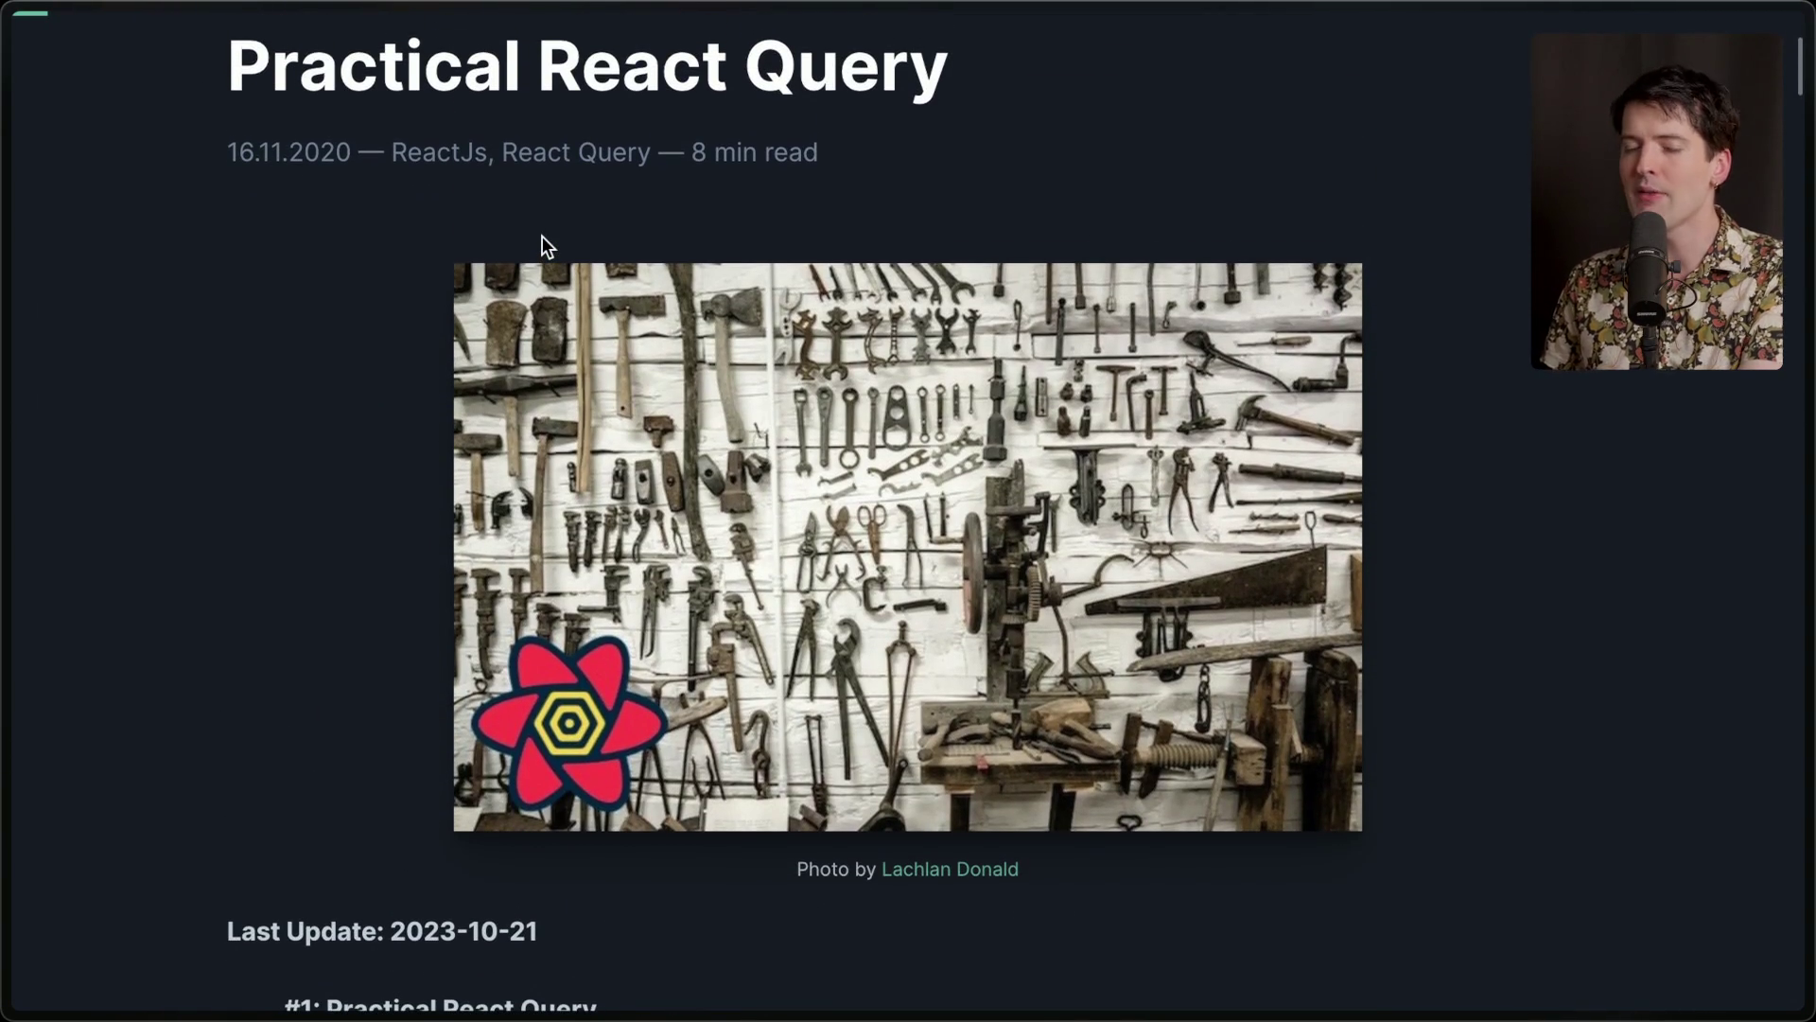
scroll(542, 235, down, 1)
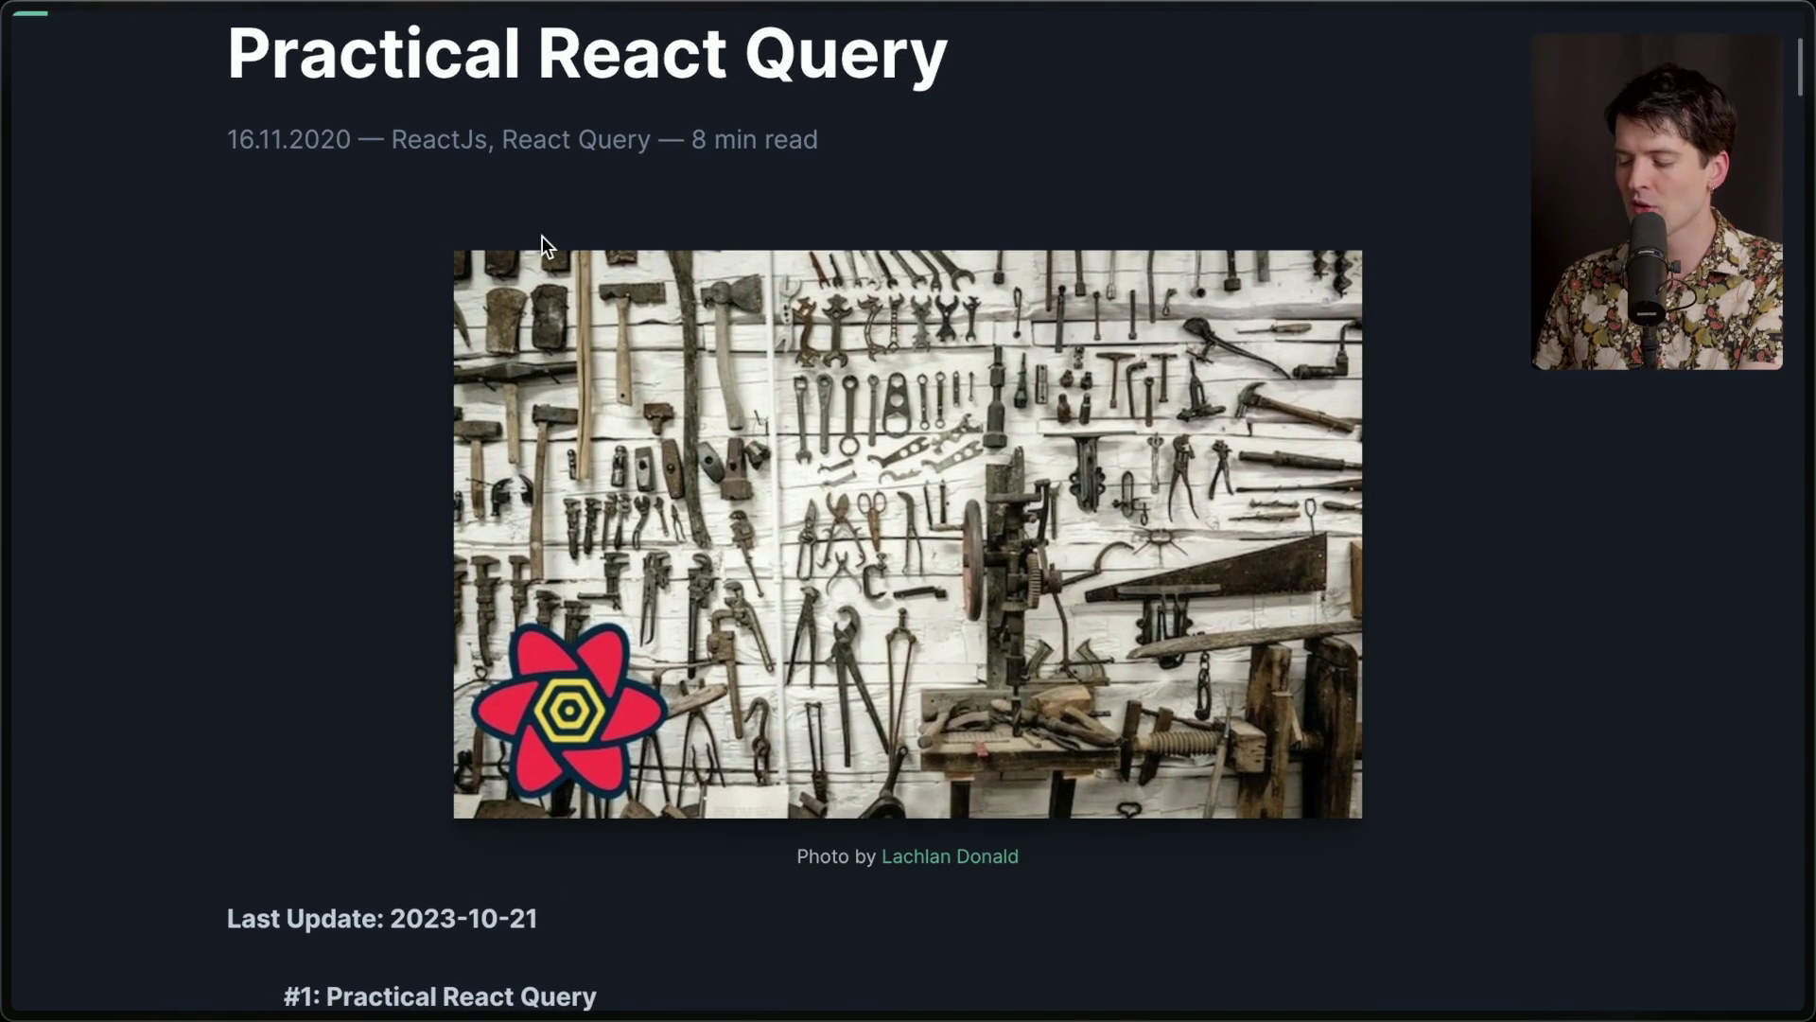
scroll(542, 236, up, 4)
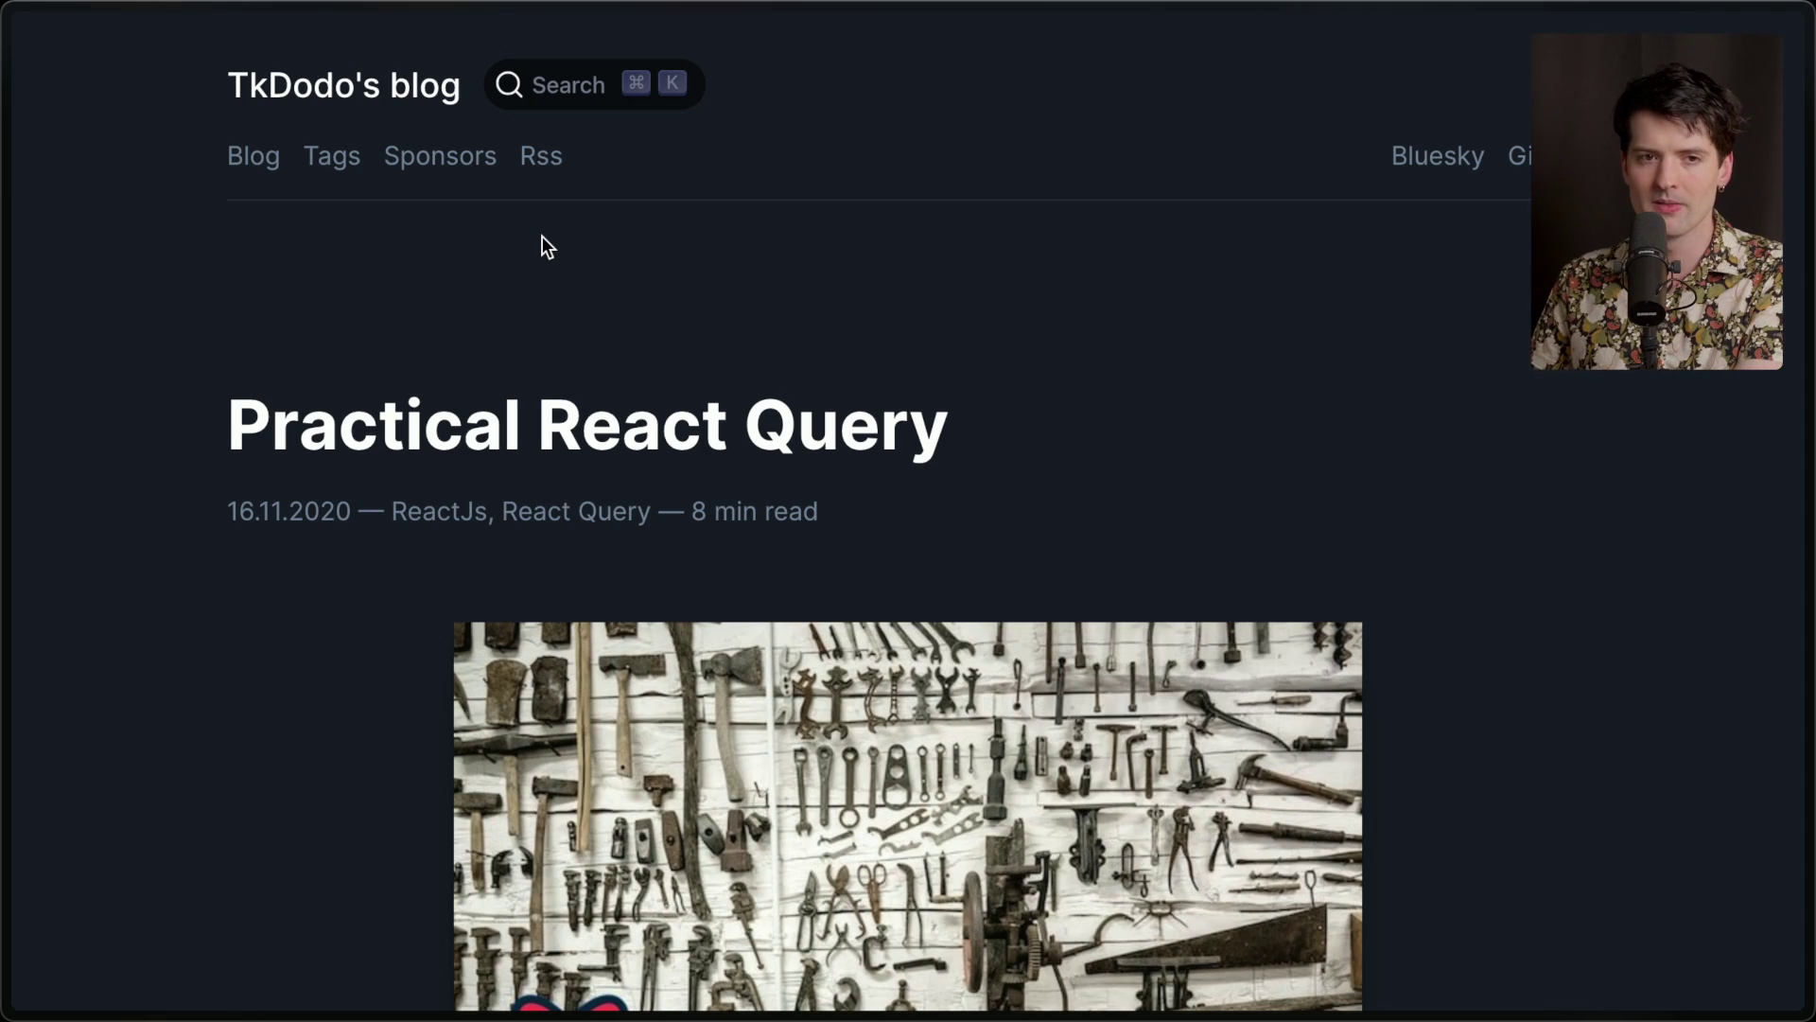
mouse_move(1809, 662)
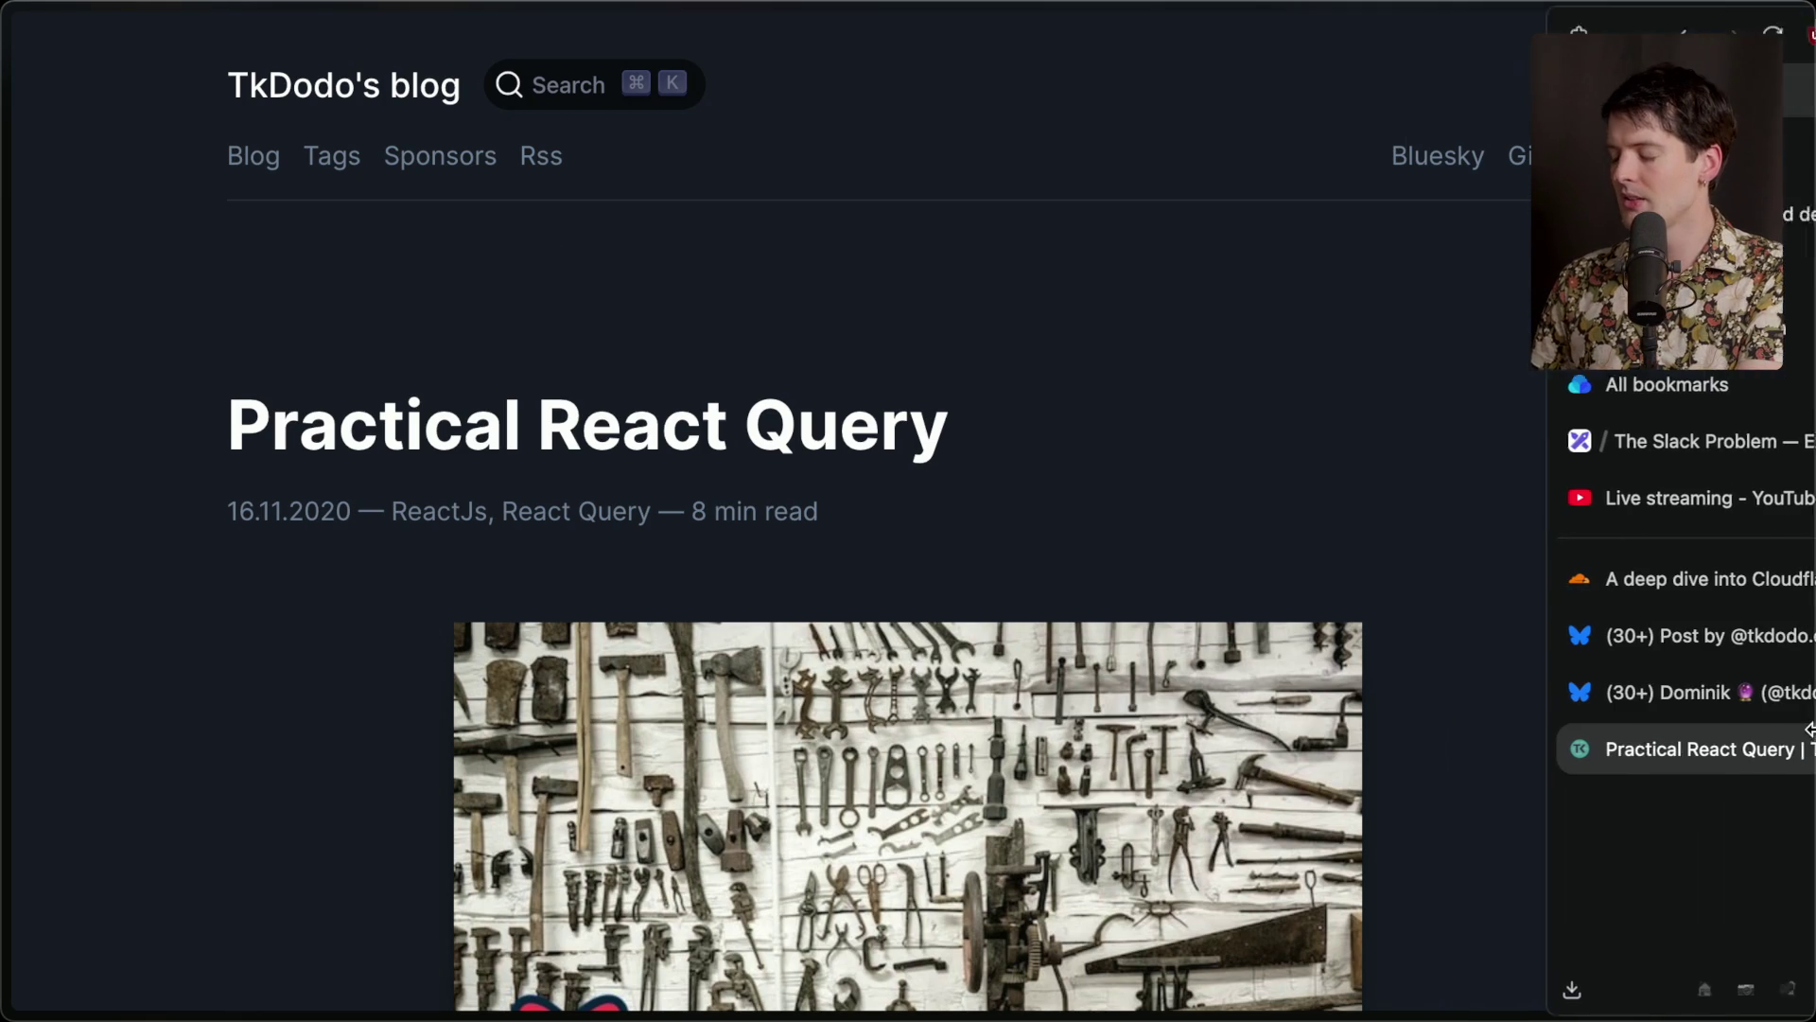
click(1561, 690)
Open the Cloudflare vs Vercel card in the Content Planning calendar and follow its x.com link.
click(1575, 634)
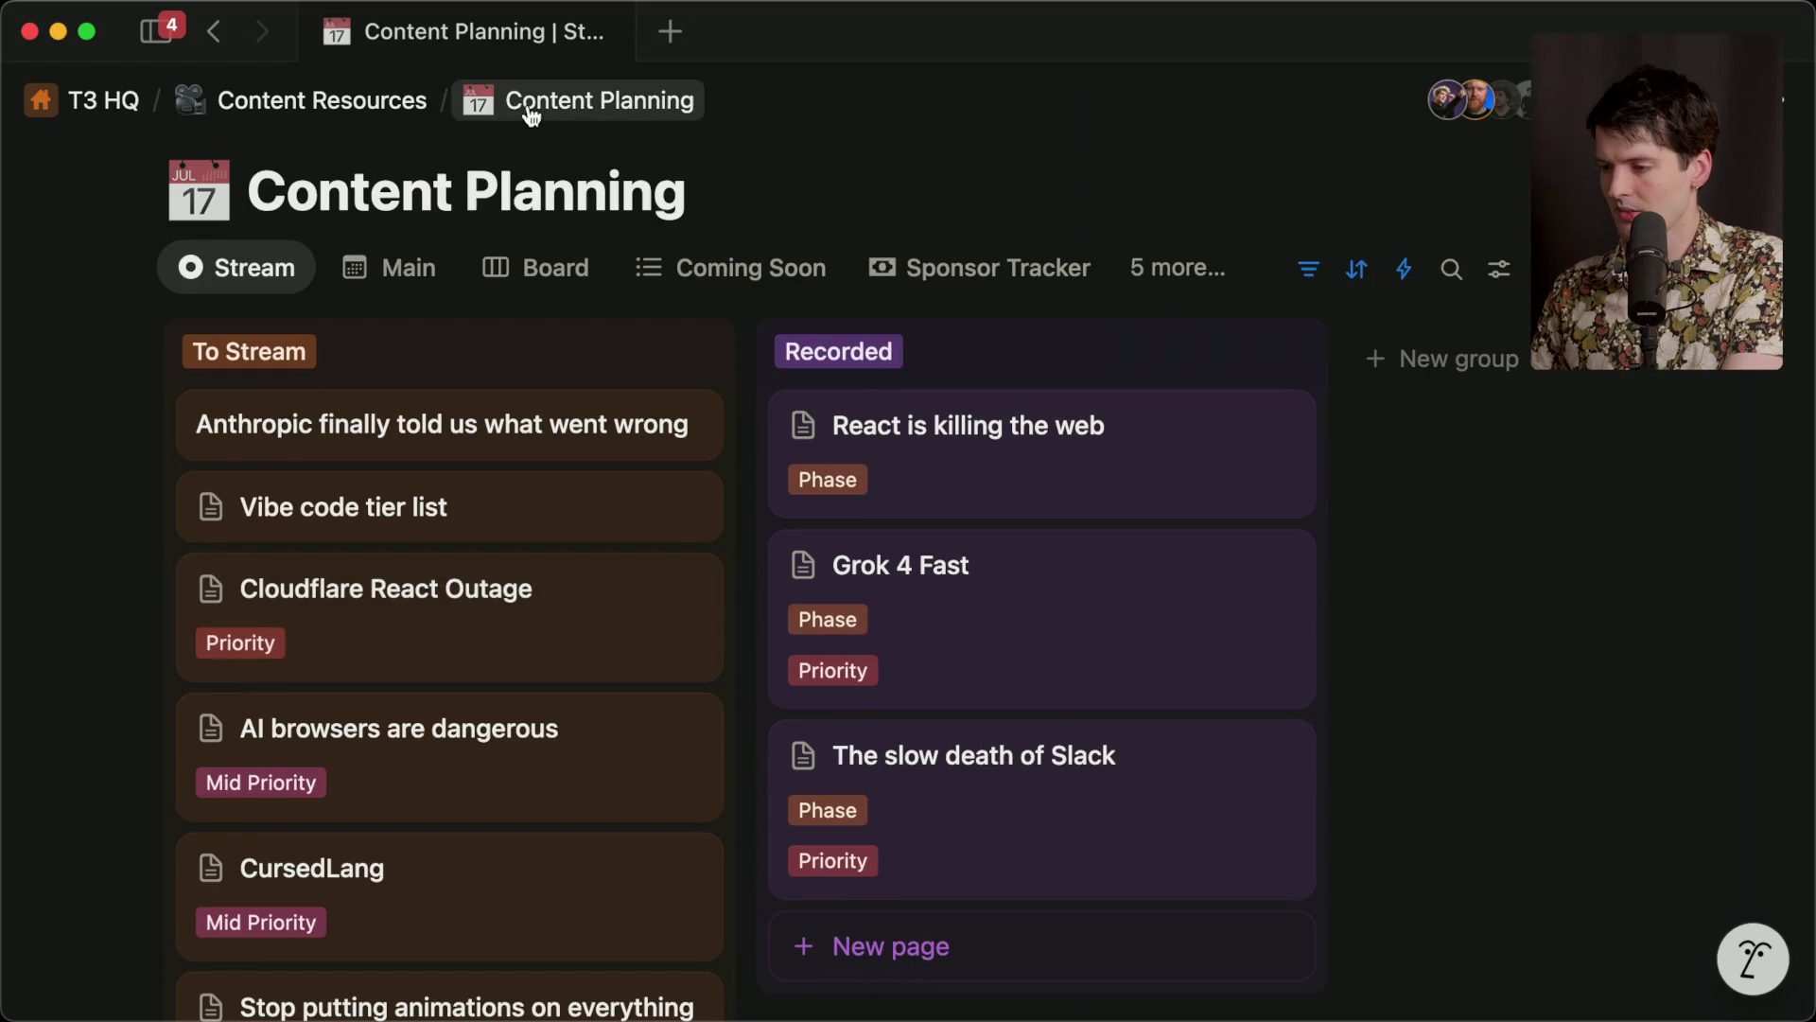
click(401, 262)
scroll(582, 738, down, 5)
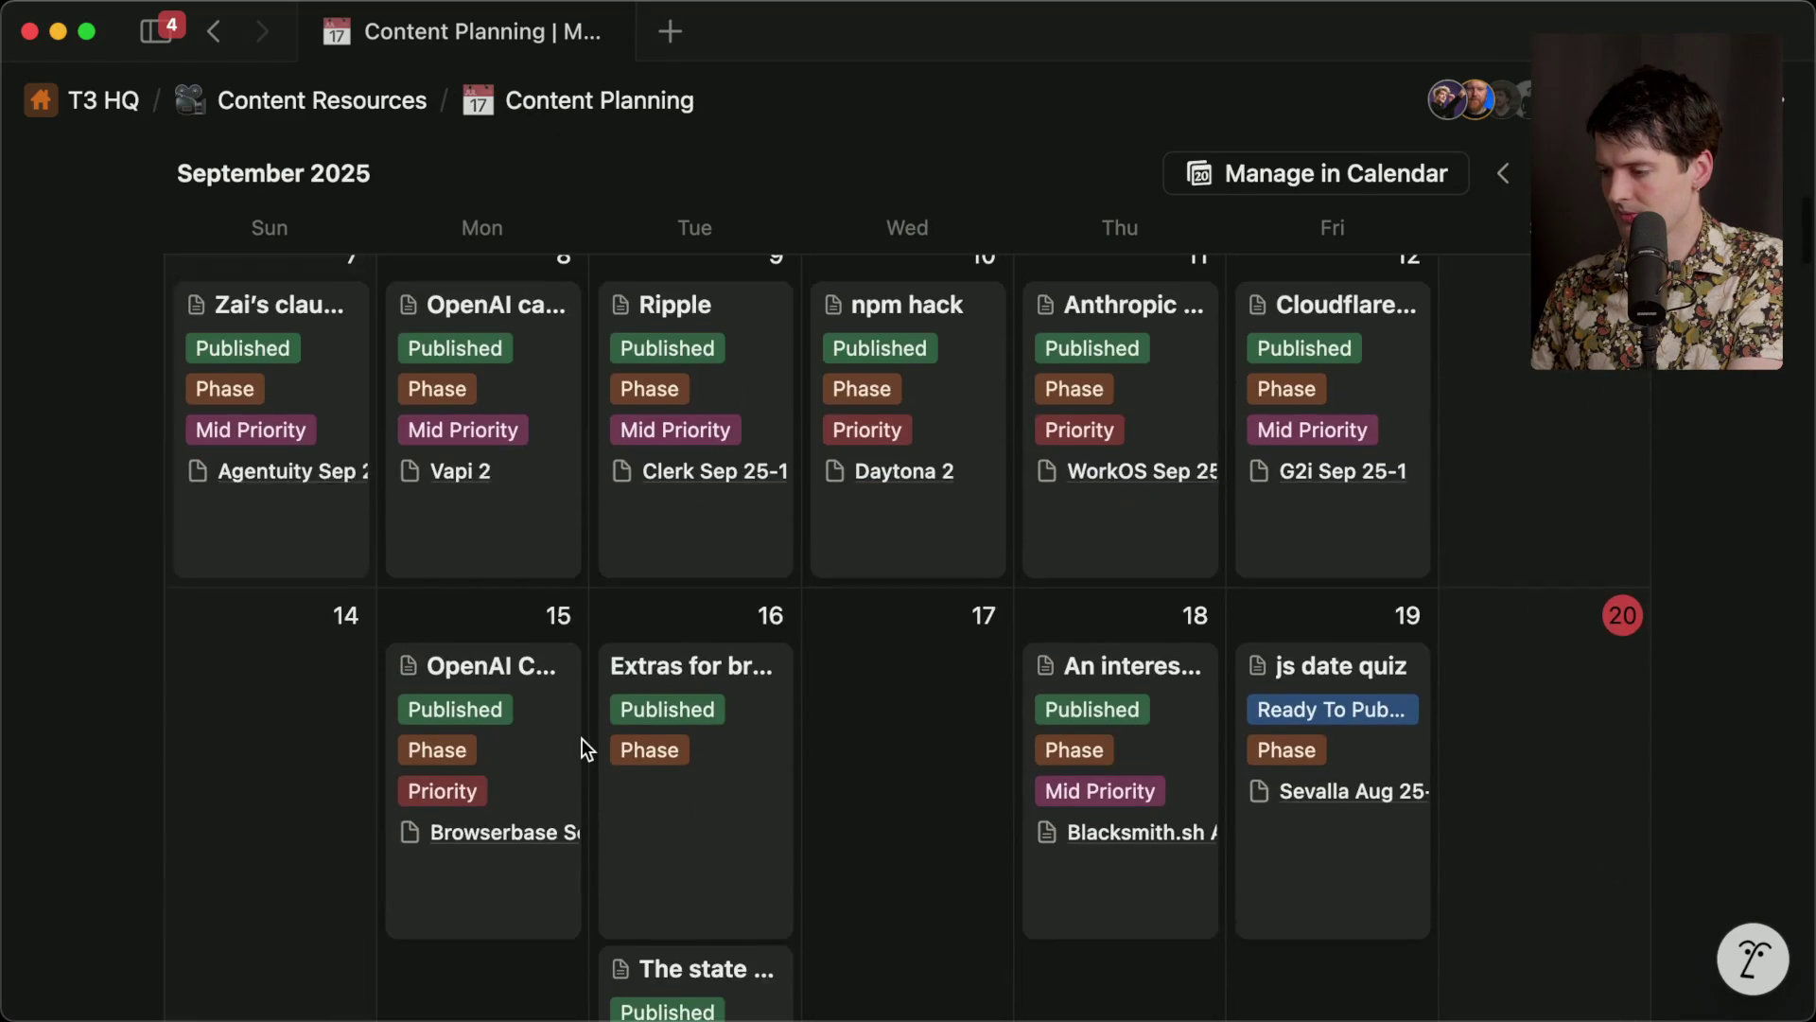
scroll(582, 738, up, 3)
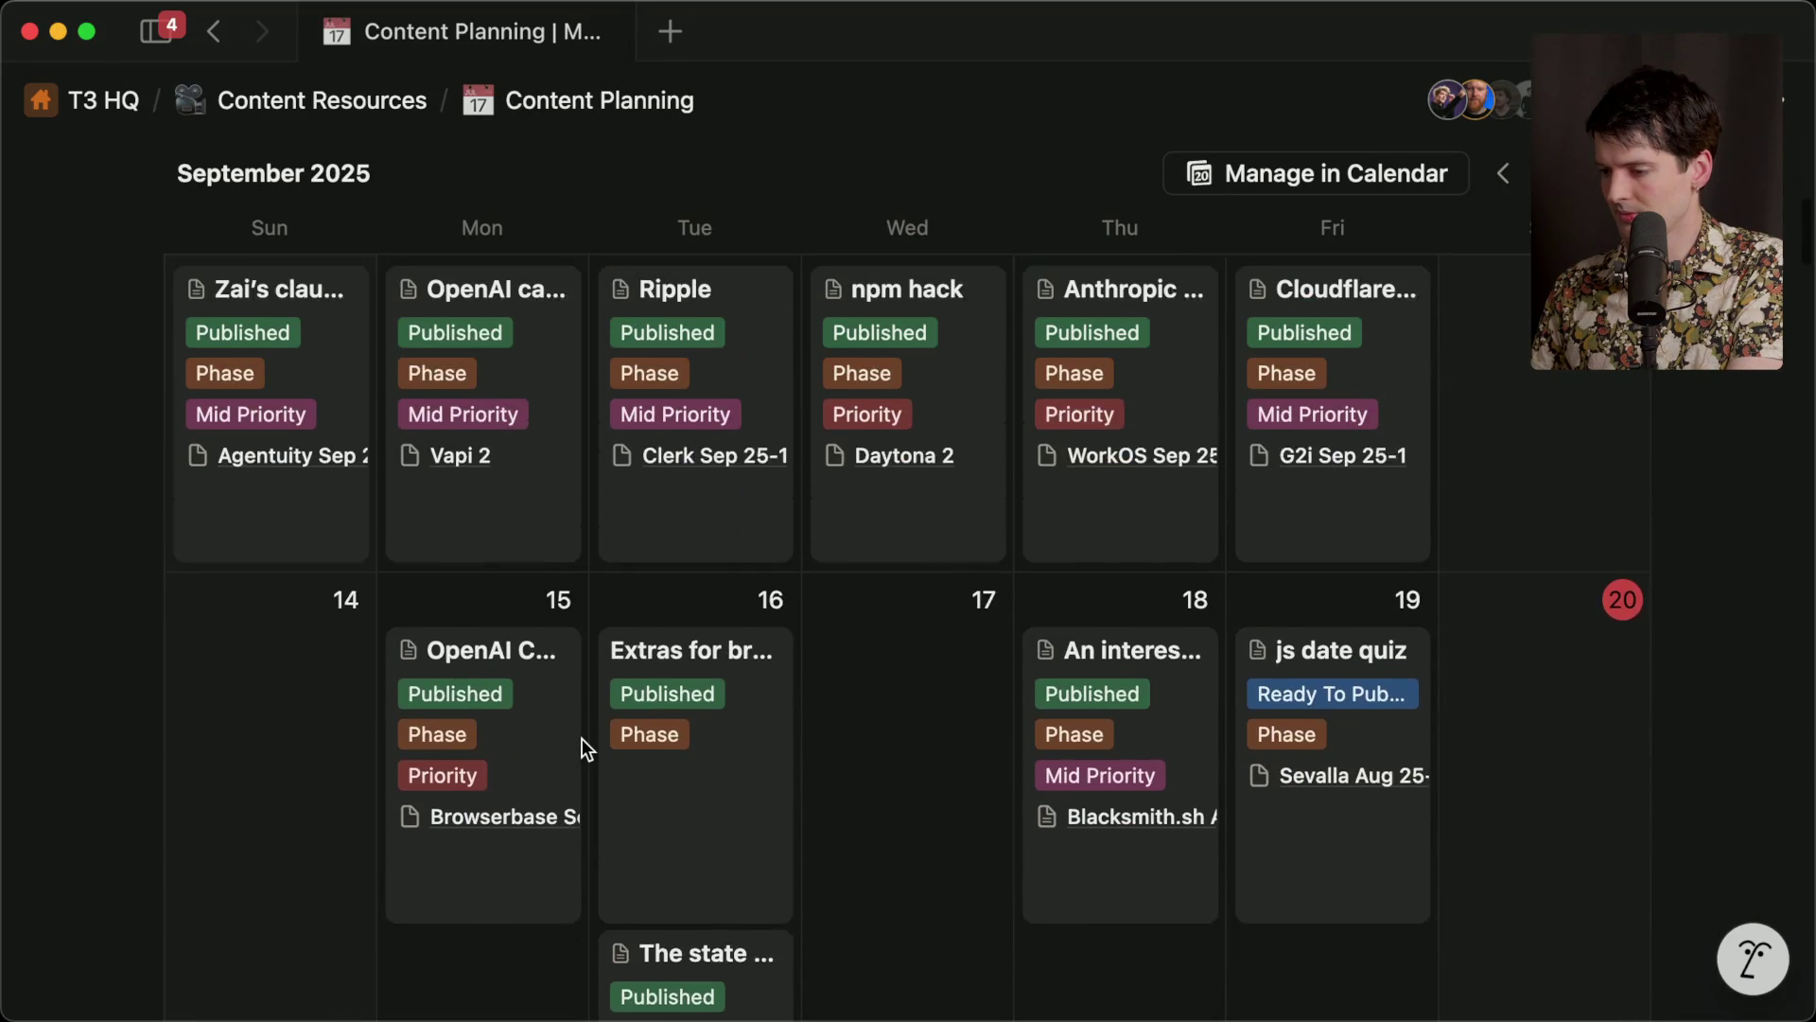
click(1368, 526)
scroll(851, 627, down, 10)
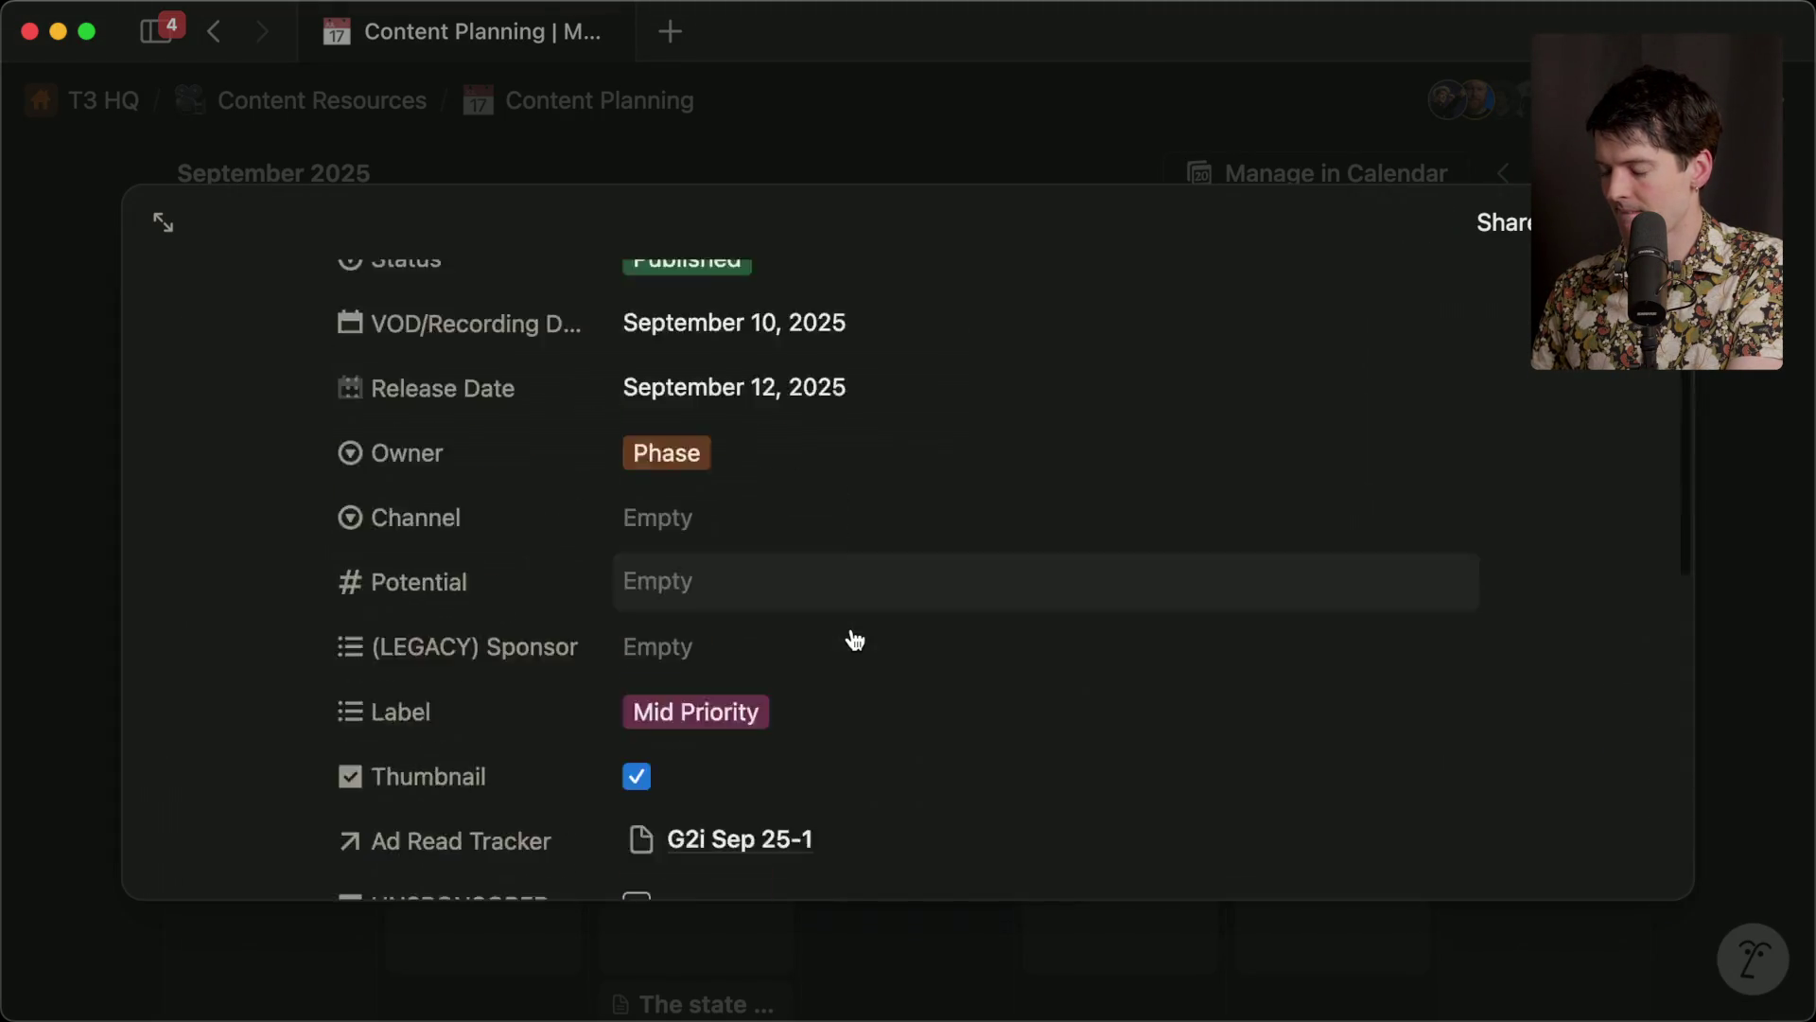
click(777, 687)
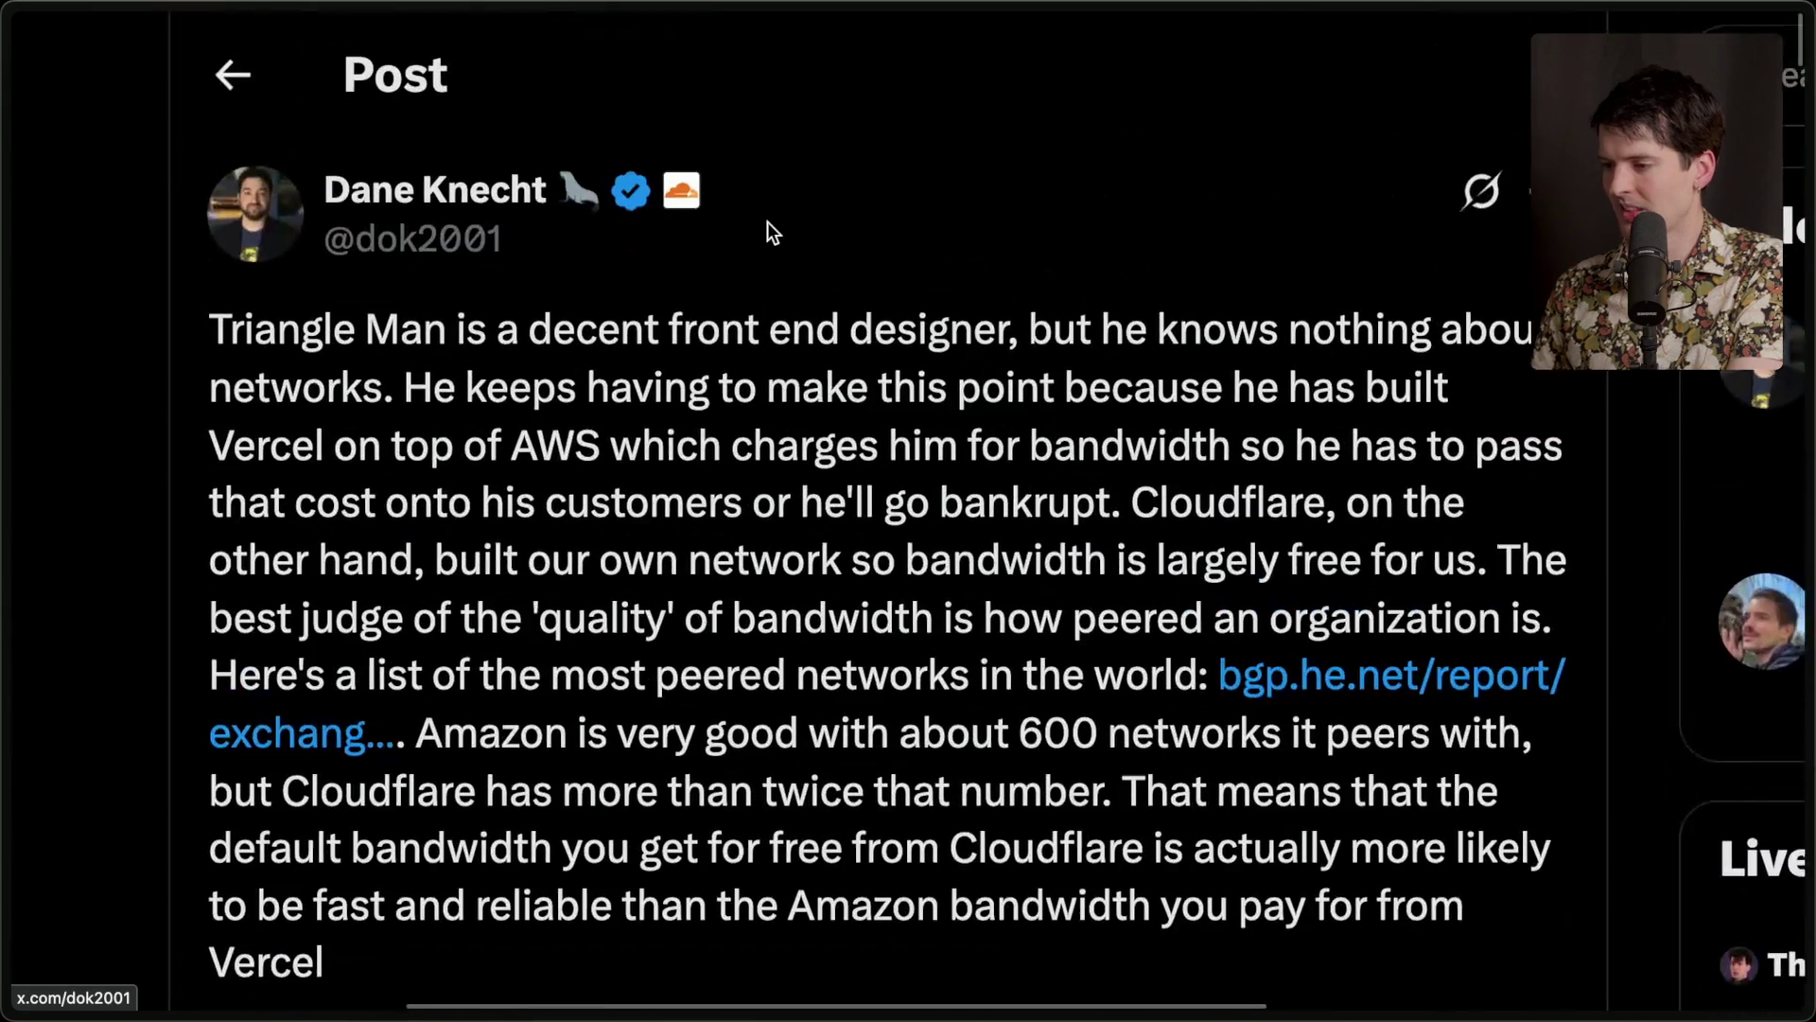
scroll(768, 222, down, 2)
scroll(768, 221, right, 1)
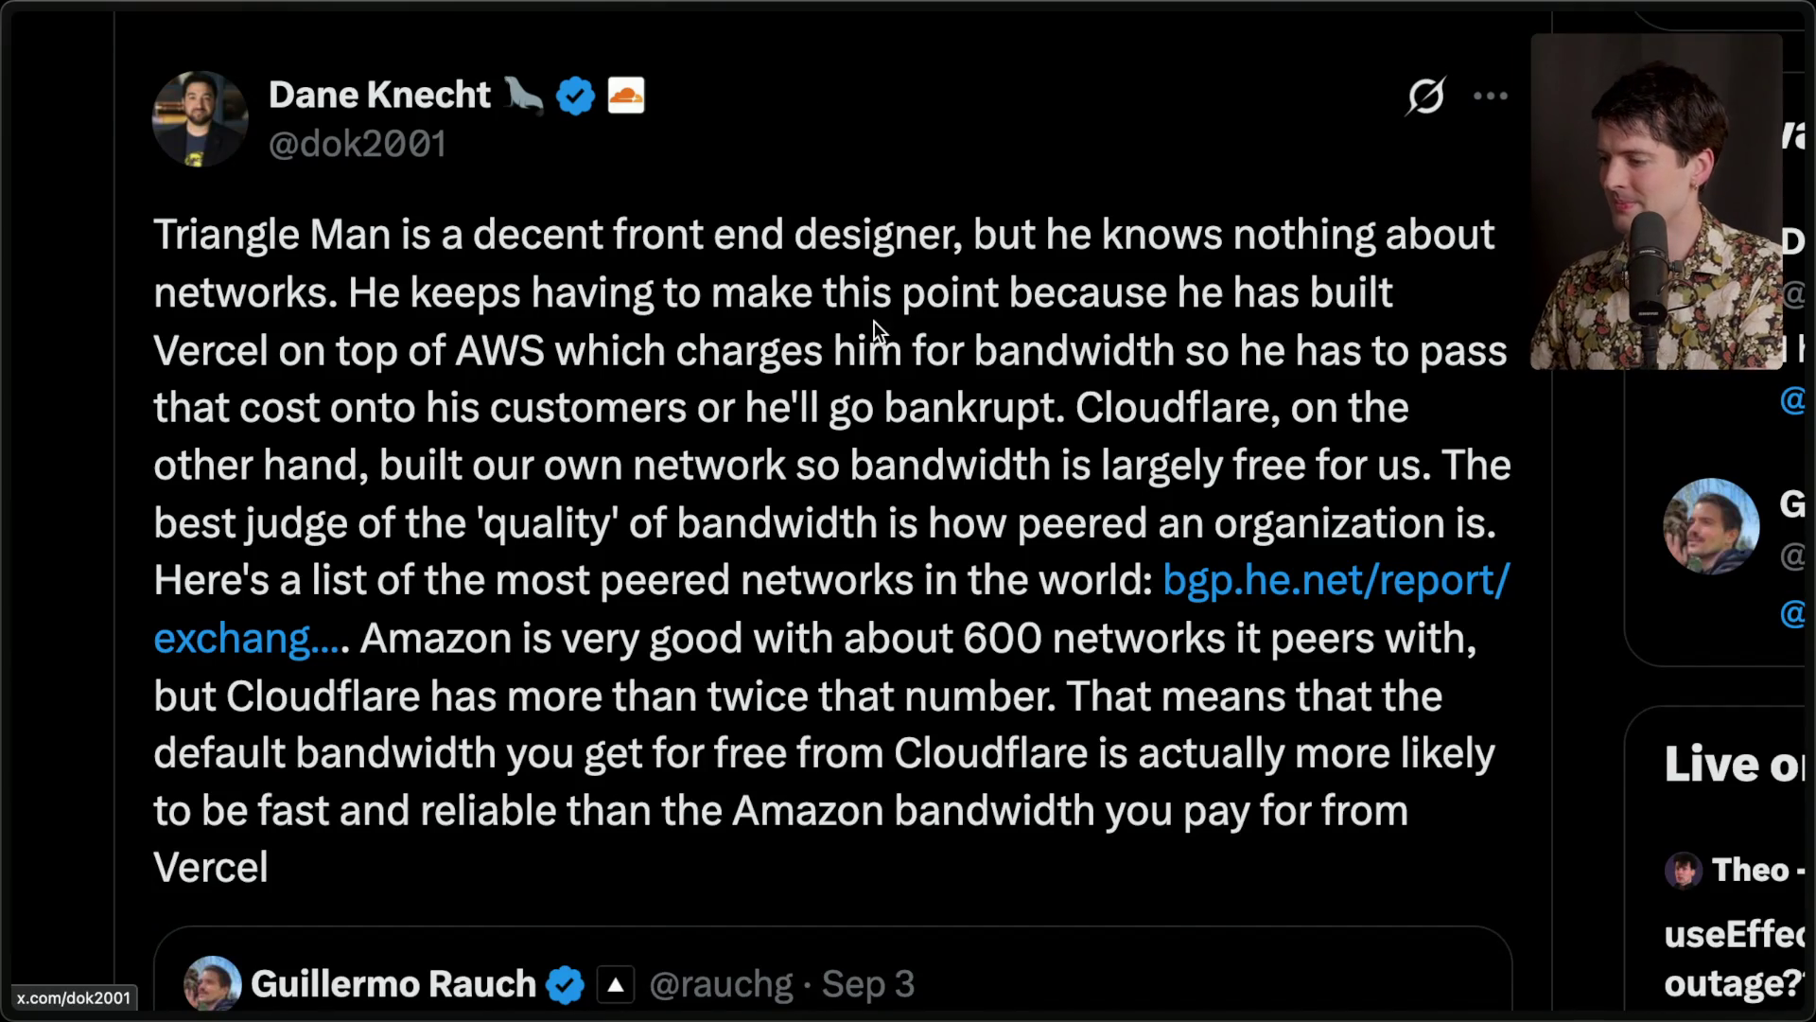
Add a Twitch stream marker reading 'End of CF outage' from the chat.
key(ctrl+Tab)
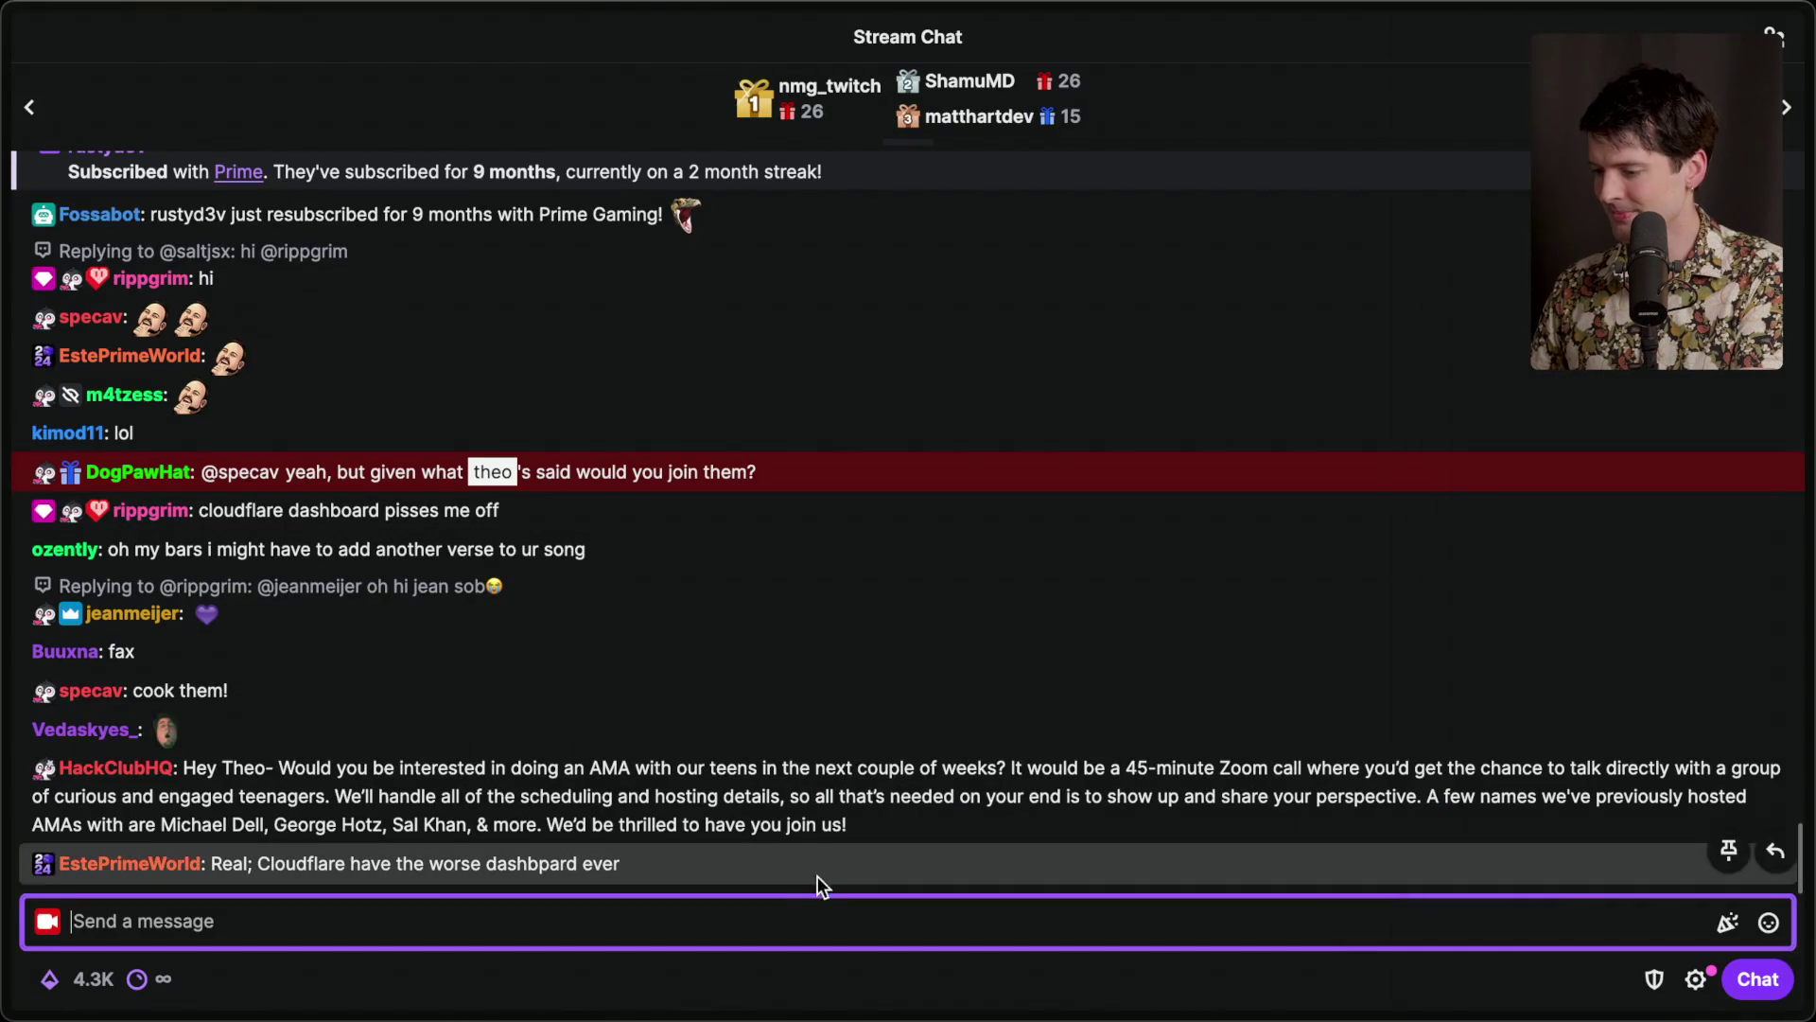
text(/marker )
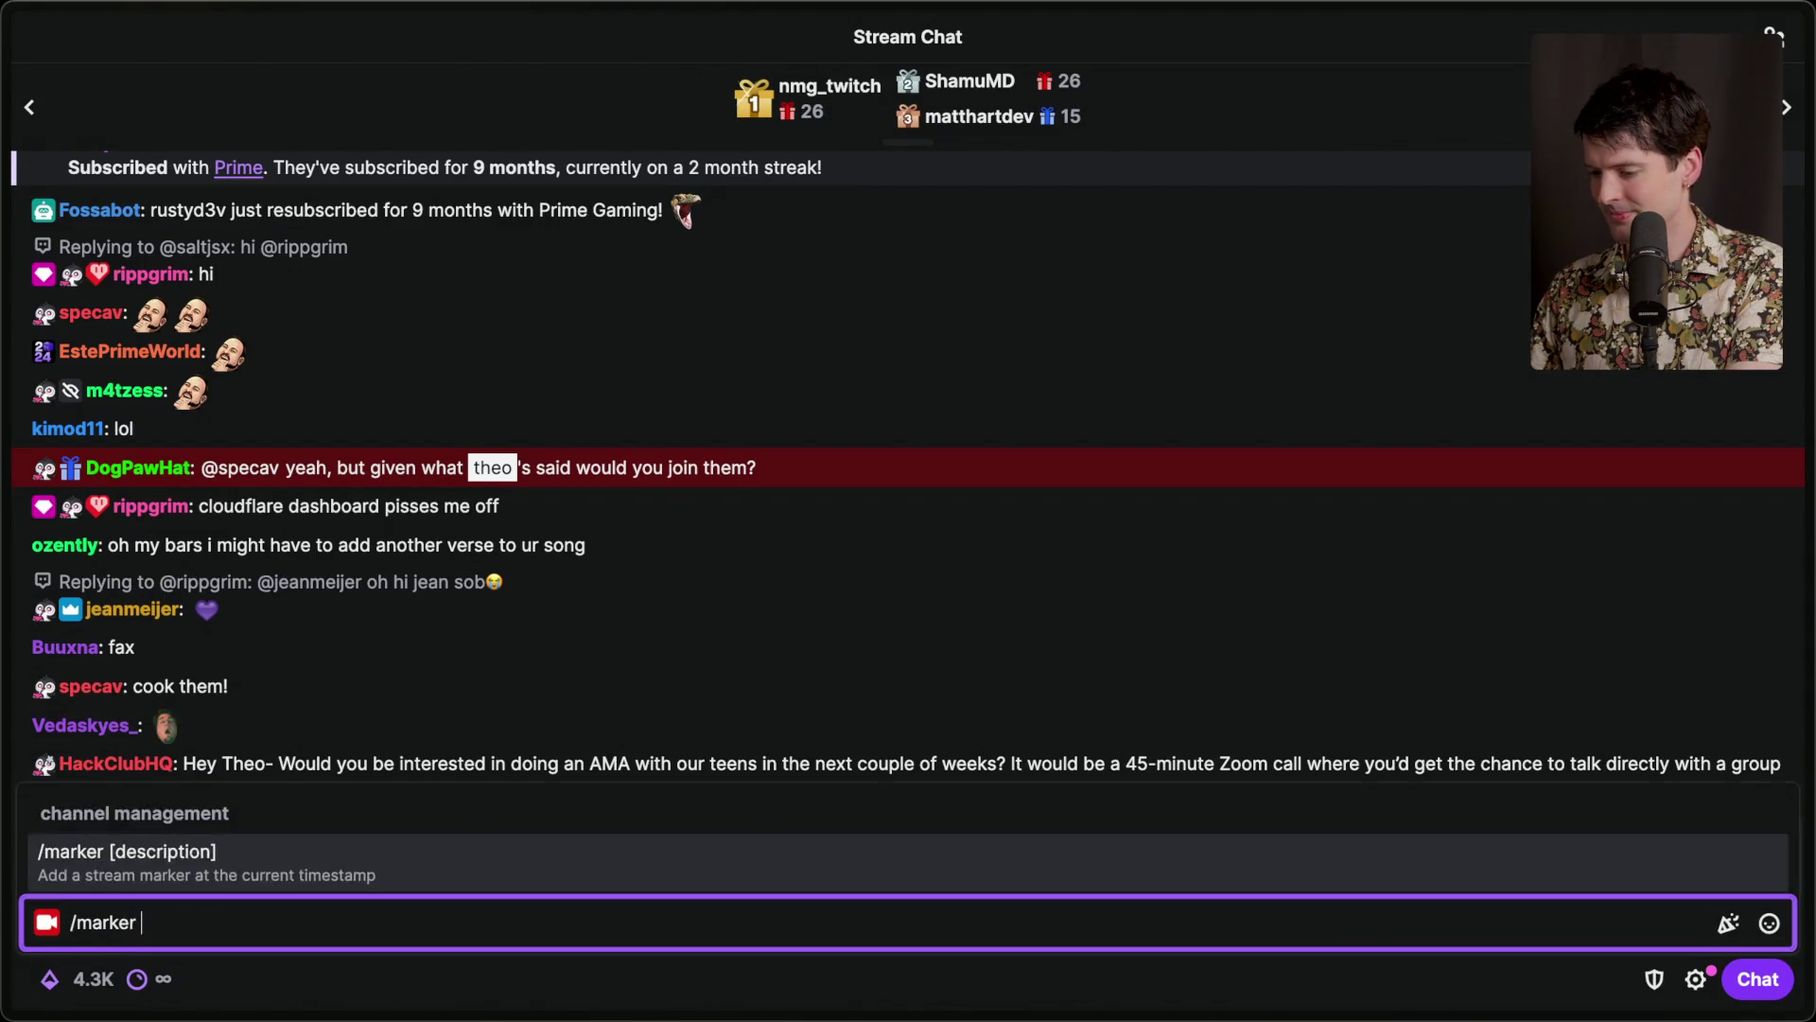
text(End of CF outage)
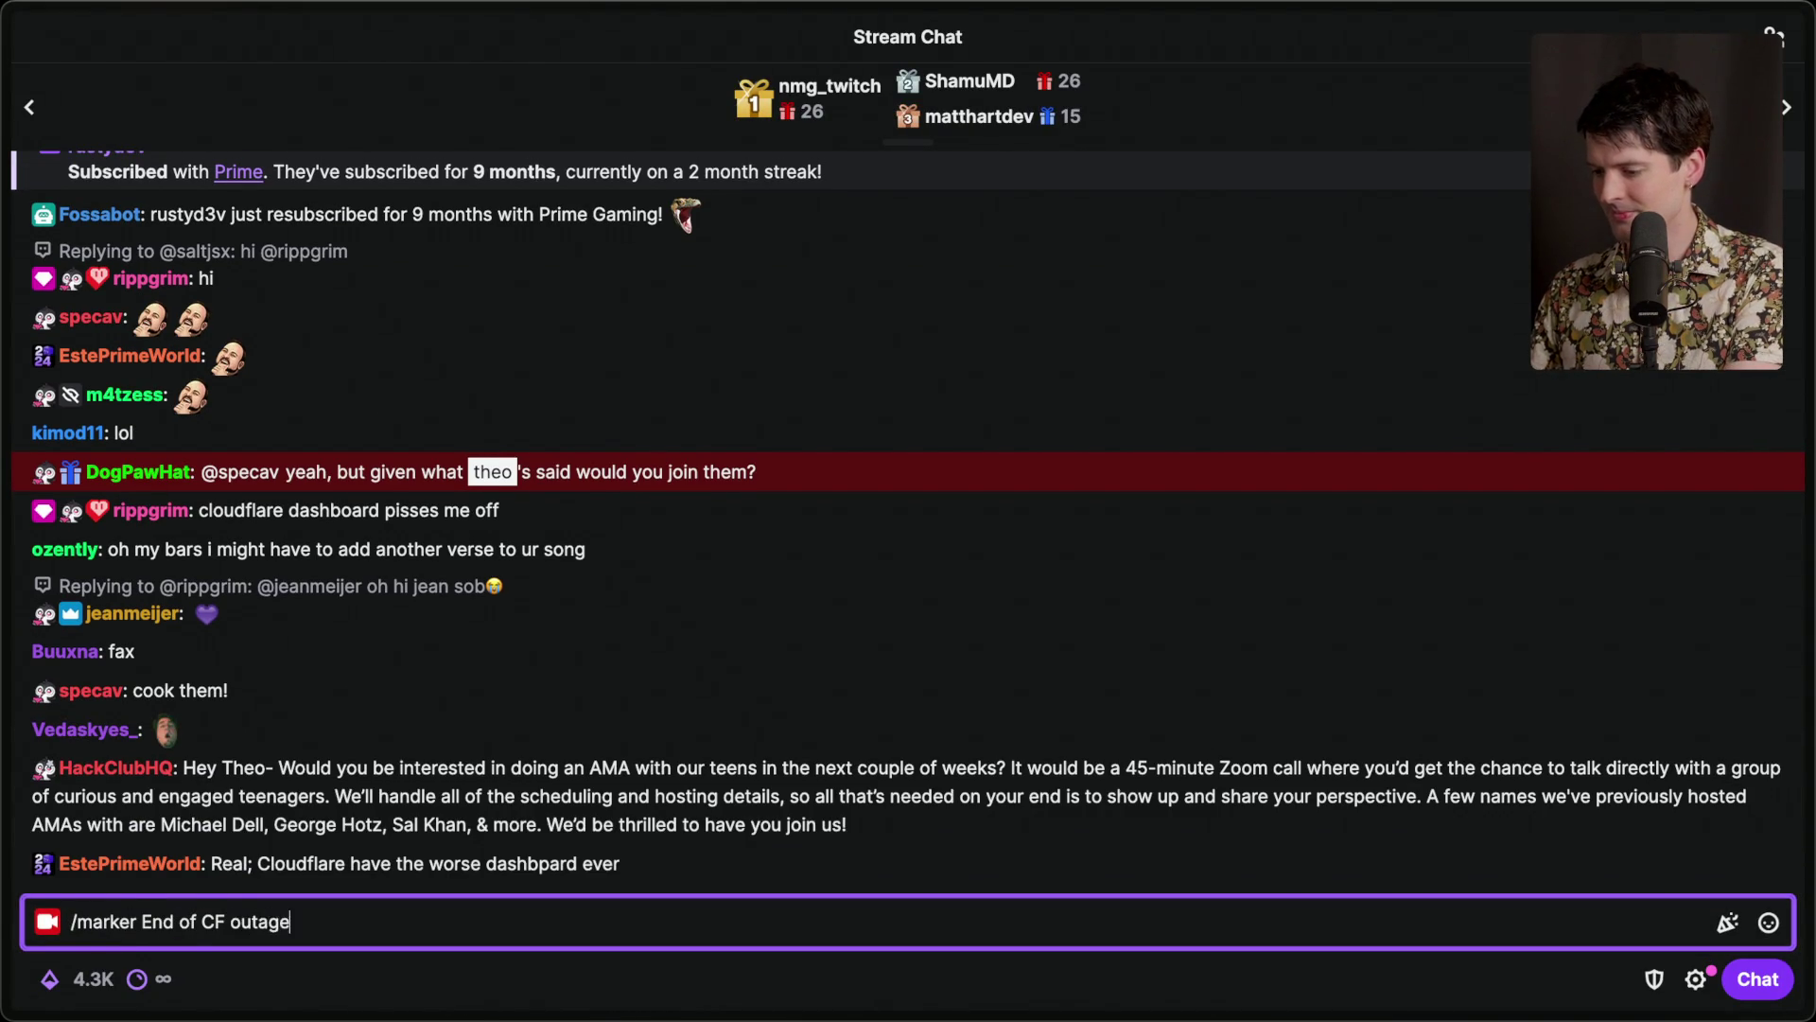
key(Return)
Move the Cloudflare React Outage card into the Recorded group on Notion's Stream board.
key(super+Tab)
key(super+Tab)
key(super+shift+Tab)
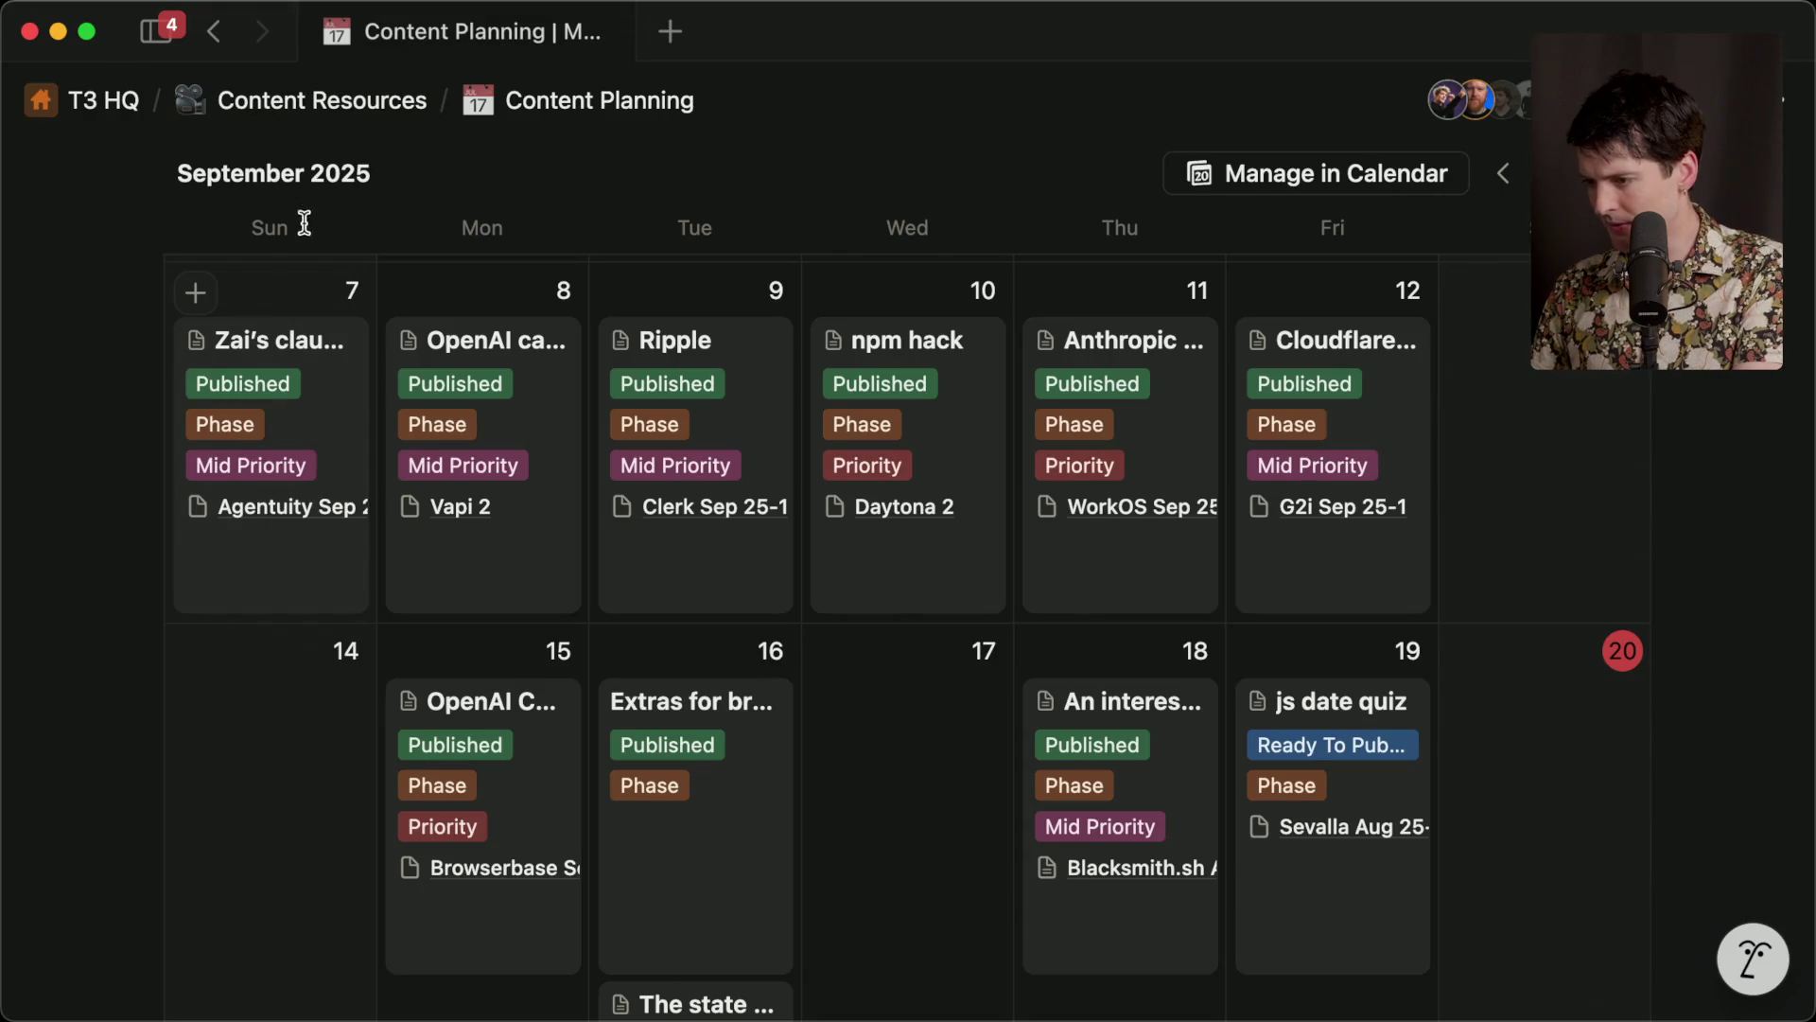
scroll(297, 195, up, 3)
click(190, 314)
scroll(401, 770, down, 3)
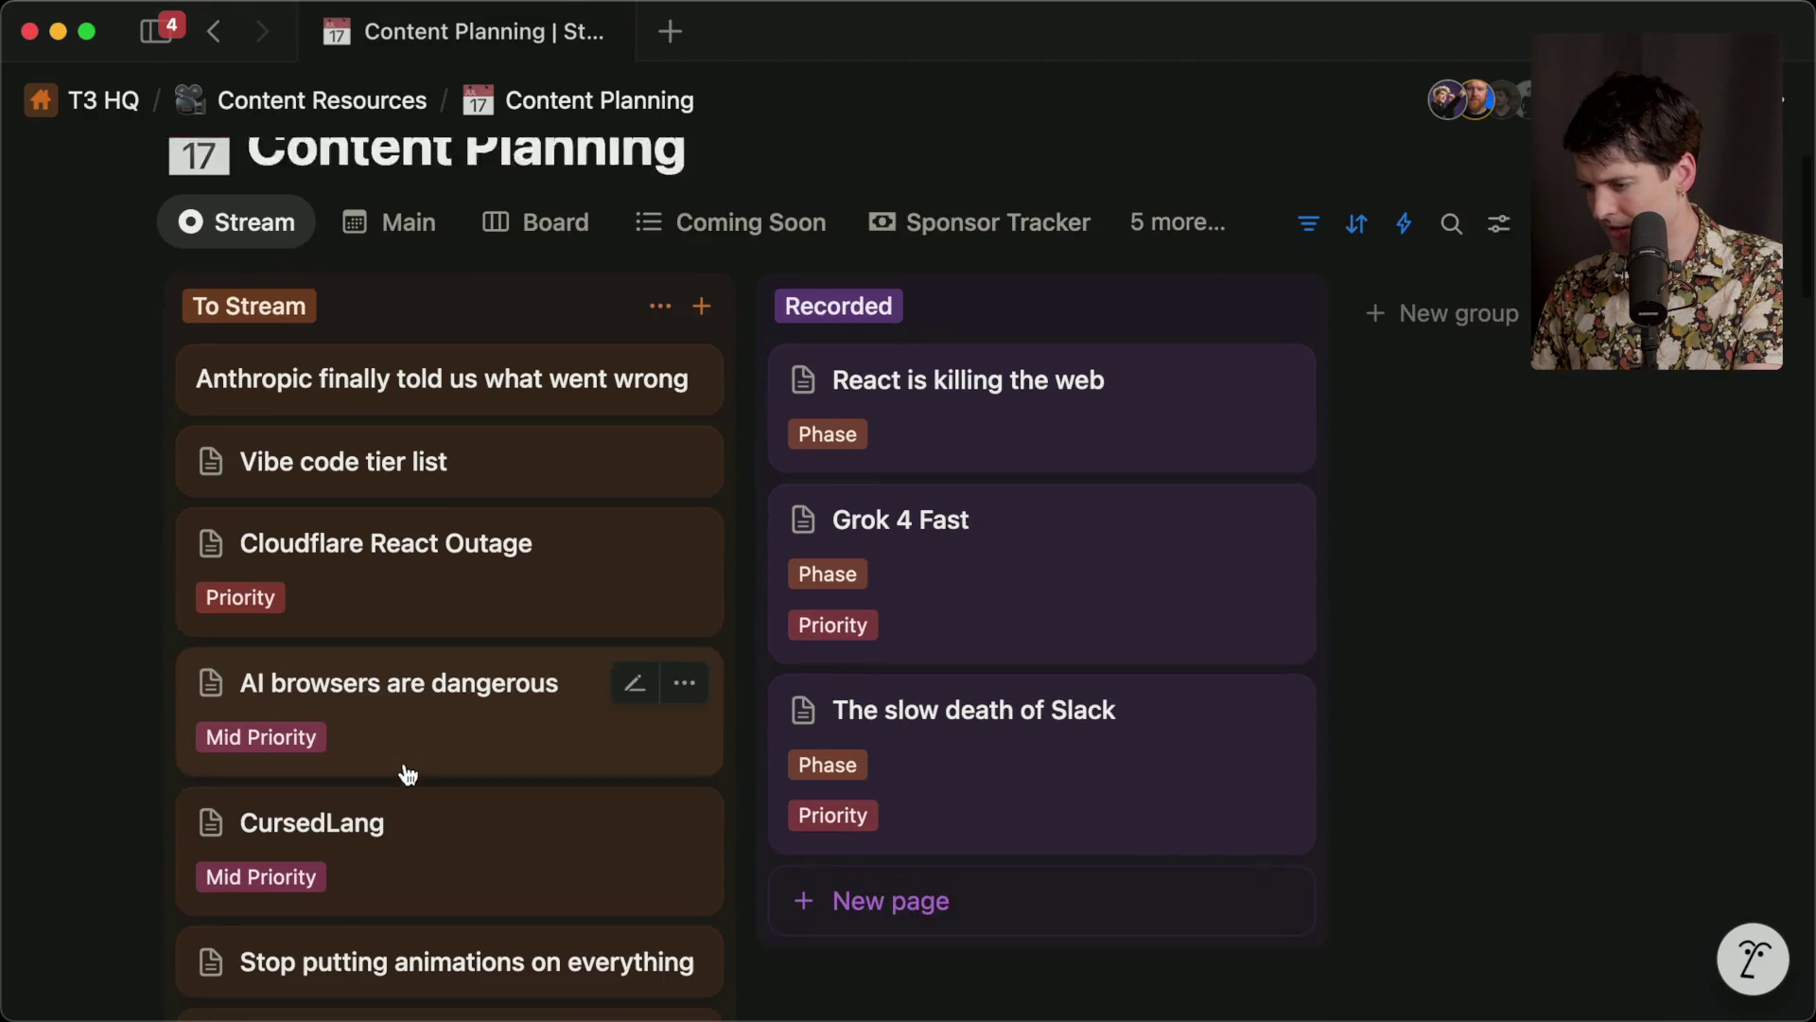
drag(474, 567, 1085, 871)
Read the AMA invitation chat messages in Twitch Stream Manager, then return to Notion.
key(super+Tab)
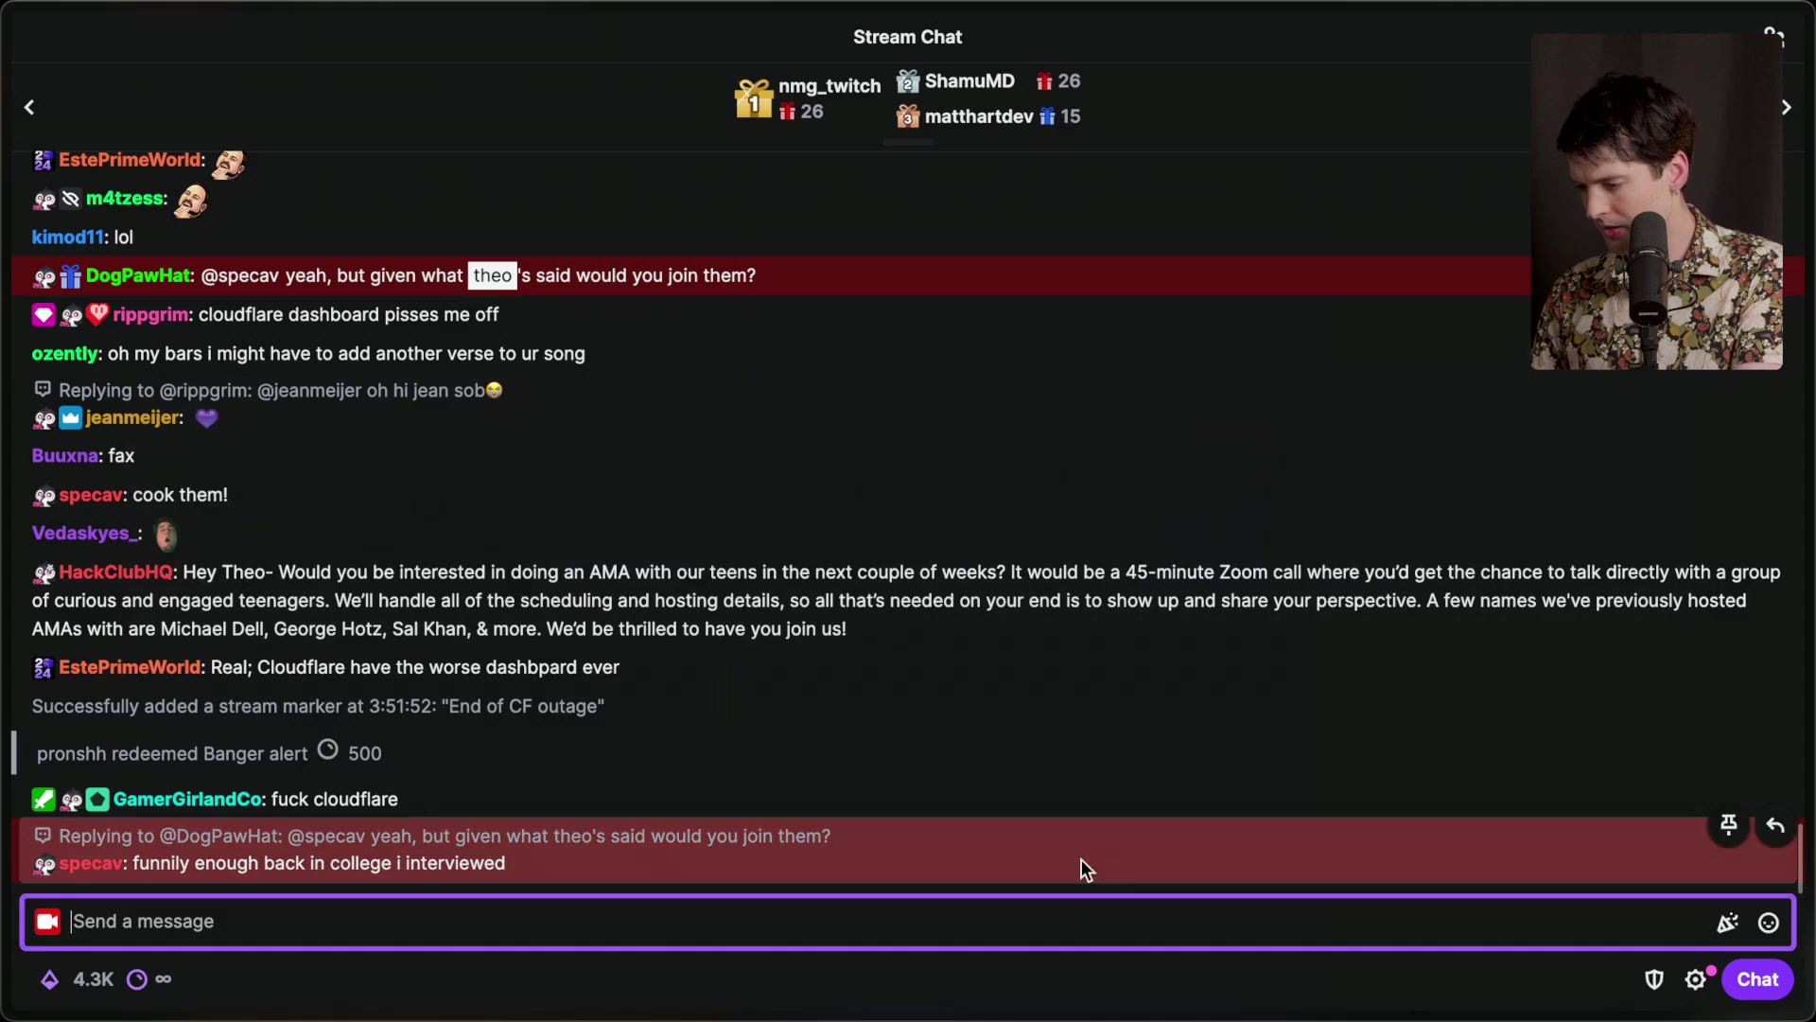
mouse_move(1727, 392)
click(1500, 271)
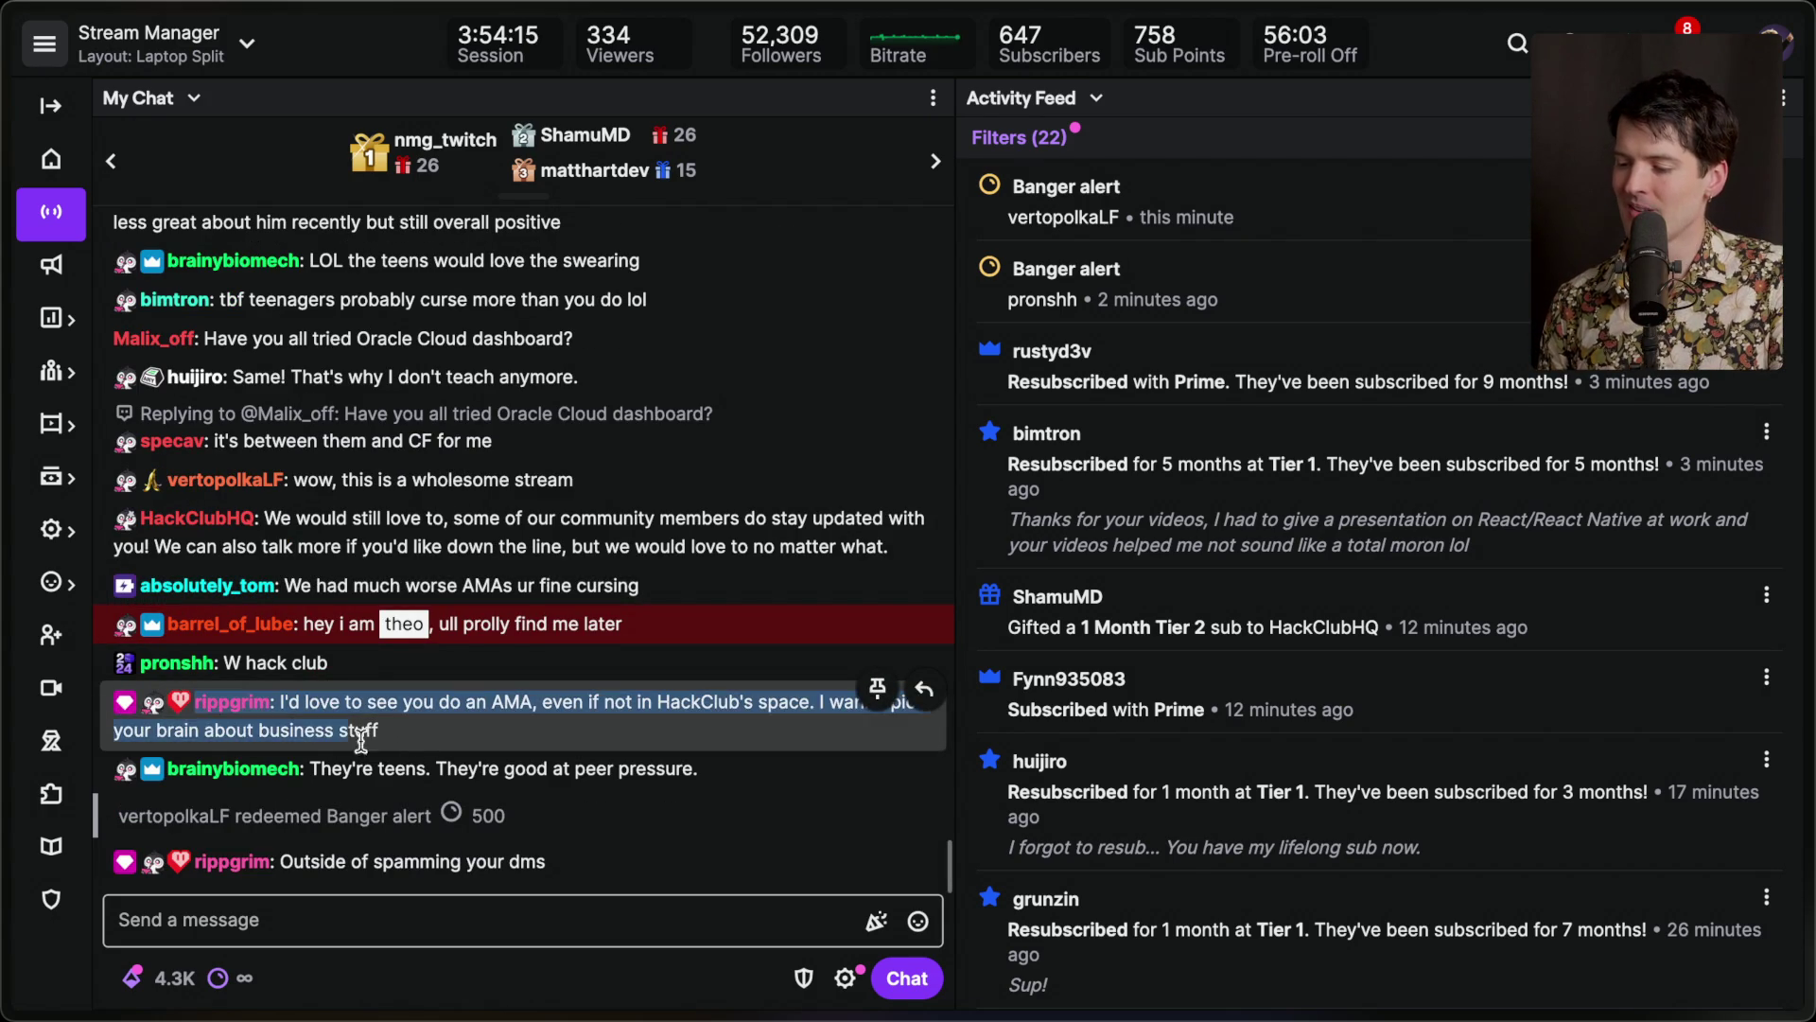
mouse_move(395, 687)
mouse_down()
mouse_move(180, 674)
mouse_move(131, 619)
mouse_up()
click(403, 698)
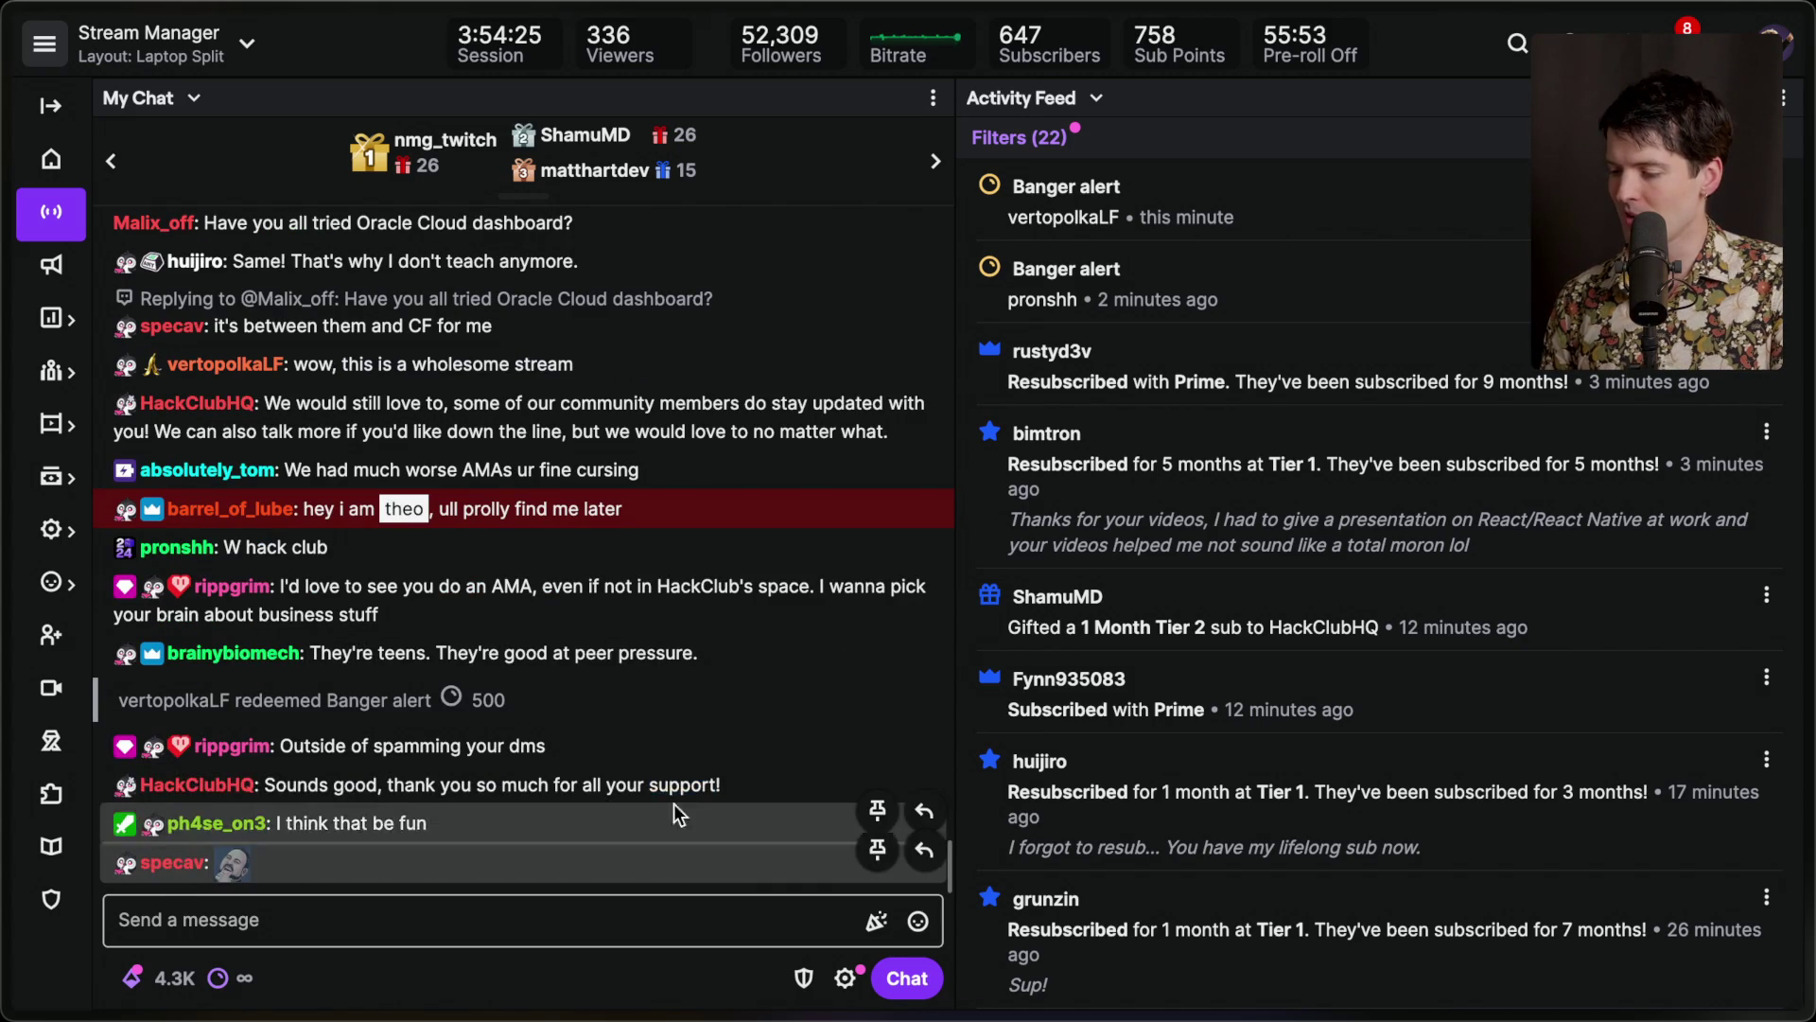
triple_click(664, 782)
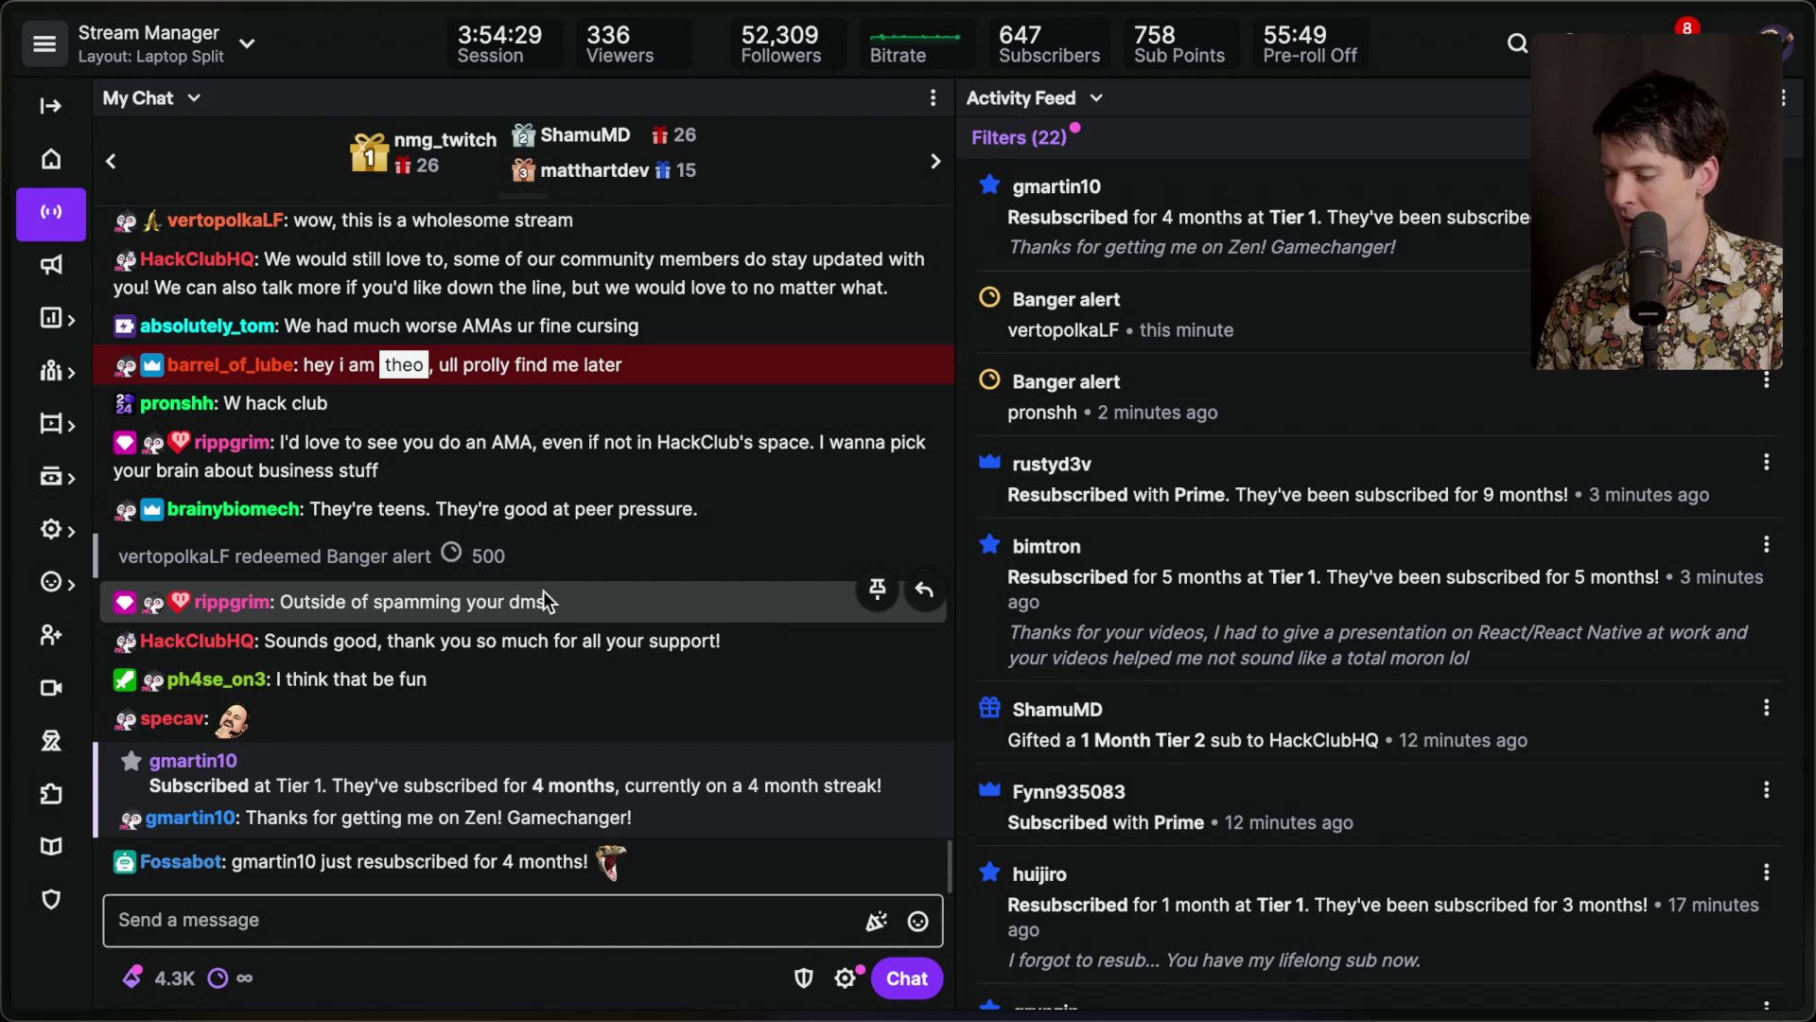
click(963, 988)
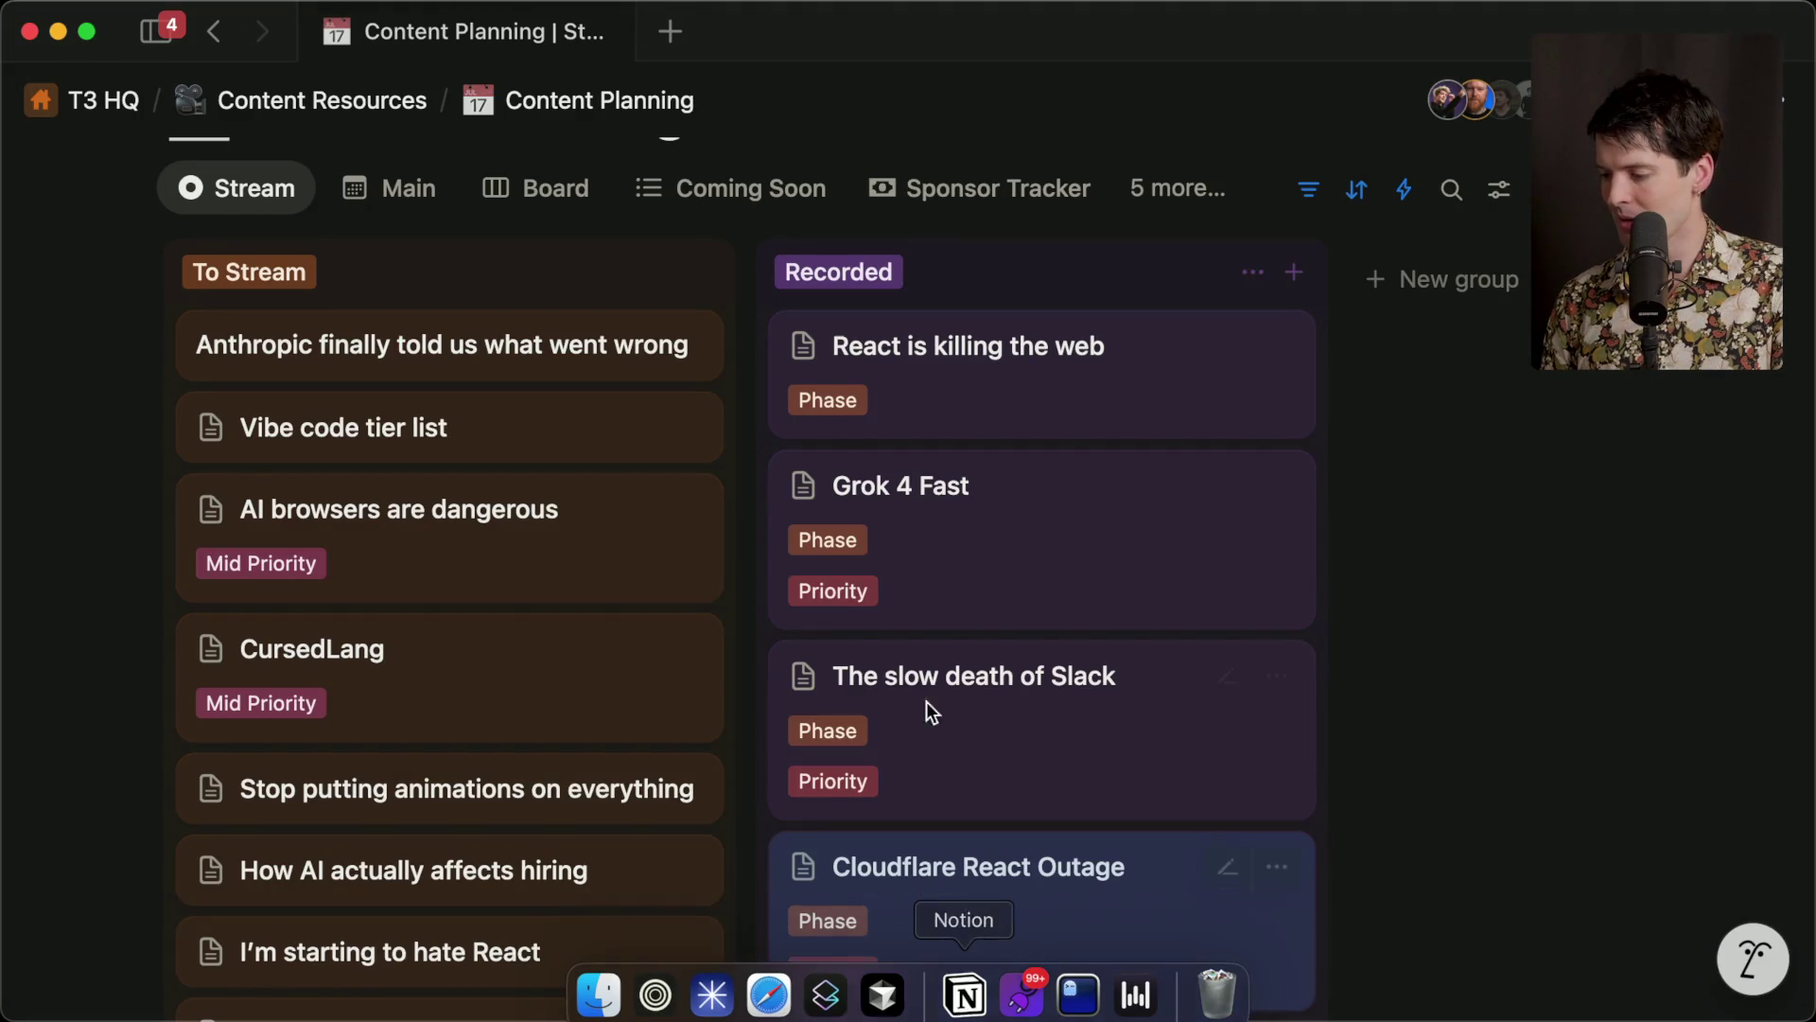
Reorder Recorded: Grok 4 Fast first, Cloudflare React Outage second, The slow death of Slack third.
scroll(922, 695, down, 5)
scroll(918, 684, up, 5)
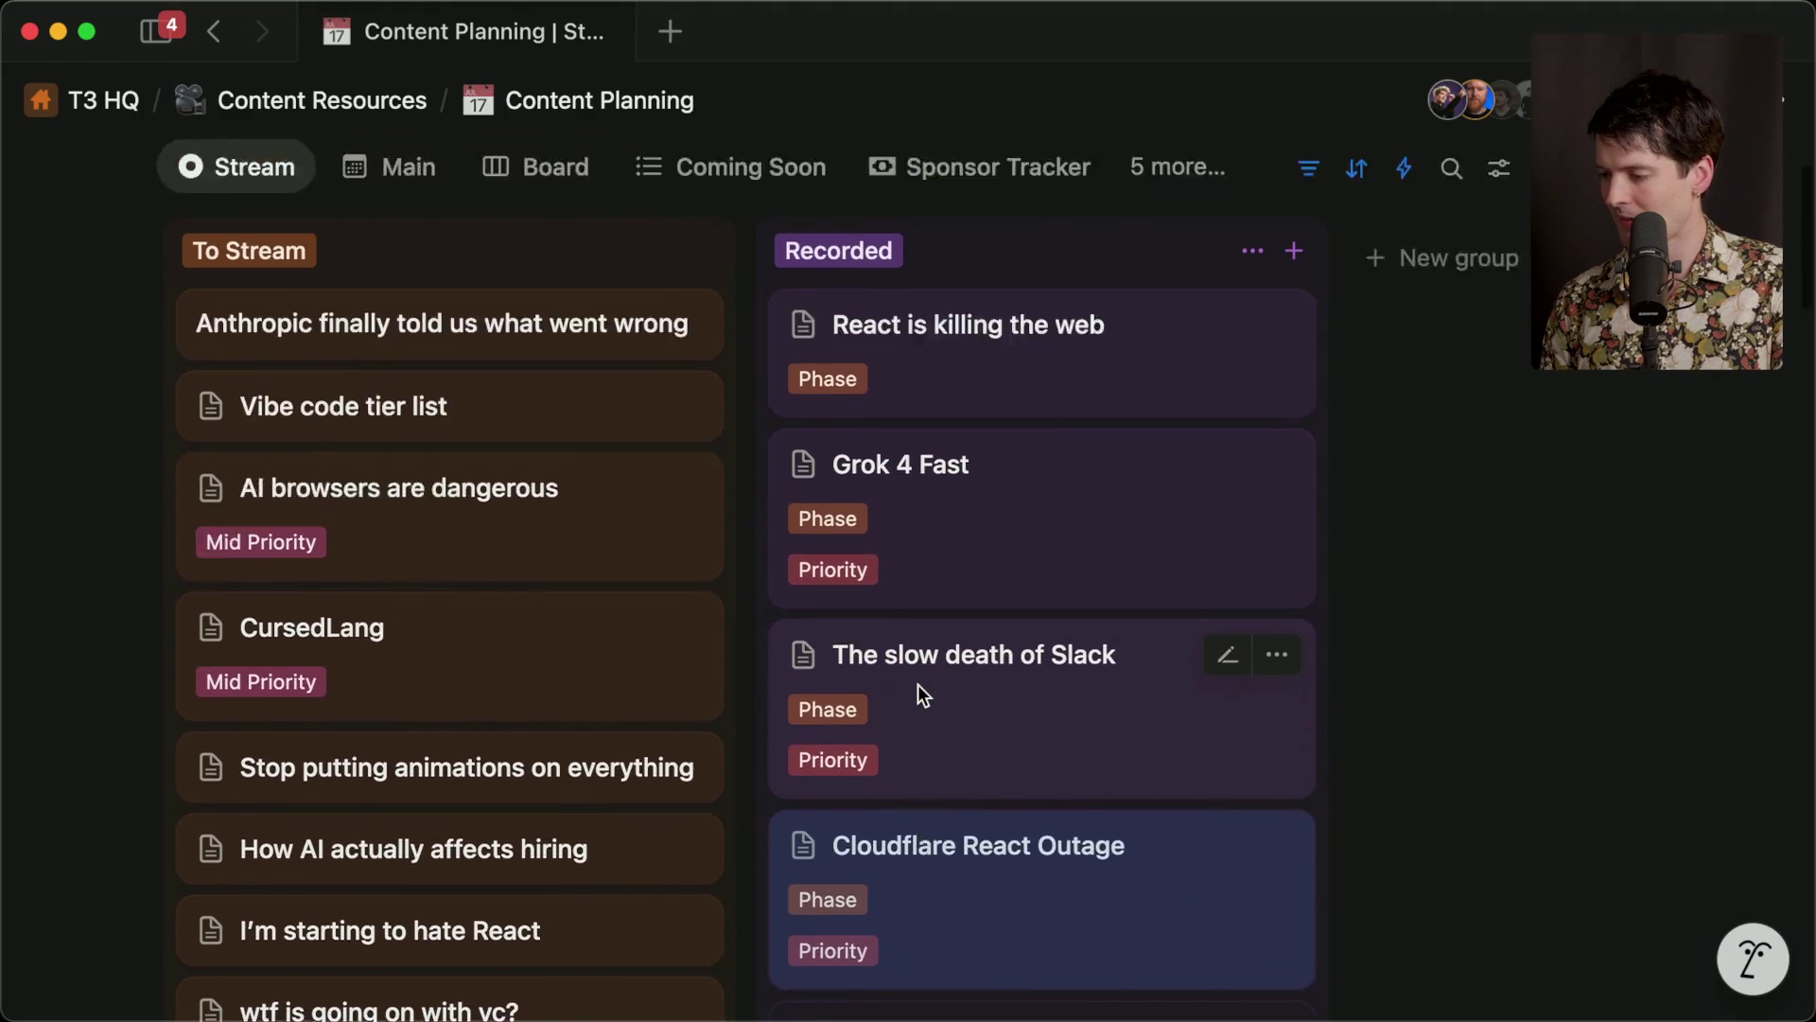
scroll(918, 684, down, 2)
mouse_move(964, 586)
mouse_down()
mouse_move(965, 316)
mouse_move(965, 349)
mouse_up()
drag(1021, 865, 1009, 474)
drag(981, 924, 984, 702)
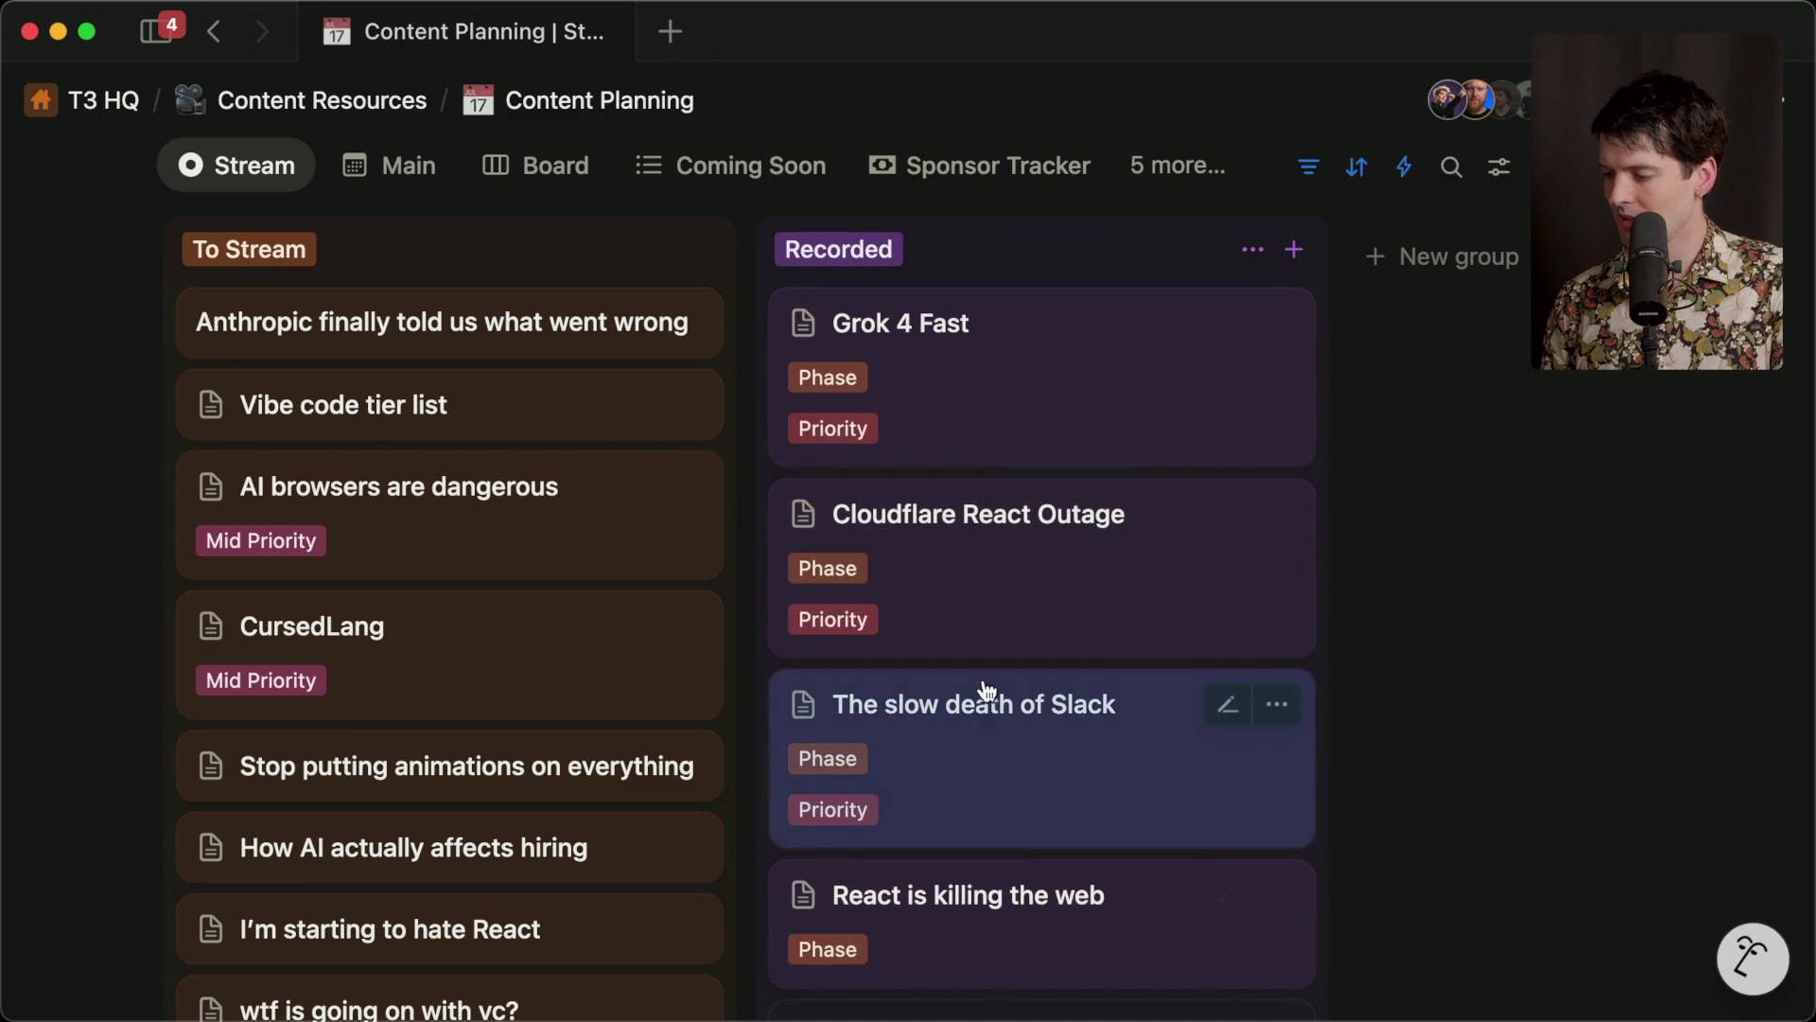
Open the 'Anthropic finally told us what went wrong' card's page.
scroll(1009, 851, down, 3)
scroll(1013, 859, up, 3)
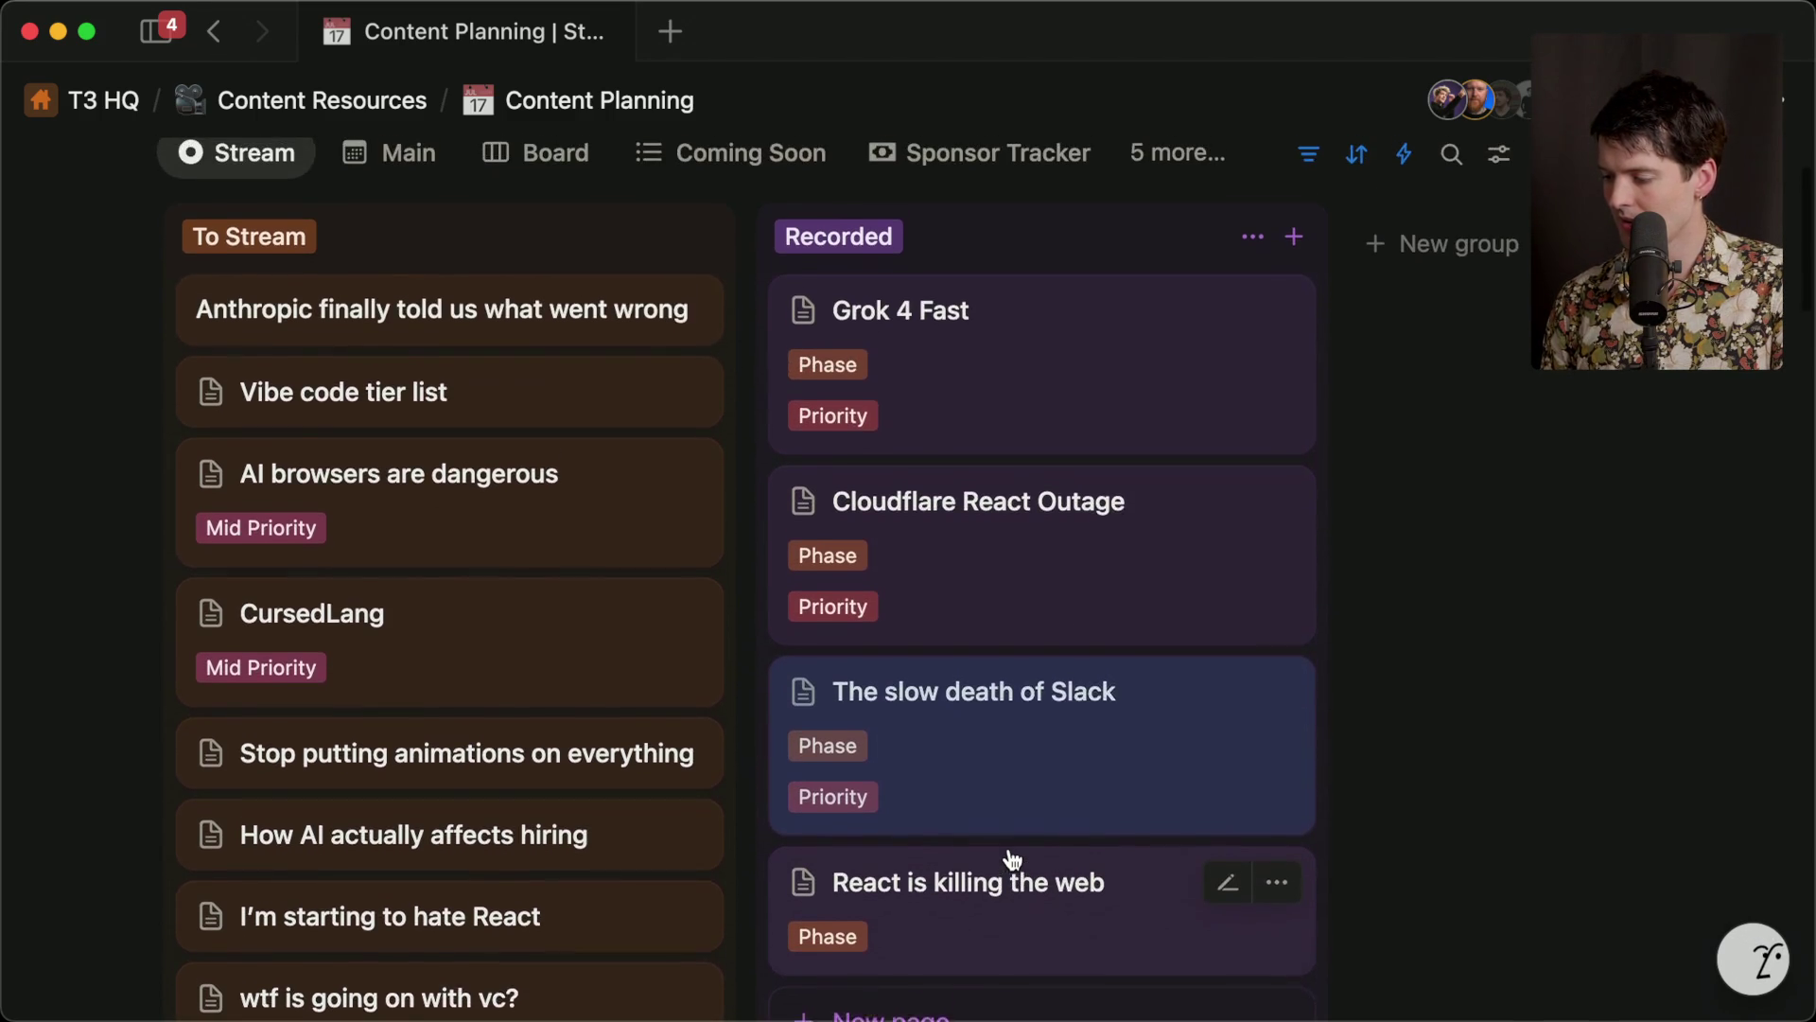
scroll(1012, 859, down, 2)
scroll(1013, 859, up, 2)
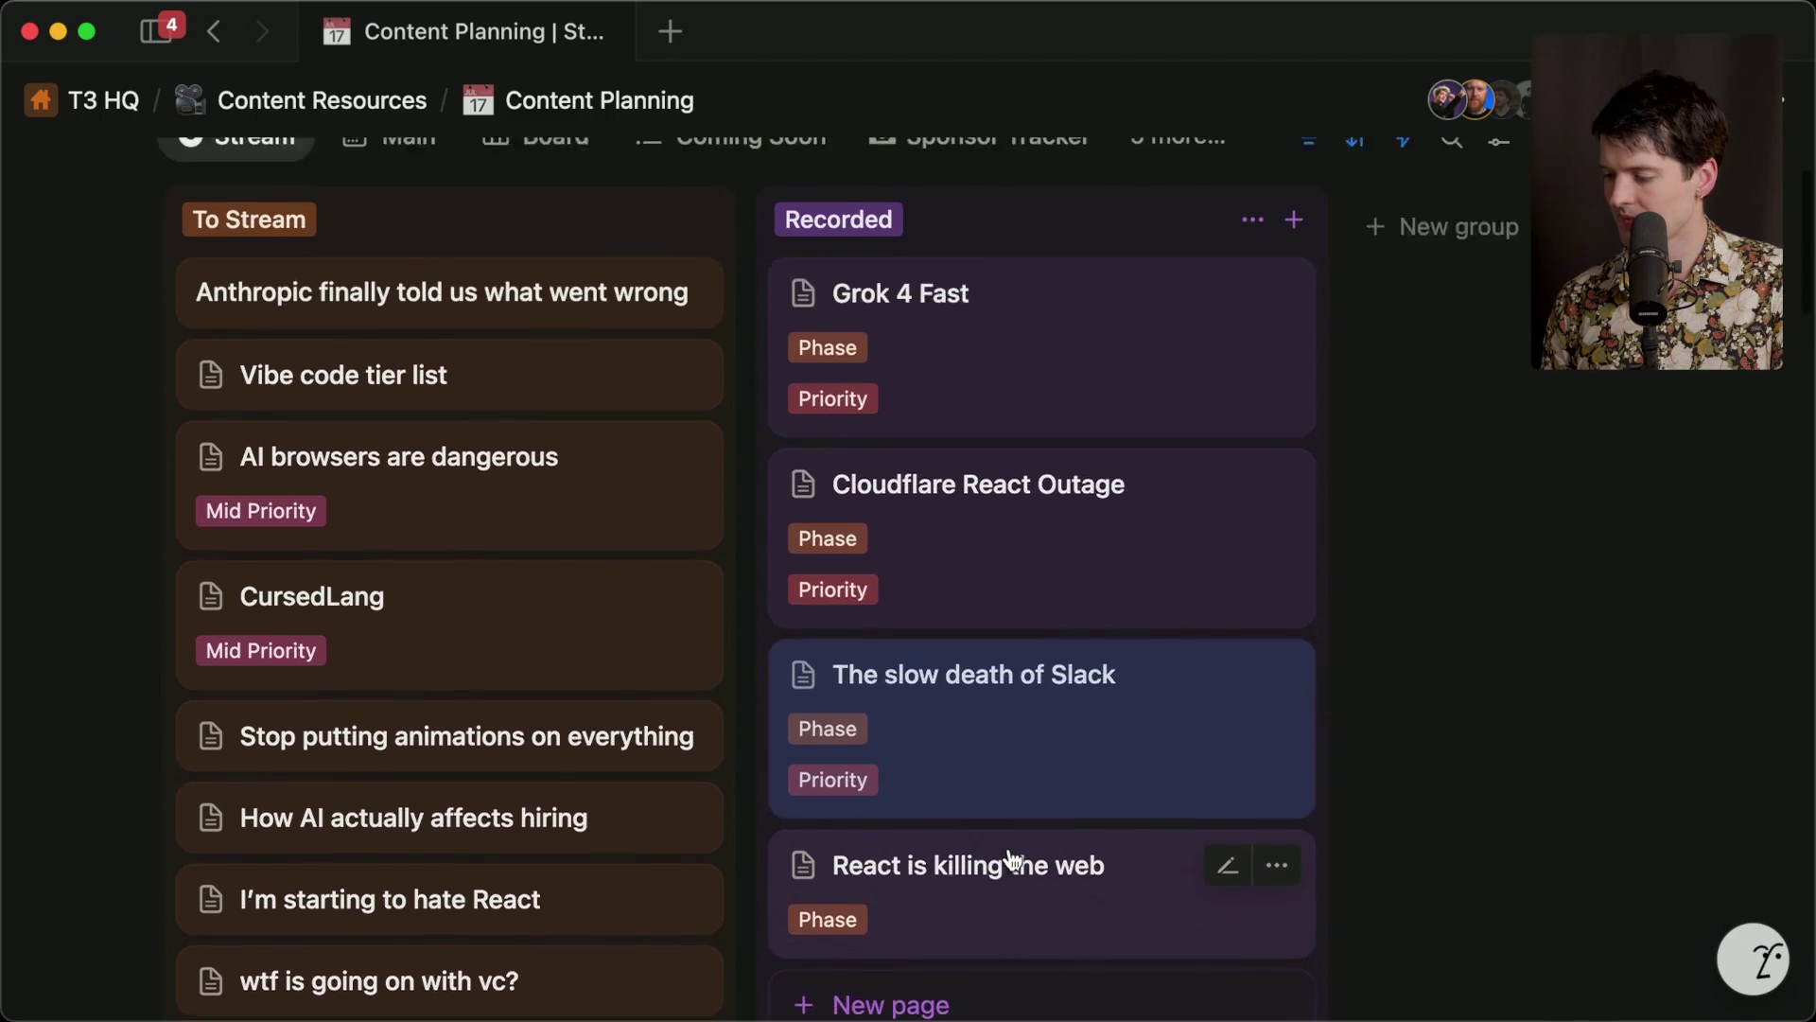
scroll(1012, 859, down, 2)
scroll(1012, 859, down, 2)
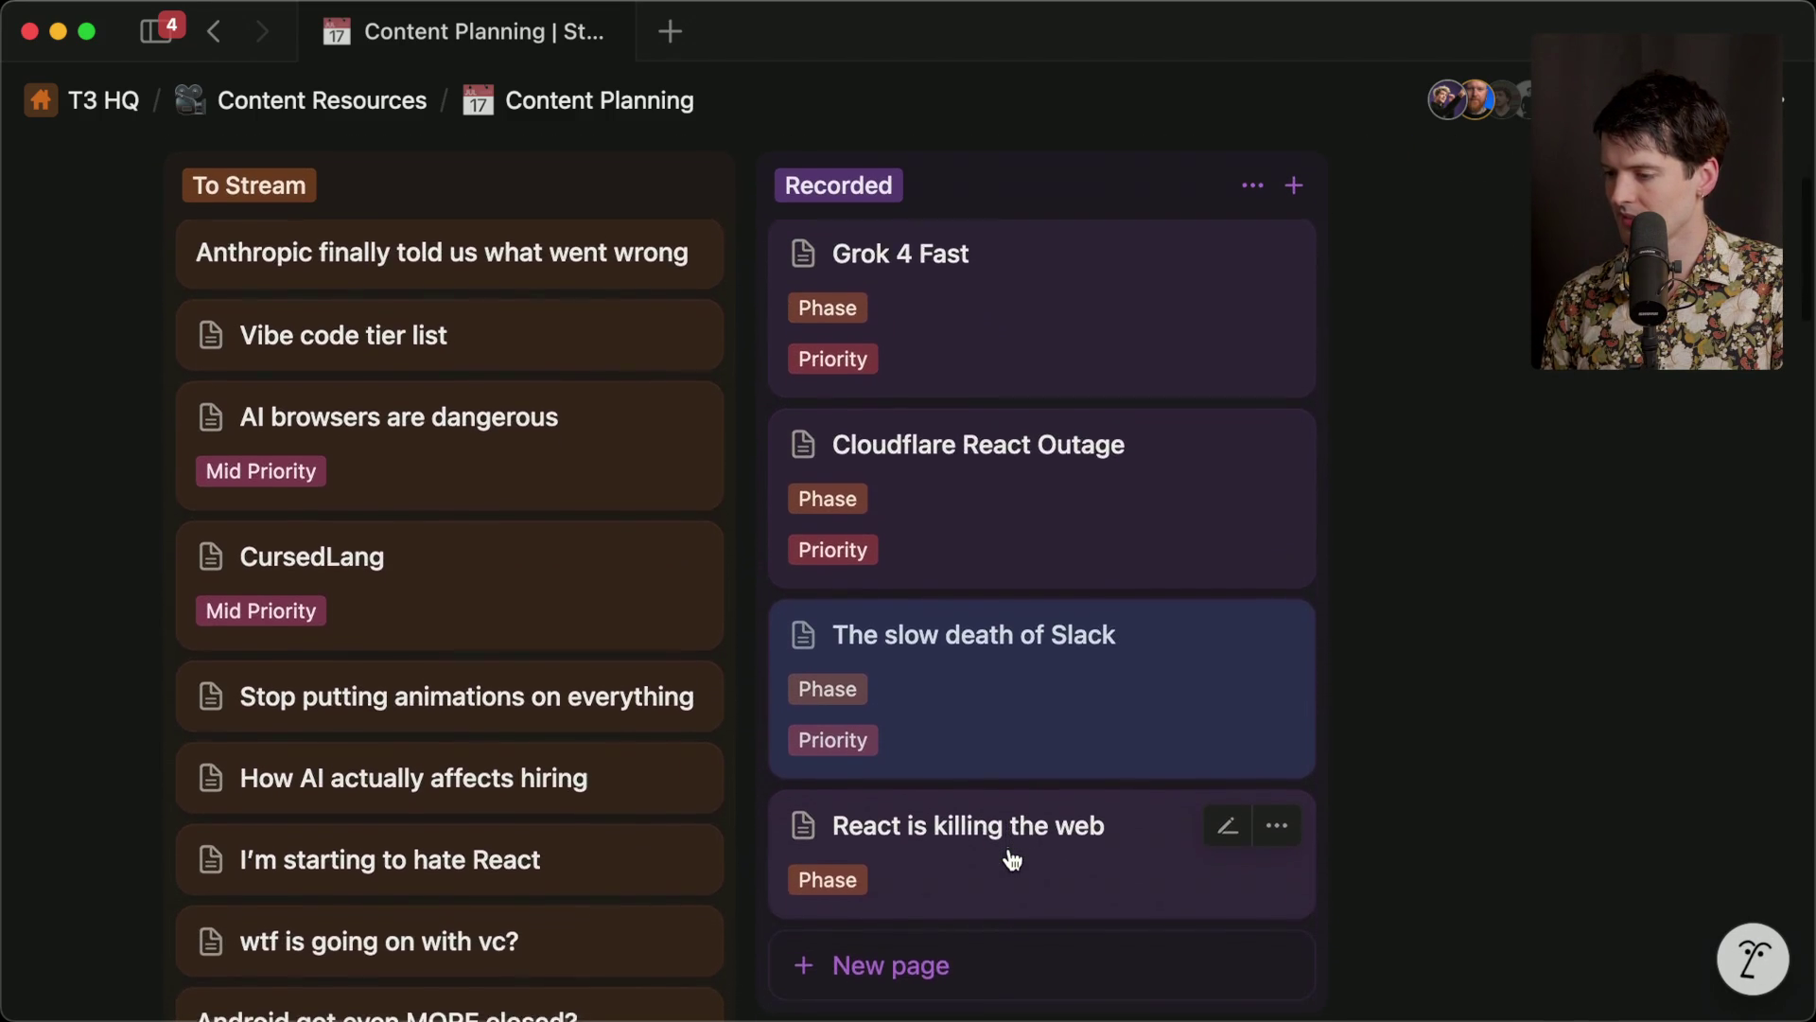
scroll(1013, 859, up, 5)
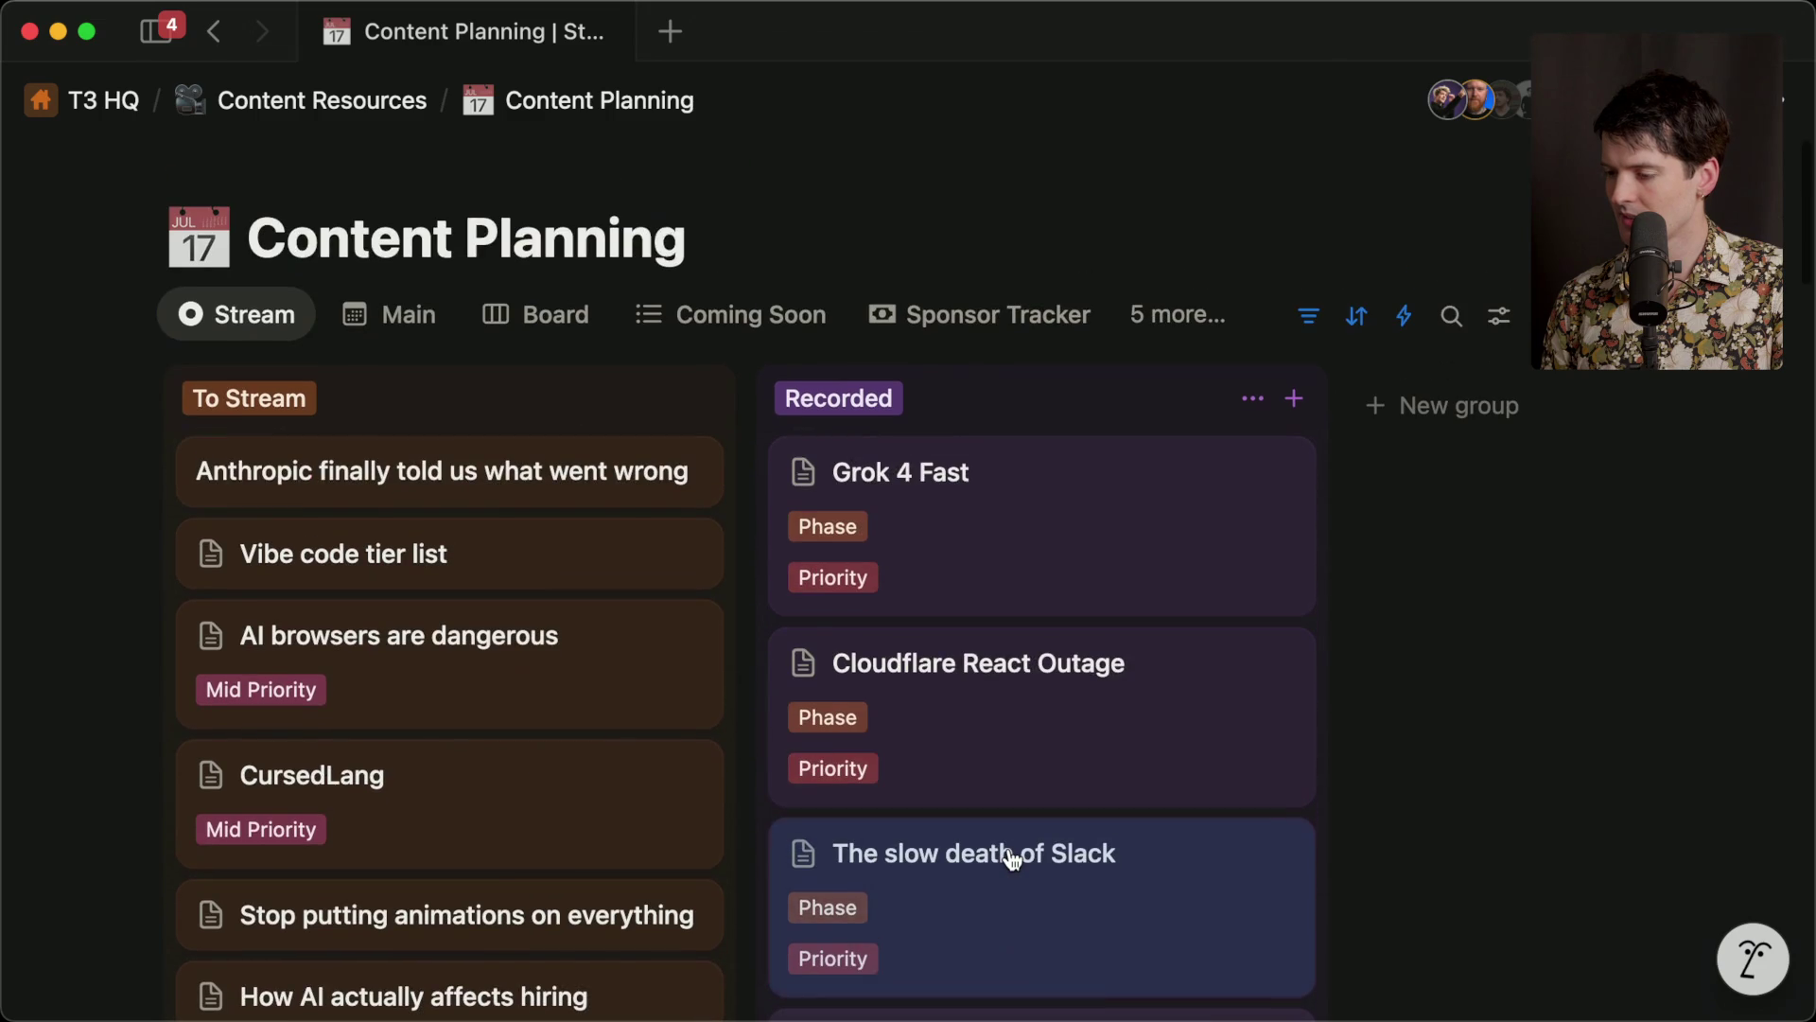
click(389, 470)
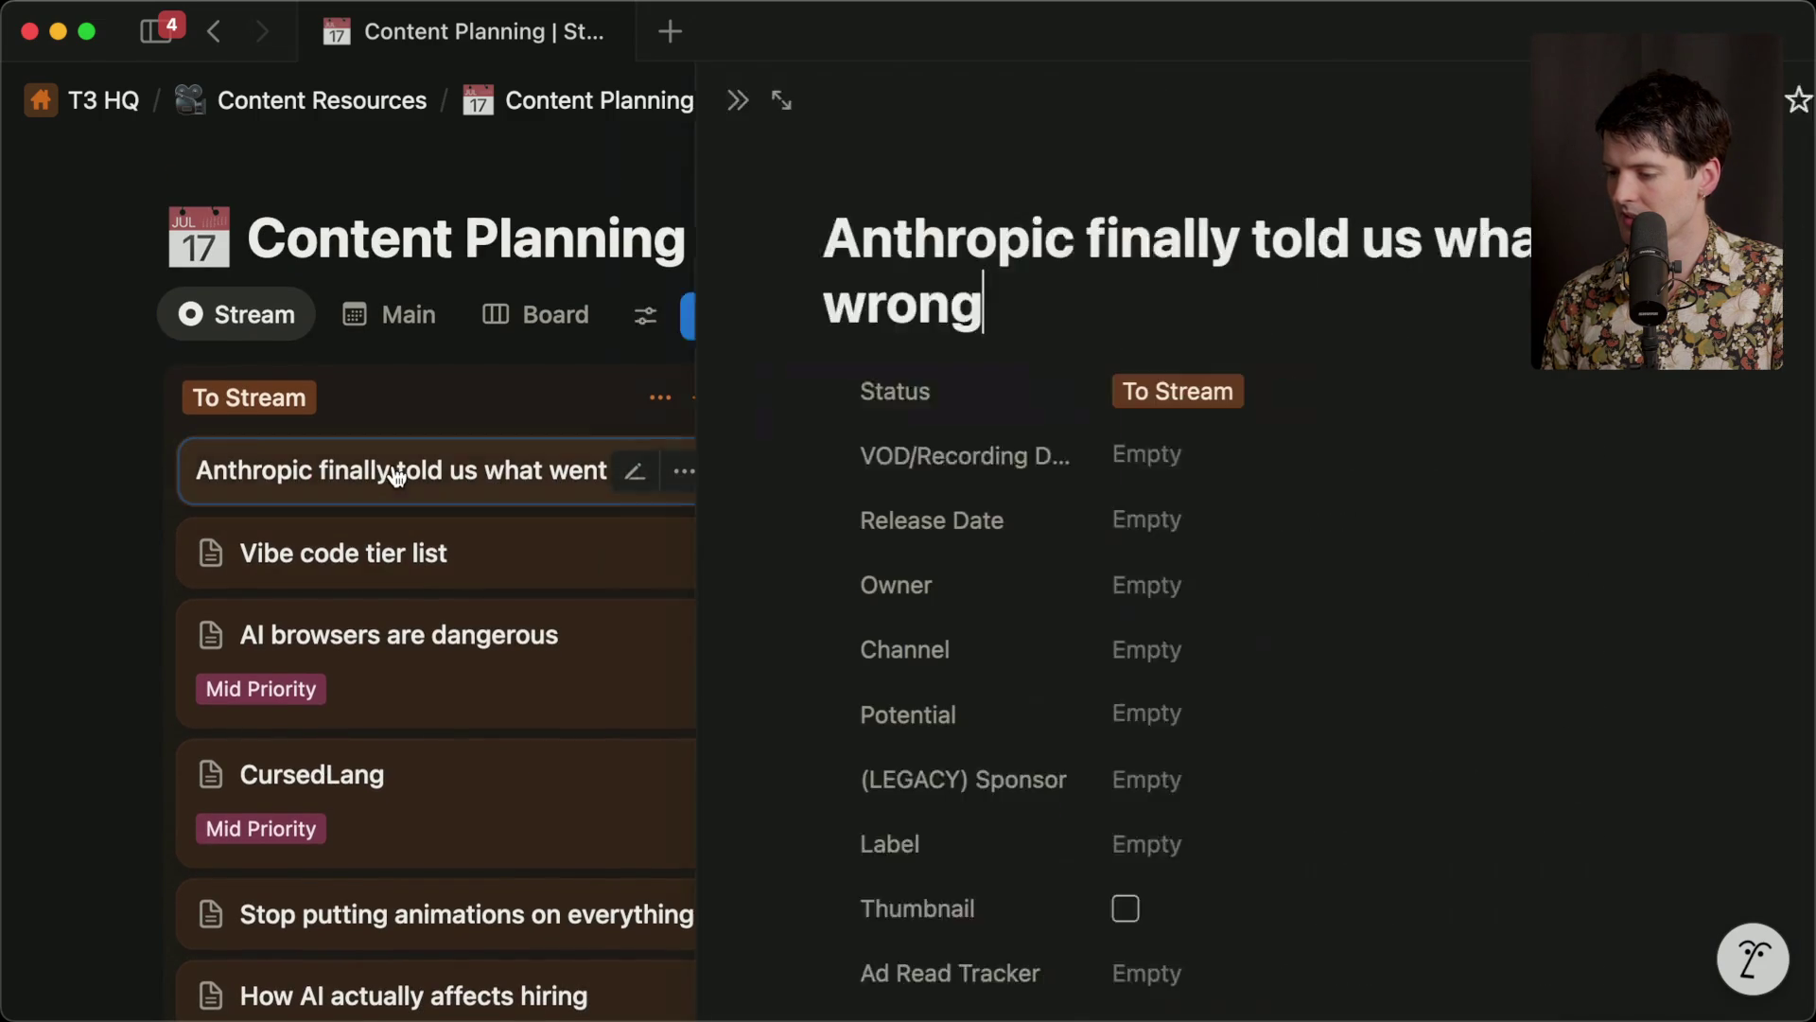
Set the Anthropic card's Label to Mid Priority.
scroll(1026, 757, down, 5)
click(1064, 478)
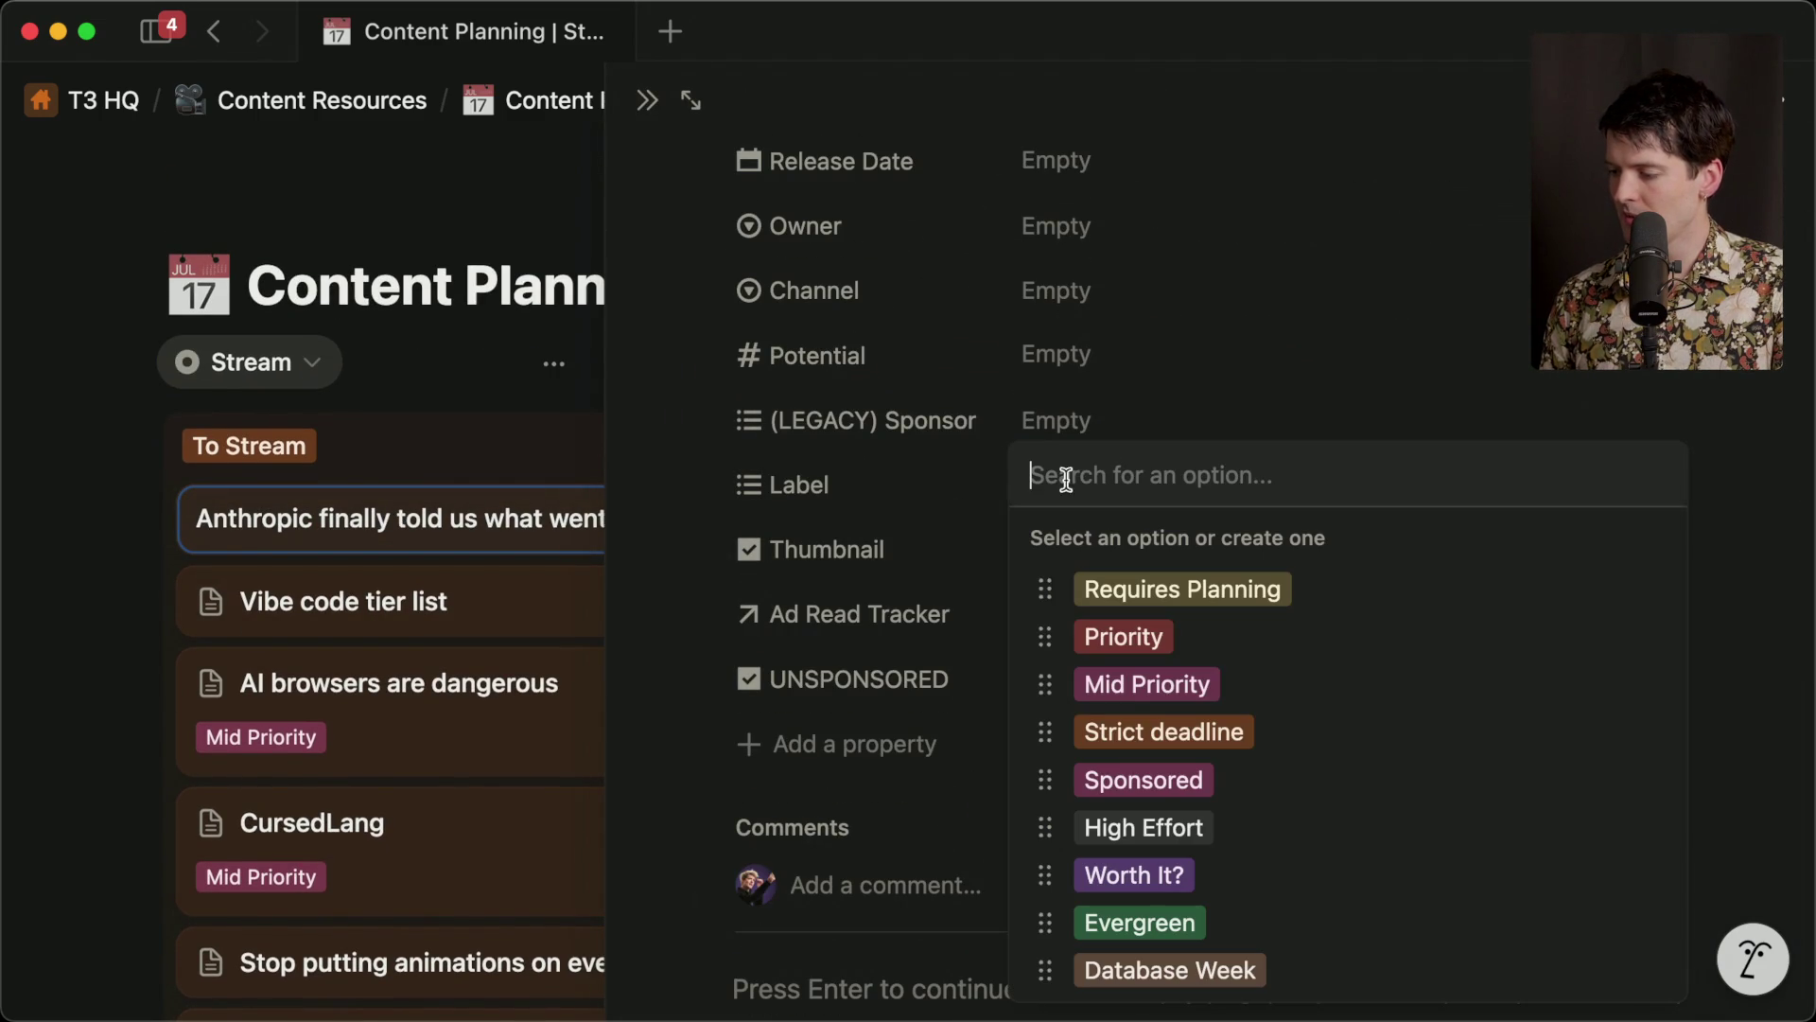
click(1176, 697)
key(Escape)
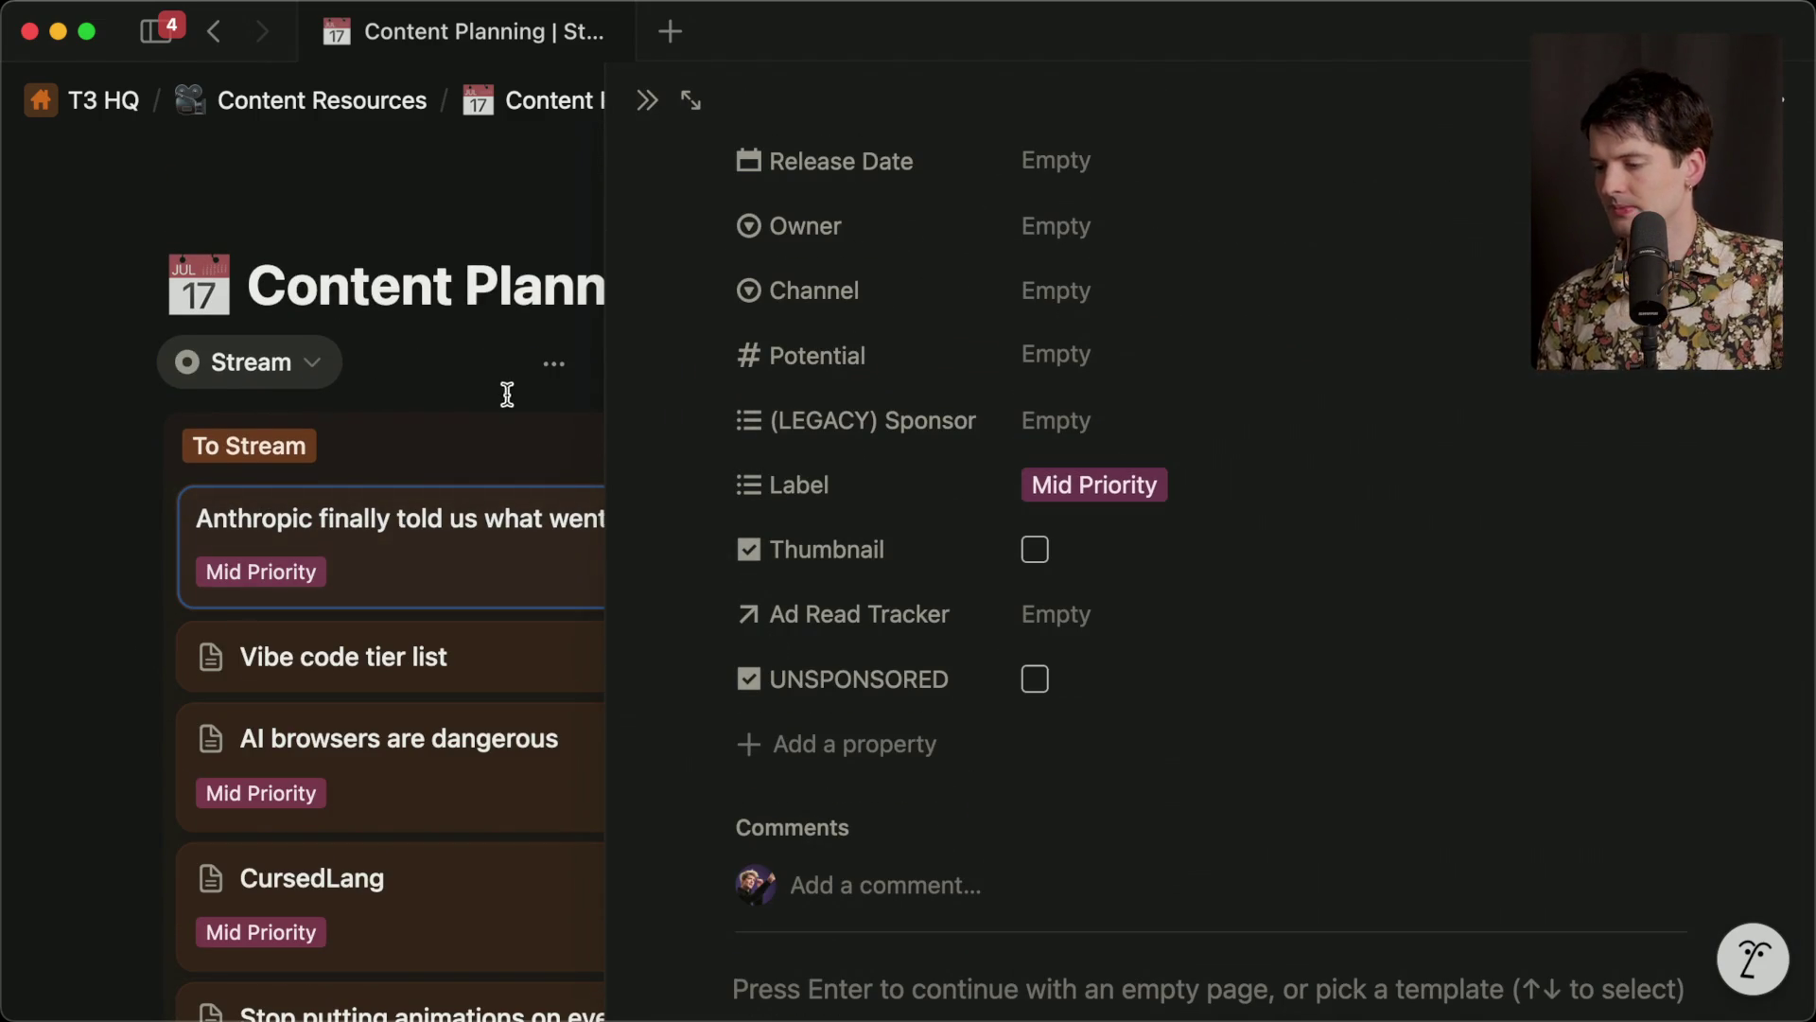
click(502, 388)
Add a To Stream card titled 'ANOTHER stealth code model? (is this Sonnet 4.5?)'.
click(701, 398)
text(ANOT)
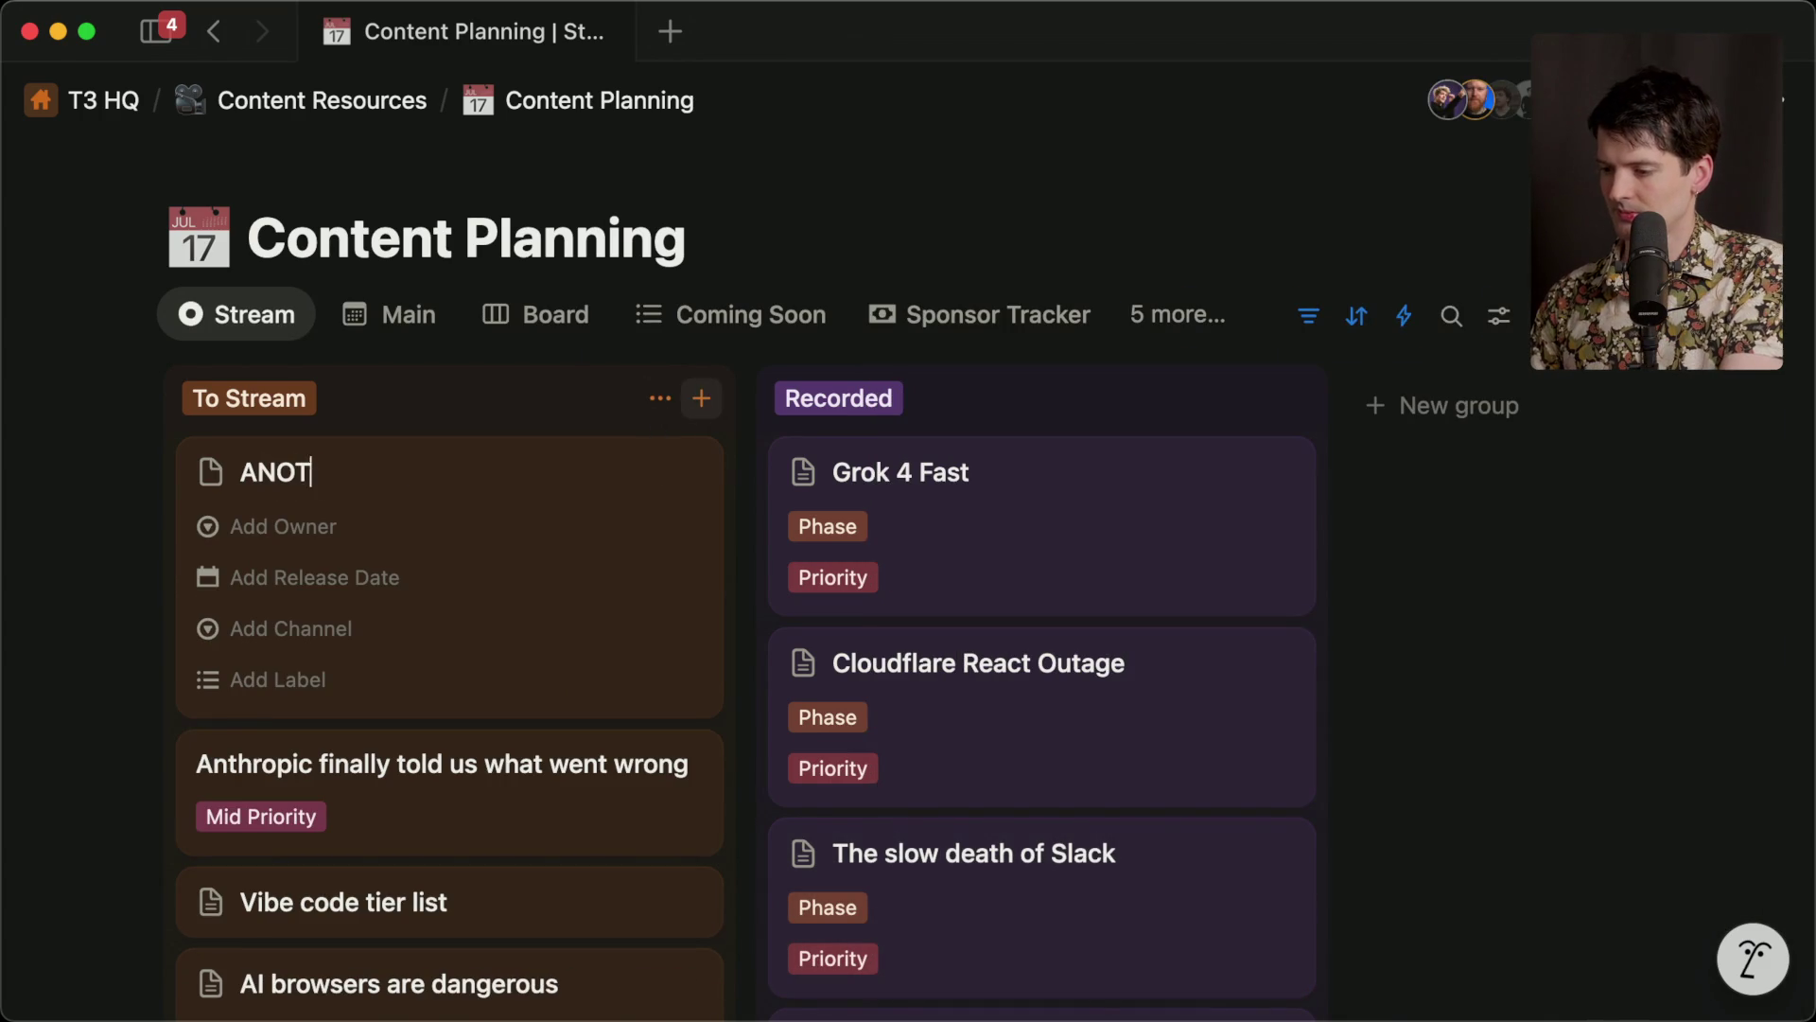
text(HER stealth code mode? (I)
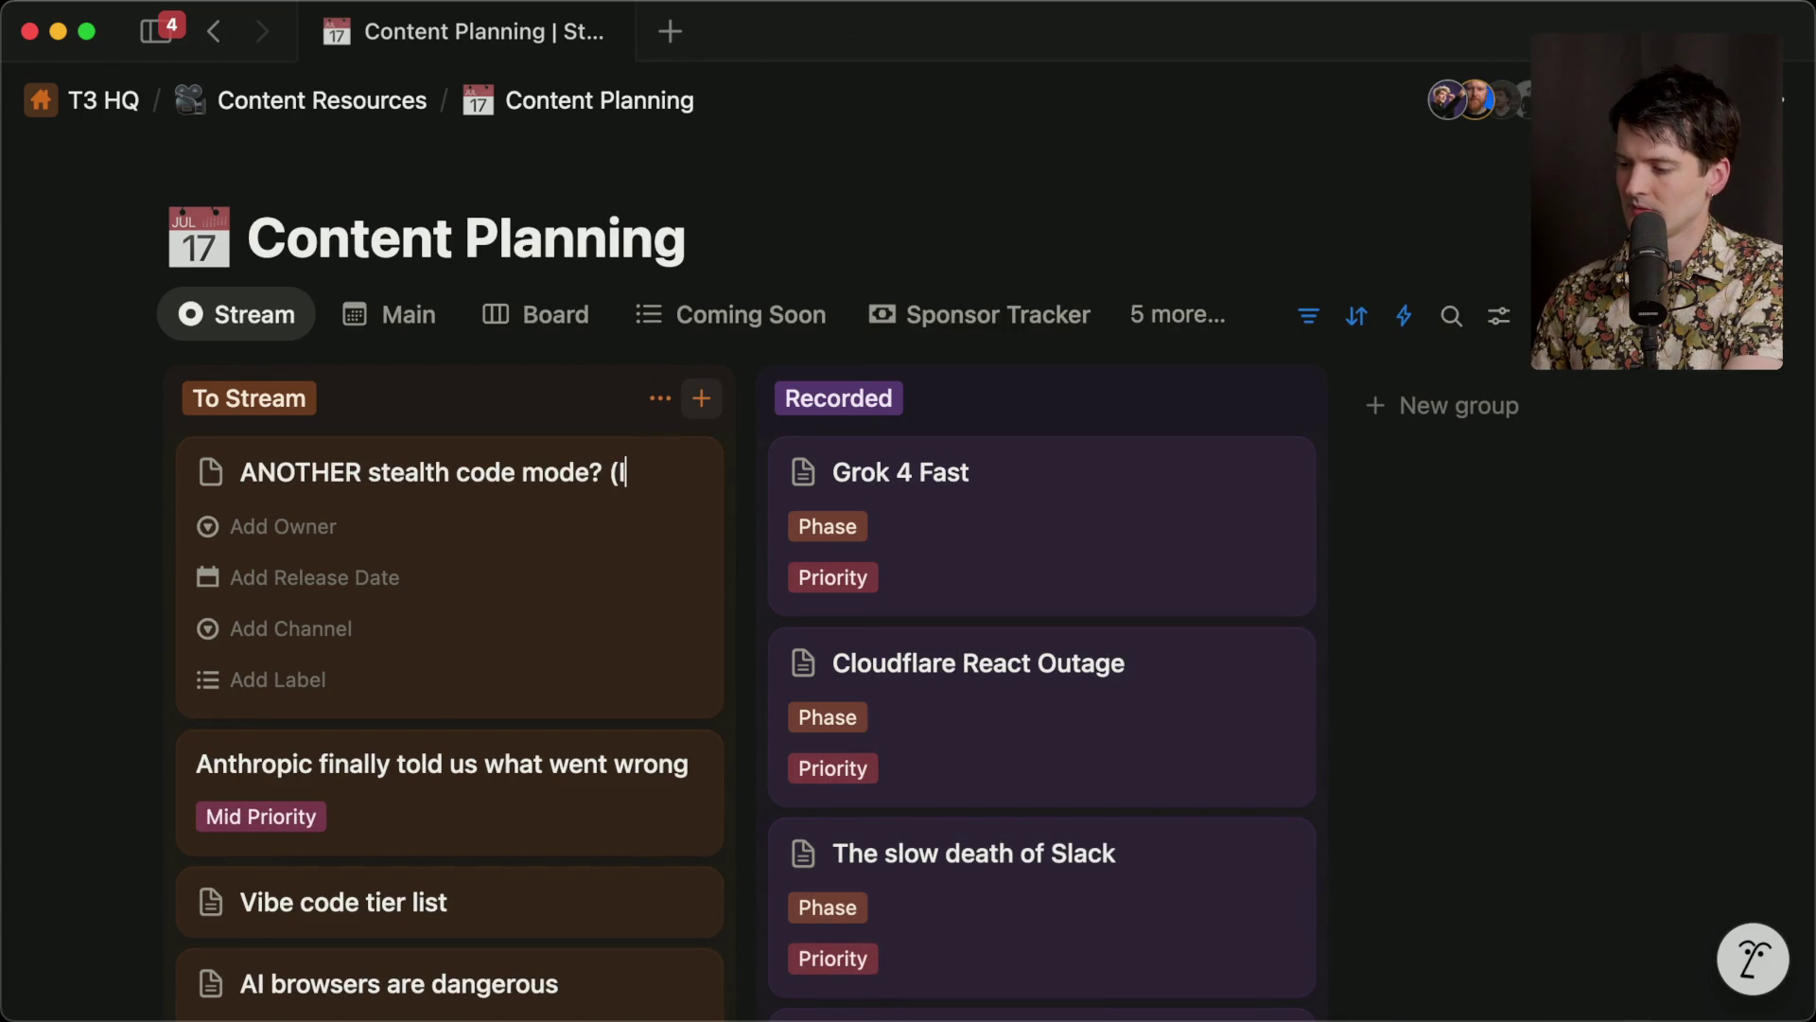
key(BackSpace)
key(BackSpace)
key(BackSpace)
text(l? (is)
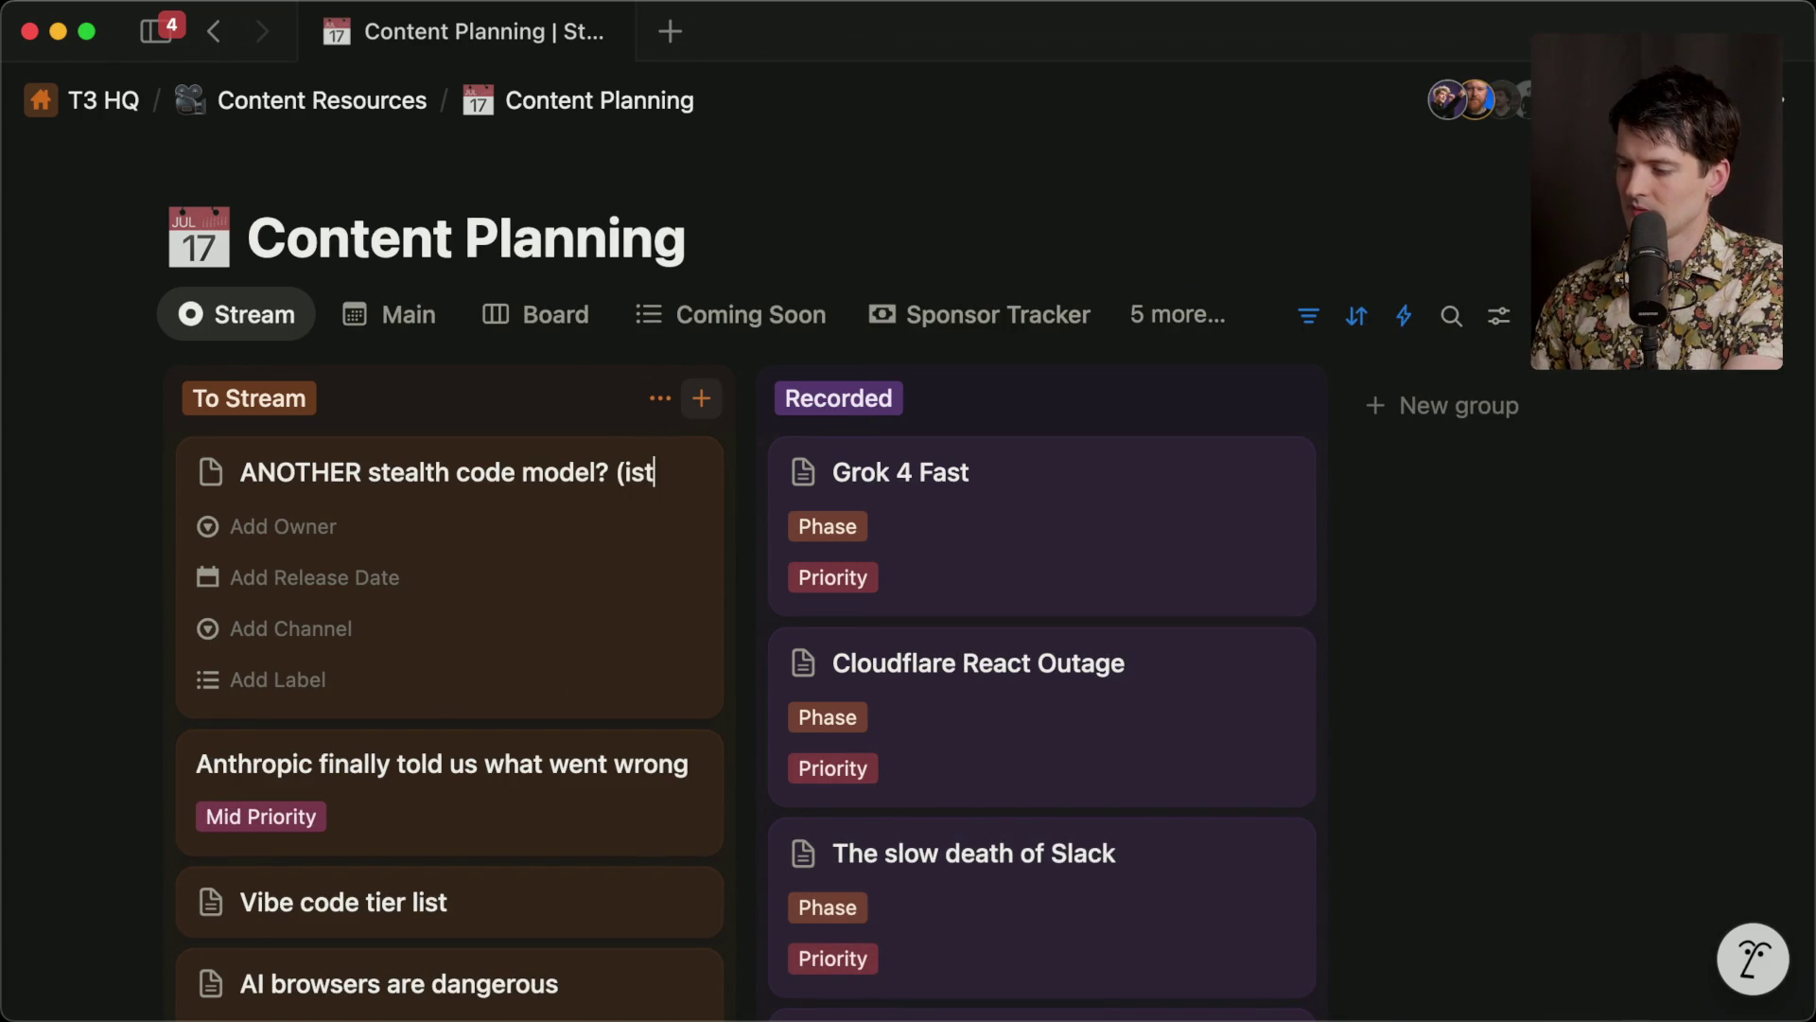
text( this Sonnet 4)
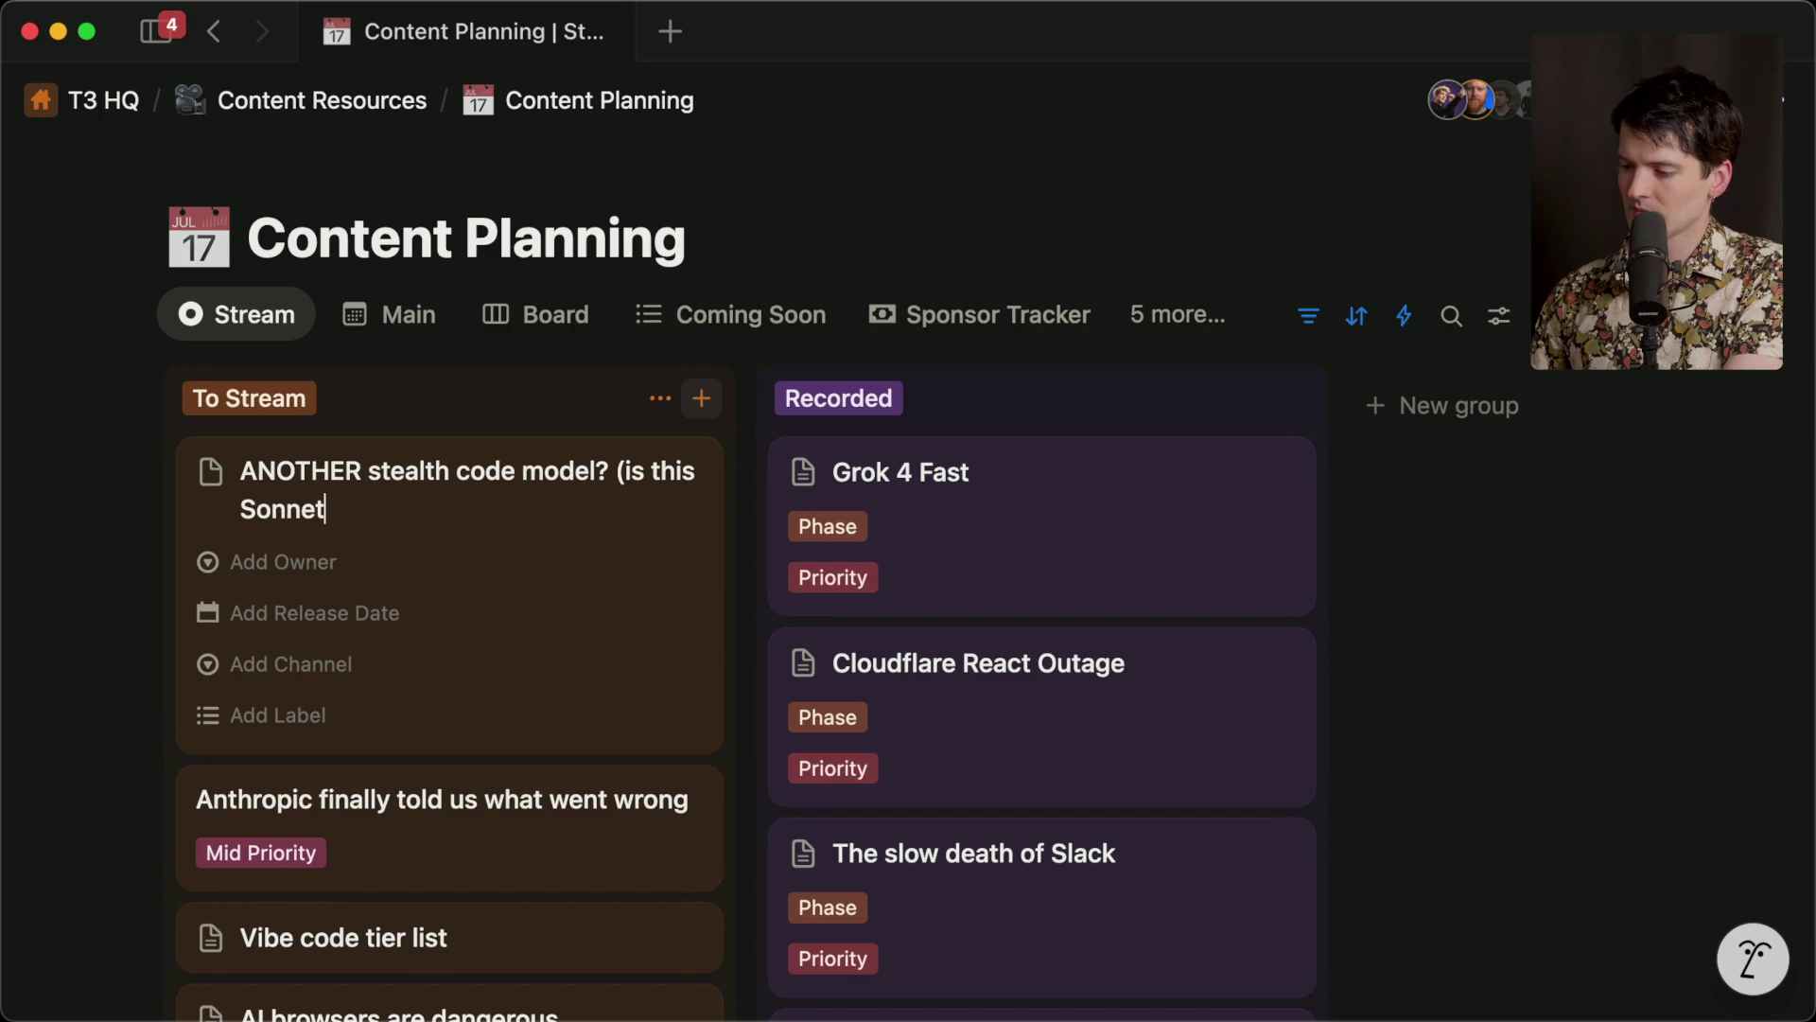
text(.5?))
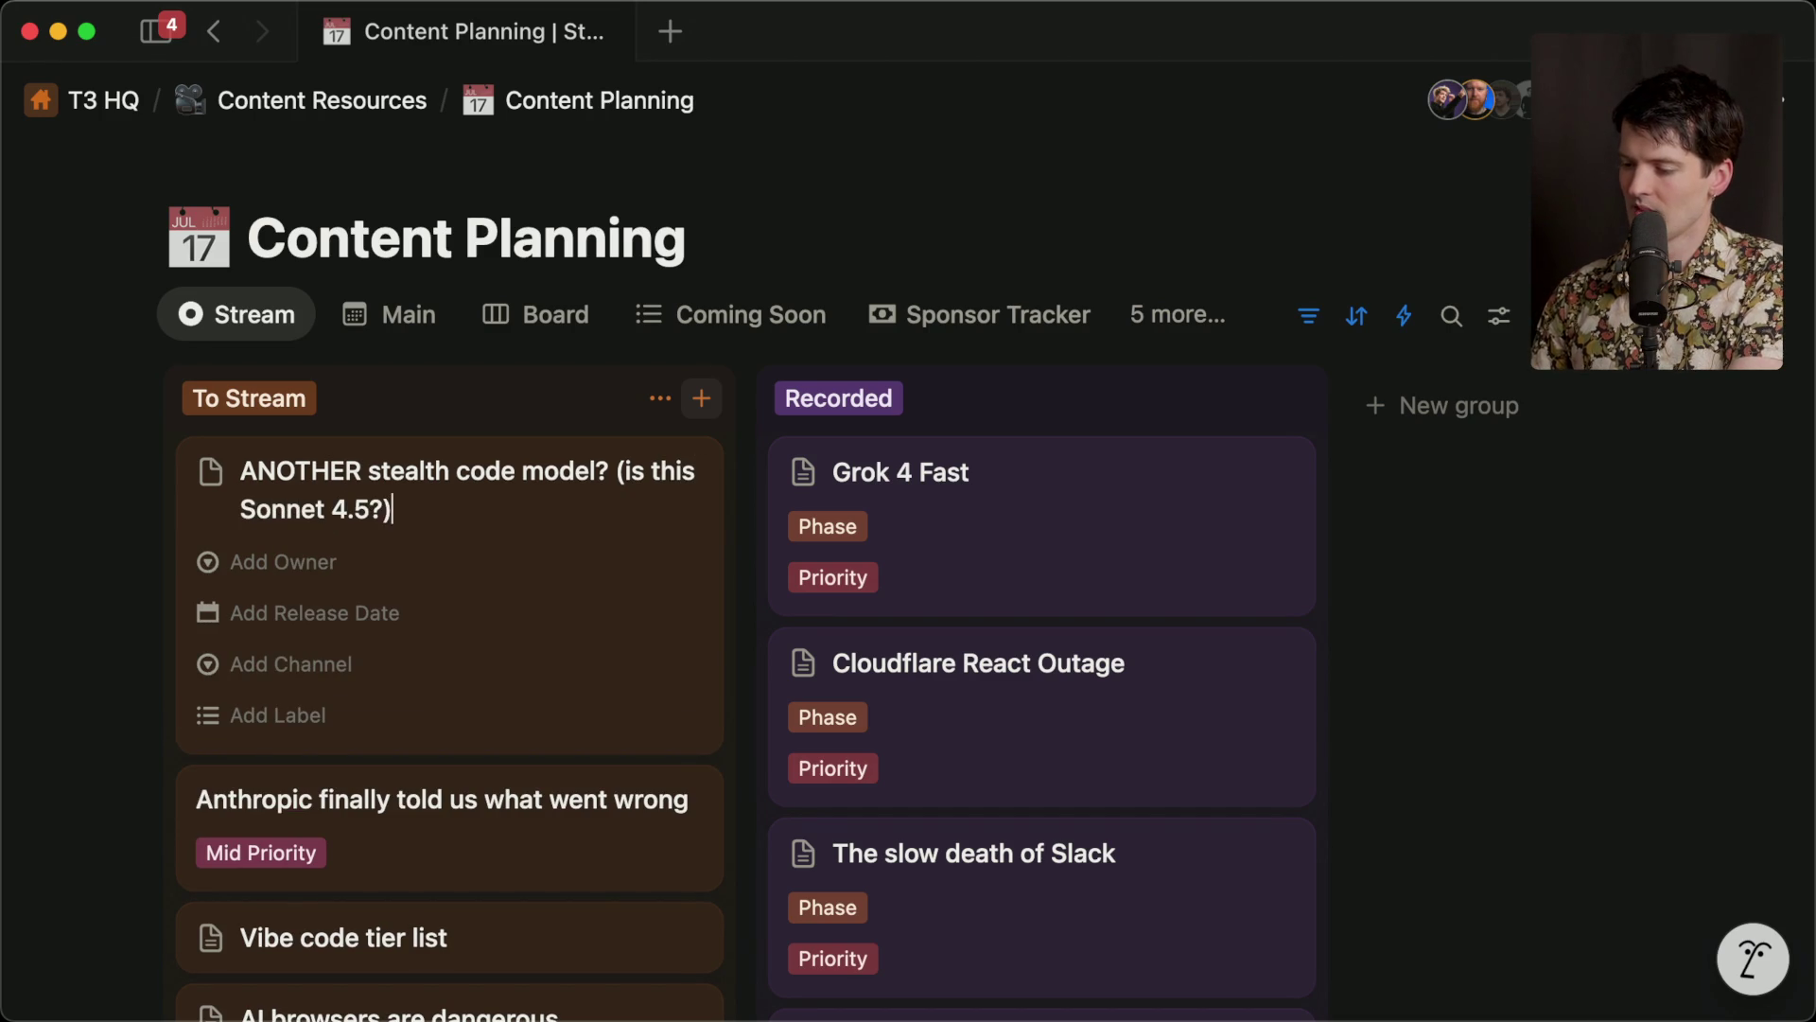
key(Return)
key(Escape)
Label the new stealth code model card Priority.
click(389, 525)
scroll(1382, 729, down, 3)
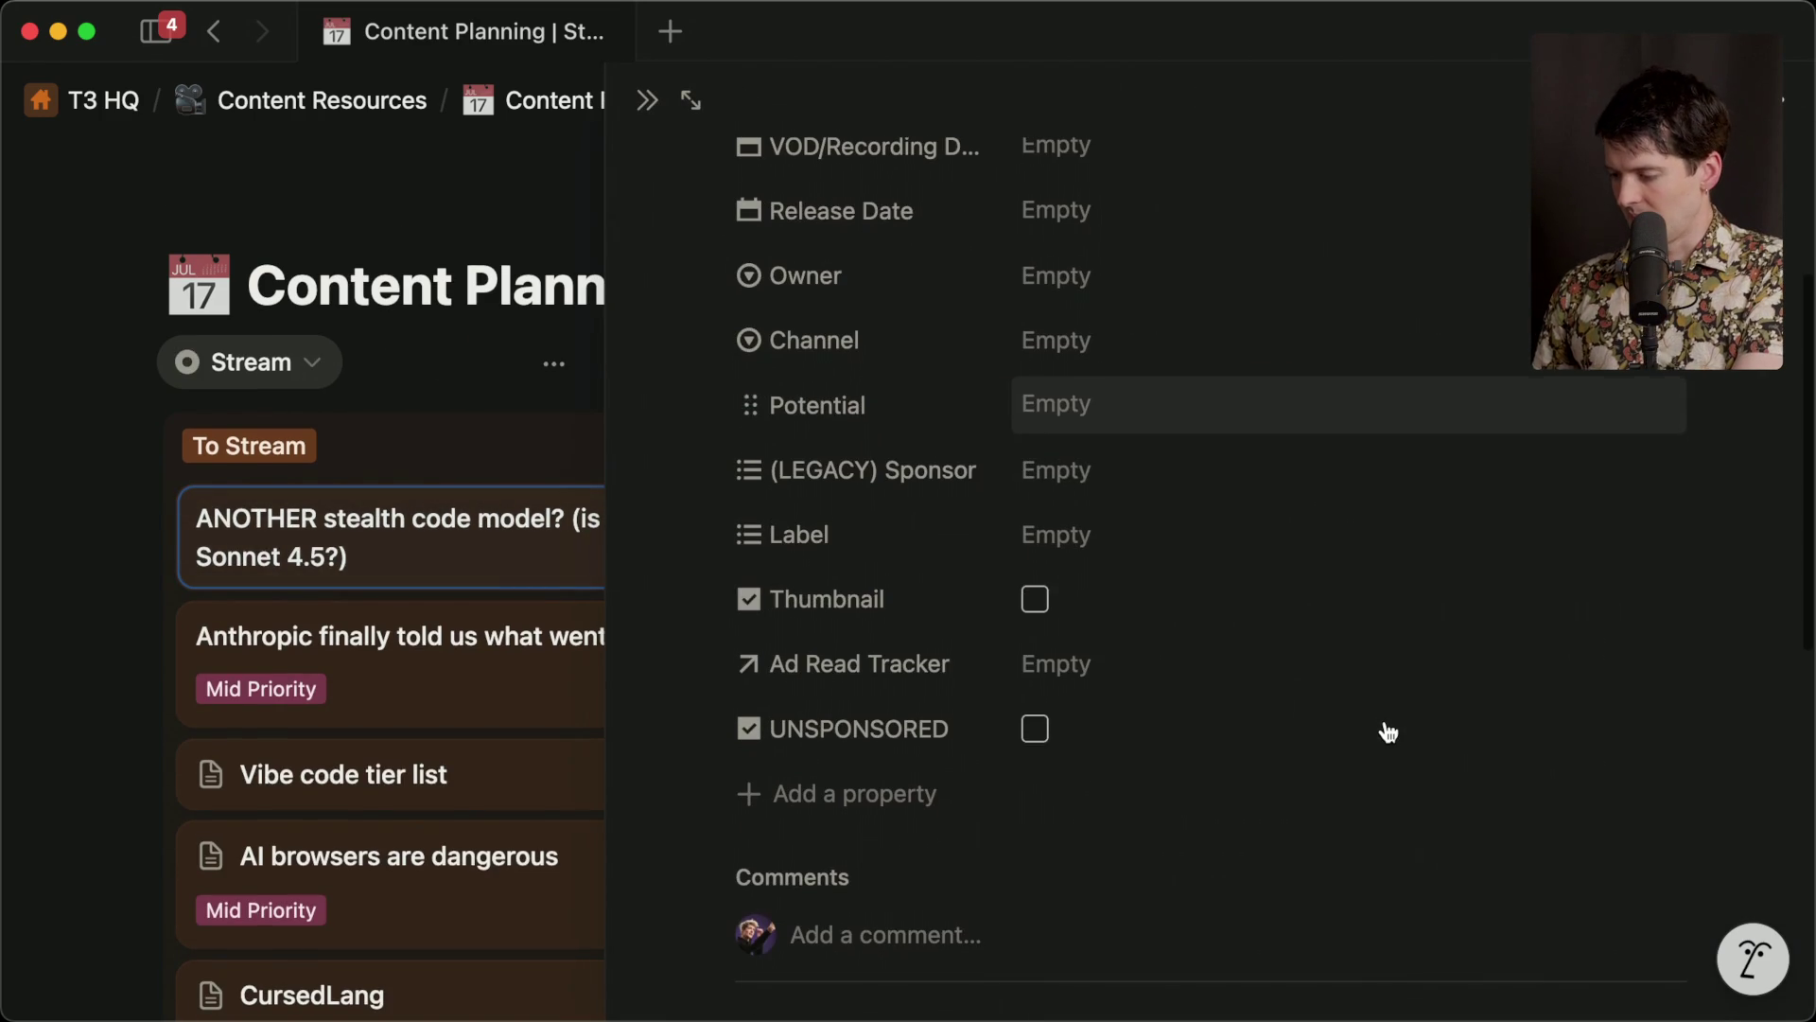
click(1109, 533)
click(1105, 636)
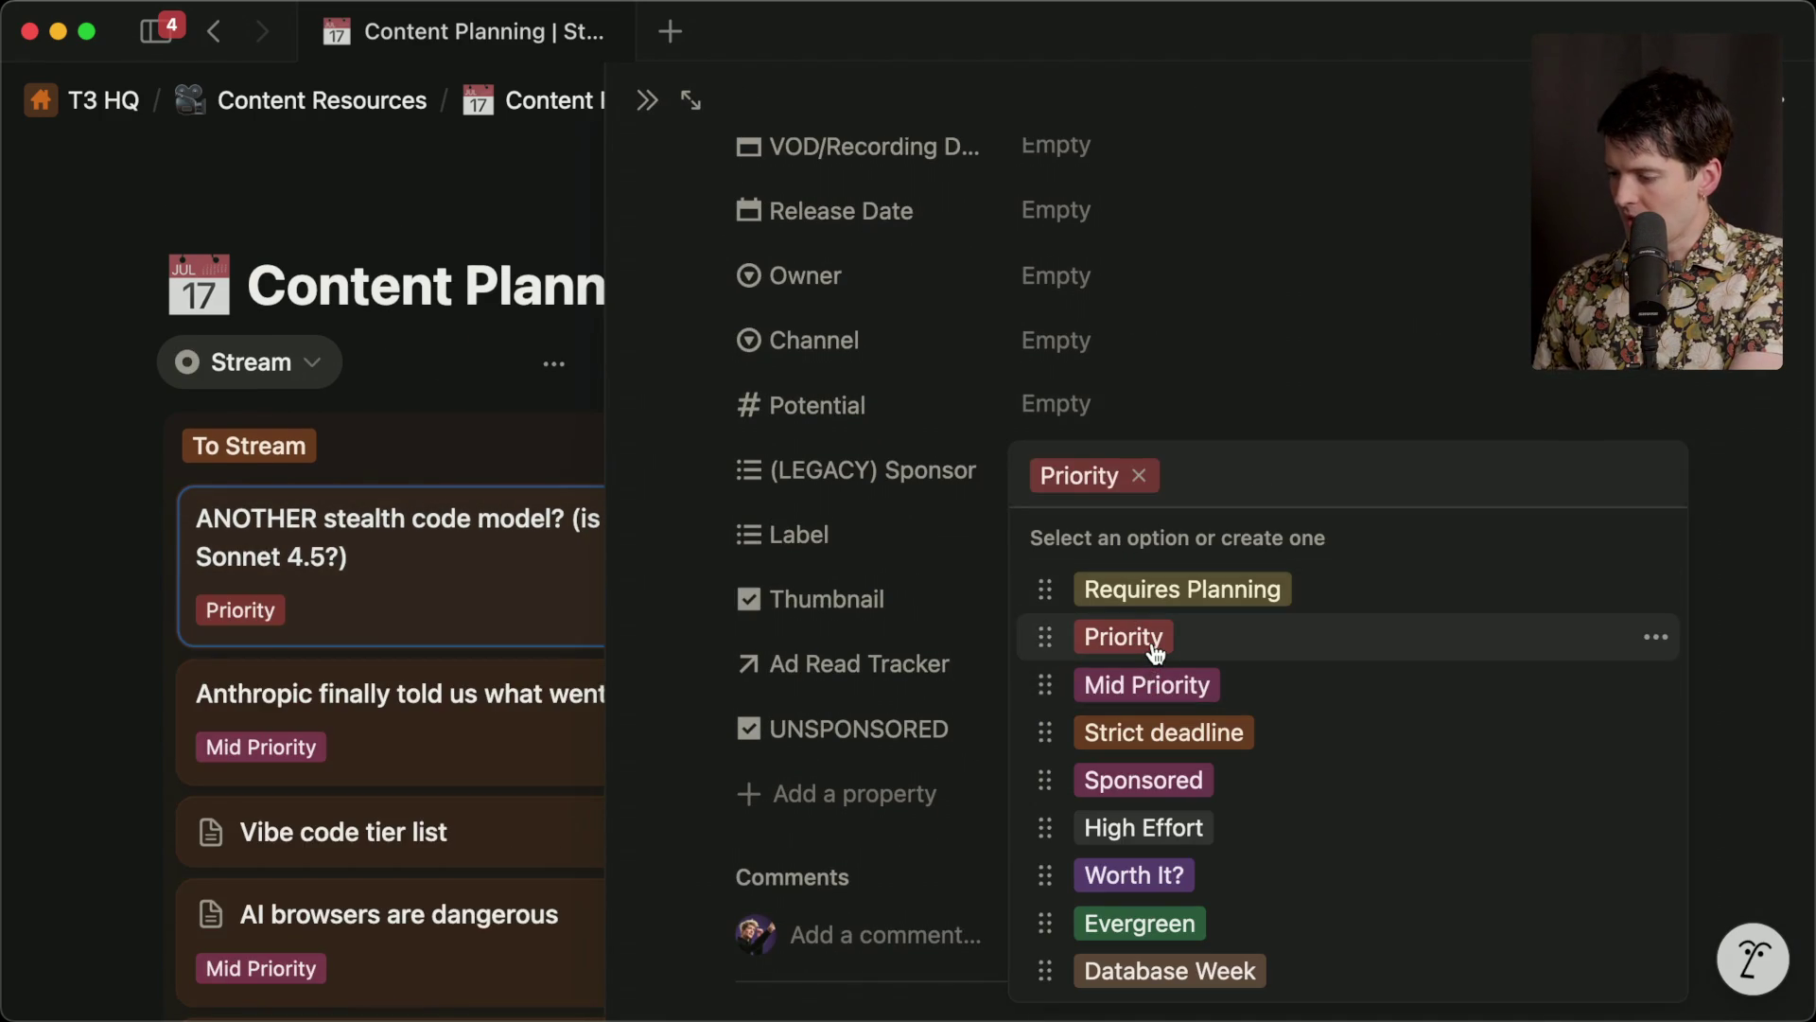
key(Escape)
key(Escape)
scroll(1155, 653, down, 5)
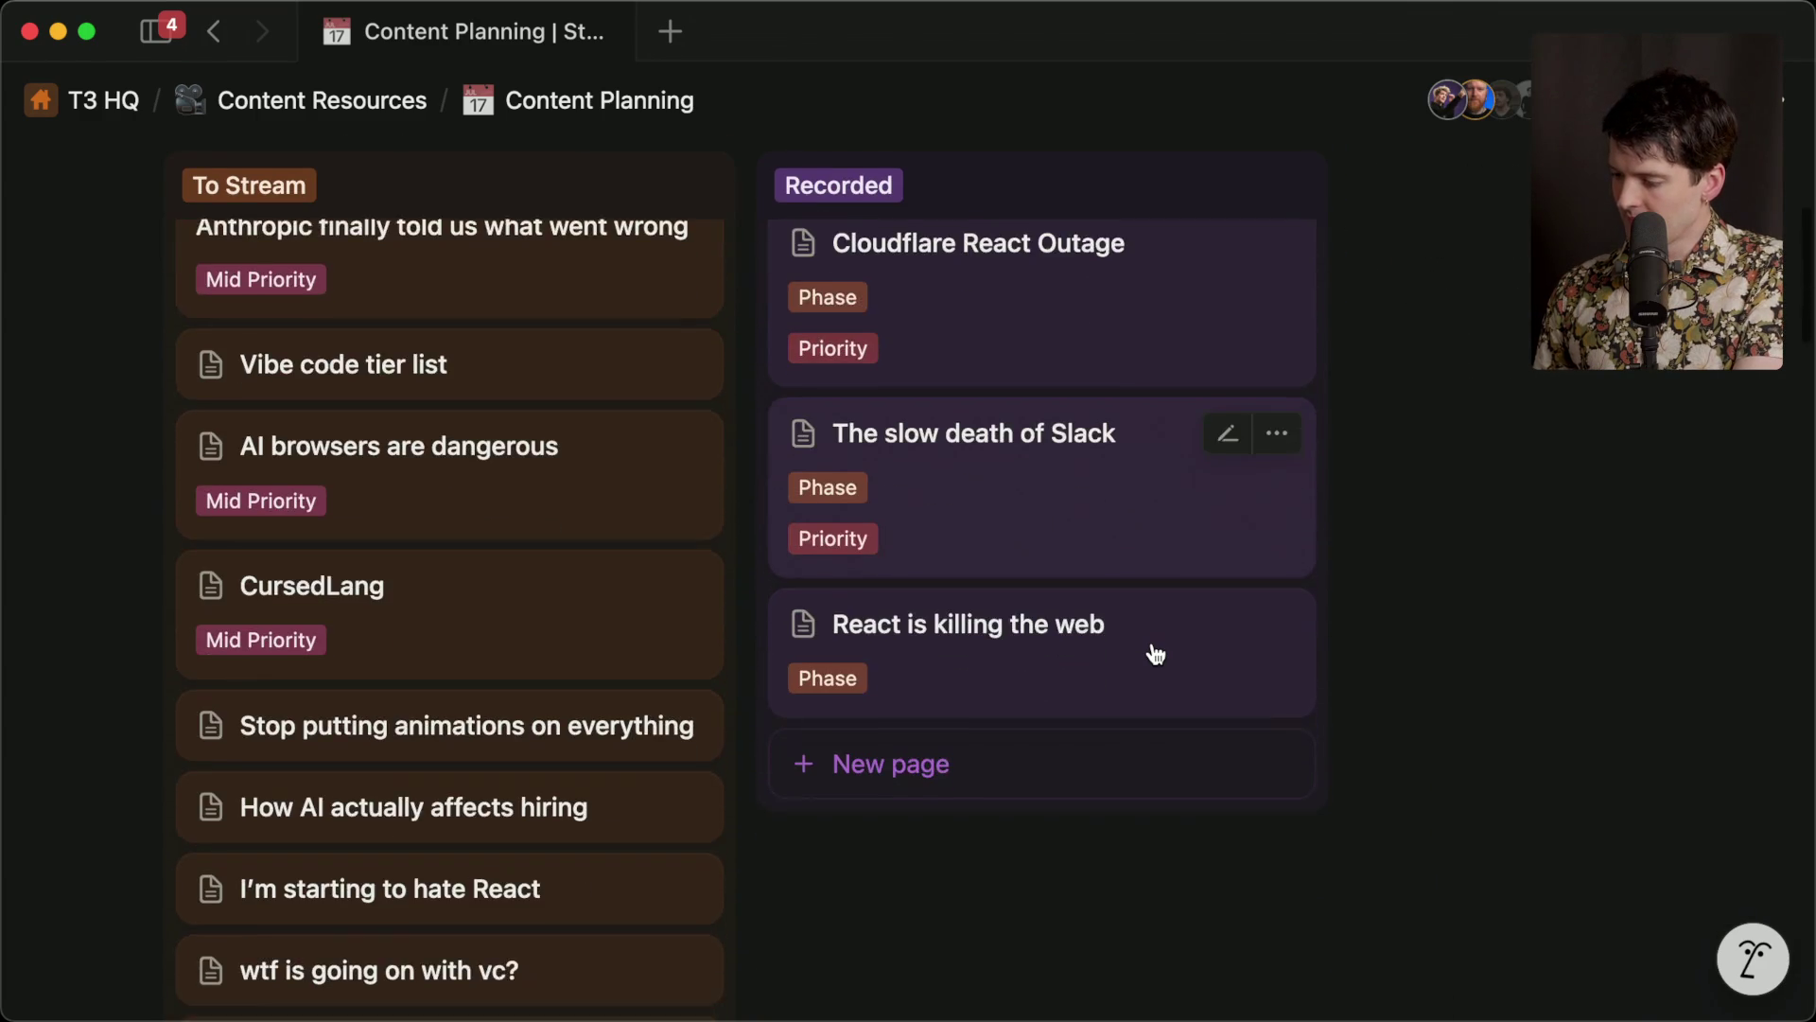
scroll(1156, 654, up, 5)
scroll(1155, 649, down, 5)
scroll(1155, 649, up, 5)
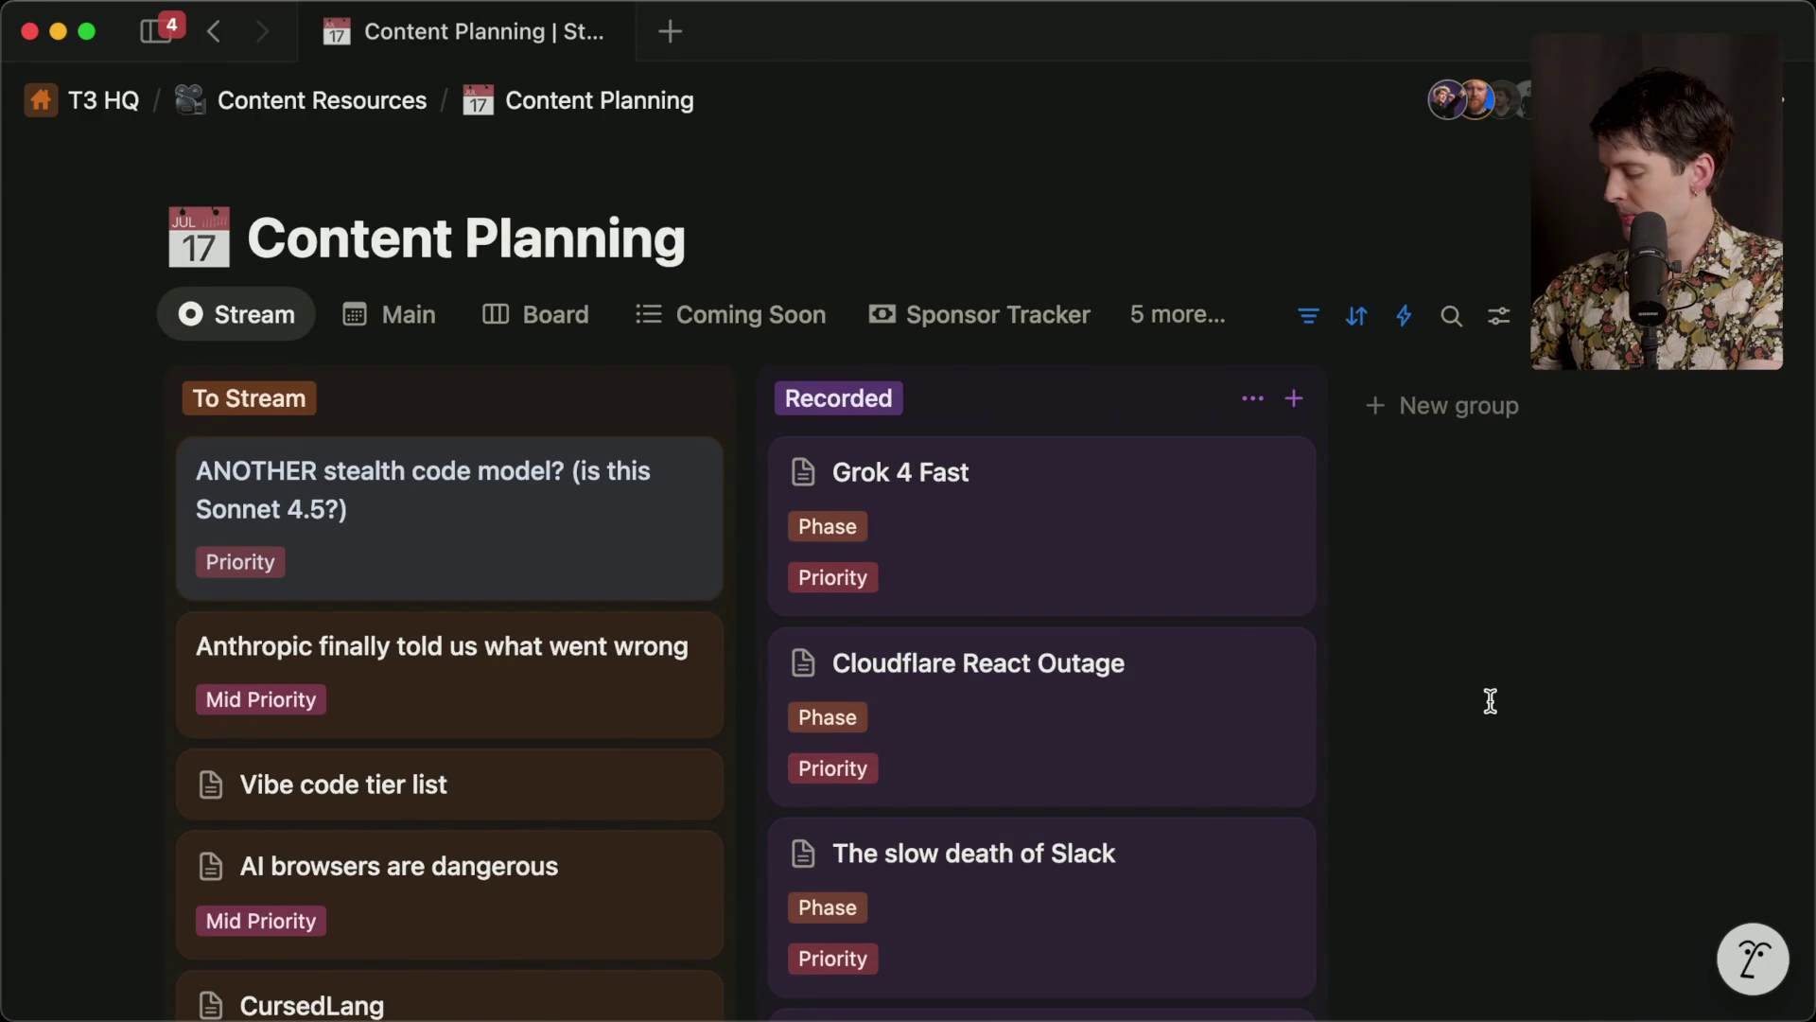
scroll(1490, 701, down, 5)
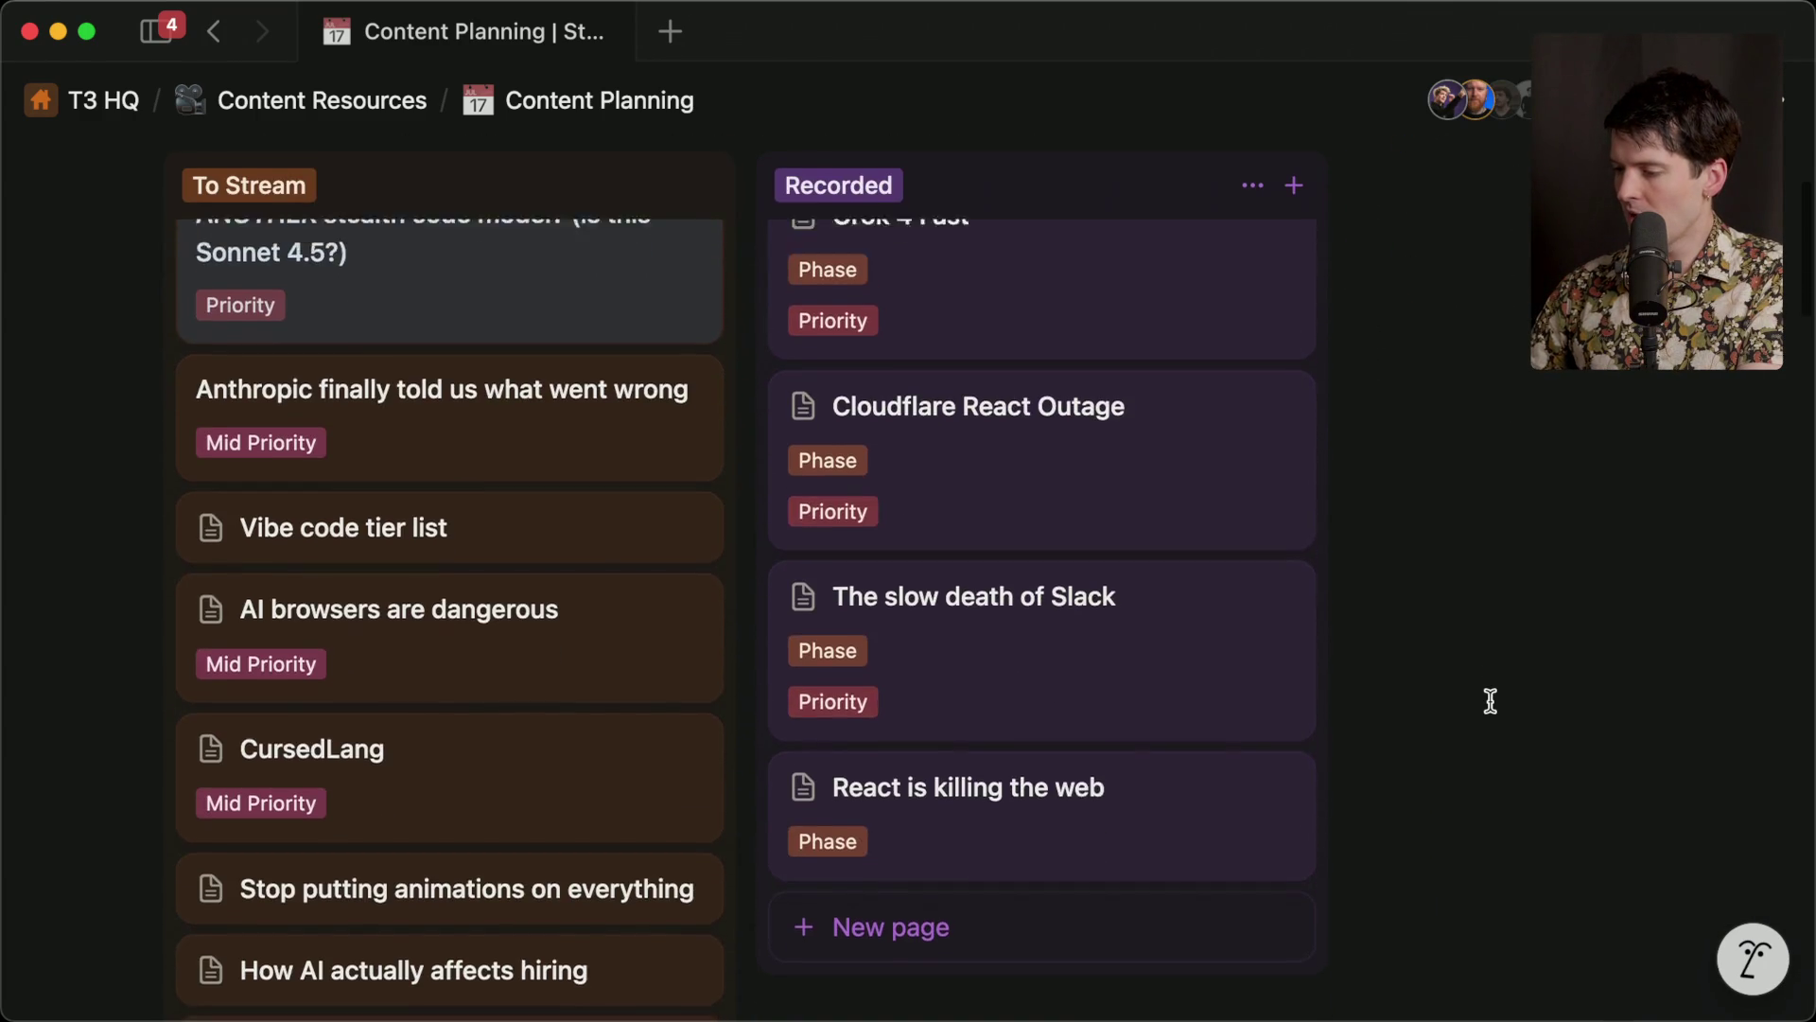
scroll(1490, 701, up, 5)
scroll(1490, 701, down, 3)
scroll(1489, 701, down, 2)
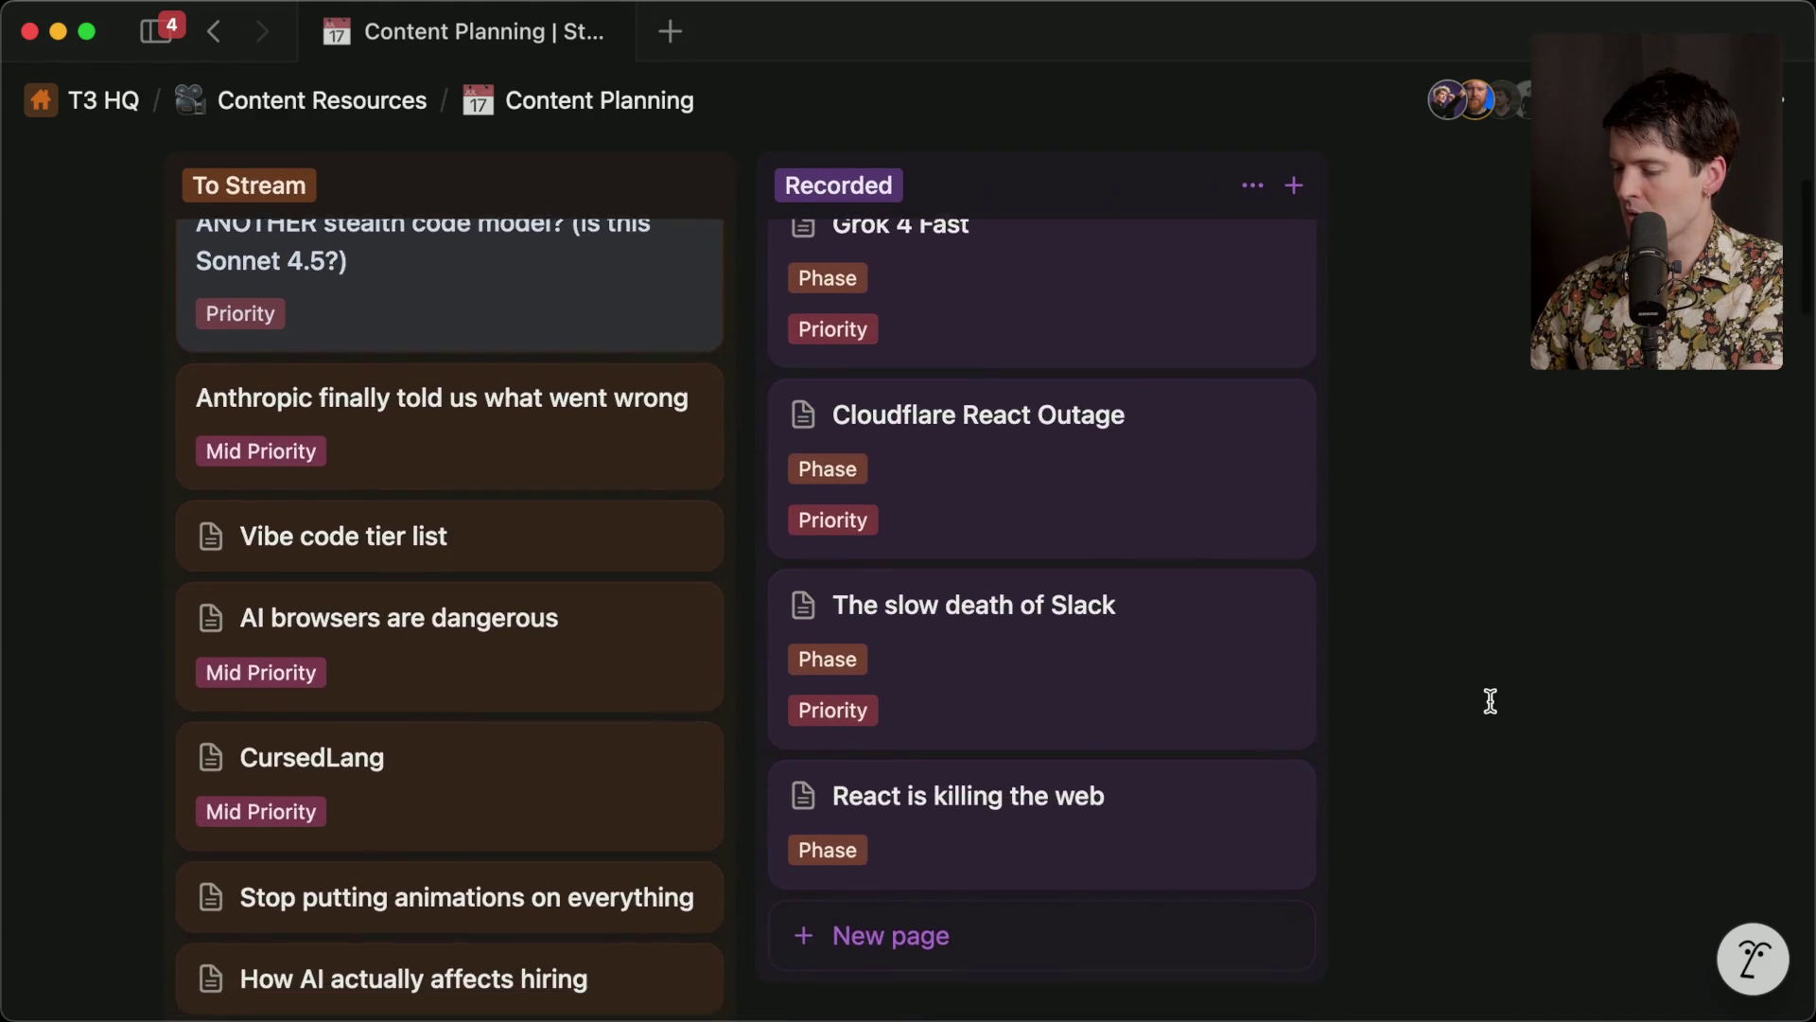
scroll(1490, 701, up, 2)
scroll(1490, 700, up, 1)
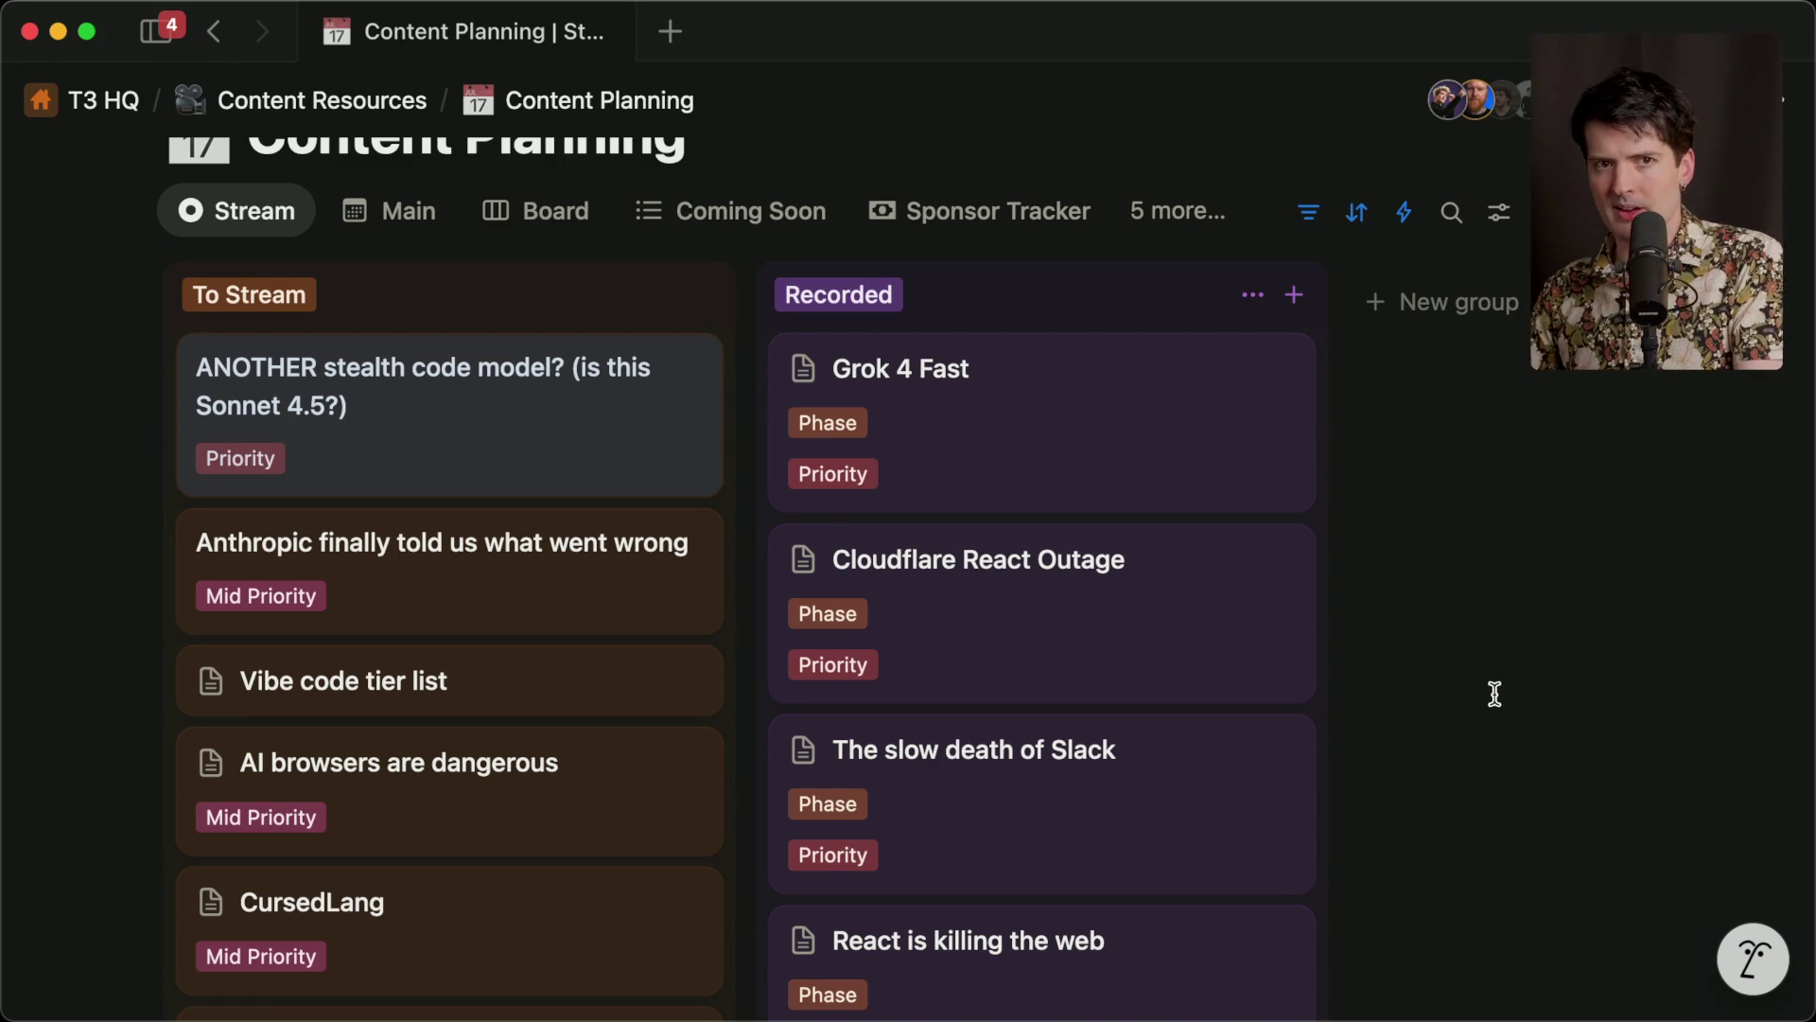
key(super+Tab)
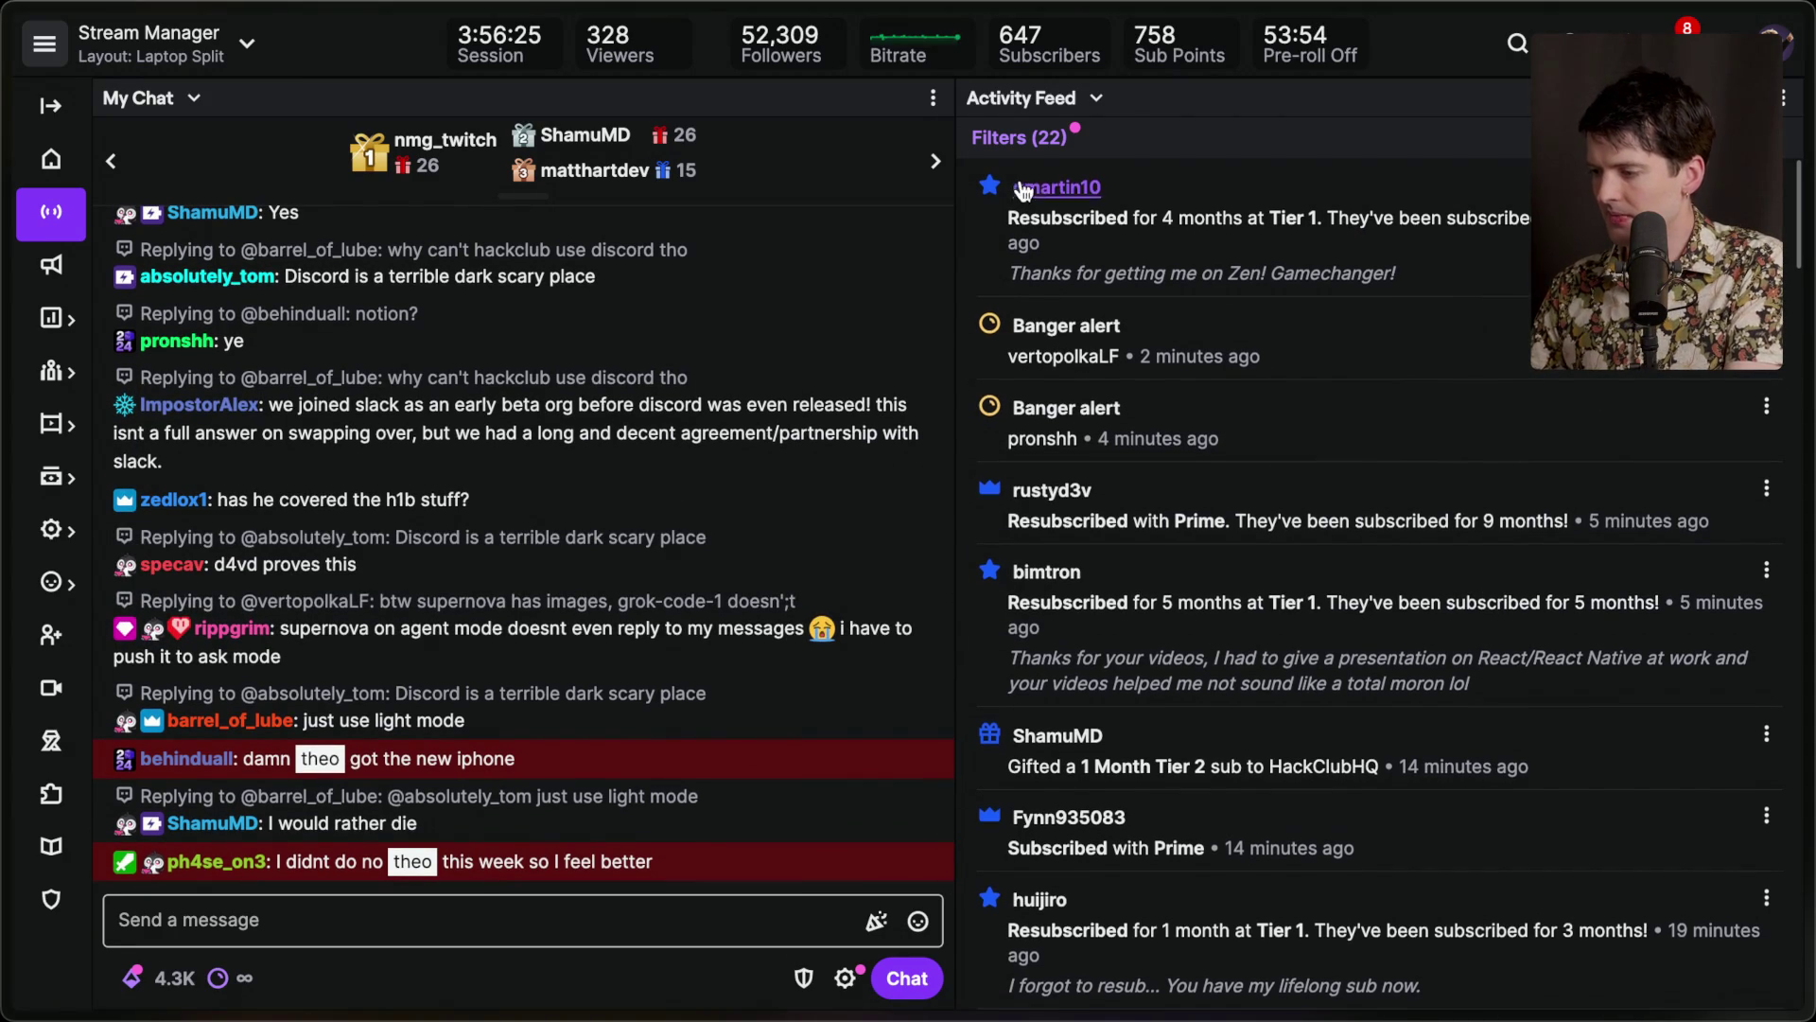
Read the top resub, Prime resub and five-month resub entries in the Activity Feed.
triple_click(1156, 261)
click(1156, 261)
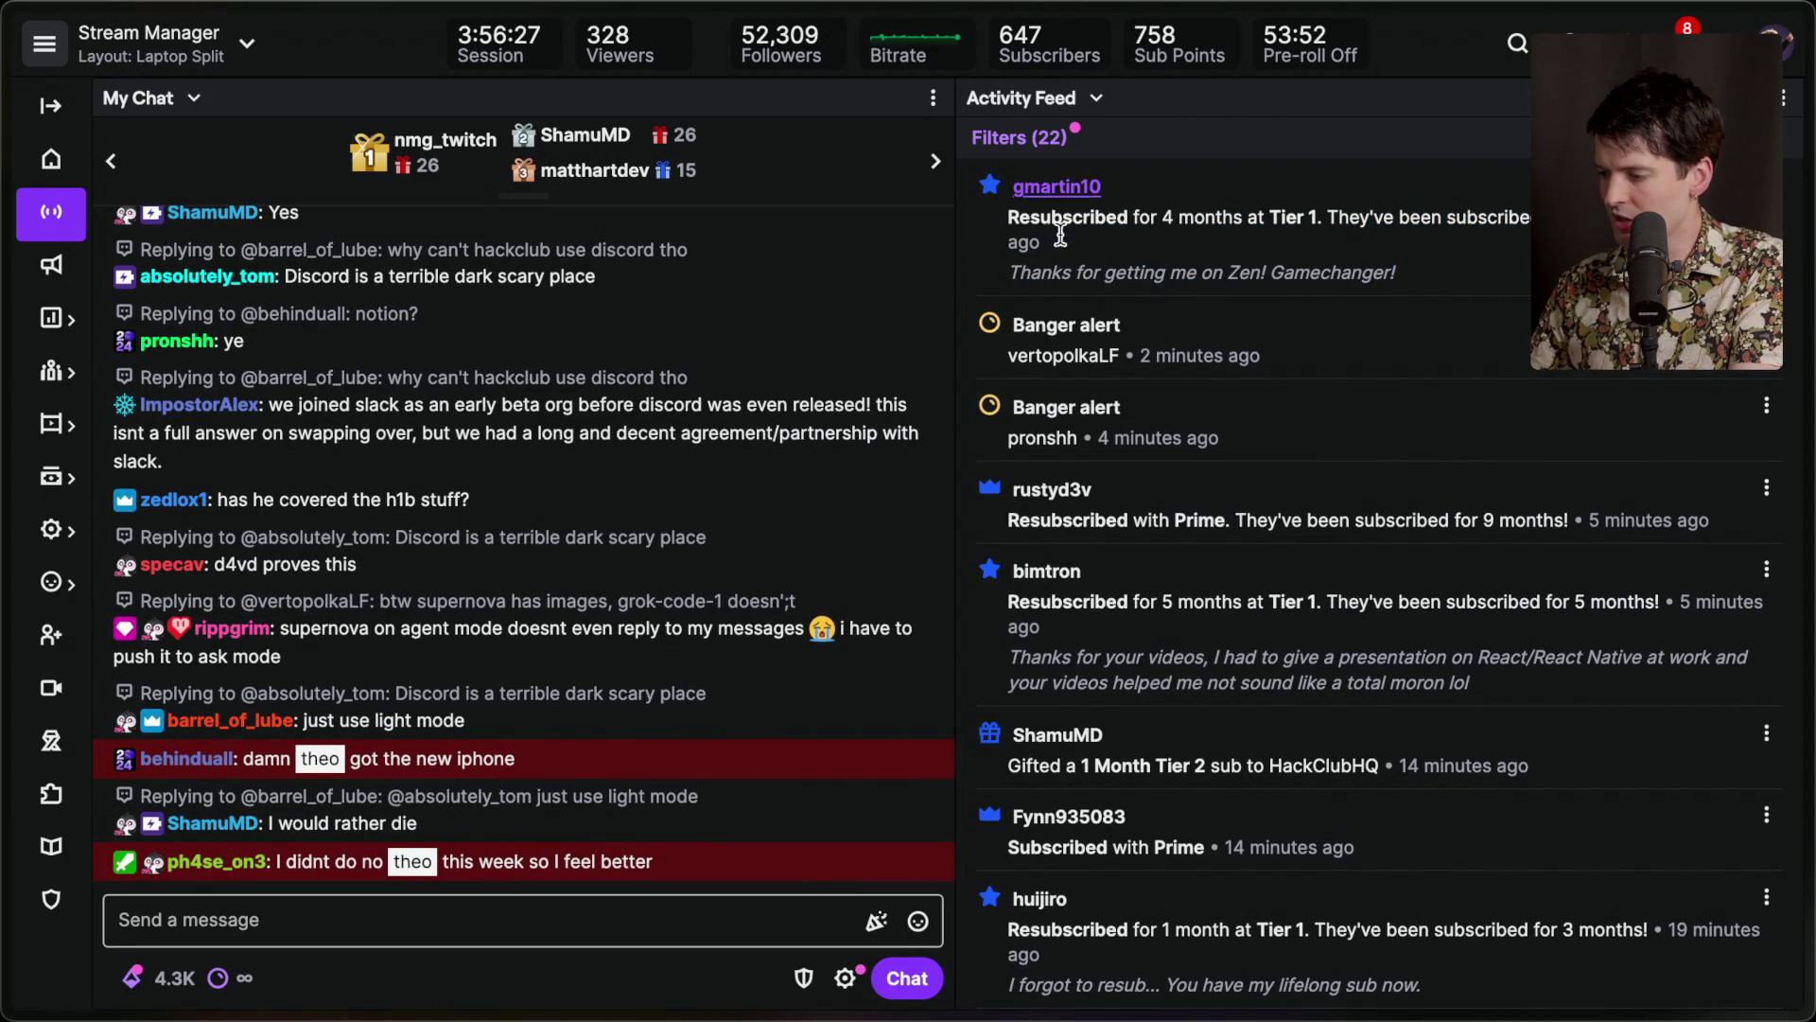
drag(1007, 515, 1503, 602)
click(1525, 525)
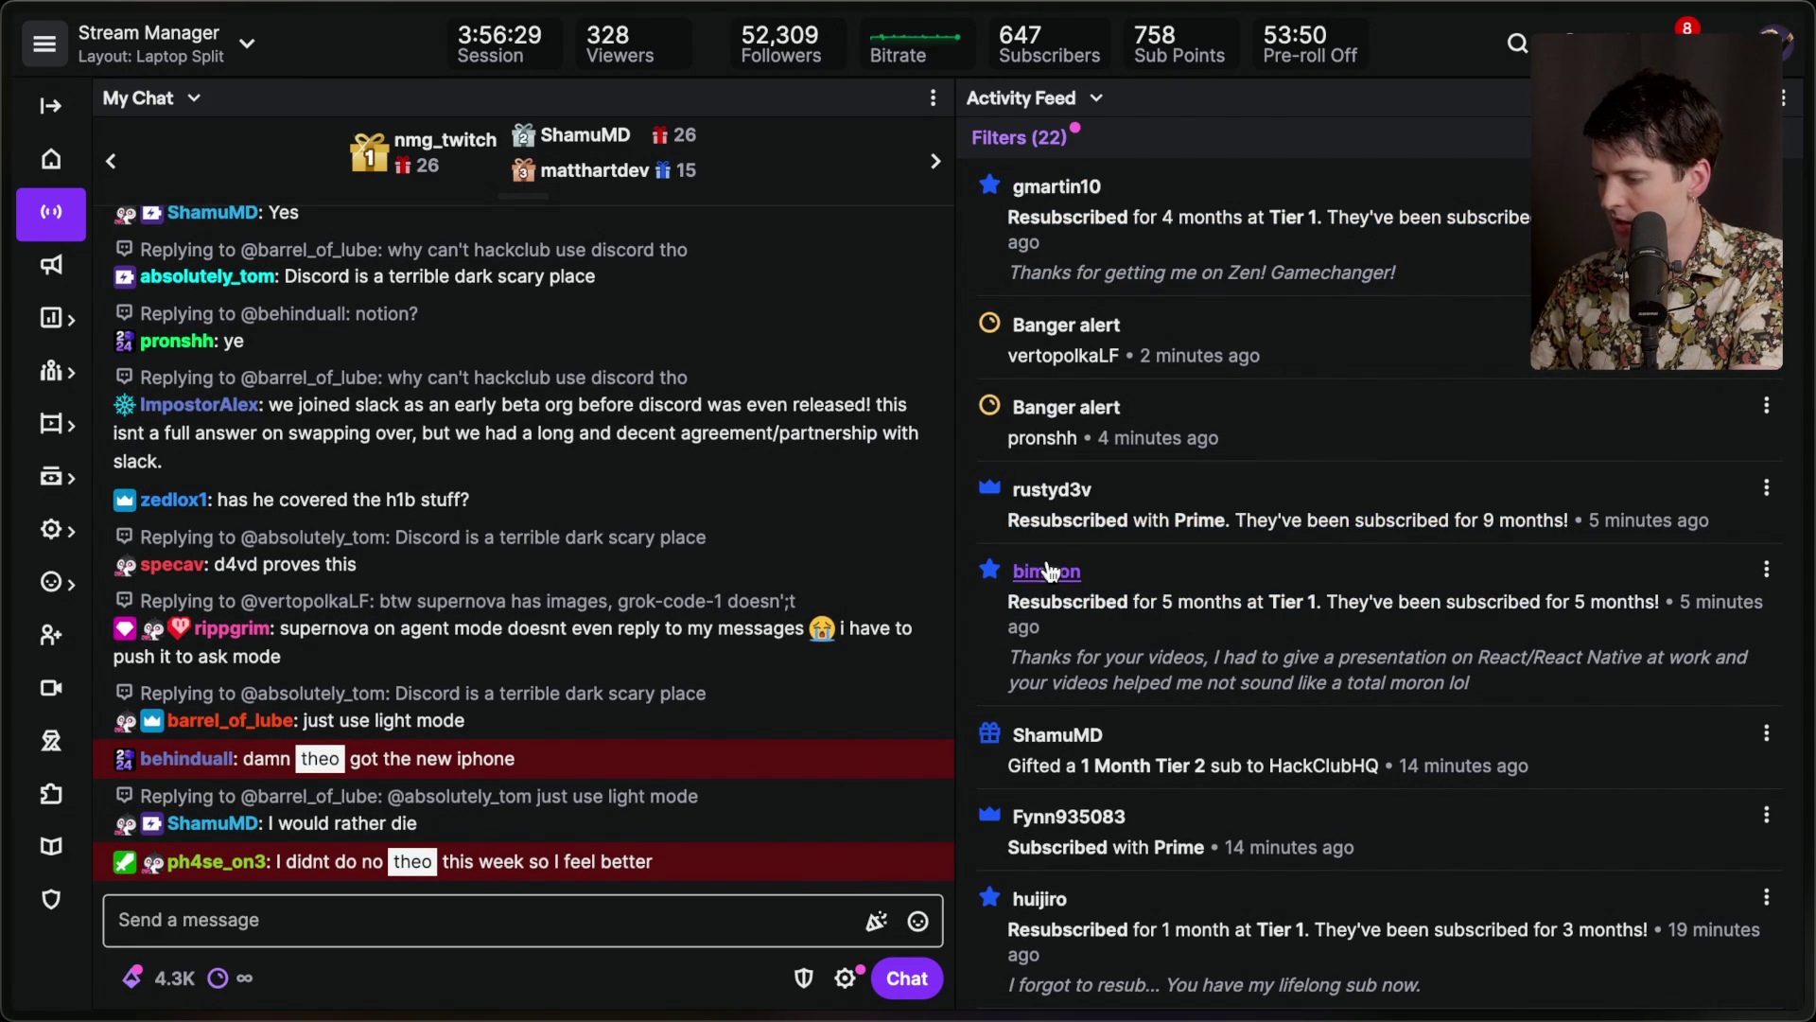
double_click(1045, 601)
click(1334, 602)
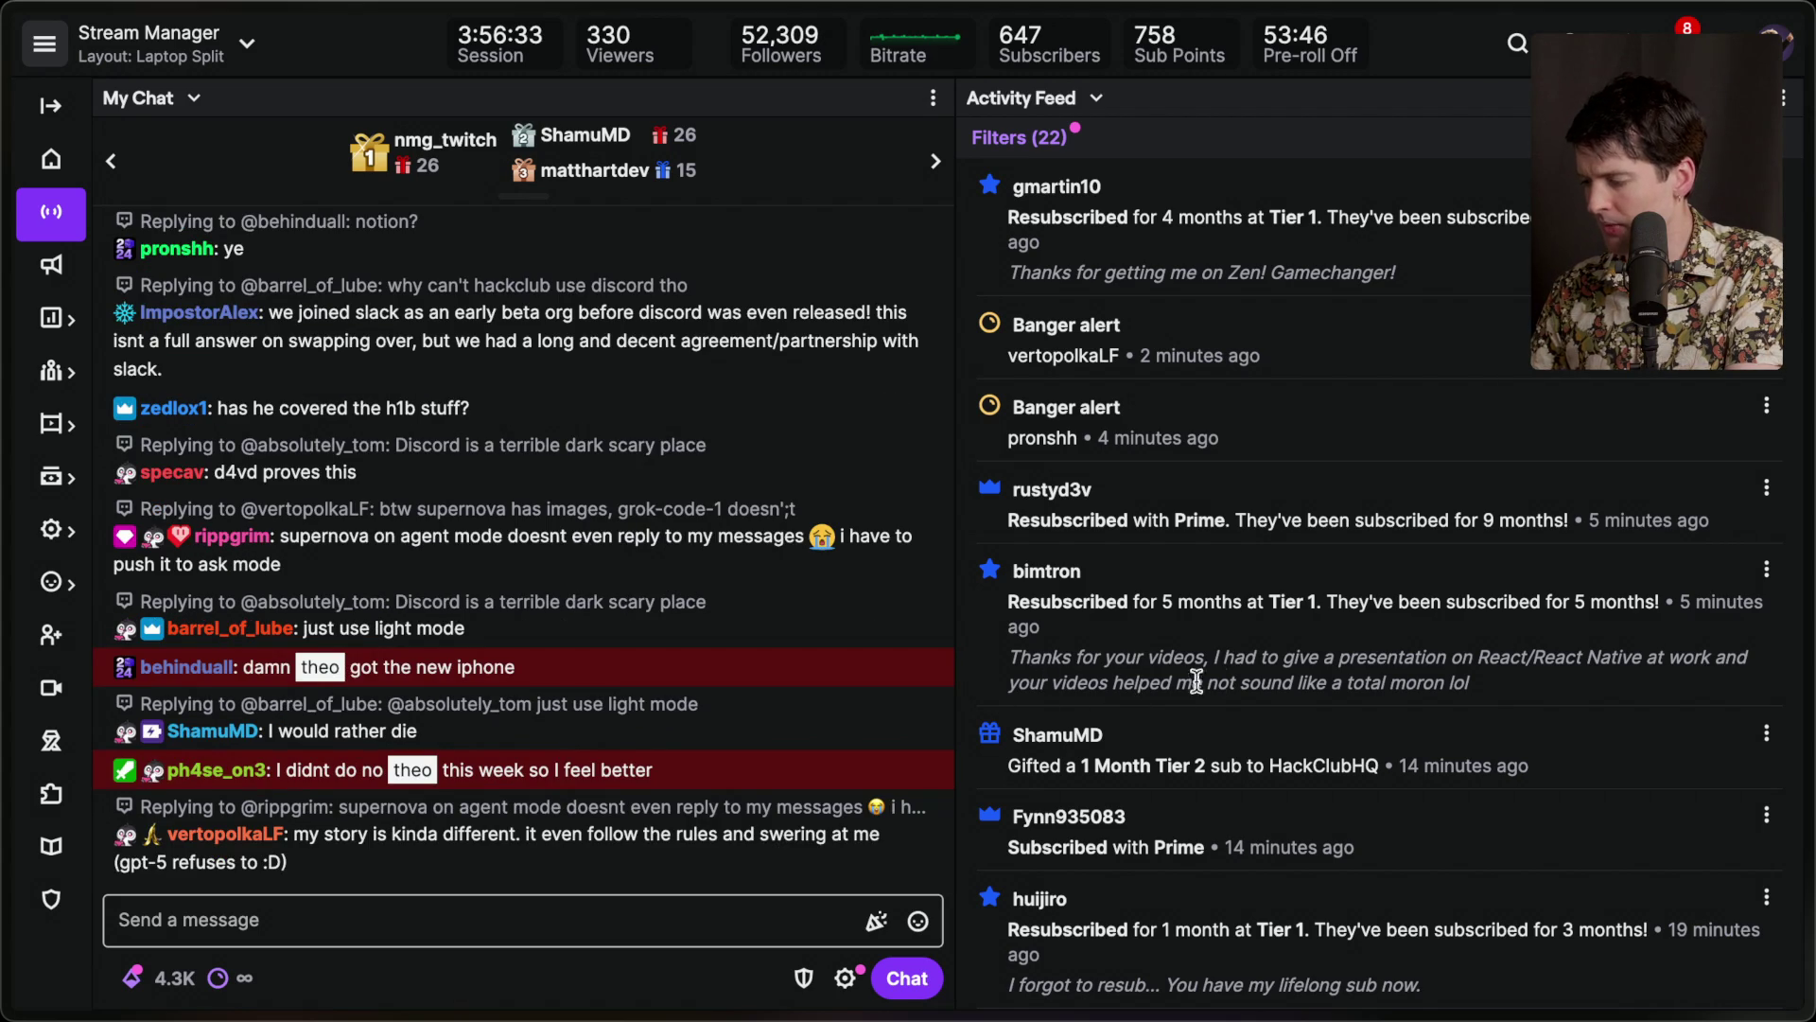
drag(1542, 695, 965, 585)
click(1322, 670)
Scroll down the Activity Feed to read the Prime subscription and one-month resub entries.
scroll(1296, 672, down, 3)
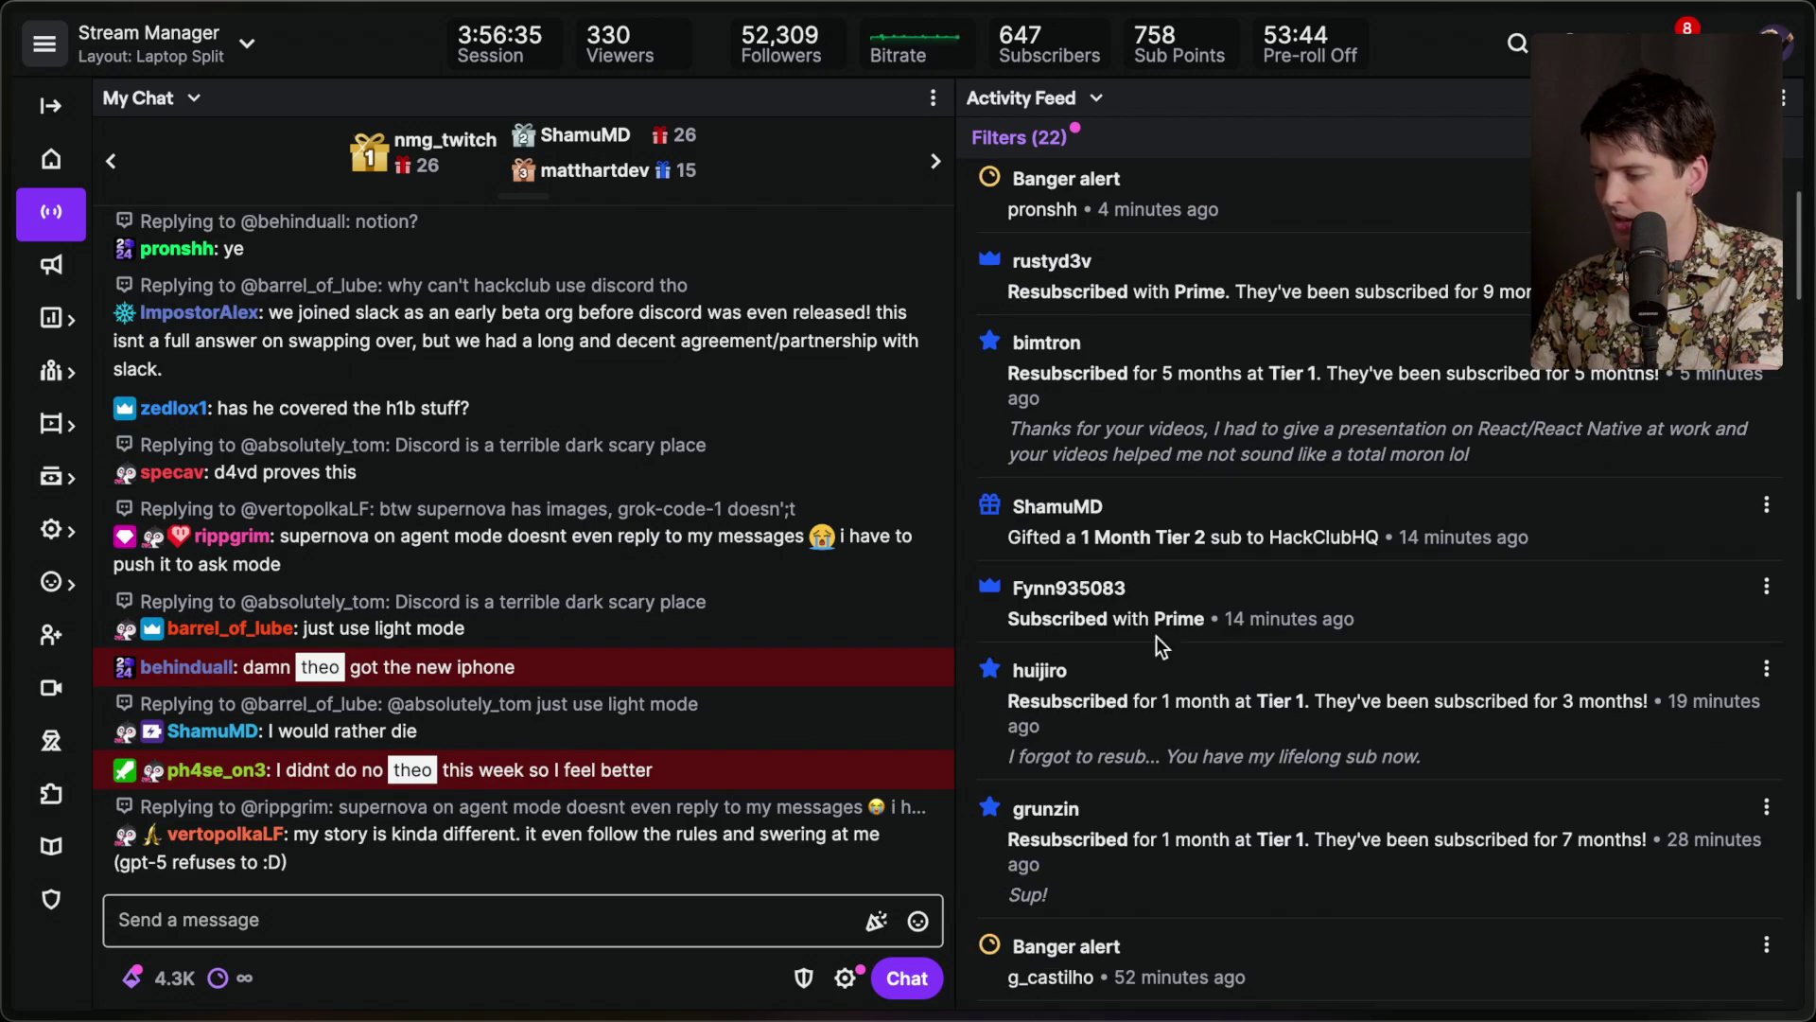
drag(1003, 577, 1407, 637)
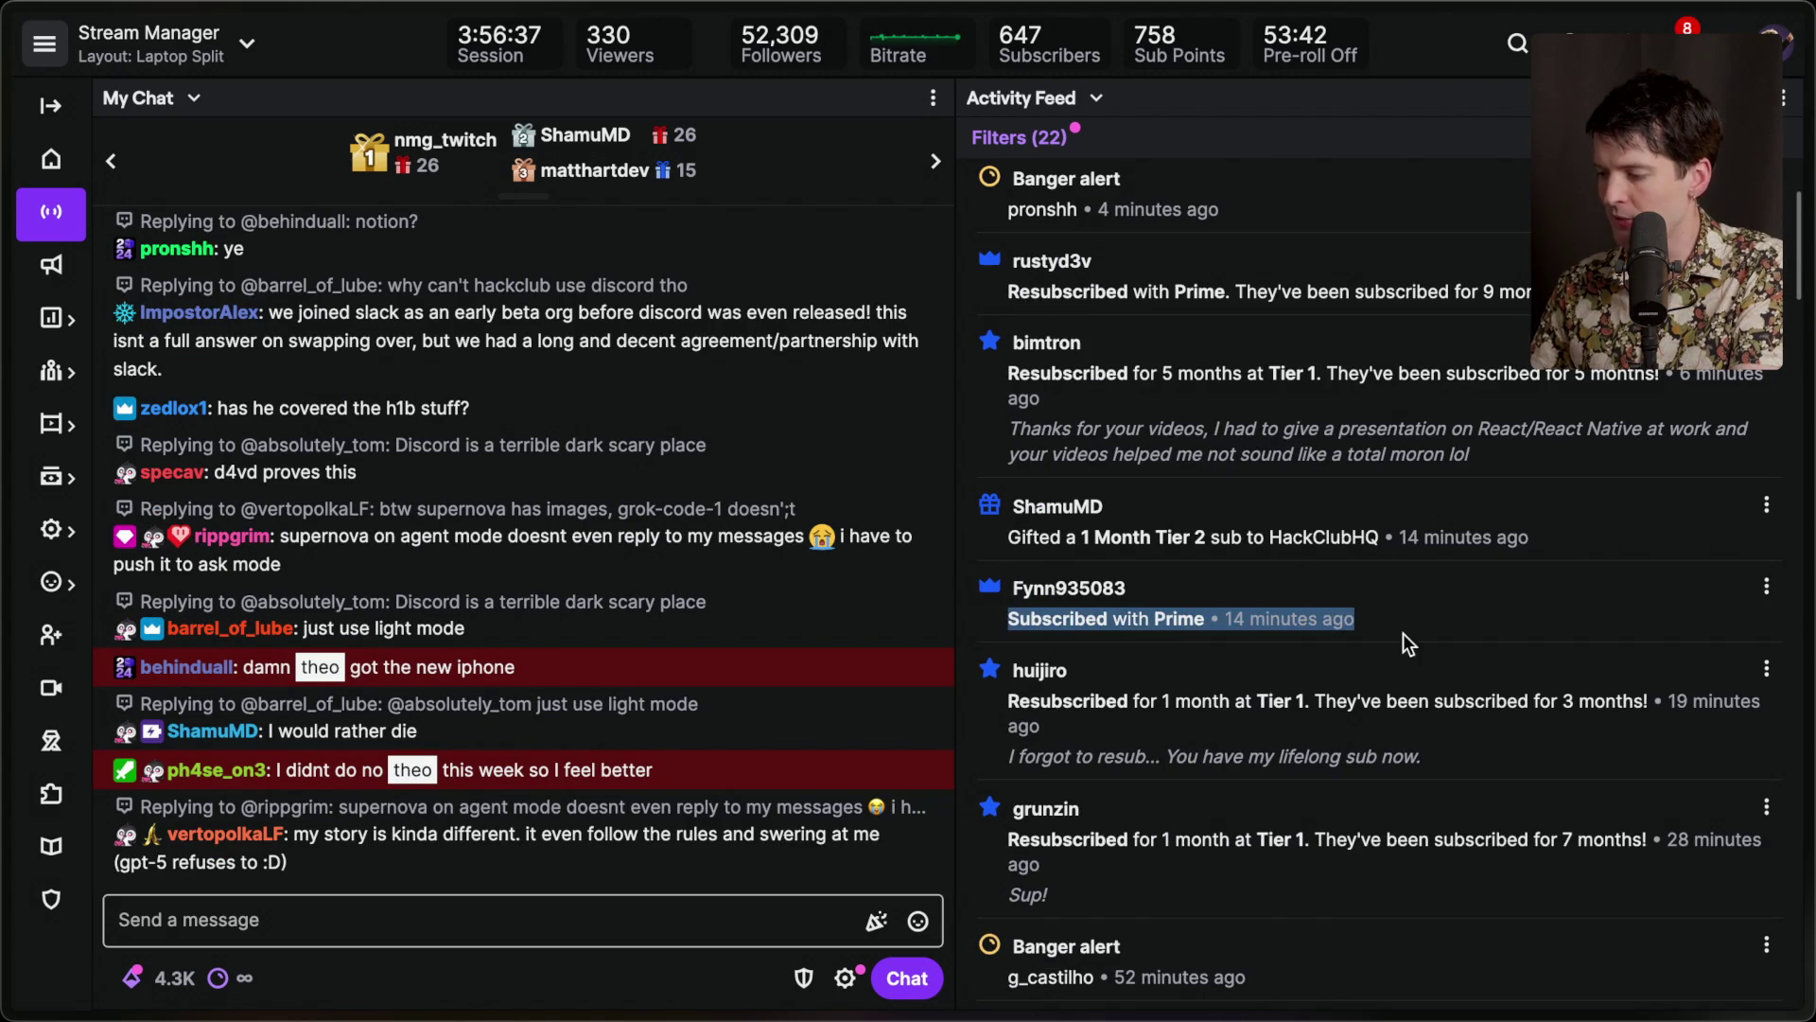
click(993, 653)
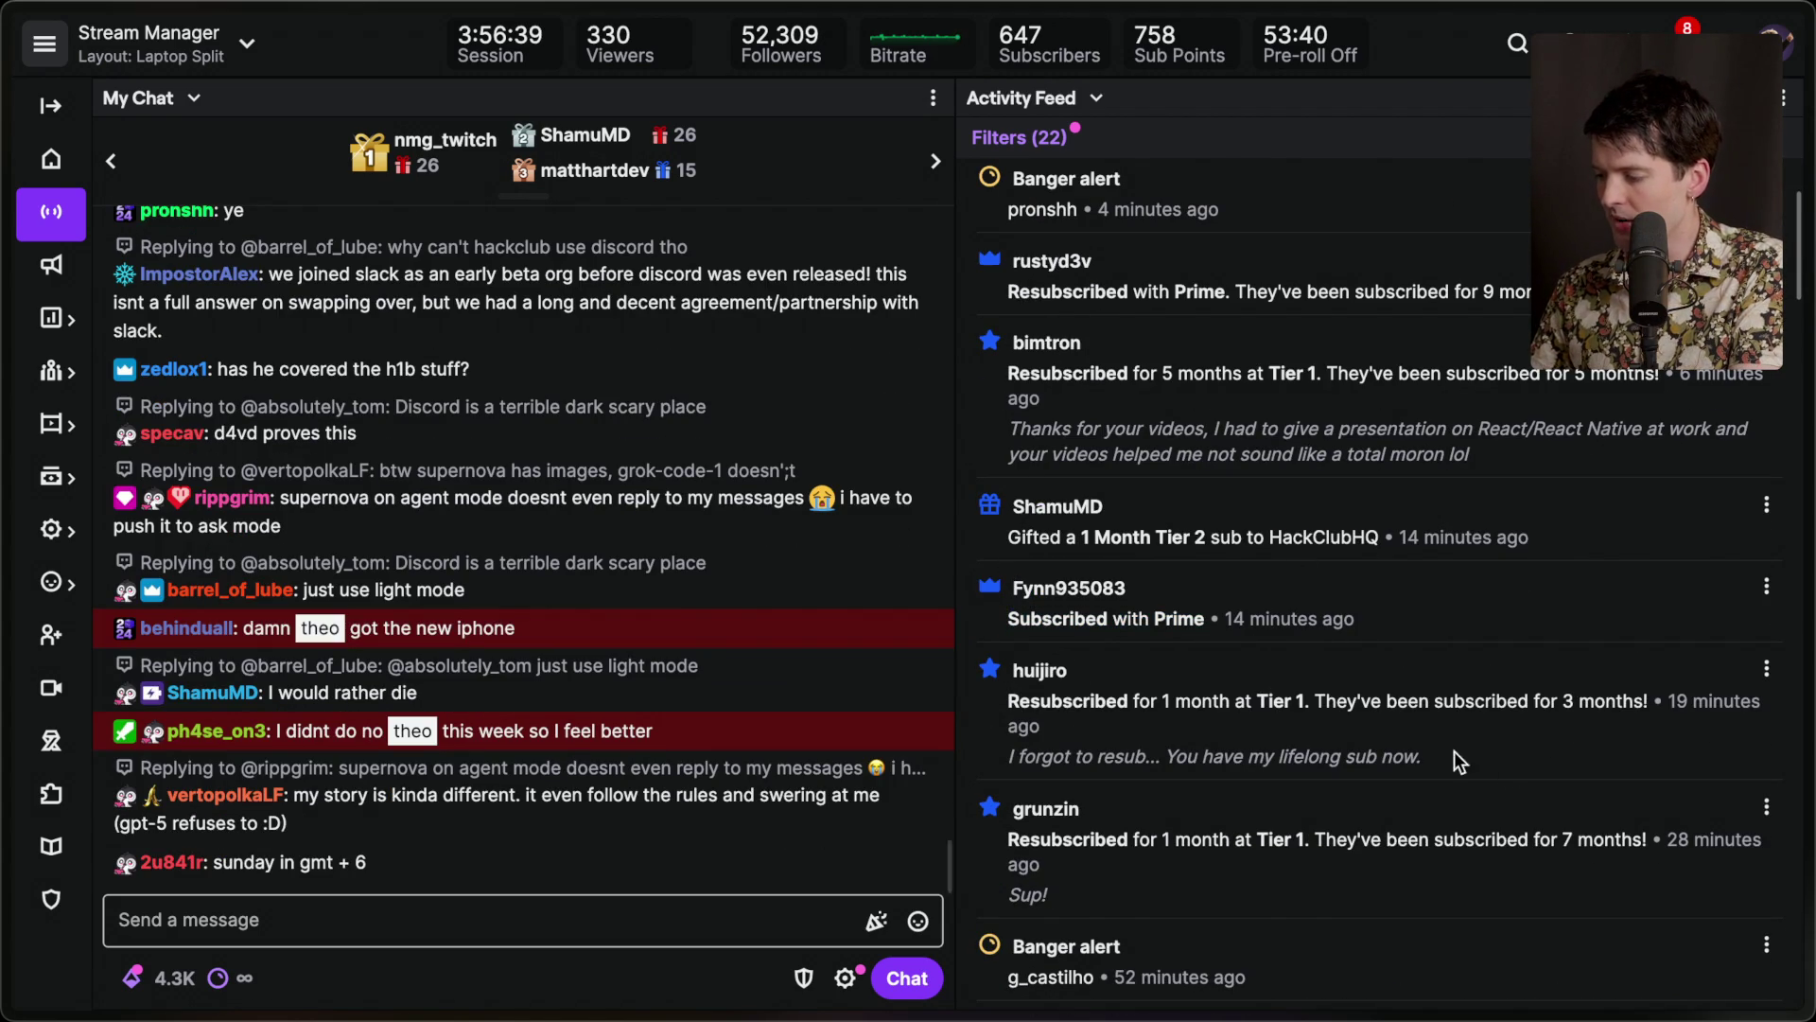
drag(1421, 757, 1009, 699)
click(1265, 677)
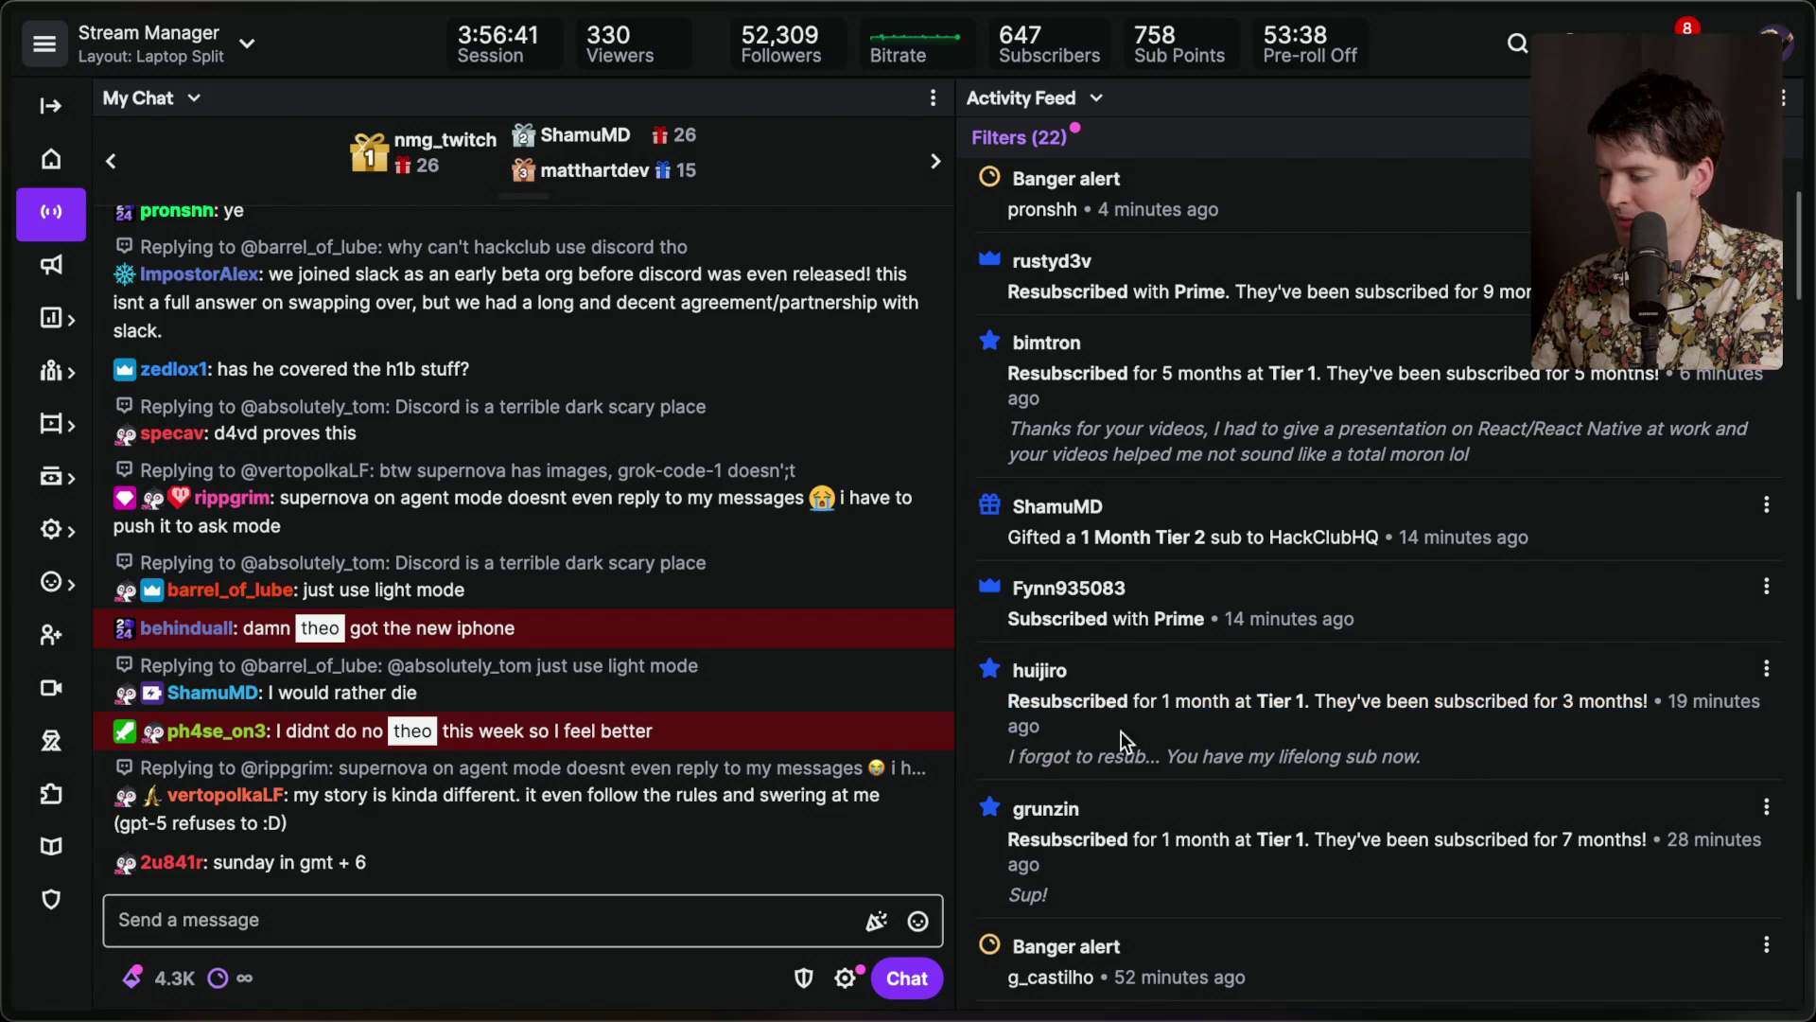
scroll(1230, 730, down, 1)
scroll(1228, 728, down, 1)
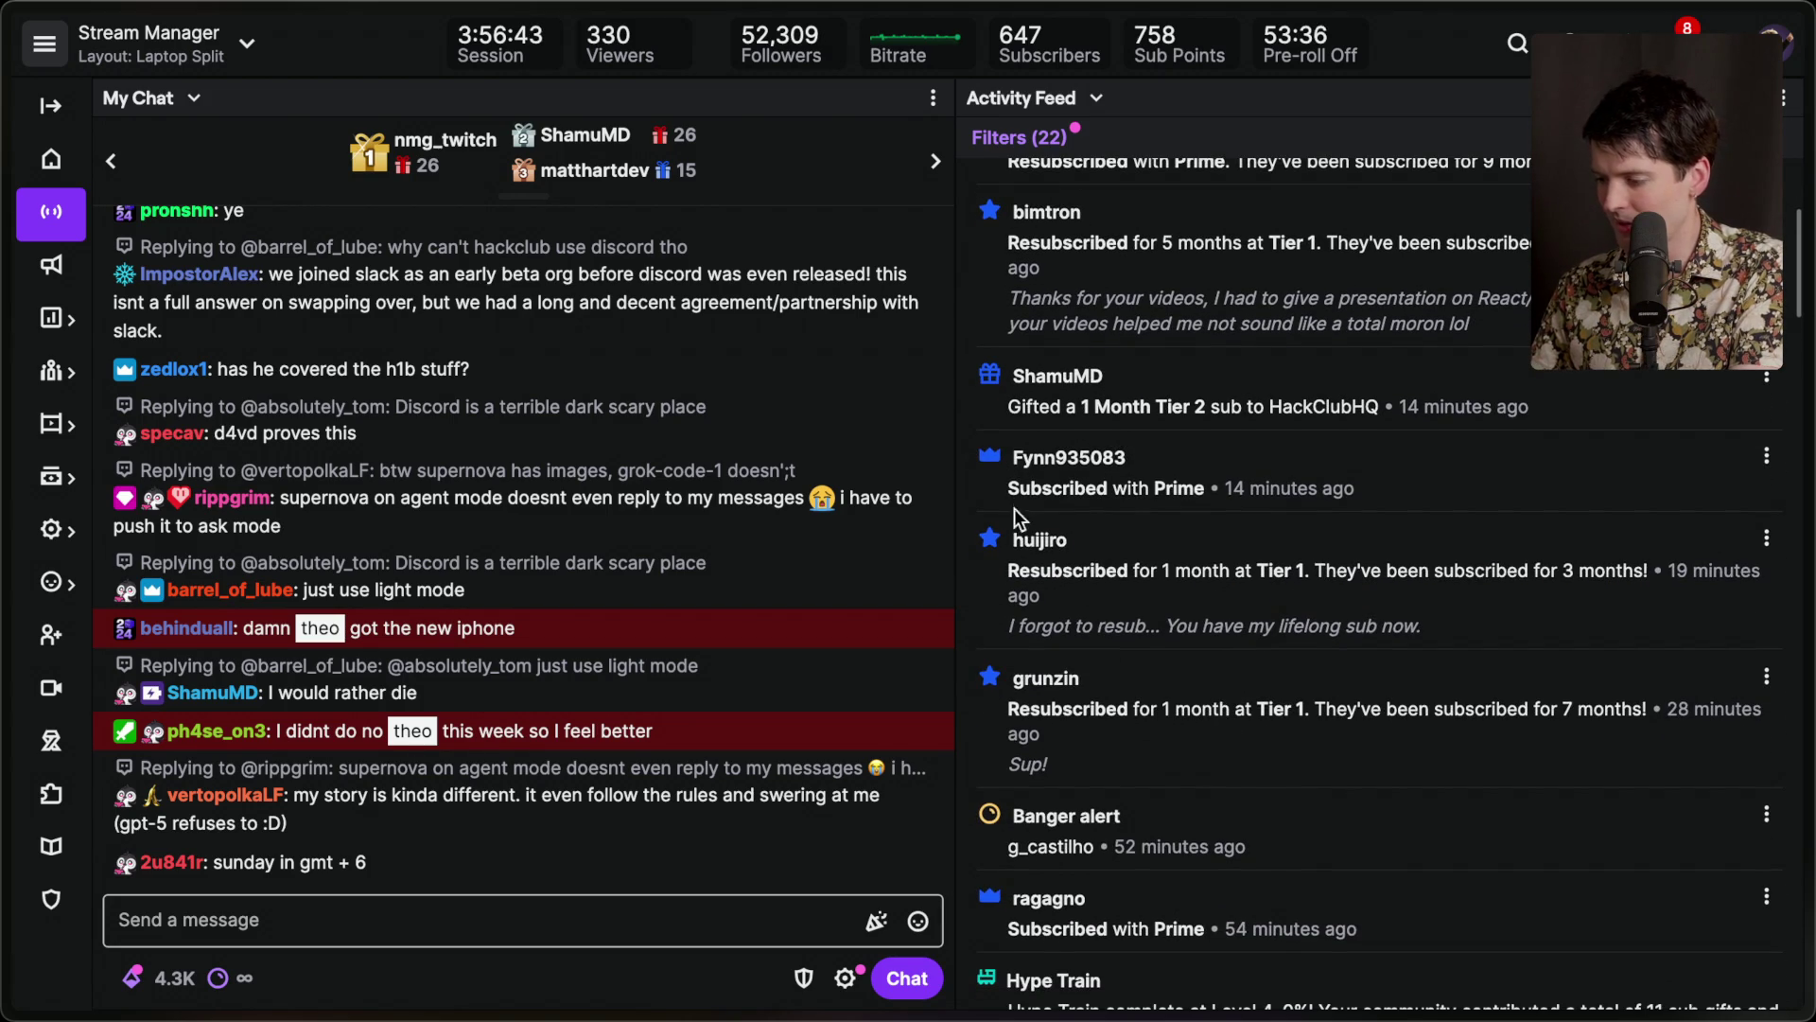
drag(1048, 726, 988, 629)
click(1293, 711)
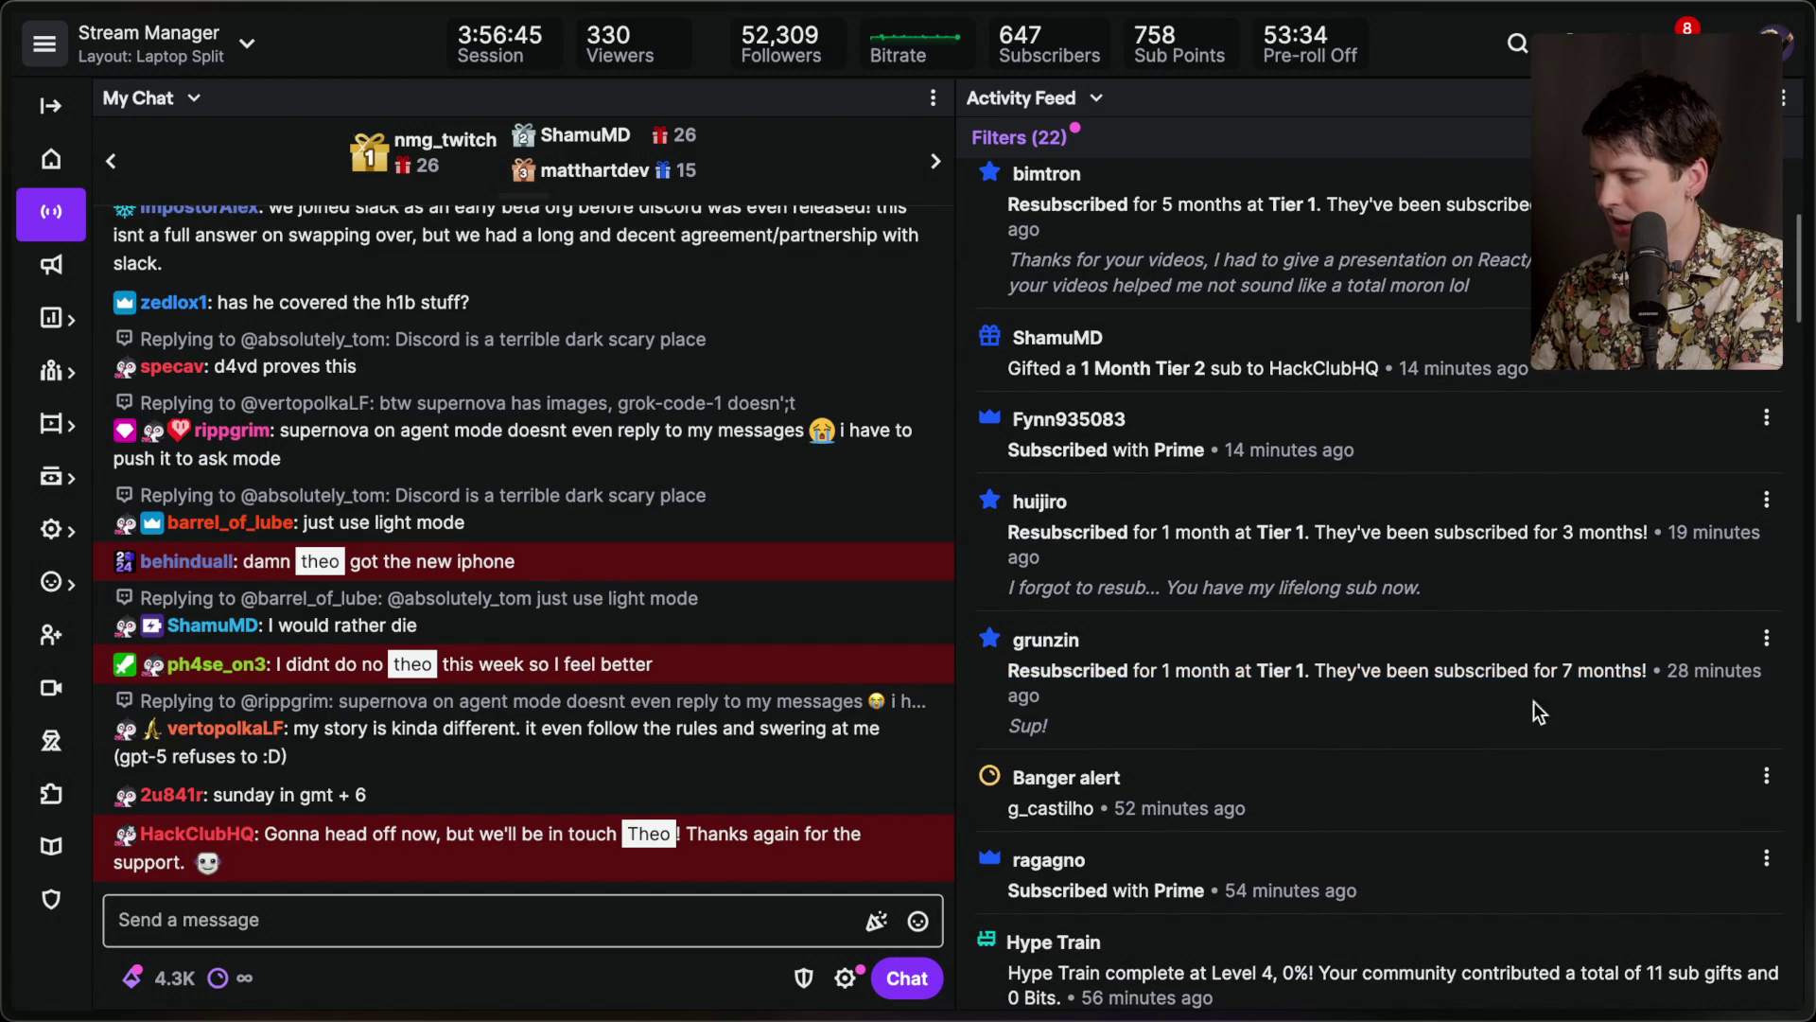
scroll(1024, 863, down, 1)
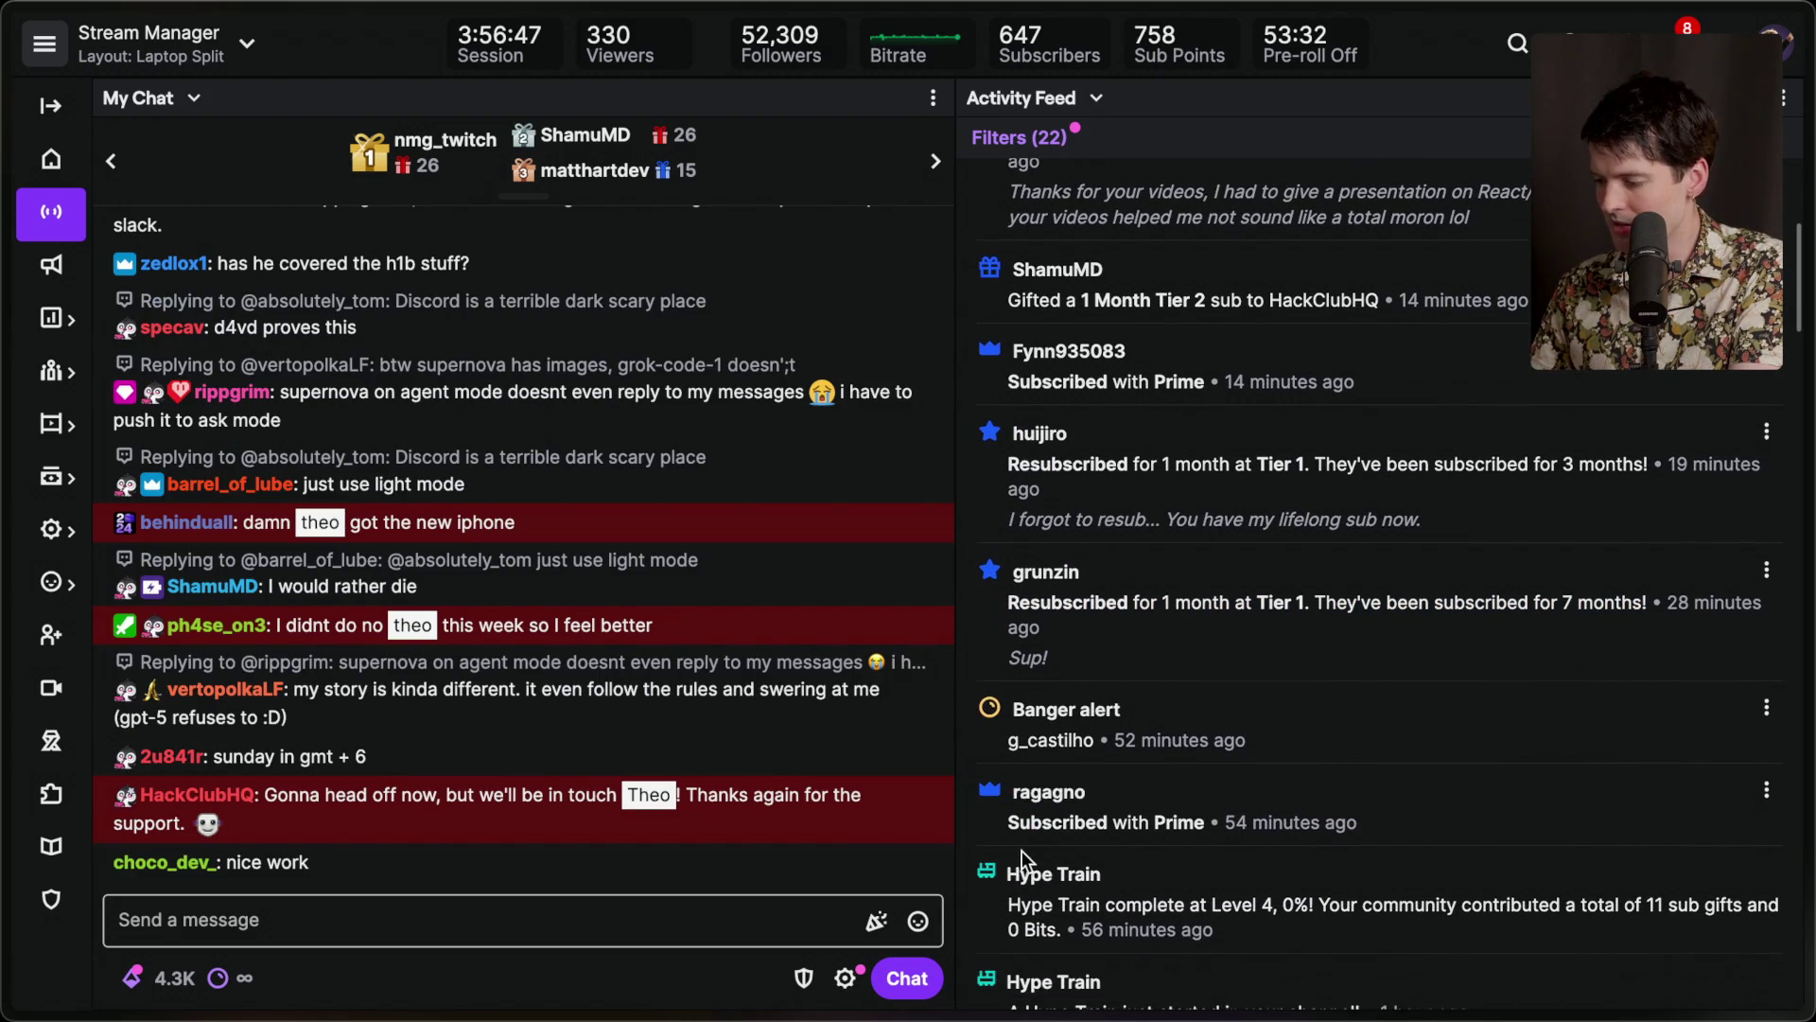
scroll(1019, 756, up, 5)
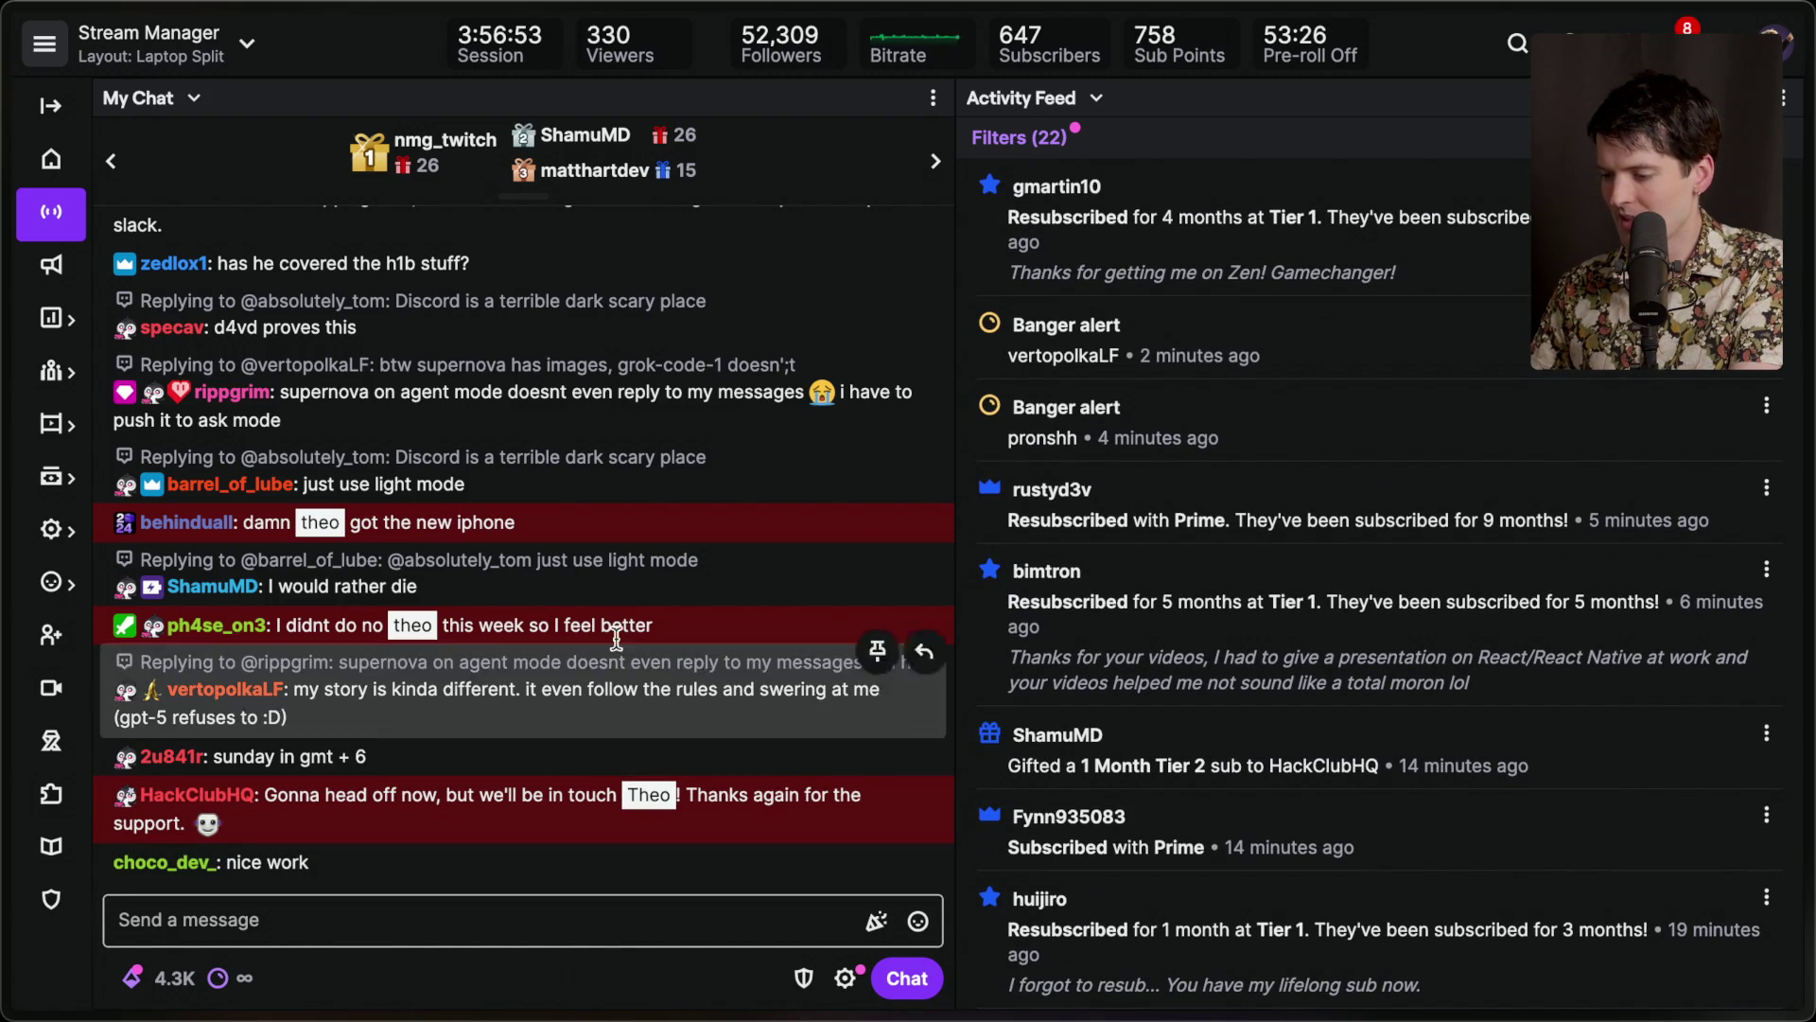
Read the 'feel better' and 'got the new iphone' chat messages, then open the browser search bar.
triple_click(667, 622)
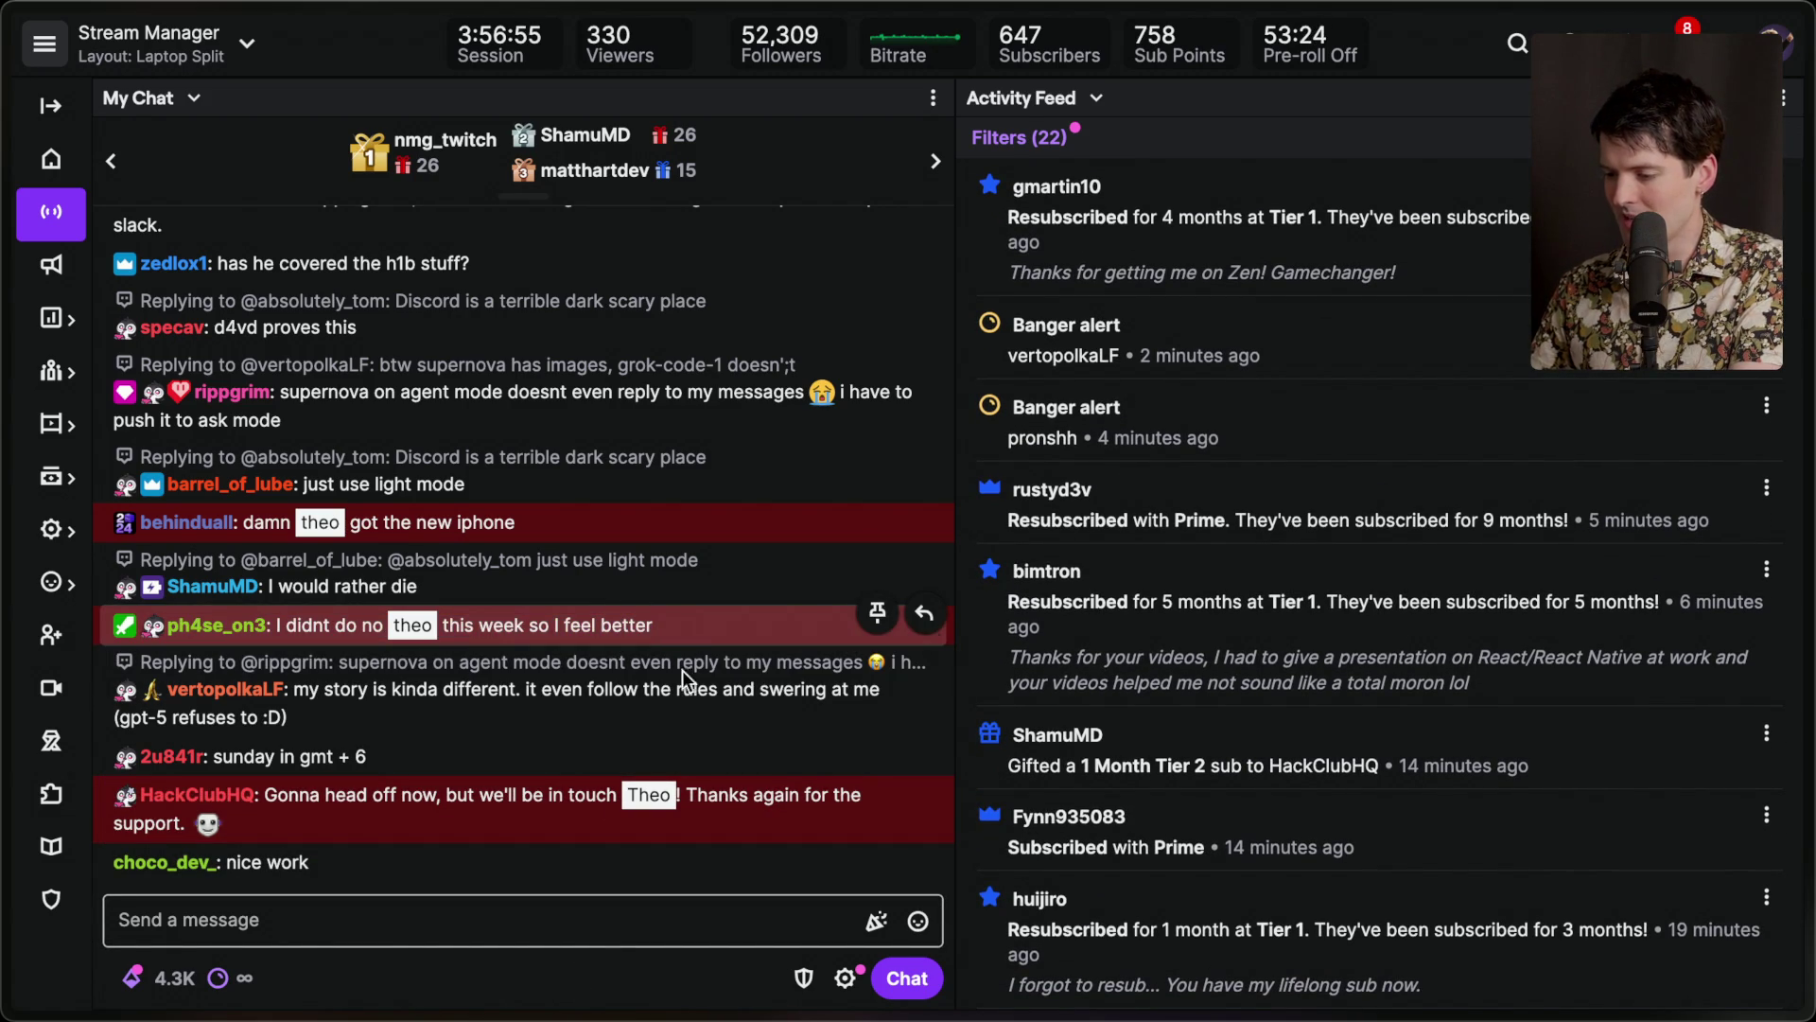
triple_click(487, 522)
click(516, 731)
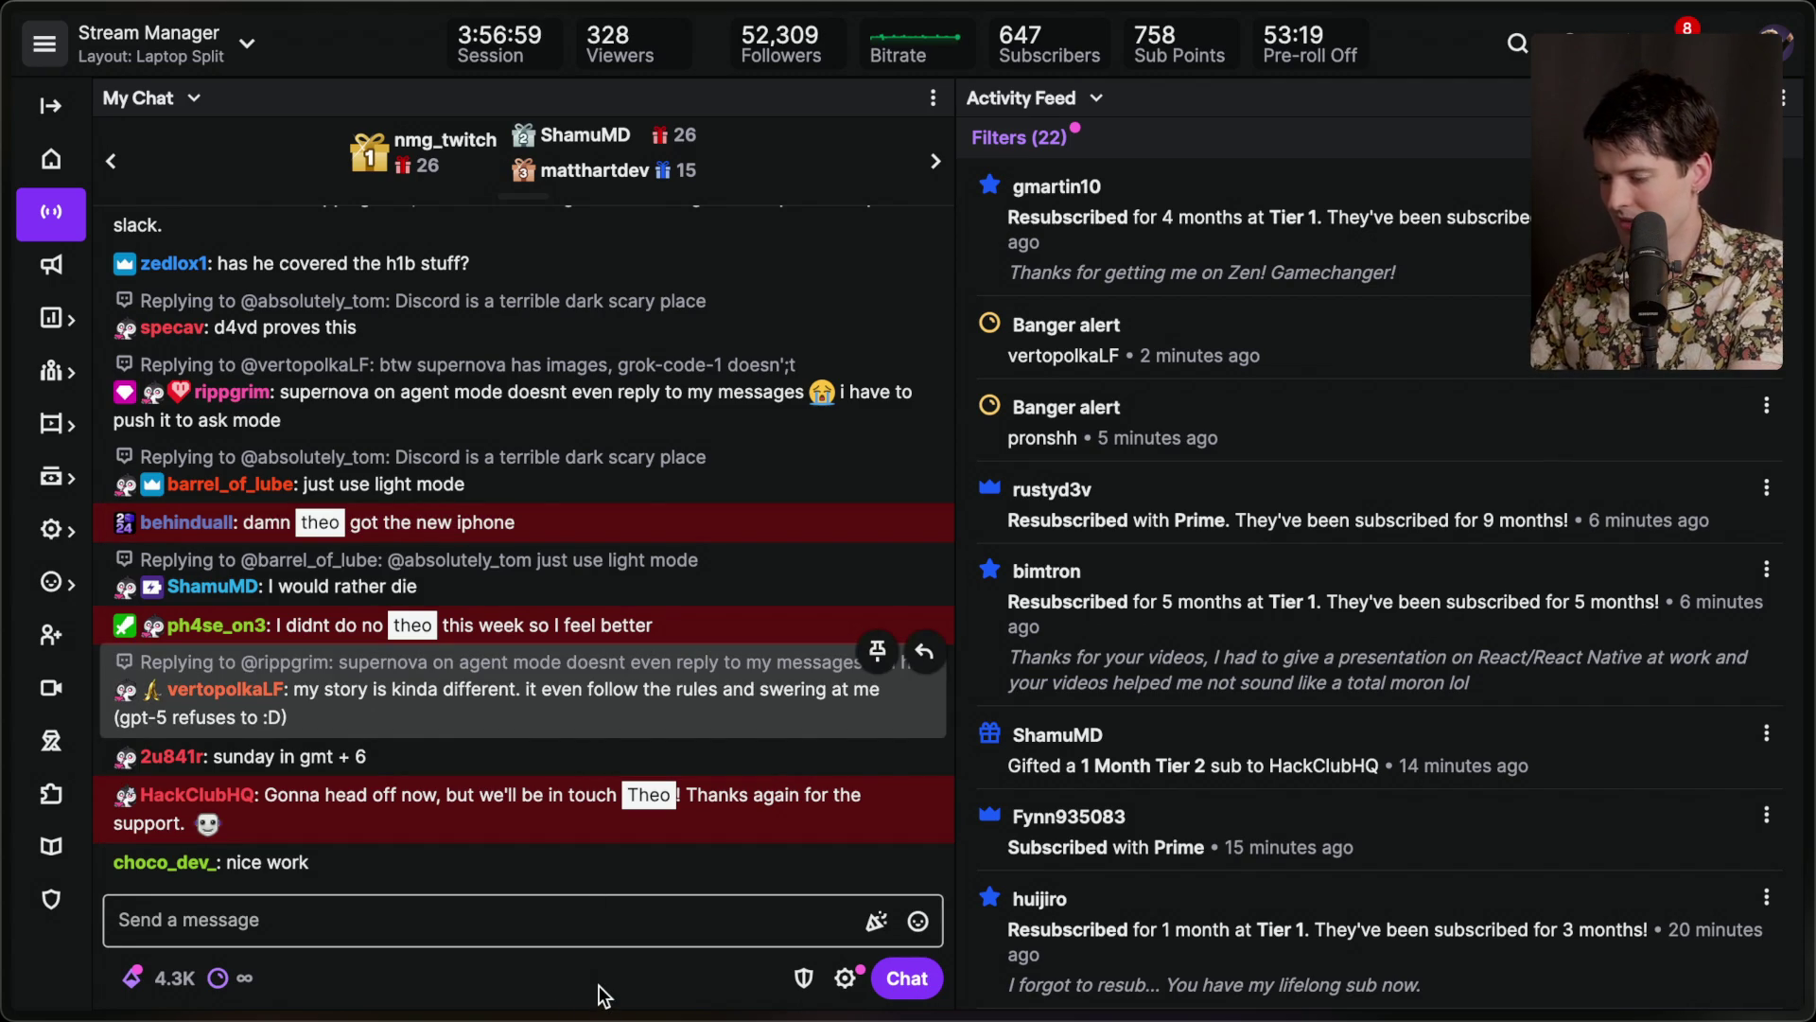
key(super+t)
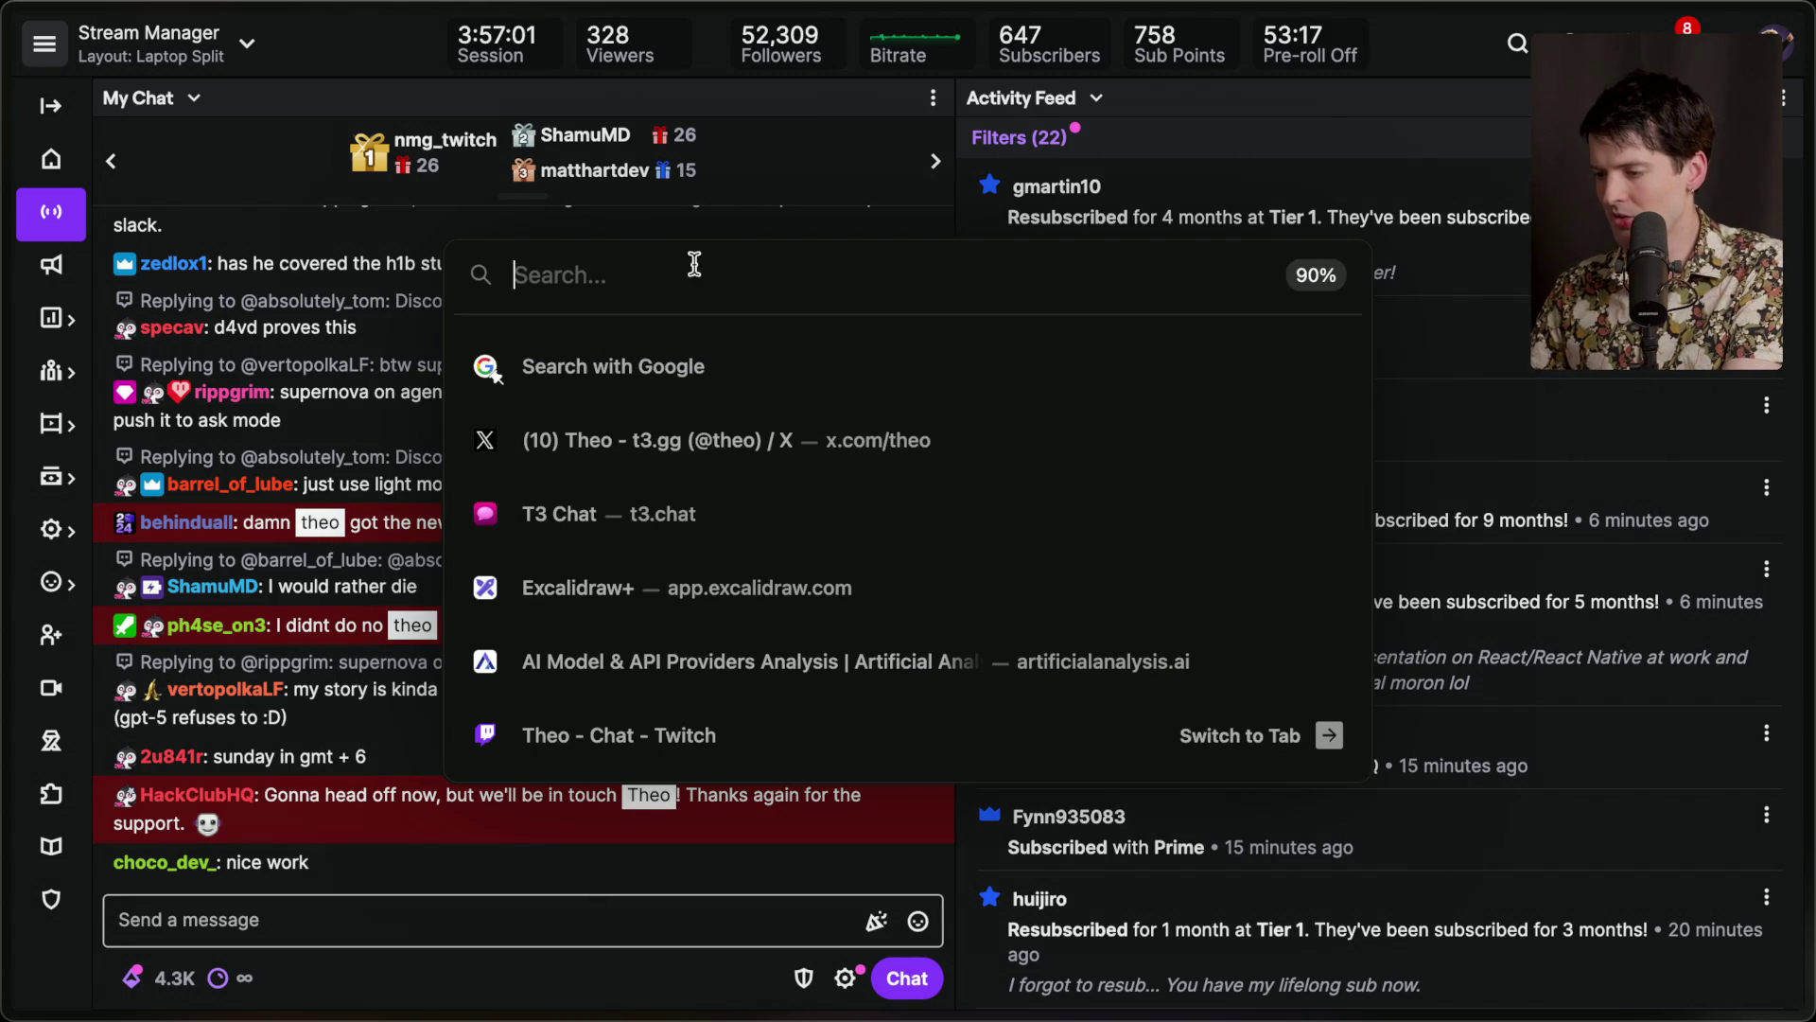